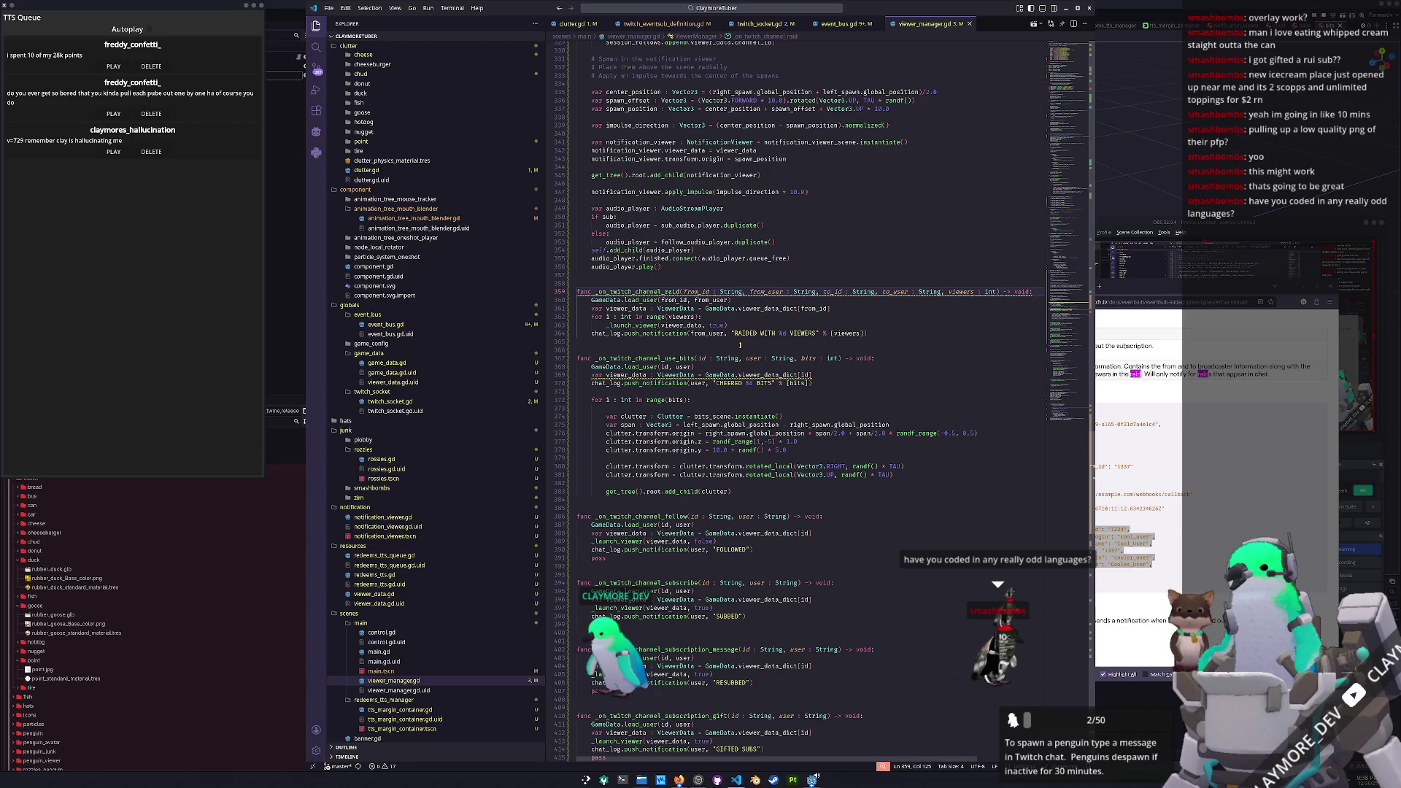
Tidy up the blank lines above _on_twitch_channel_raid in viewer_manager.gd.
{"action": "key", "text": "Up"}
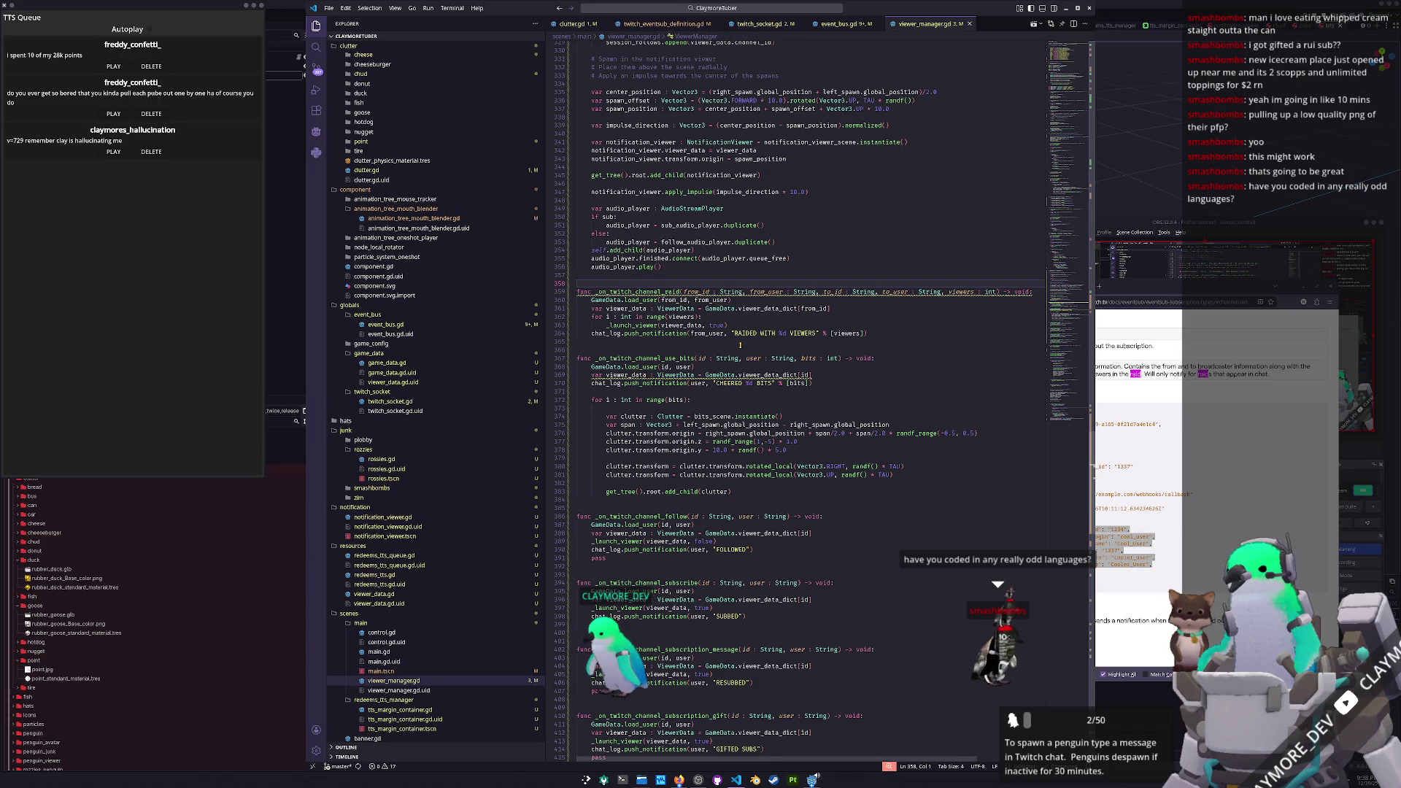
{"action": "key", "text": "Return"}
{"action": "key", "text": "Down"}
{"action": "key", "text": "Down"}
{"action": "key", "text": "Down"}
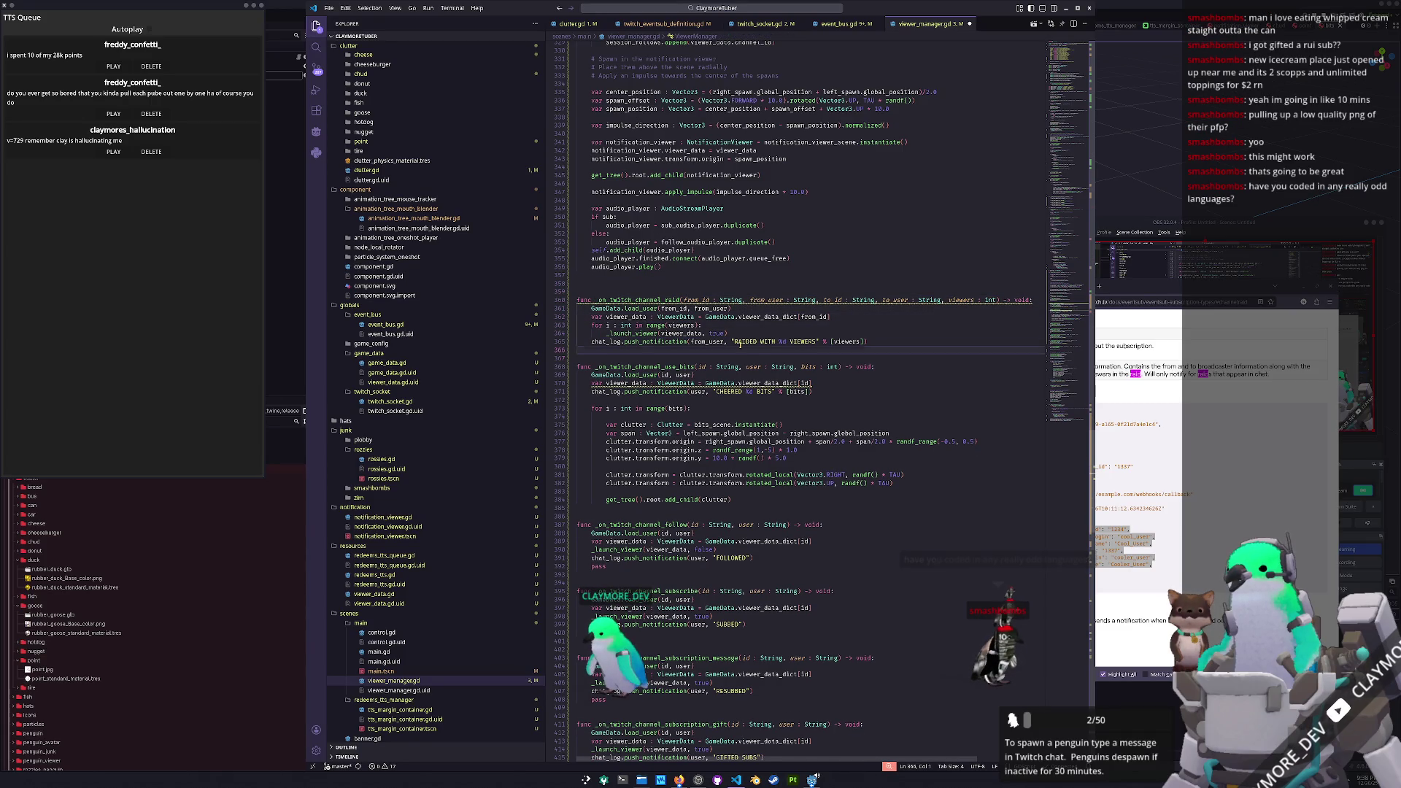
{"action": "key", "text": "Return"}
{"action": "key", "text": "Down"}
{"action": "key", "text": "Down"}
{"action": "key", "text": "Down"}
{"action": "key", "text": "Up"}
{"action": "key", "text": "Up"}
{"action": "key", "text": "Up"}
{"action": "key", "text": "Up"}
{"action": "key", "text": "Up"}
{"action": "key", "text": "Up"}
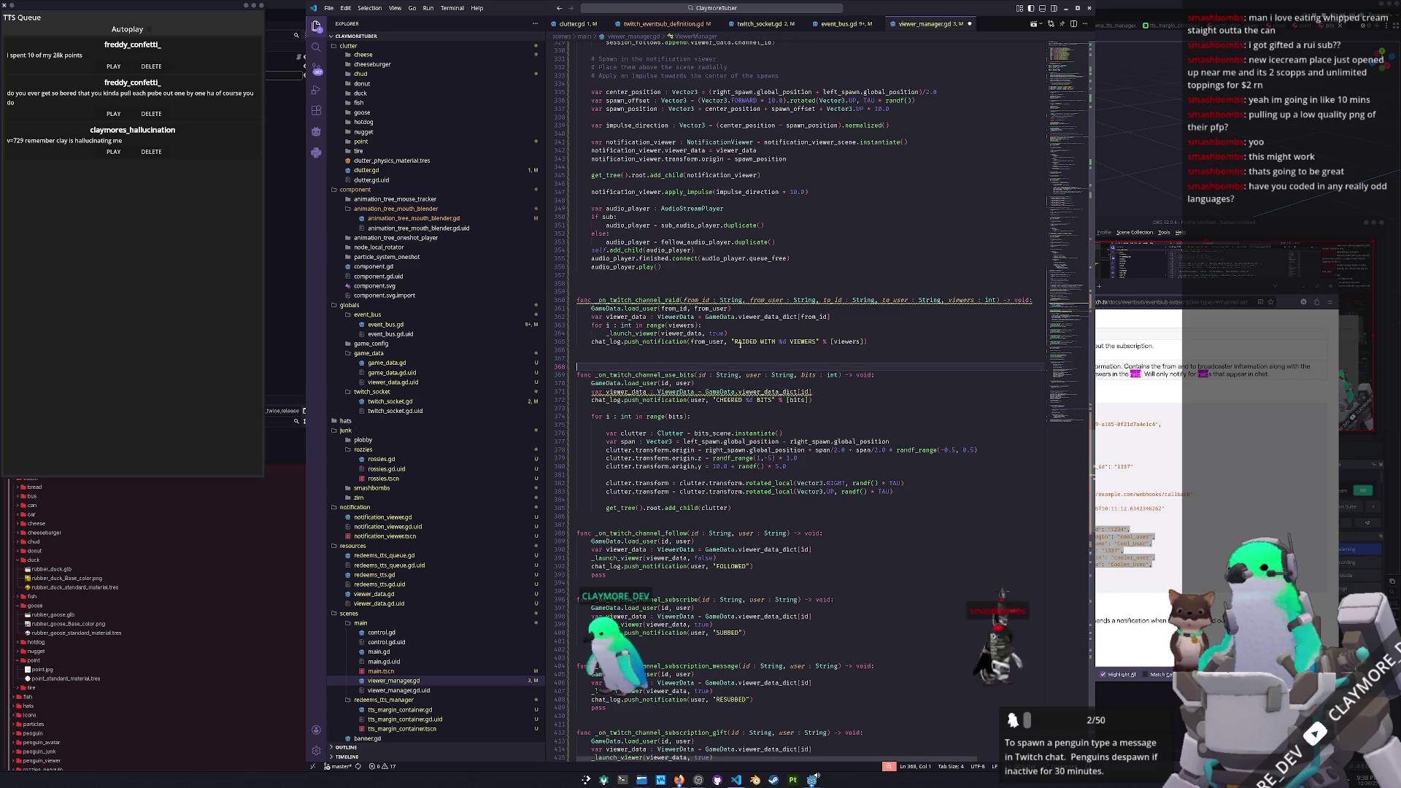
{"action": "key", "text": "Up"}
{"action": "key", "text": "Up"}
{"action": "key", "text": "Up"}
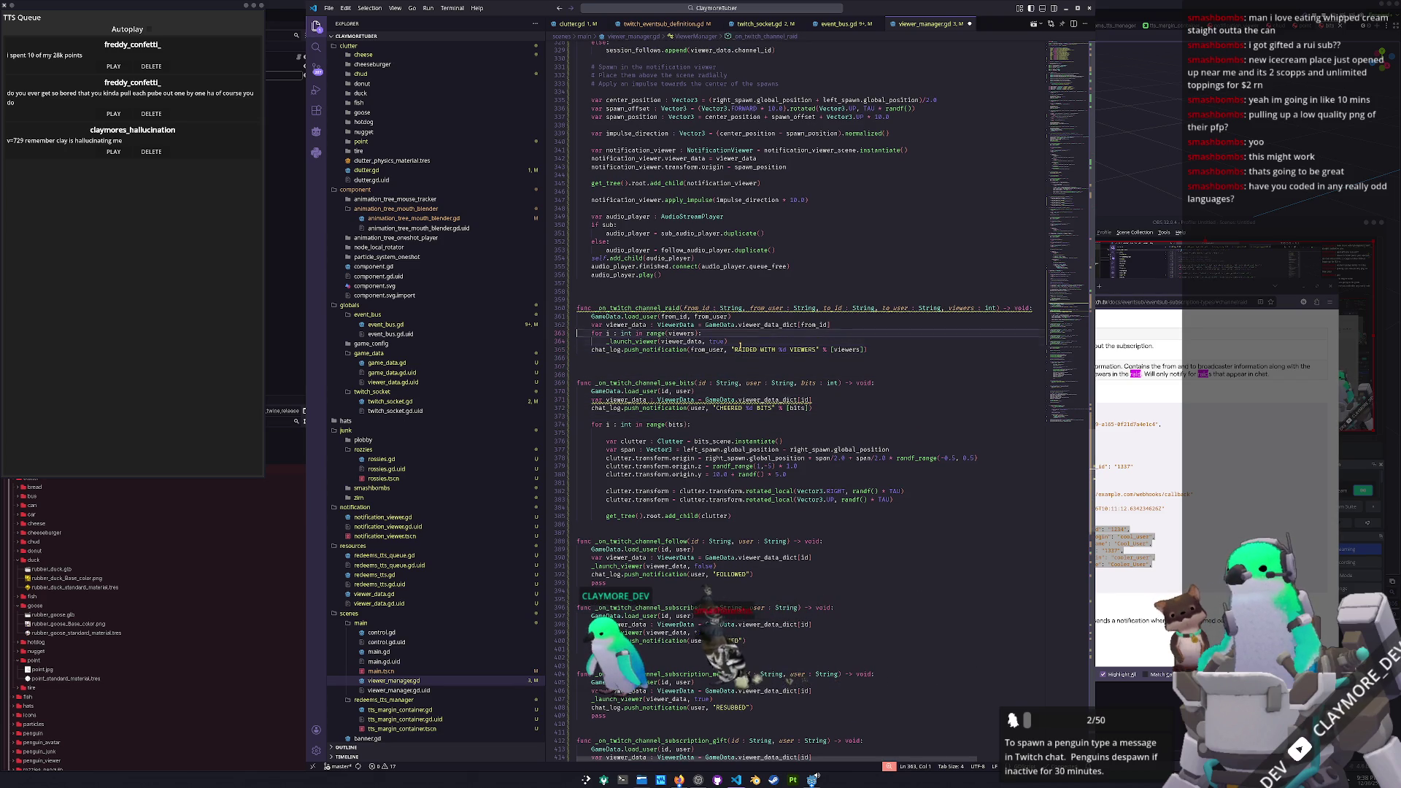
{"action": "key", "text": "Up"}
{"action": "key", "text": "Up"}
{"action": "key", "text": "Up"}
{"action": "key", "text": "Down"}
{"action": "key", "text": "Delete"}
{"action": "key", "text": "Down"}
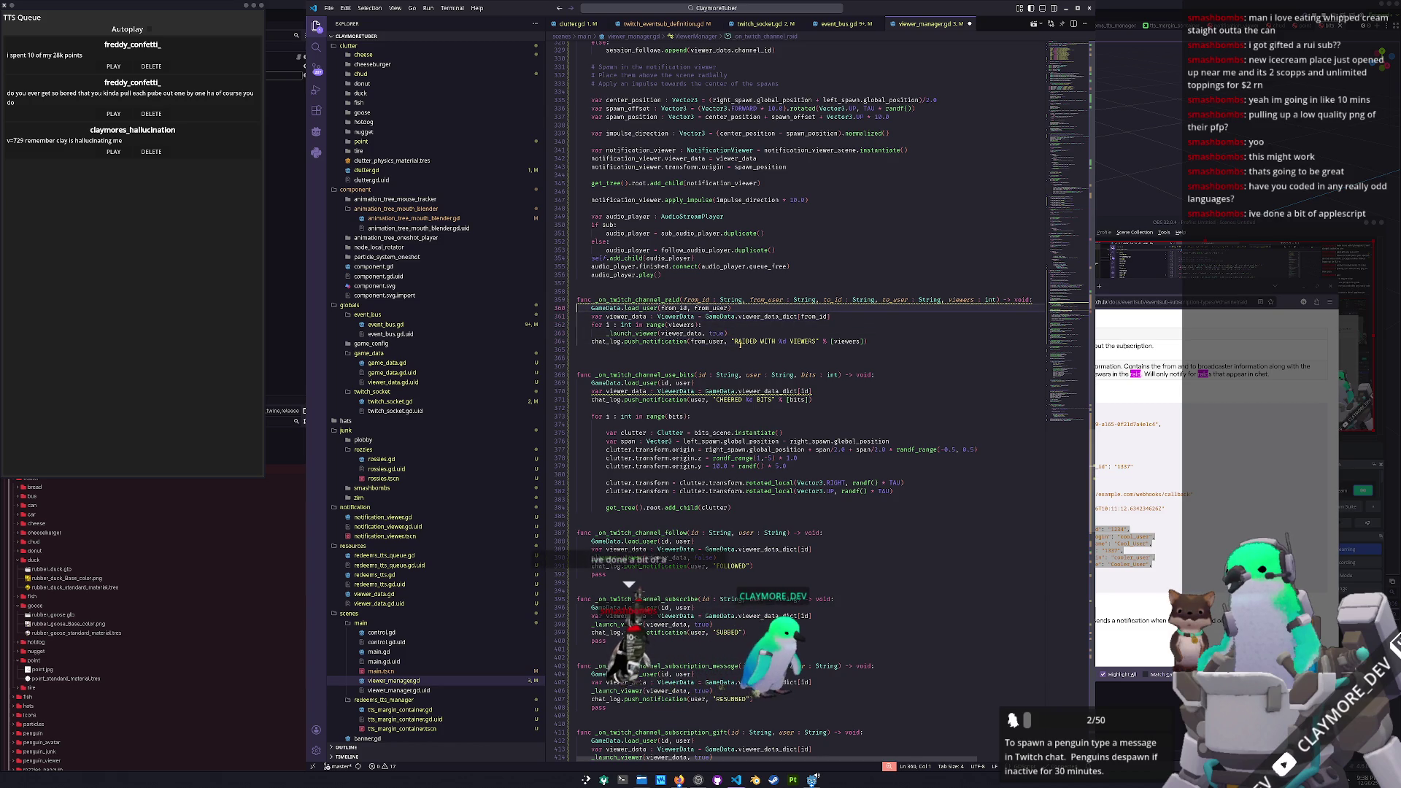
Open blank lines at the start of the raid handler for the '# Play an air raid siren' note.
{"action": "key", "text": "Return"}
{"action": "key", "text": "Return"}
{"action": "key", "text": "Return"}
{"action": "key", "text": "Up"}
{"action": "key", "text": "Up"}
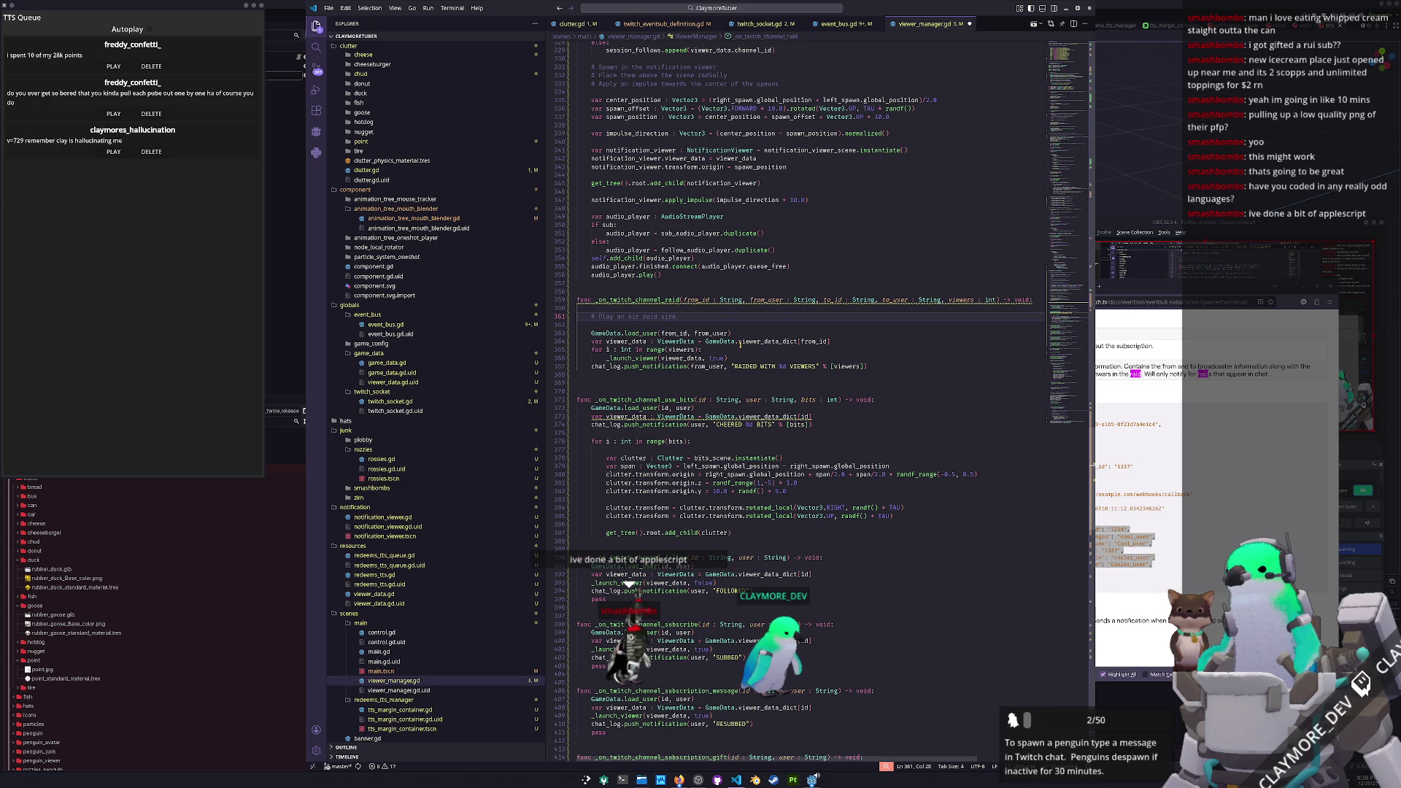
{"action": "key", "text": "Return"}
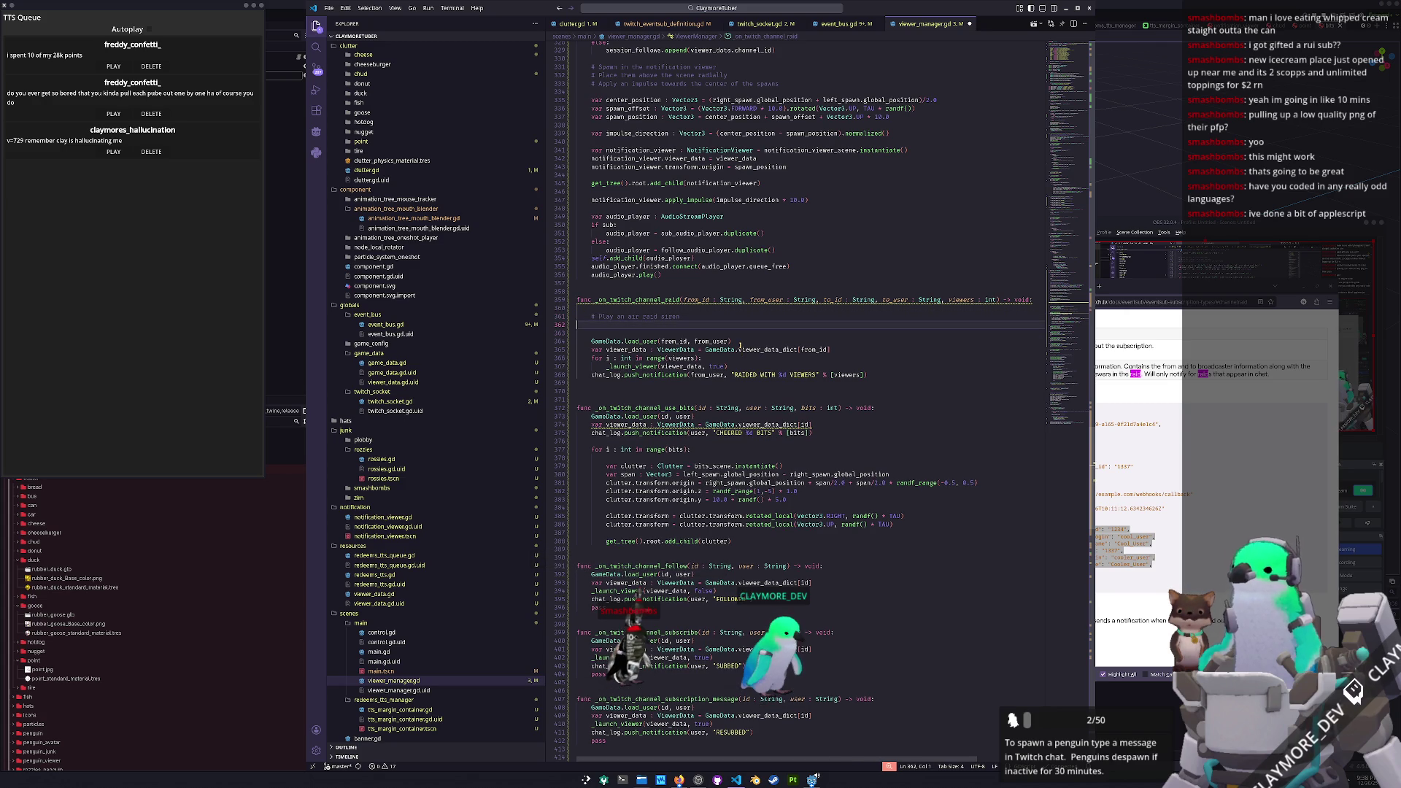
Switch to Dolphin and start a search in the Sonniss sound library folder.
{"action": "scroll", "coordinate": [780, 397], "scroll_direction": "up", "scroll_amount": 2}
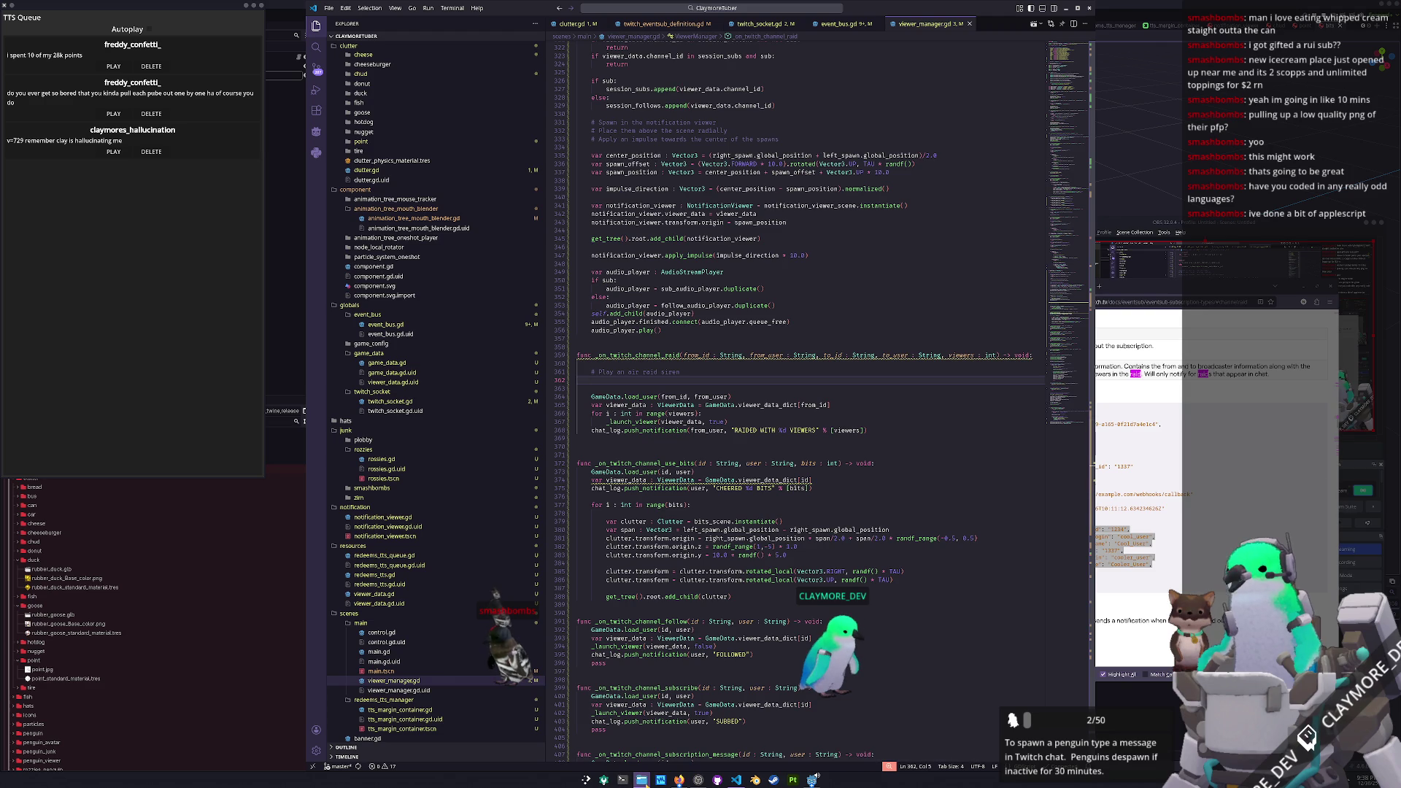
{"action": "left_click", "coordinate": [646, 784]}
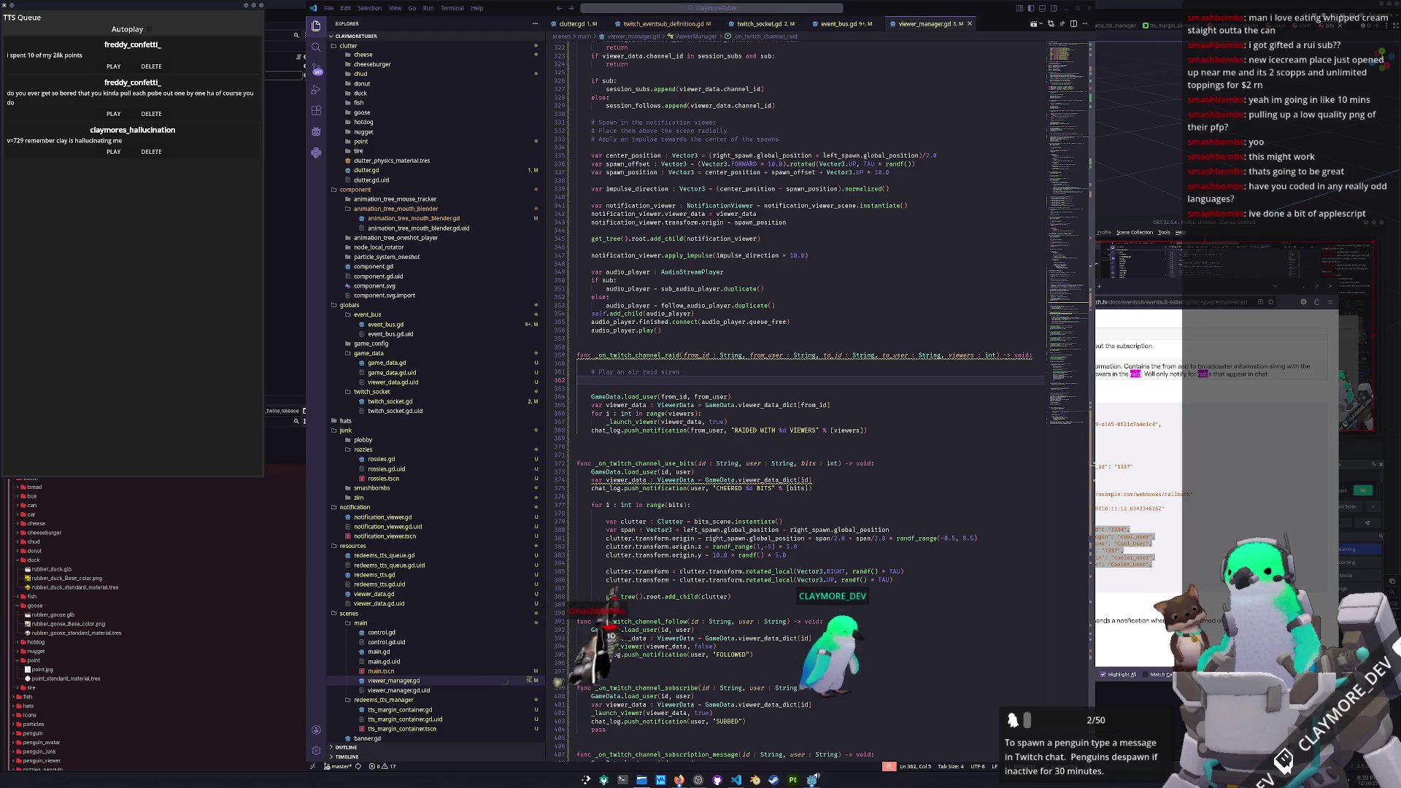
{"action": "left_click", "coordinate": [1143, 313]}
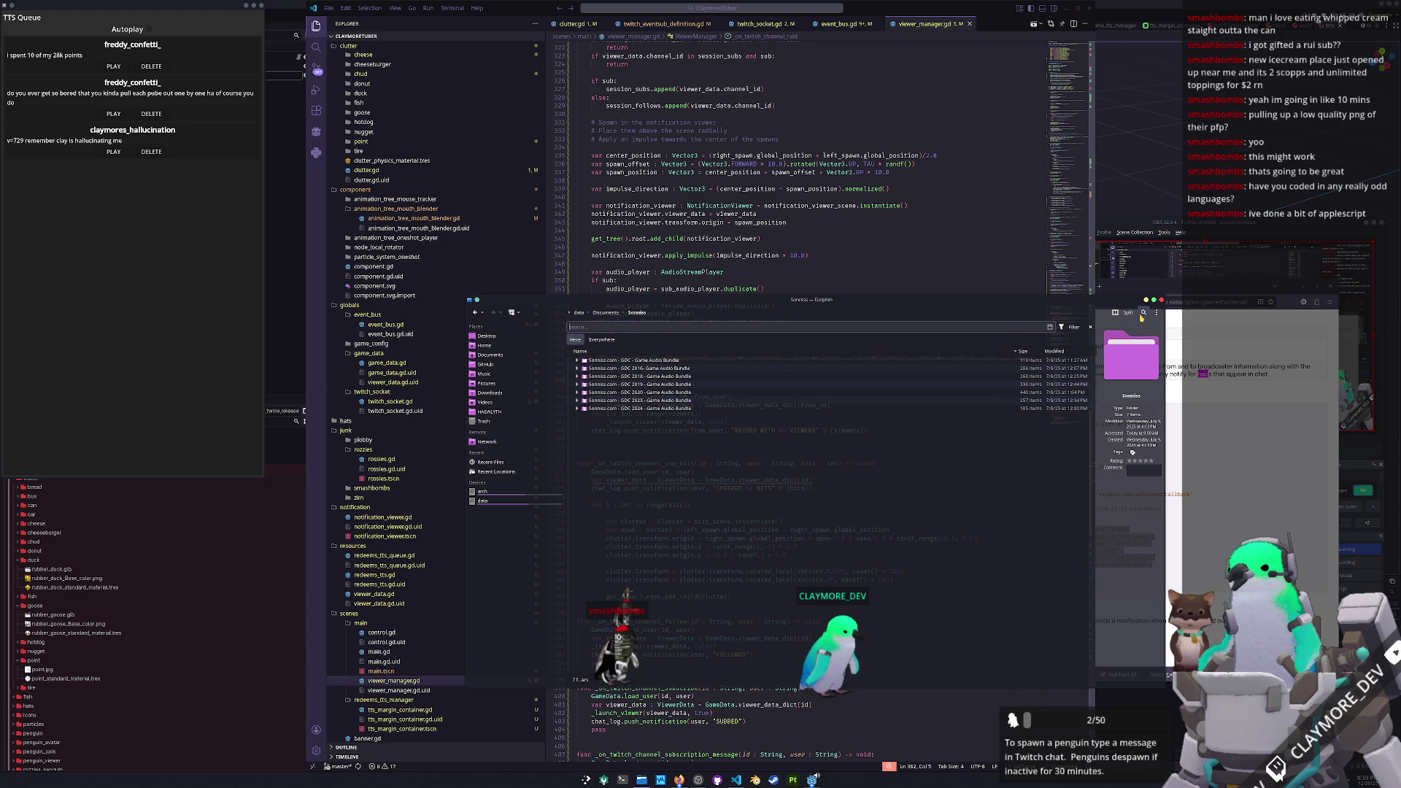
Search the Sonniss folder for sirens and preview the first siren recording.
{"action": "type", "text": "raid"}
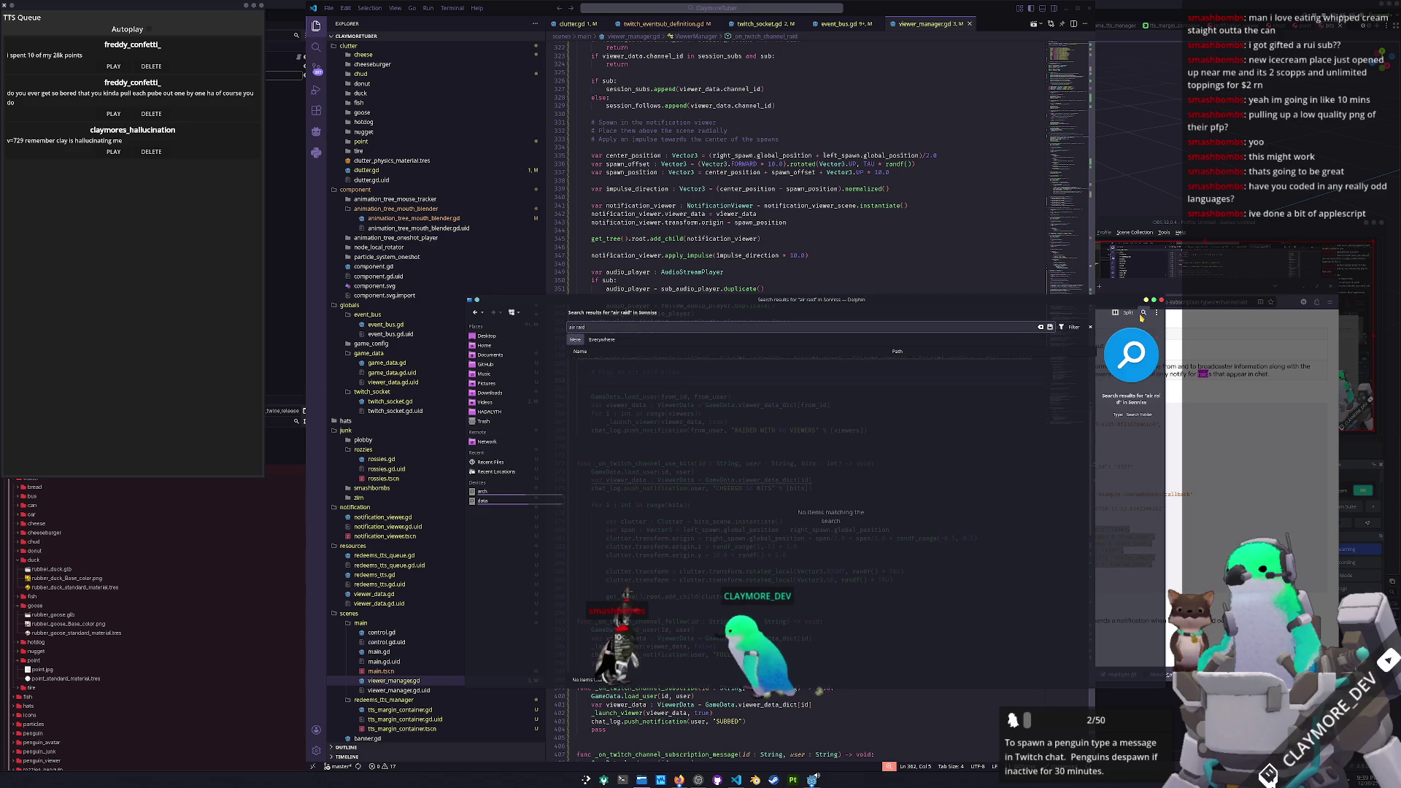
{"action": "key", "text": "ctrl+a"}
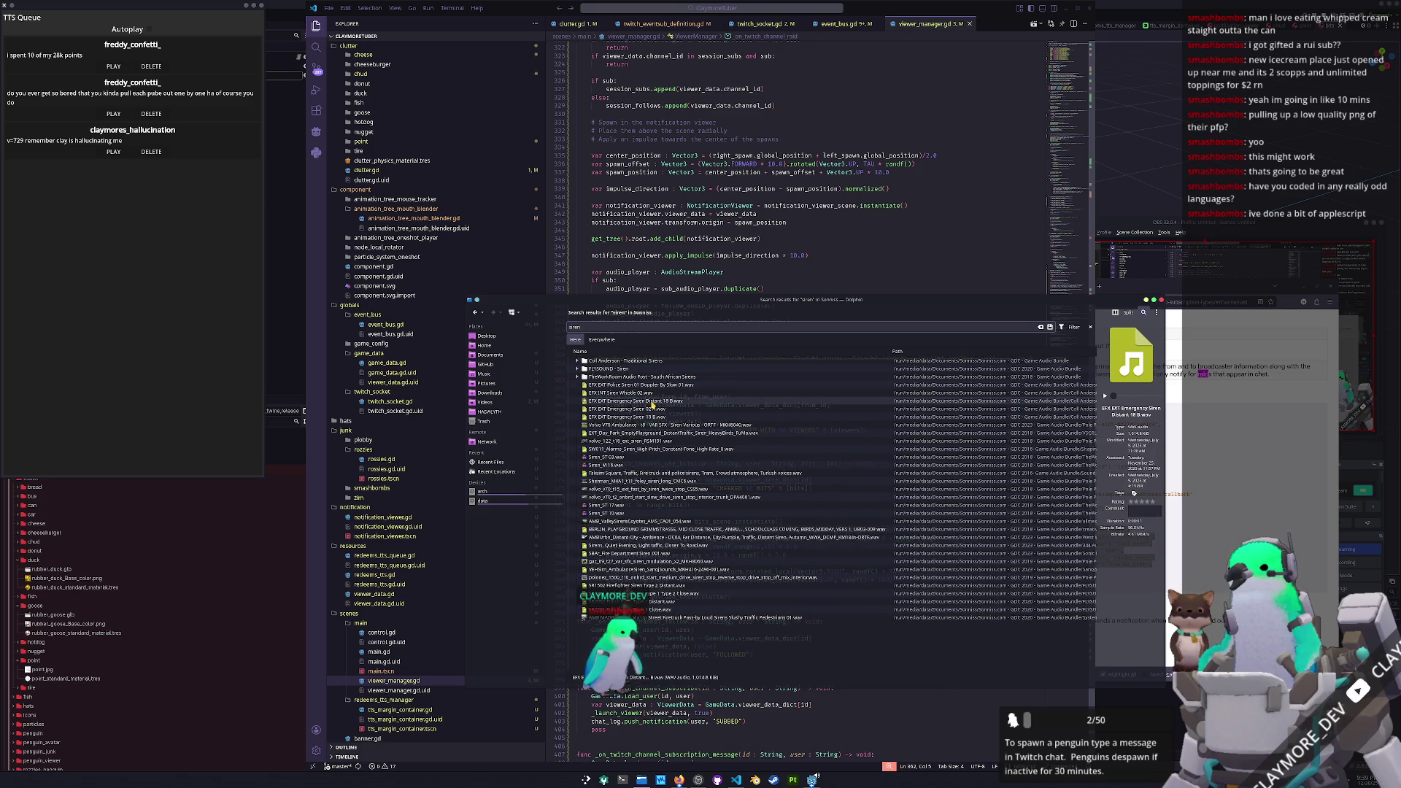
{"action": "double_click", "coordinate": [655, 401]}
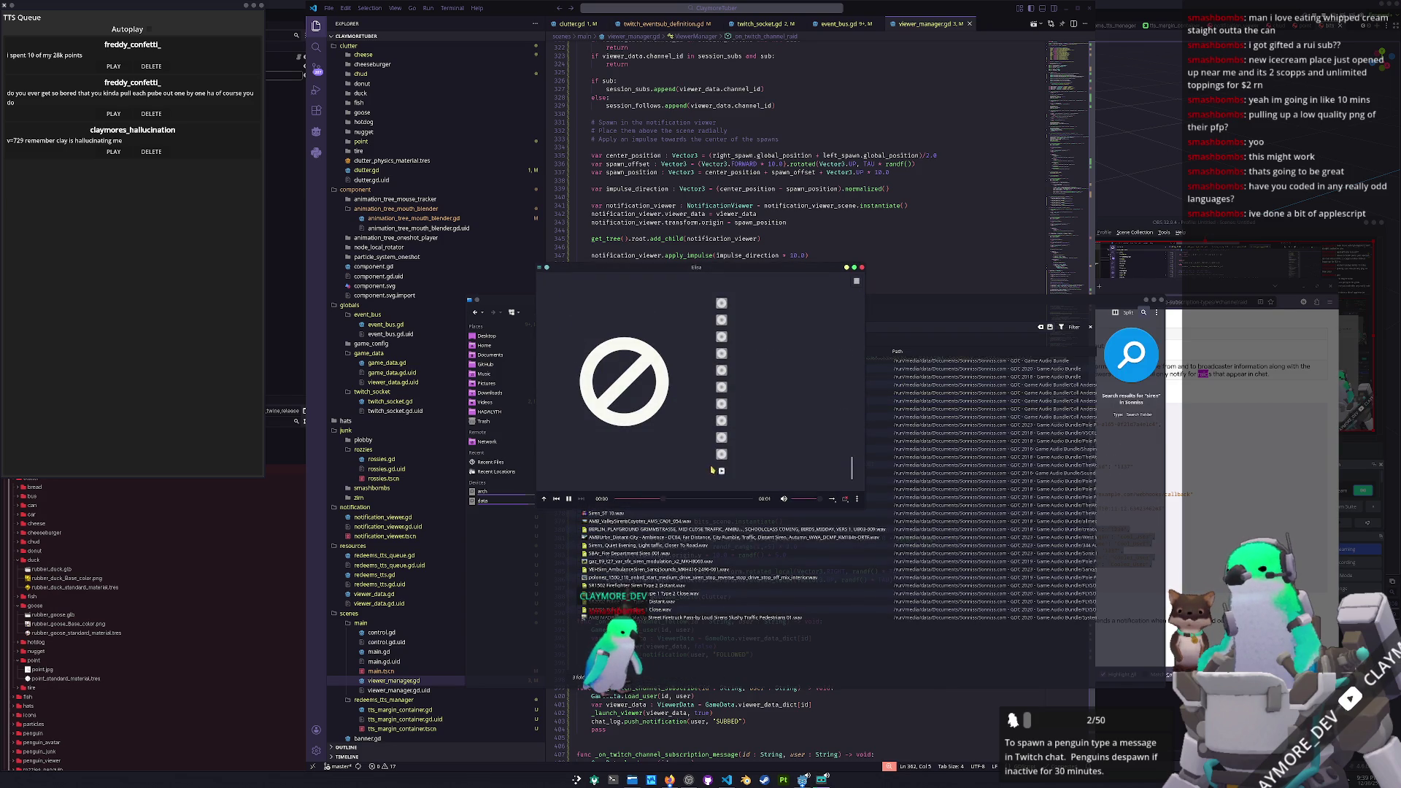
{"action": "key", "text": "ctrl+q"}
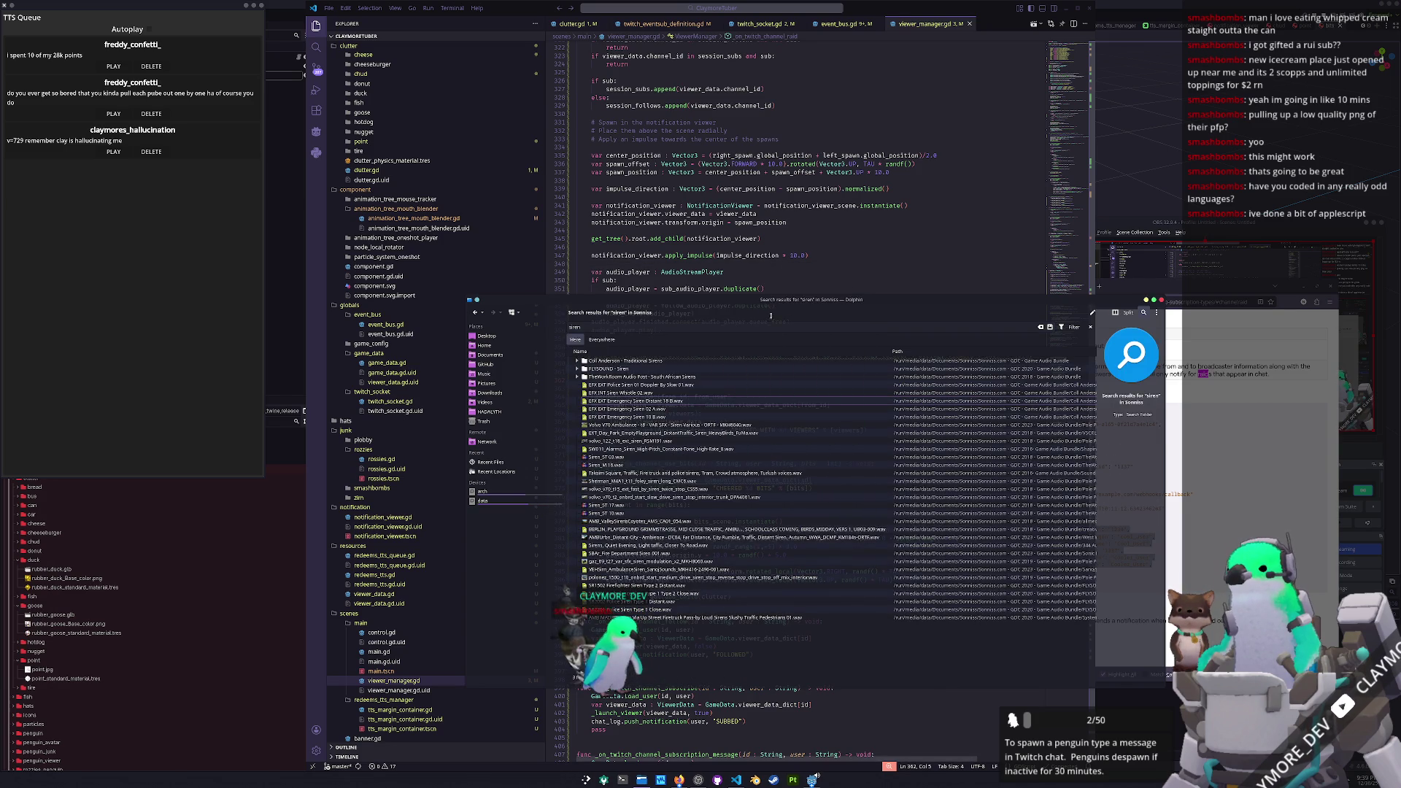
Move Dolphin aside and preview Siren_ST 03.wav and Siren_M 16.wav.
{"action": "left_click_drag", "start_coordinate": [770, 304], "coordinate": [887, 308]}
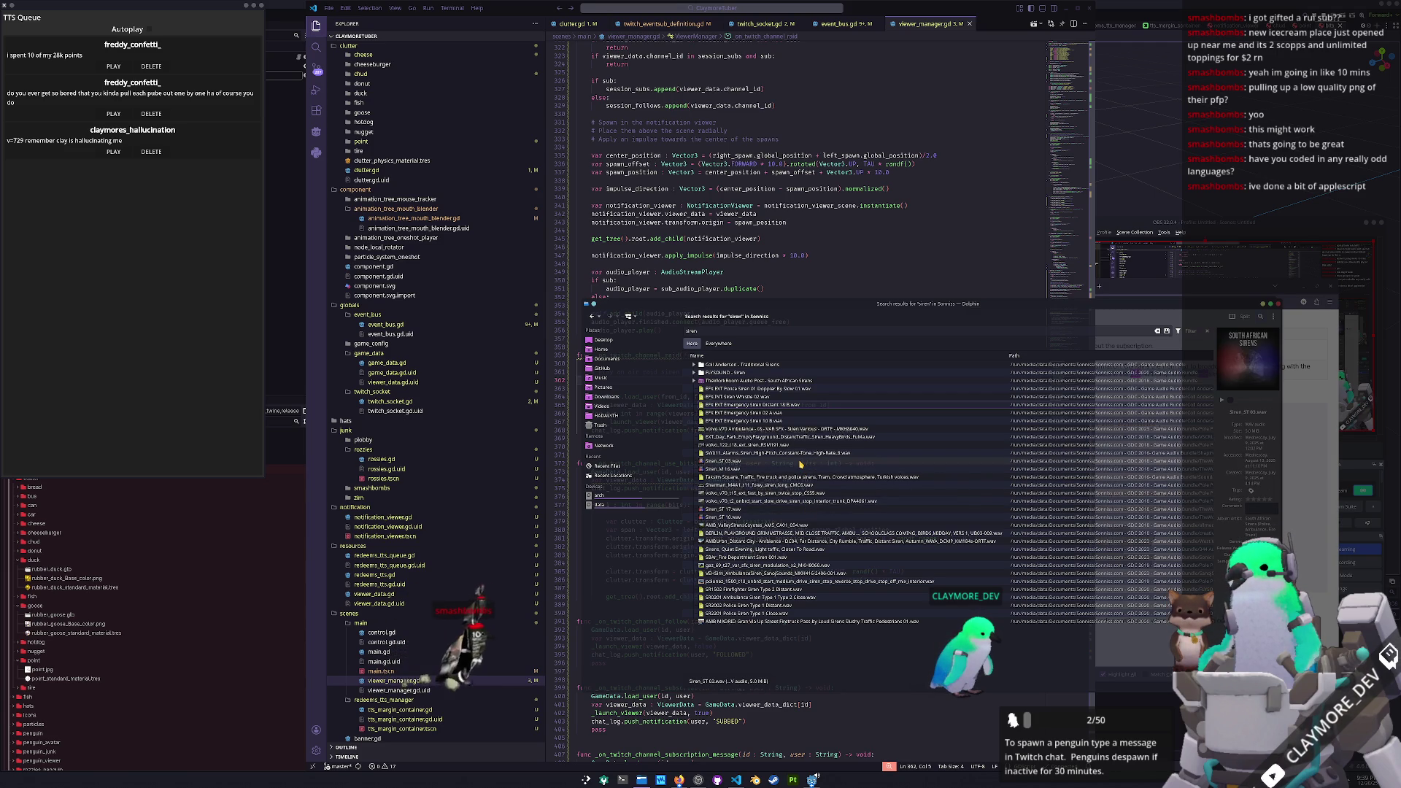
{"action": "double_click", "coordinate": [801, 464]}
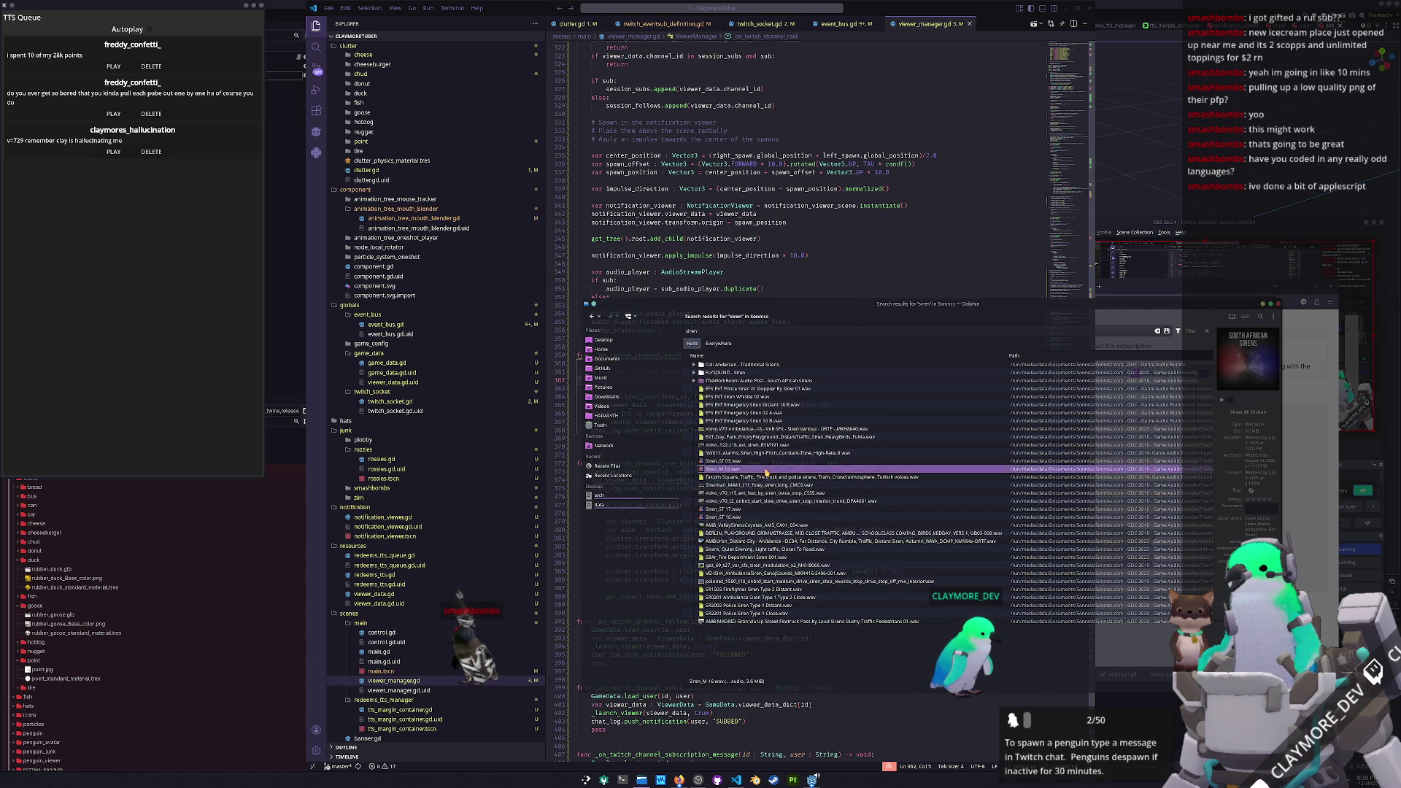
{"action": "double_click", "coordinate": [766, 471]}
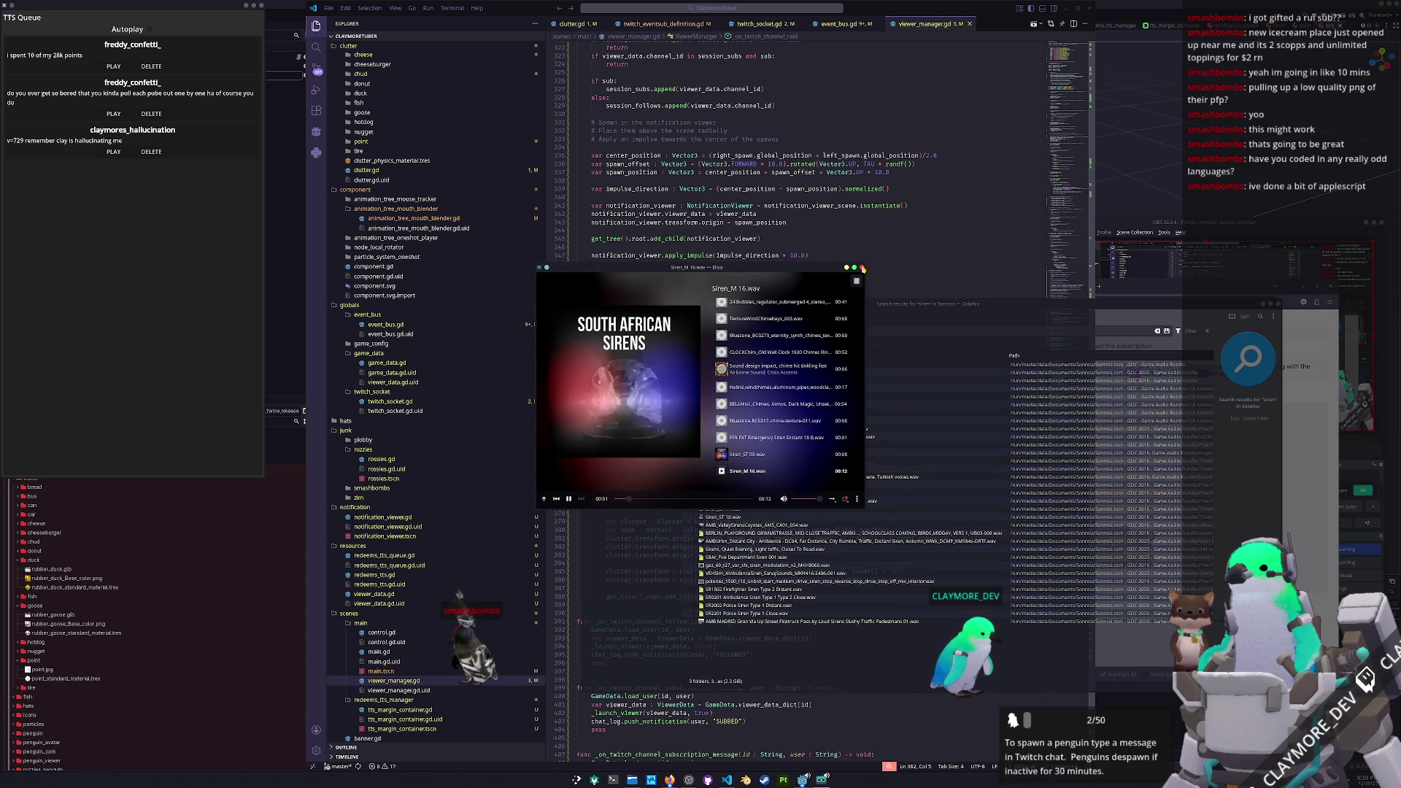
Preview the police Doppler siren, Siren_ST 03.wav and Siren_M 16.wav in Elisa, closing the player after each.
{"action": "left_click", "coordinate": [862, 269]}
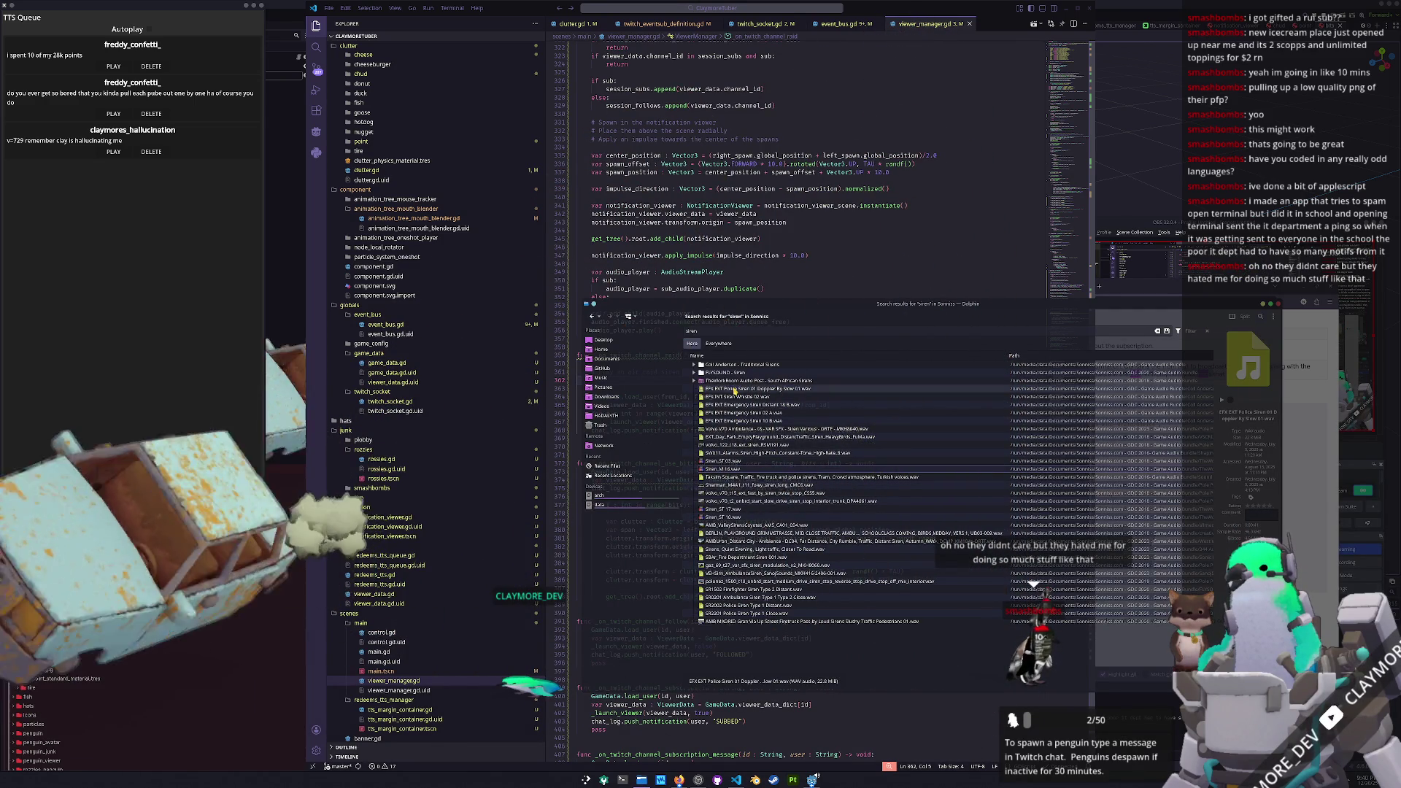
{"action": "double_click", "coordinate": [736, 390]}
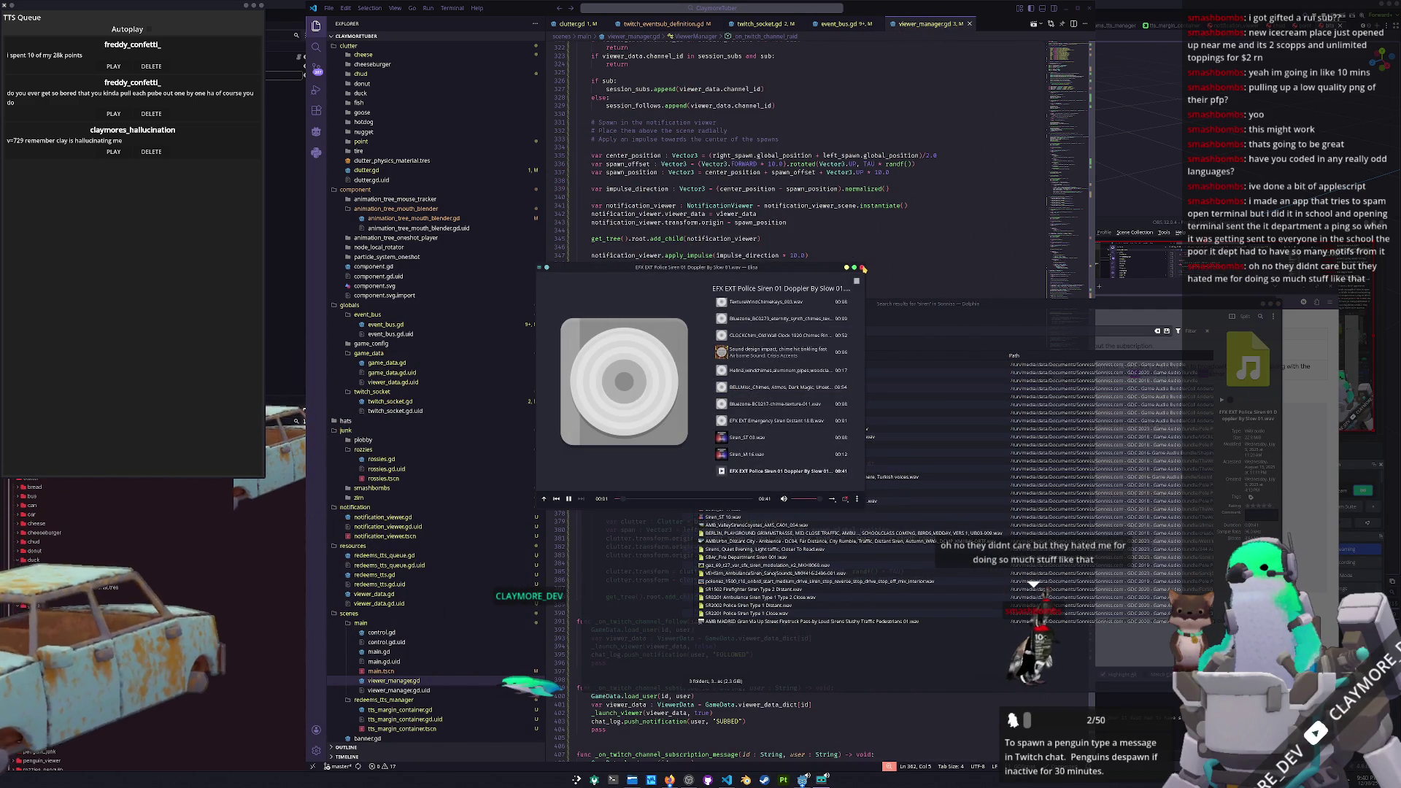
{"action": "left_click", "coordinate": [862, 267]}
{"action": "double_click", "coordinate": [731, 462]}
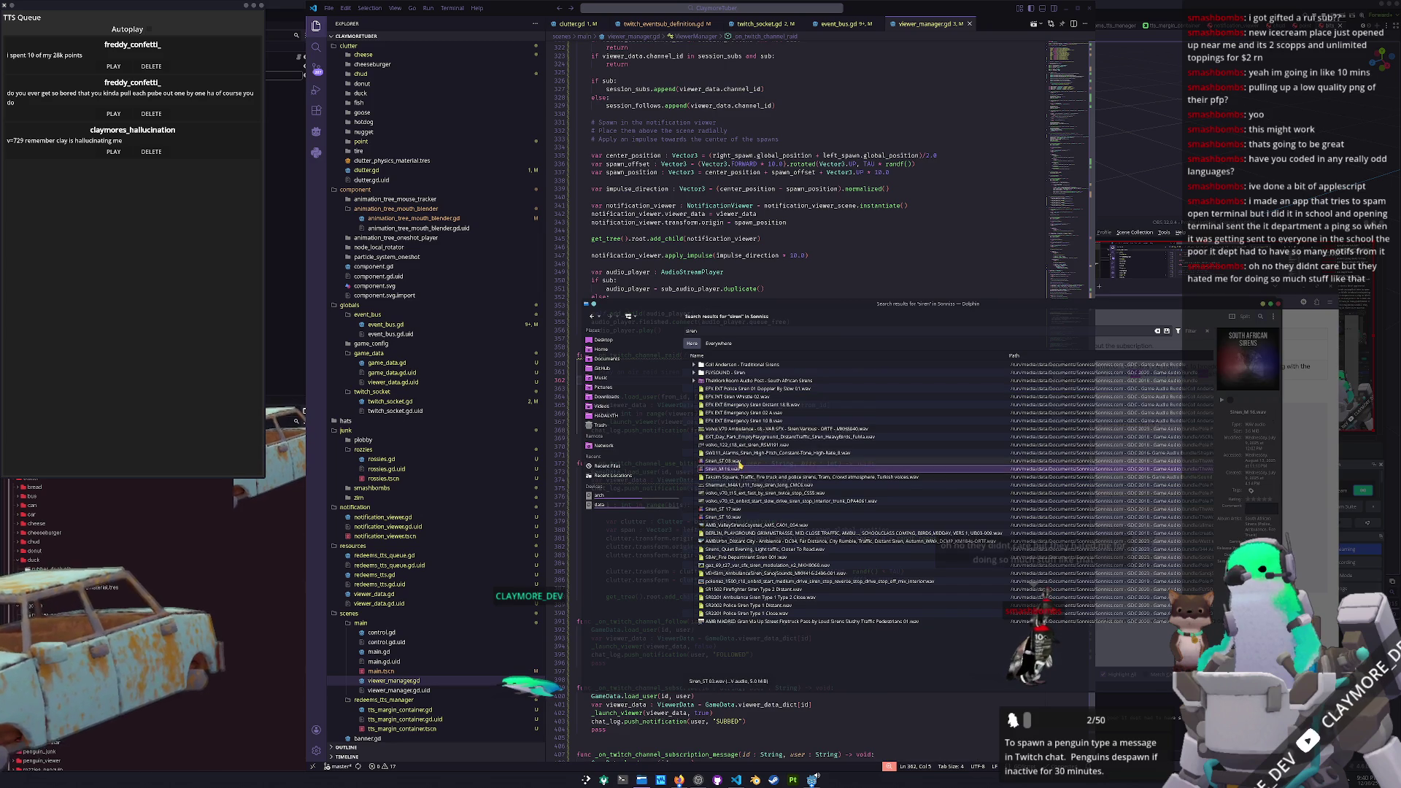
{"action": "left_click", "coordinate": [859, 270]}
{"action": "double_click", "coordinate": [738, 470]}
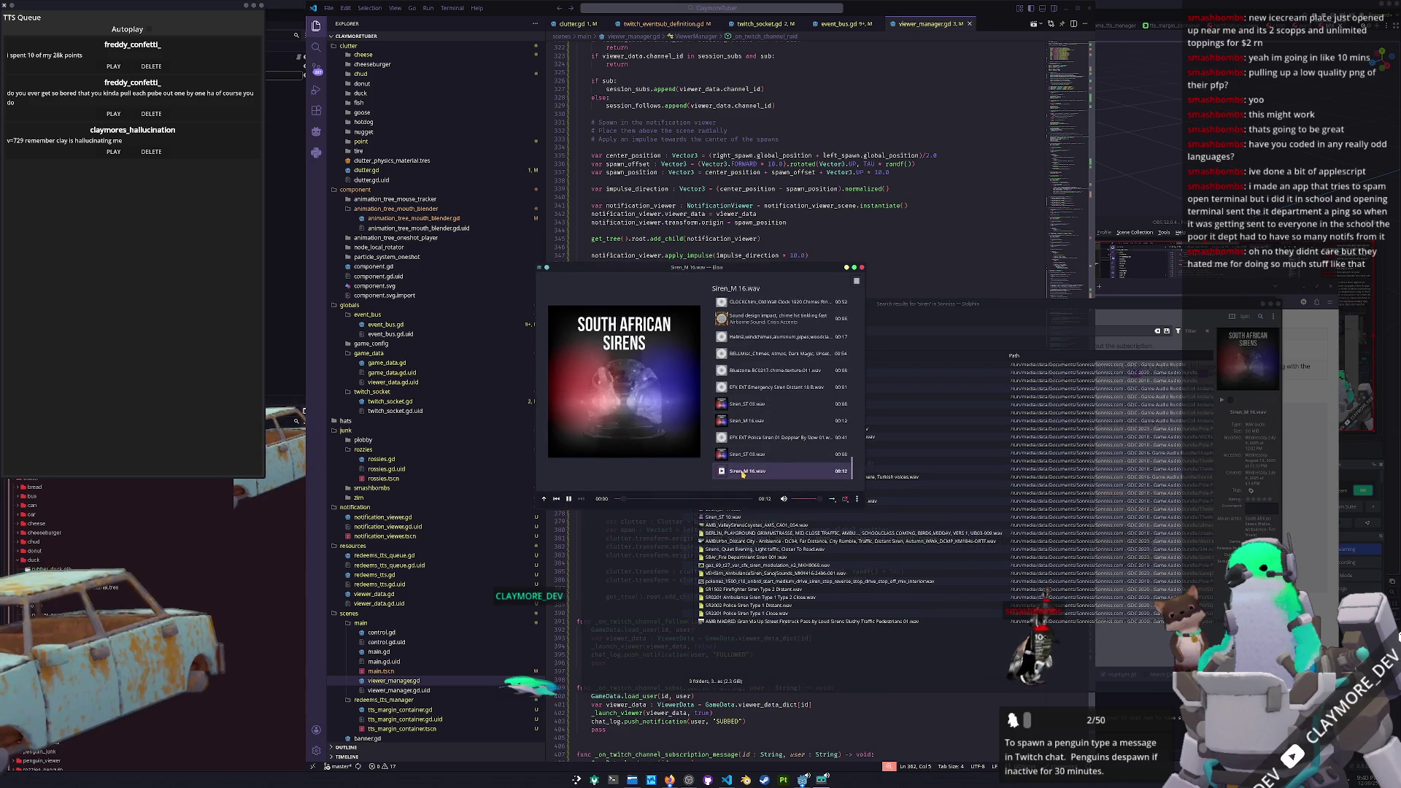
{"action": "left_click", "coordinate": [862, 270]}
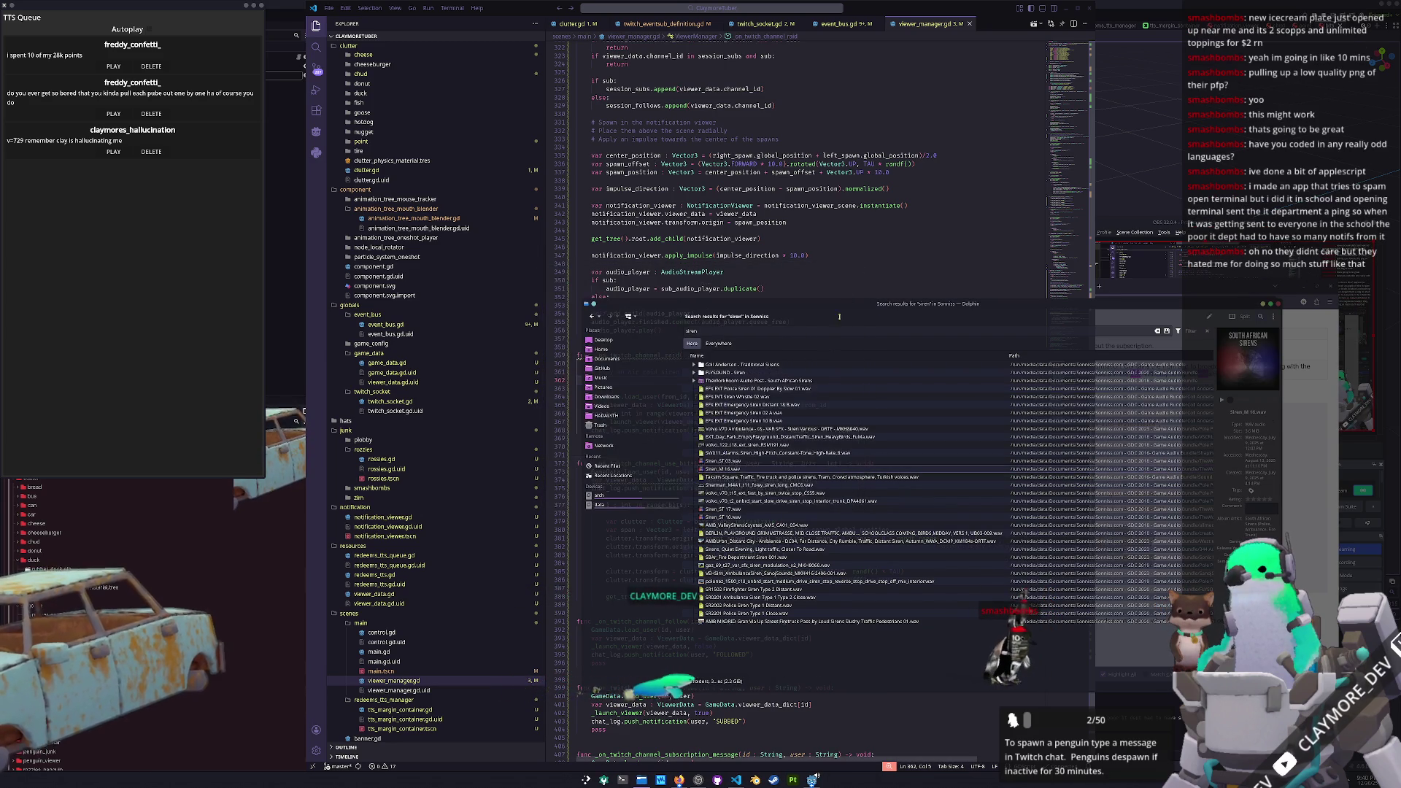
{"action": "key", "text": "super"}
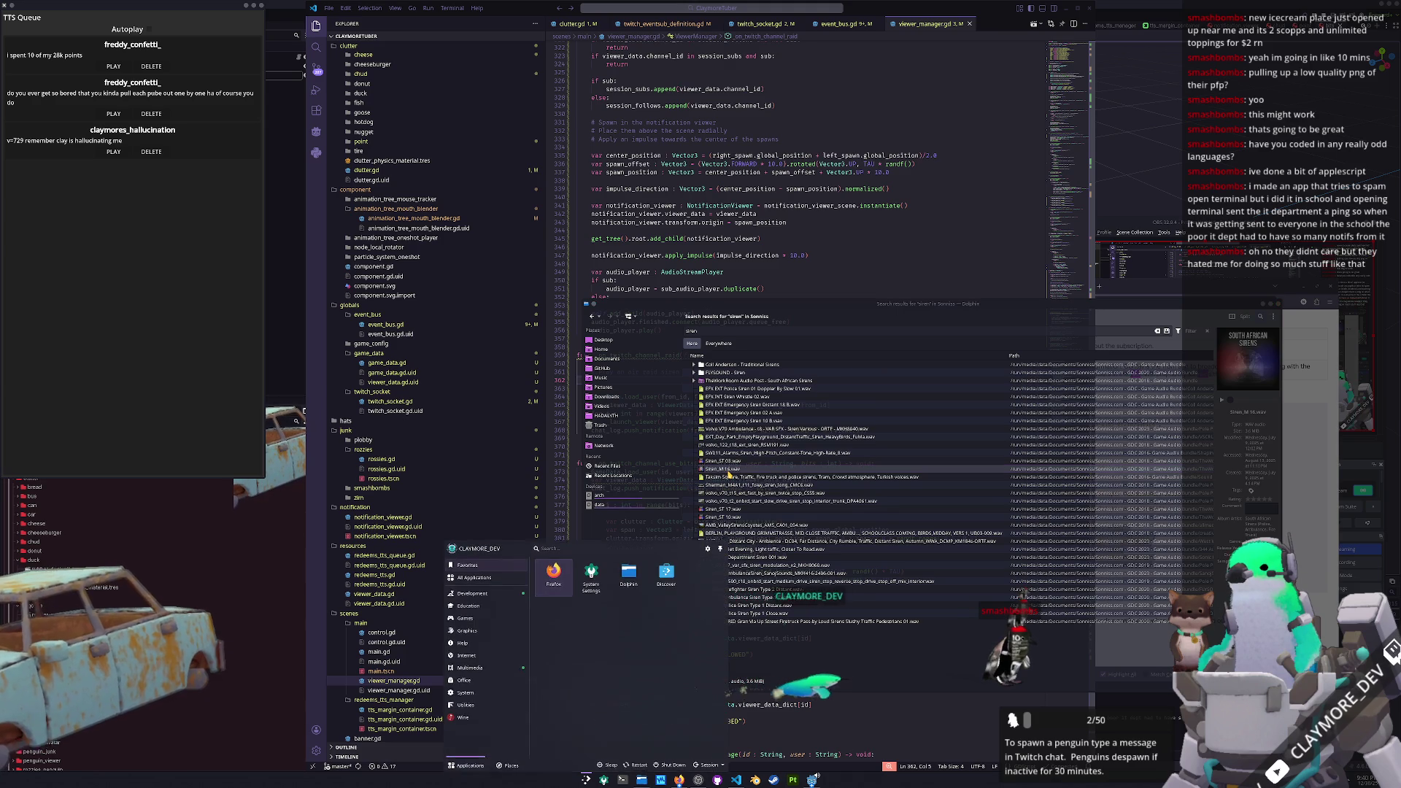
Launch Tenacity and skip recovering the previously crashed project.
{"action": "type", "text": "siren"}
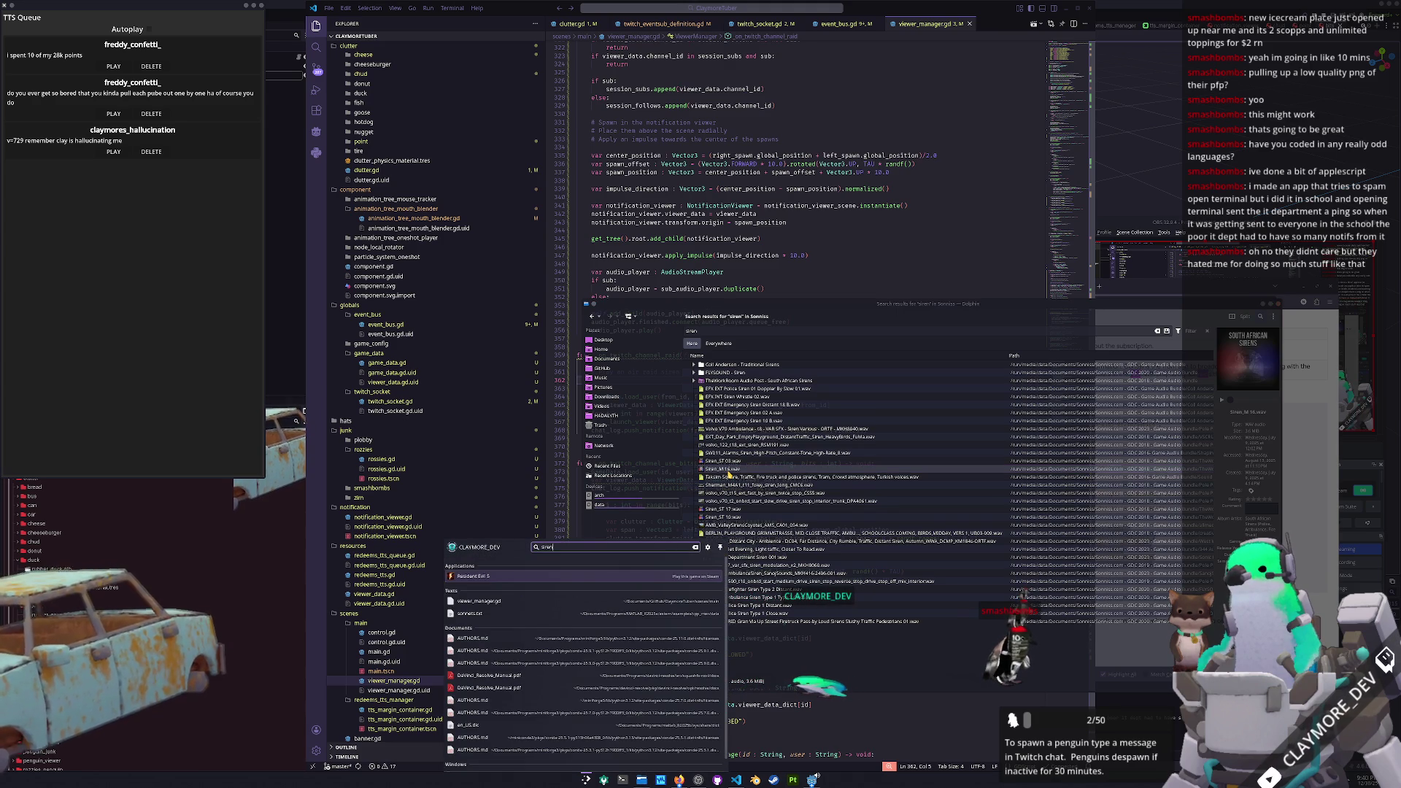
{"action": "key", "text": "BackSpace"}
{"action": "key", "text": "BackSpace"}
{"action": "key", "text": "BackSpace"}
{"action": "type", "text": "ten"}
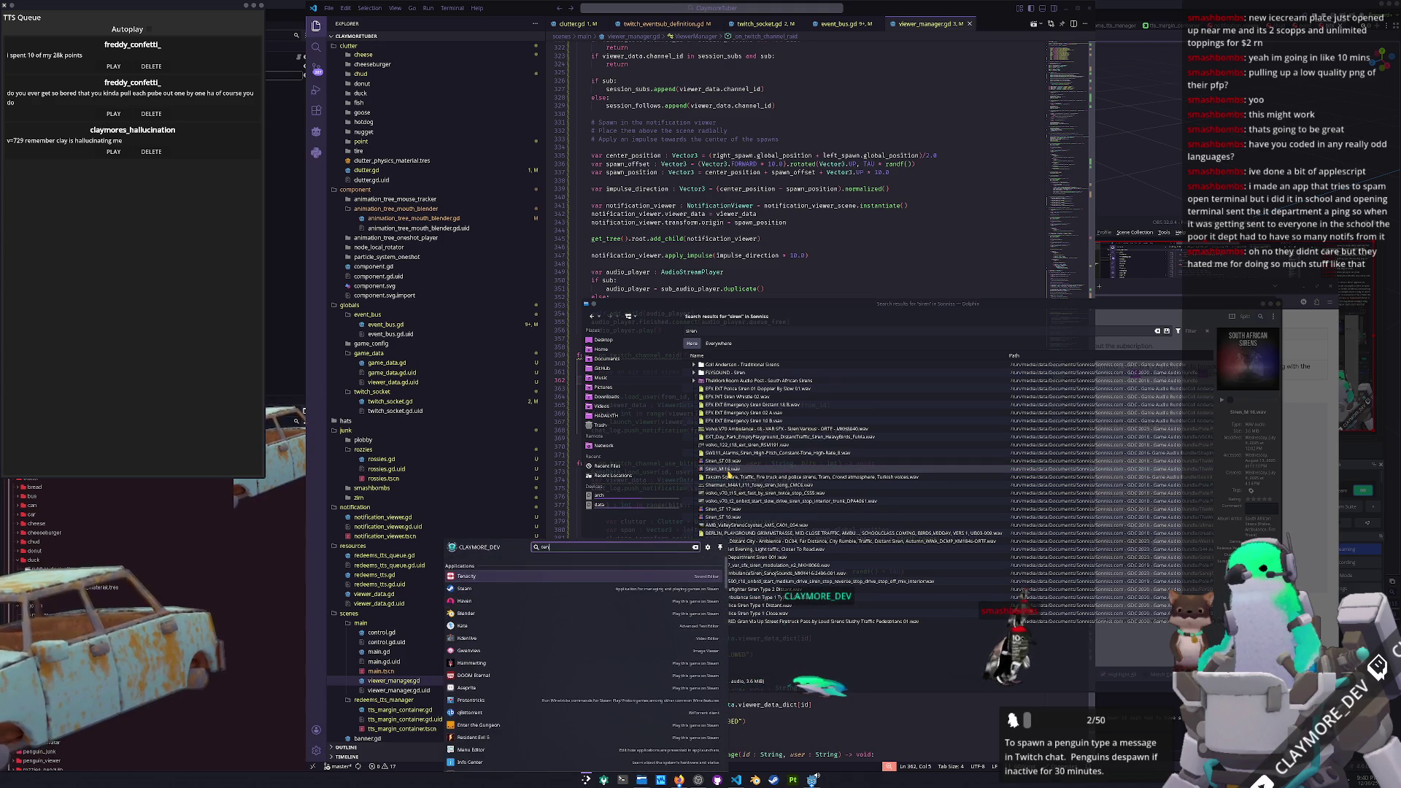
{"action": "key", "text": "Return"}
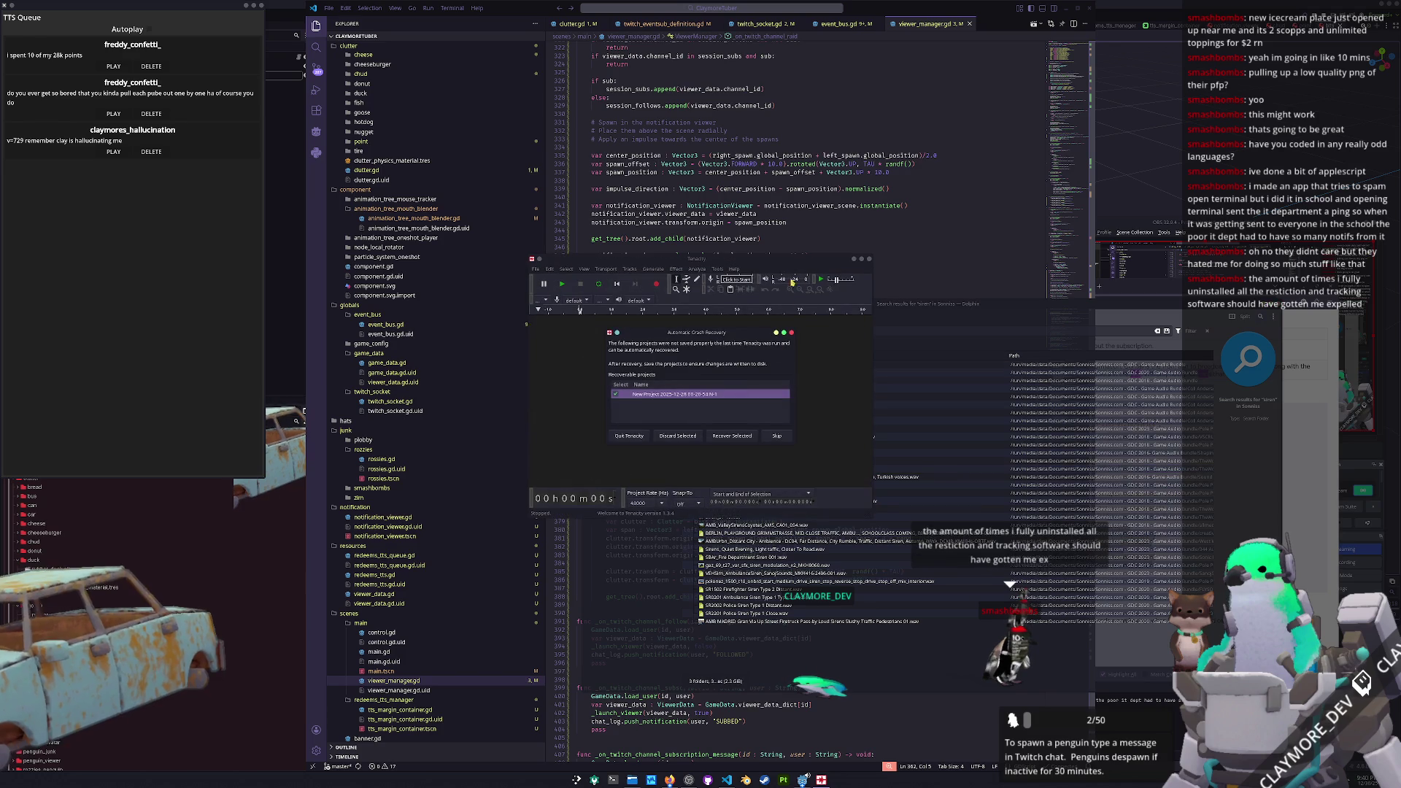
{"action": "left_click", "coordinate": [777, 437]}
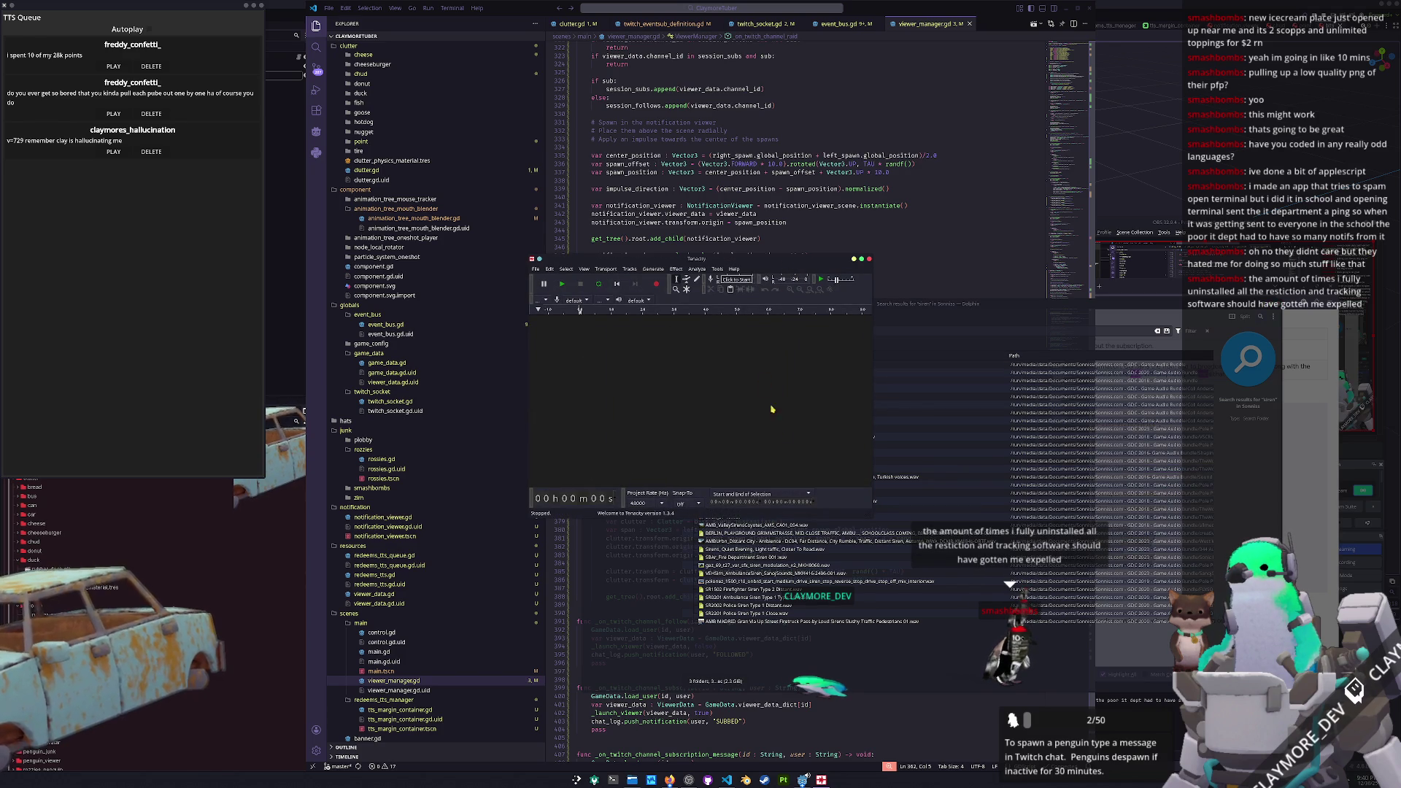
Load Siren_M 16.wav into the empty track, trim its end and play it back.
{"action": "left_click_drag", "start_coordinate": [722, 469], "coordinate": [440, 452]}
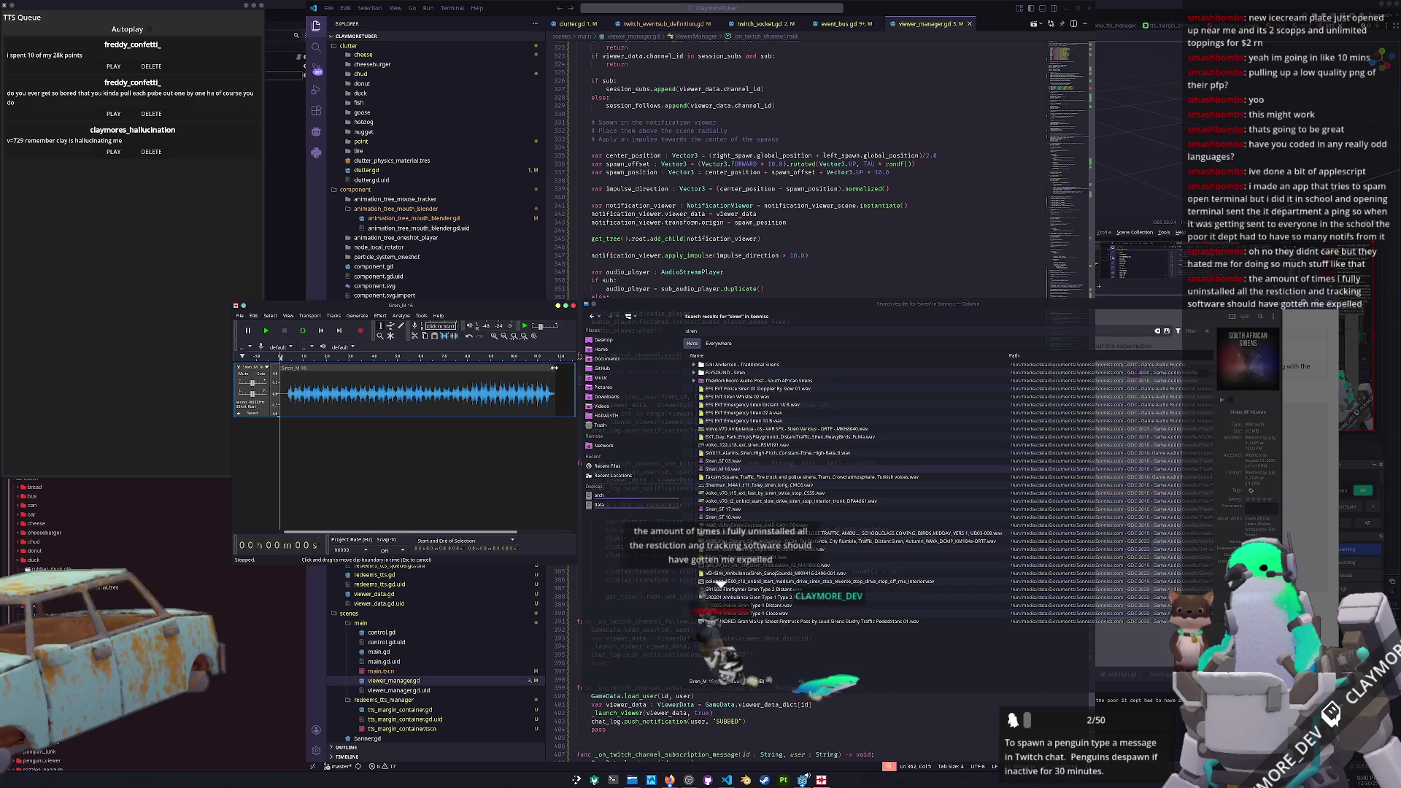
{"action": "left_click_drag", "start_coordinate": [566, 367], "coordinate": [377, 376]}
{"action": "key", "text": "space"}
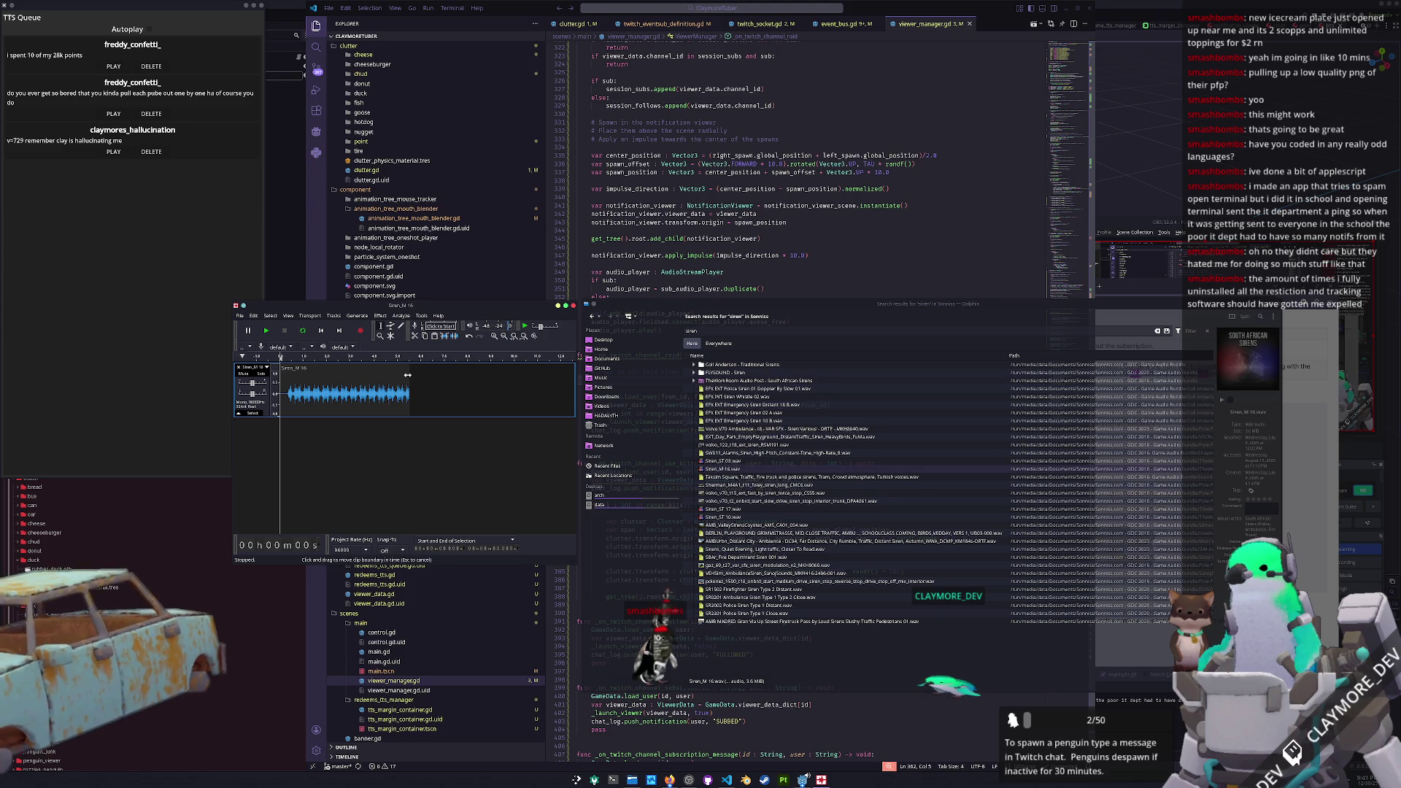
{"action": "left_click", "coordinate": [405, 378]}
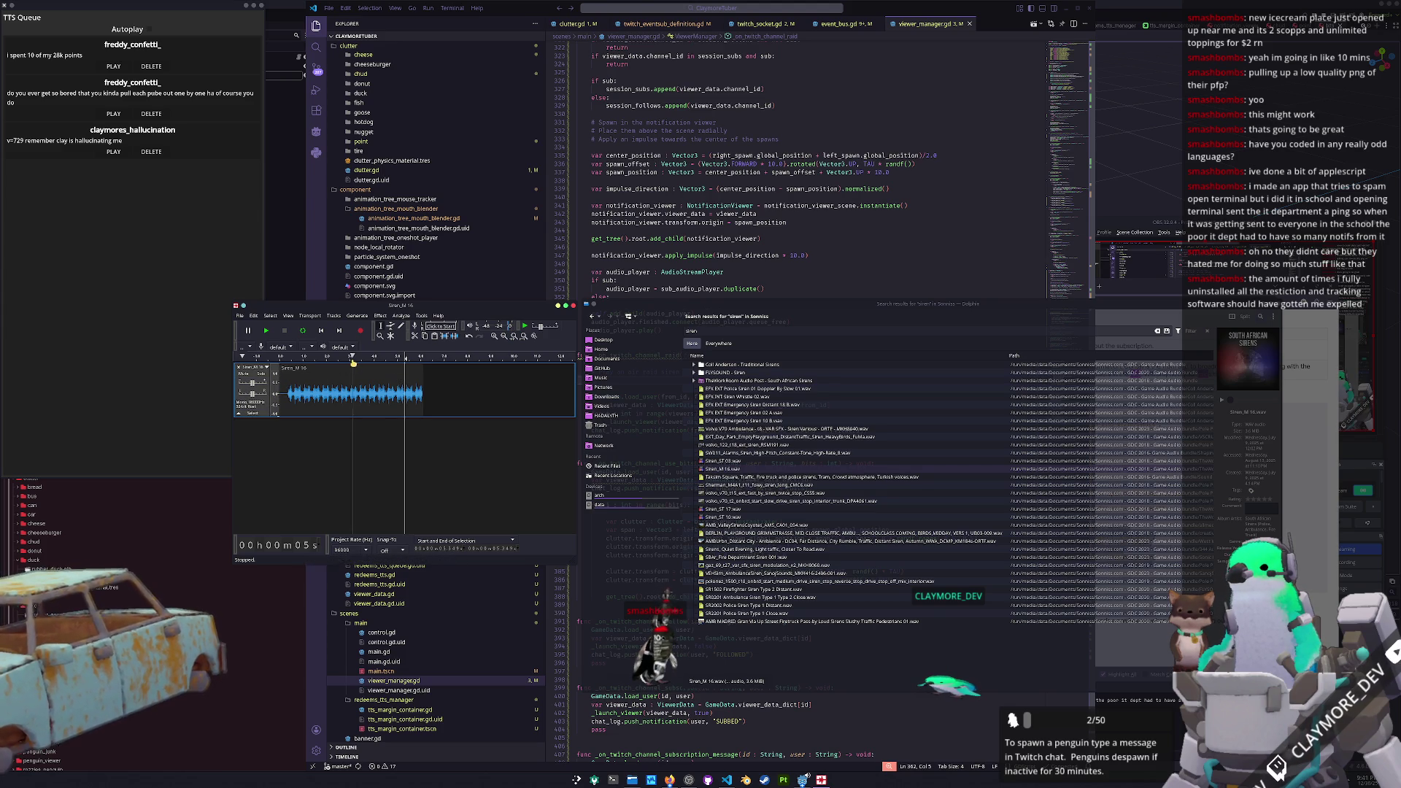
{"action": "left_click", "coordinate": [265, 331]}
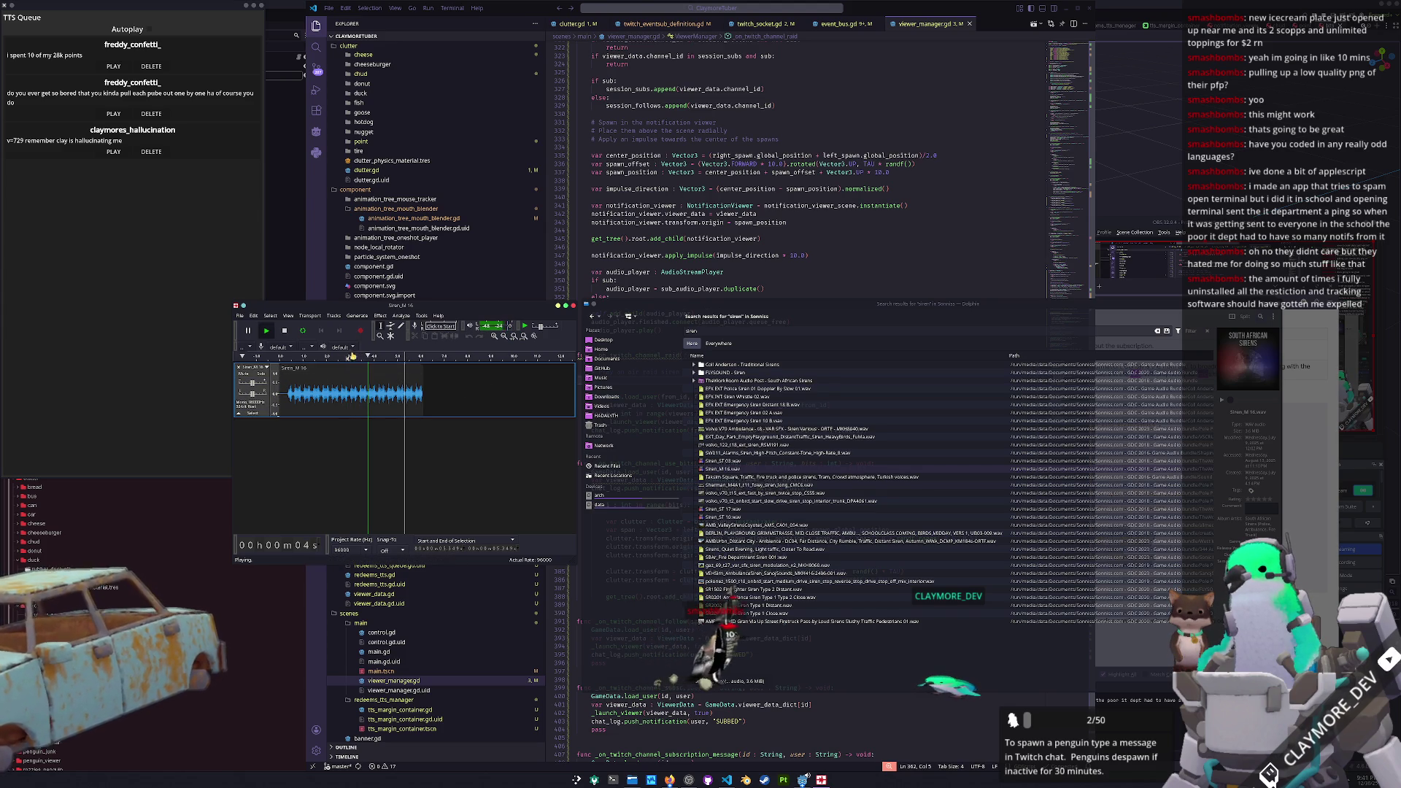
{"action": "left_click", "coordinate": [249, 331]}
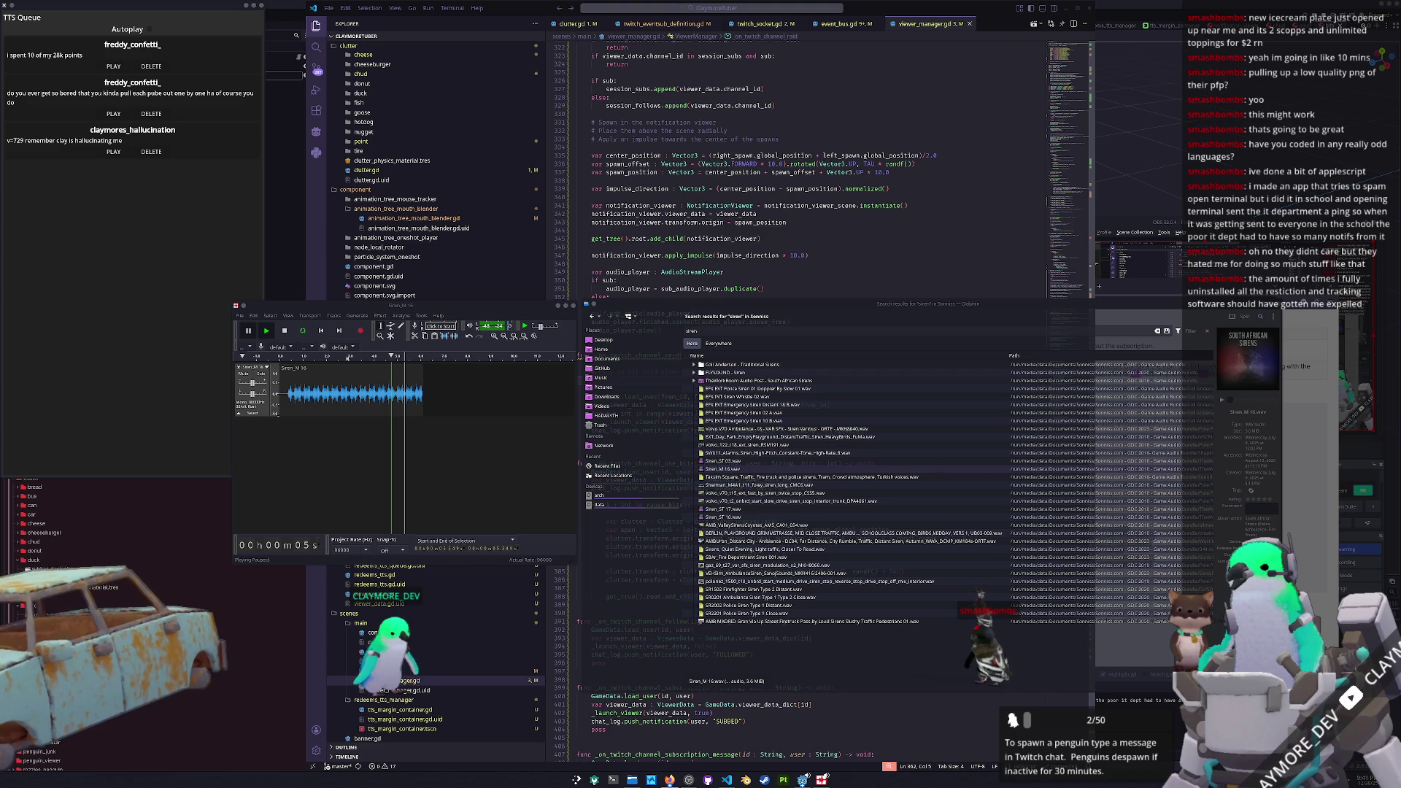
Select the siren clip and try applying Fade Out from the Effect menu.
{"action": "left_click", "coordinate": [317, 368]}
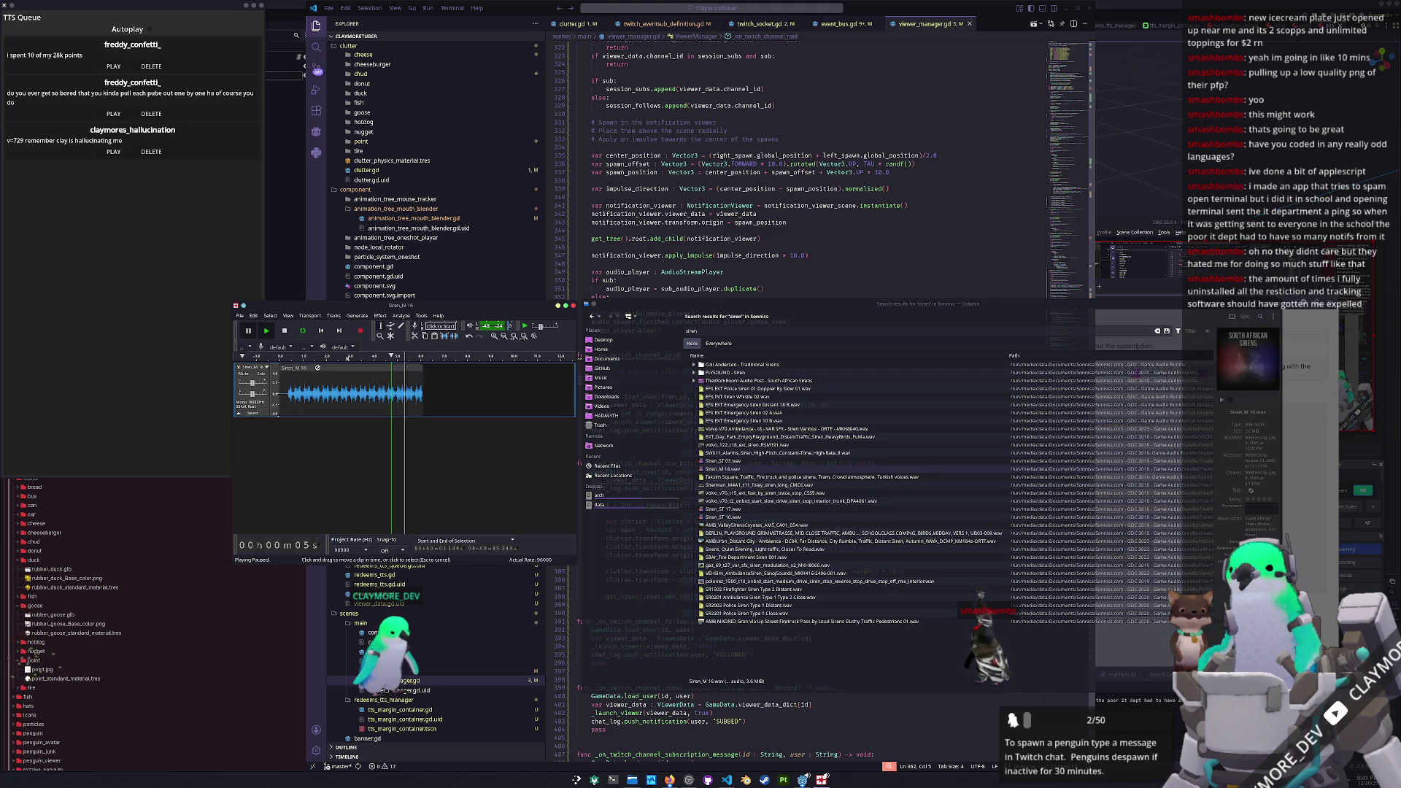
{"action": "left_click", "coordinate": [379, 316]}
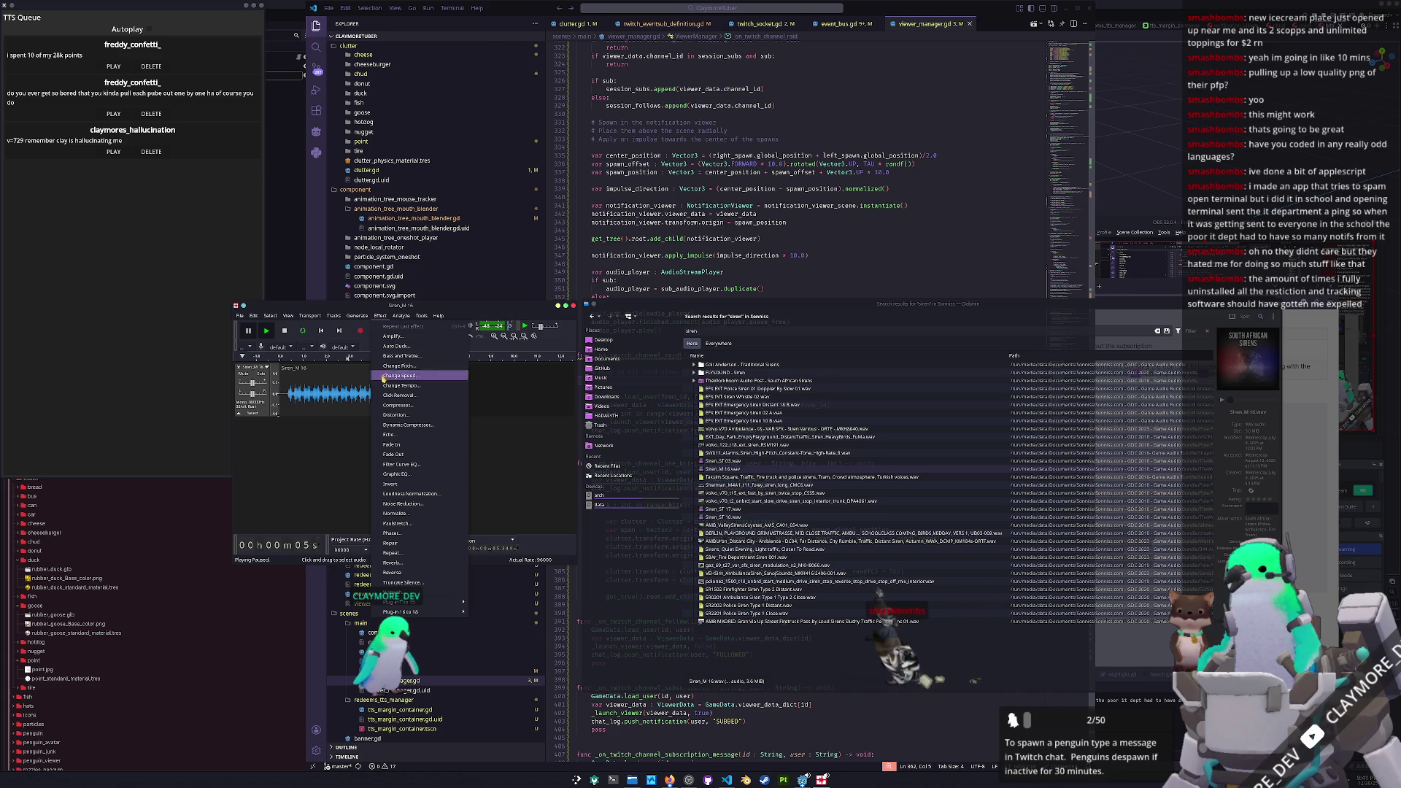
{"action": "left_click", "coordinate": [400, 455]}
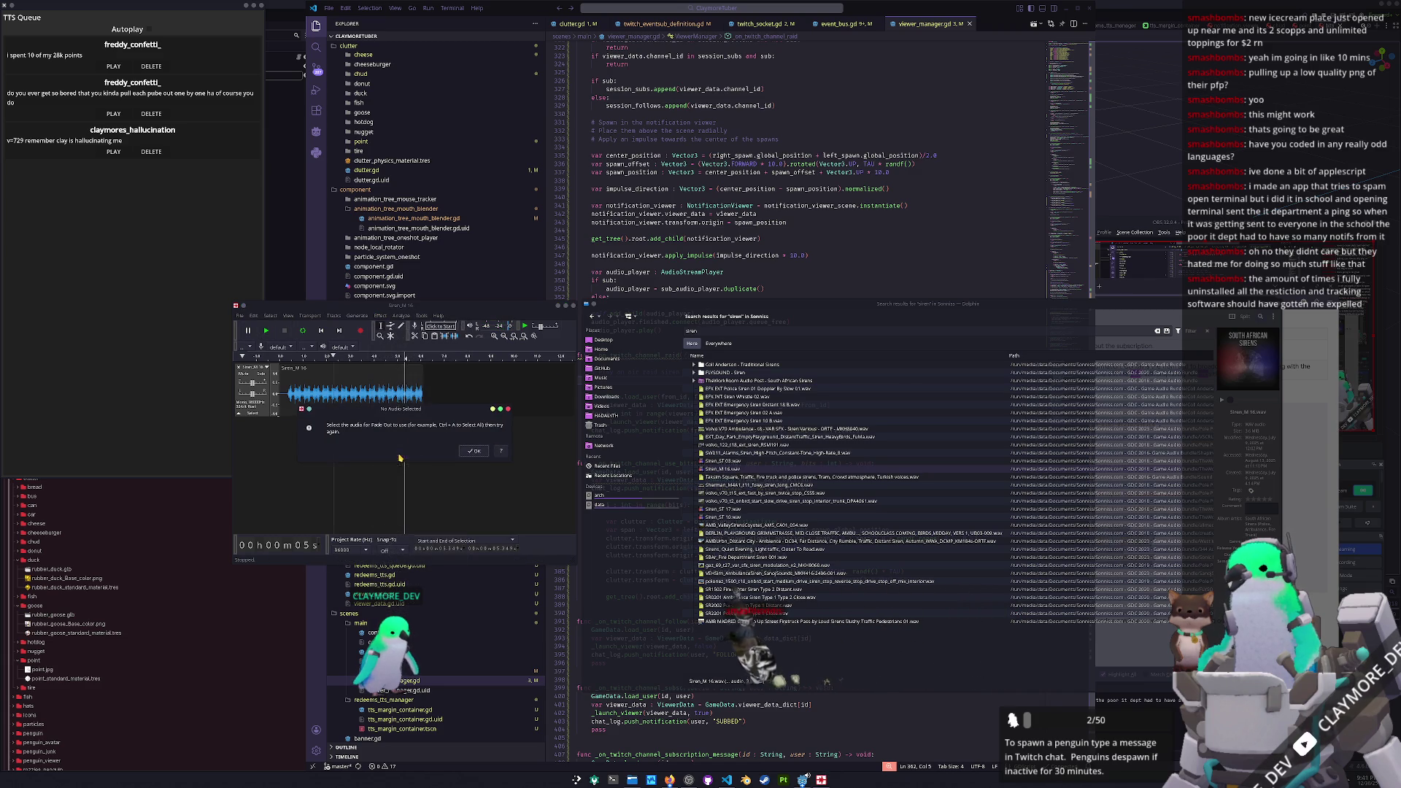
Dismiss the no-audio-selected warning and apply Fade Out to the siren clip.
{"action": "left_click", "coordinate": [467, 453]}
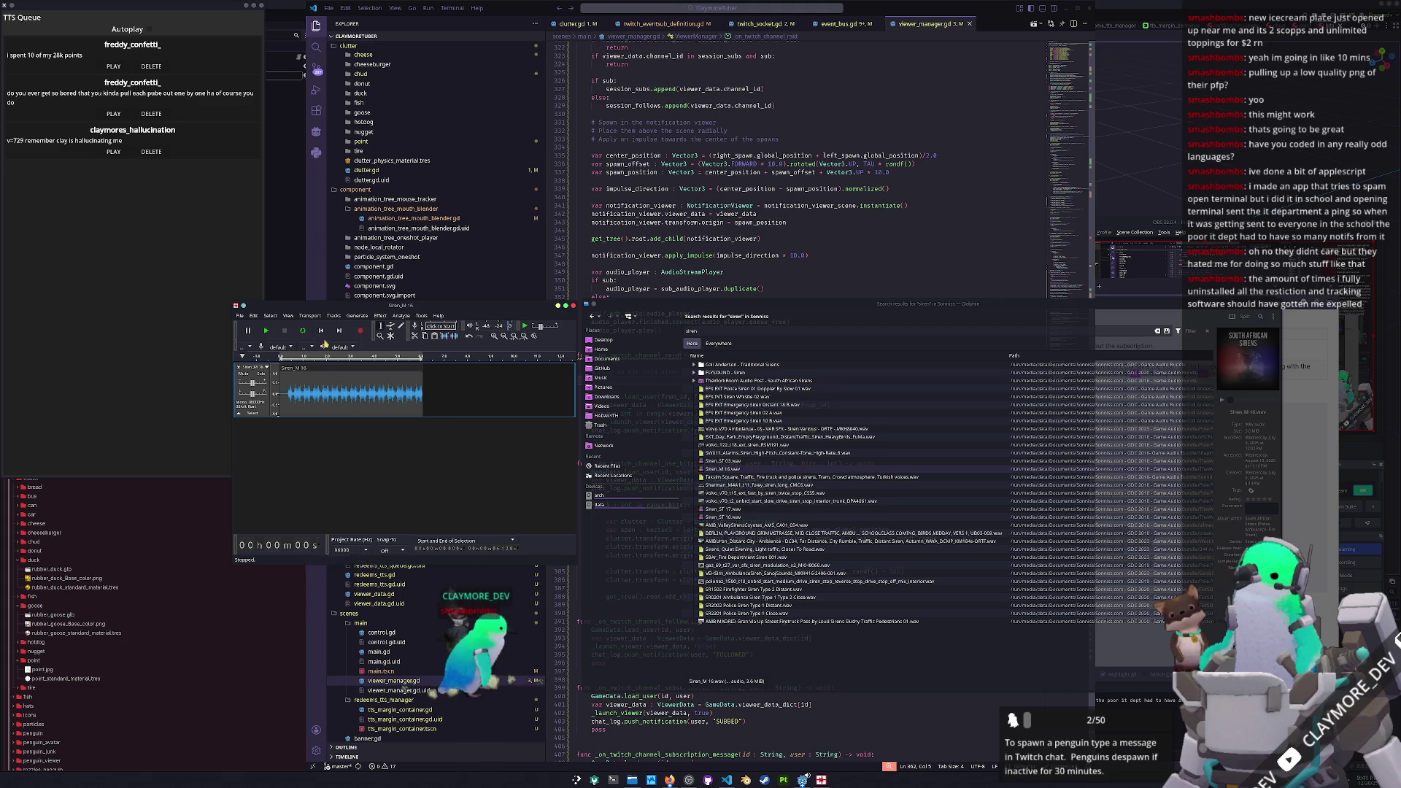
{"action": "left_click", "coordinate": [381, 316]}
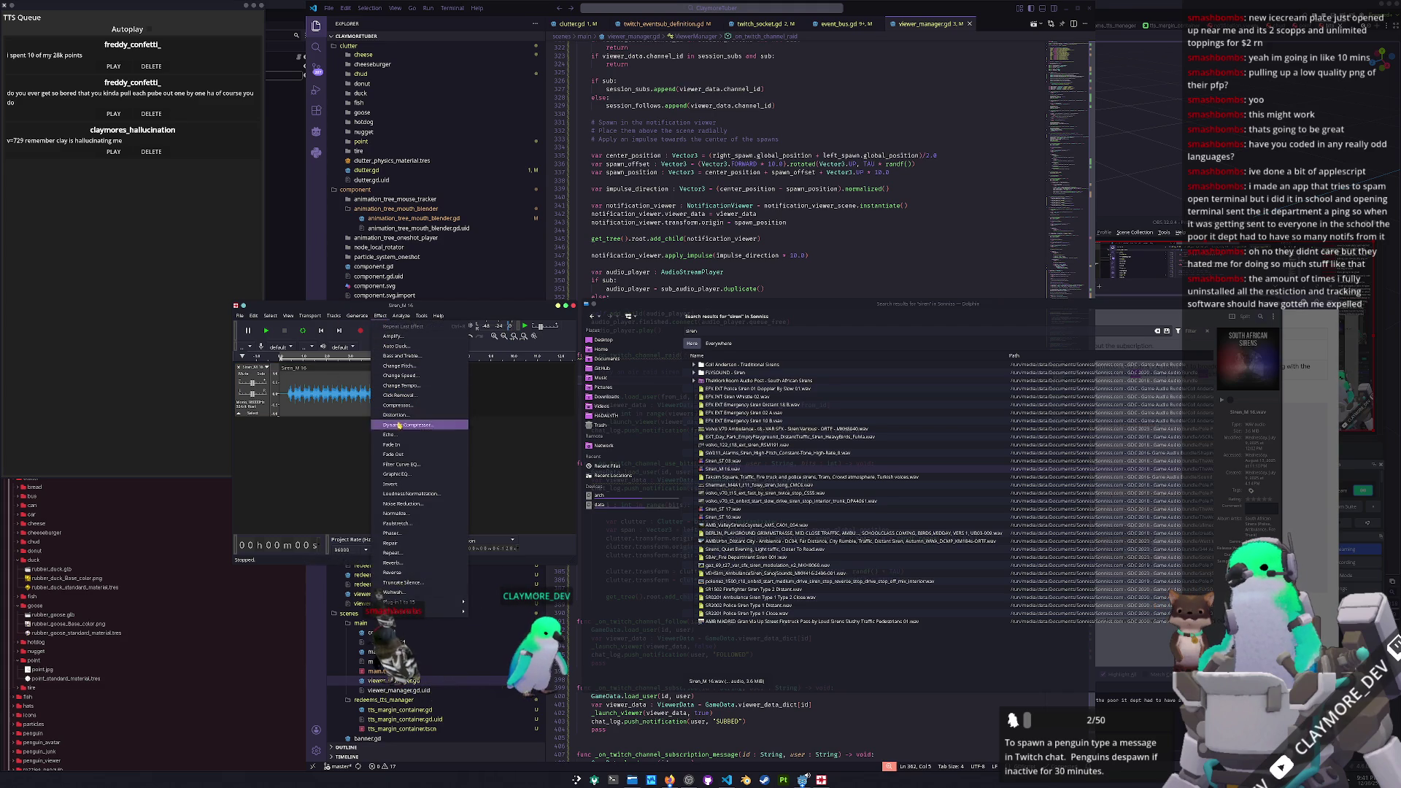
{"action": "left_click", "coordinate": [398, 456]}
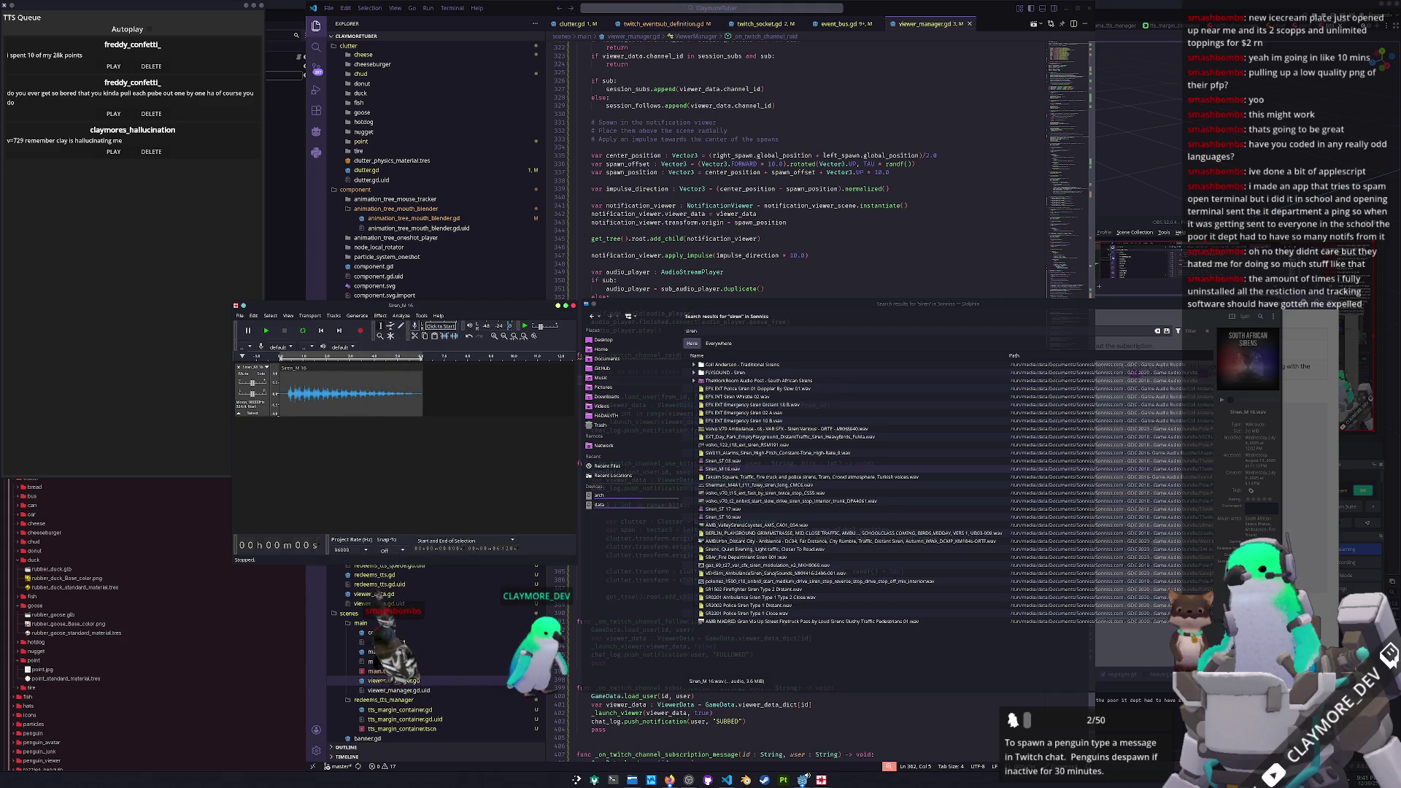
Trim the siren clip's end shorter and play back the result.
{"action": "left_click_drag", "start_coordinate": [421, 365], "coordinate": [365, 371]}
{"action": "key", "text": "ctrl+z"}
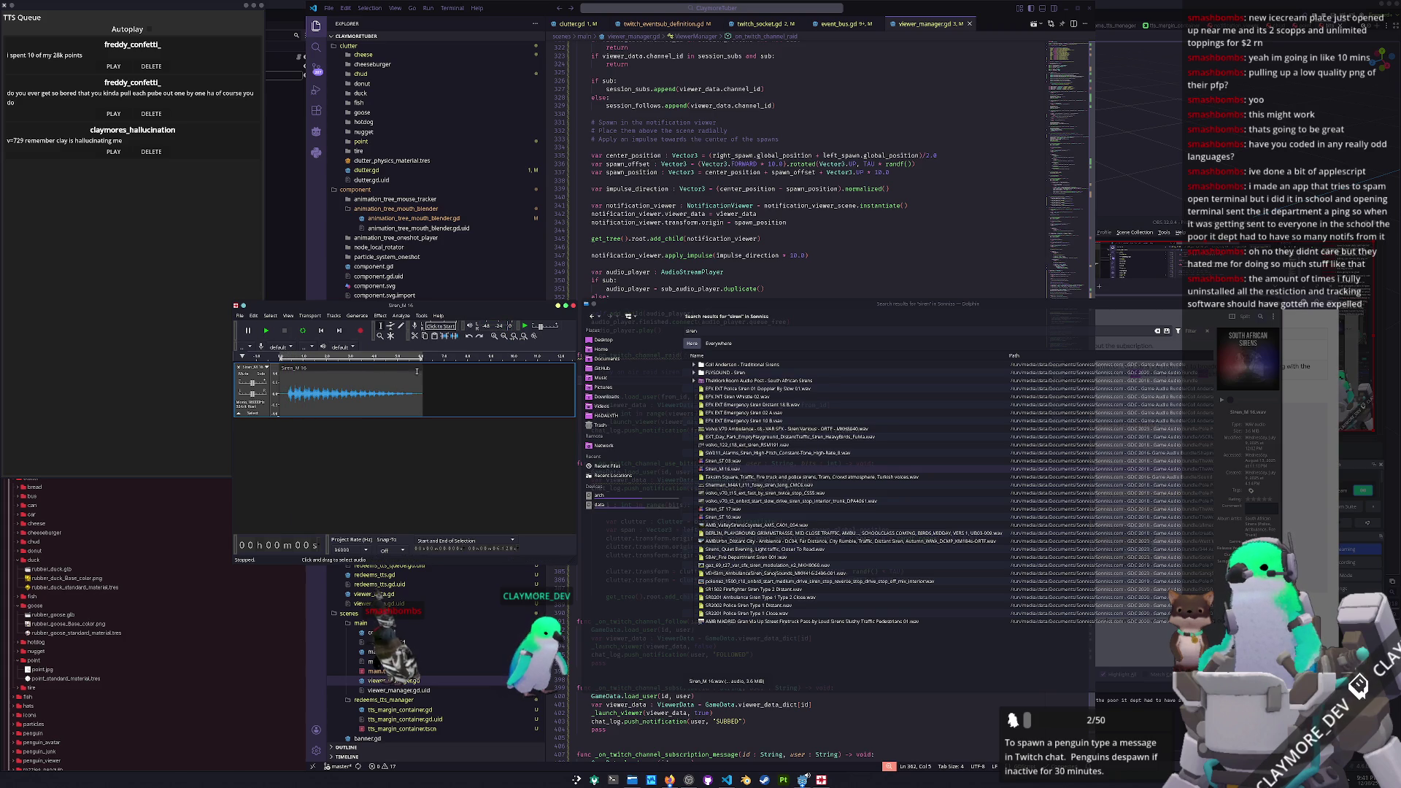
{"action": "left_click_drag", "start_coordinate": [422, 371], "coordinate": [320, 371]}
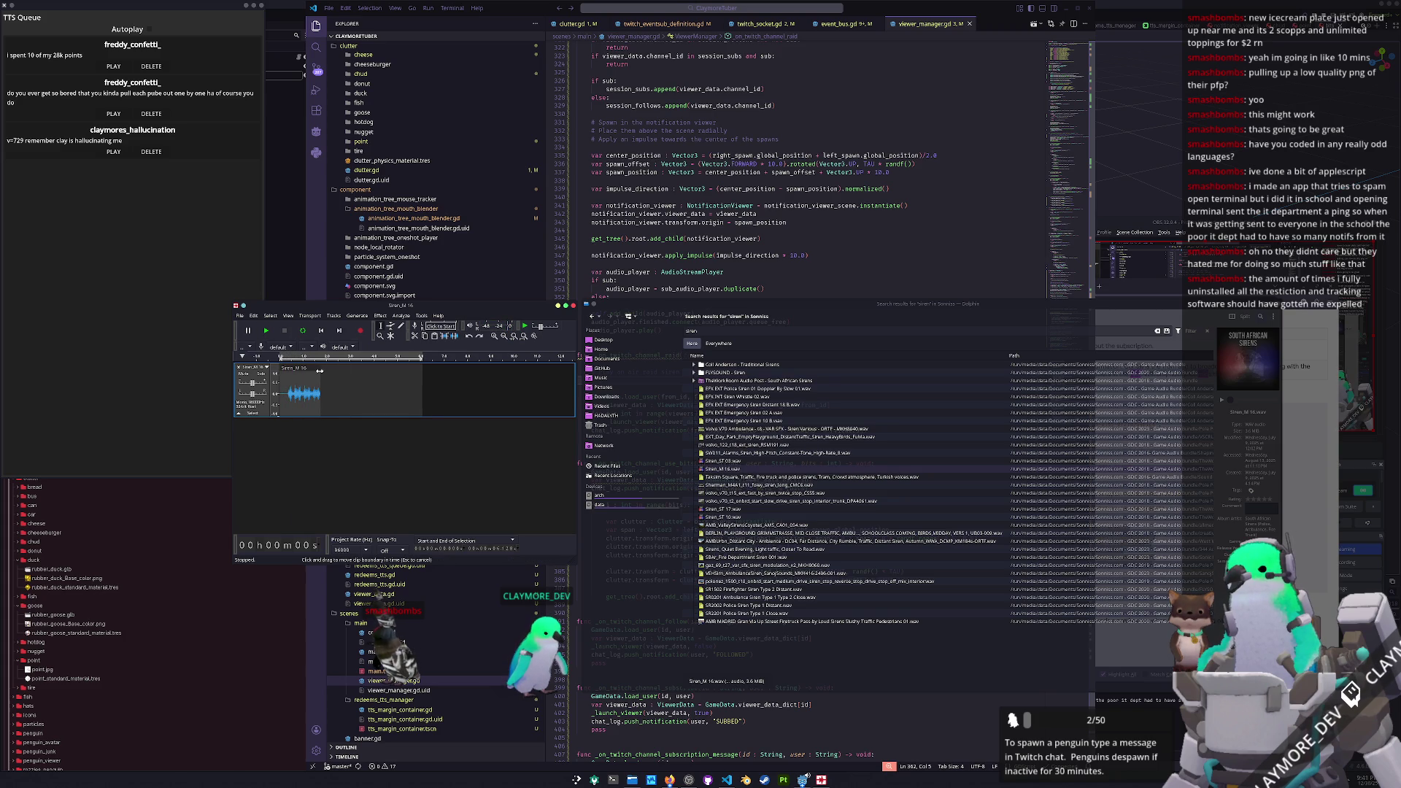
{"action": "key", "text": "space"}
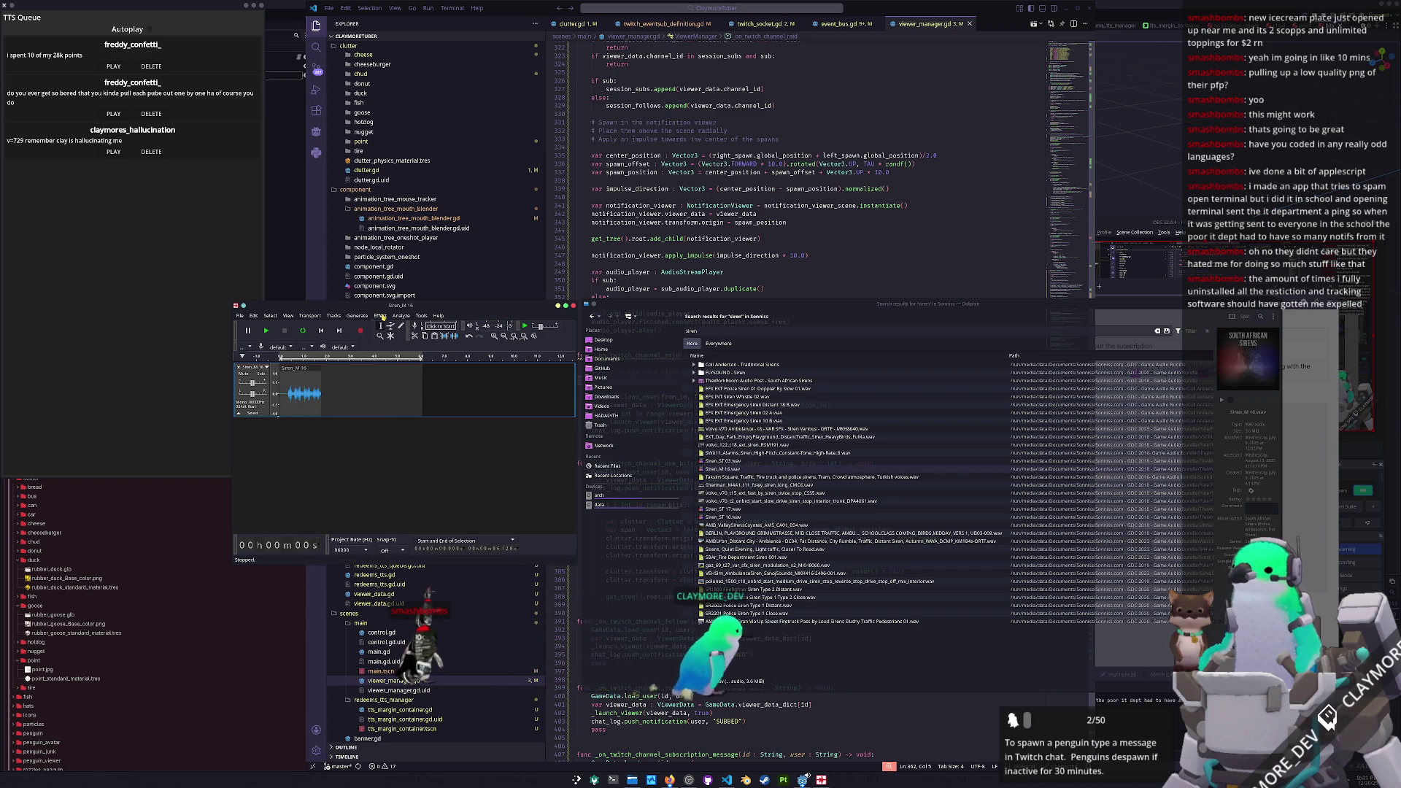
Fade out the trimmed clip, then extend it back to full length.
{"action": "left_click", "coordinate": [306, 387]}
{"action": "left_click", "coordinate": [380, 315]}
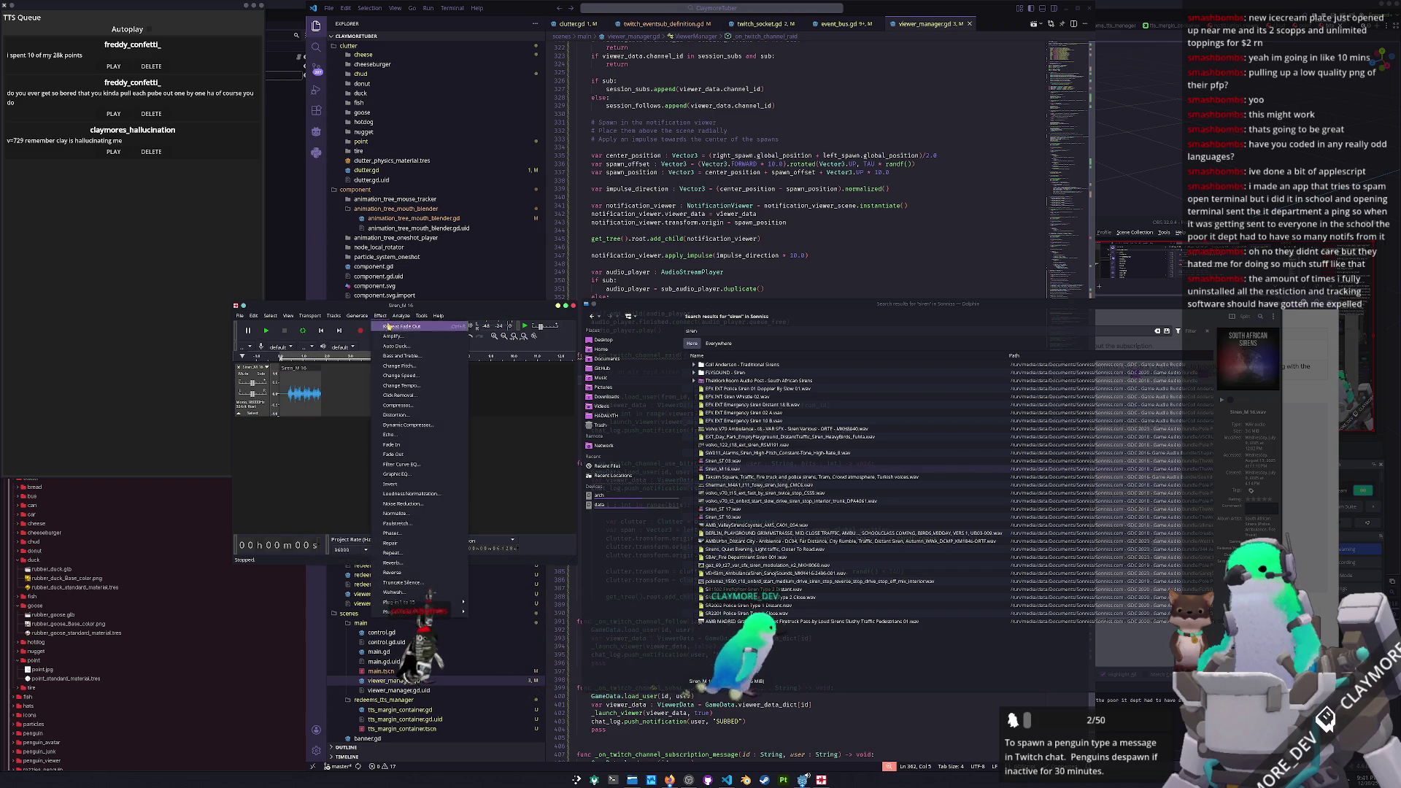
{"action": "left_click", "coordinate": [396, 455]}
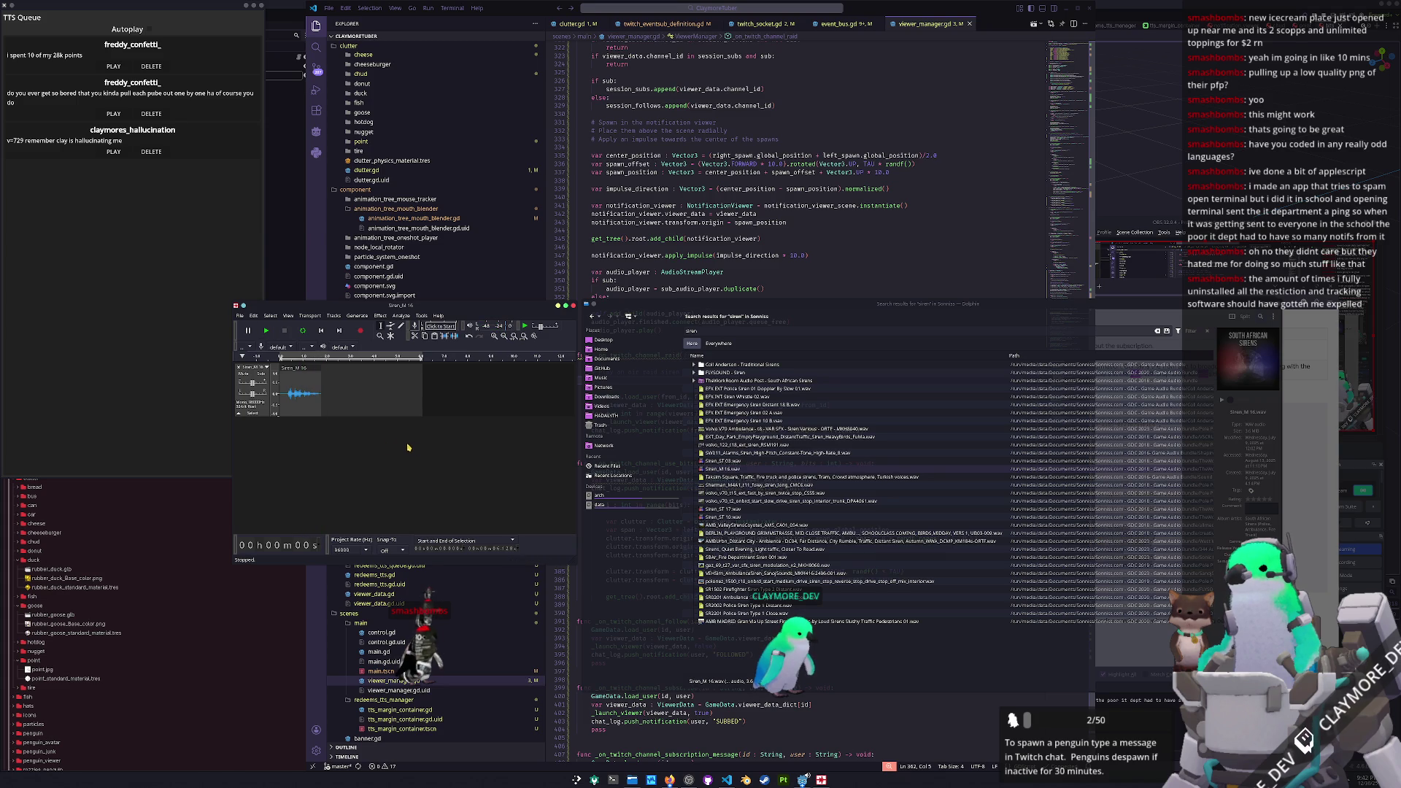
{"action": "mouse_move", "coordinate": [321, 387]}
{"action": "left_mouse_down"}
{"action": "mouse_move", "coordinate": [423, 387]}
{"action": "mouse_move", "coordinate": [333, 367]}
{"action": "left_mouse_up"}
{"action": "left_click", "coordinate": [380, 315]}
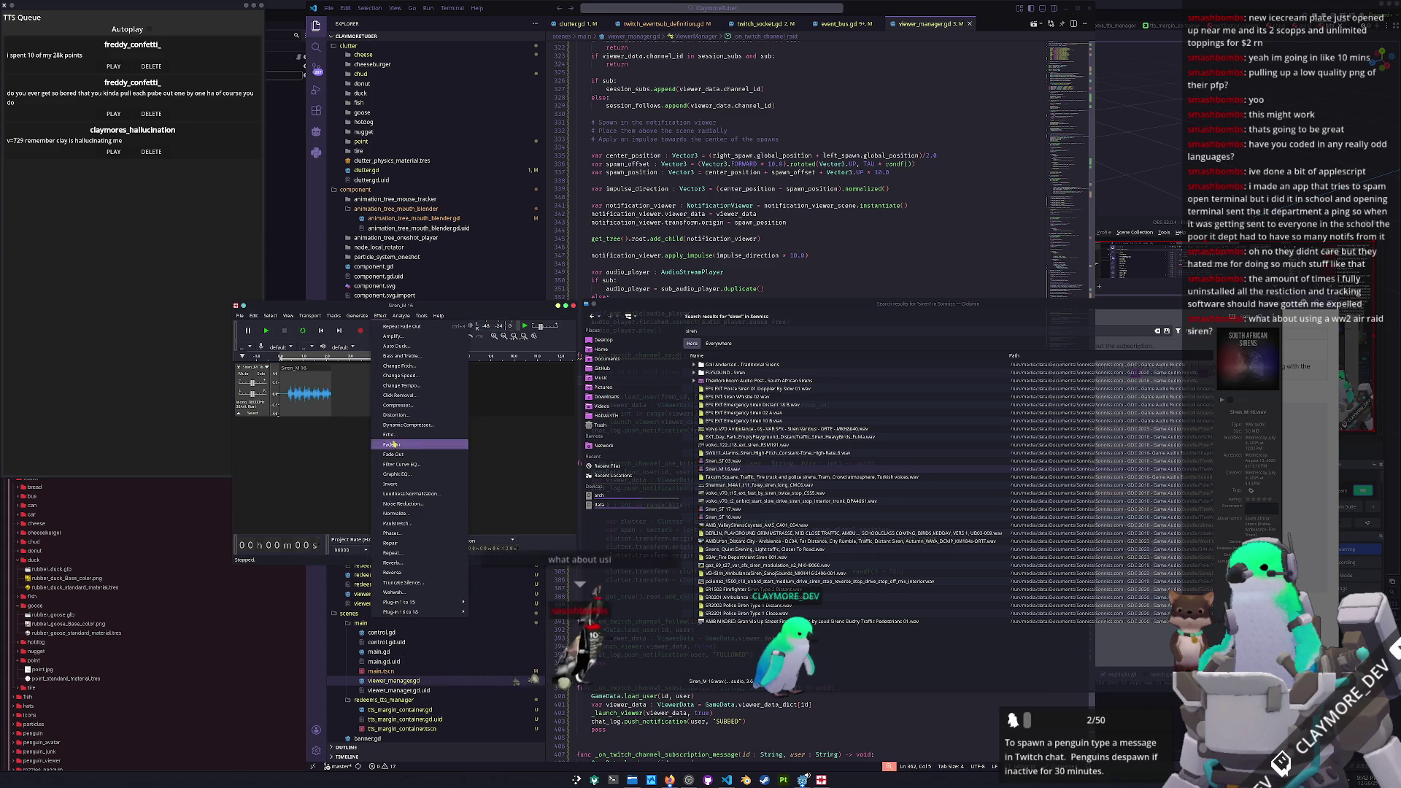
{"action": "key", "text": "Escape"}
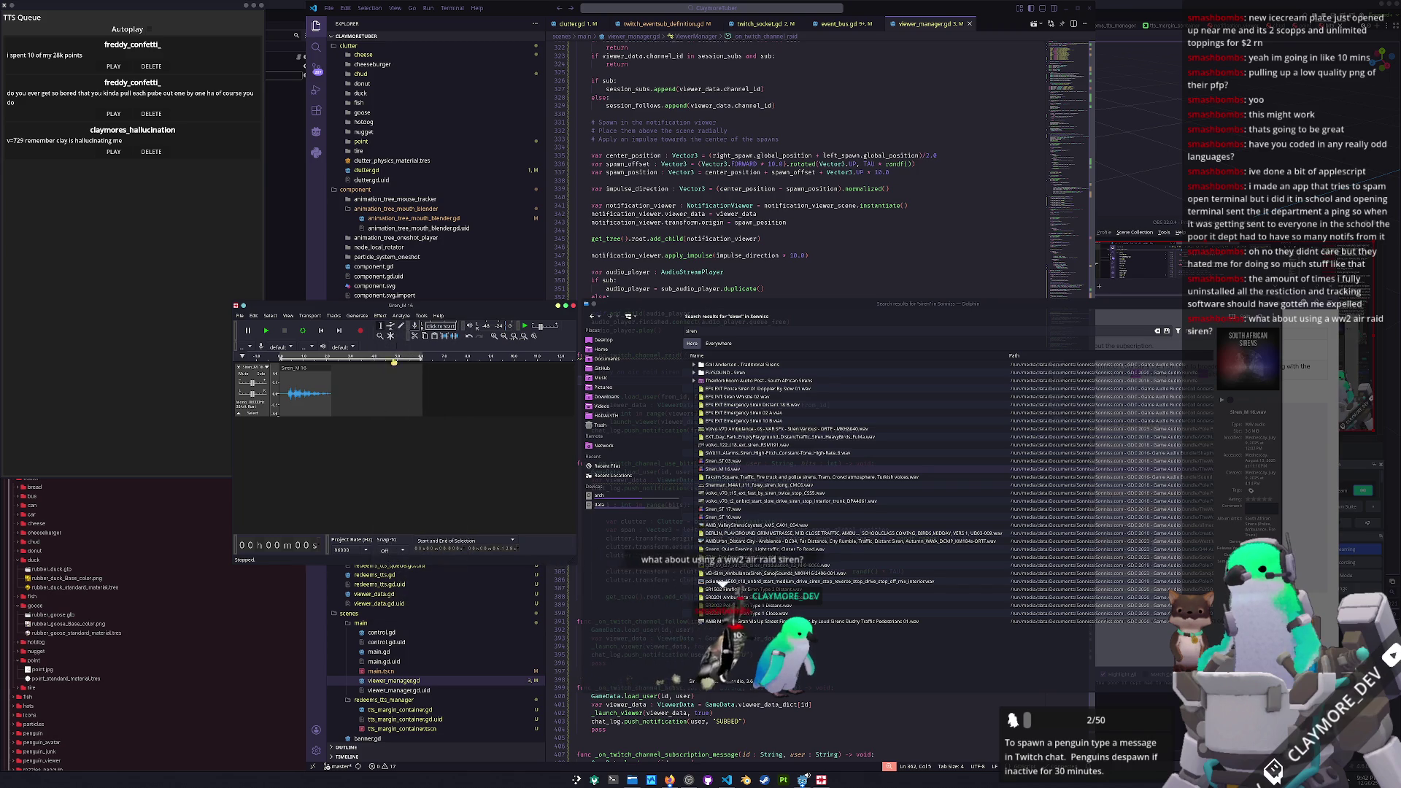
{"action": "left_click", "coordinate": [400, 316]}
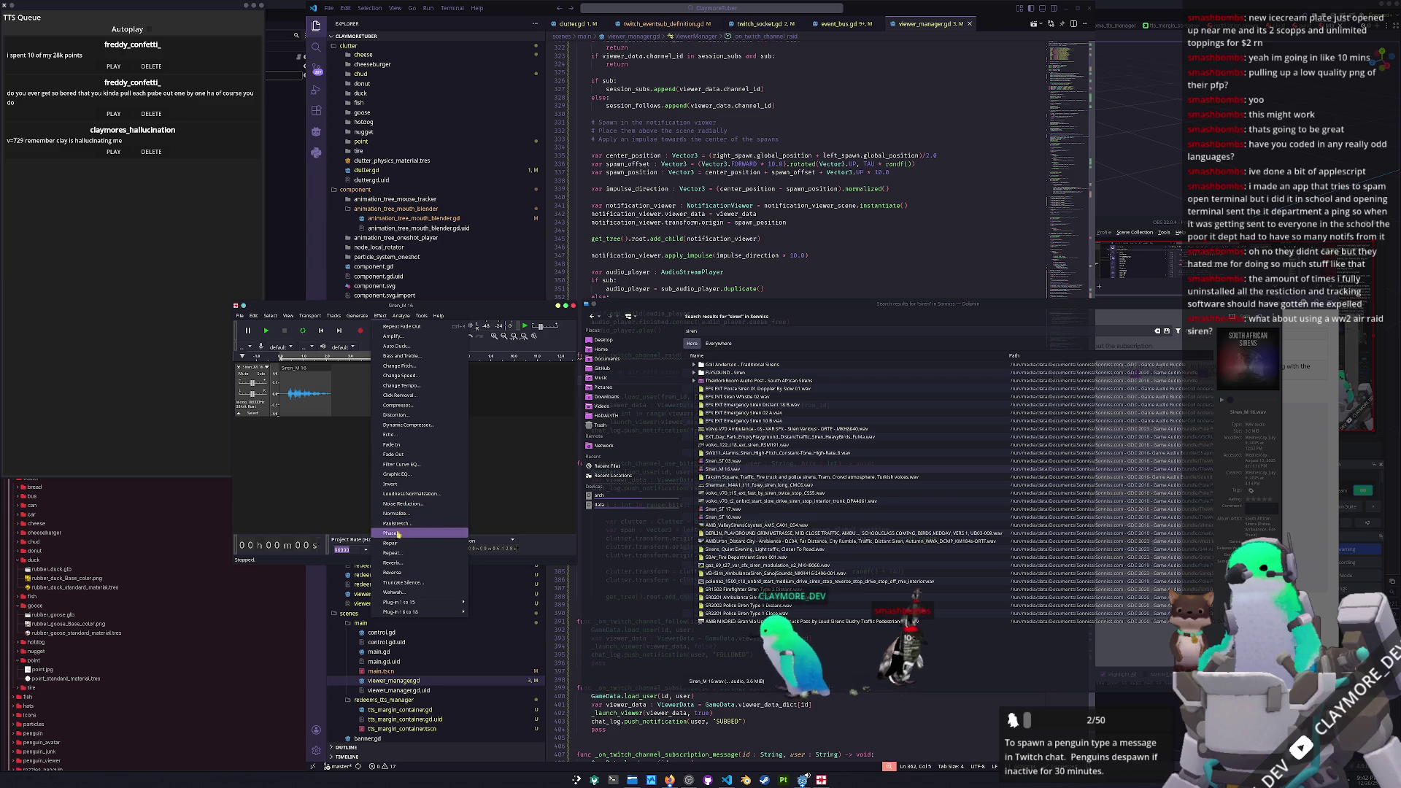
Apply the Low-Pass Filter to Siren_M 16.wav and listen to the filtered result.
{"action": "mouse_move", "coordinate": [403, 613]}
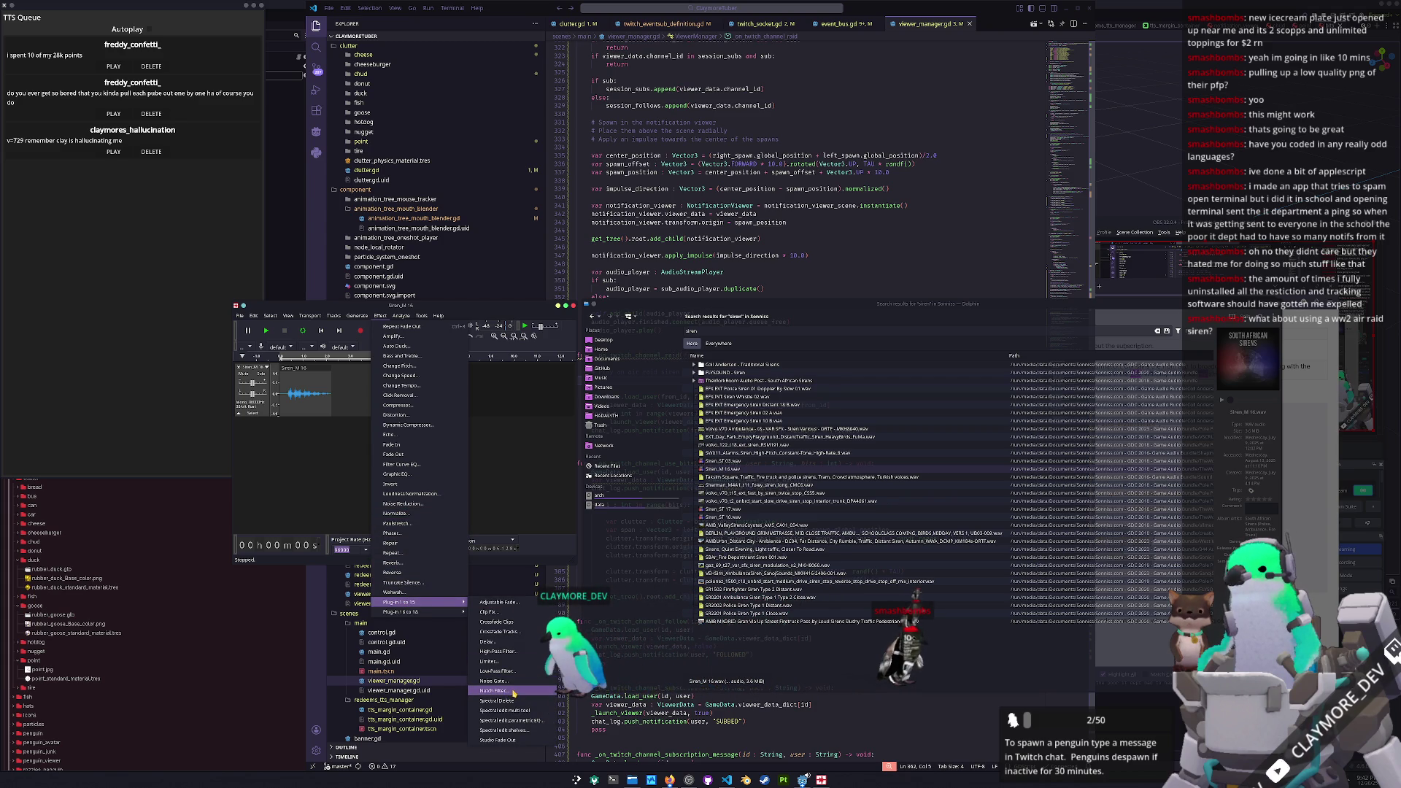
{"action": "left_click", "coordinate": [497, 671]}
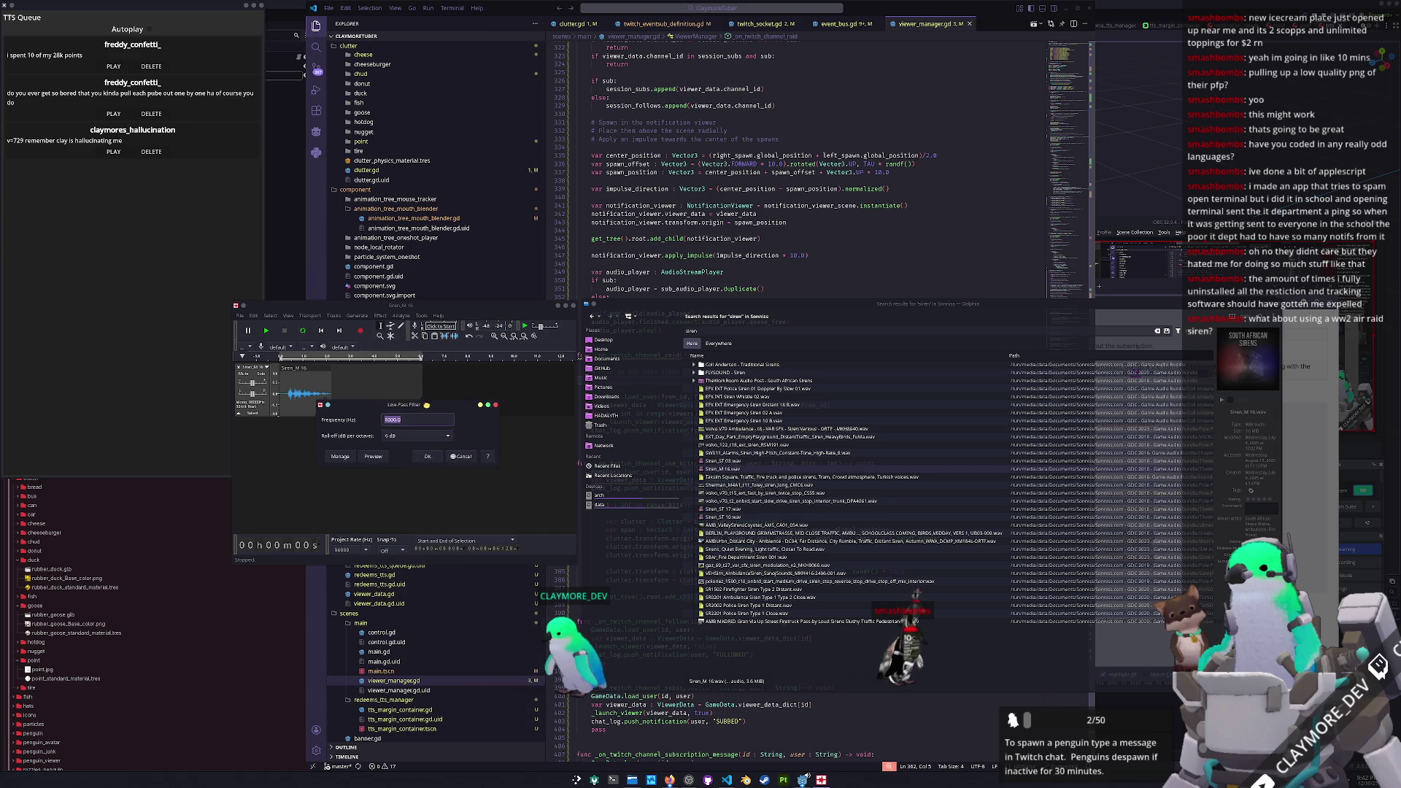
{"action": "left_click", "coordinate": [482, 500]}
{"action": "key", "text": "space"}
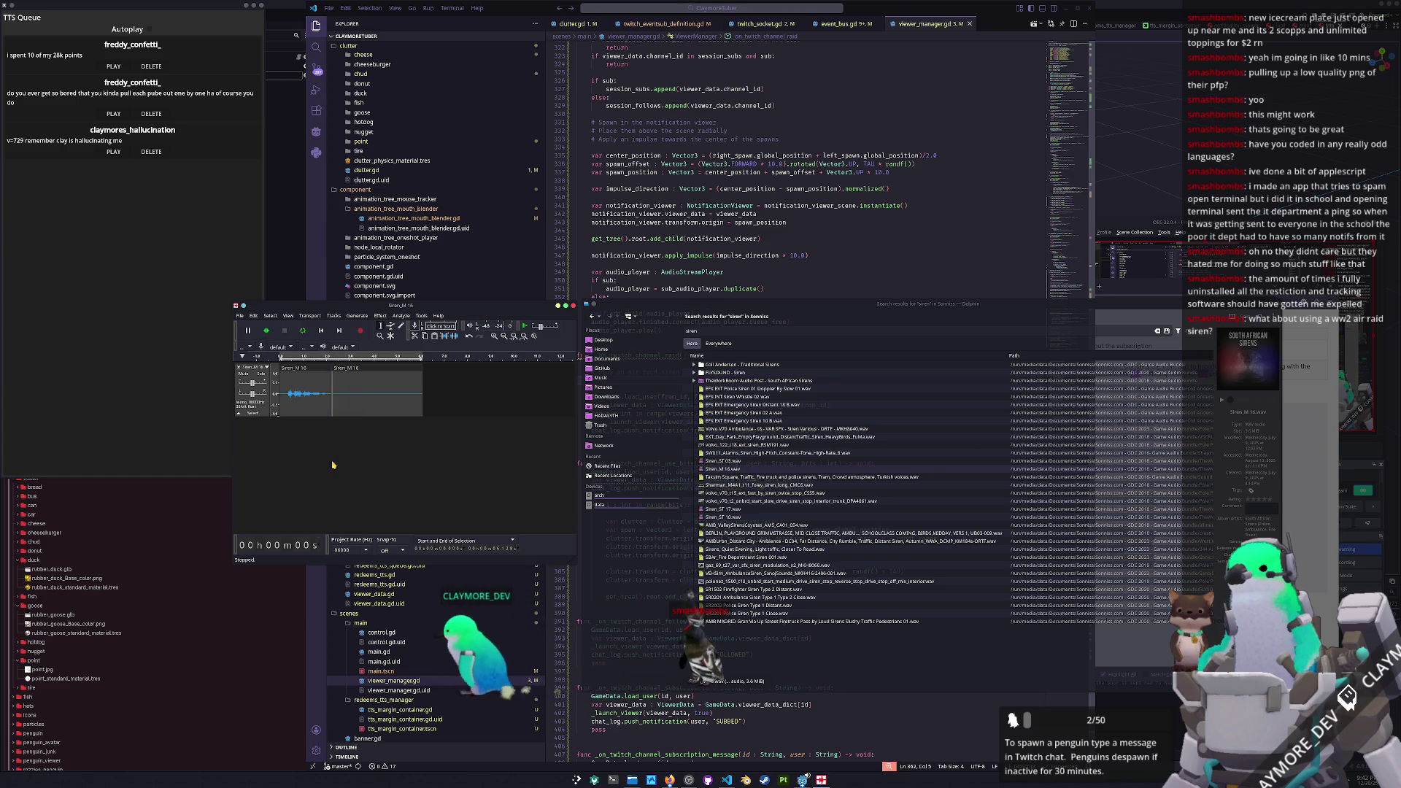
{"action": "key", "text": "space"}
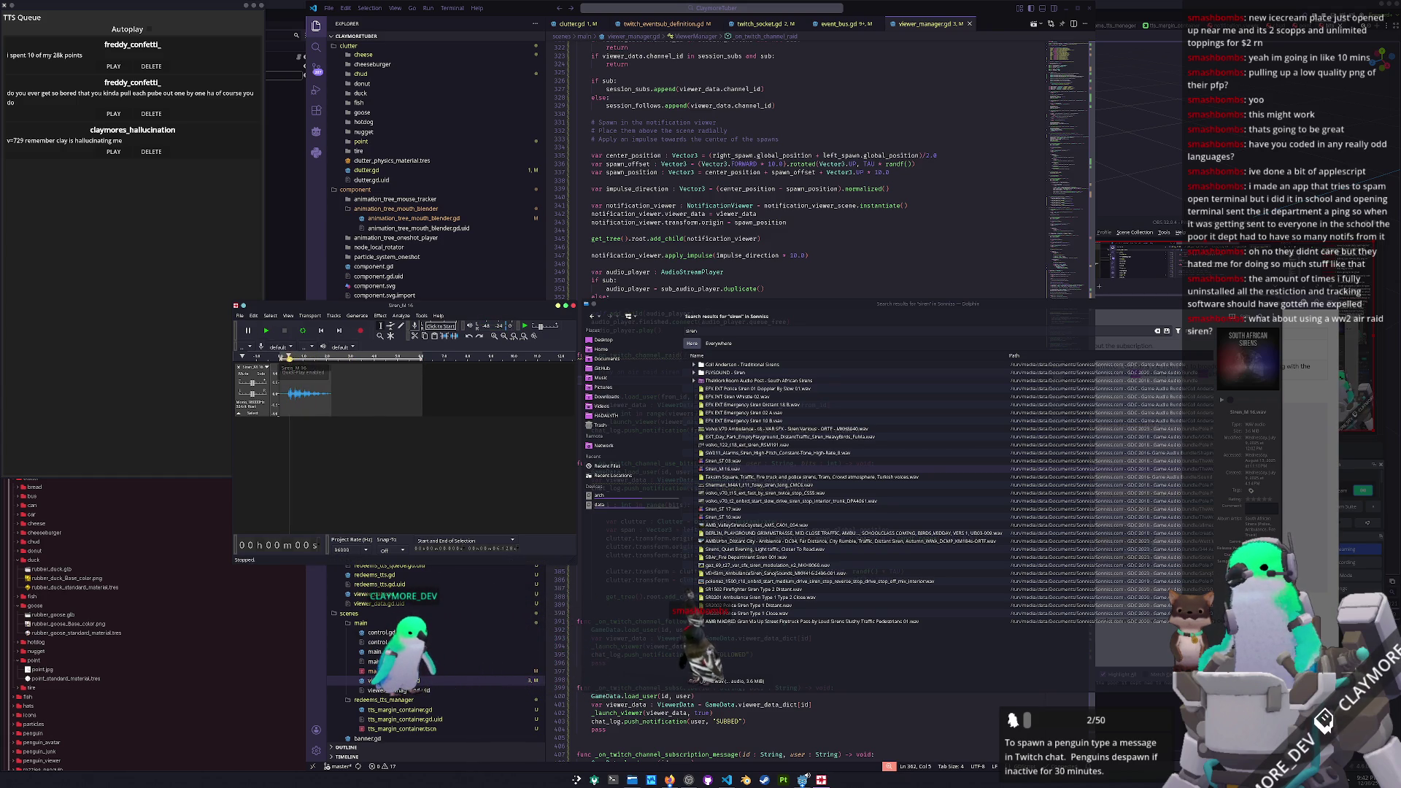
{"action": "left_click", "coordinate": [242, 315]}
Export the siren as an MP3 into GitHub/ClaymoreTuber/assets/sounds, accepting options, metadata and resampling.
{"action": "mouse_move", "coordinate": [274, 375]}
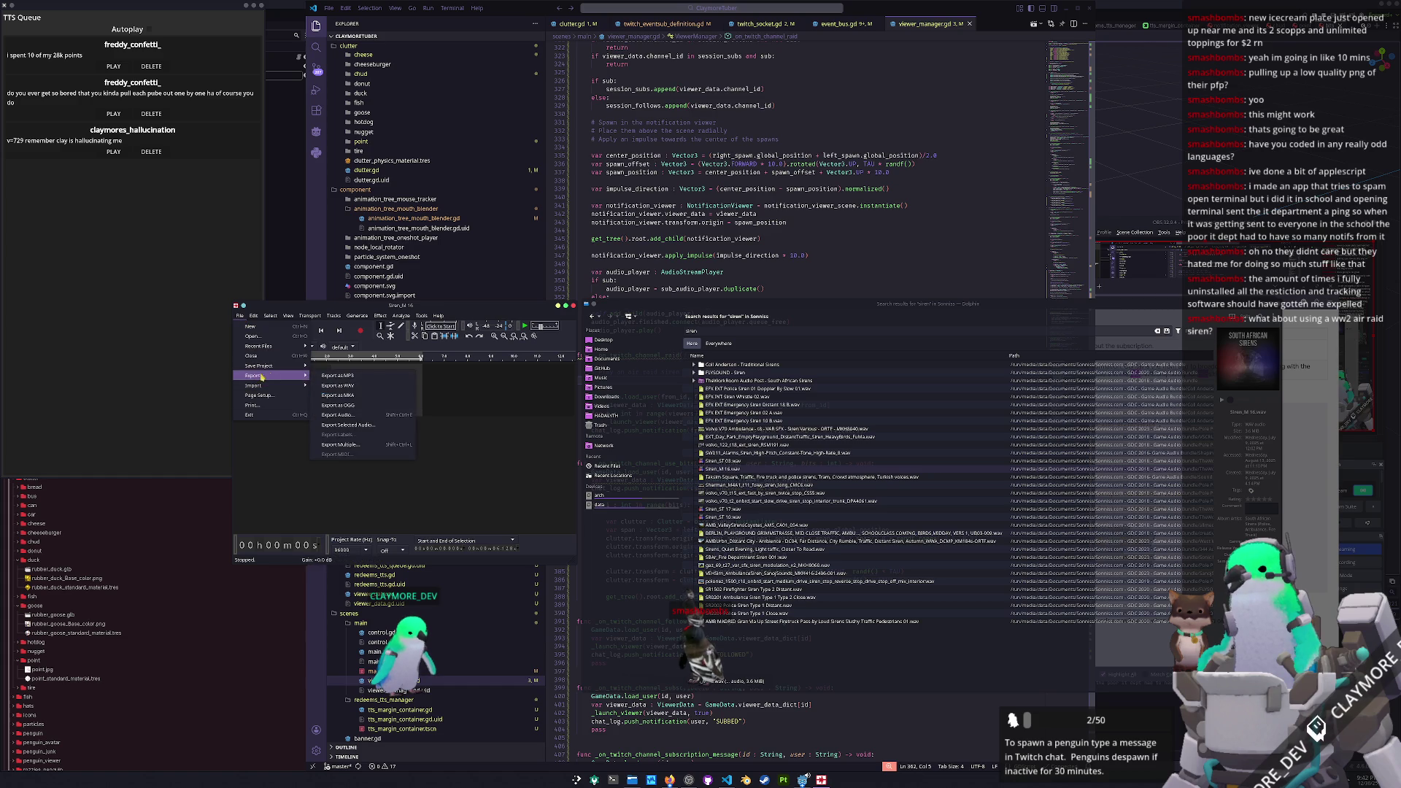
{"action": "left_click", "coordinate": [337, 375]}
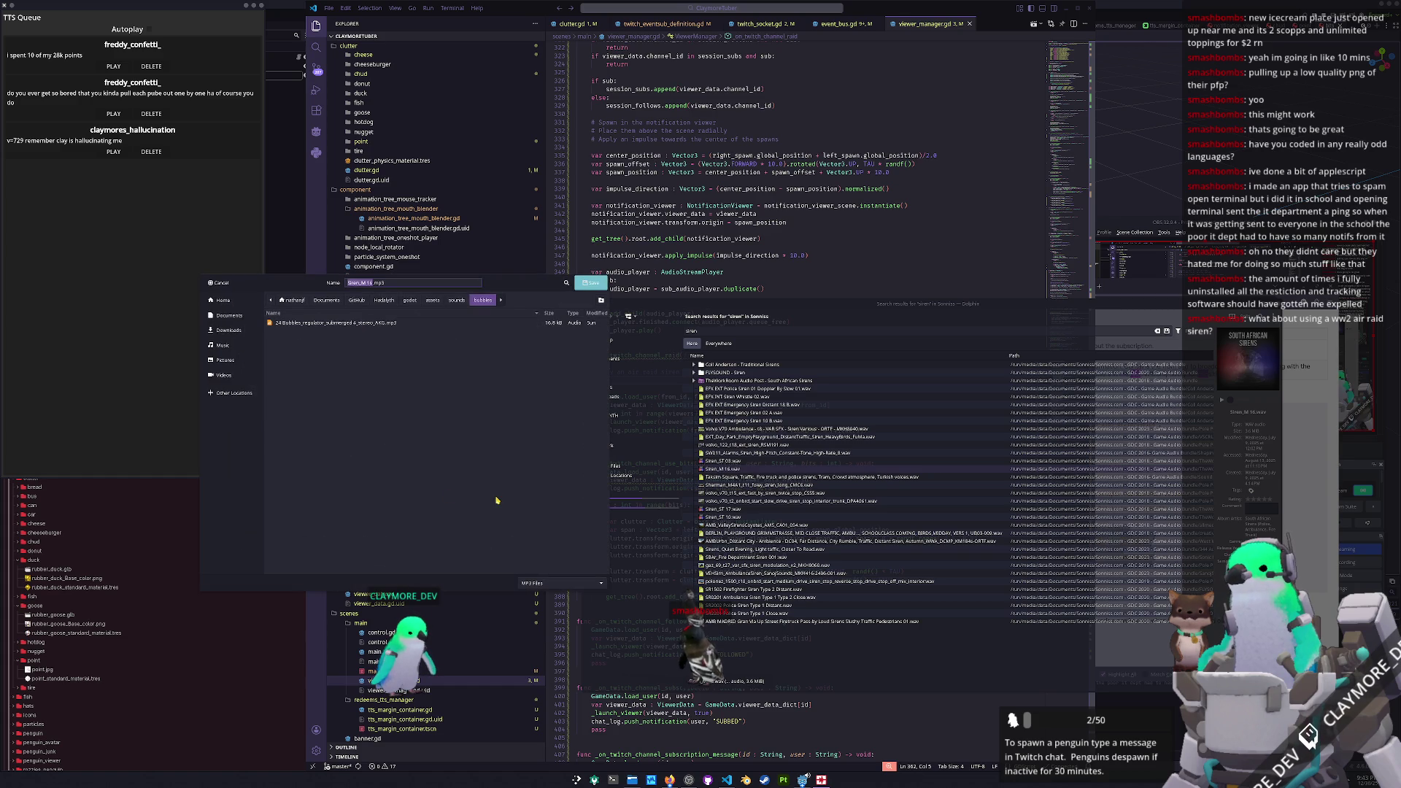
{"action": "left_click_drag", "start_coordinate": [508, 286], "coordinate": [804, 341]}
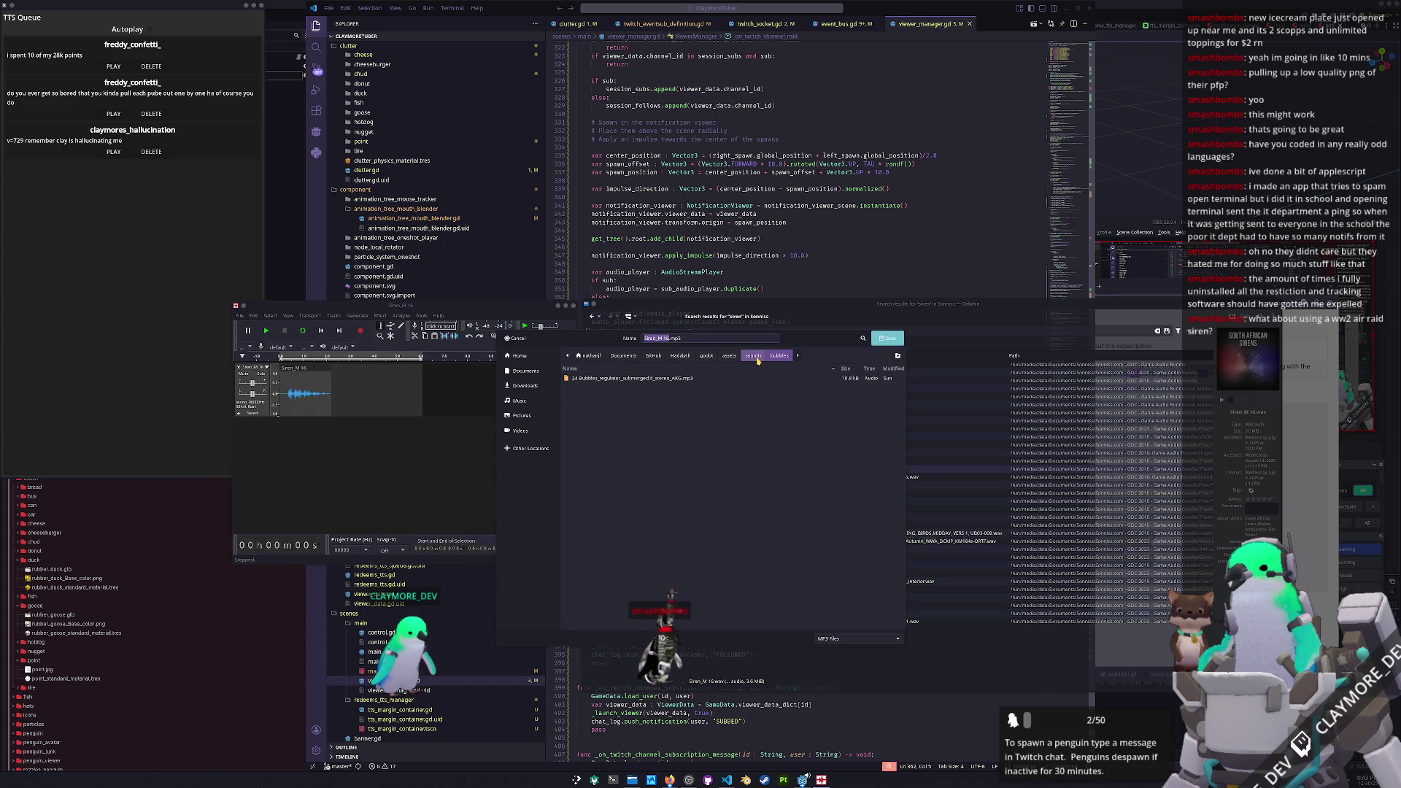
{"action": "left_click", "coordinate": [650, 357]}
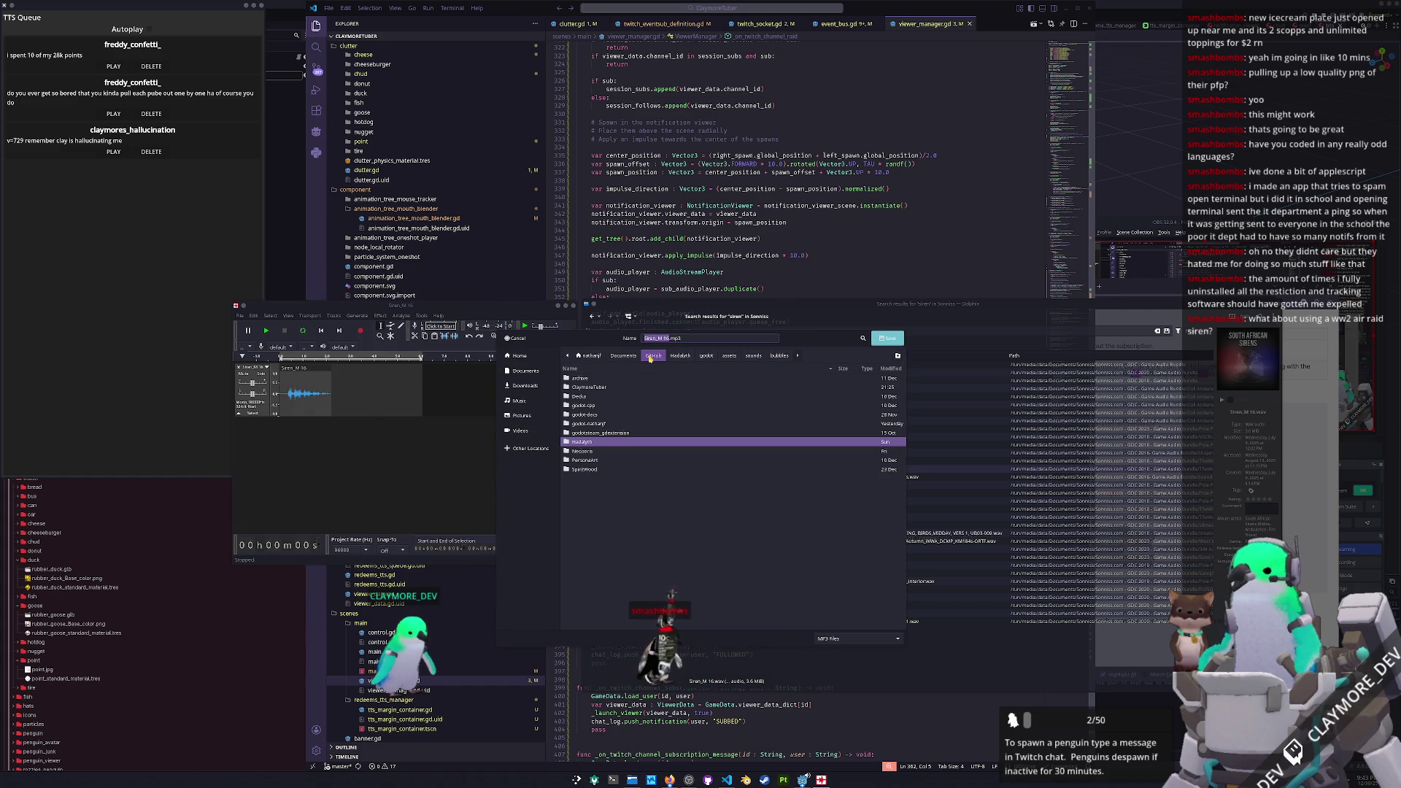
{"action": "double_click", "coordinate": [594, 388]}
{"action": "double_click", "coordinate": [593, 389]}
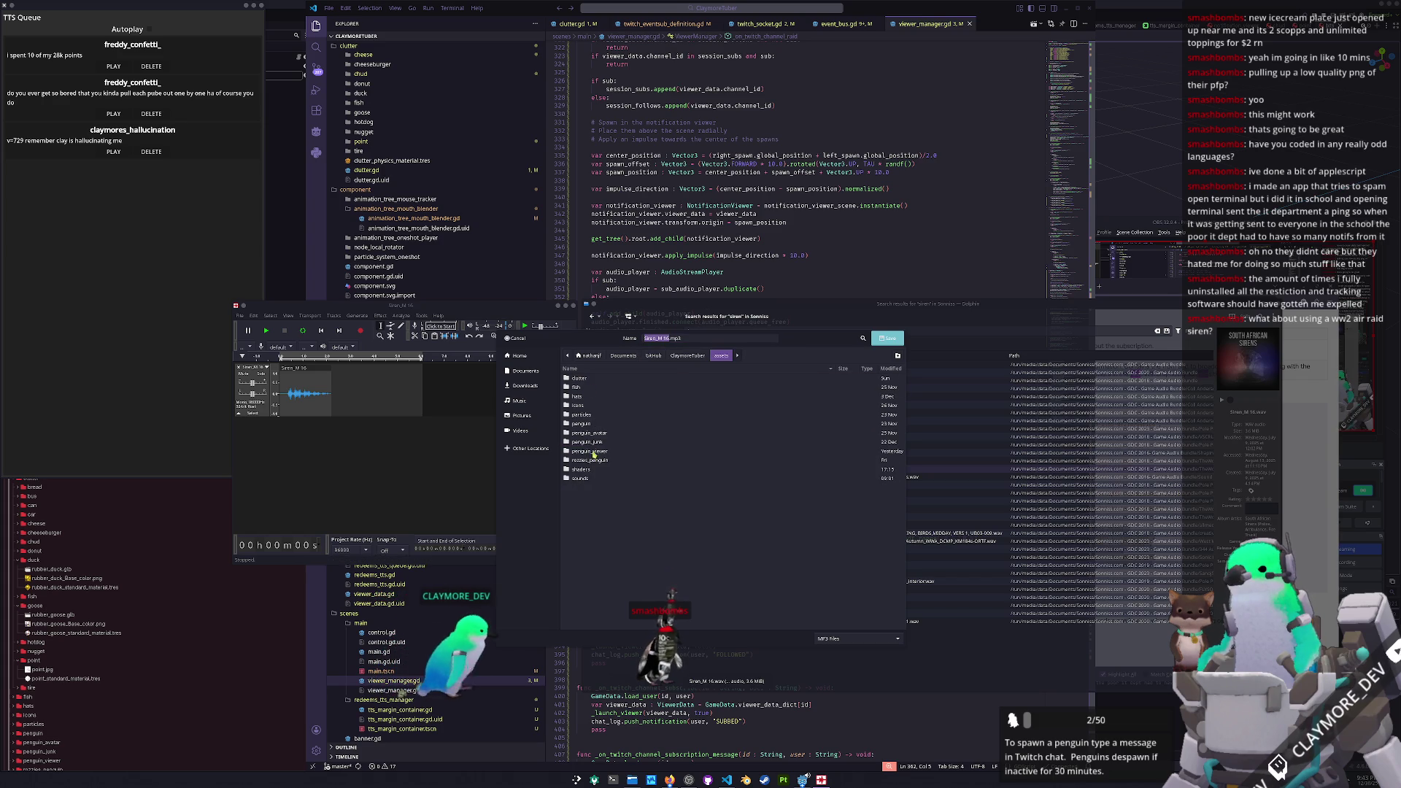
{"action": "double_click", "coordinate": [588, 480]}
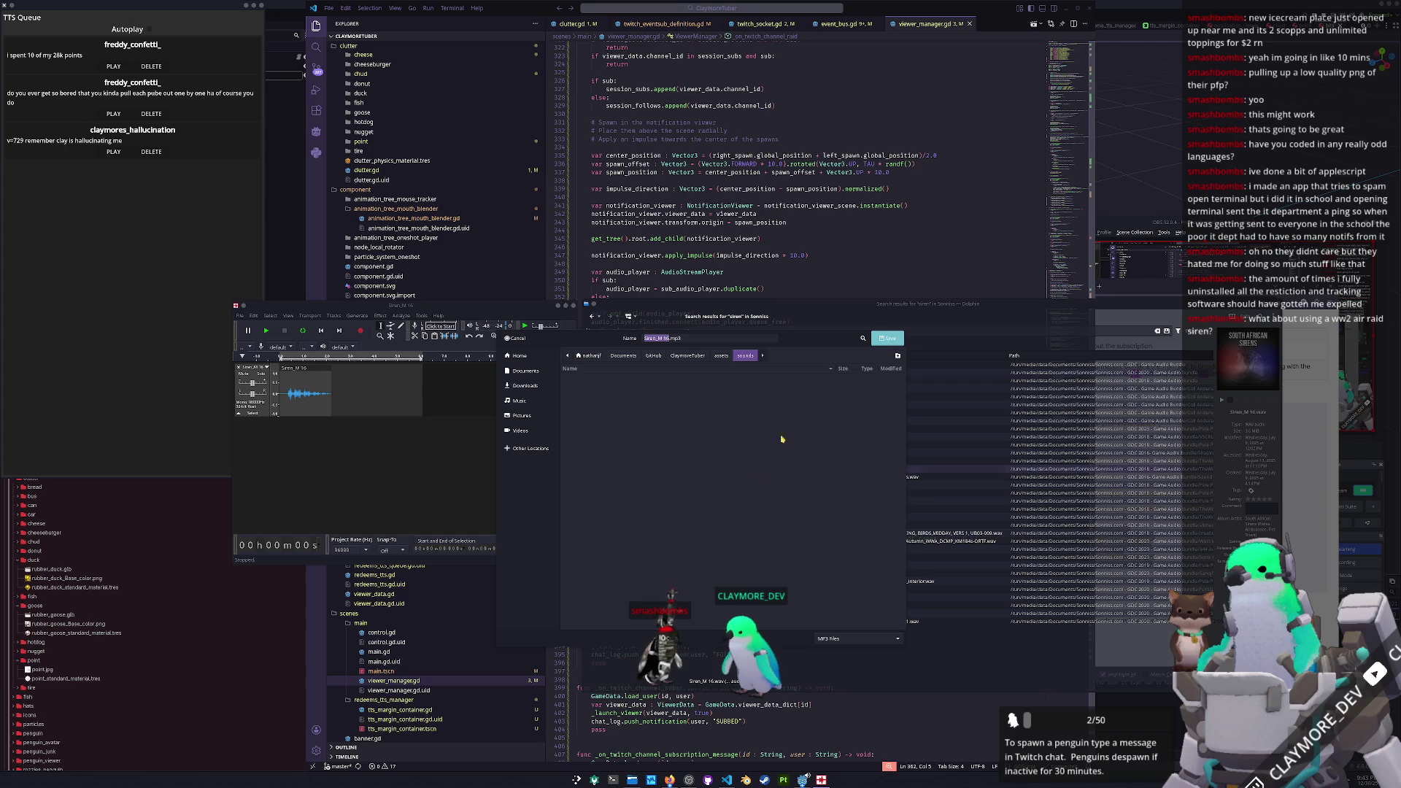
{"action": "key", "text": "Return"}
{"action": "left_click", "coordinate": [453, 464]}
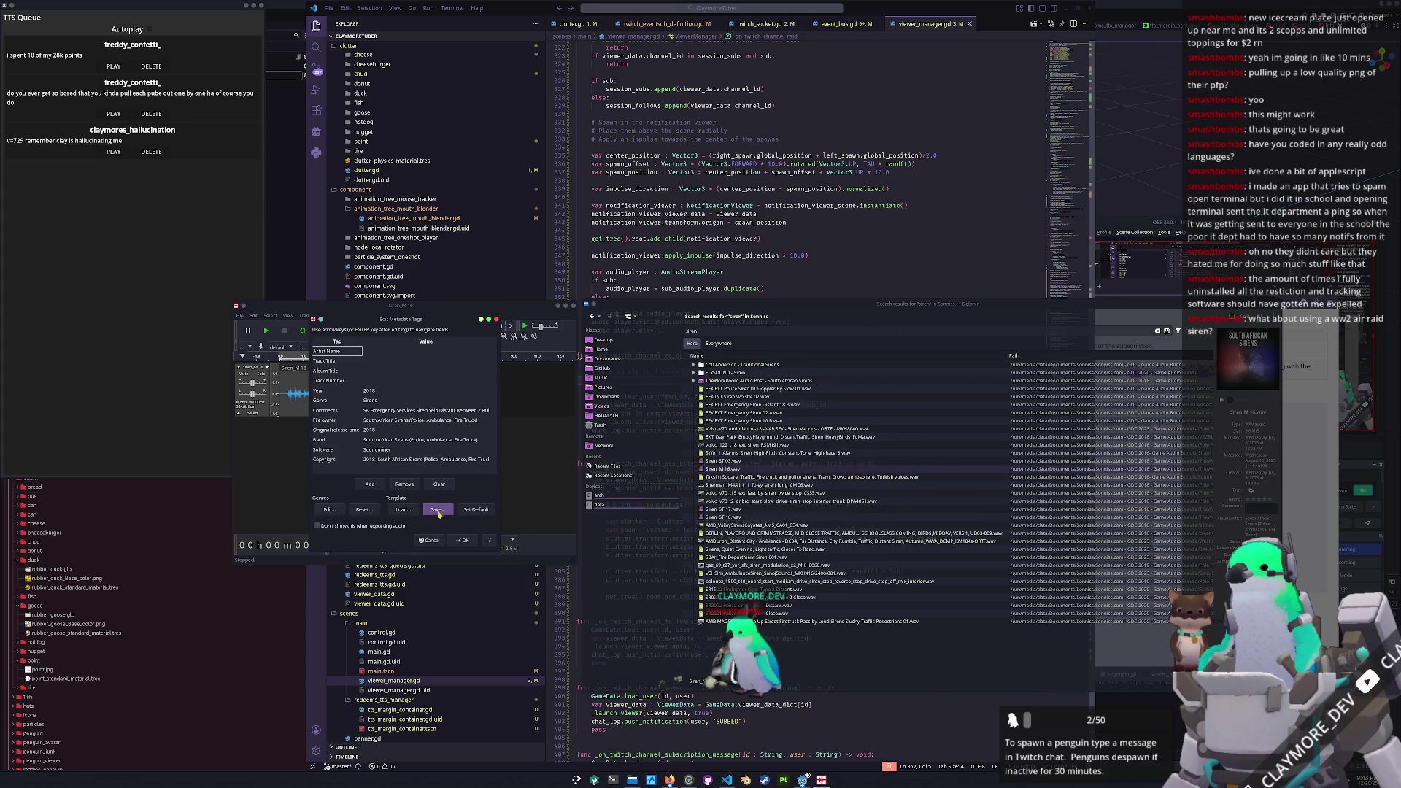
{"action": "left_click", "coordinate": [462, 540]}
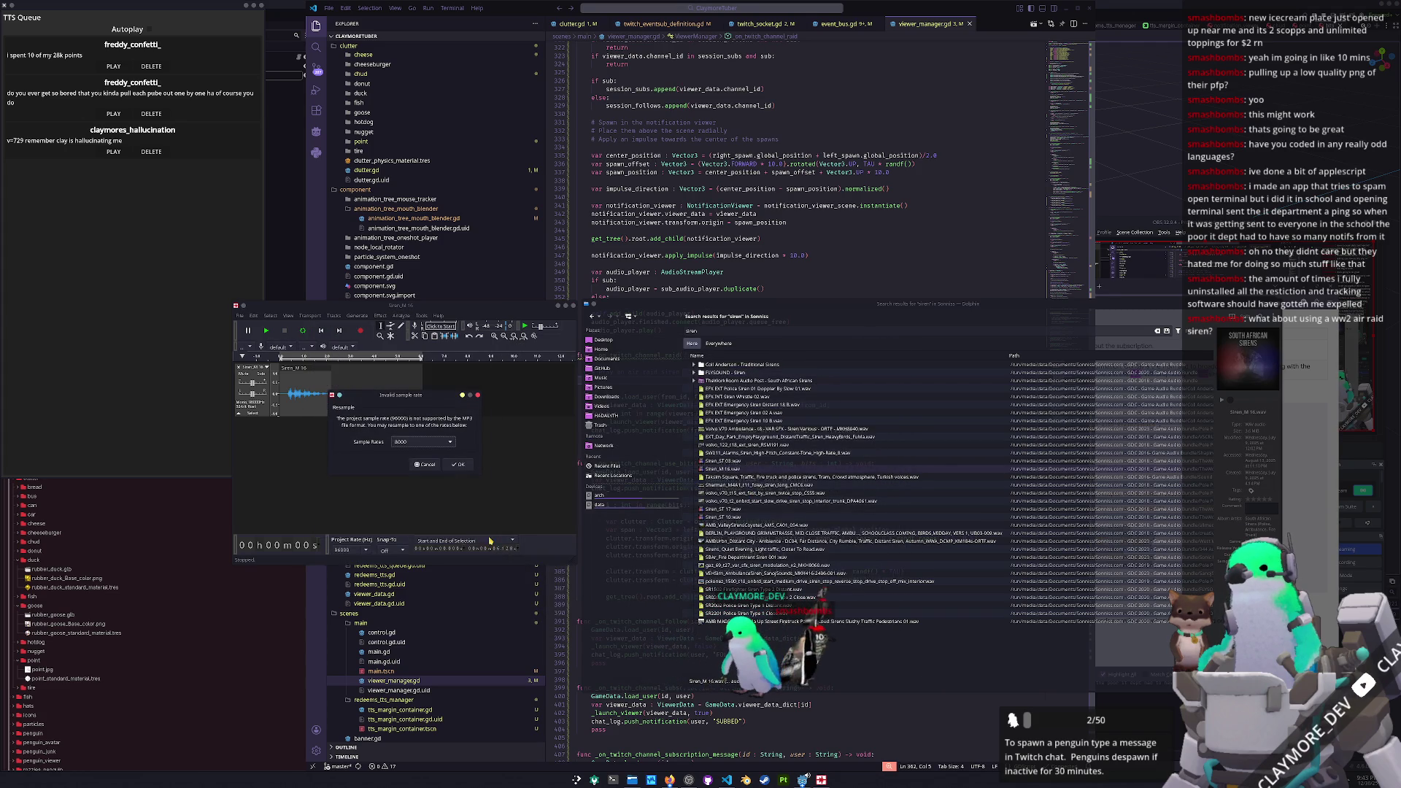
{"action": "left_click", "coordinate": [454, 462]}
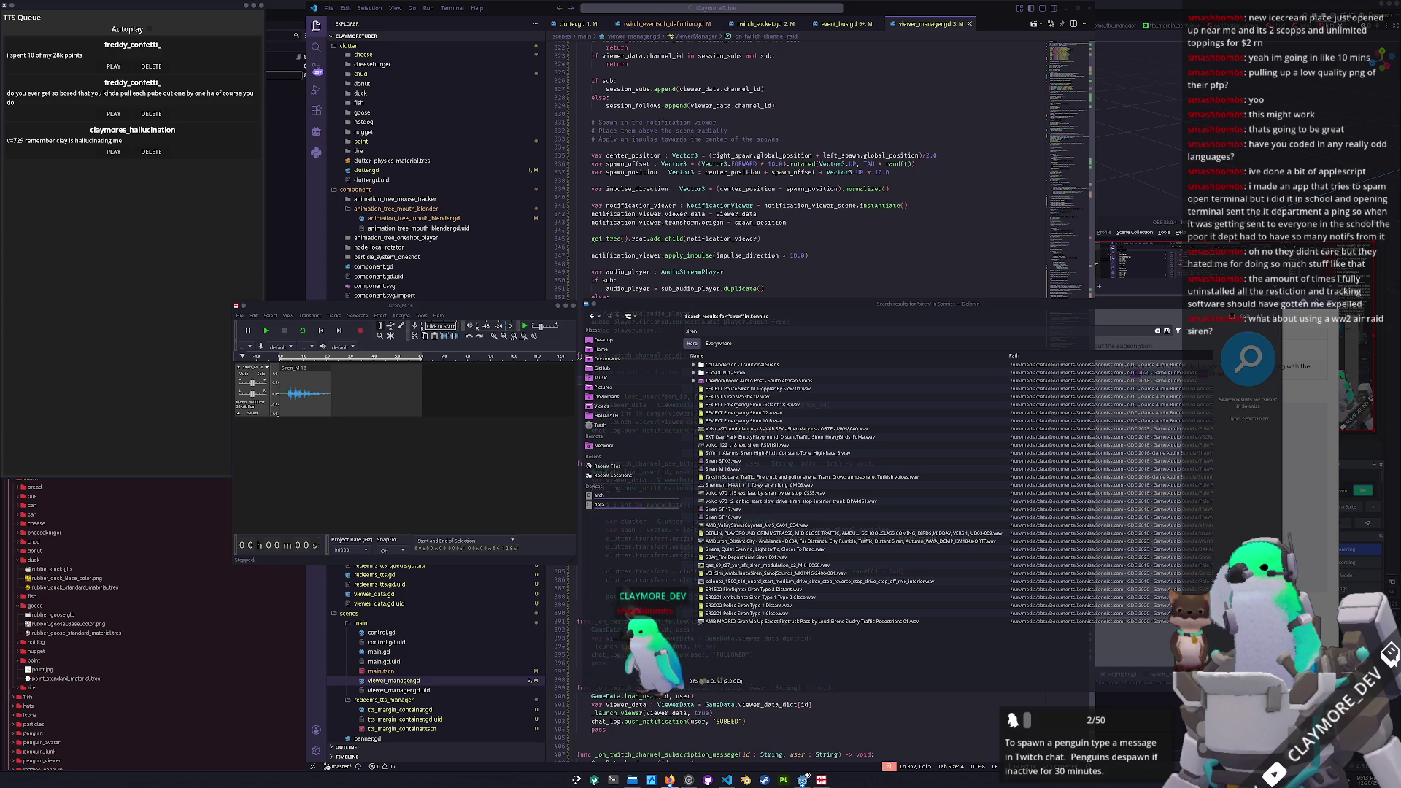
Filter the Freesound 'air raid' results to Creative Commons 0 and preview the first siren.
{"action": "key", "text": "alt+Tab"}
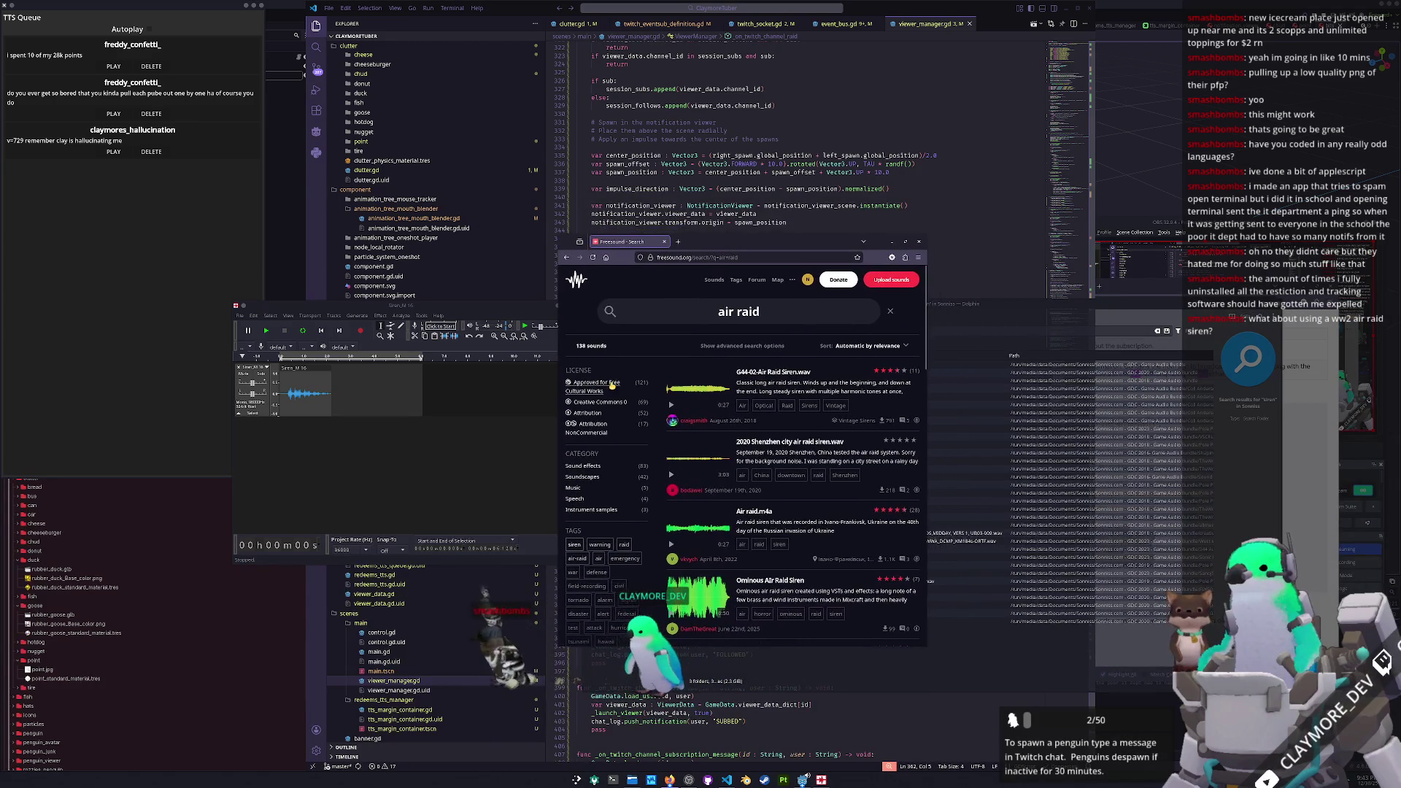
{"action": "left_click", "coordinate": [598, 402]}
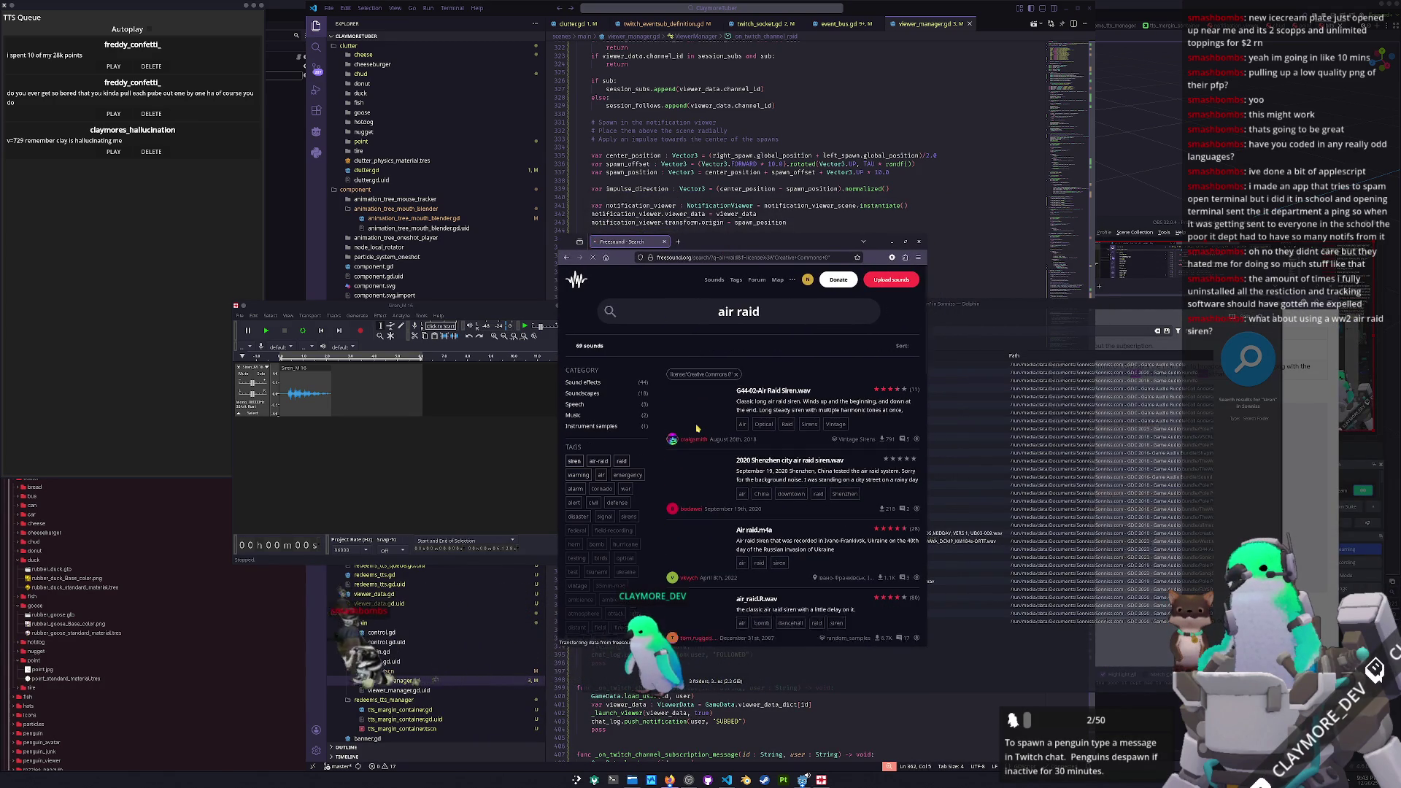
{"action": "left_click", "coordinate": [672, 424]}
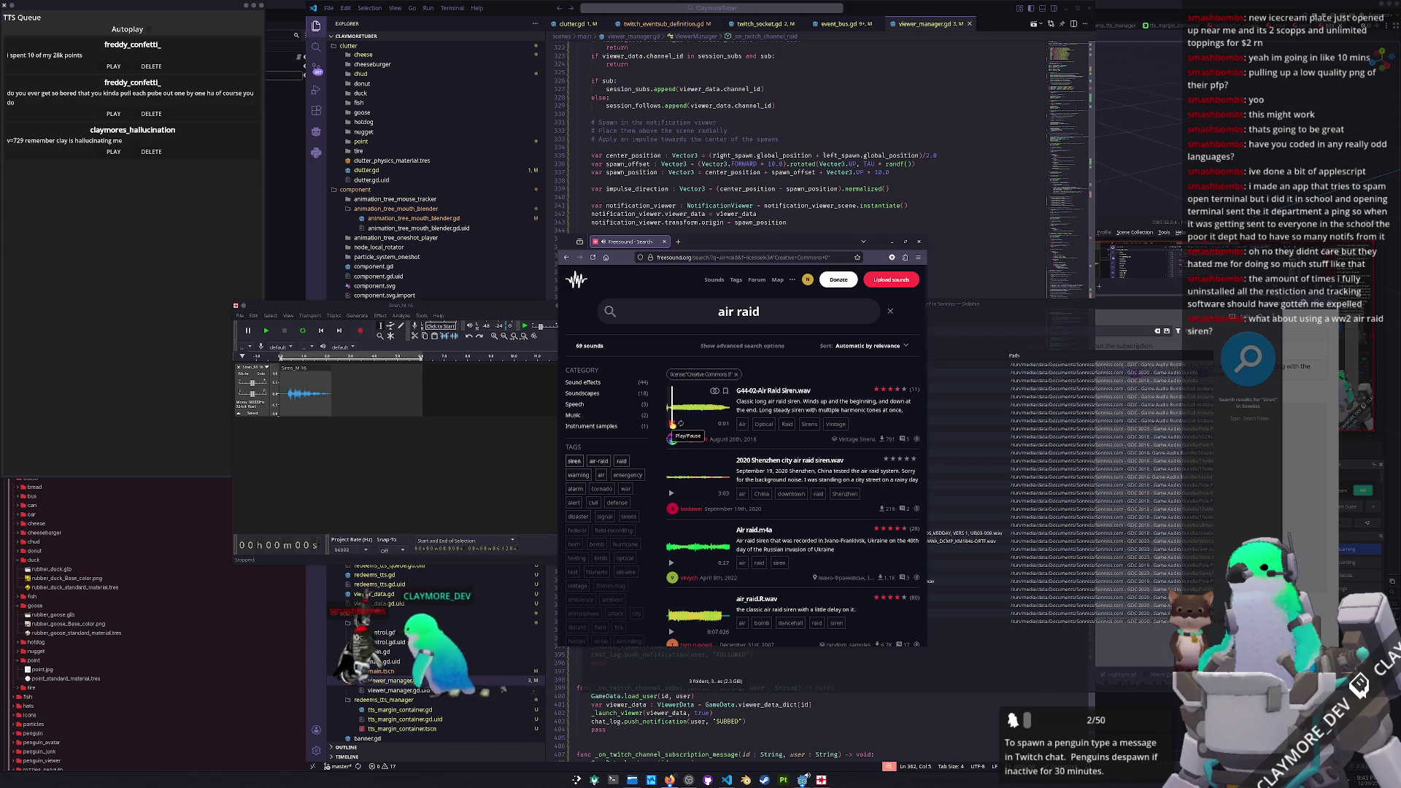
Browse through the air raid search results, then stop the first siren's preview.
{"action": "scroll", "coordinate": [672, 426], "scroll_direction": "down", "scroll_amount": 1}
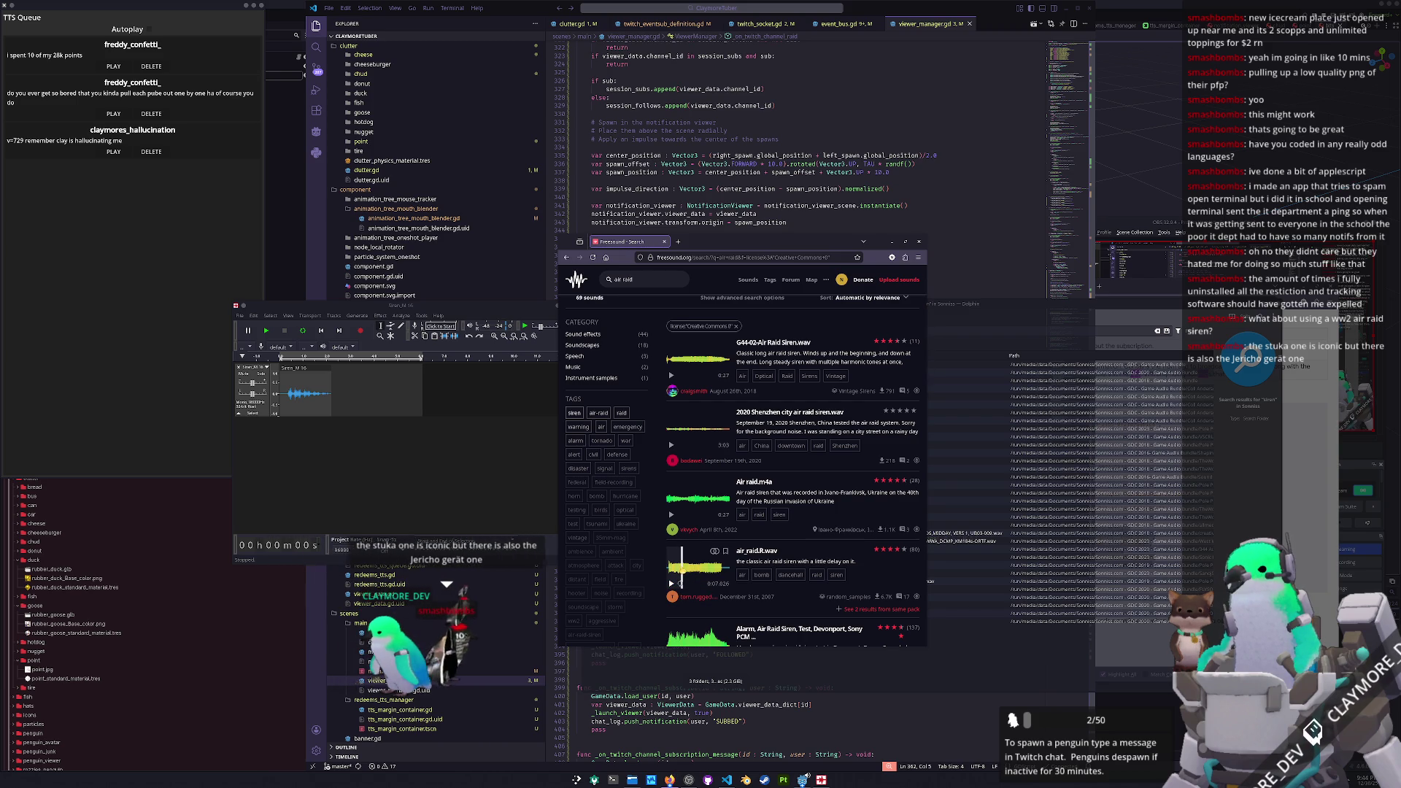
{"action": "scroll", "coordinate": [680, 583], "scroll_direction": "down", "scroll_amount": 2}
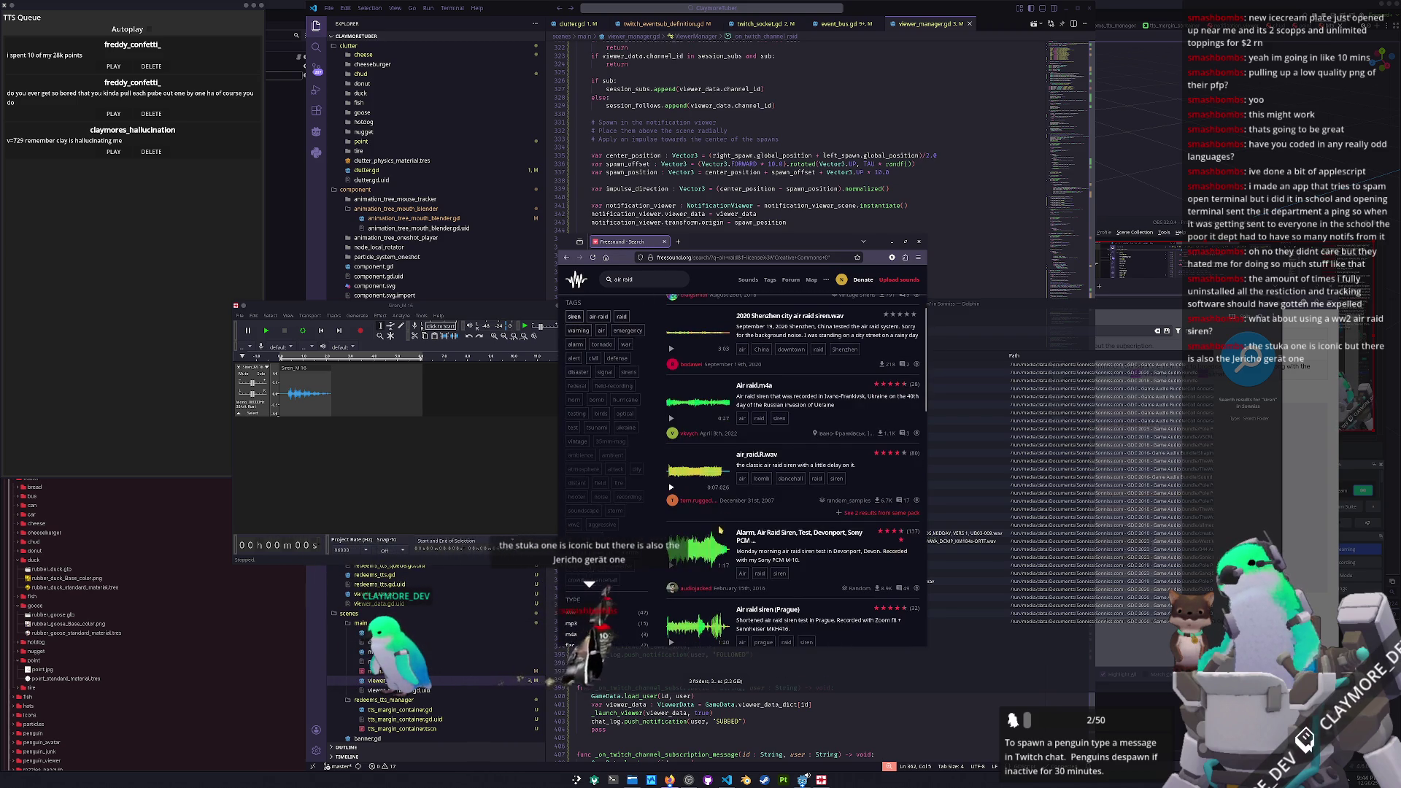
{"action": "scroll", "coordinate": [678, 581], "scroll_direction": "down", "scroll_amount": 3}
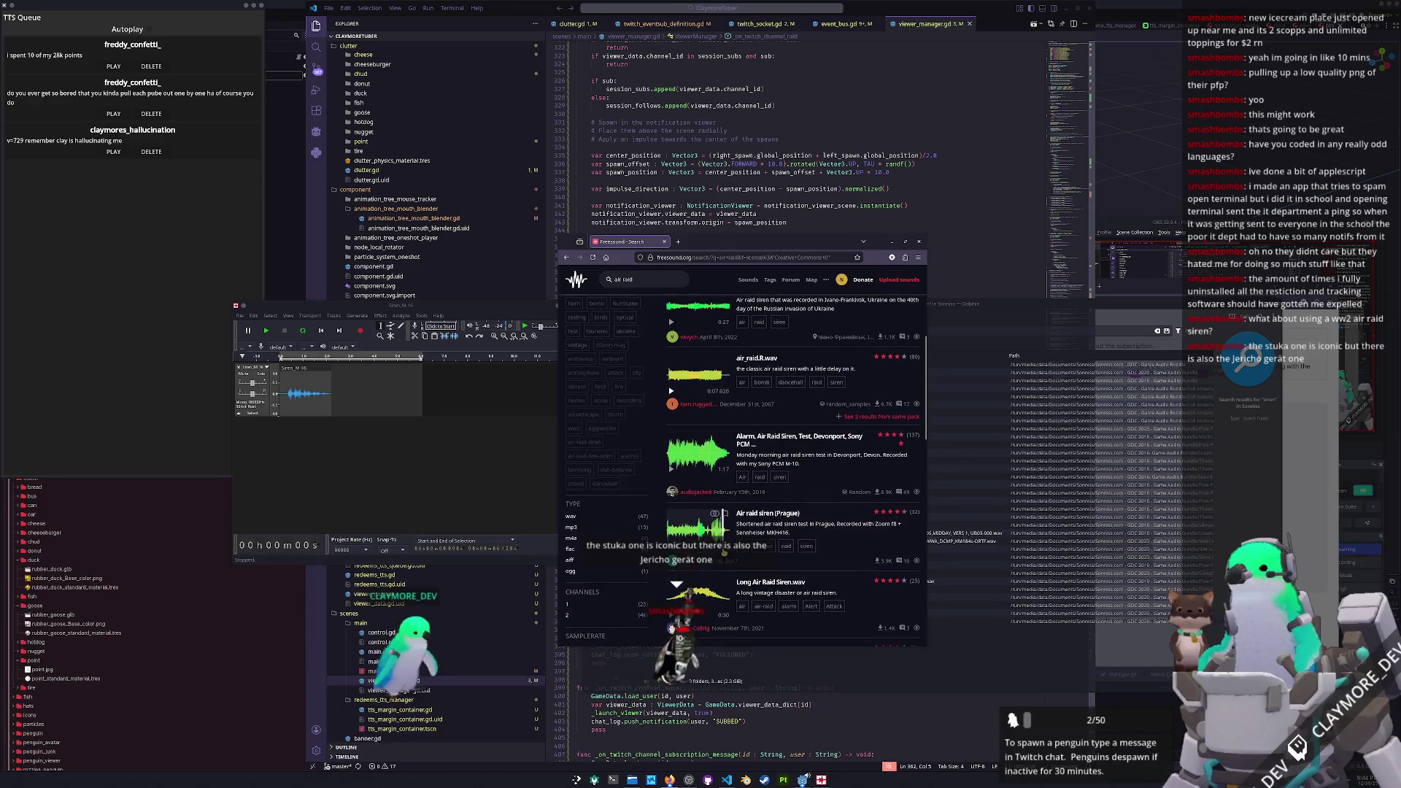
{"action": "scroll", "coordinate": [677, 581], "scroll_direction": "down", "scroll_amount": 4}
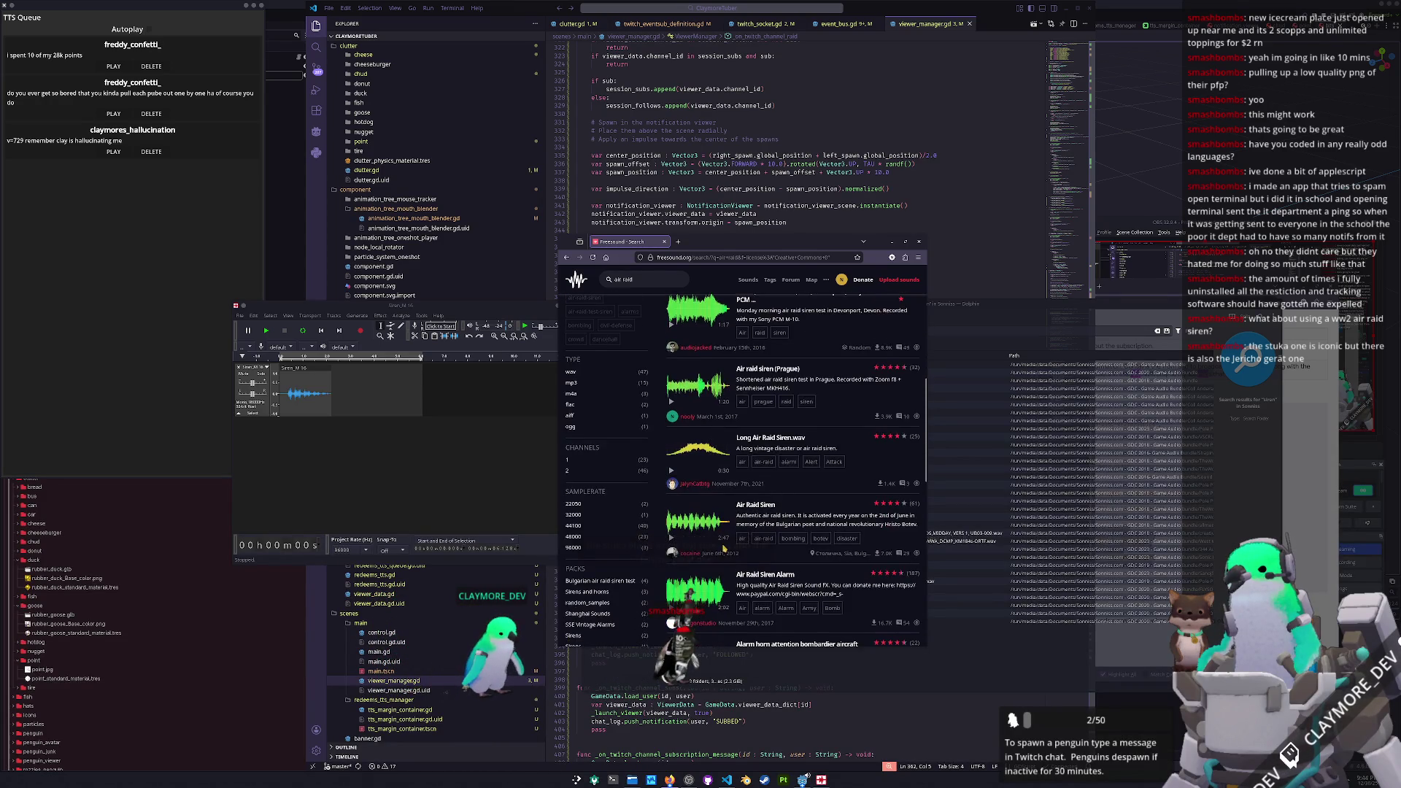
{"action": "scroll", "coordinate": [717, 553], "scroll_direction": "down", "scroll_amount": 4}
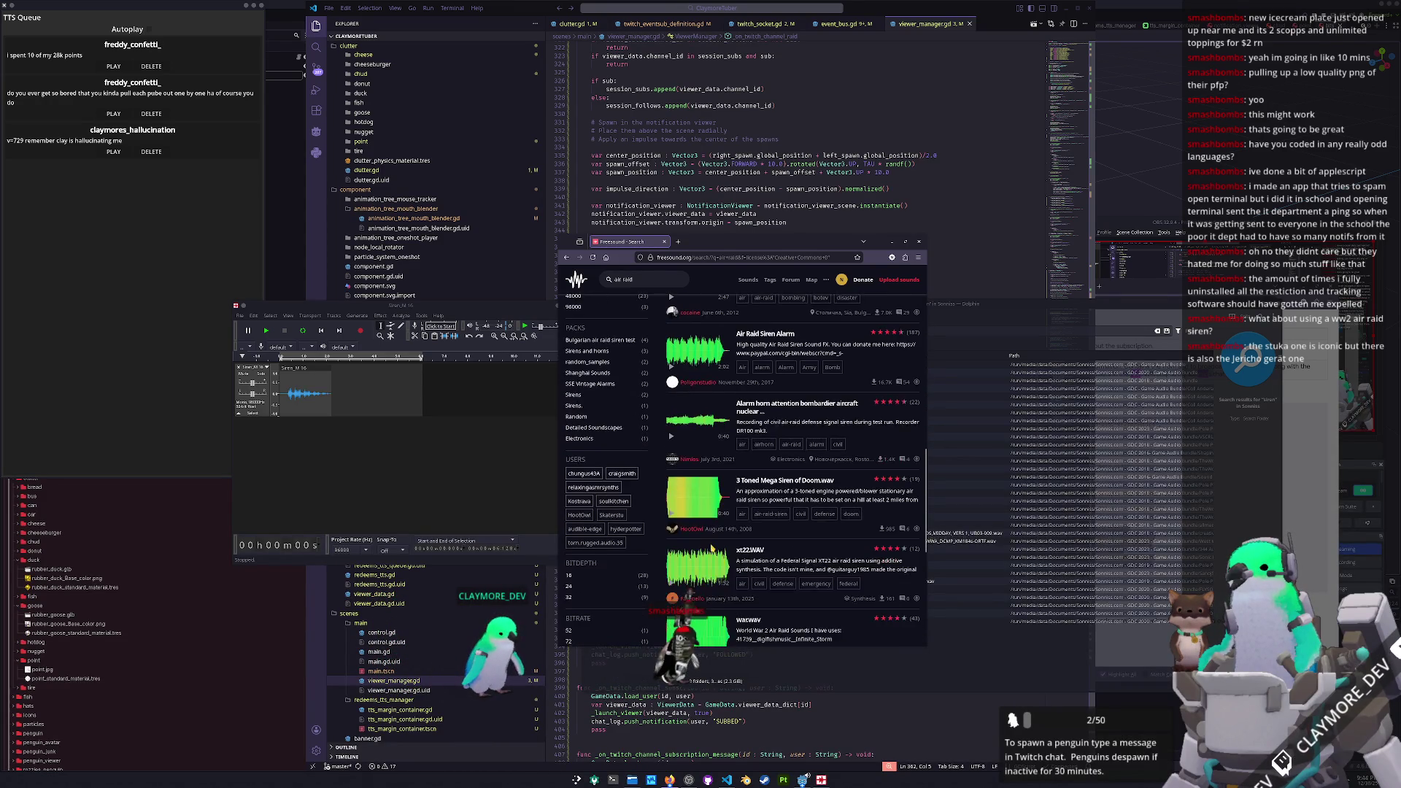
{"action": "scroll", "coordinate": [714, 547], "scroll_direction": "down", "scroll_amount": 2}
{"action": "scroll", "coordinate": [708, 526], "scroll_direction": "down", "scroll_amount": 2}
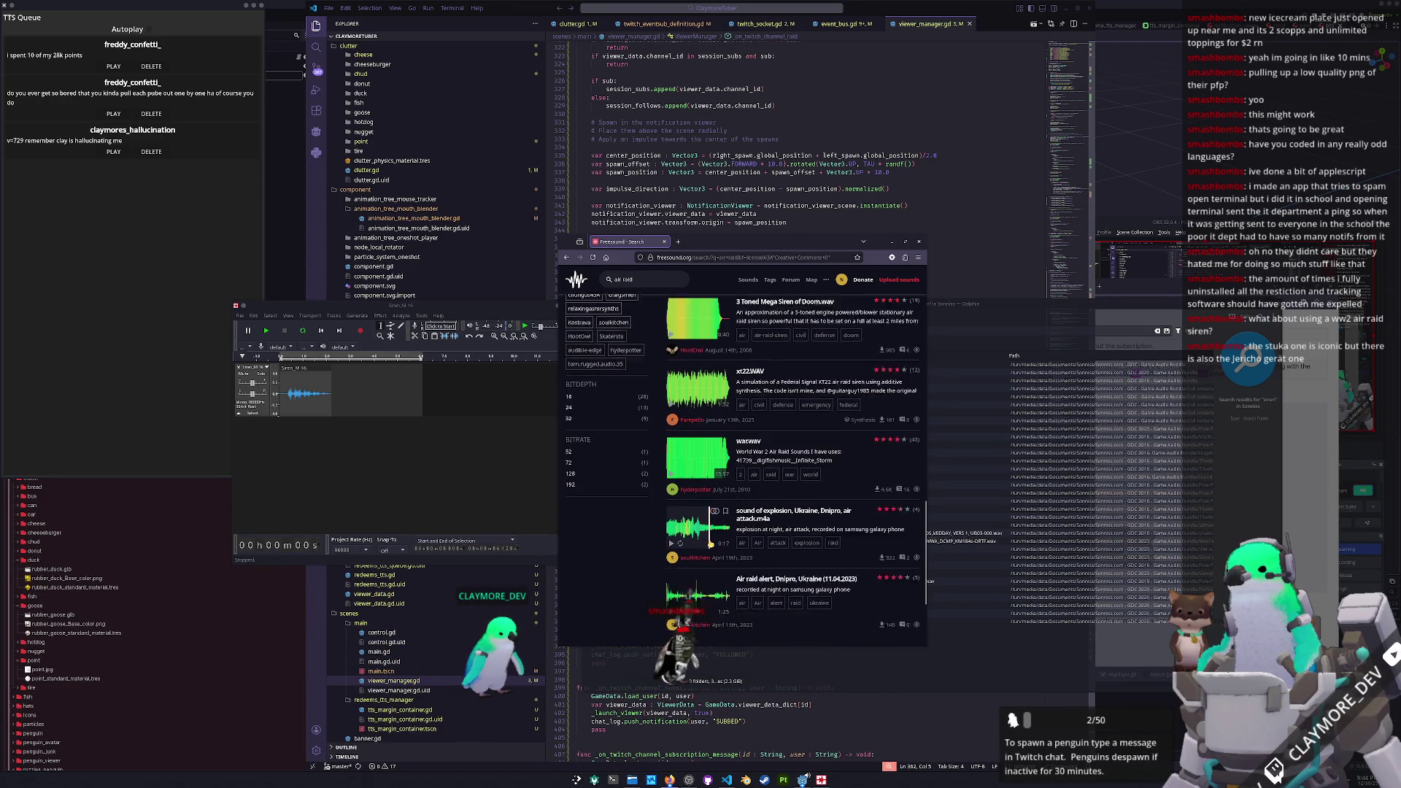
{"action": "scroll", "coordinate": [699, 475], "scroll_direction": "up", "scroll_amount": 1}
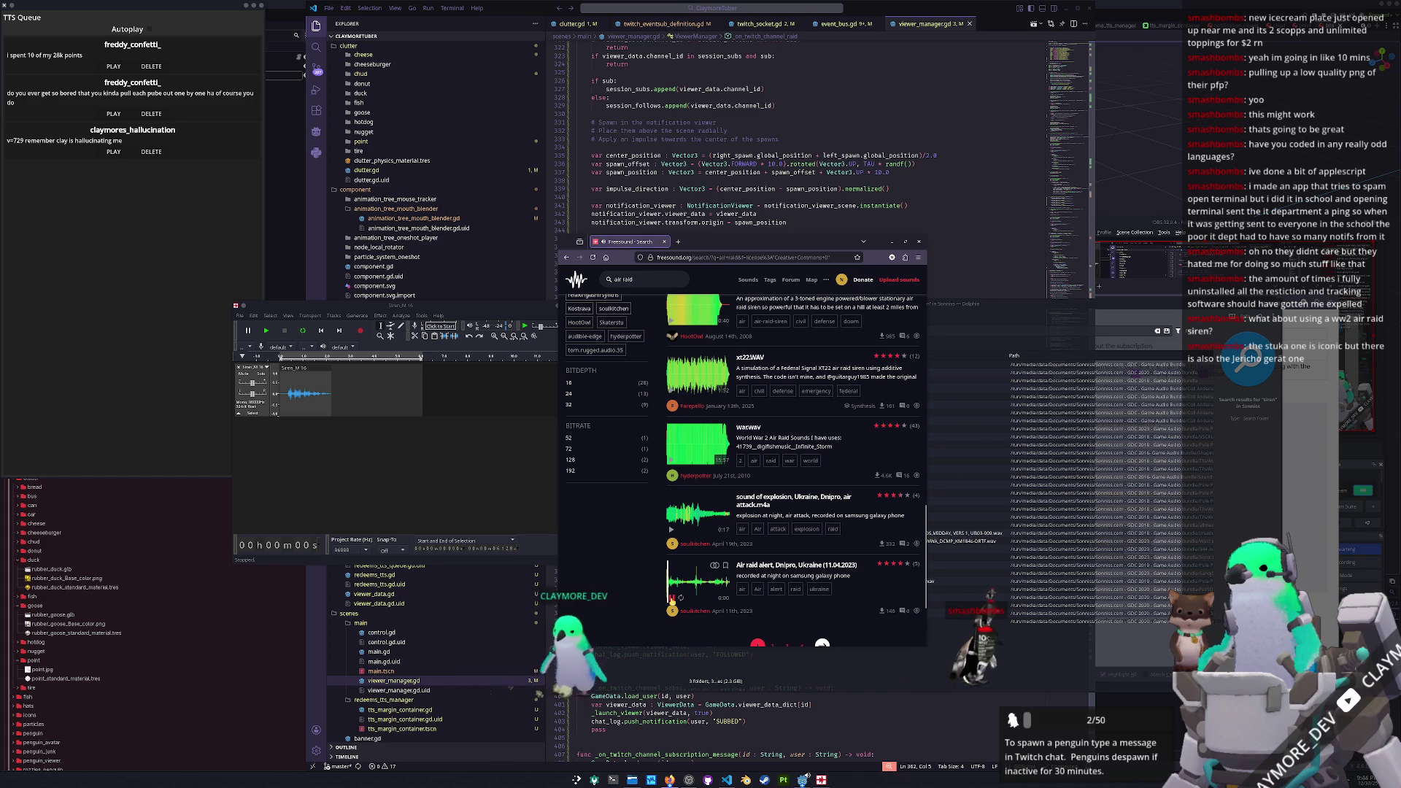
{"action": "scroll", "coordinate": [672, 597], "scroll_direction": "up", "scroll_amount": 10}
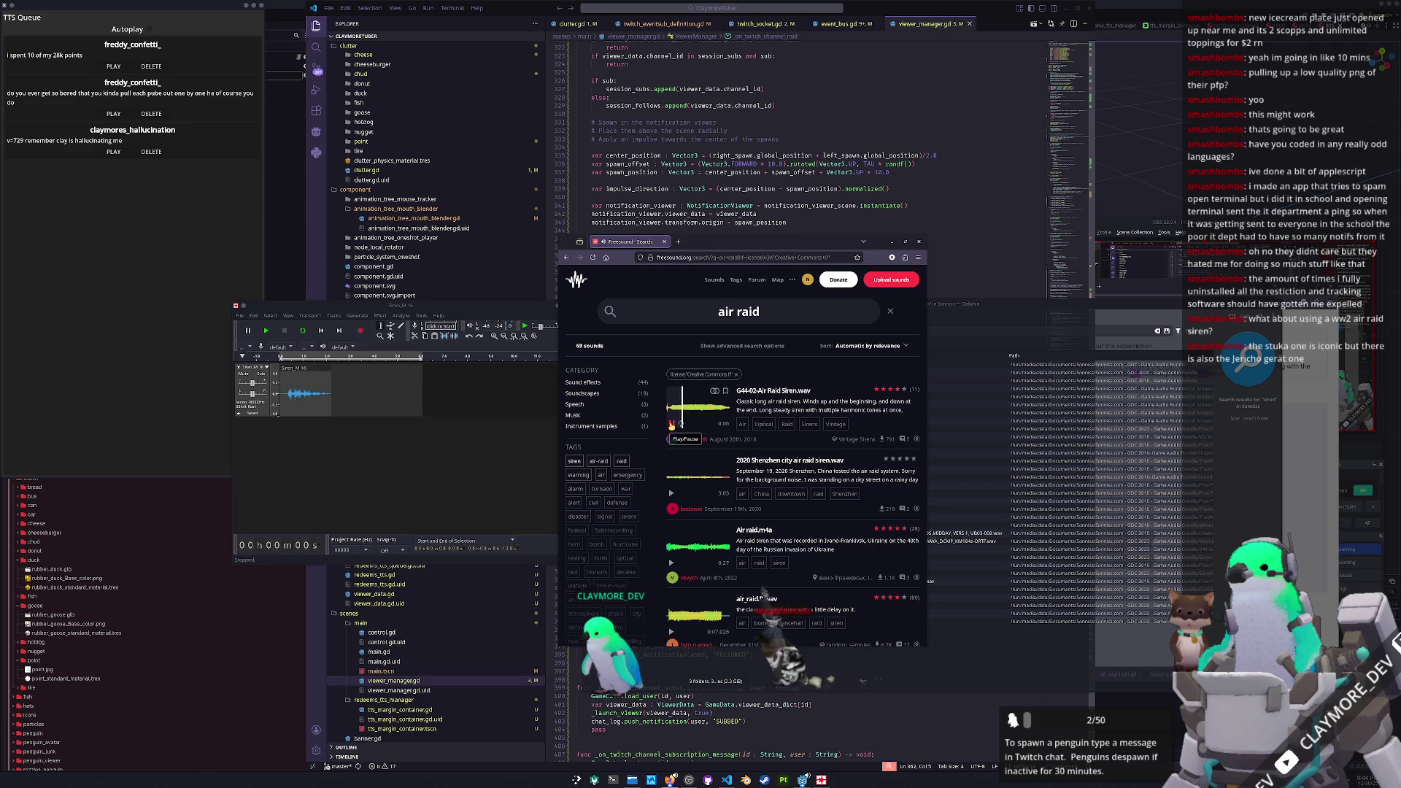
{"action": "left_click", "coordinate": [672, 423]}
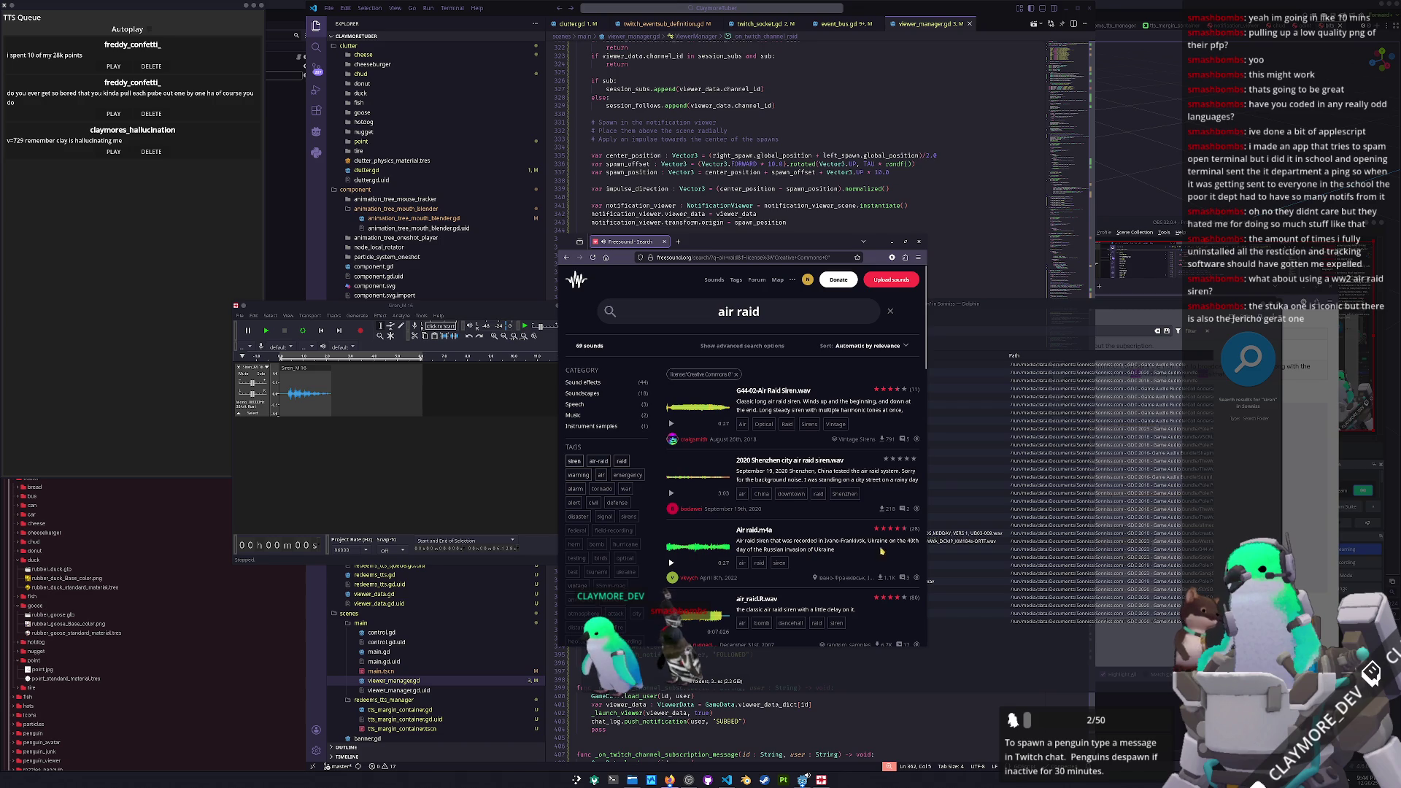
Highlight the invasion sentence in the Air raid.m4a description, then close the Freesound page.
{"action": "left_click_drag", "start_coordinate": [867, 541], "coordinate": [863, 551]}
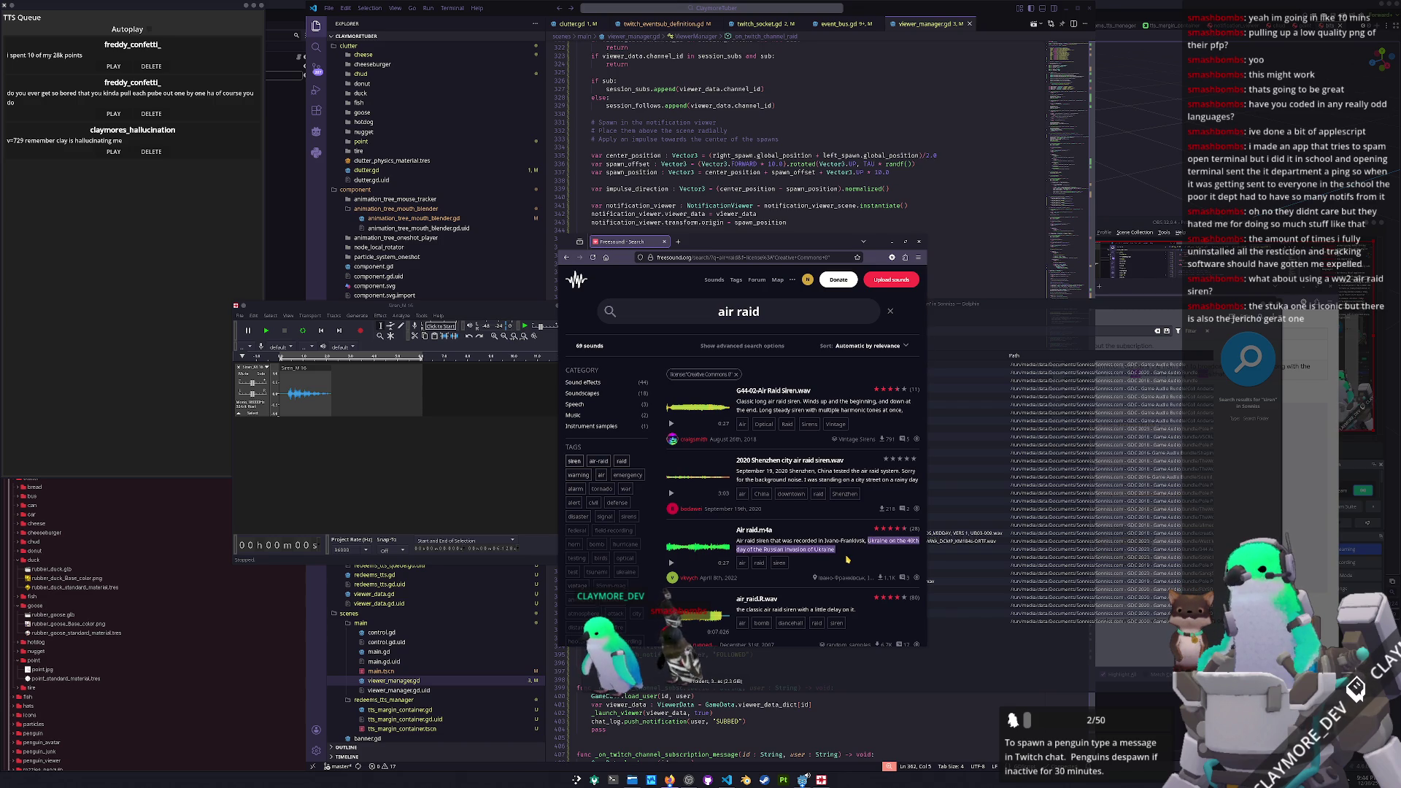
{"action": "left_click", "coordinate": [846, 557]}
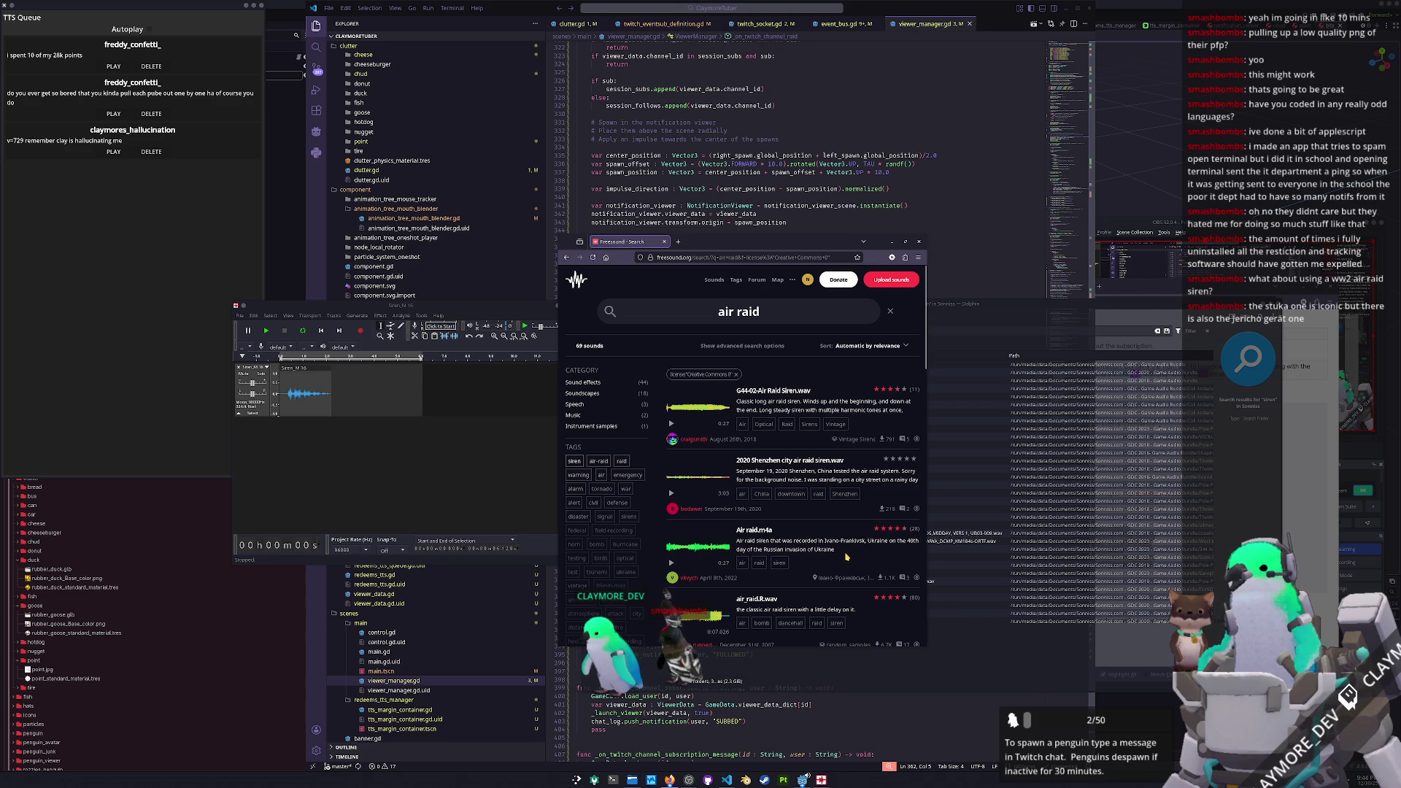
{"action": "middle_click", "coordinate": [634, 245]}
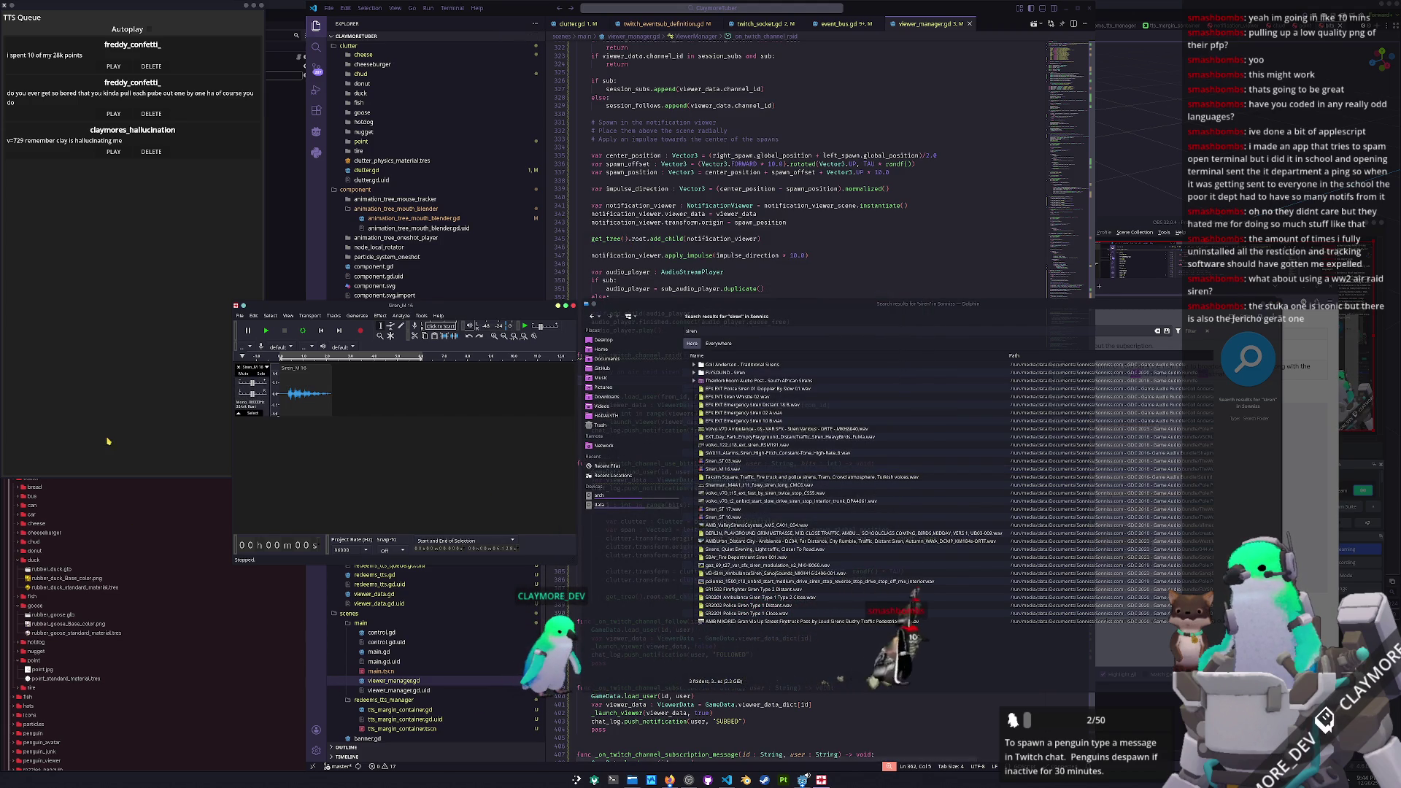
Return to Godot, reload the changed project from disk, and quick-open main.tscn.
{"action": "key", "text": "alt+Tab"}
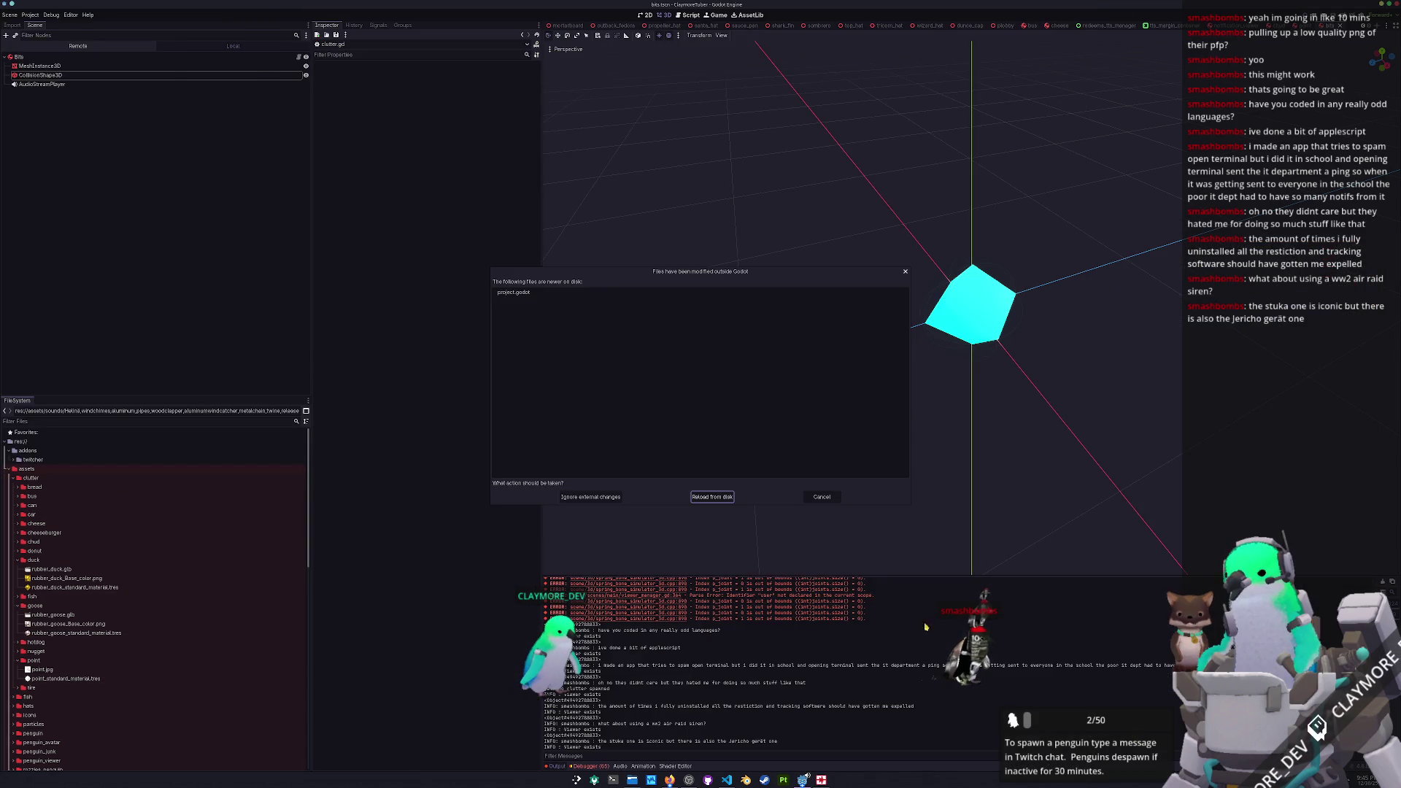
{"action": "left_click", "coordinate": [705, 495]}
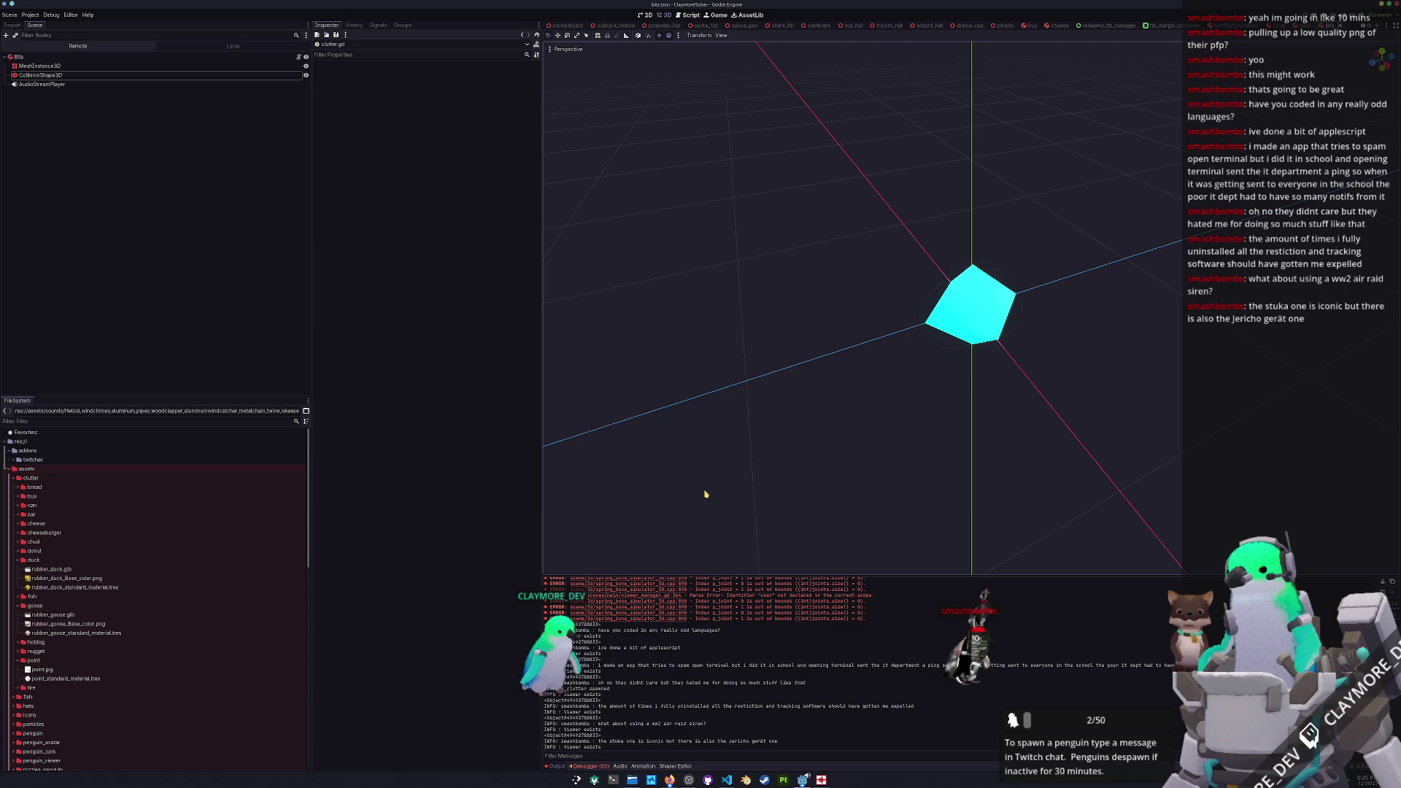
{"action": "key", "text": "shift+alt+o"}
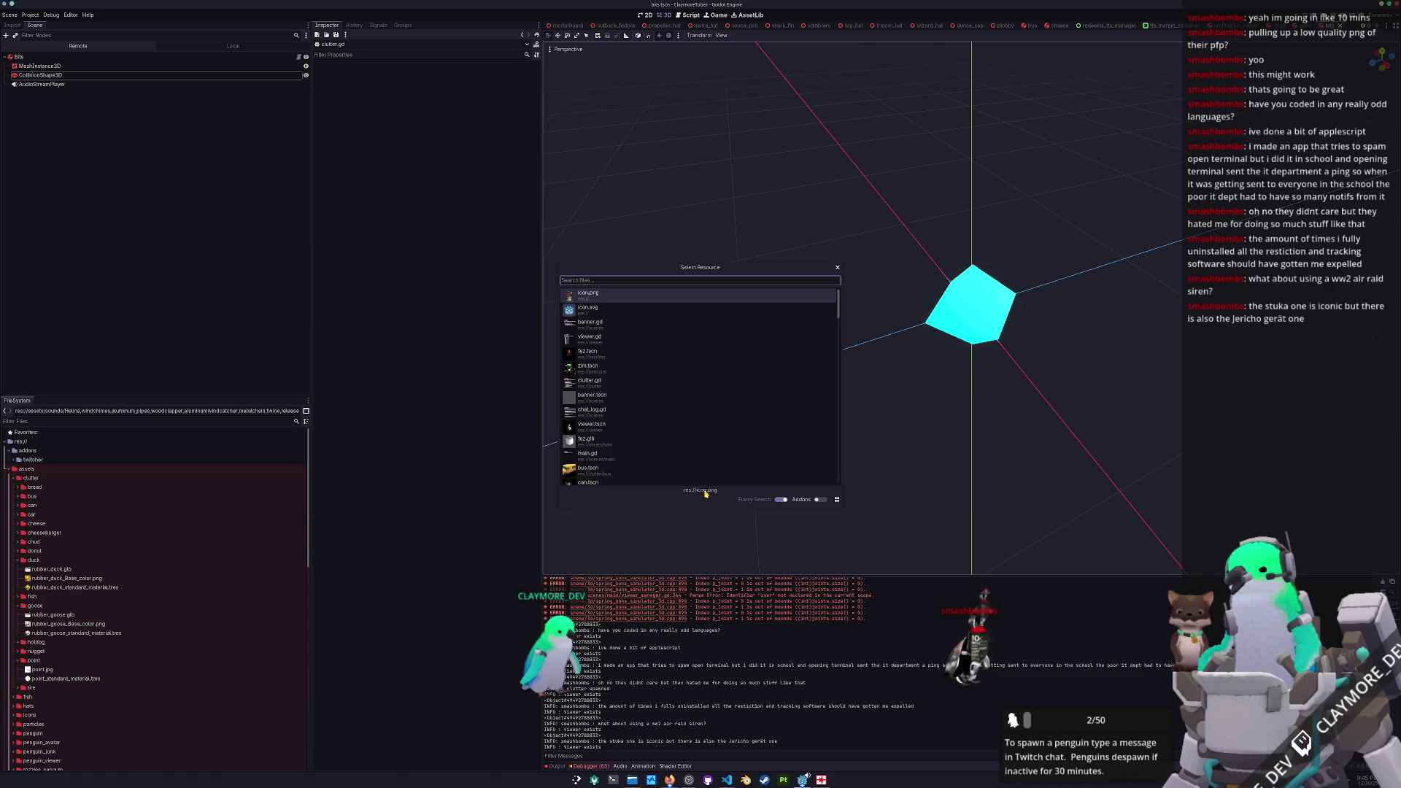
{"action": "type", "text": "viewer_manager"}
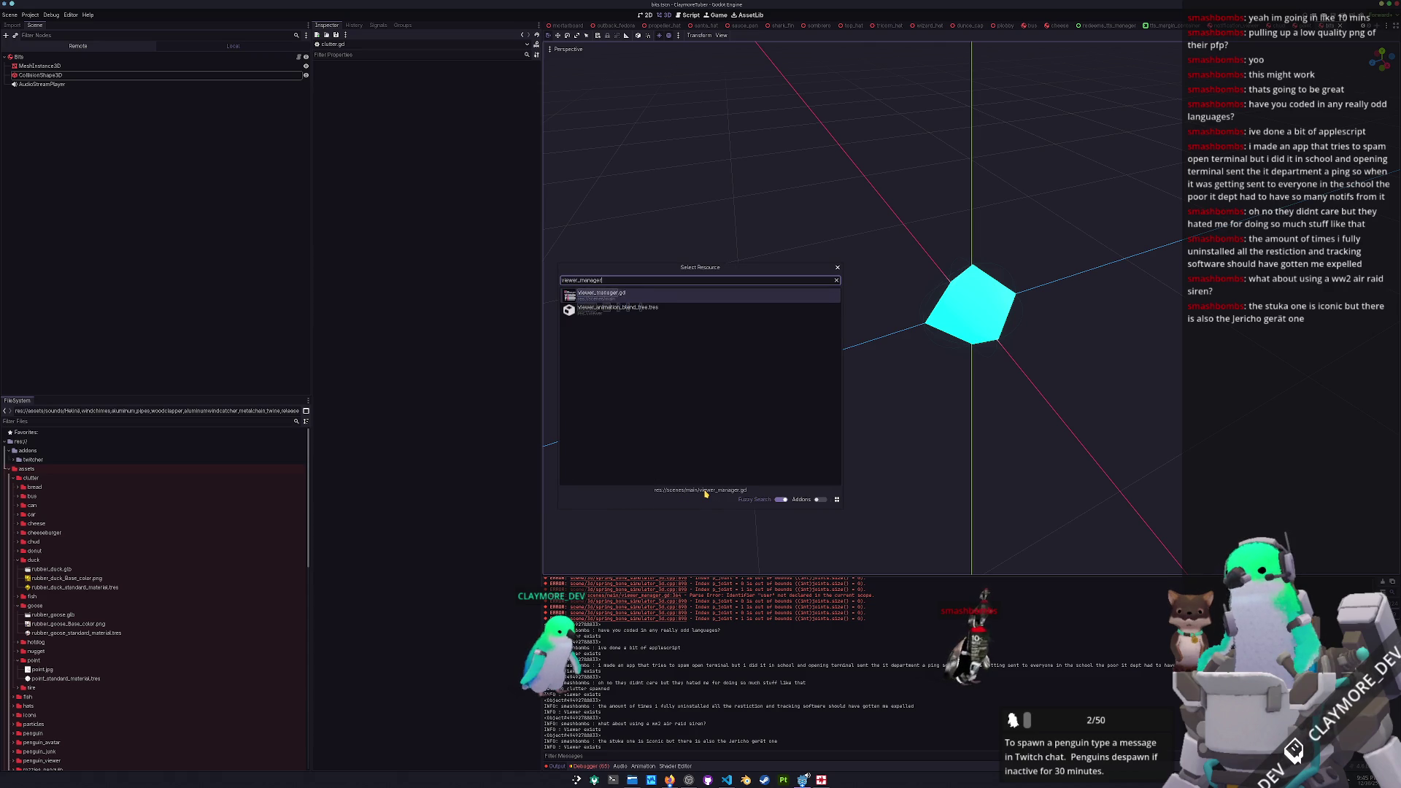
{"action": "key", "text": "ctrl+BackSpace"}
{"action": "type", "text": "main"}
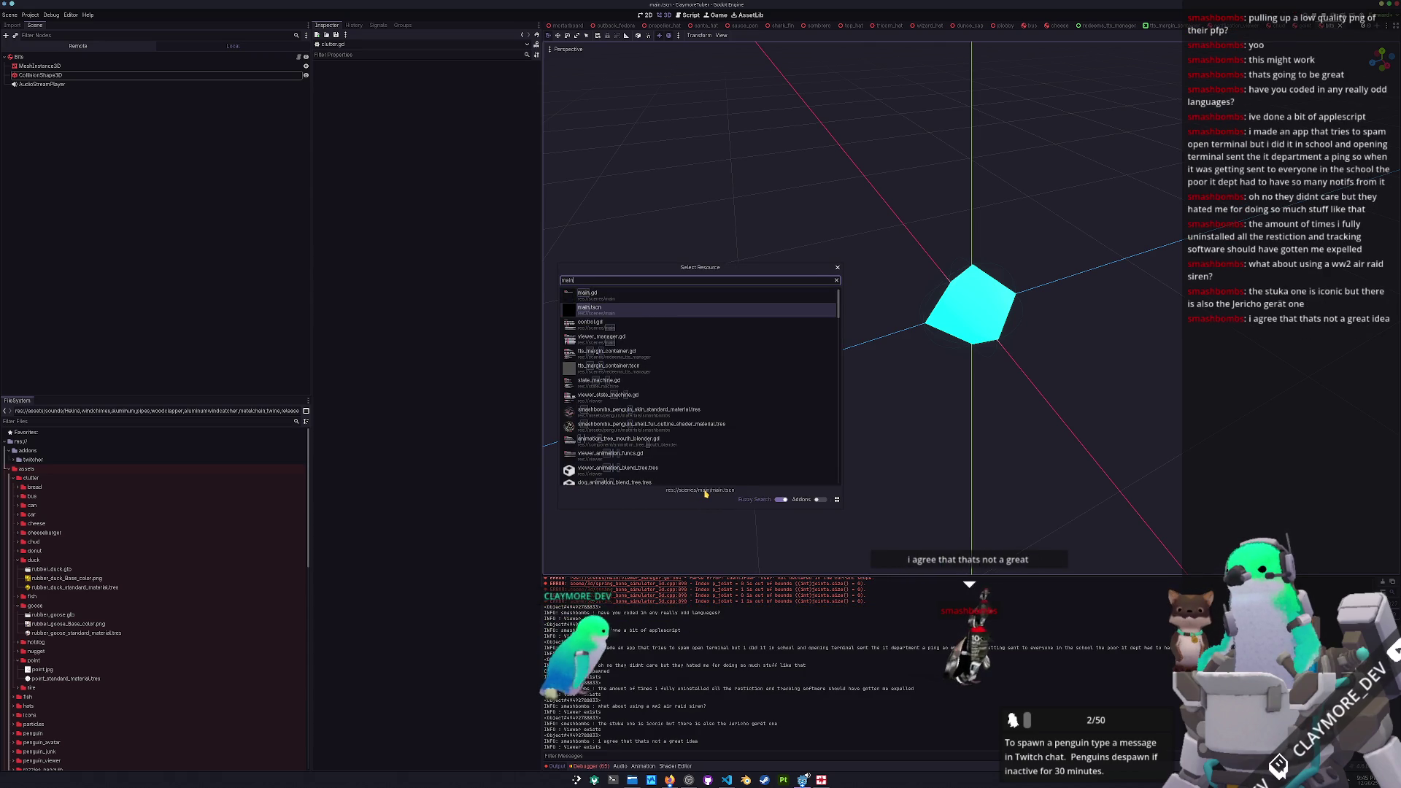
{"action": "key", "text": "Return"}
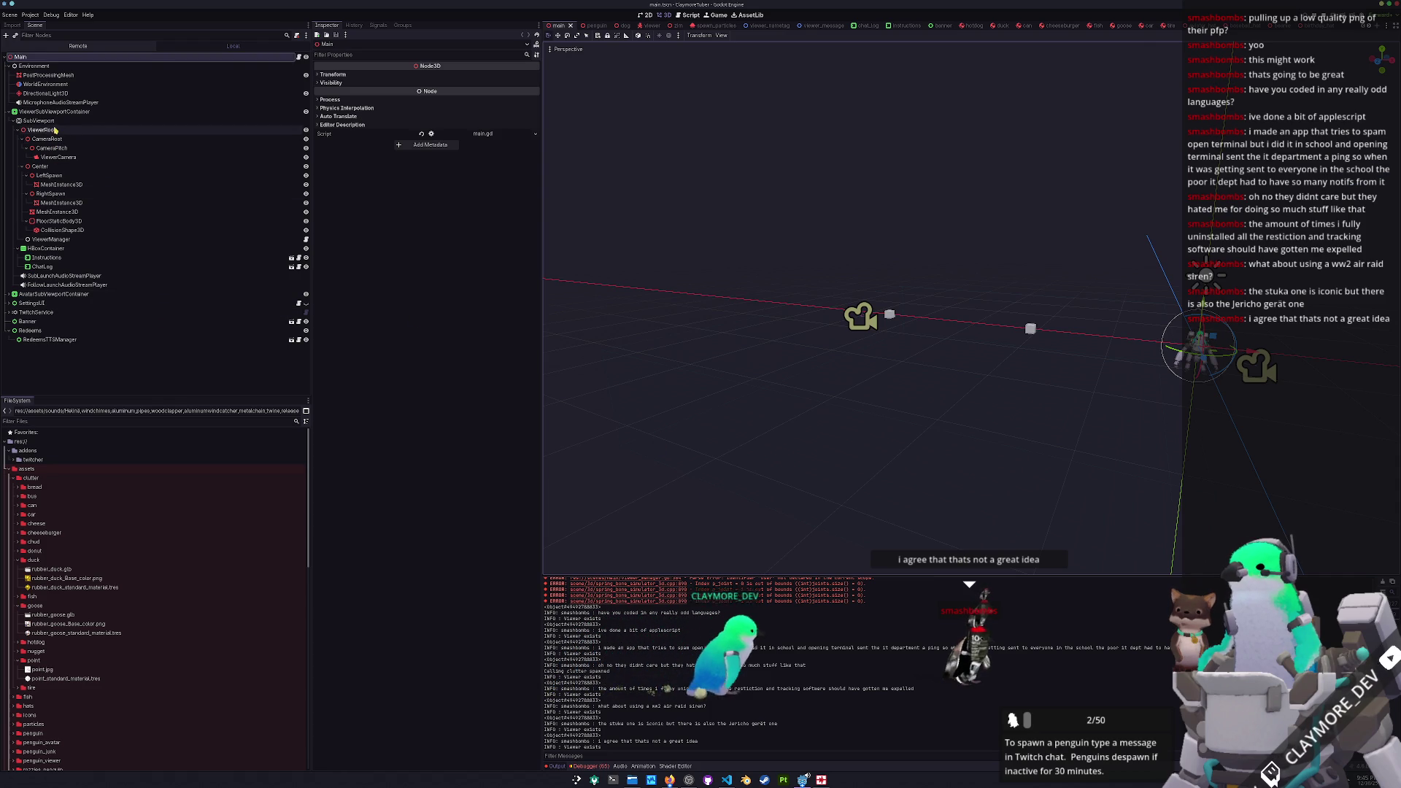
Duplicate SubLaunchAudioStreamPlayer as RaidAudioStreamPlayer and expand its Randomizer stream entries.
{"action": "left_click", "coordinate": [49, 276]}
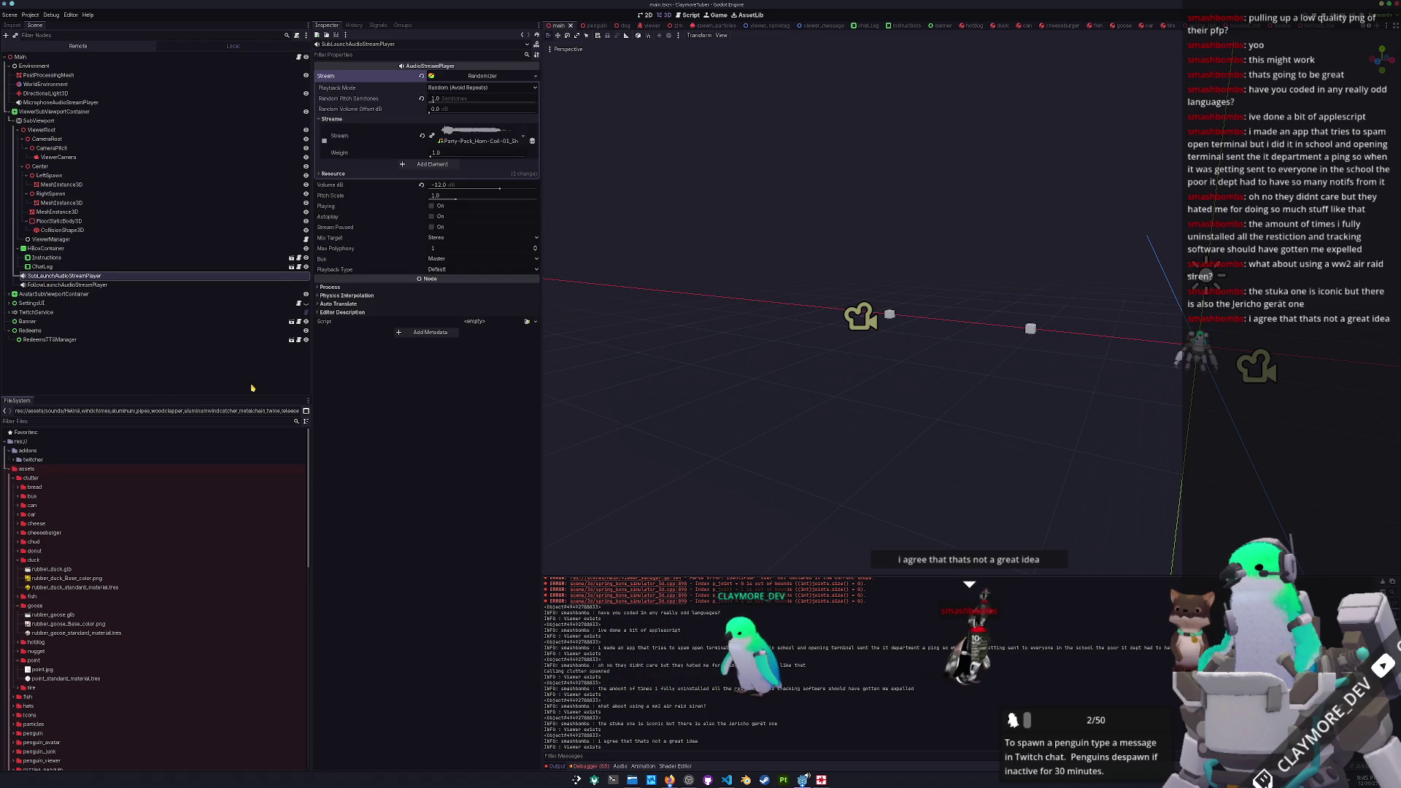
{"action": "key", "text": "ctrl+d"}
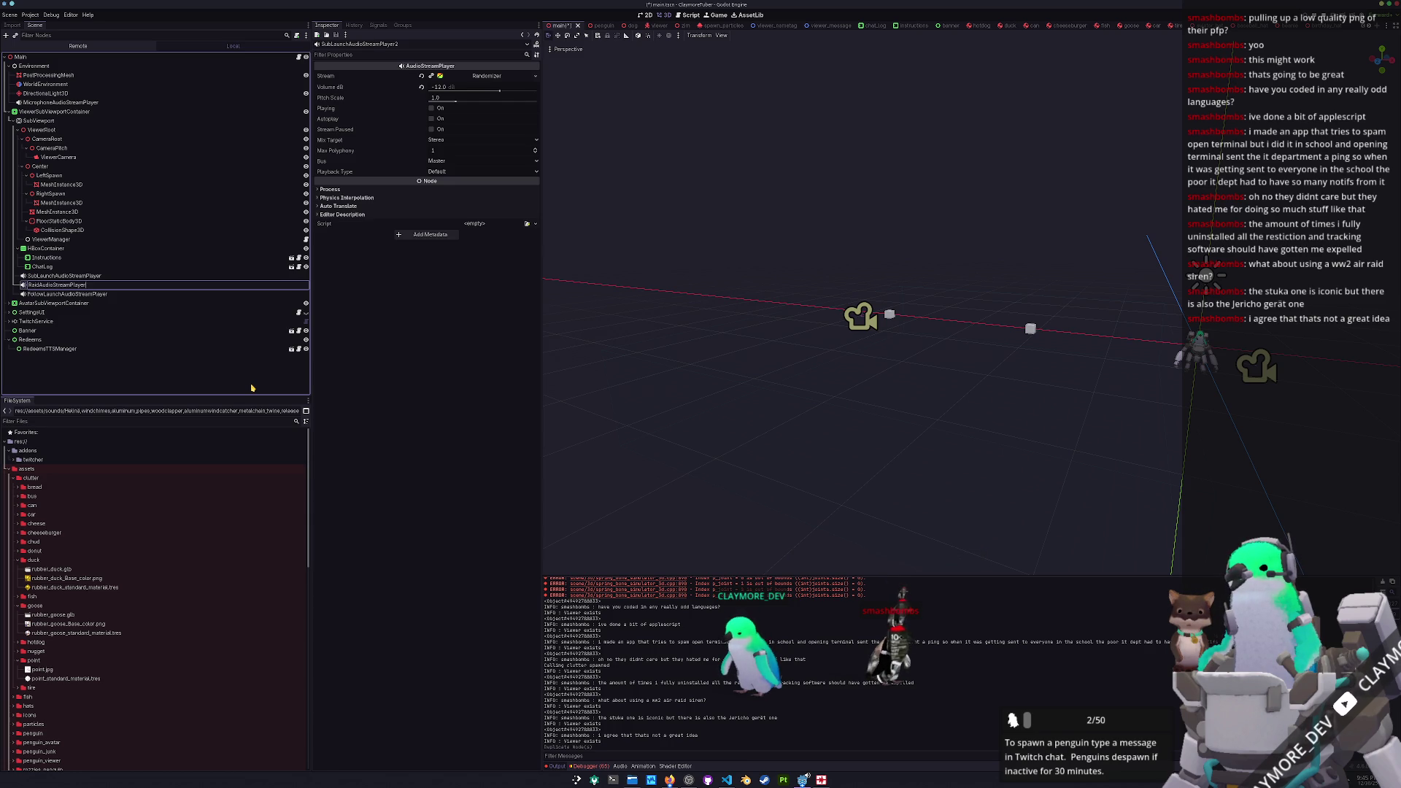
{"action": "key", "text": "Return"}
{"action": "left_click", "coordinate": [493, 77]}
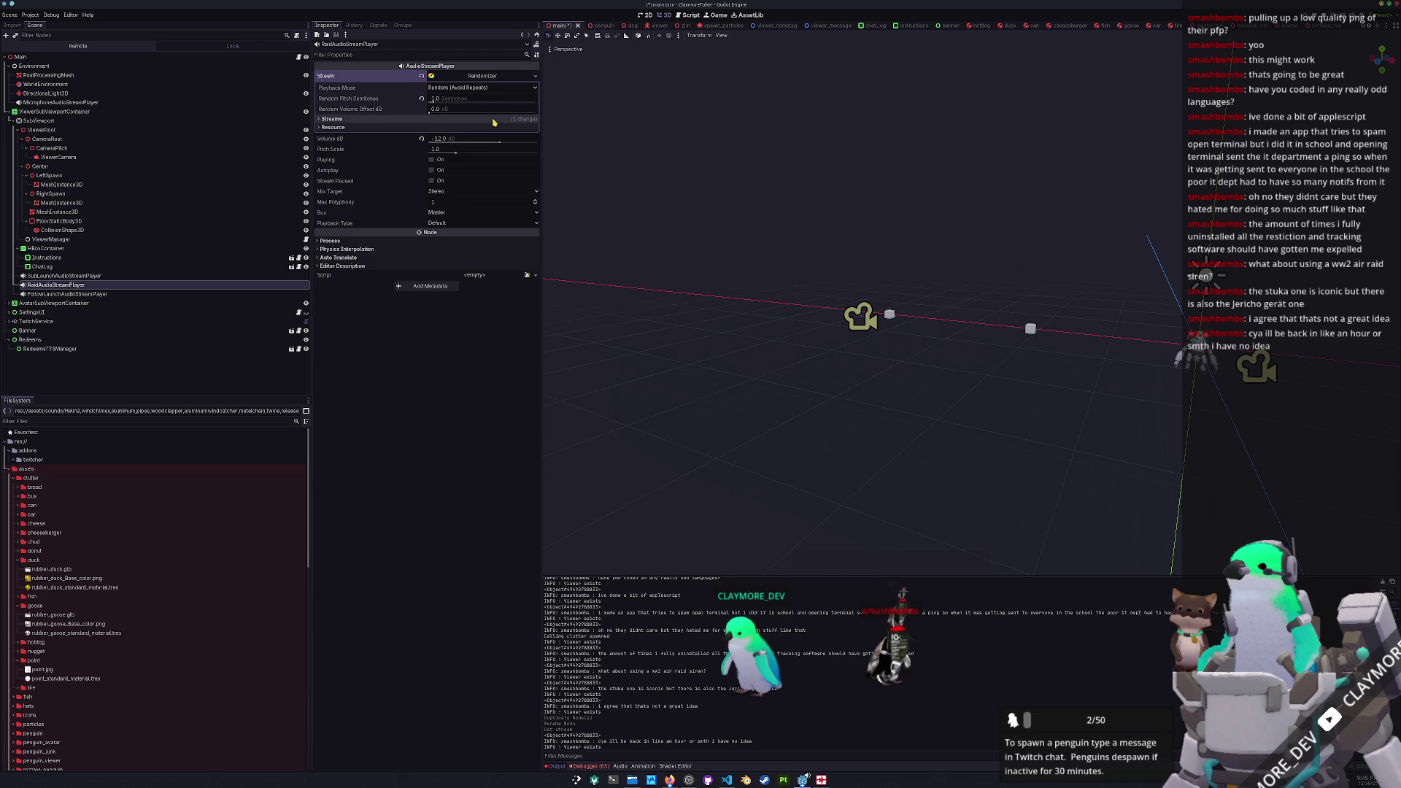
{"action": "left_click", "coordinate": [523, 137]}
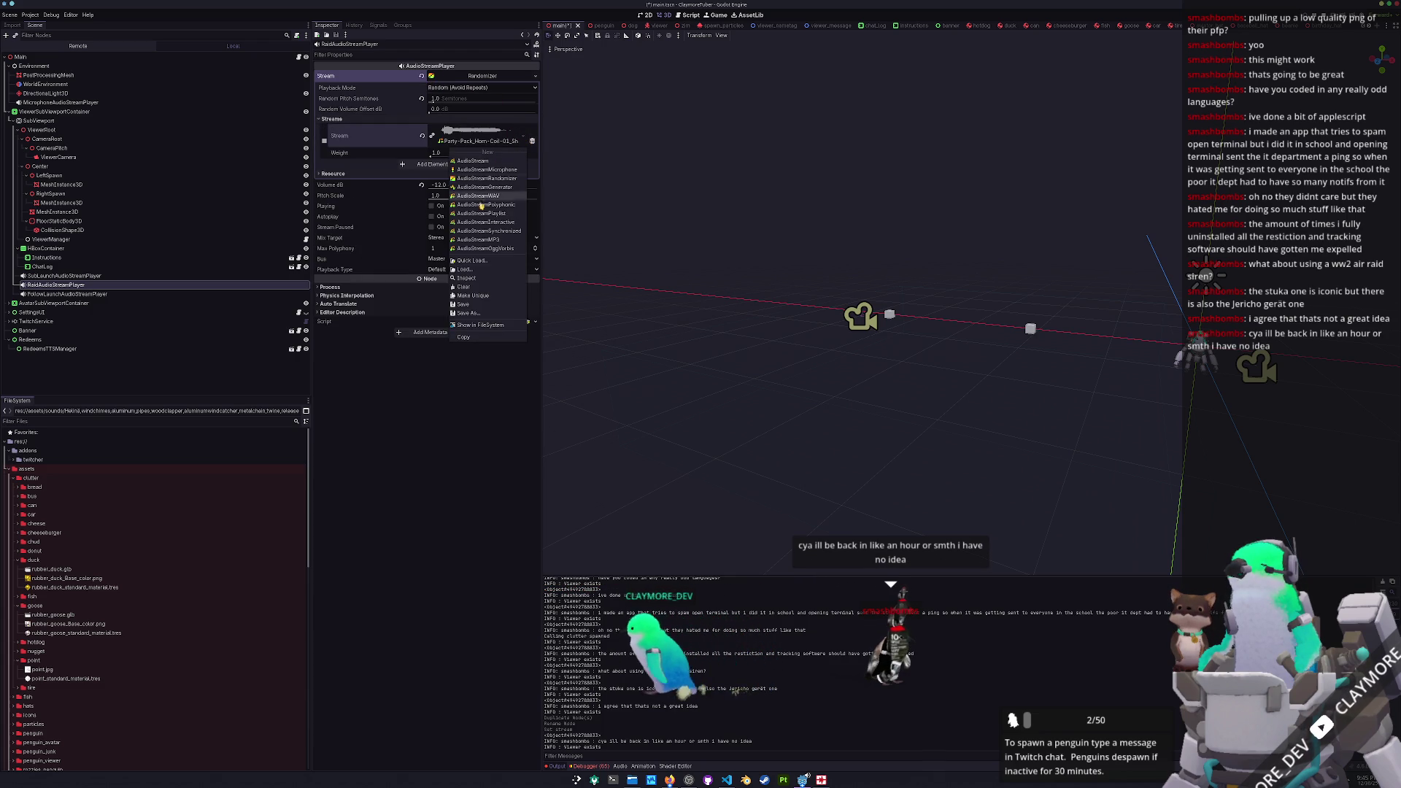
Load Siren_M 16.mp3 into the randomizer stream, preview it, and set volume to -8 dB.
{"action": "left_click", "coordinate": [478, 270]}
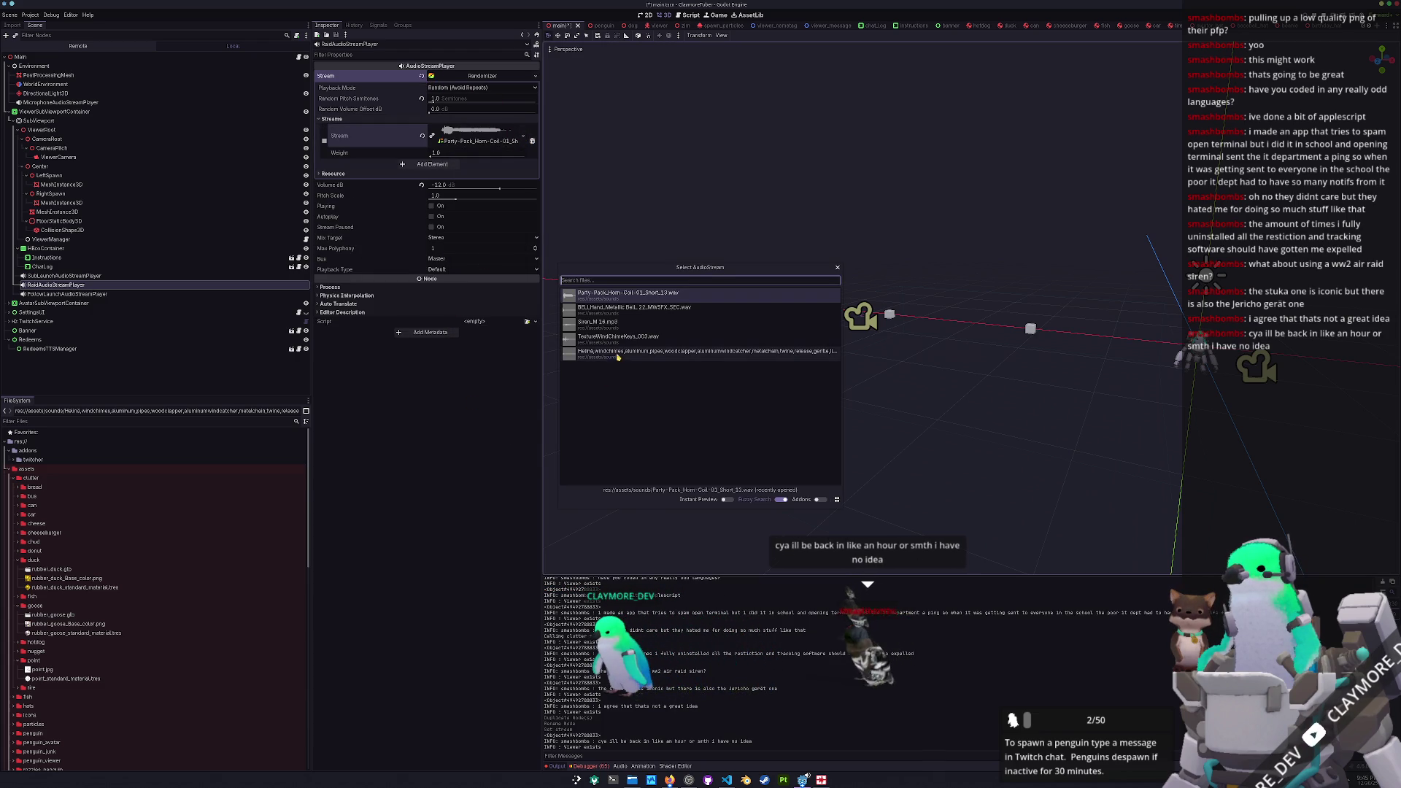
{"action": "left_click", "coordinate": [622, 328]}
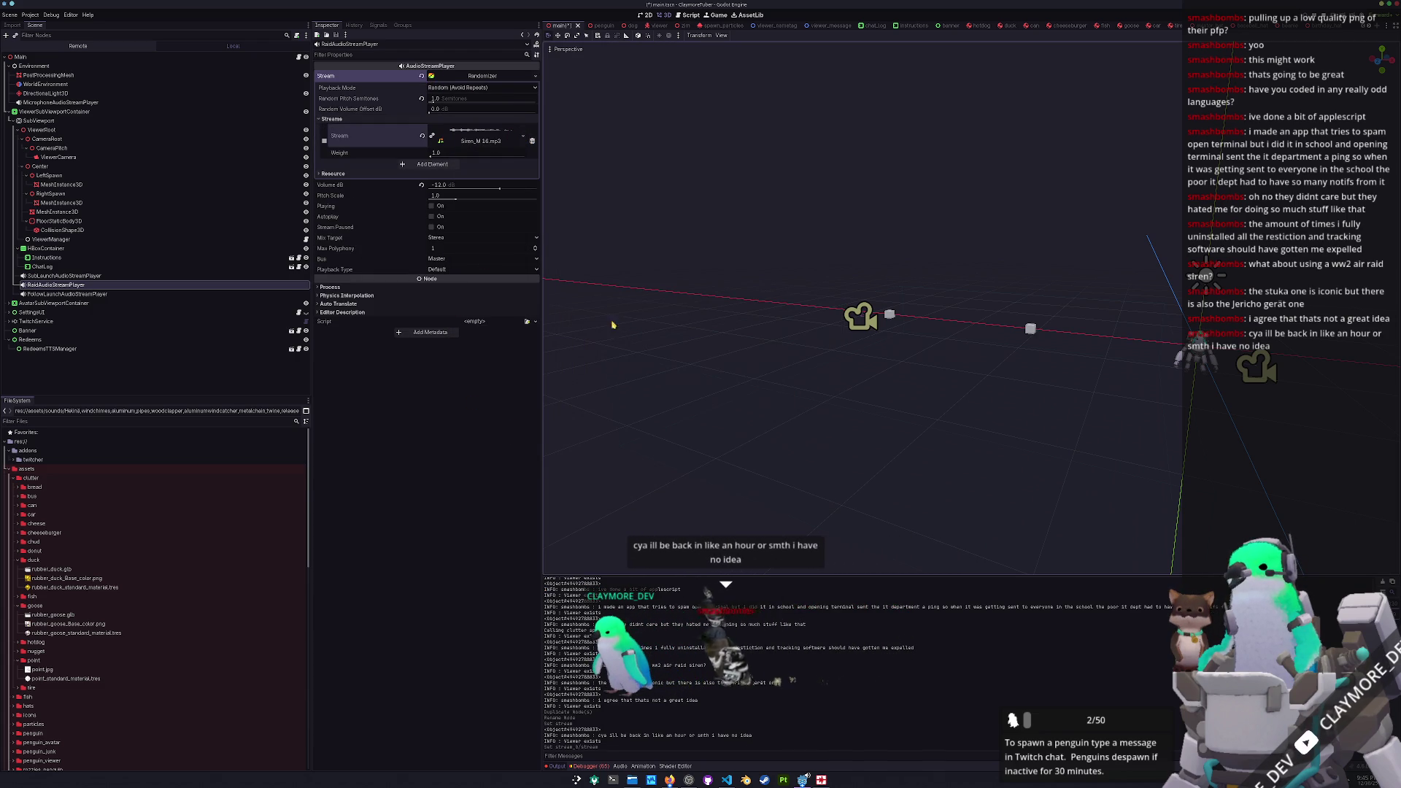
{"action": "left_click", "coordinate": [432, 206]}
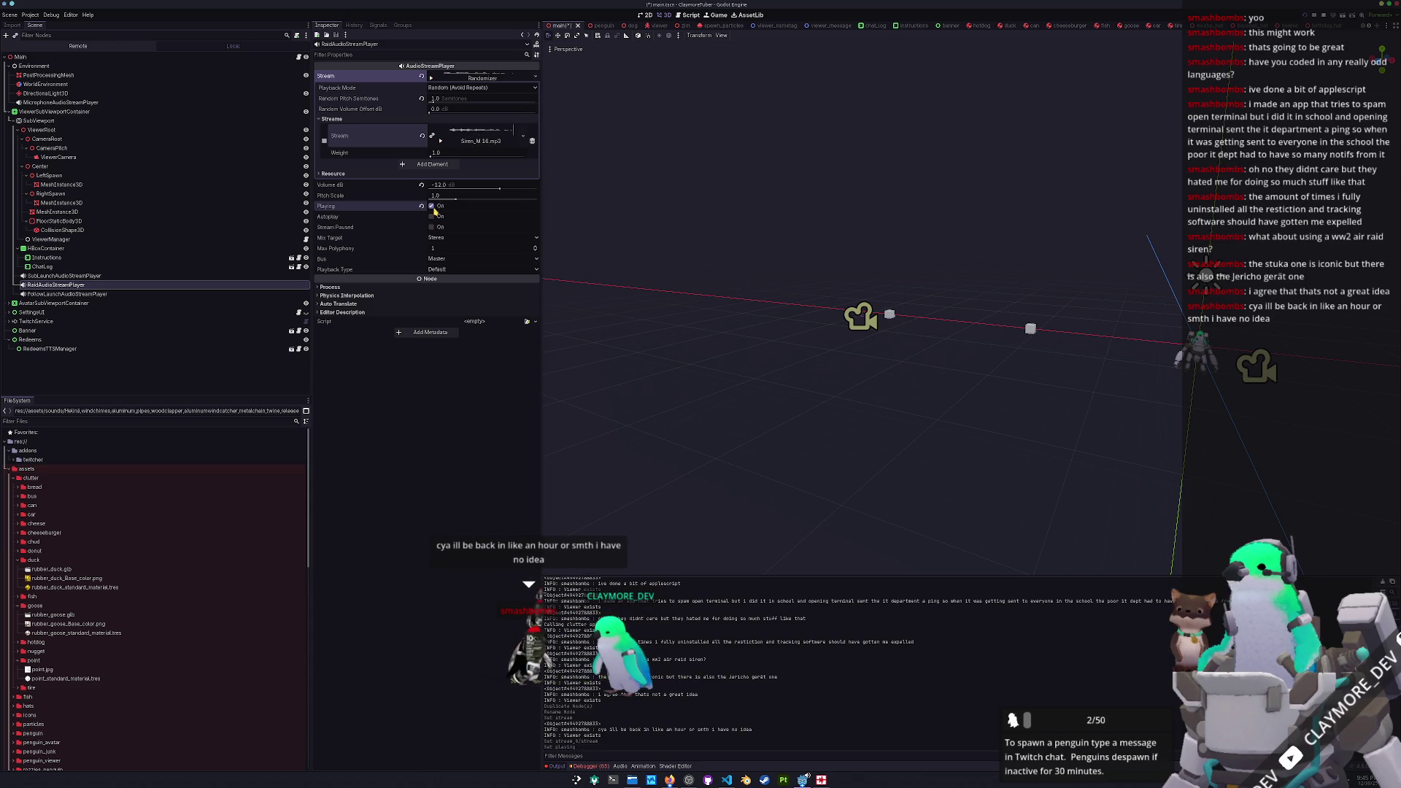
{"action": "left_click", "coordinate": [436, 204]}
{"action": "left_click", "coordinate": [439, 188]}
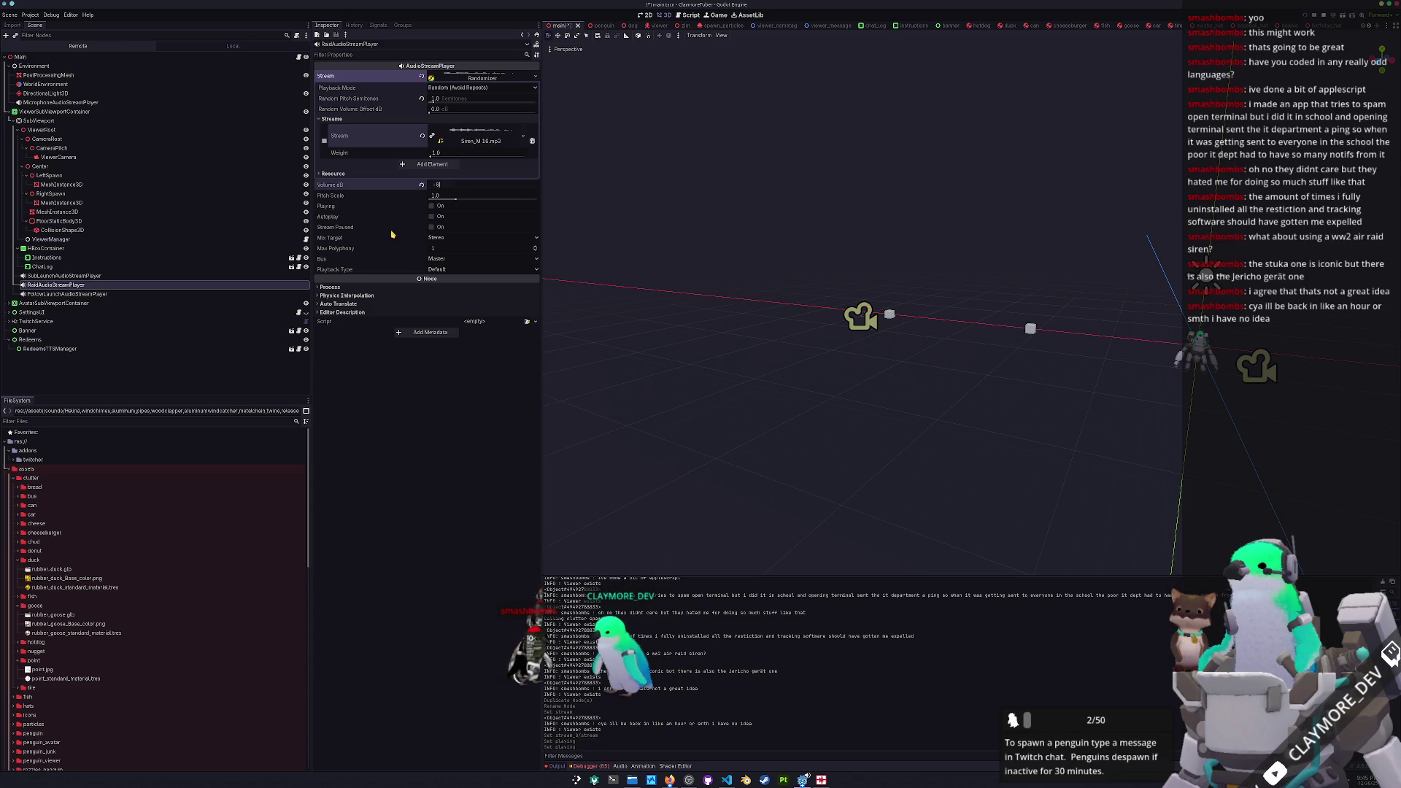
{"action": "key", "text": "Return"}
{"action": "left_click", "coordinate": [431, 207]}
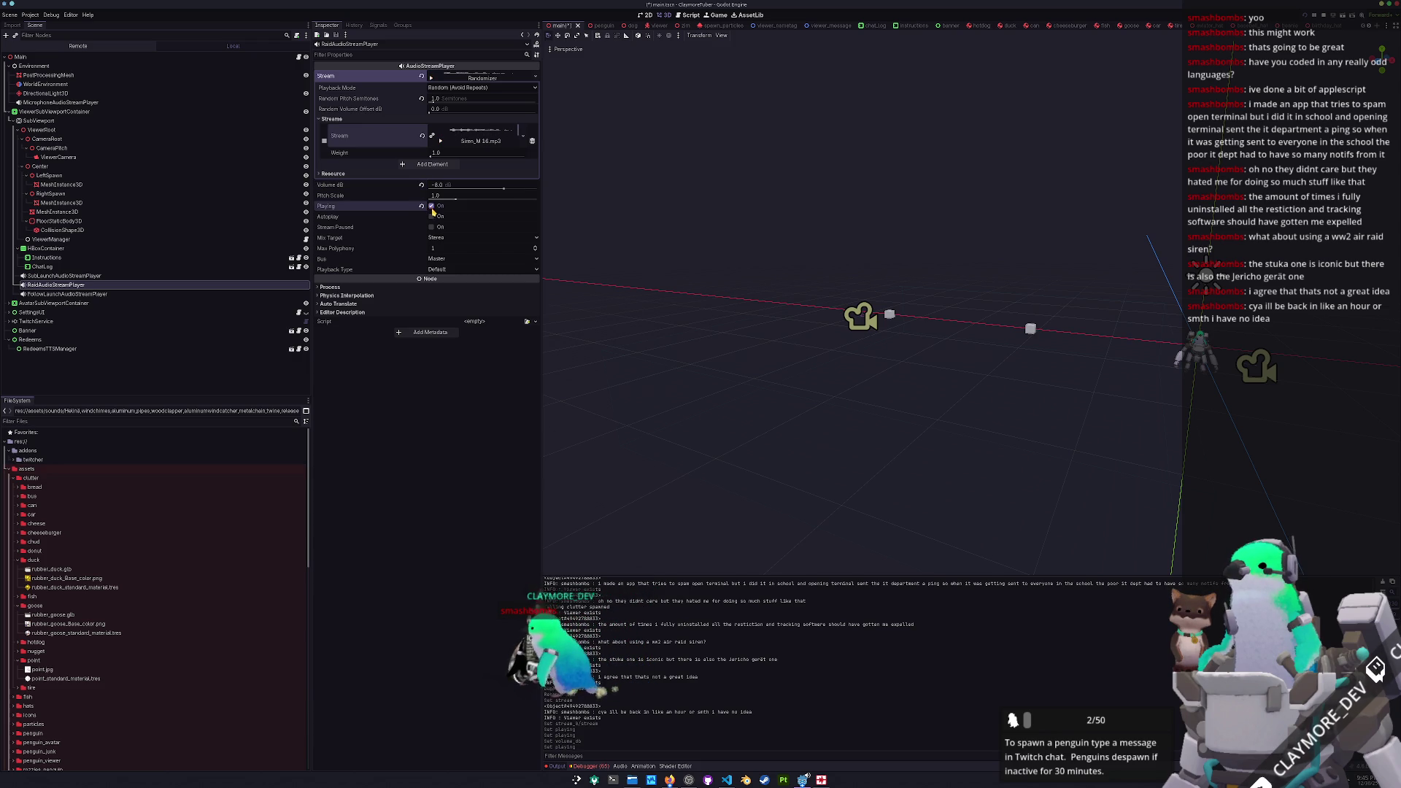
Preview the siren at pitch scales 0.7 and 0.8, then reset pitch scale to 1.0.
{"action": "left_click", "coordinate": [447, 196]}
{"action": "type", "text": "0.7"}
{"action": "key", "text": "Return"}
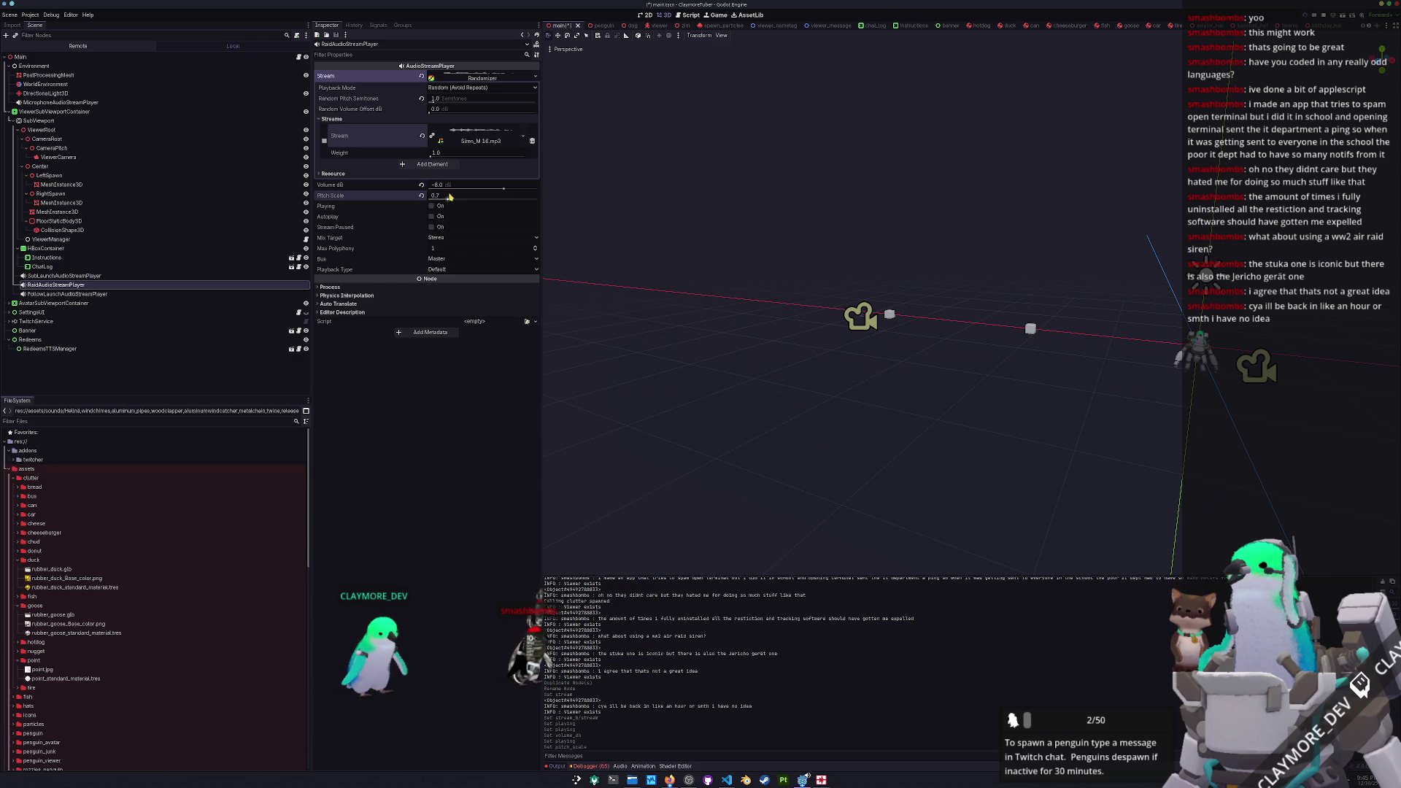
{"action": "left_click", "coordinate": [432, 208]}
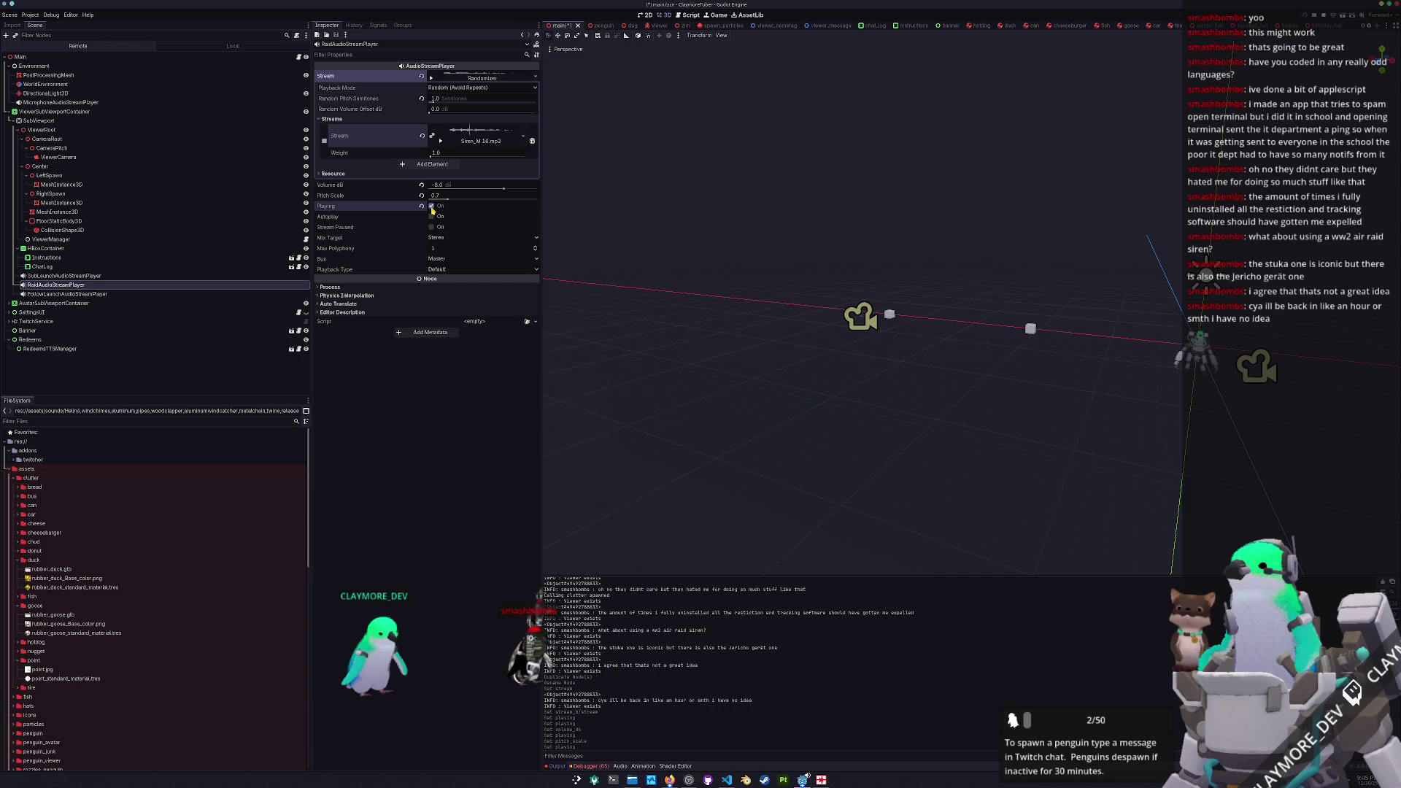
{"action": "left_click", "coordinate": [431, 207]}
{"action": "left_click", "coordinate": [441, 196]}
{"action": "type", "text": "0.8"}
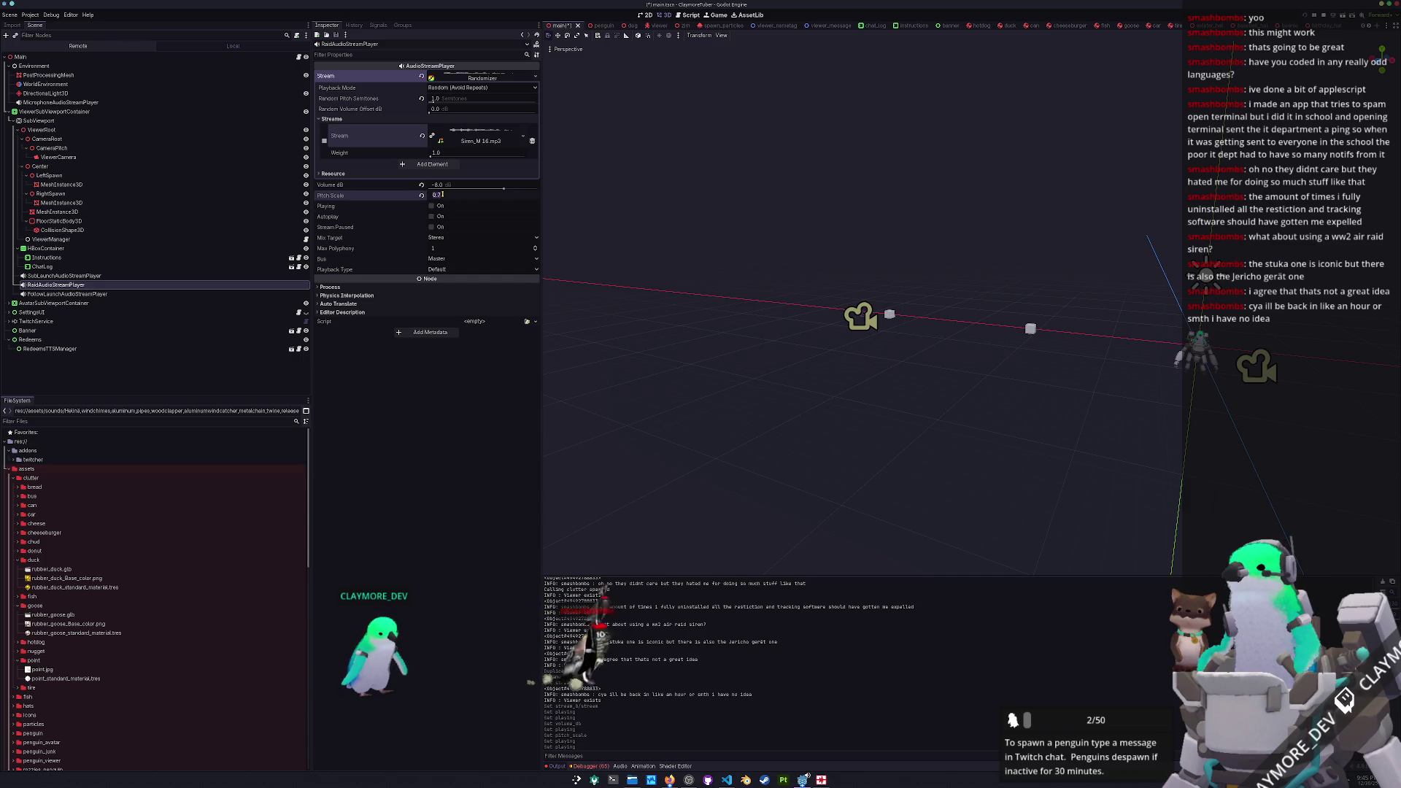
{"action": "key", "text": "Return"}
{"action": "left_click", "coordinate": [432, 206]}
{"action": "left_click", "coordinate": [431, 207]}
{"action": "left_click", "coordinate": [422, 196]}
{"action": "left_click", "coordinate": [431, 207]}
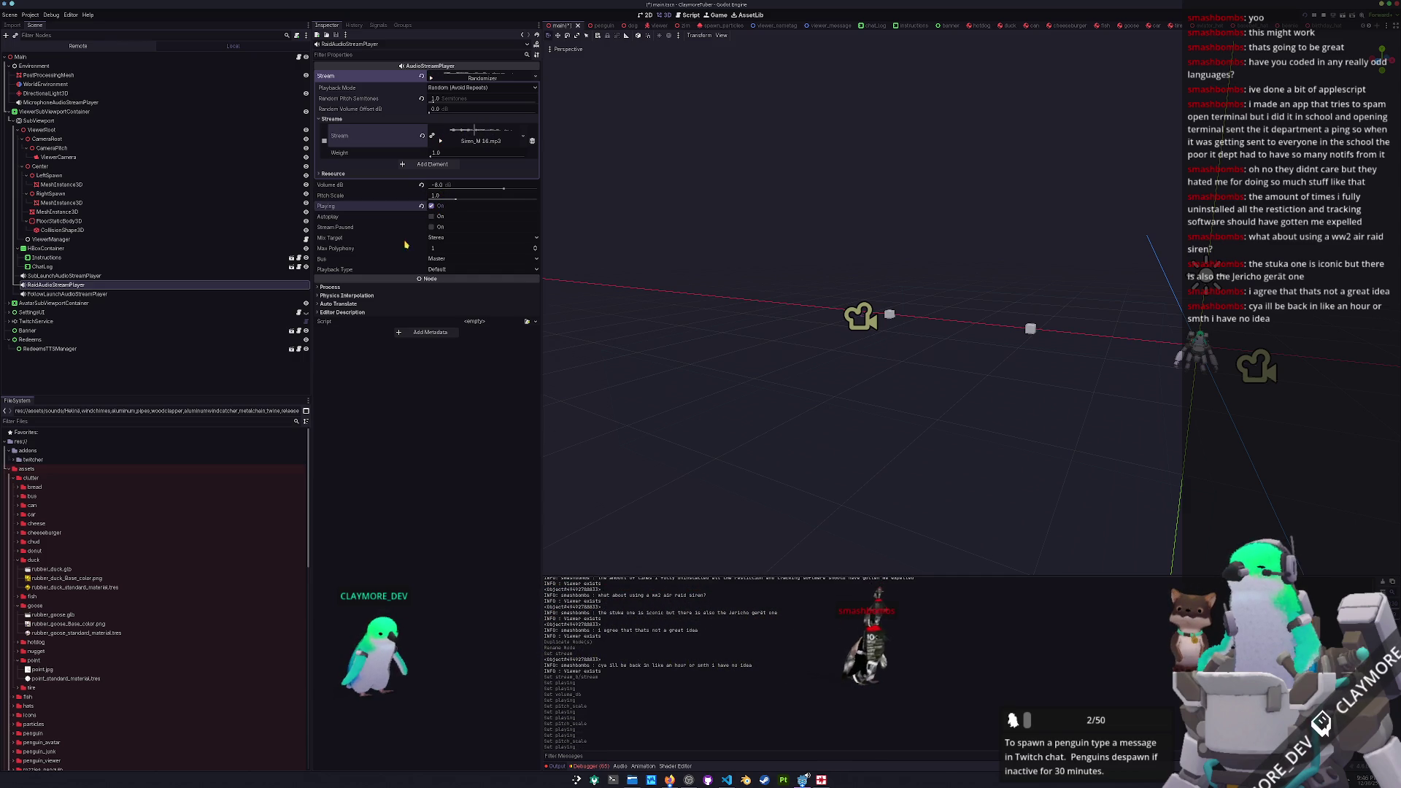
{"action": "left_click", "coordinate": [431, 206]}
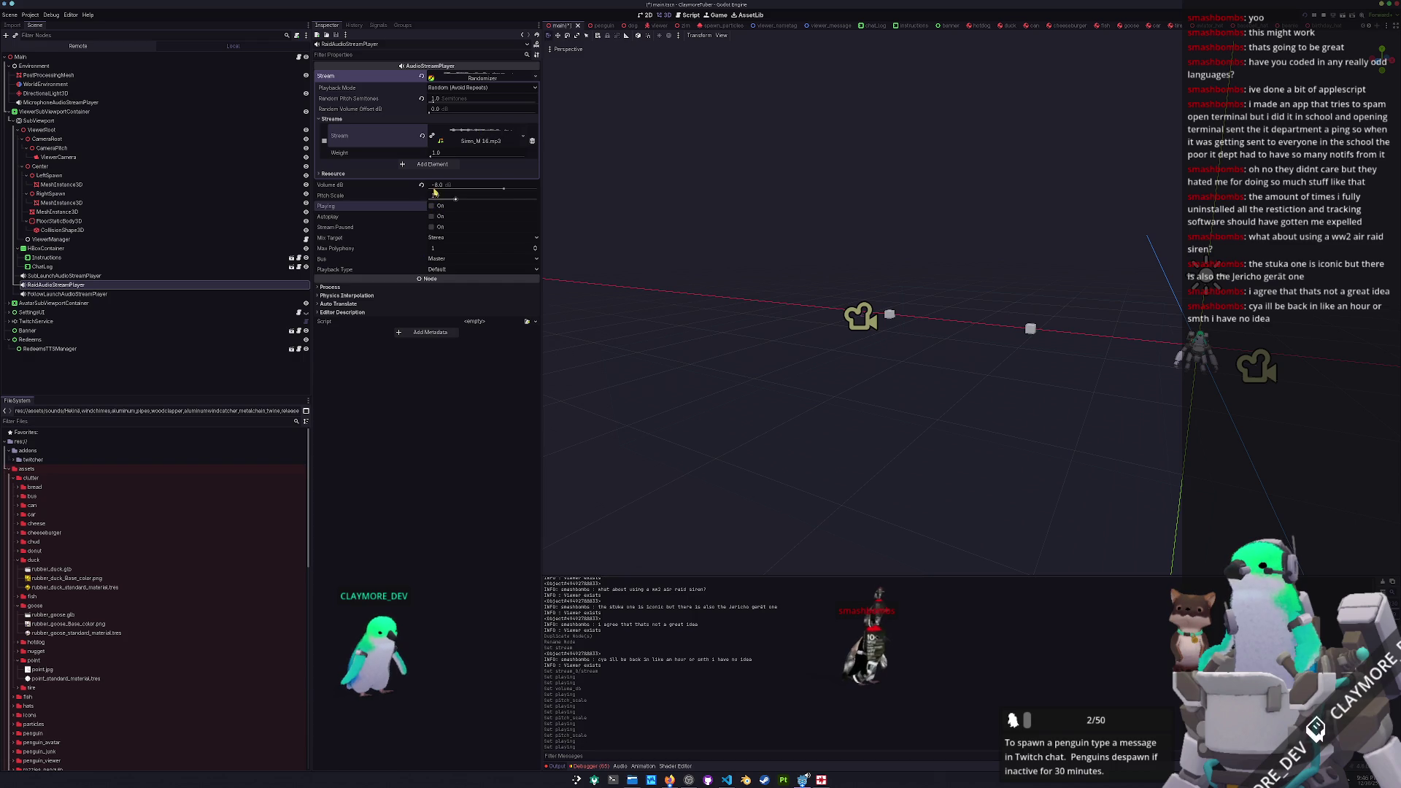
Reset random pitch semitones to 0.0, replay the siren, and select ViewerManager.
{"action": "left_click", "coordinate": [422, 98]}
{"action": "left_click", "coordinate": [432, 206]}
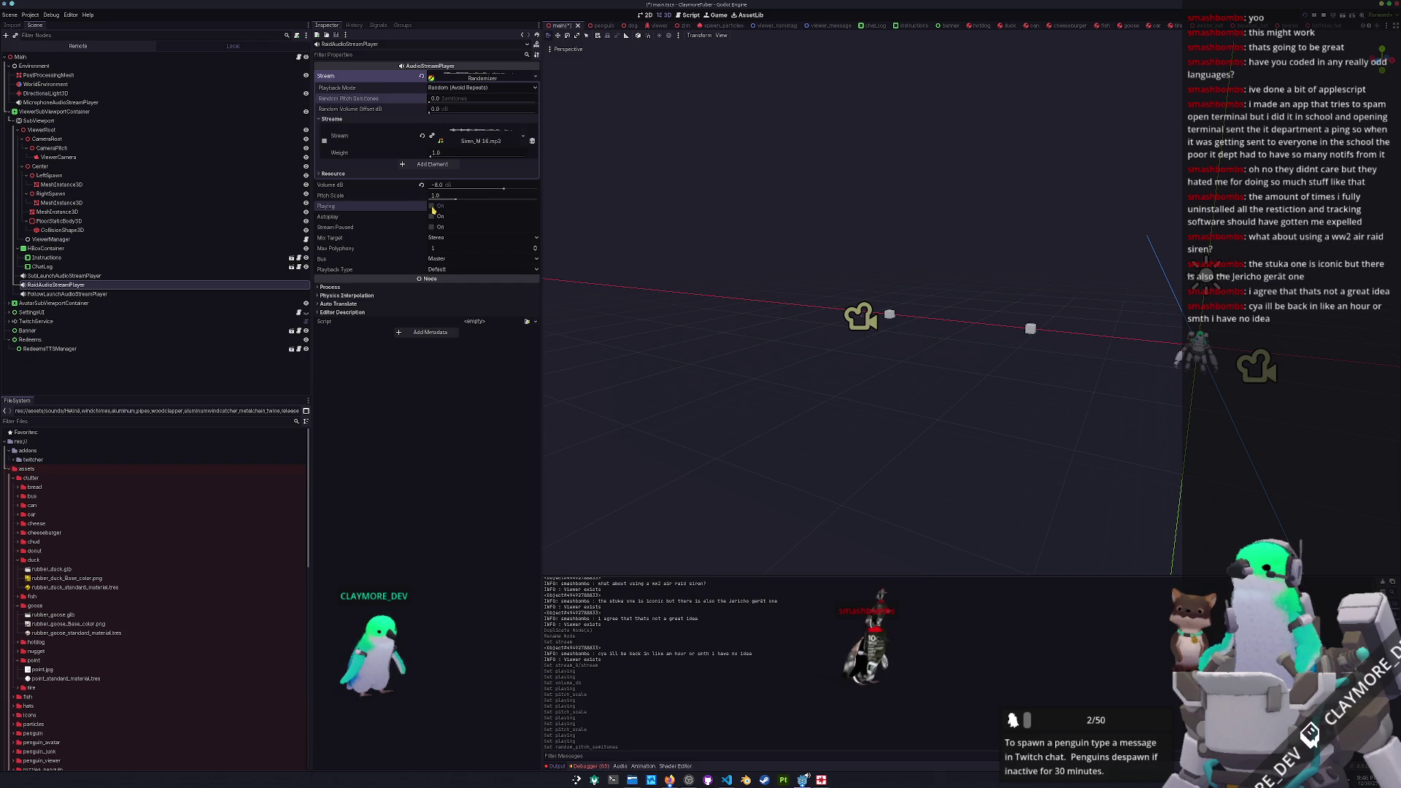
{"action": "left_click", "coordinate": [432, 208]}
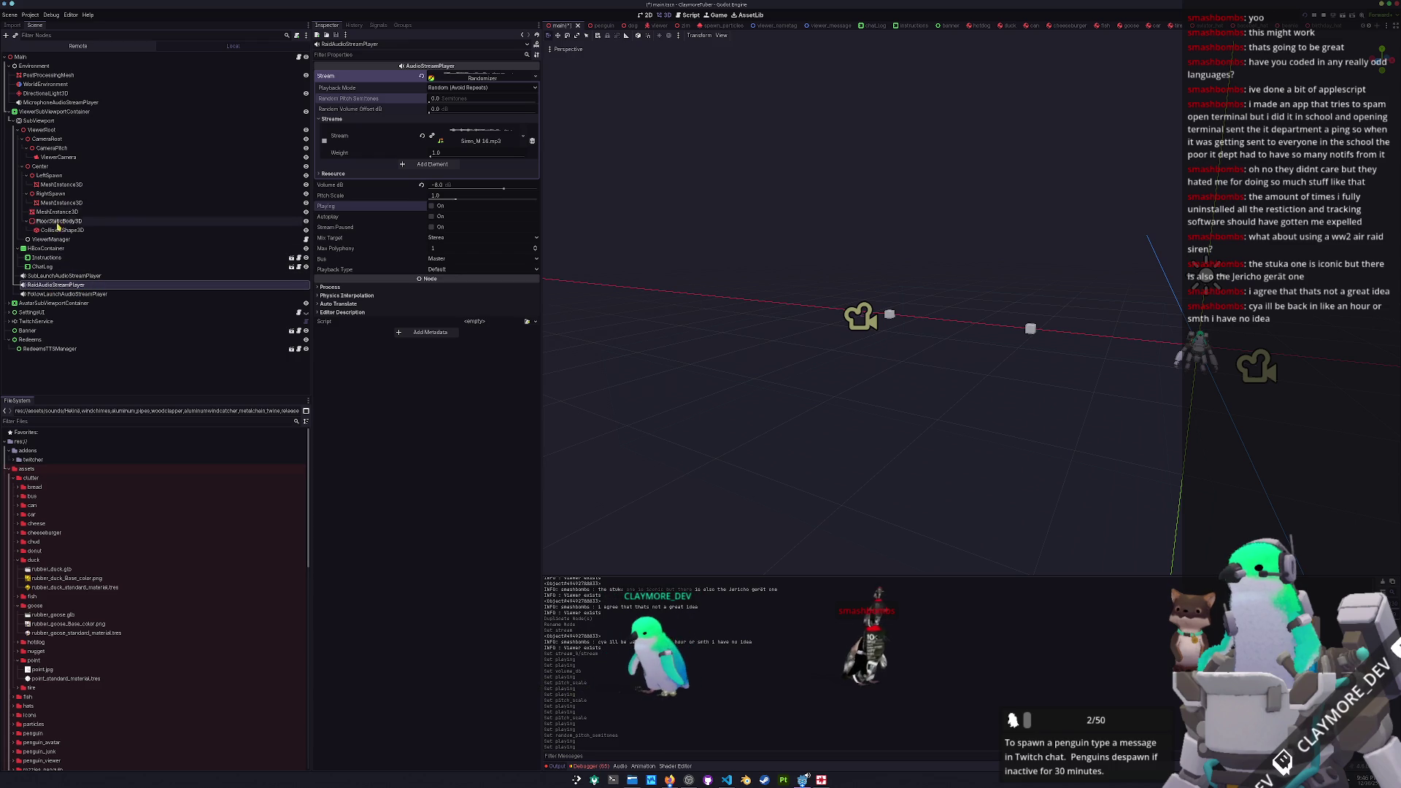
{"action": "left_click", "coordinate": [71, 239]}
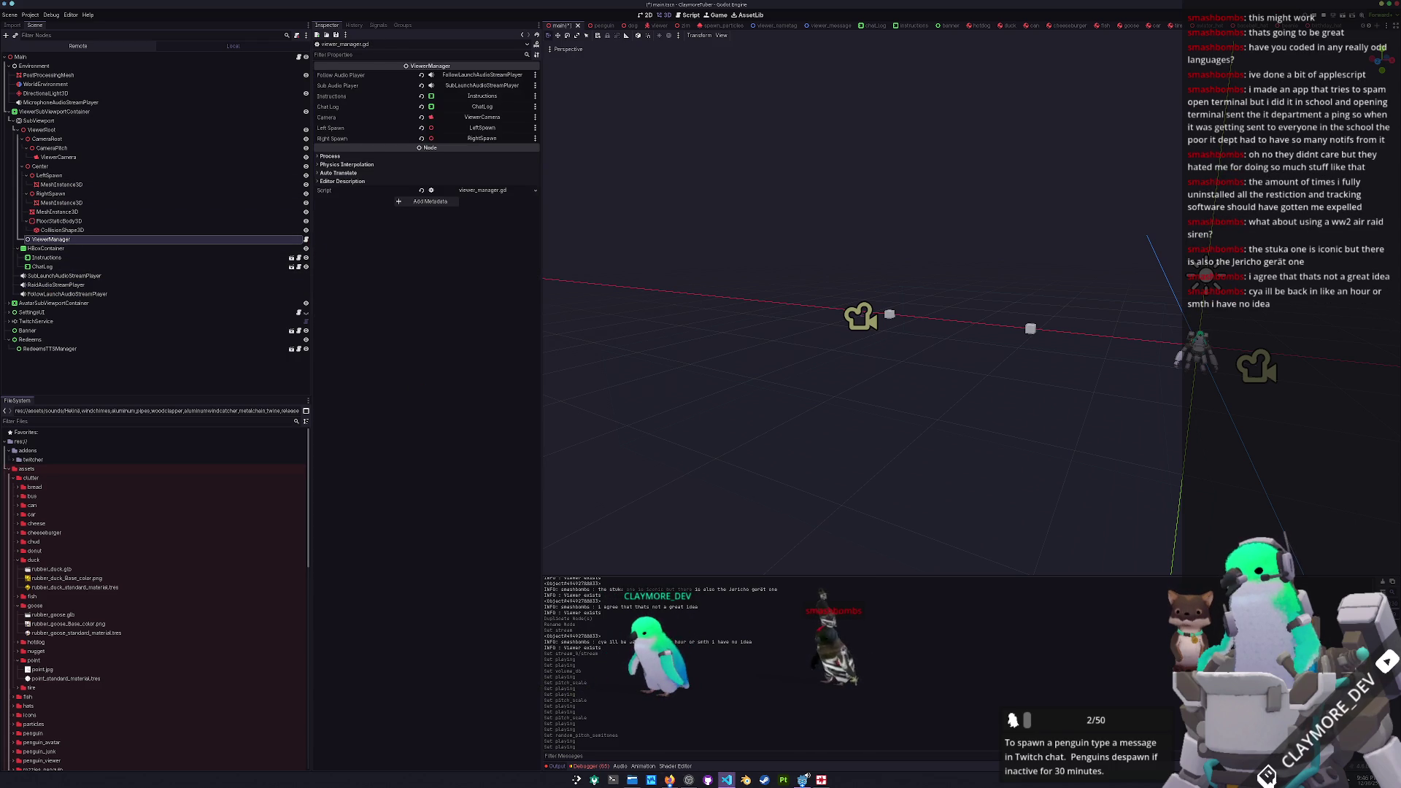
{"action": "left_click", "coordinate": [727, 779]}
{"action": "scroll", "coordinate": [631, 409], "scroll_direction": "down", "scroll_amount": 2}
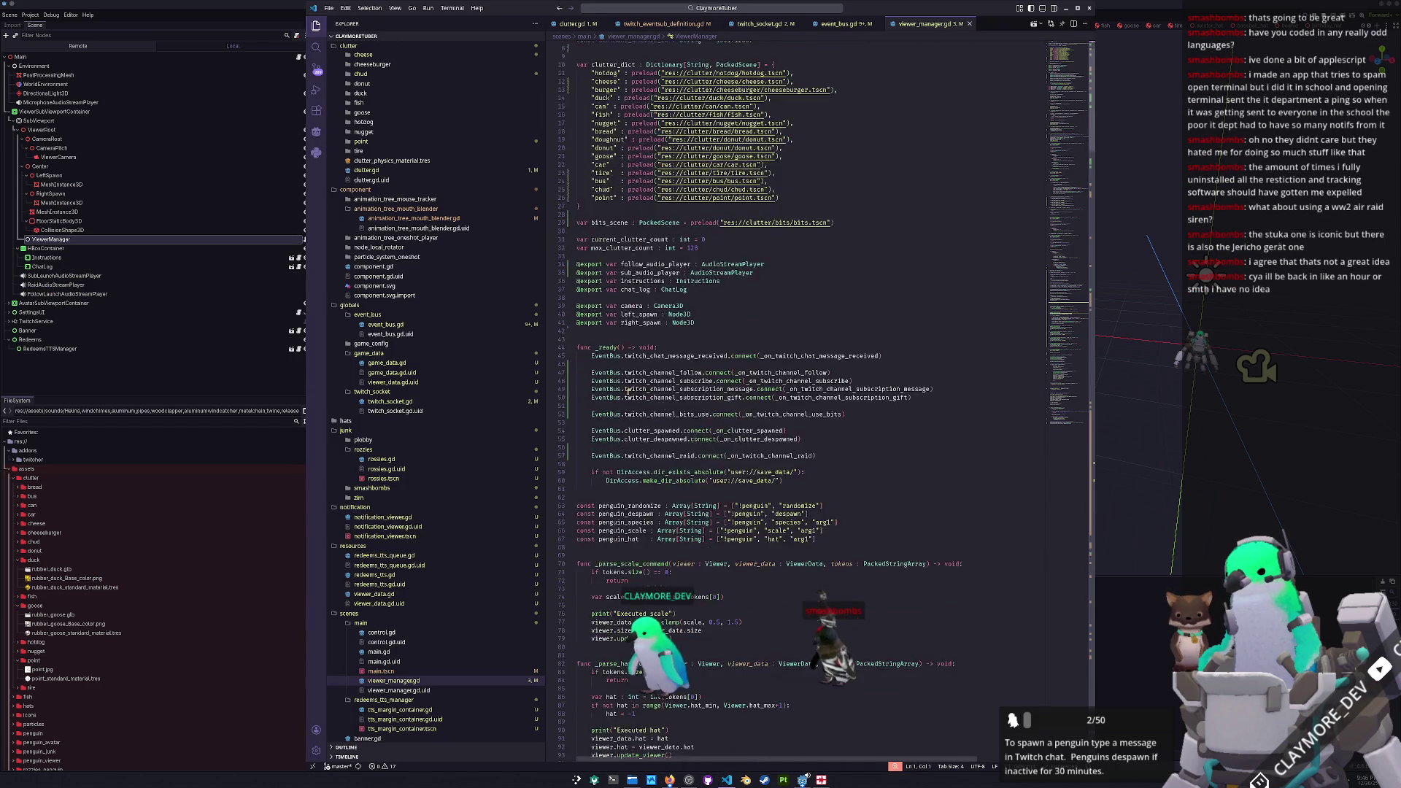
{"action": "scroll", "coordinate": [621, 481], "scroll_direction": "up", "scroll_amount": 2}
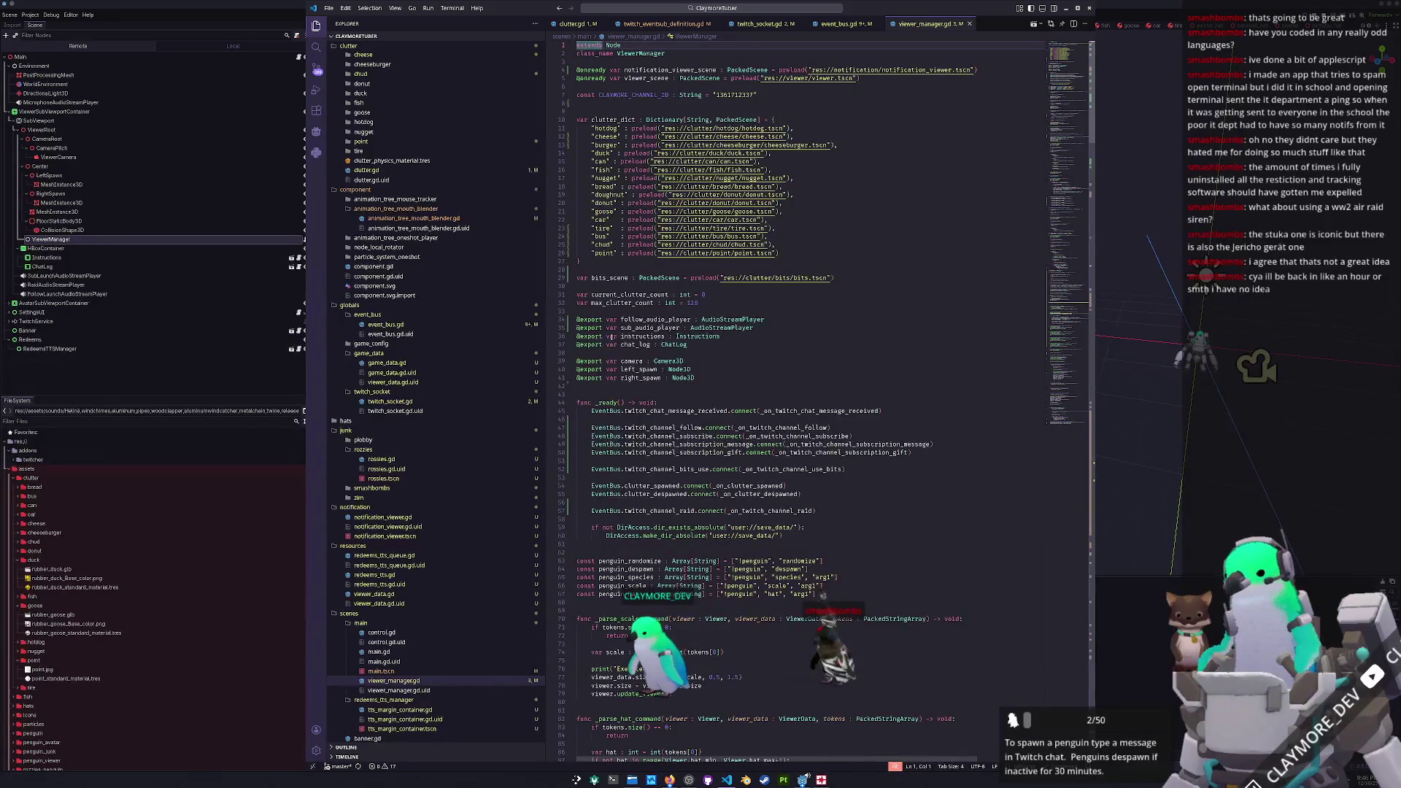
{"action": "left_click", "coordinate": [764, 328]}
{"action": "key", "text": "Return"}
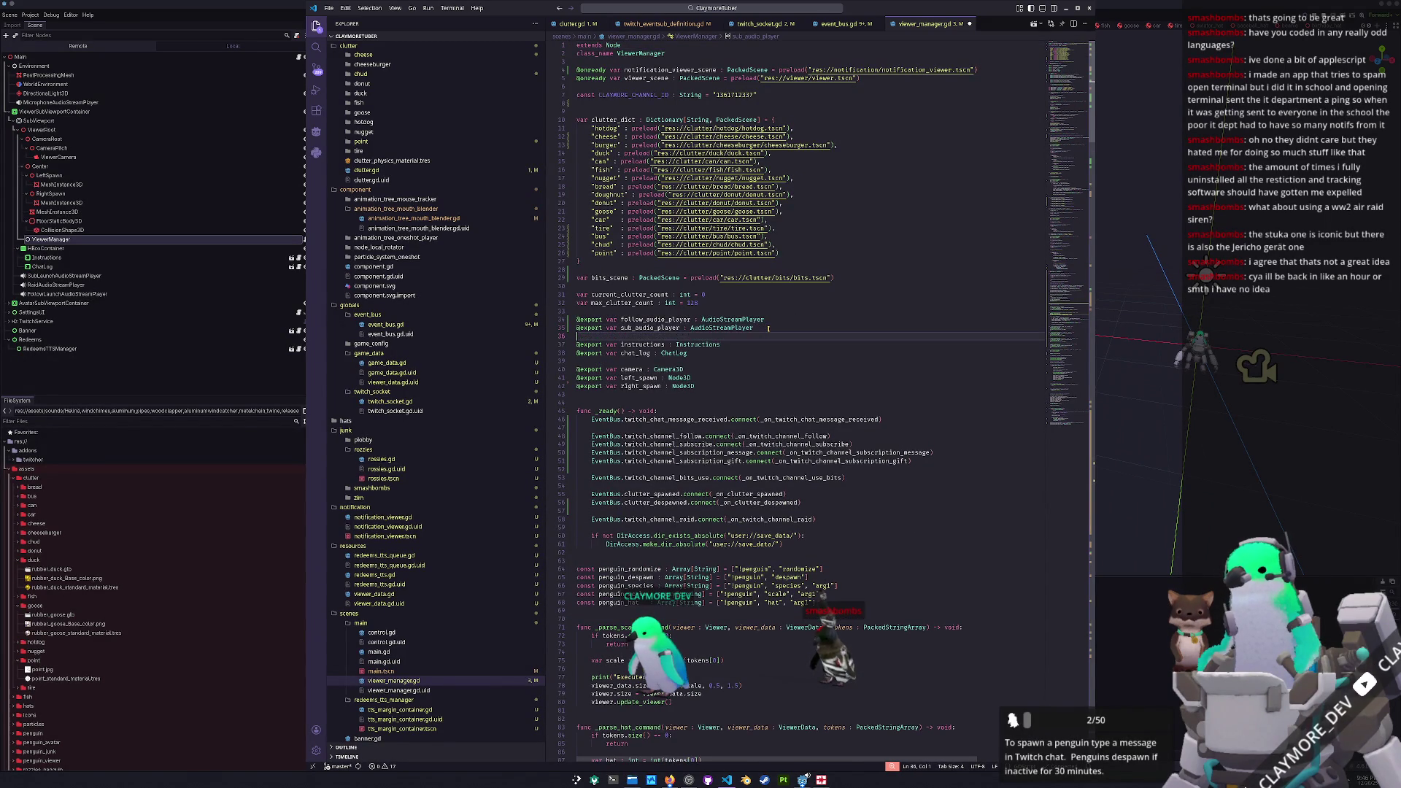
{"action": "type", "text": "@export var ra"}
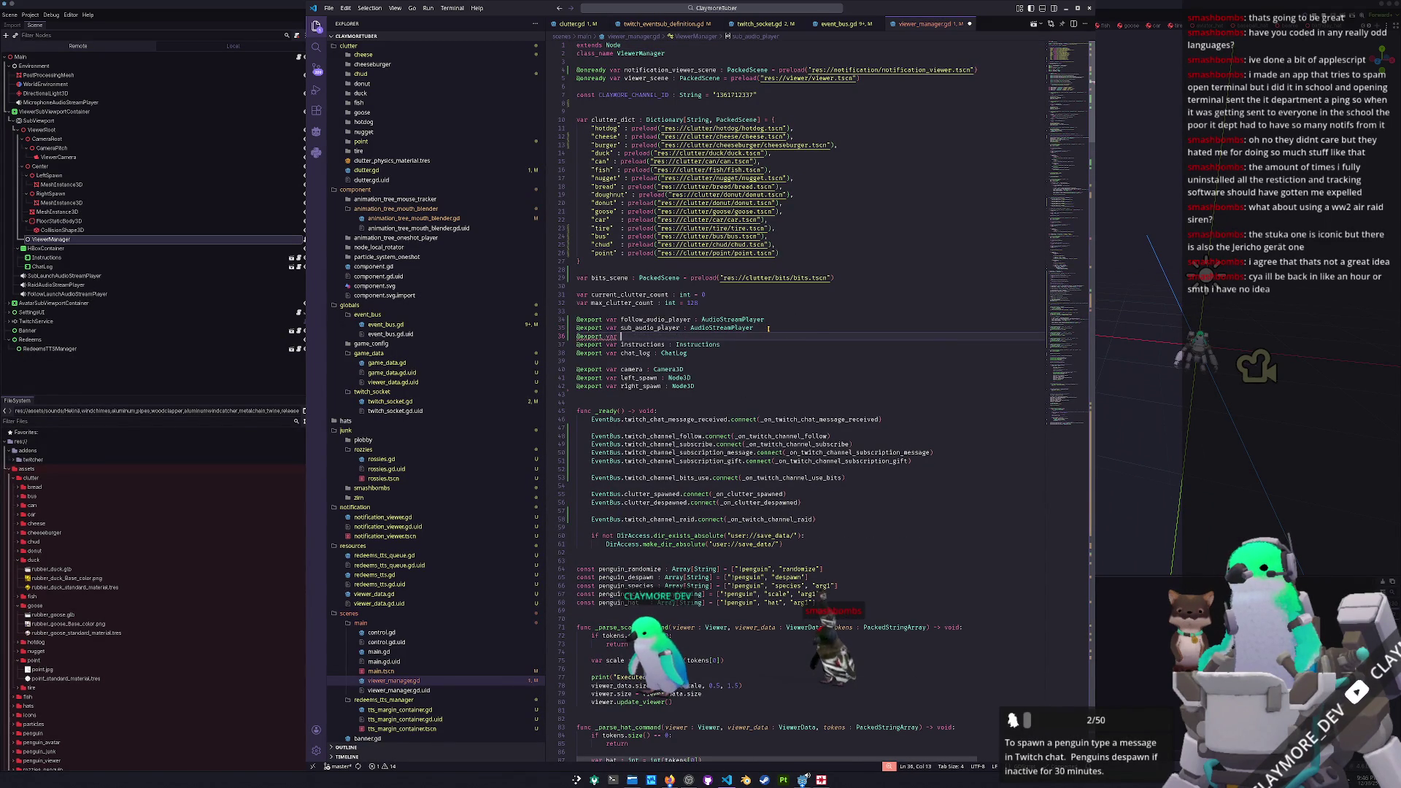
{"action": "type", "text": "id_audio_play"}
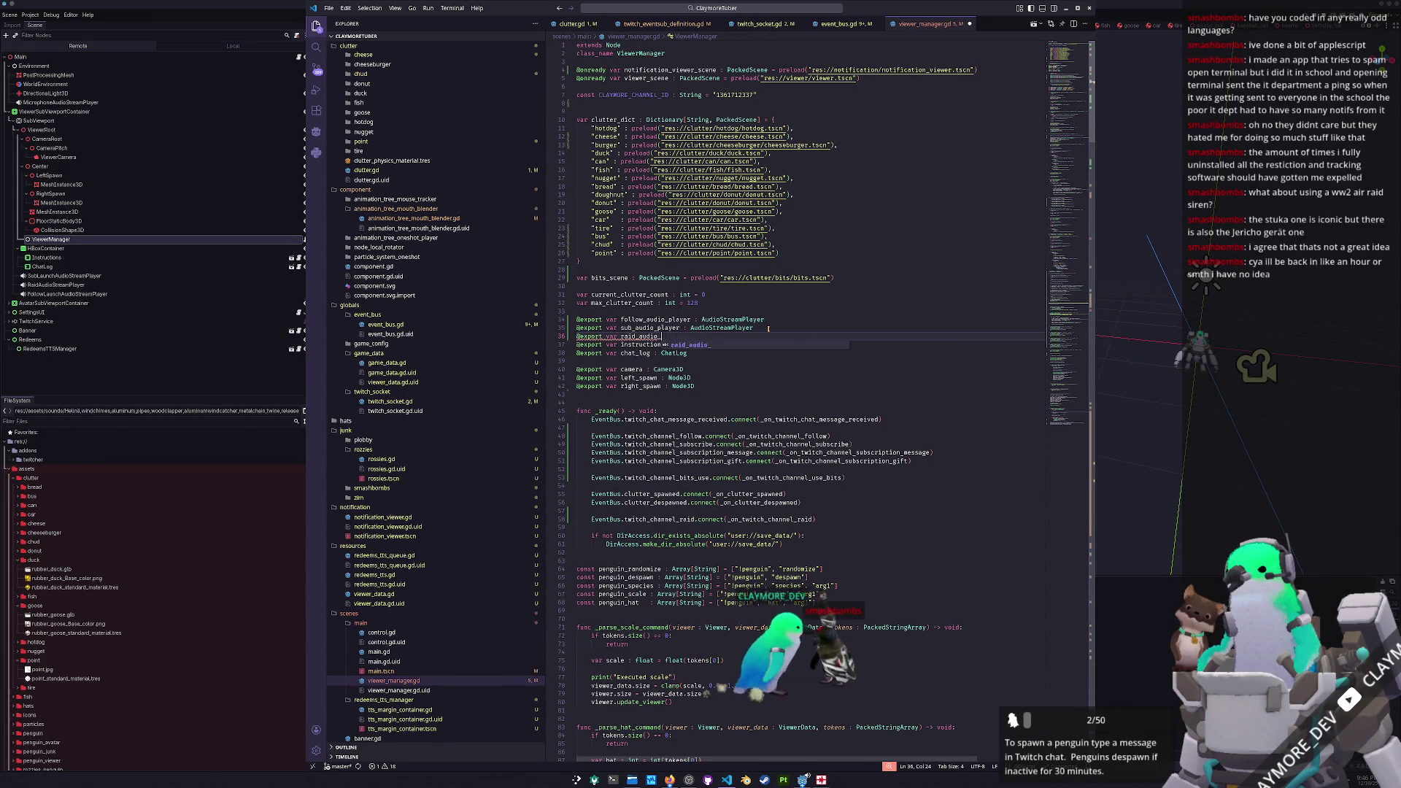
{"action": "type", "text": "er : AudioStr"}
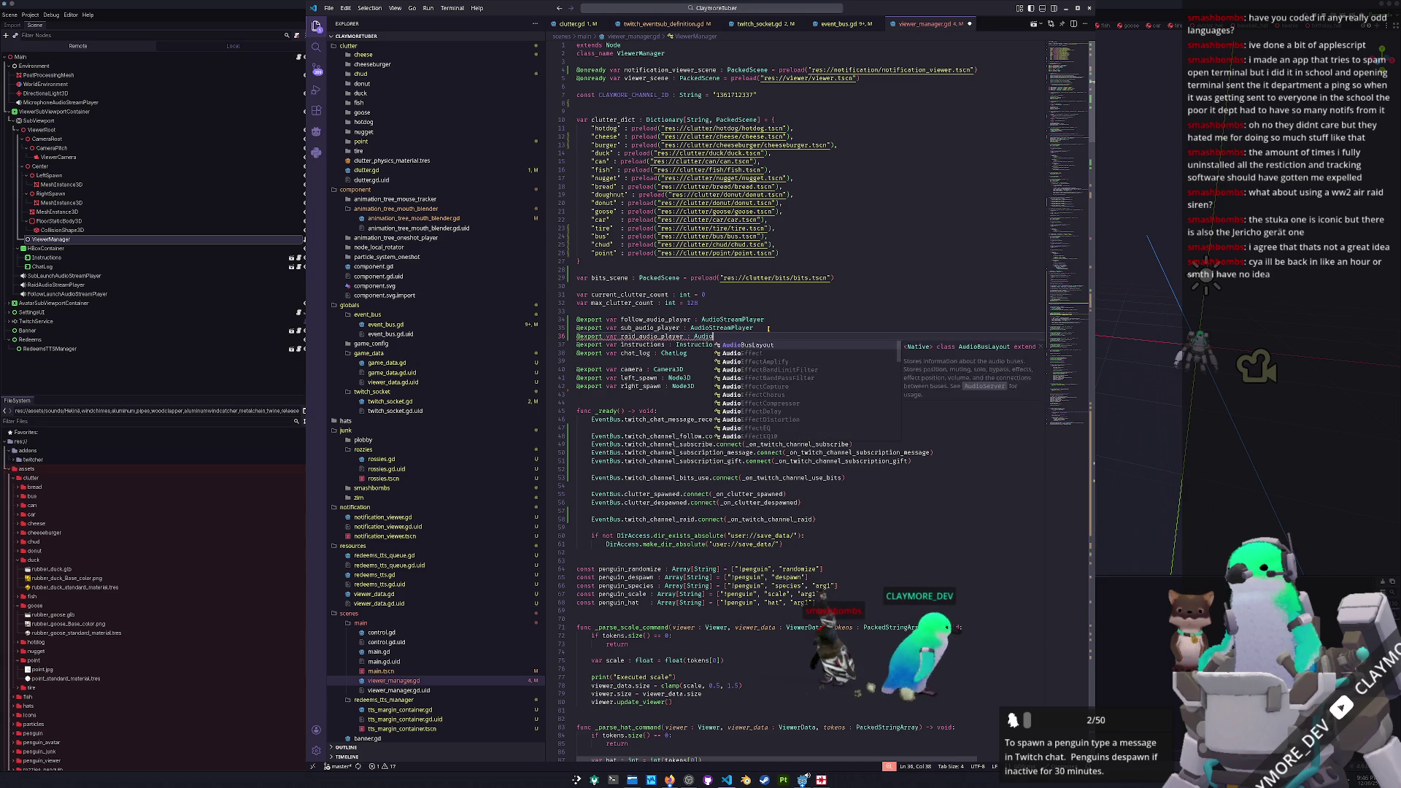
{"action": "type", "text": "eamPlayer"}
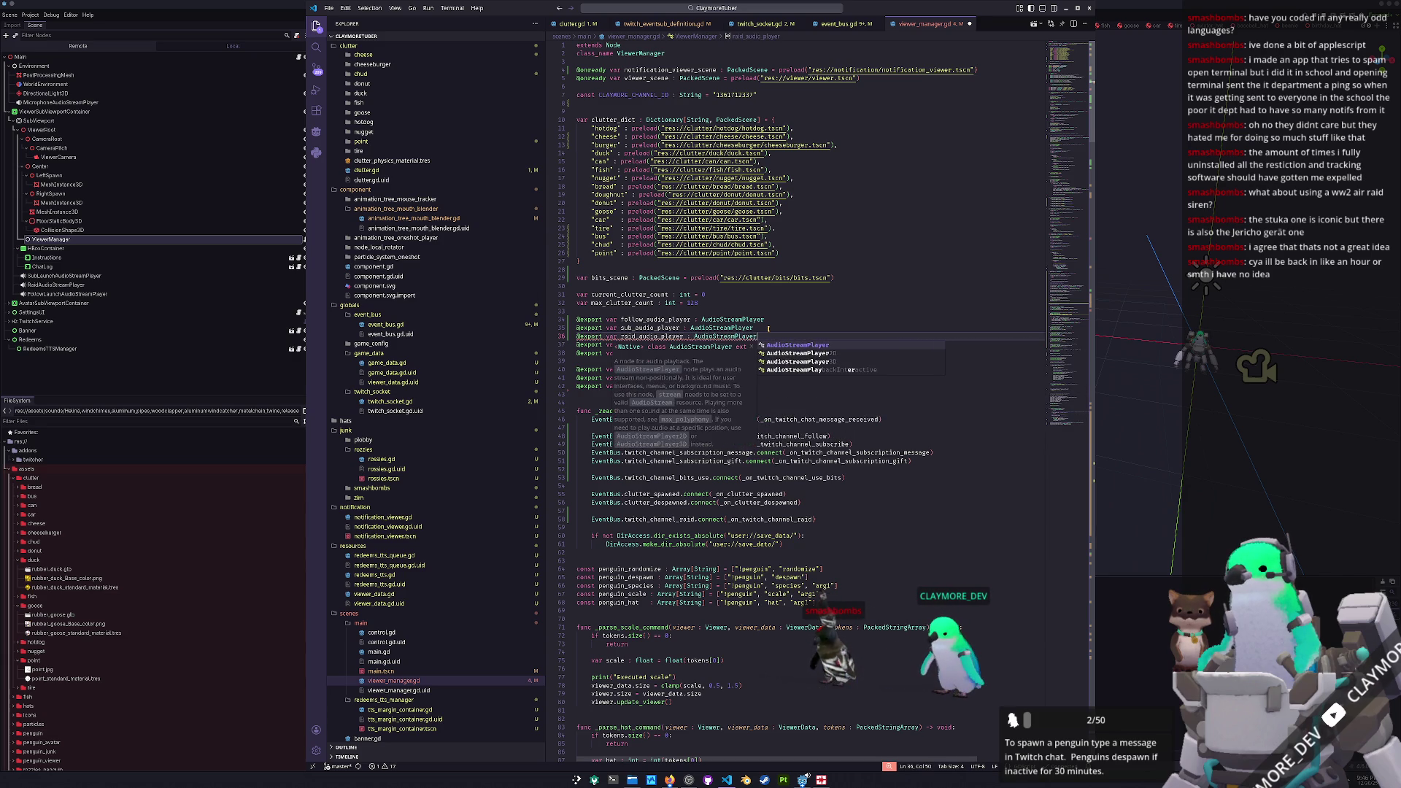
{"action": "key", "text": "Escape"}
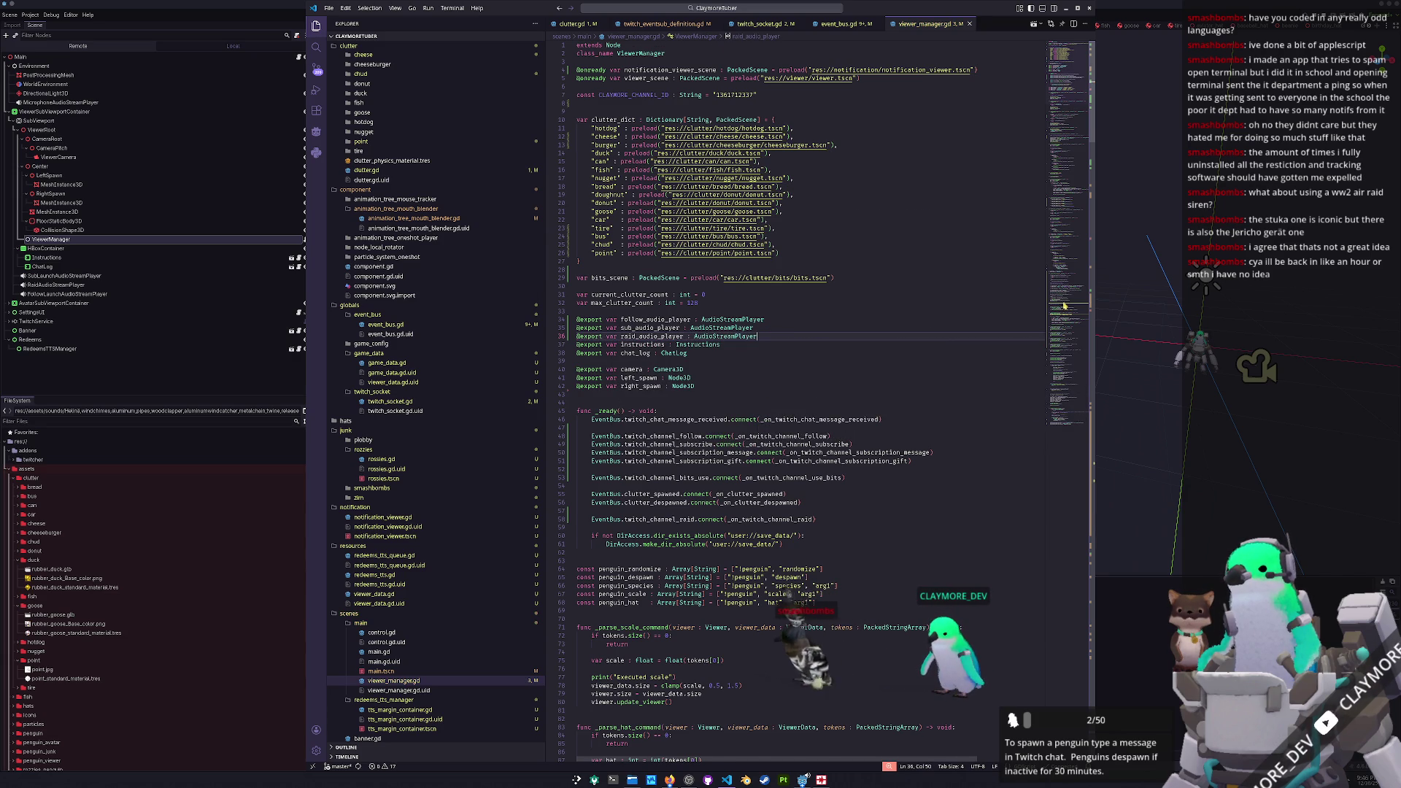
In the raid handler, type raid_audio_player.play() on the line under the siren comment.
{"action": "left_click", "coordinate": [1063, 306]}
{"action": "scroll", "coordinate": [730, 402], "scroll_direction": "down", "scroll_amount": 2}
{"action": "left_click", "coordinate": [624, 443]}
{"action": "key", "text": "Up"}
{"action": "key", "text": "Up"}
{"action": "key", "text": "Up"}
{"action": "type", "text": "raid_audio_player.pl"}
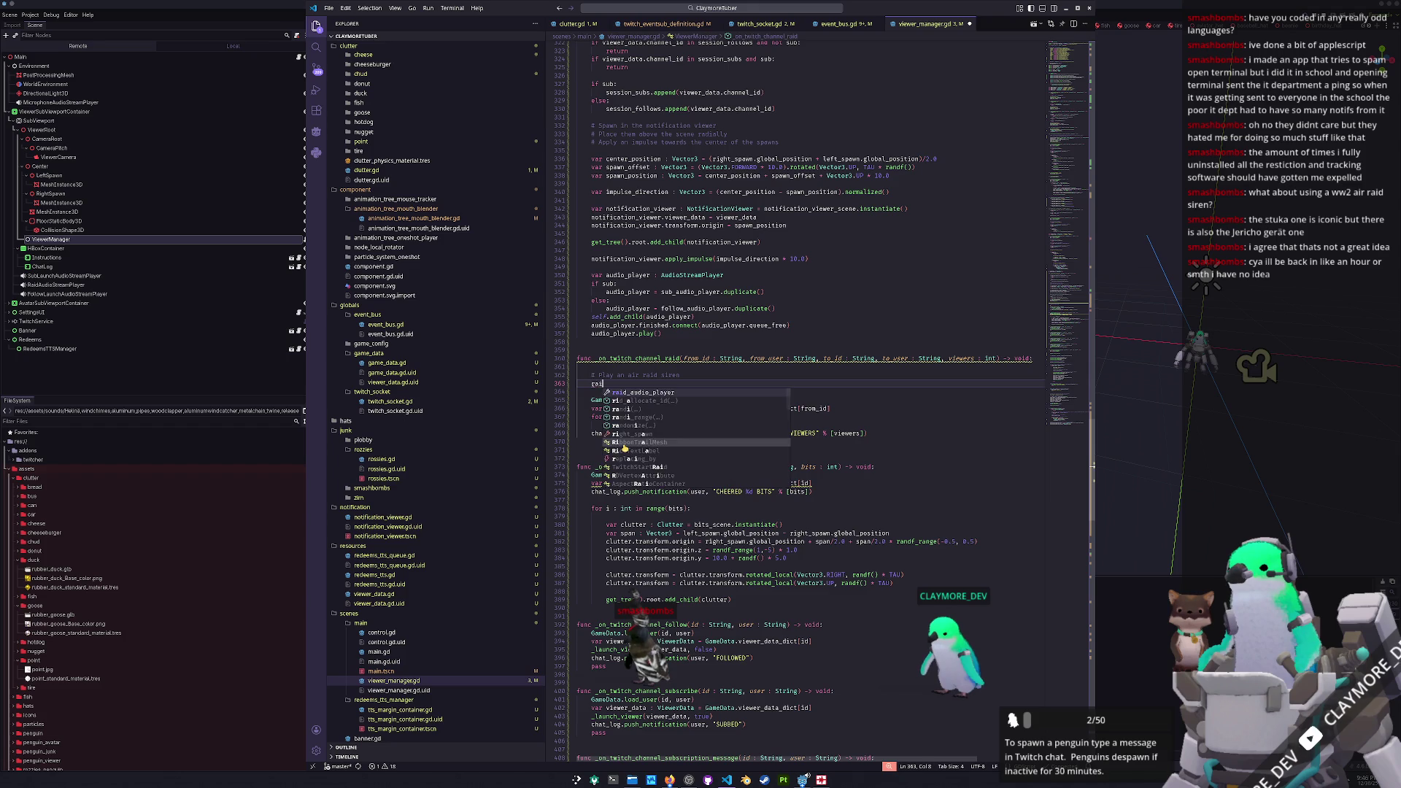
{"action": "type", "text": "ay()"}
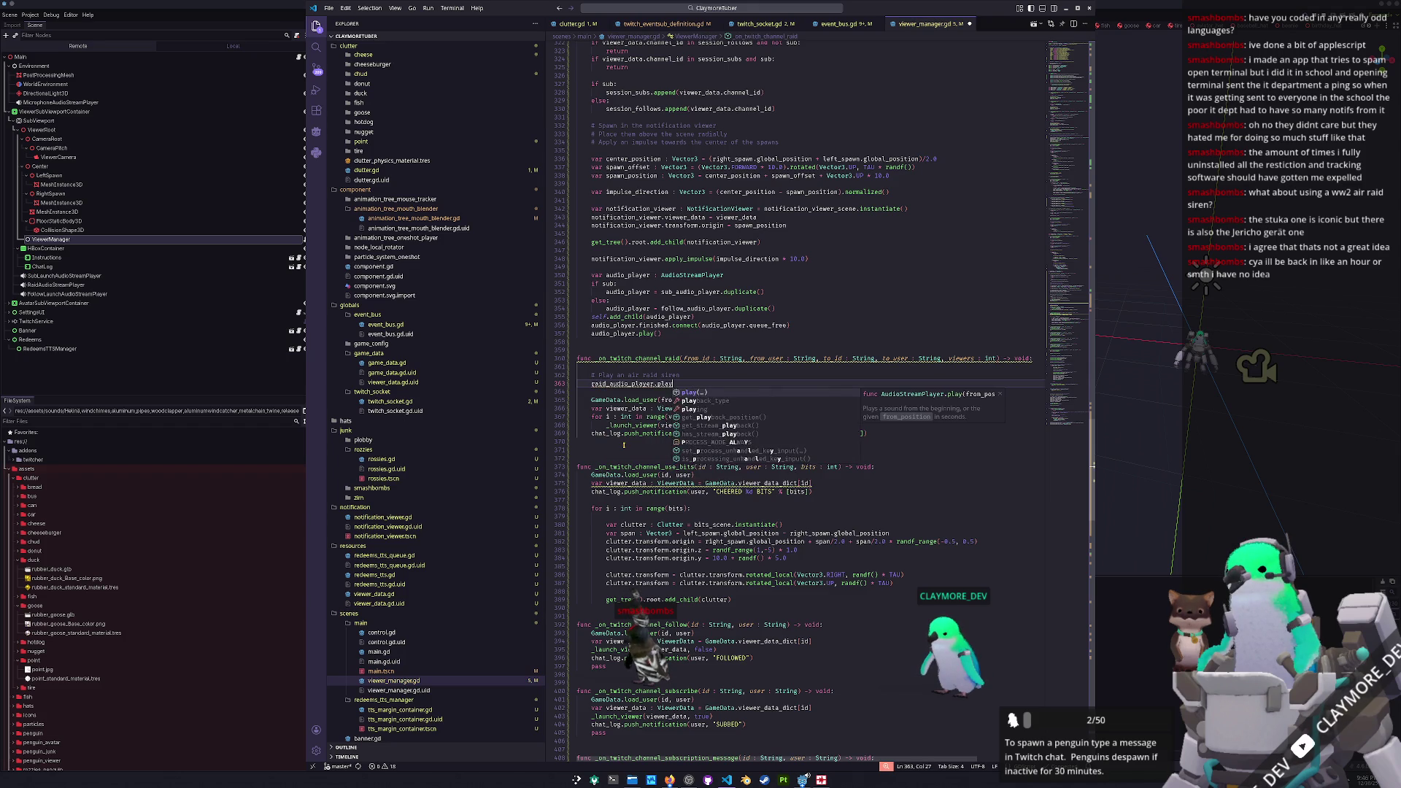
Add a comment below the siren call documenting the penguin-launching loop.
{"action": "key", "text": "Down"}
{"action": "key", "text": "Return"}
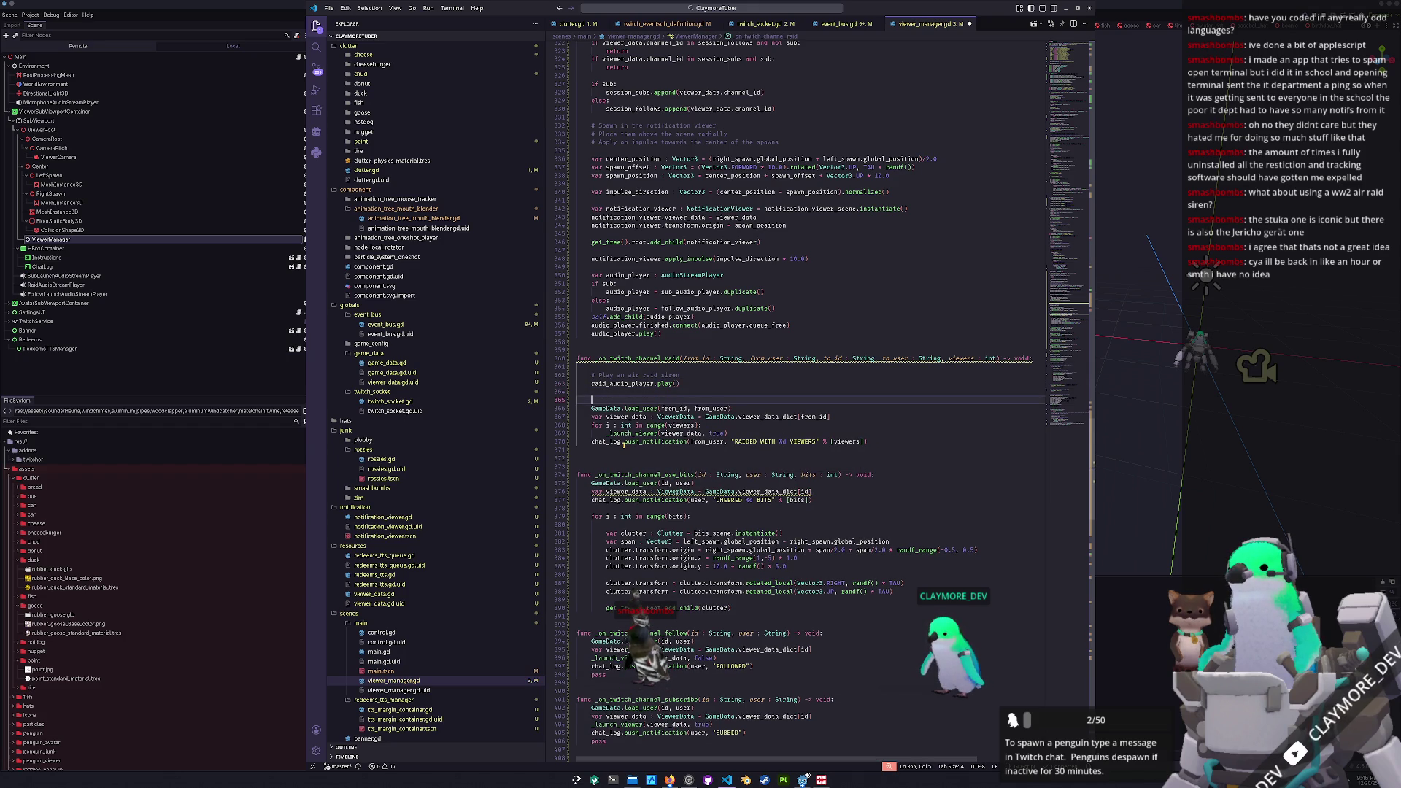
{"action": "type", "text": "unch as many of the raider"}
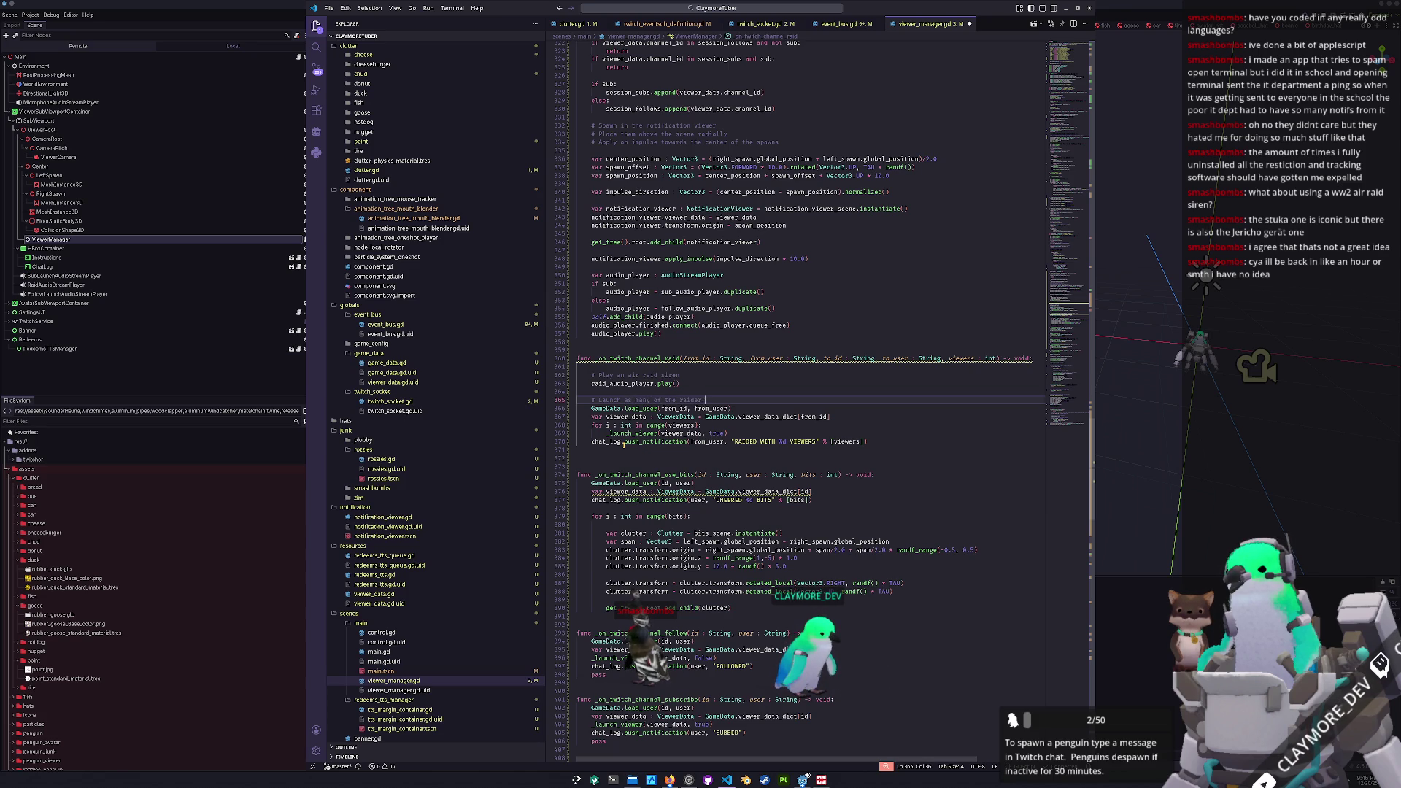
{"action": "type", "text": "as they have viewers"}
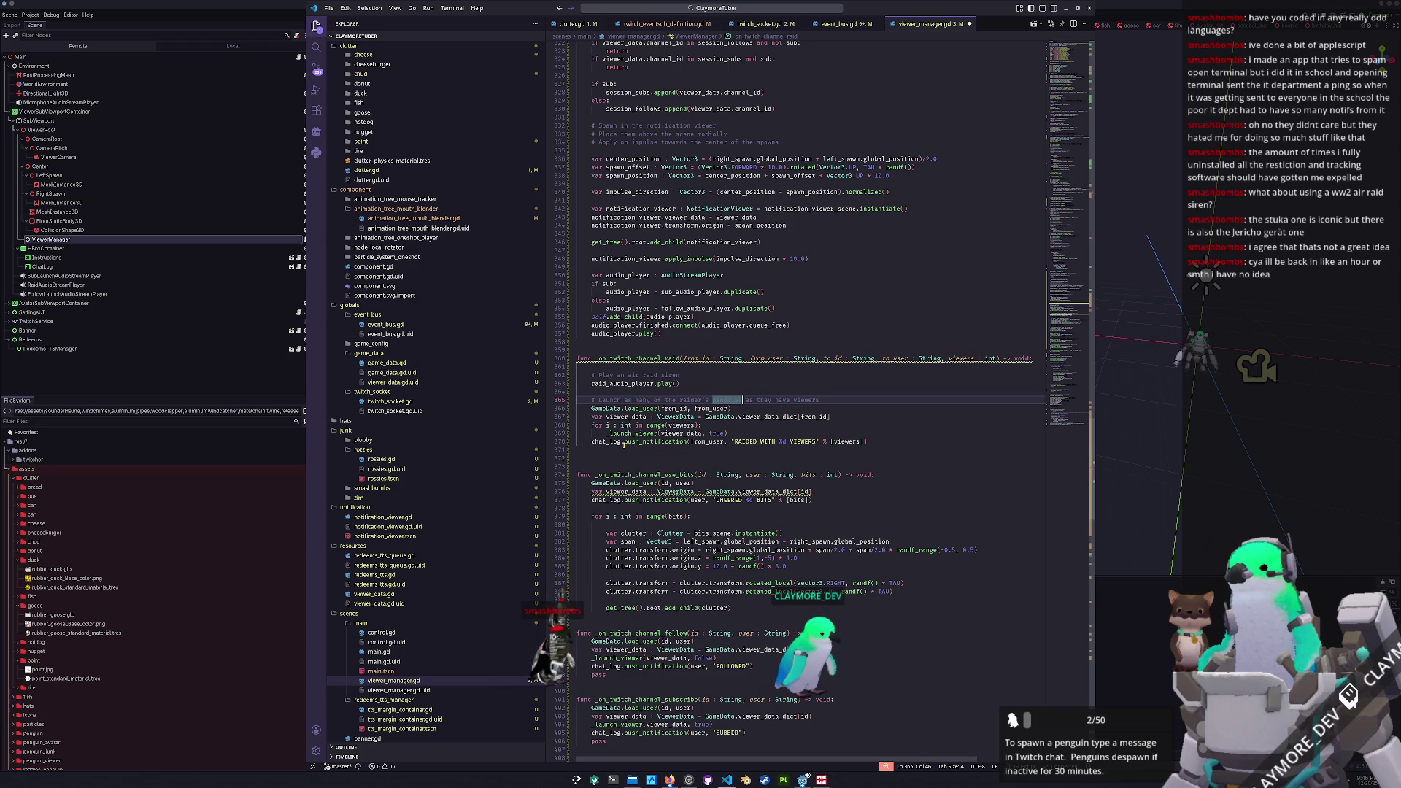
Delete the leftover pass statement and the blank lines around GameData.load_user in the handlers below.
{"action": "left_click", "coordinate": [622, 442]}
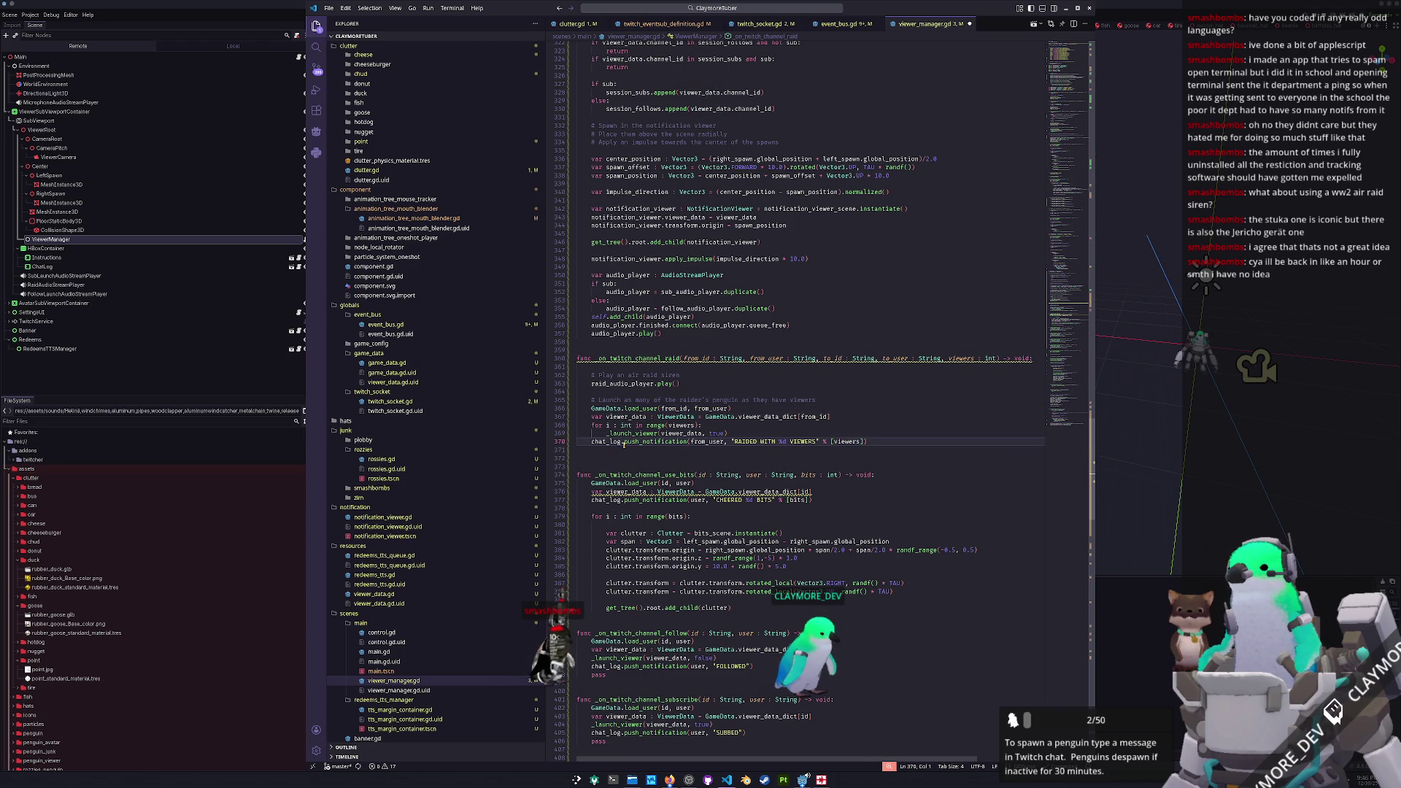
{"action": "key", "text": "Down"}
{"action": "key", "text": "Down"}
{"action": "key", "text": "Down"}
{"action": "key", "text": "Home"}
{"action": "key", "text": "Down"}
{"action": "key", "text": "Down"}
{"action": "key", "text": "Down"}
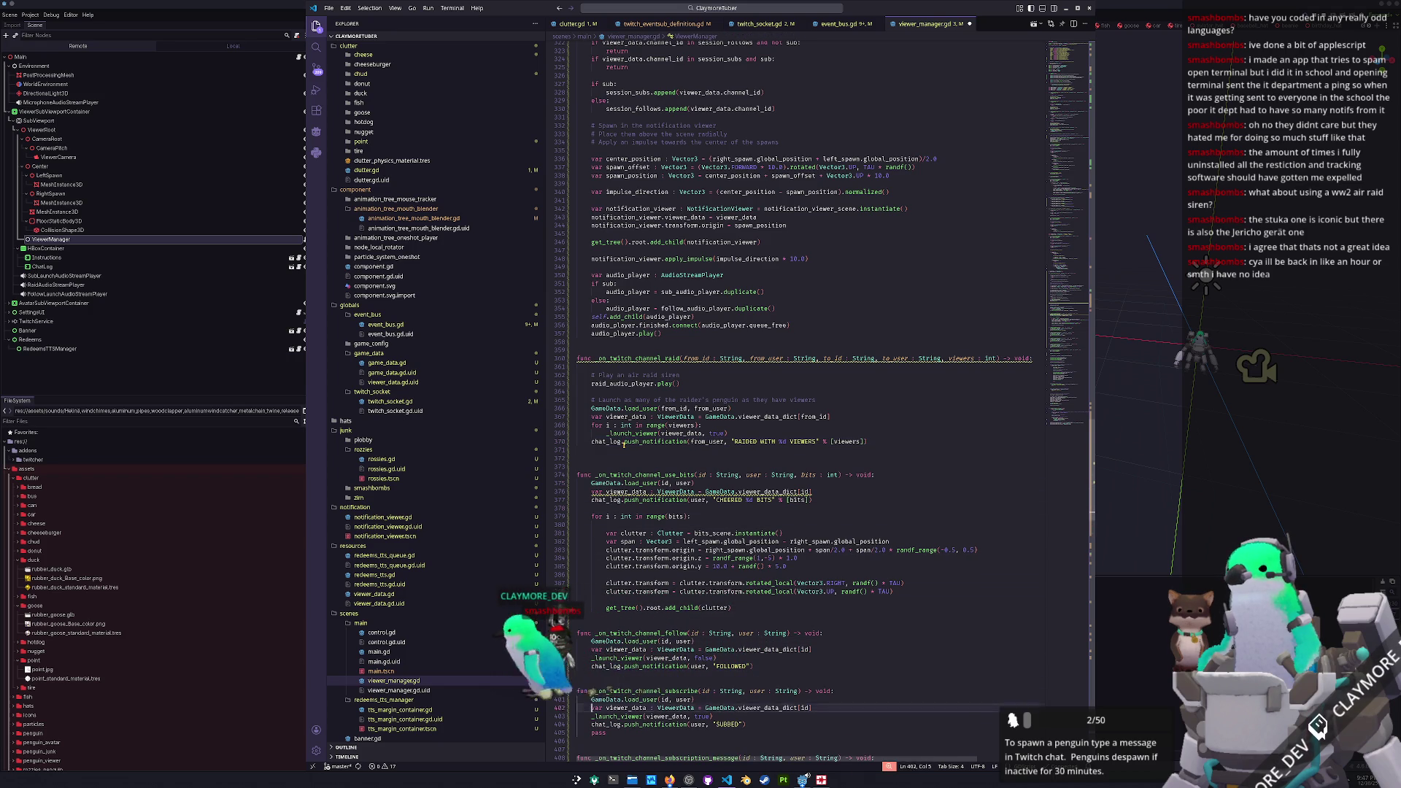
{"action": "key", "text": "ctrl+Delete"}
{"action": "key", "text": "Down"}
{"action": "key", "text": "Down"}
{"action": "key", "text": "Down"}
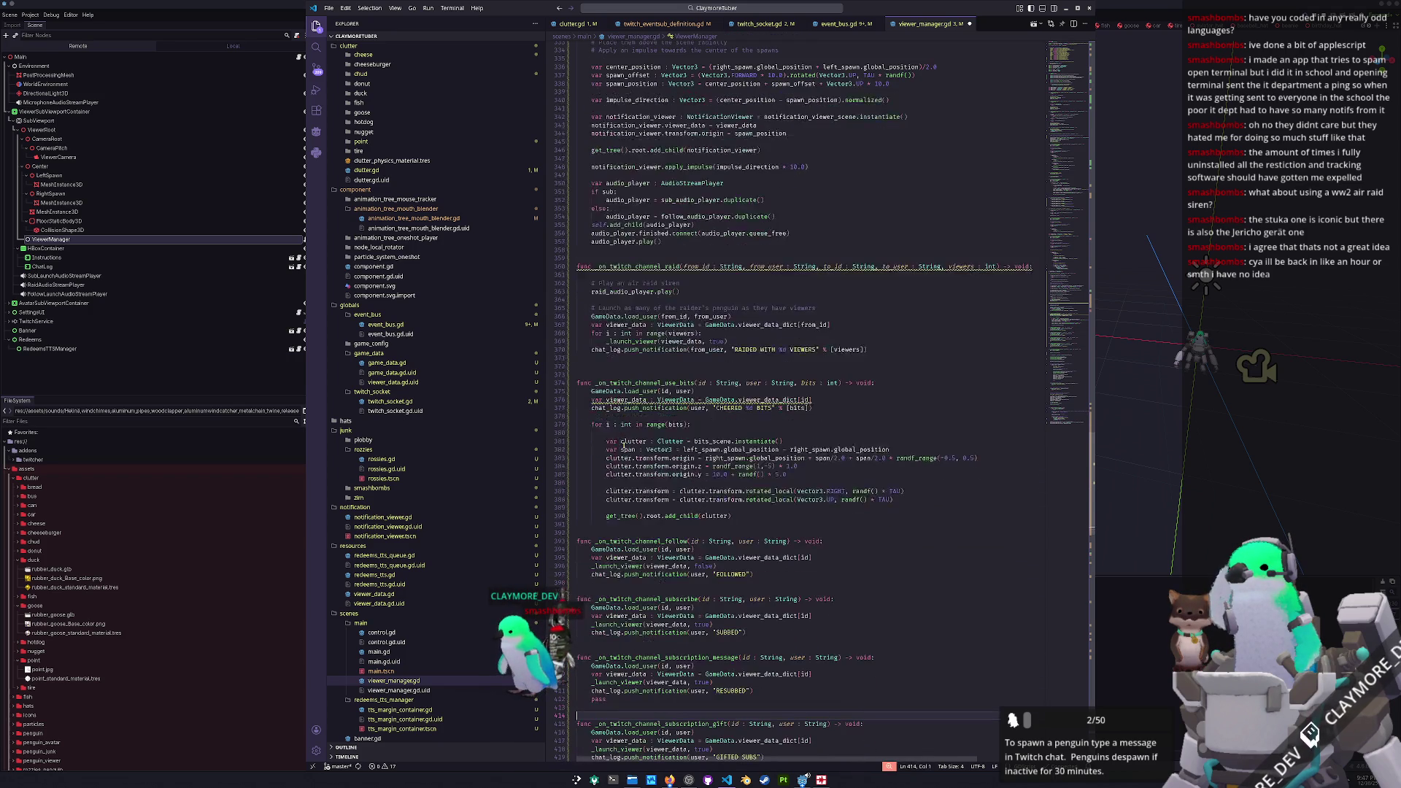
{"action": "key", "text": "Down"}
{"action": "key", "text": "Down"}
{"action": "key", "text": "Down"}
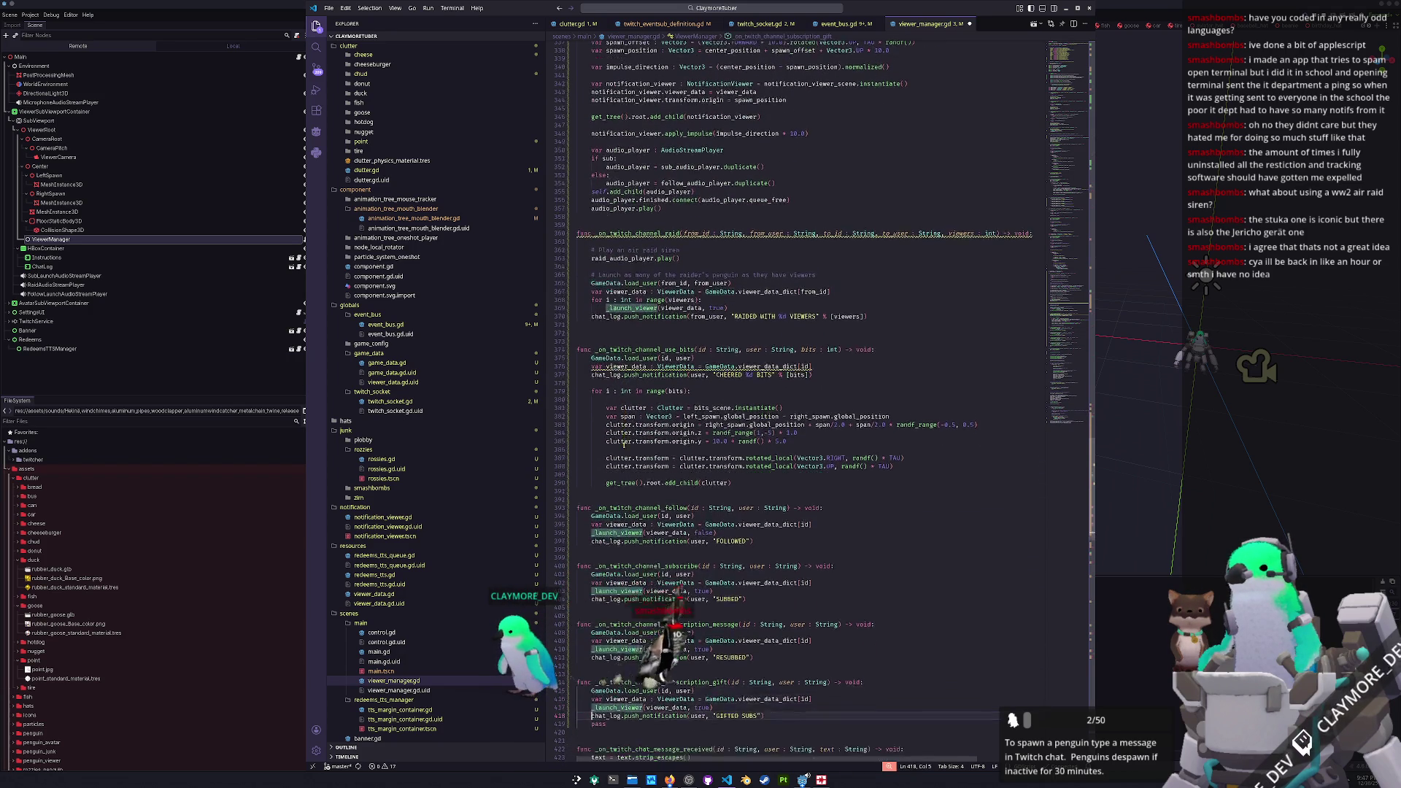
{"action": "key", "text": "Delete"}
{"action": "key", "text": "Down"}
{"action": "key", "text": "Down"}
{"action": "key", "text": "Delete"}
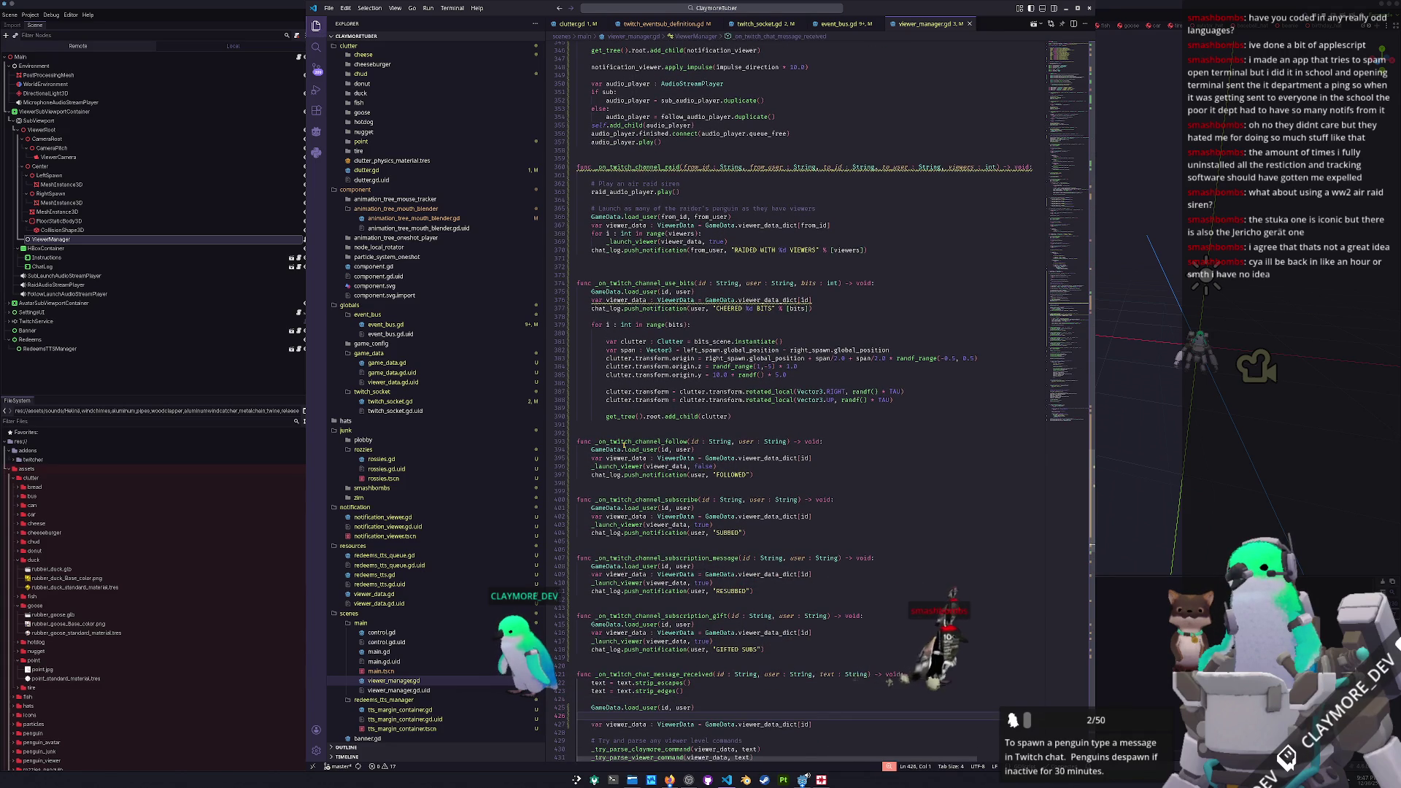
{"action": "key", "text": "Down"}
{"action": "key", "text": "Down"}
{"action": "key", "text": "Down"}
{"action": "key", "text": "Down"}
{"action": "key", "text": "Down"}
{"action": "key", "text": "Down"}
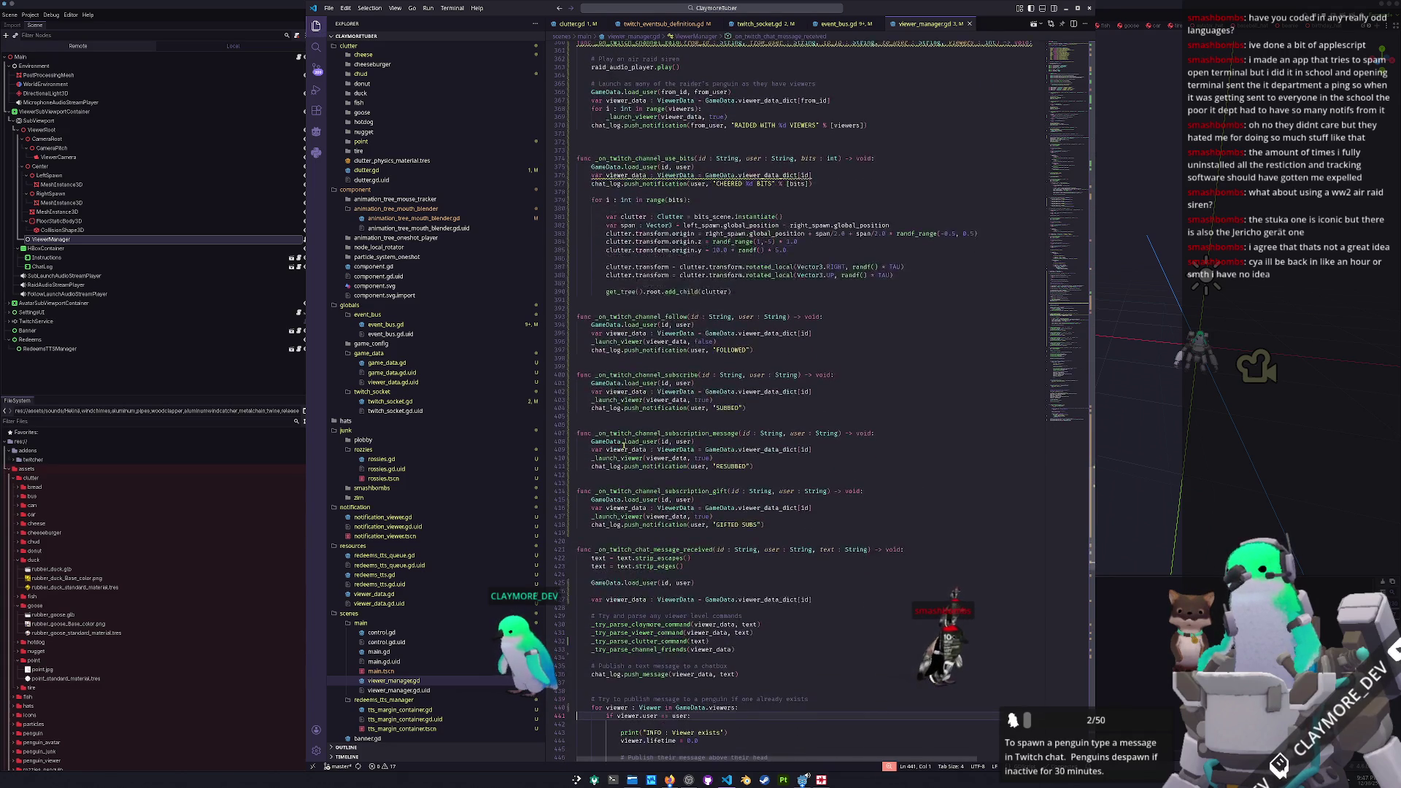
{"action": "key", "text": "Down"}
{"action": "key", "text": "Down"}
{"action": "key", "text": "Down"}
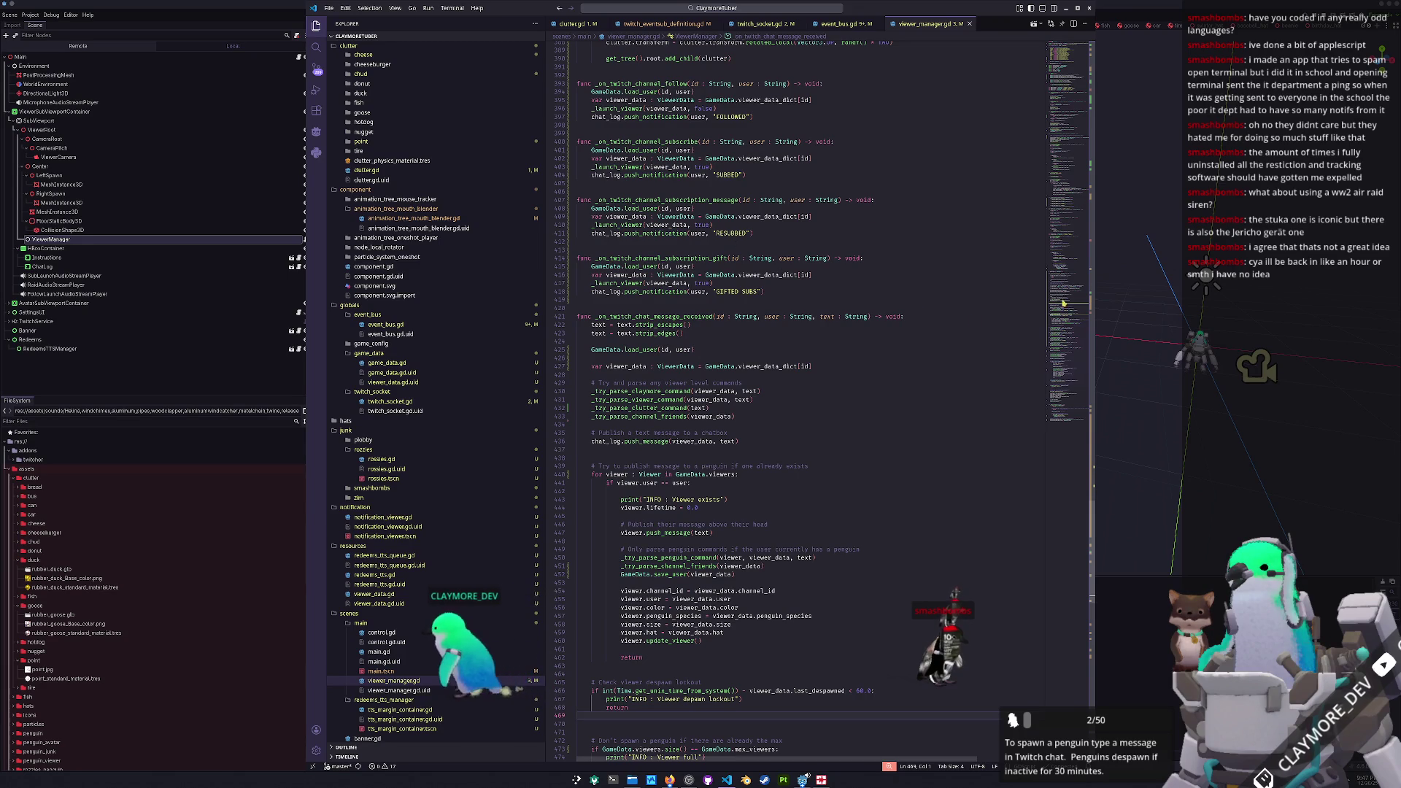
Review the script and switch back to the Godot editor.
{"action": "scroll", "coordinate": [1064, 331], "scroll_direction": "up", "scroll_amount": 15}
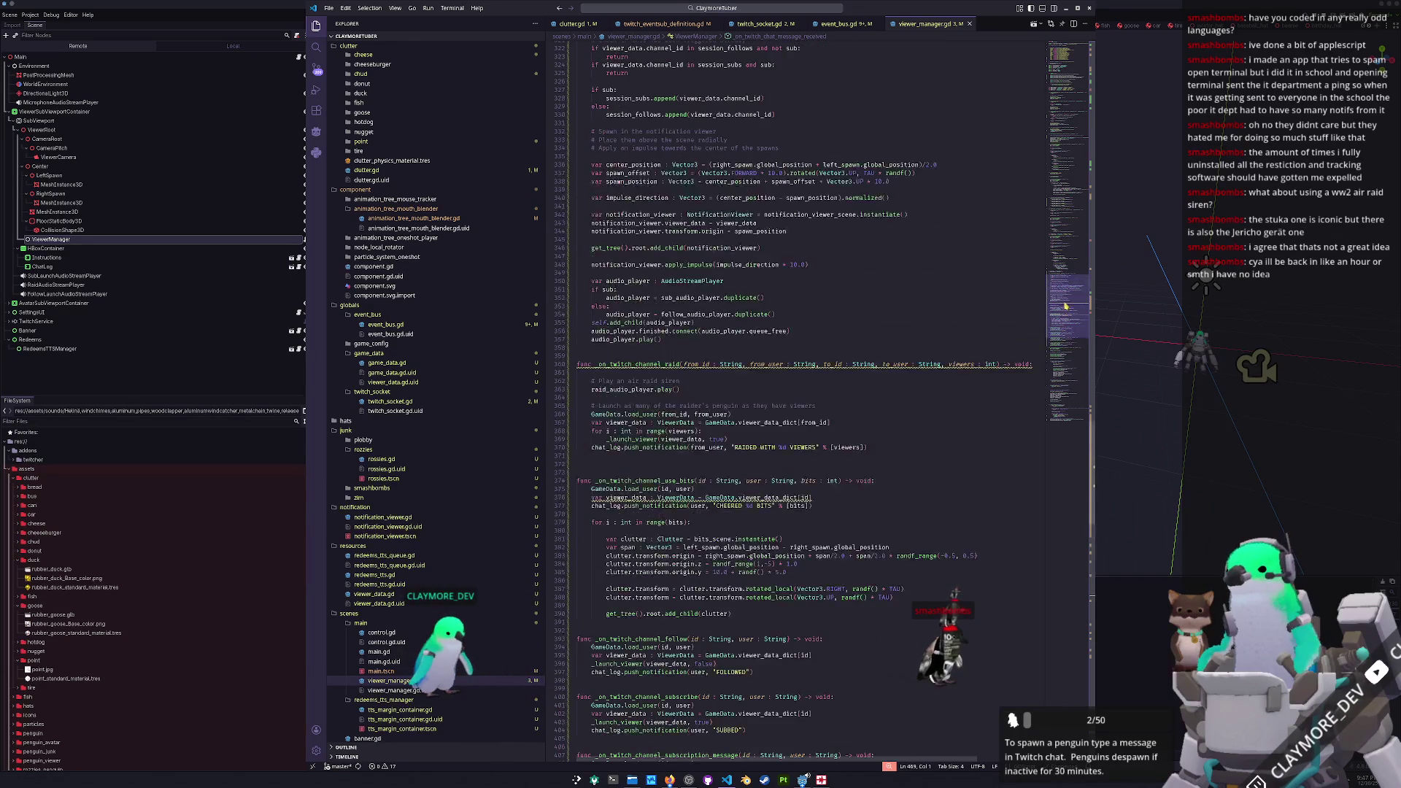
{"action": "left_click_drag", "start_coordinate": [1067, 297], "coordinate": [1076, 246]}
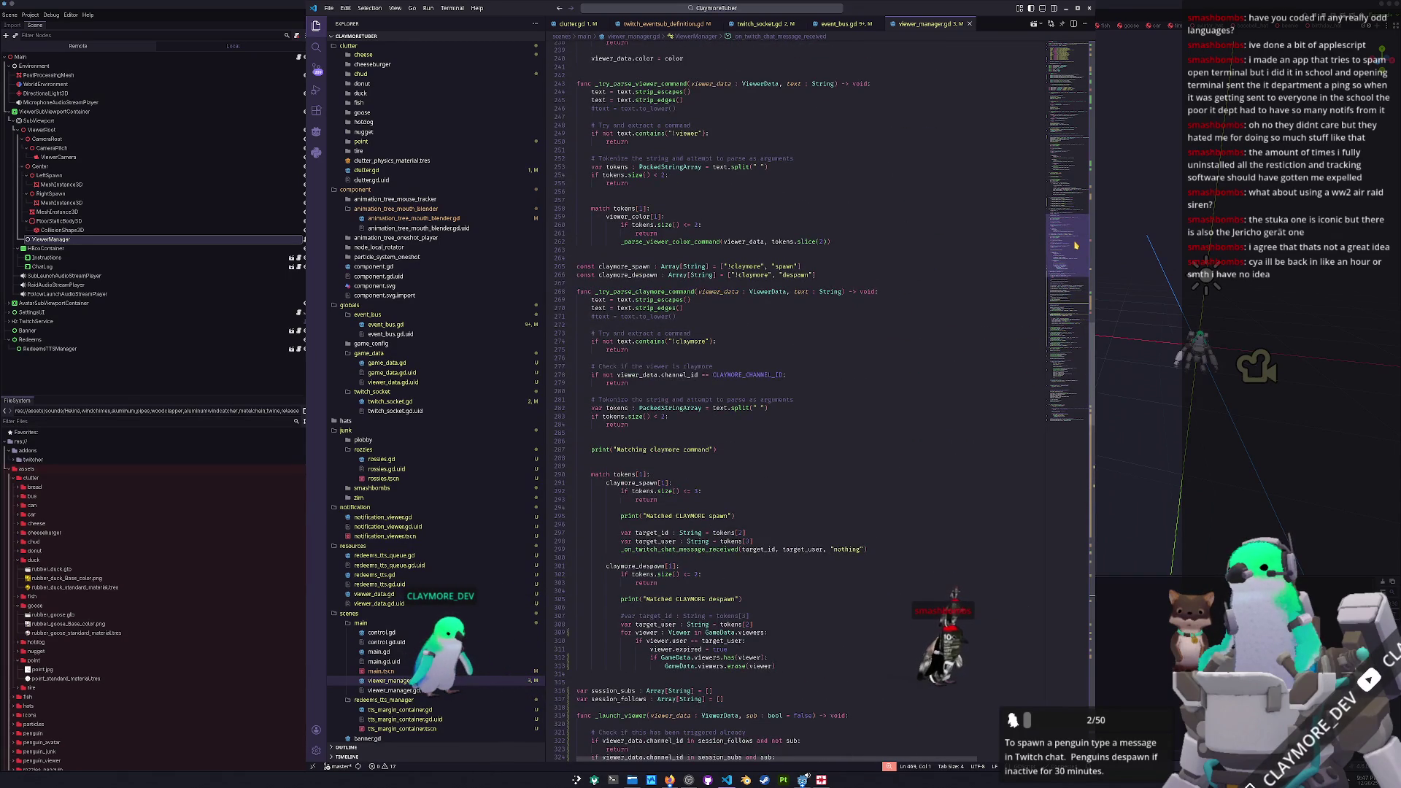
{"action": "scroll", "coordinate": [1075, 246], "scroll_direction": "down", "scroll_amount": 2}
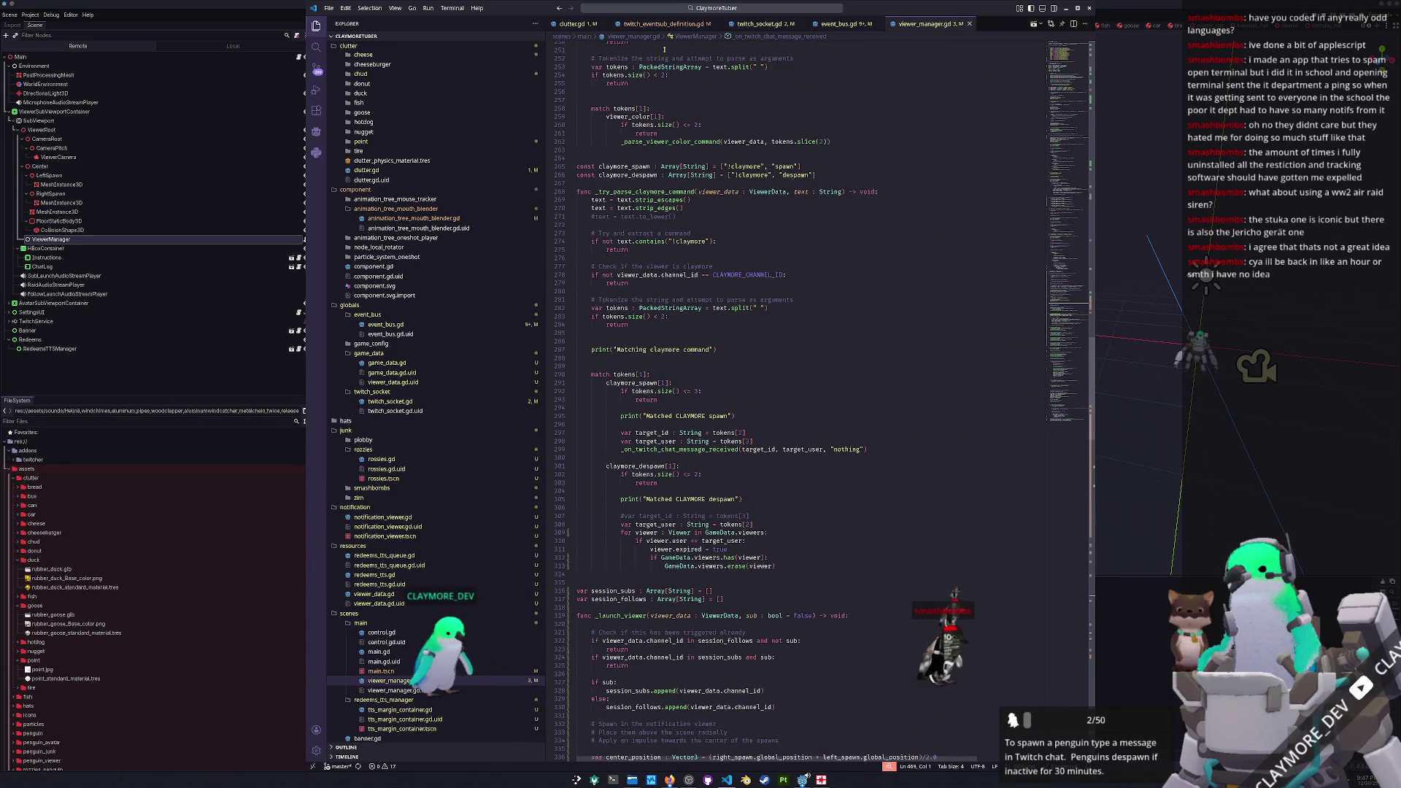
{"action": "left_click", "coordinate": [1148, 188]}
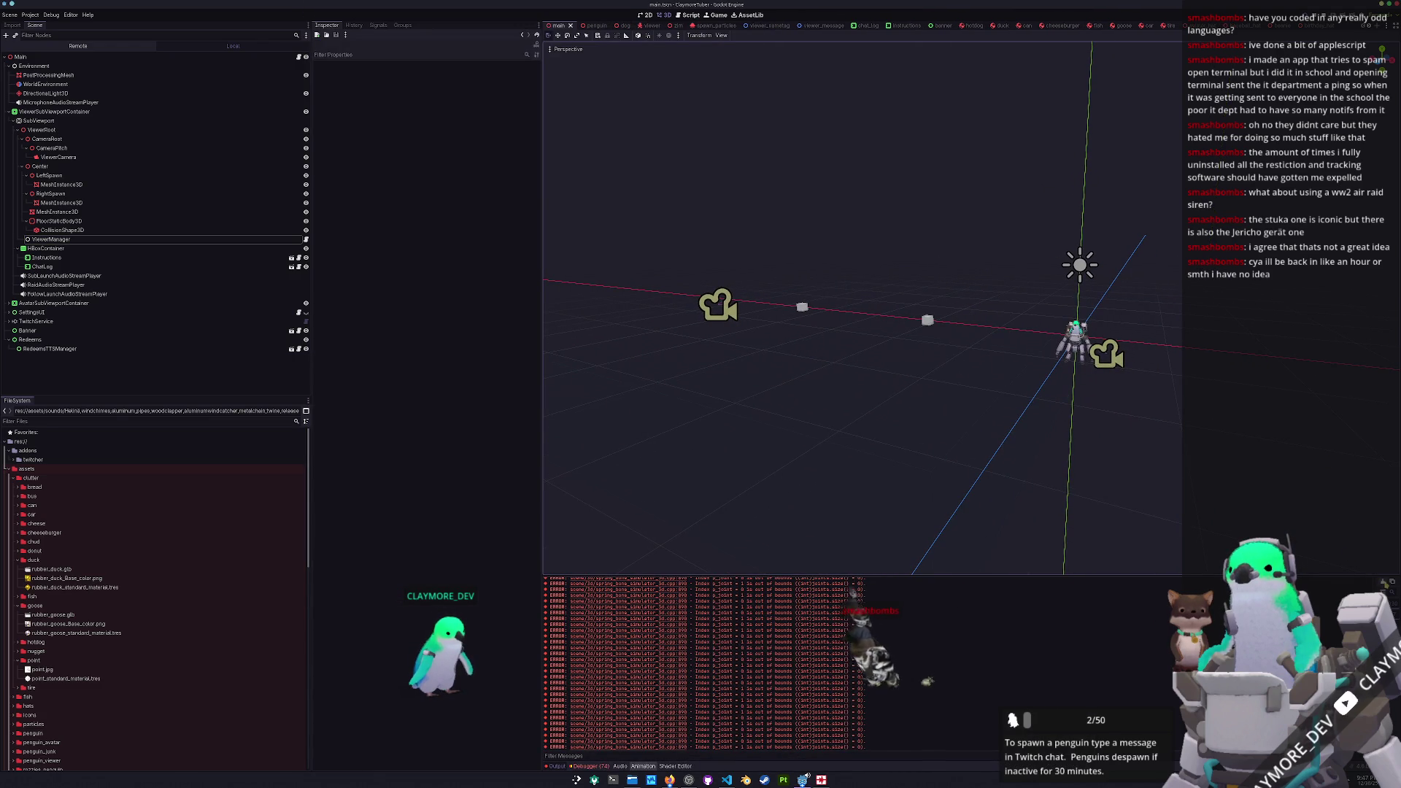
{"action": "scroll", "coordinate": [621, 293], "scroll_direction": "up", "scroll_amount": 3}
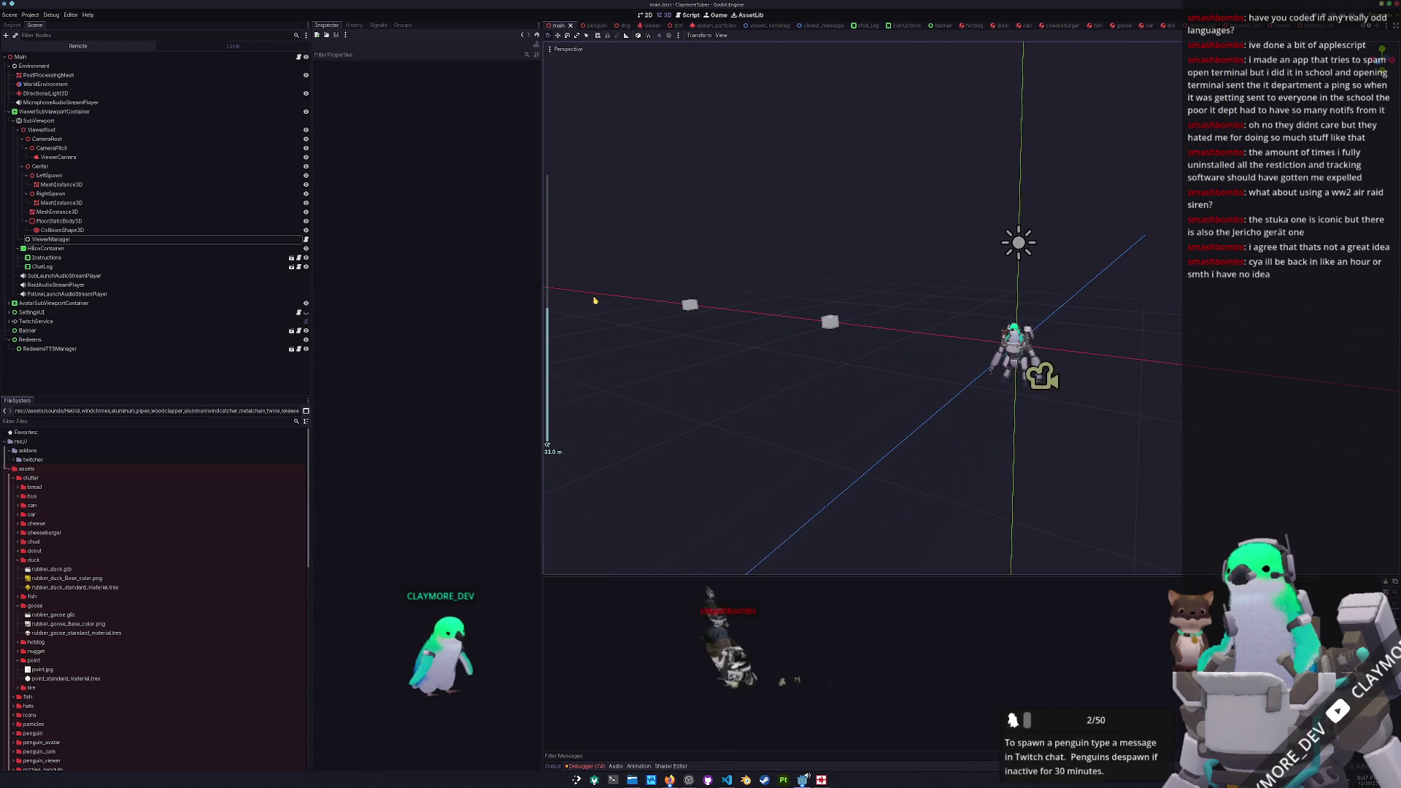
{"action": "left_click", "coordinate": [33, 294]}
{"action": "left_click", "coordinate": [53, 258]}
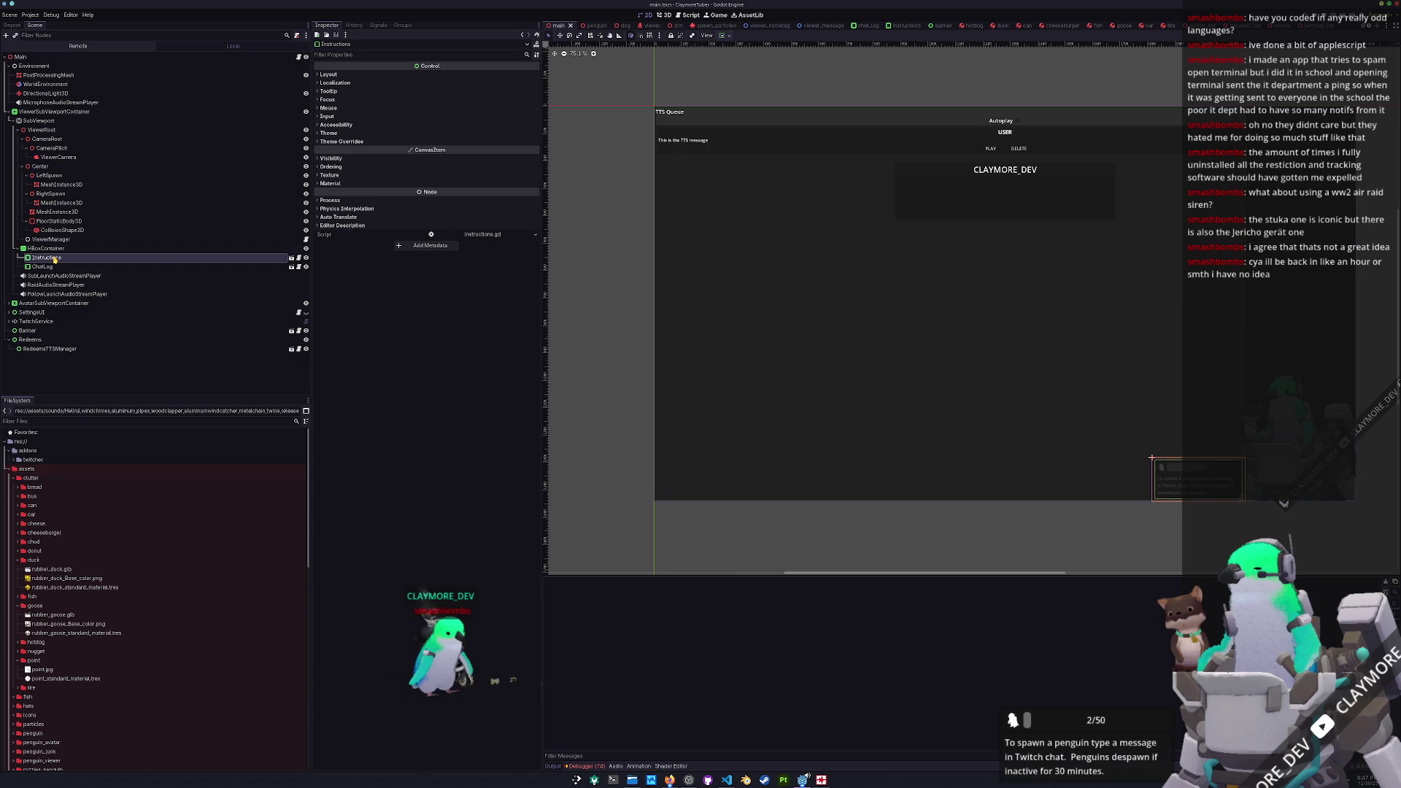
{"action": "left_click", "coordinate": [56, 266]}
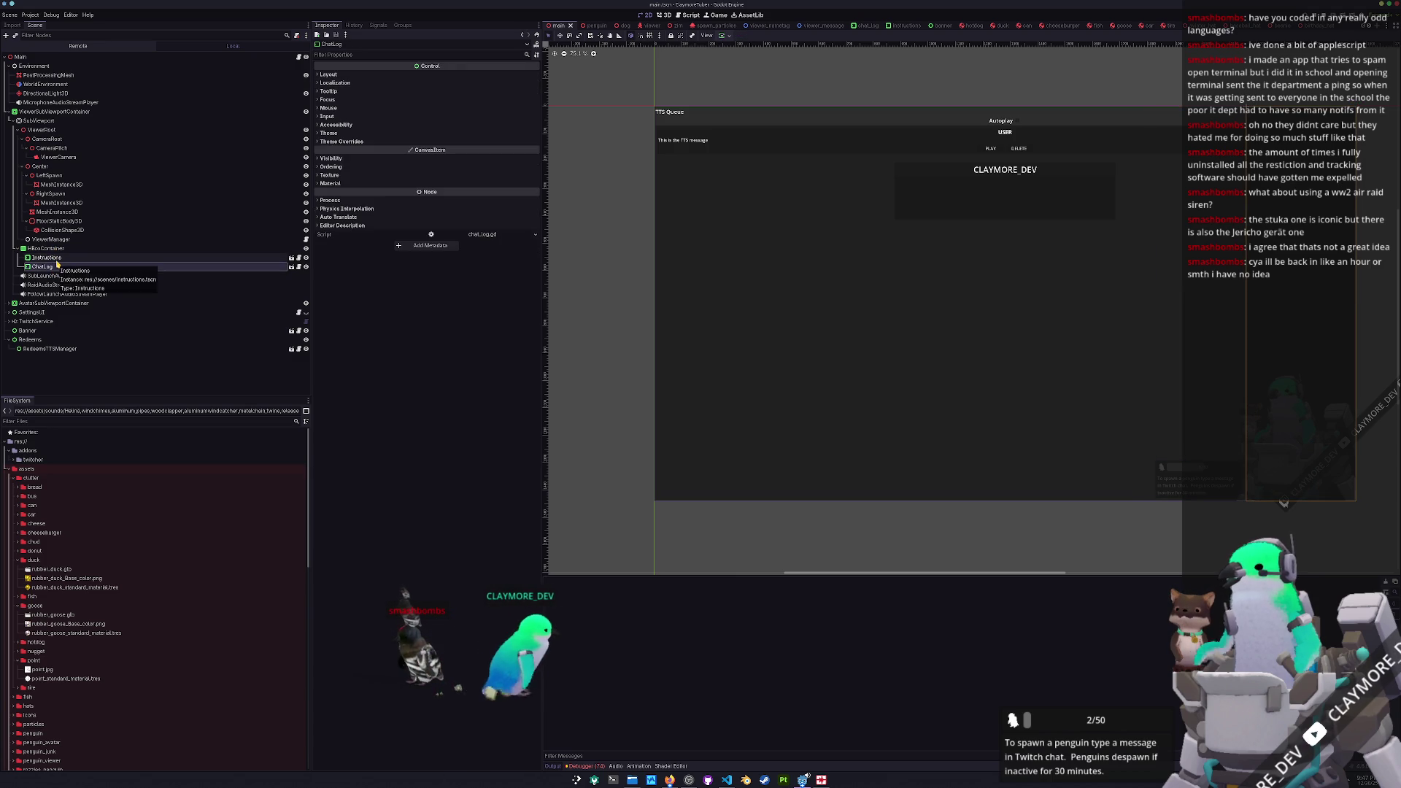
{"action": "left_click", "coordinate": [45, 248]}
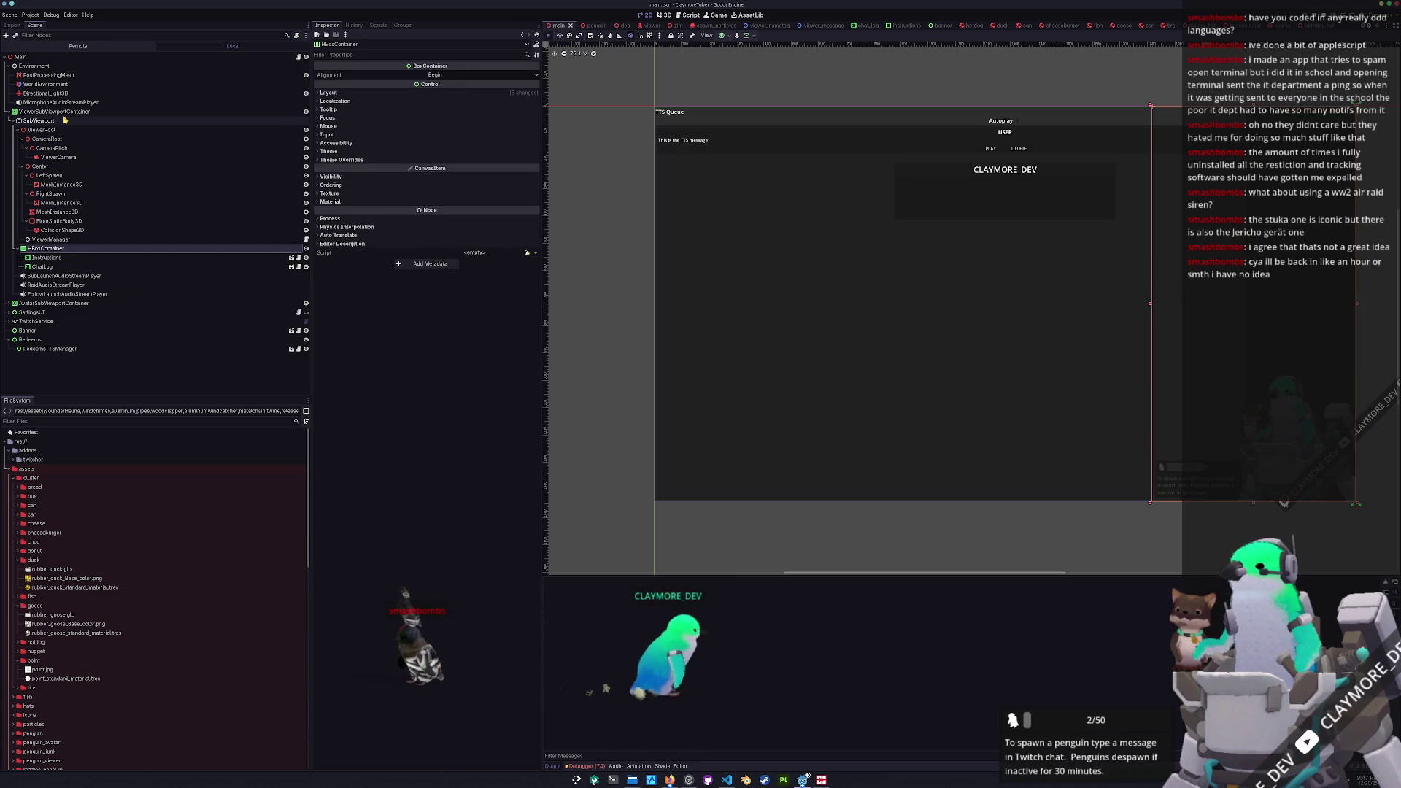
{"action": "left_click", "coordinate": [41, 267]}
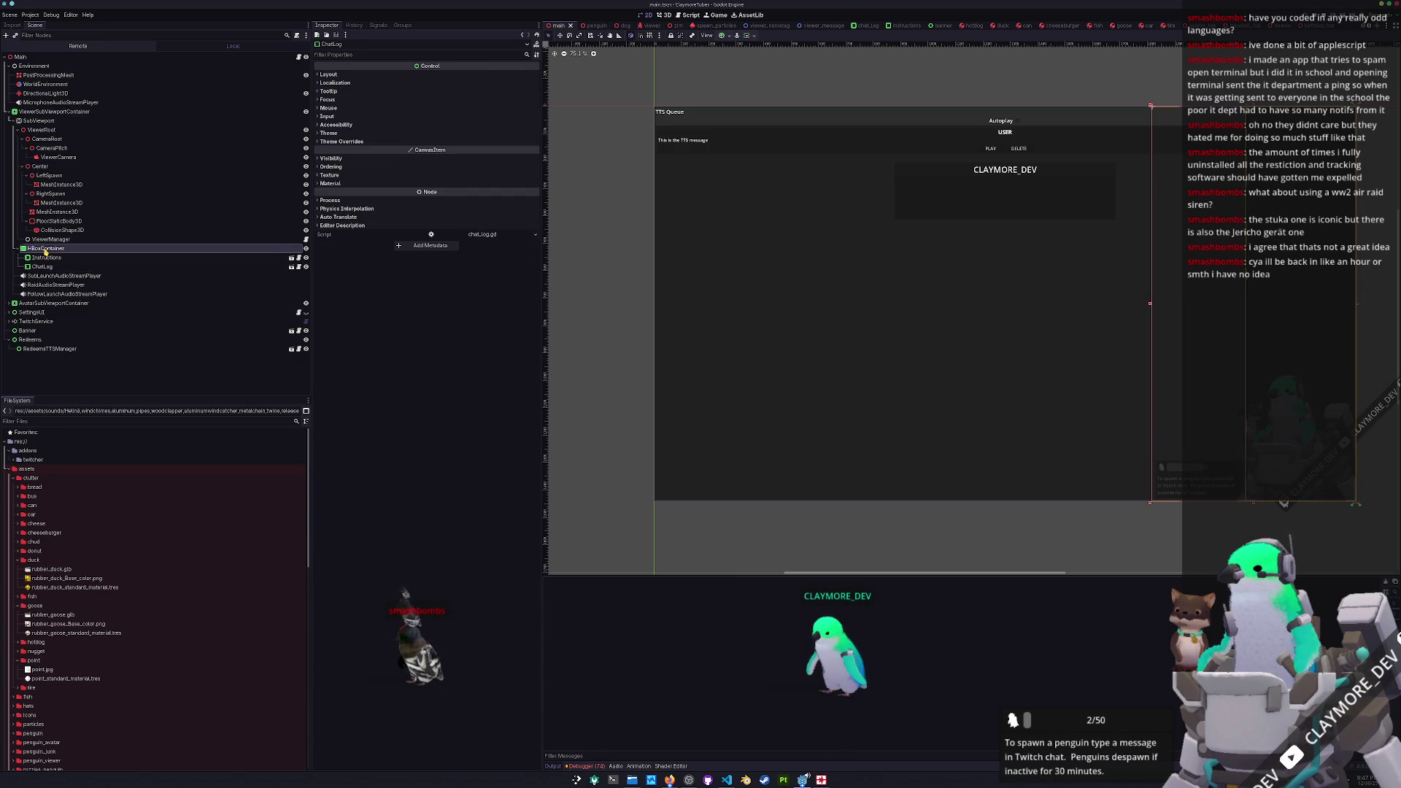
Create a PanelContainer child under HBoxContainer and rename it to RaidProfile.
{"action": "right_click", "coordinate": [45, 249]}
{"action": "left_click", "coordinate": [75, 255]}
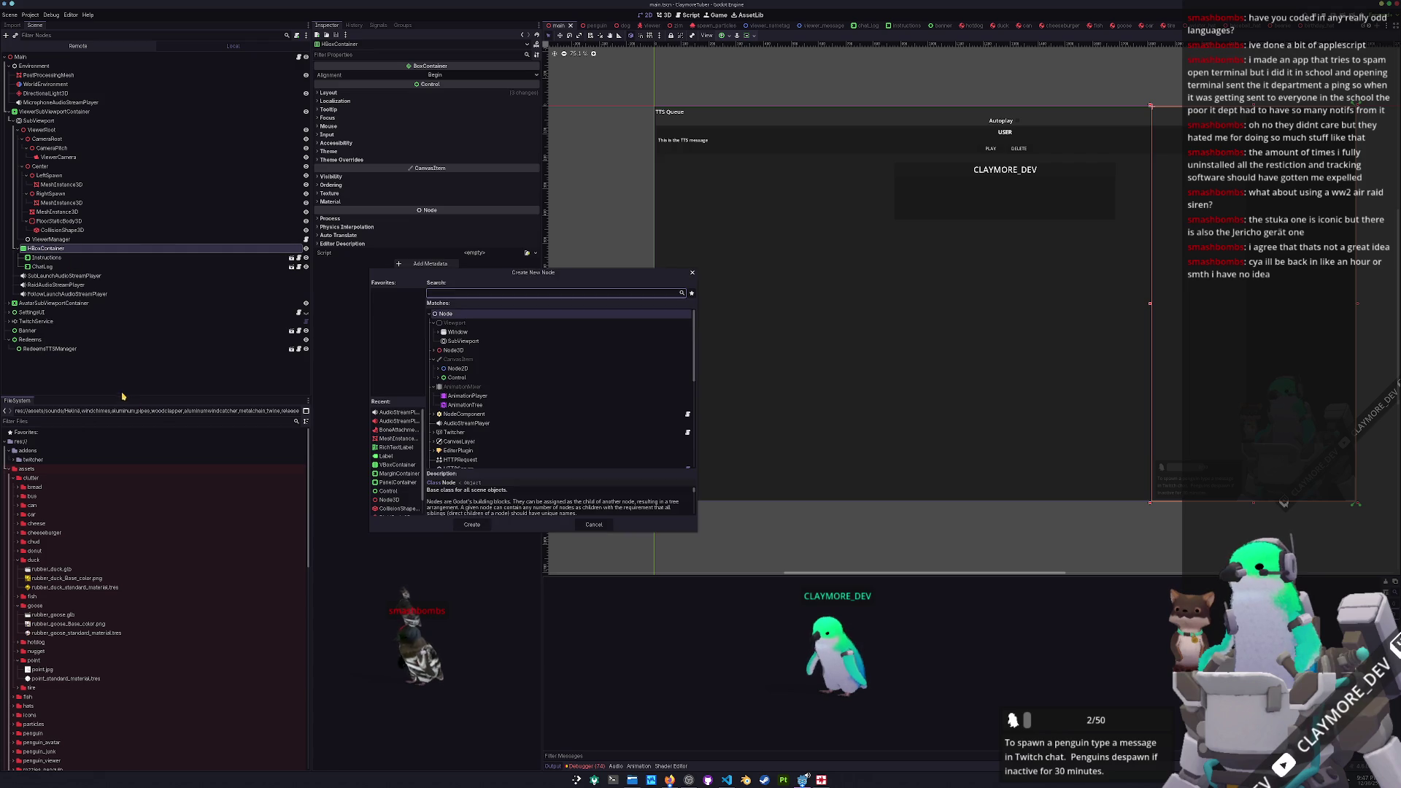
{"action": "type", "text": "panelcontainer"}
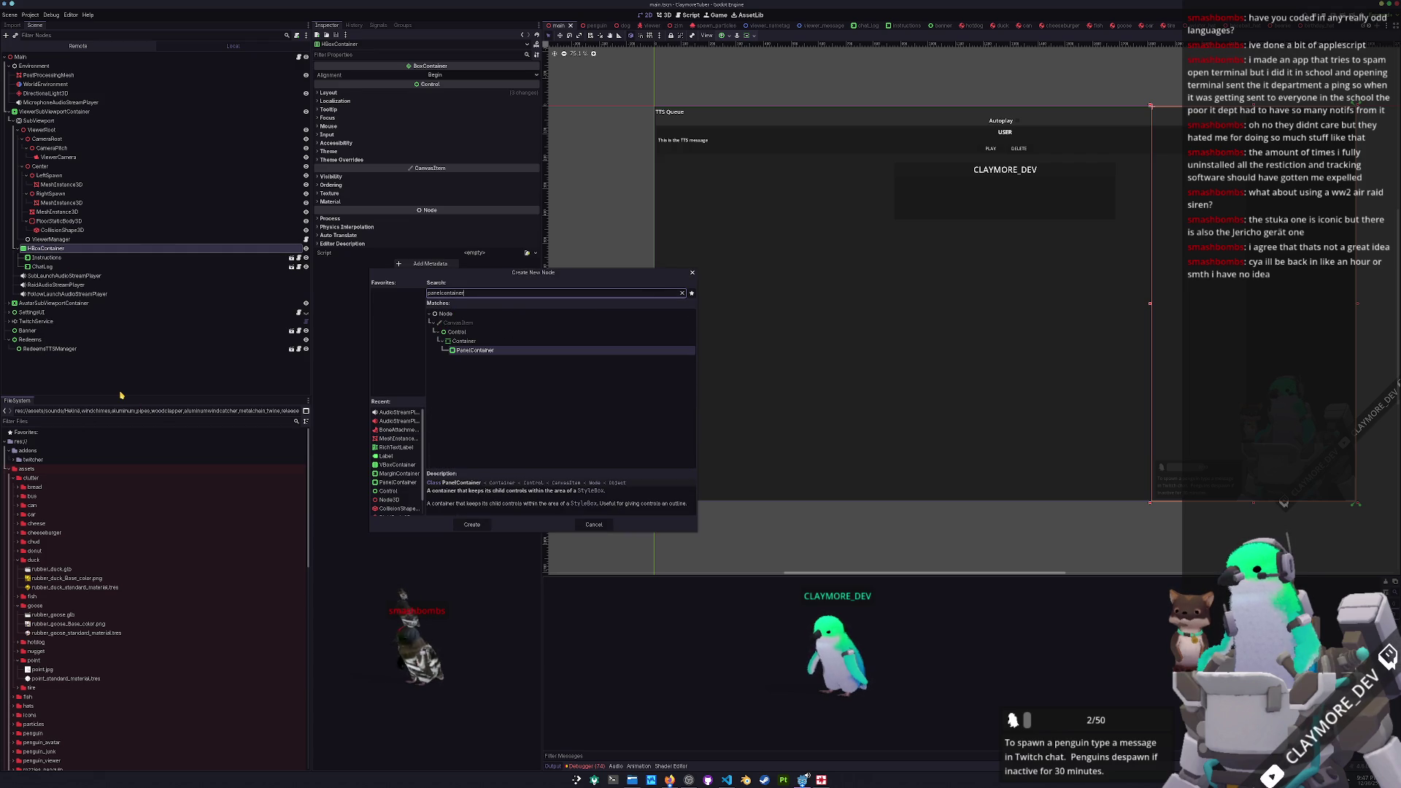
{"action": "key", "text": "Return"}
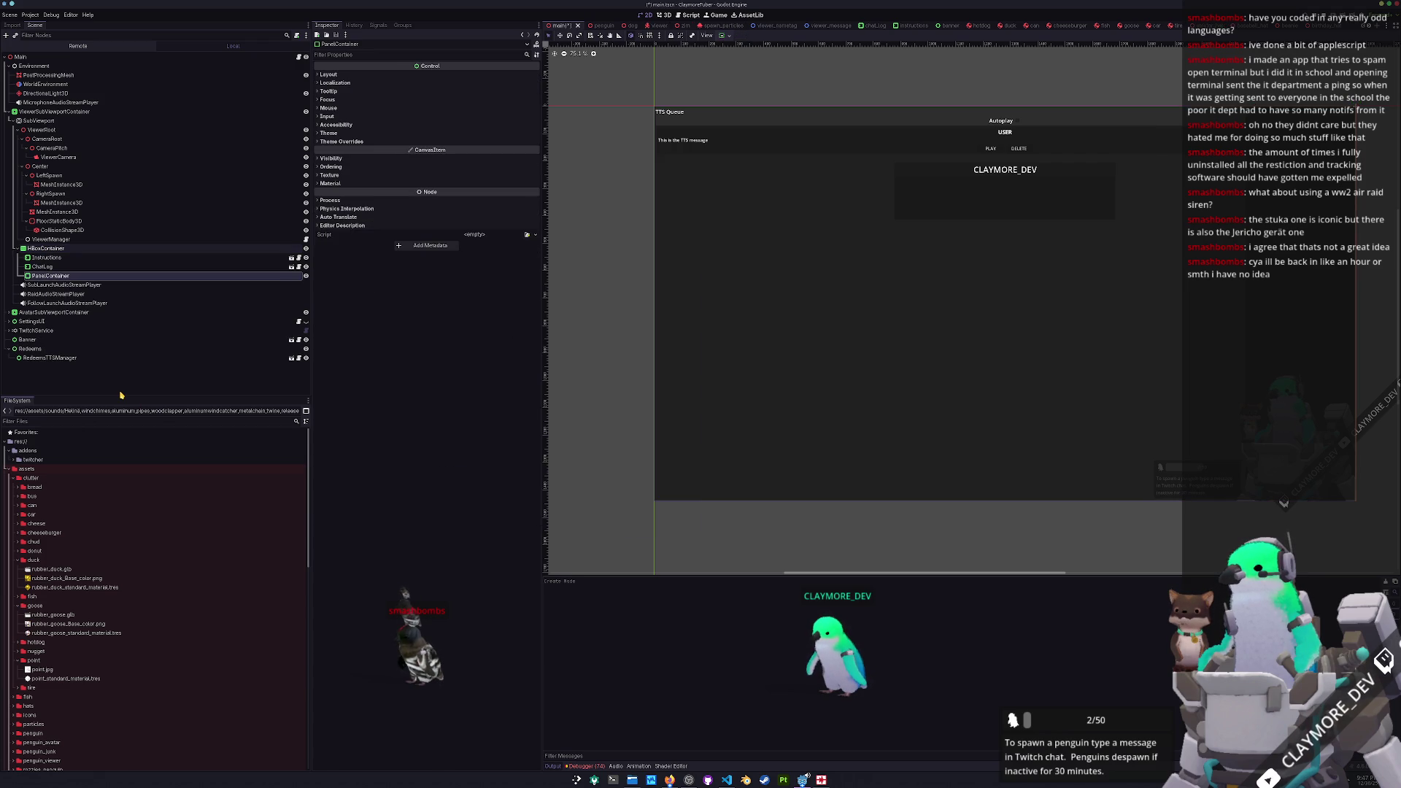
{"action": "key", "text": "F2"}
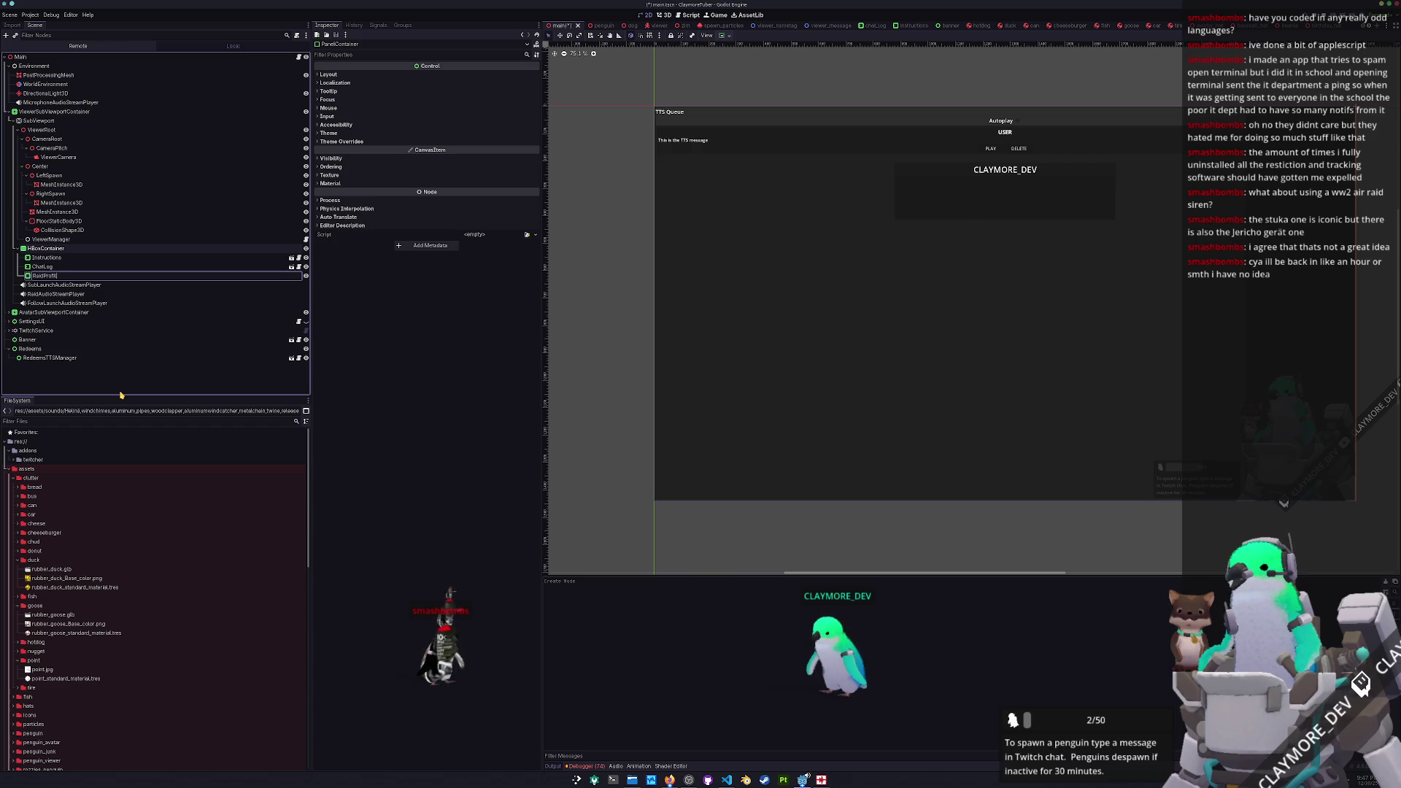
{"action": "key", "text": "Return"}
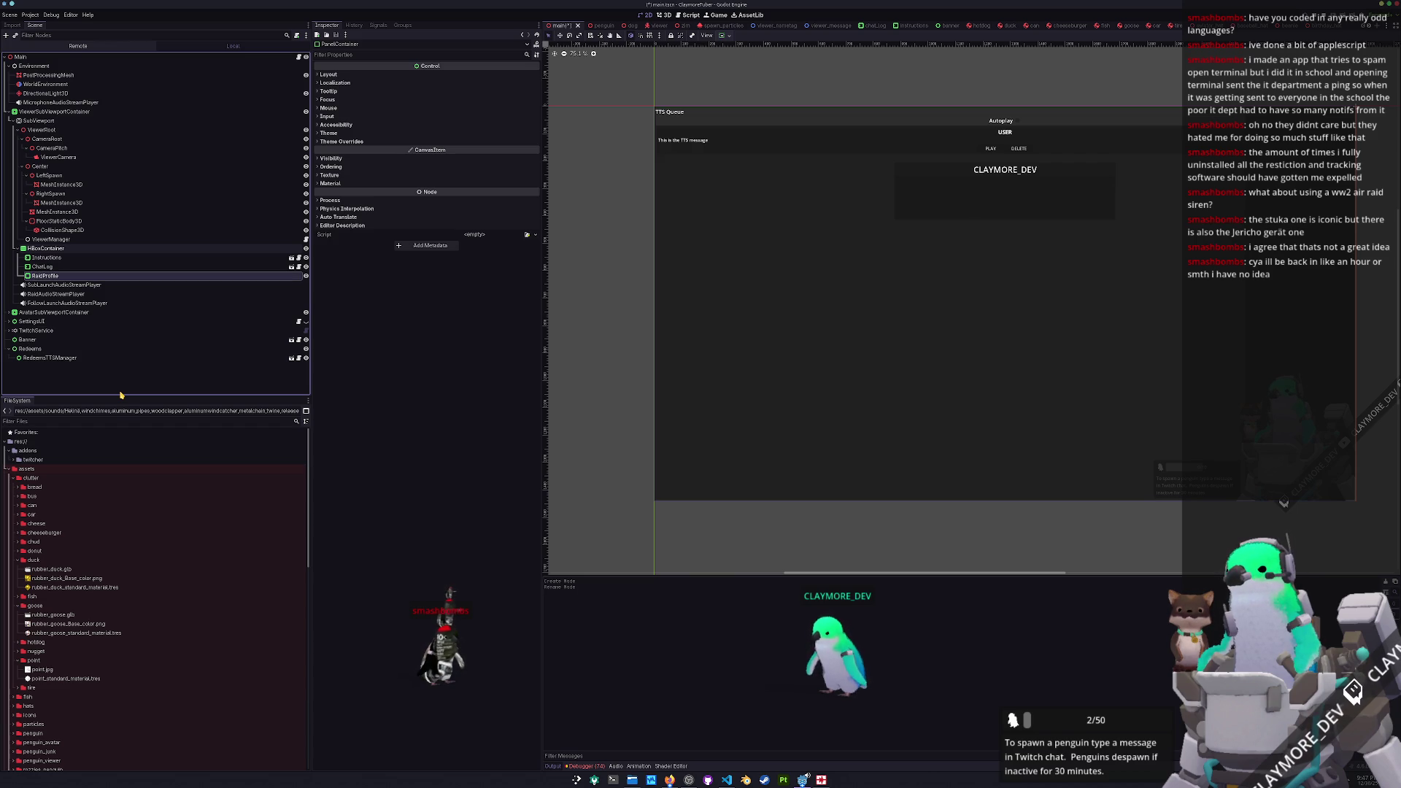
Save the RaidProfile branch as raid_profile.tscn in the scenes folder.
{"action": "right_click", "coordinate": [87, 278]}
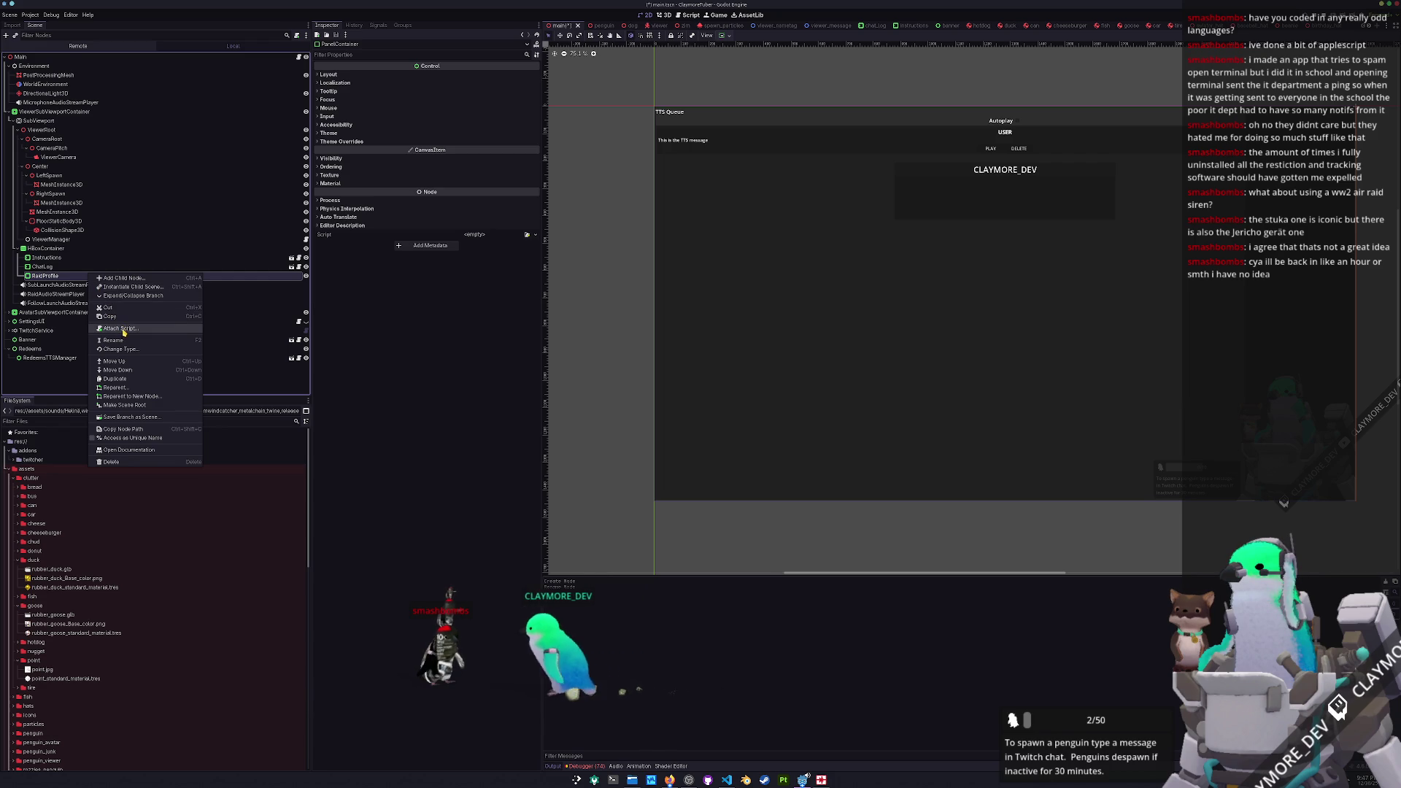
{"action": "left_click", "coordinate": [133, 416]}
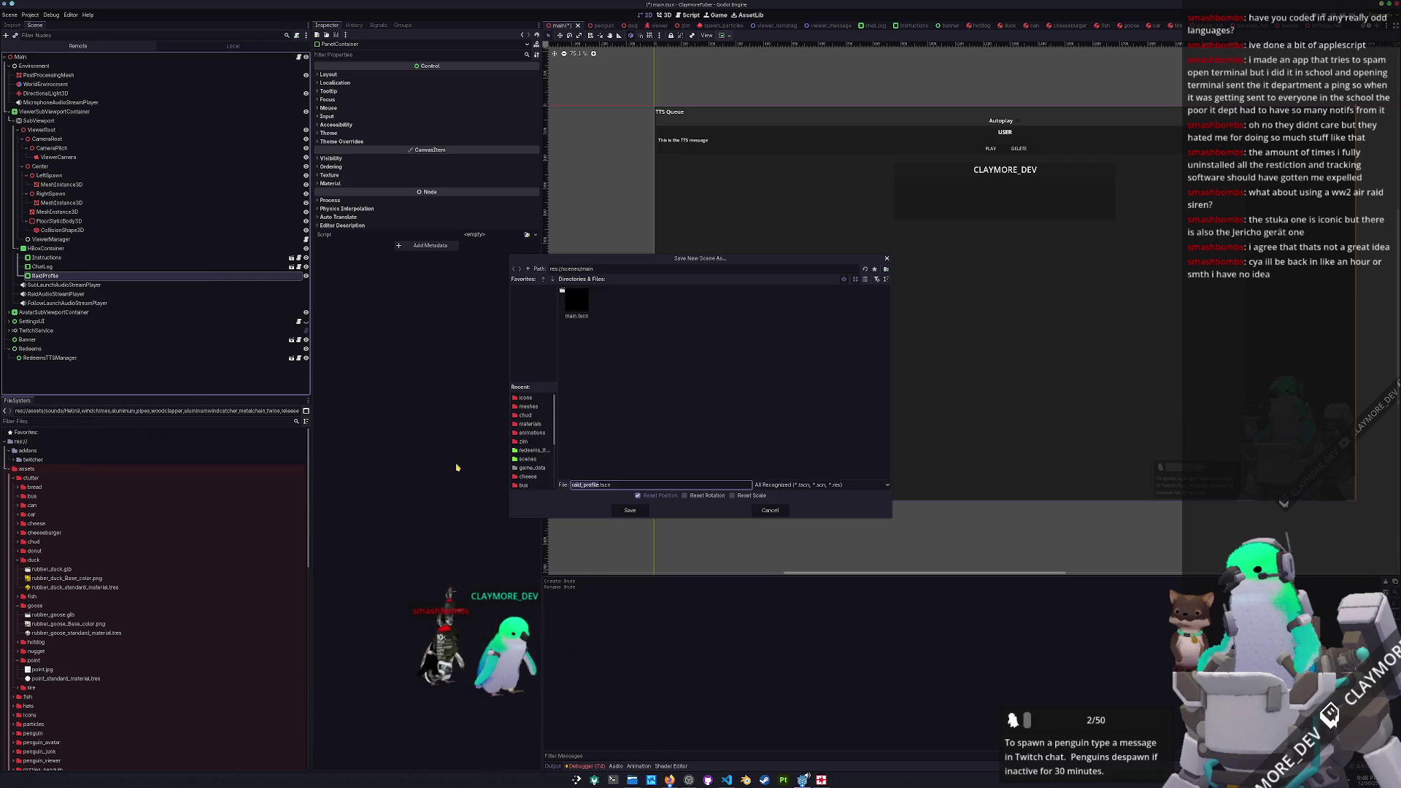
{"action": "left_click", "coordinate": [529, 269]}
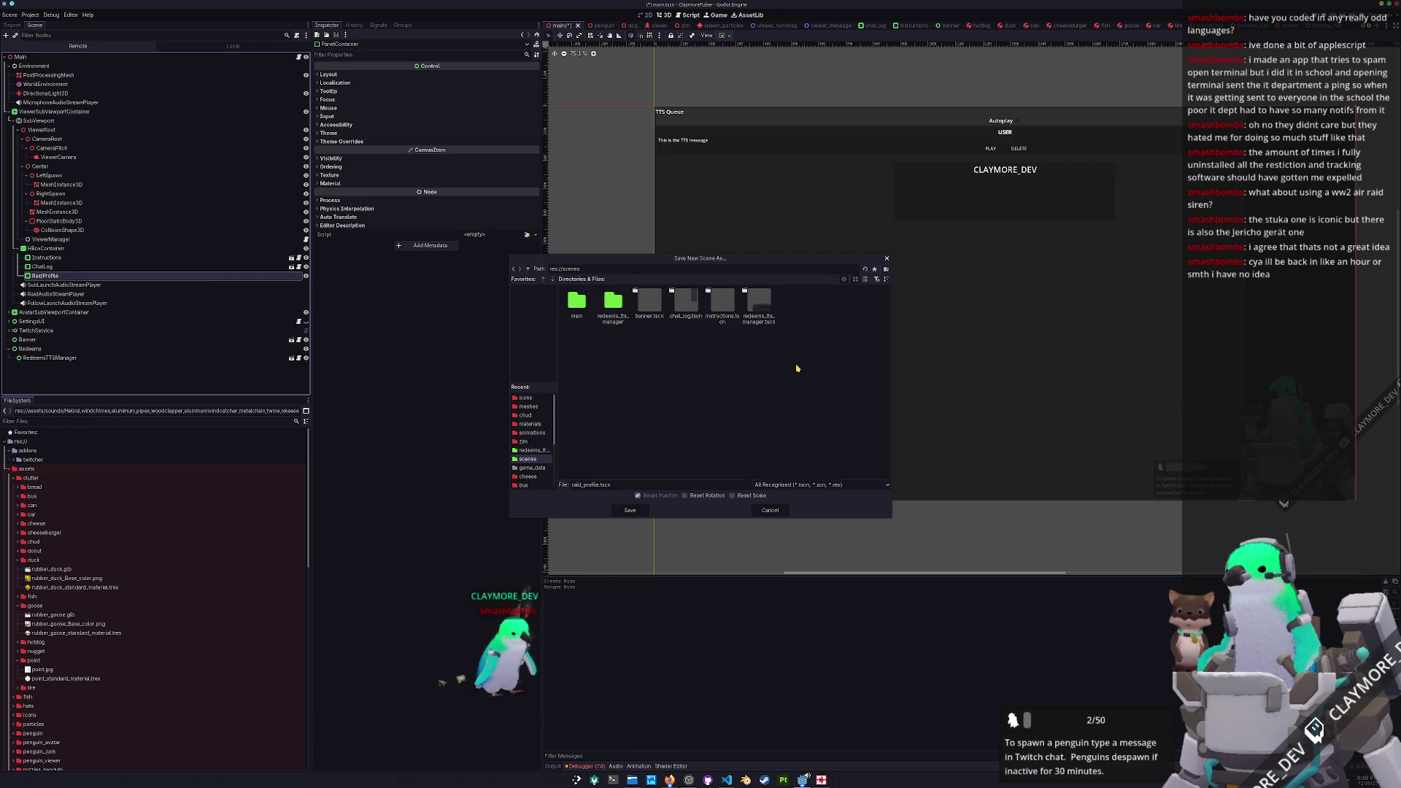
{"action": "left_click", "coordinate": [632, 511]}
Open the raid_profile scene and attach a new raid_profile.gd script to its root.
{"action": "right_click", "coordinate": [275, 276]}
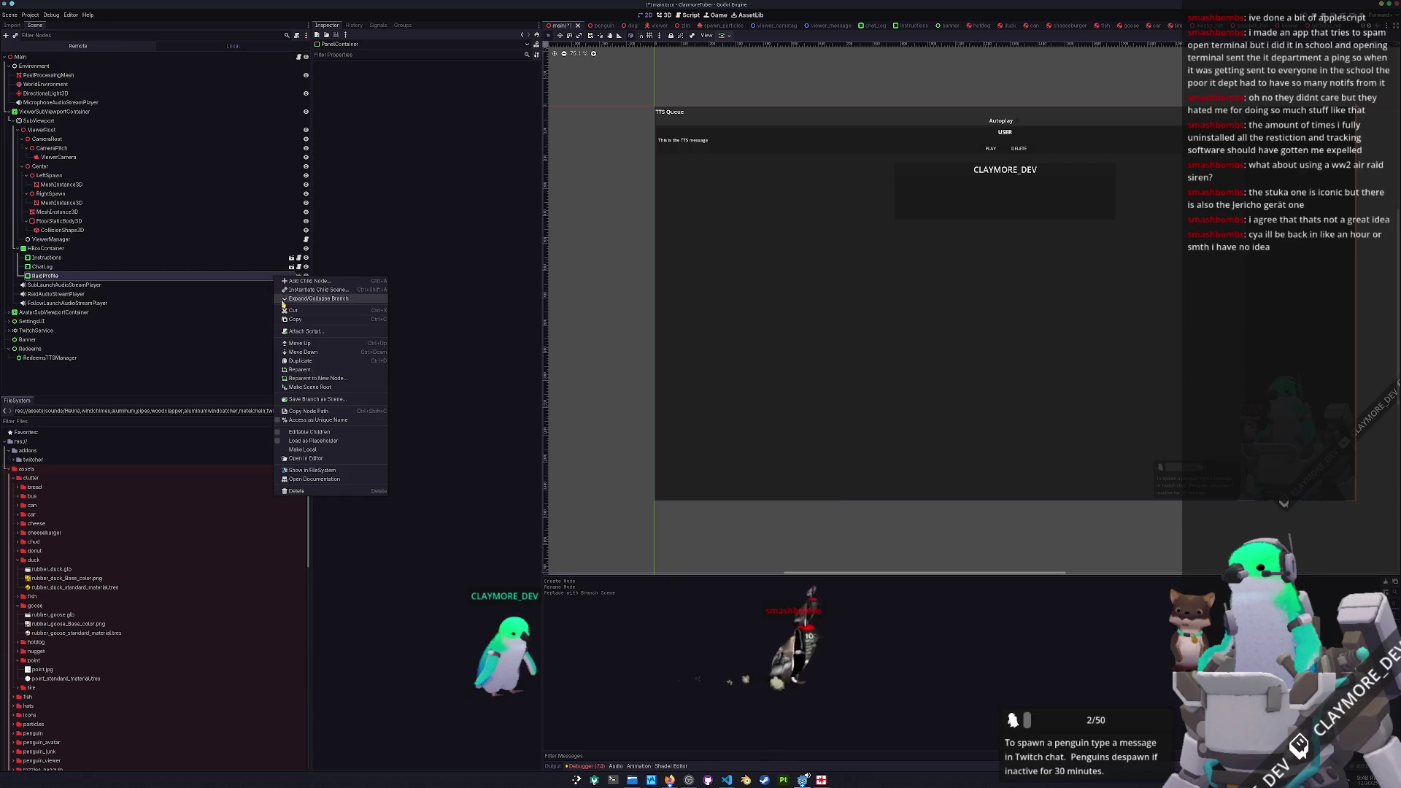
{"action": "left_click", "coordinate": [305, 458]}
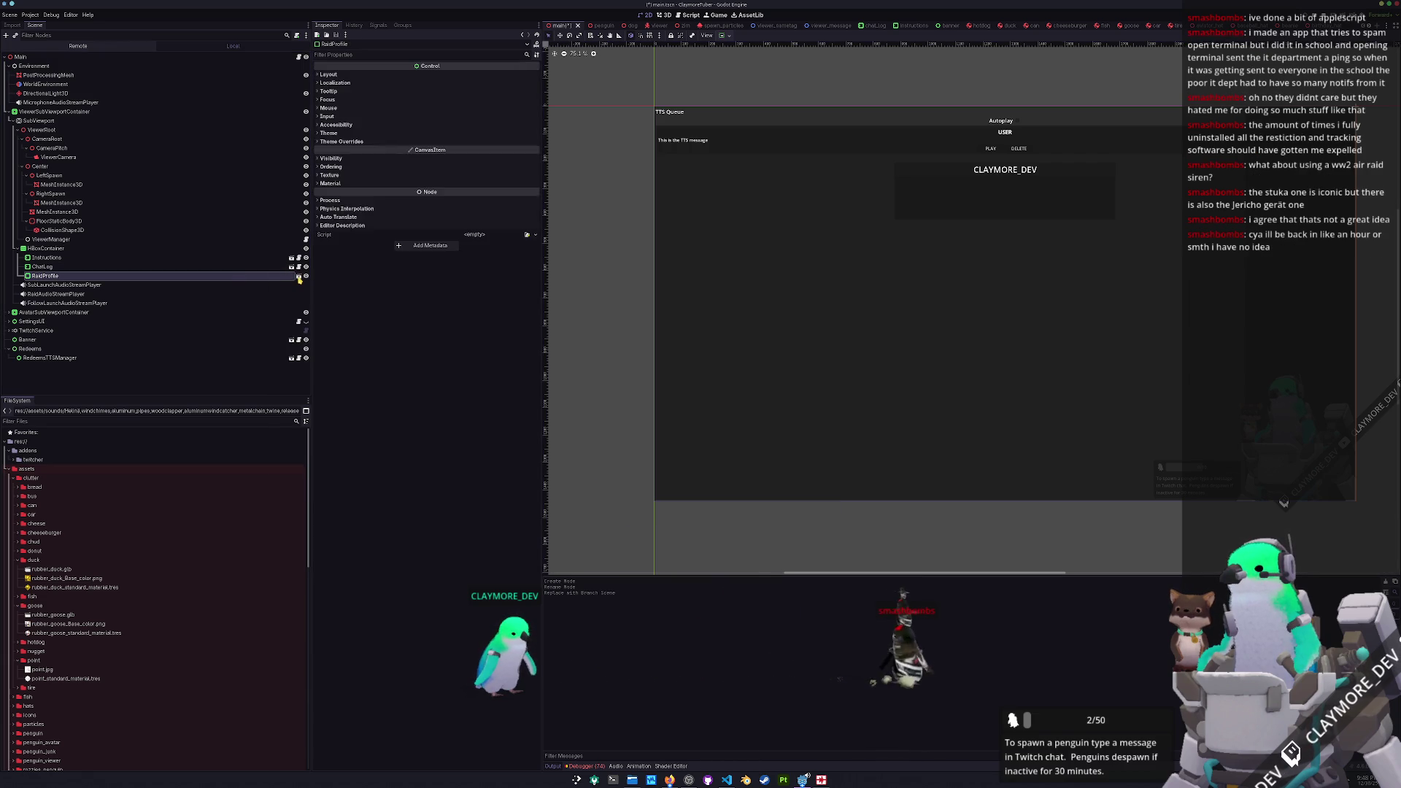
{"action": "right_click", "coordinate": [50, 64]}
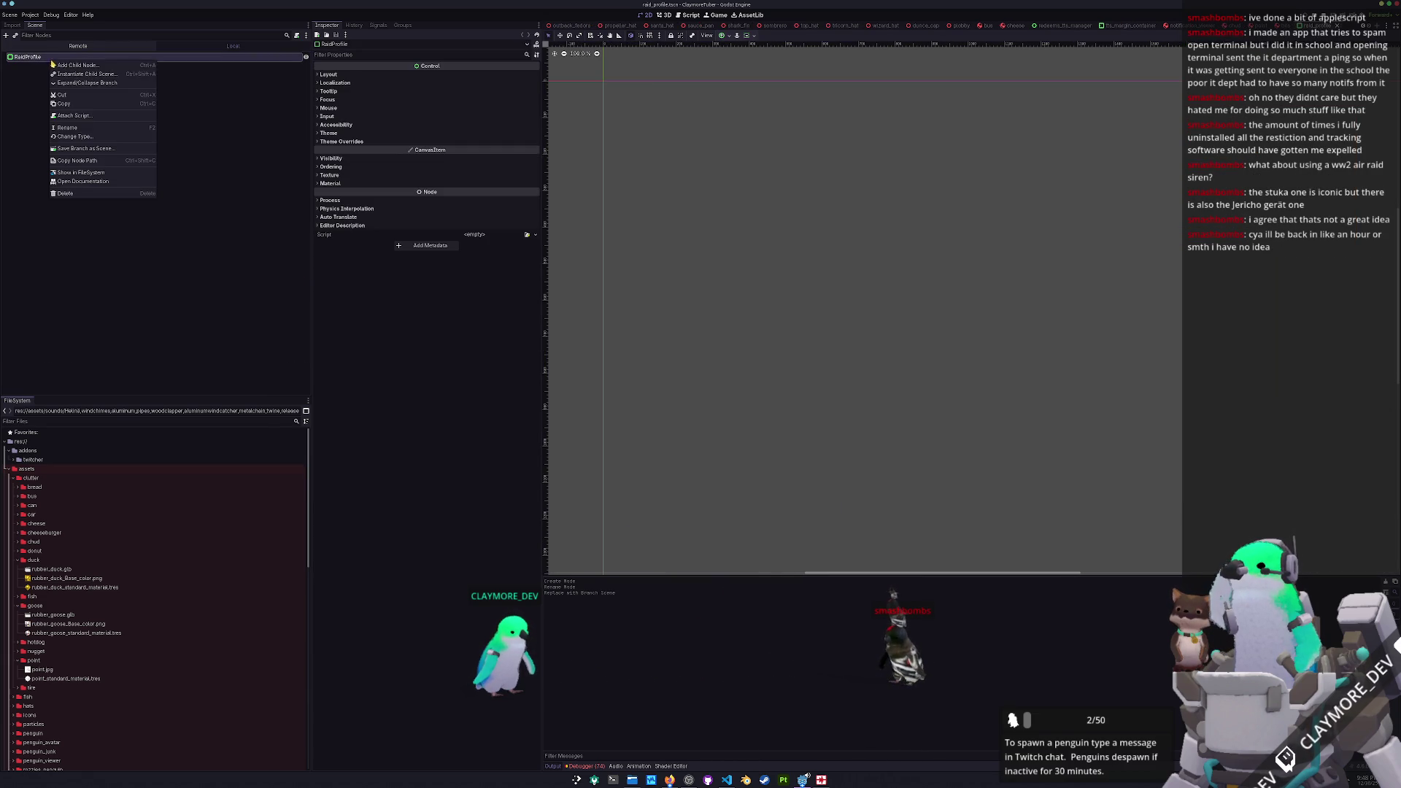
{"action": "left_click", "coordinate": [84, 118]}
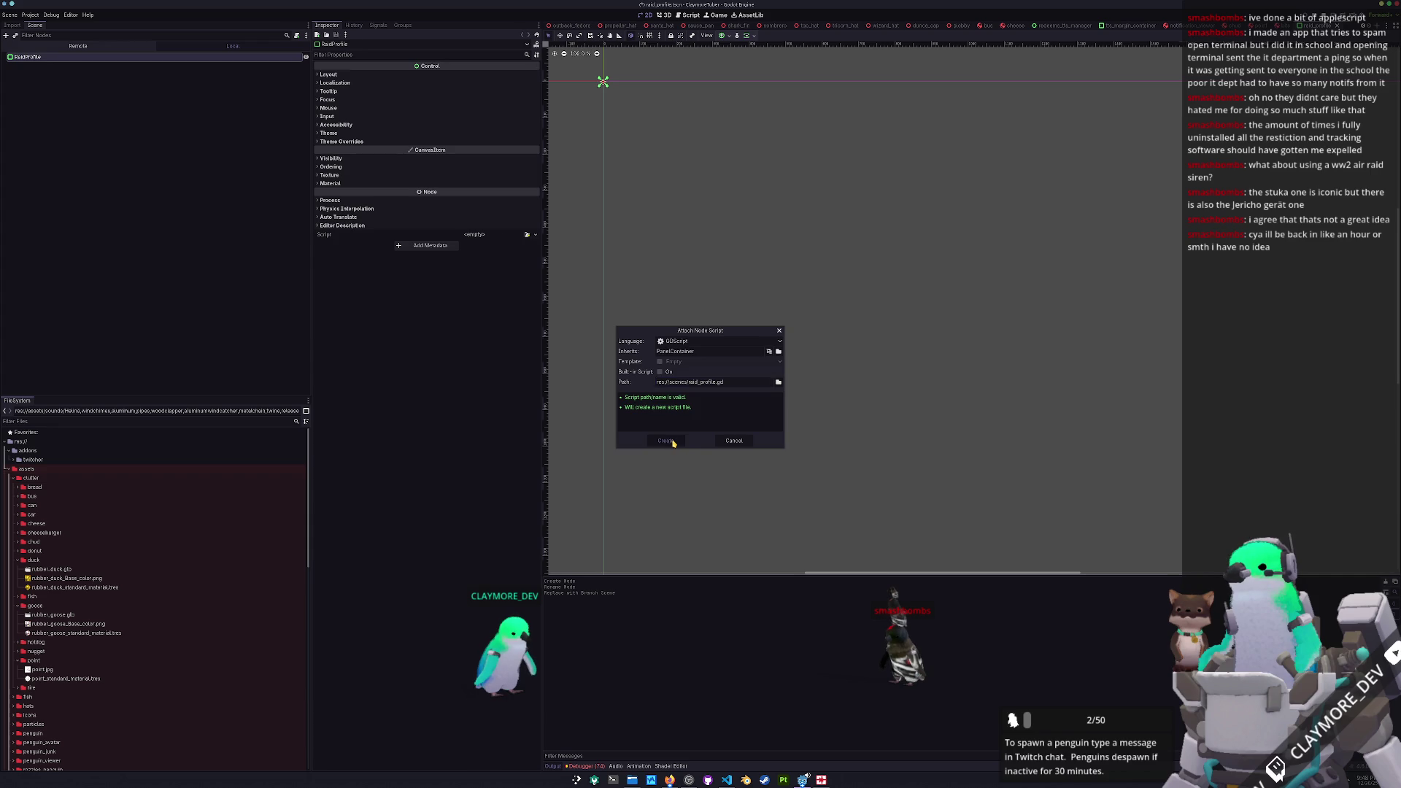
{"action": "left_click", "coordinate": [672, 442]}
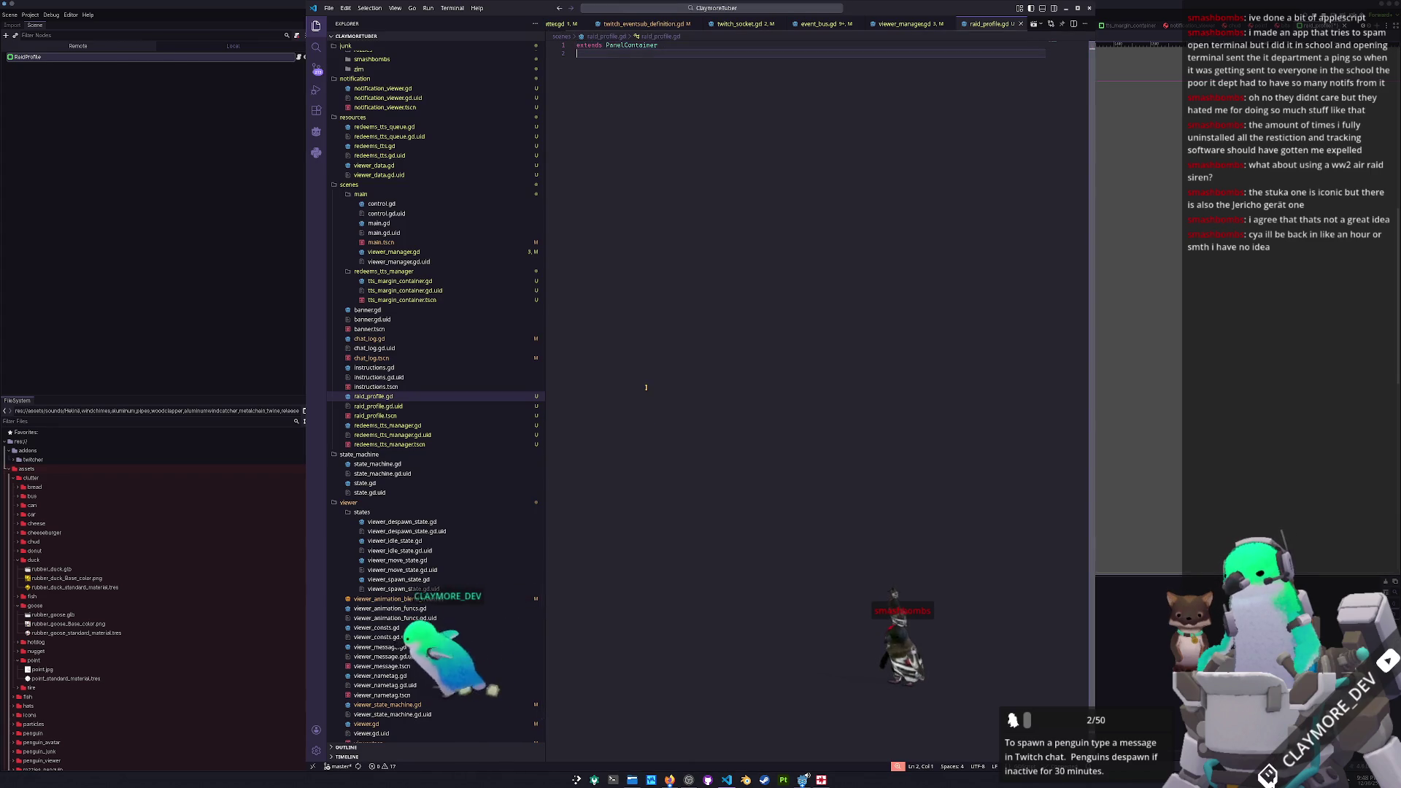
Declare class_name RaidProfile at the top of raid_profile.gd and save.
{"action": "type", "text": "class_name RaidPro"}
{"action": "key", "text": "Return"}
{"action": "key", "text": "Return"}
{"action": "key", "text": "ctrl+s"}
Begin the set_raid_profile function with user_id : String and name : String parameters.
{"action": "type", "text": "func _set"}
{"action": "key", "text": "BackSpace"}
{"action": "key", "text": "BackSpace"}
{"action": "key", "text": "BackSpace"}
{"action": "type", "text": "set_raid_profile("}
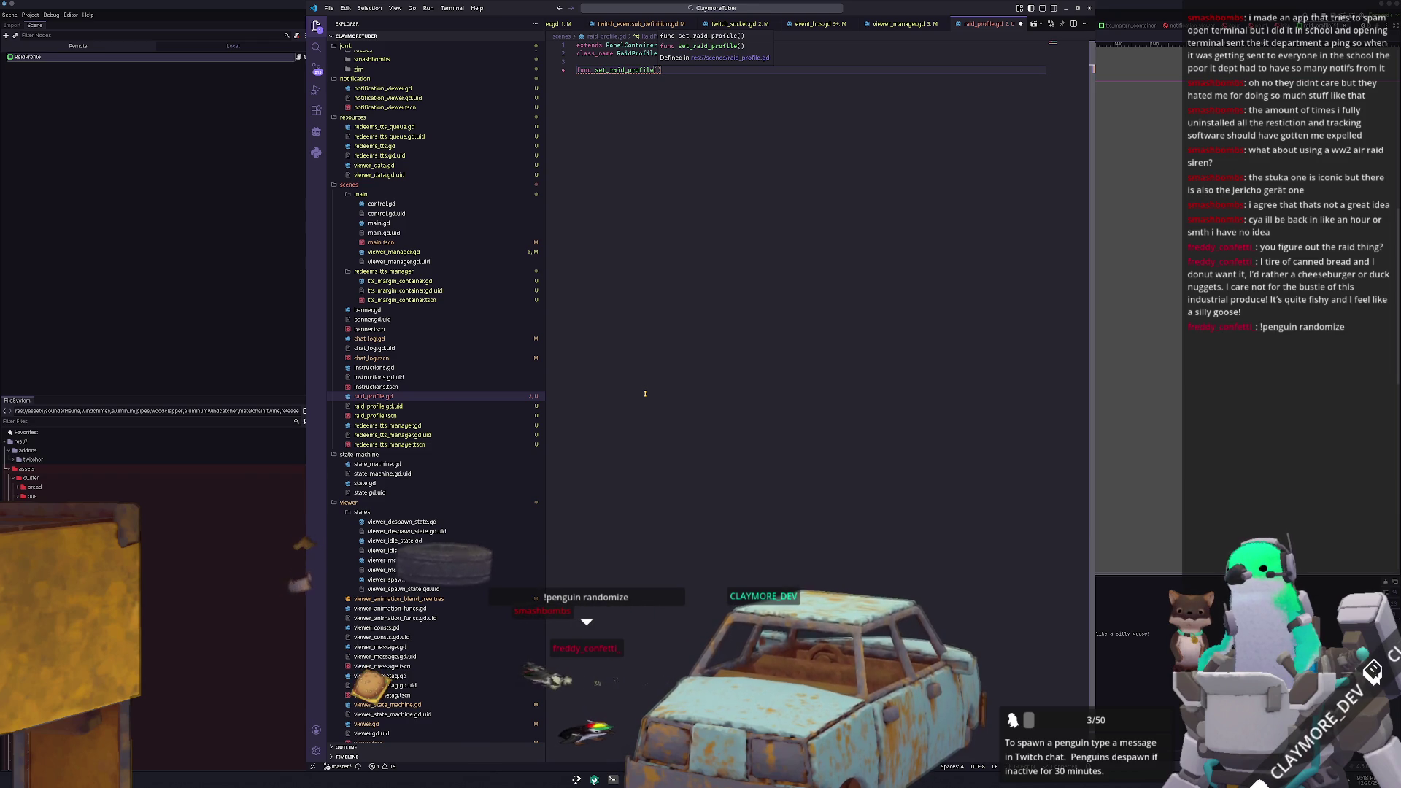
{"action": "type", "text": "fro"}
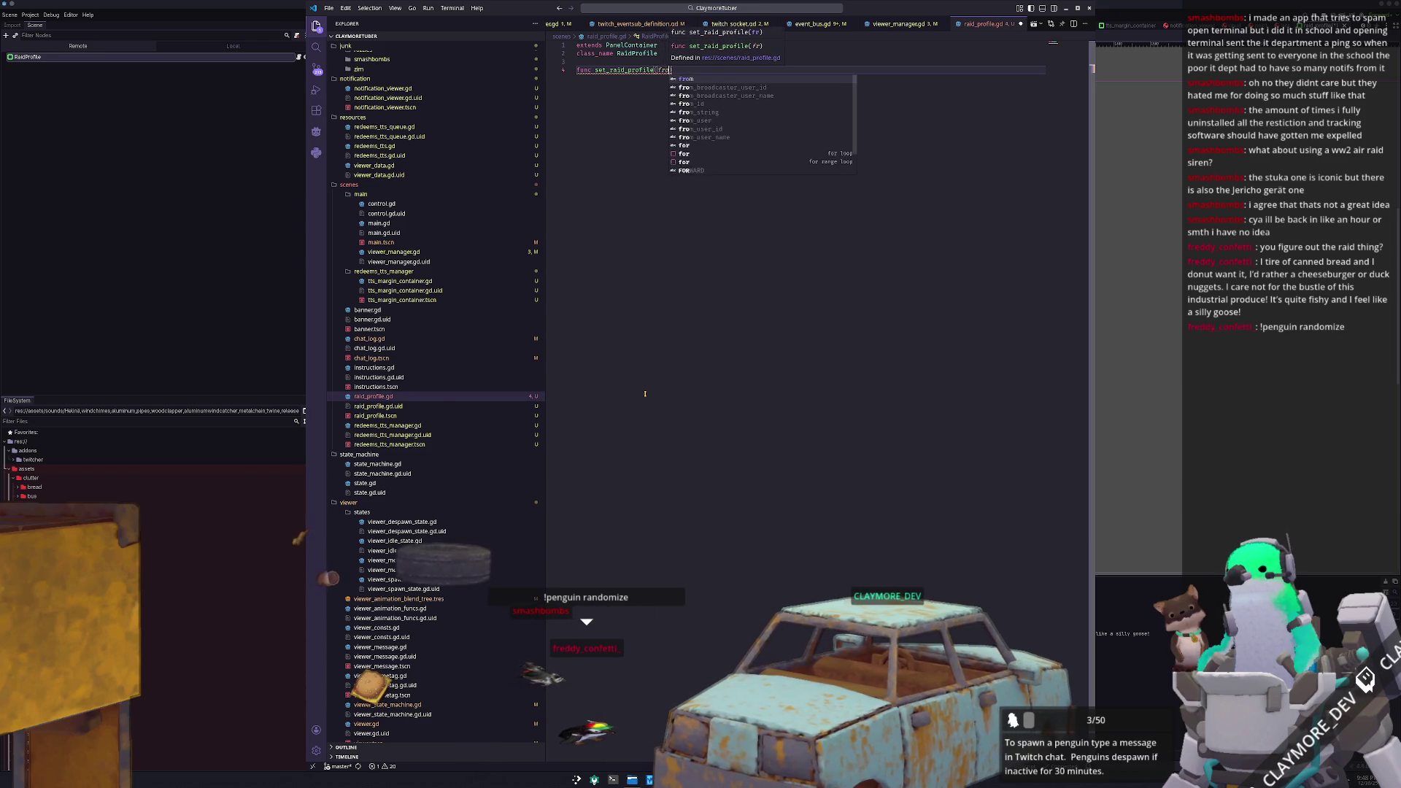
{"action": "key", "text": "BackSpace"}
{"action": "key", "text": "BackSpace"}
{"action": "type", "text": "user_id"}
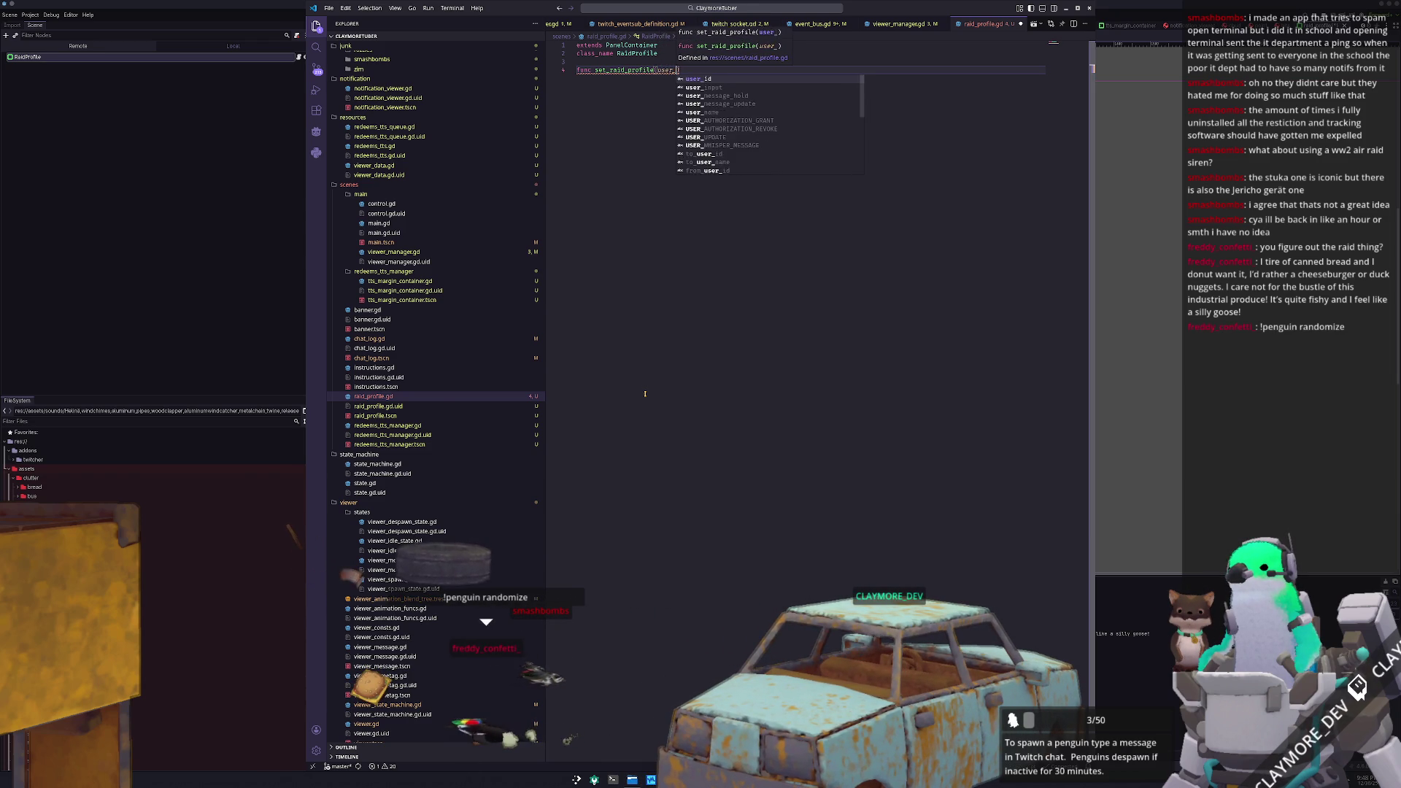
{"action": "type", "text": " : String, u"}
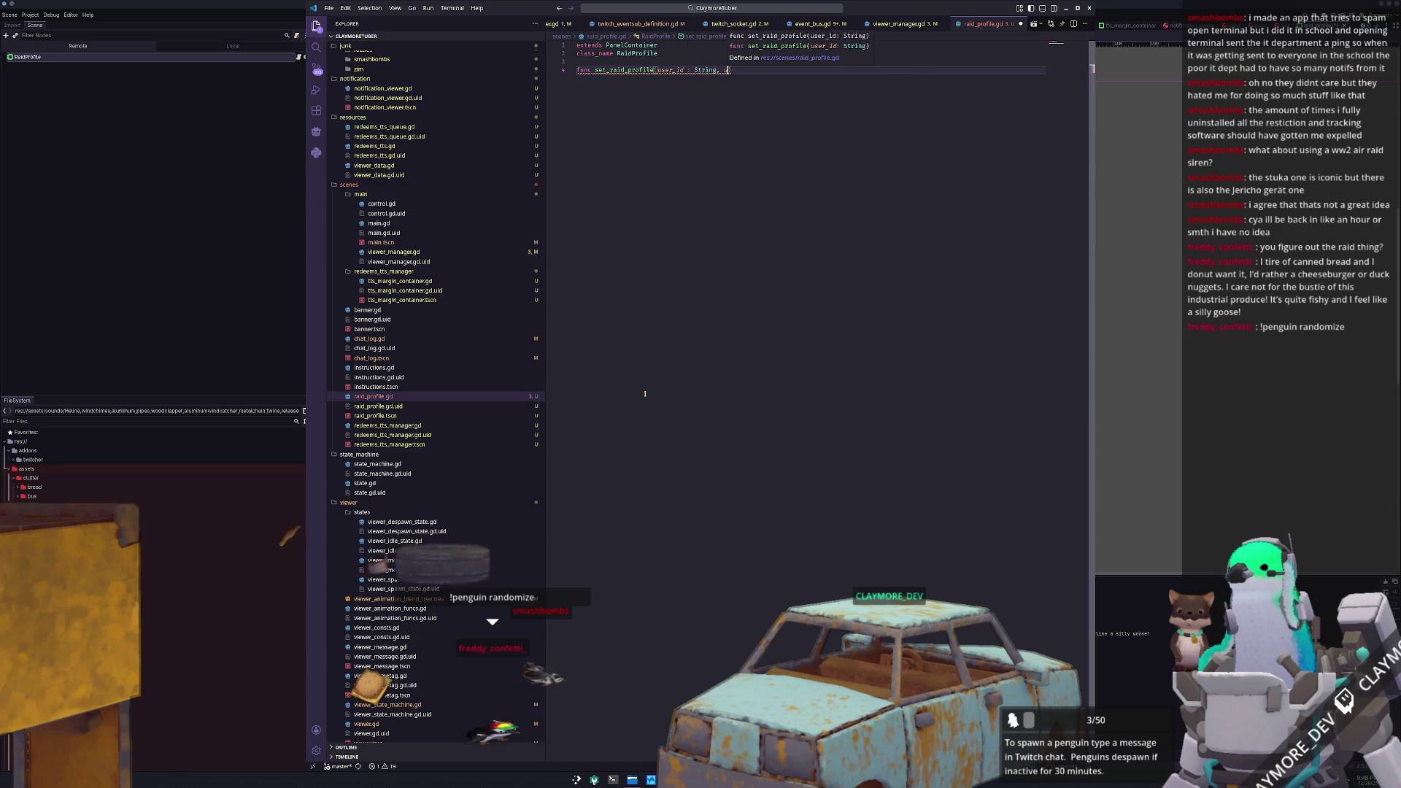
{"action": "key", "text": "BackSpace"}
{"action": "type", "text": "name "}
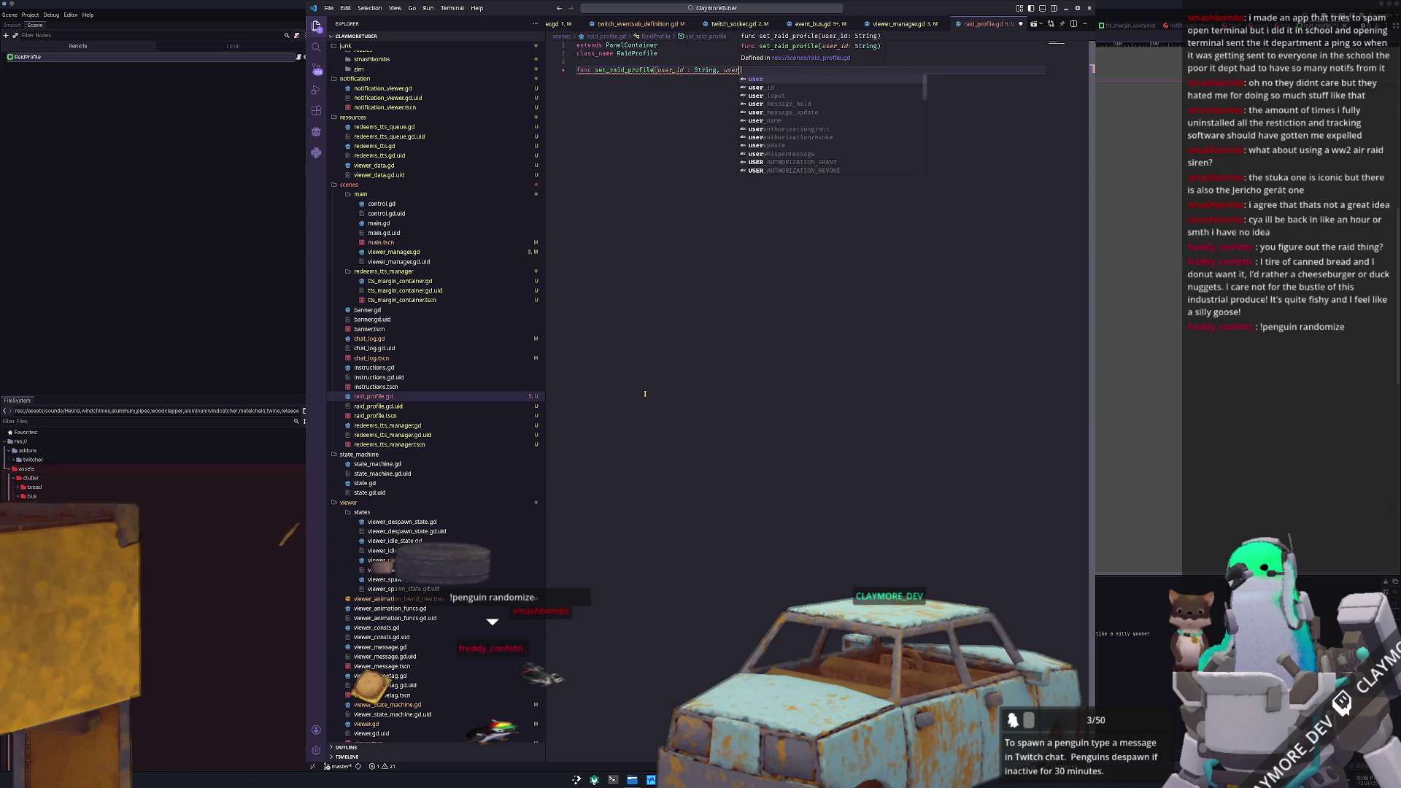
{"action": "type", "text": ": String"}
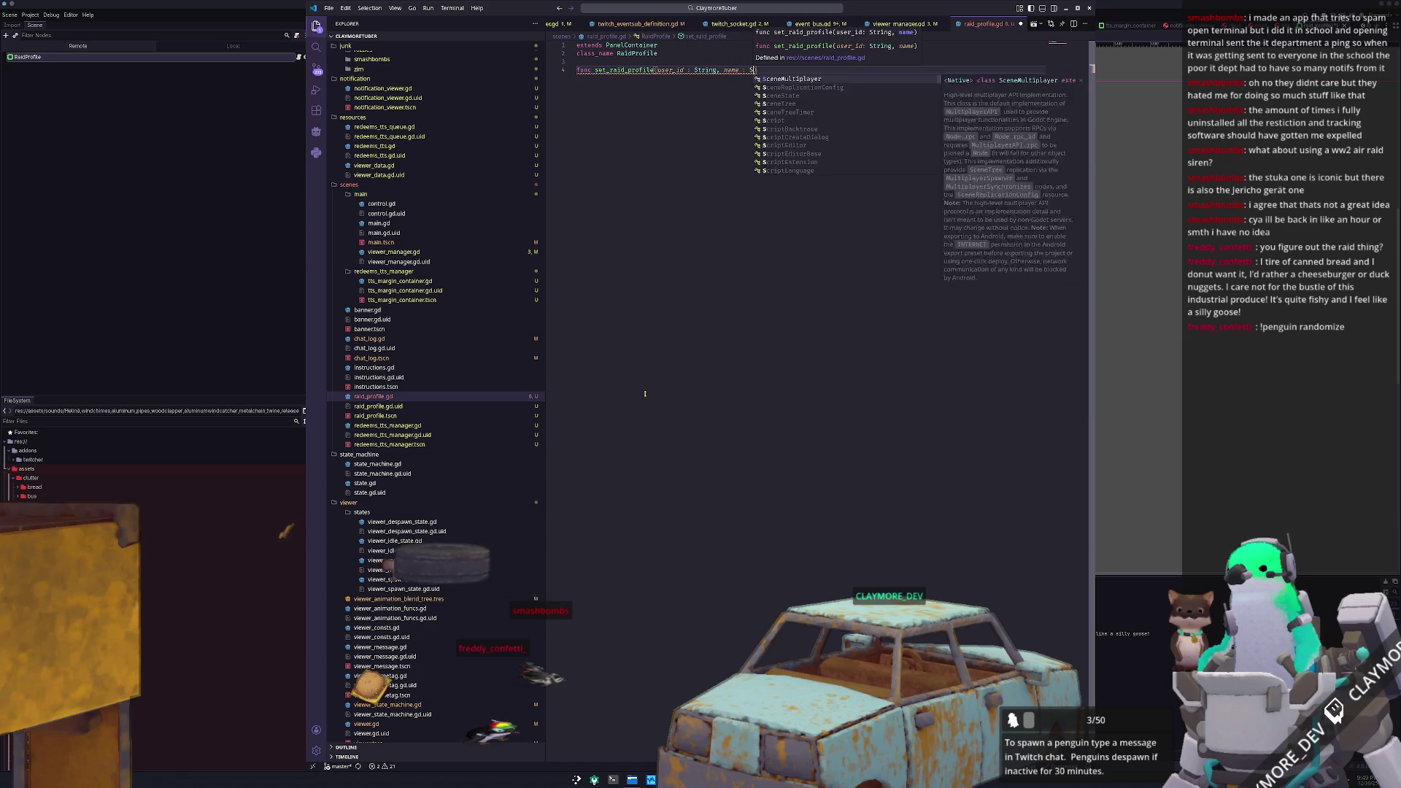
Rename the first parameter to id, add the -> void return type, and start the body.
{"action": "key", "text": "ctrl+Left"}
{"action": "key", "text": "ctrl+Left"}
{"action": "key", "text": "ctrl+shift+Right"}
{"action": "key", "text": "BackSpace"}
{"action": "key", "text": "End"}
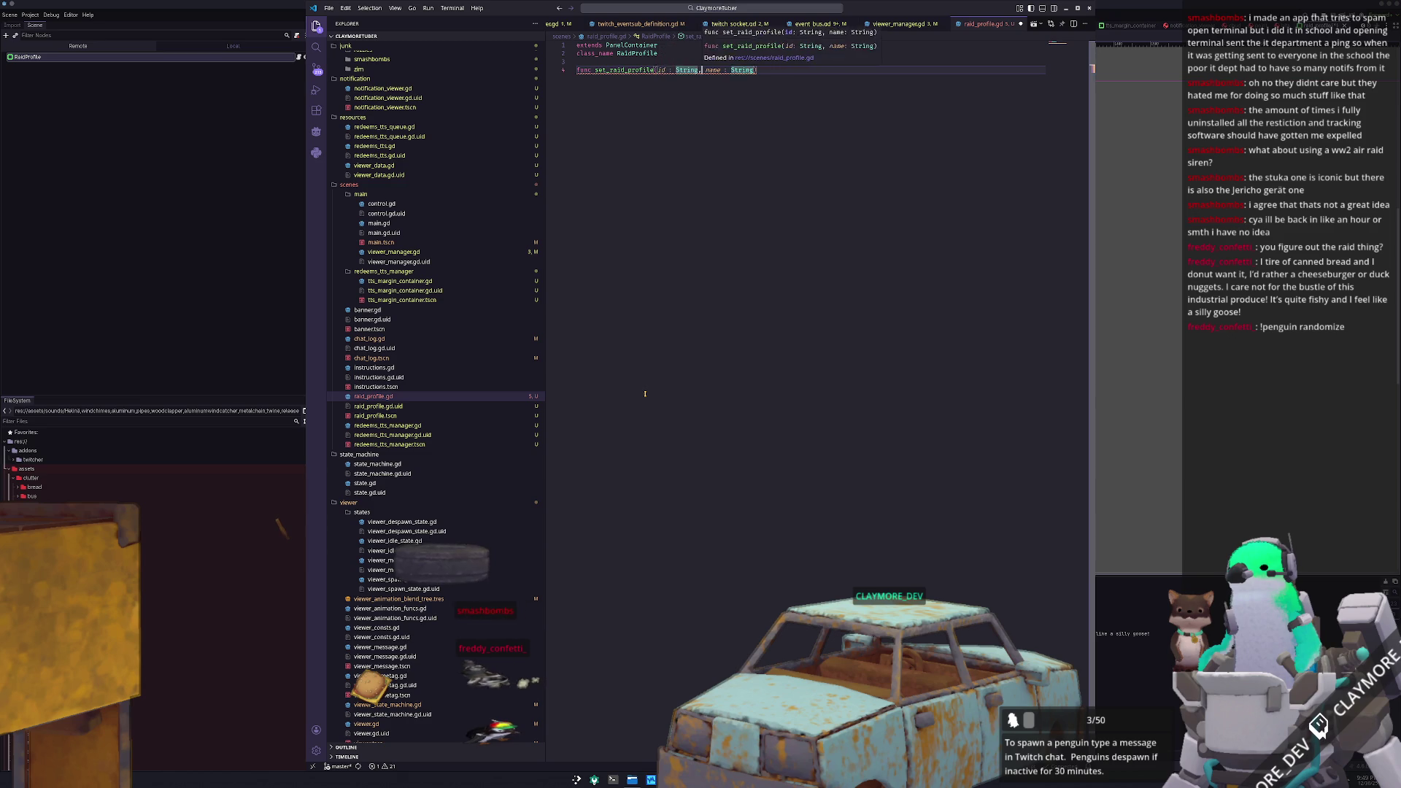
{"action": "type", "text": "> void:"}
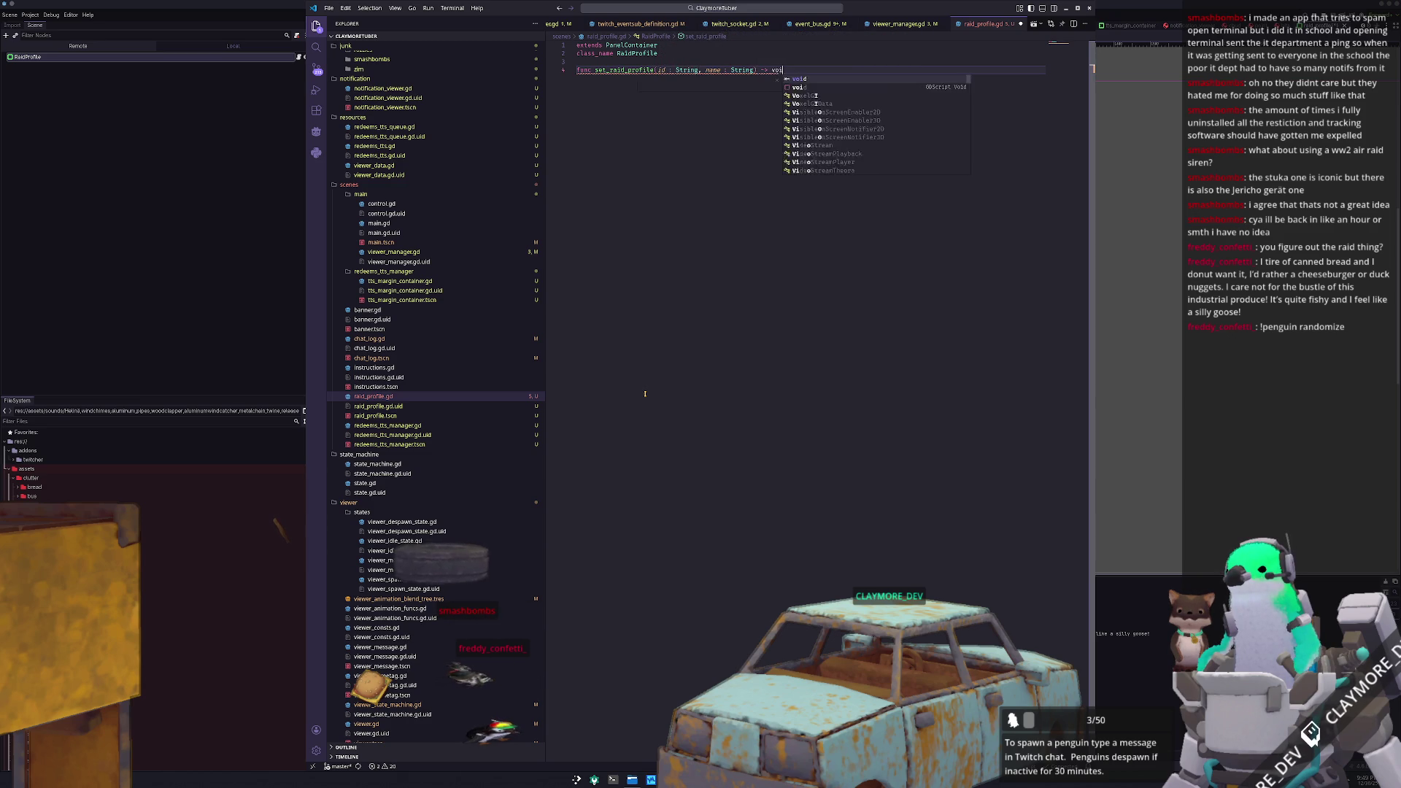
{"action": "key", "text": "Return"}
{"action": "key", "text": "Return"}
{"action": "key", "text": "Return"}
{"action": "key", "text": "Return"}
{"action": "key", "text": "Up"}
{"action": "key", "text": "Up"}
Insert a Twitch.load_profile_image() call in the set_raid_profile body.
{"action": "type", "text": "Twitch.dow"}
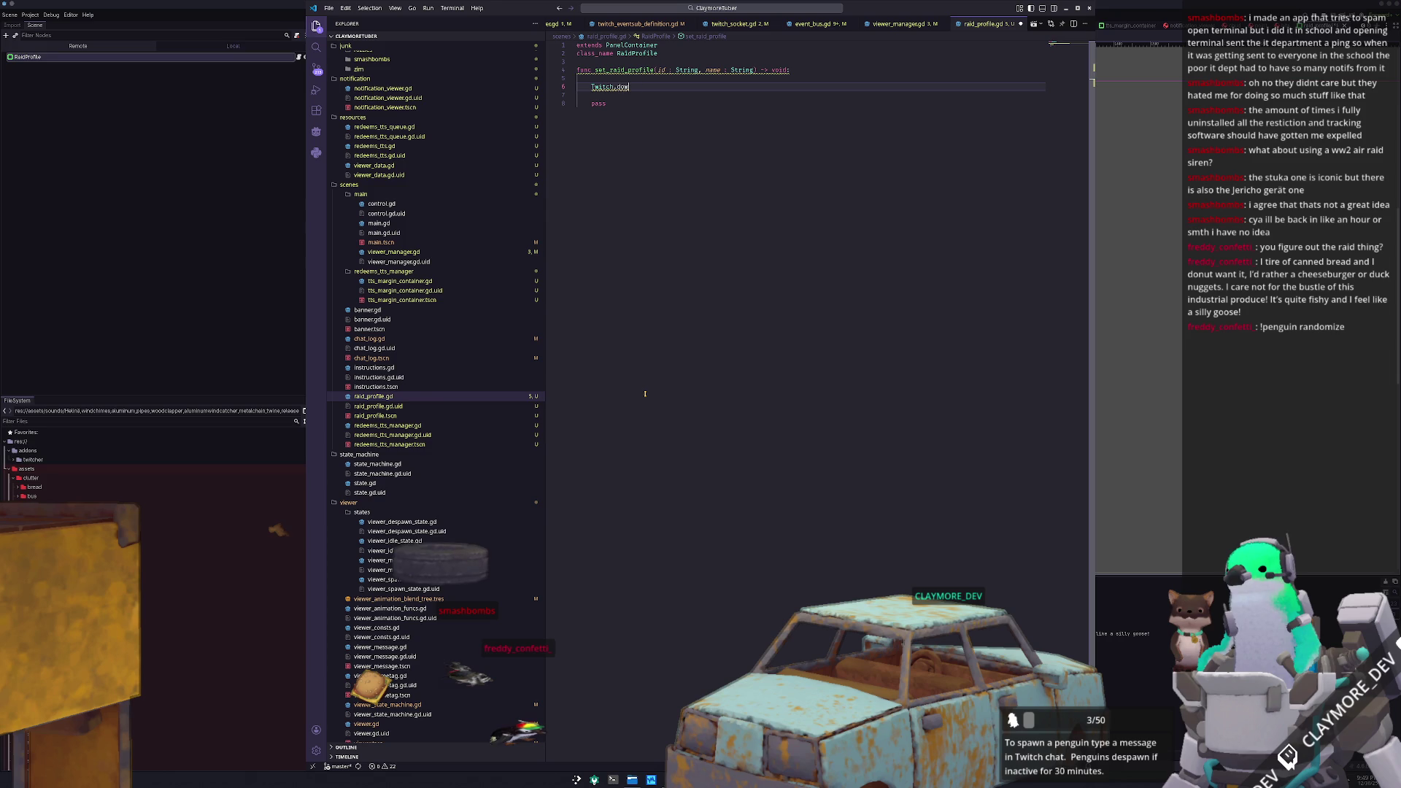
{"action": "key", "text": "BackSpace"}
{"action": "type", "text": "prf"}
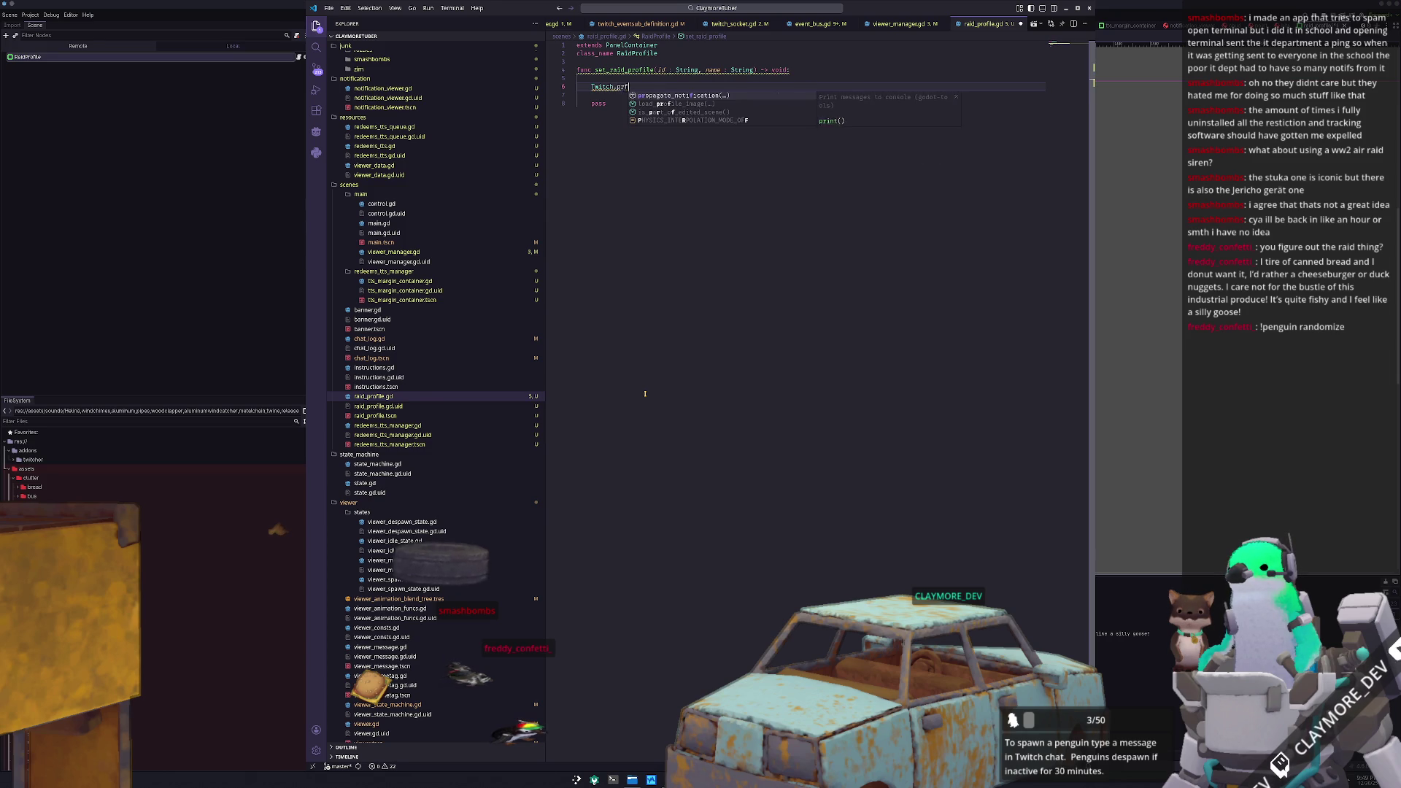
{"action": "key", "text": "Down"}
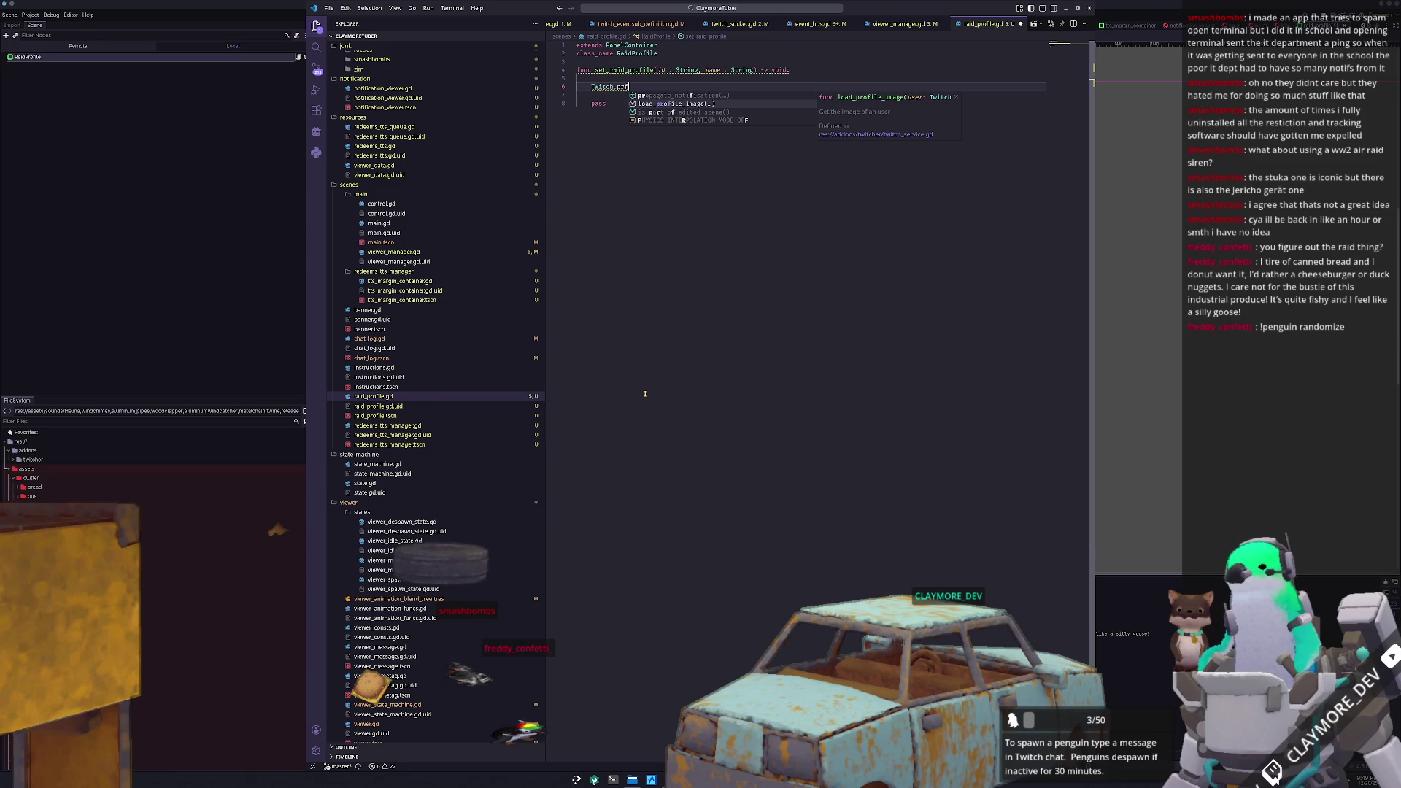
{"action": "key", "text": "Return"}
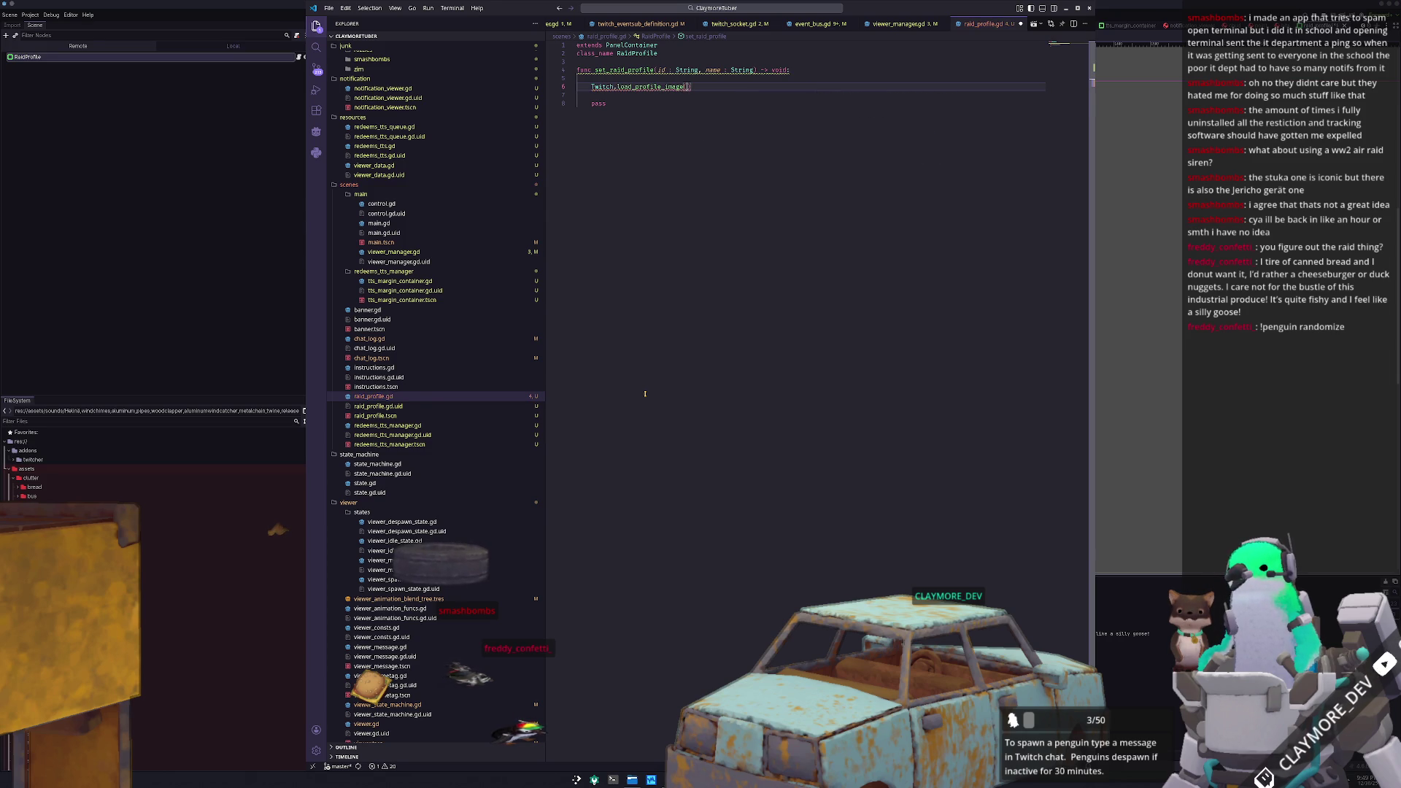
{"action": "mouse_move", "coordinate": [666, 86]}
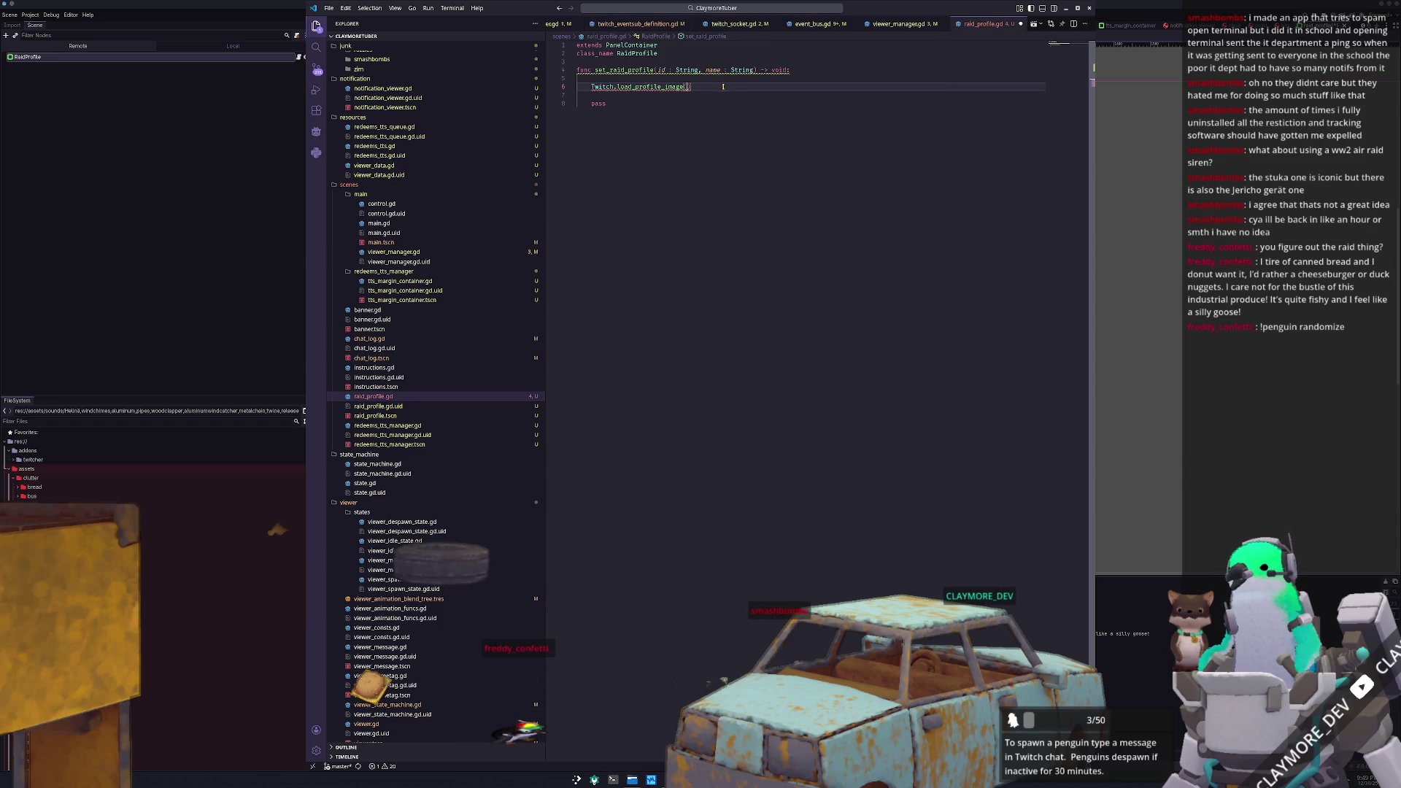
Add a line above it and start typing a TwitchUser.create call.
{"action": "key", "text": "Up"}
{"action": "key", "text": "Return"}
{"action": "key", "text": "Return"}
{"action": "key", "text": "Up"}
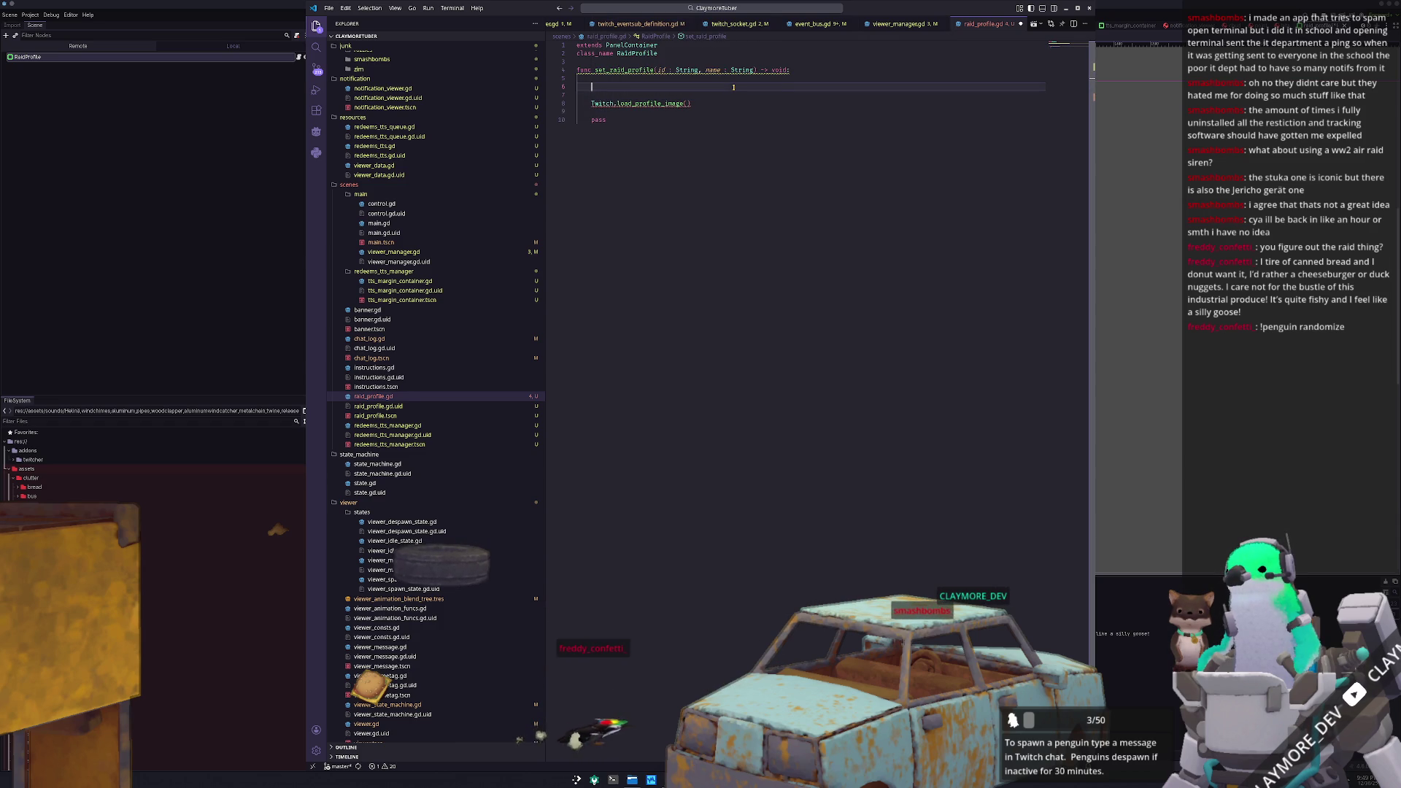
{"action": "type", "text": "TwitchUser"}
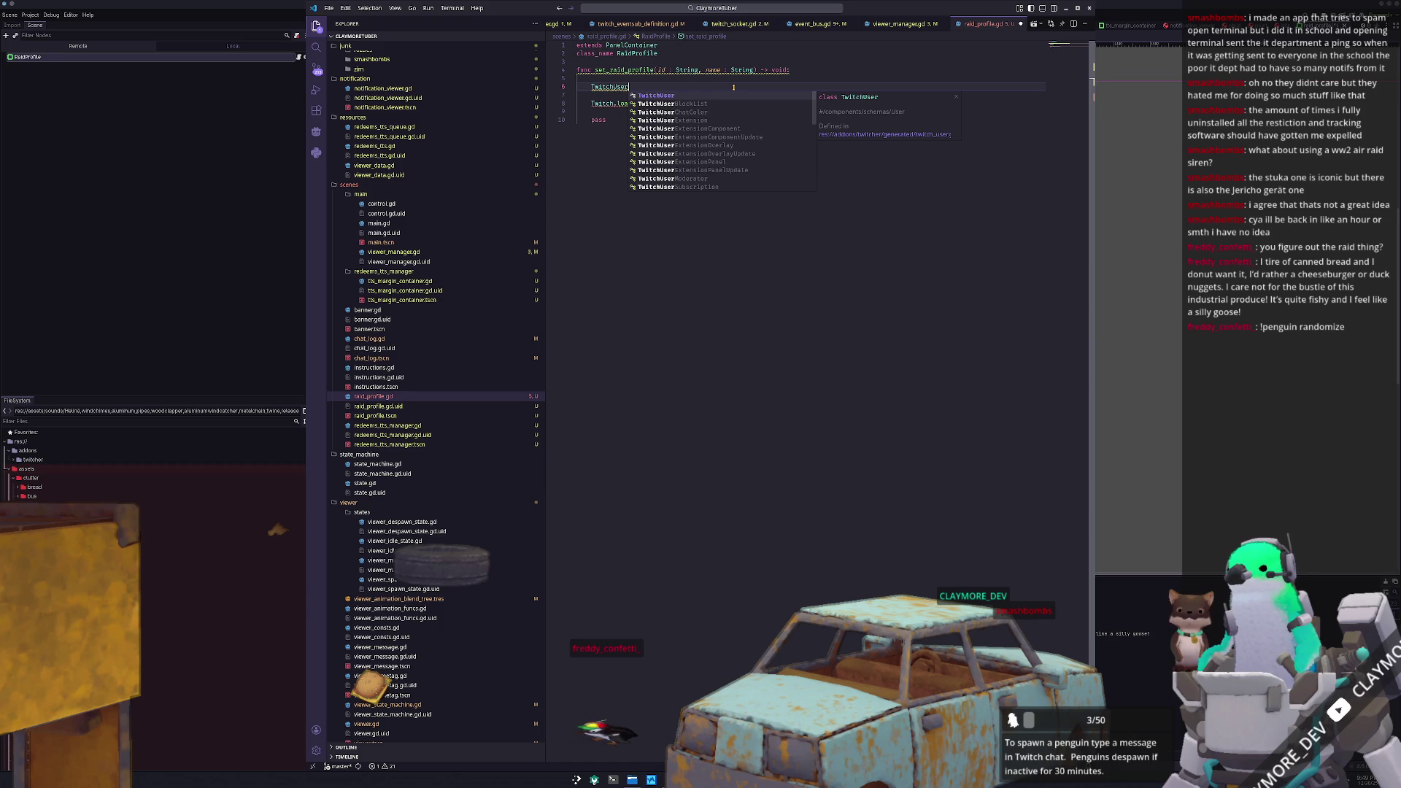
{"action": "type", "text": "("}
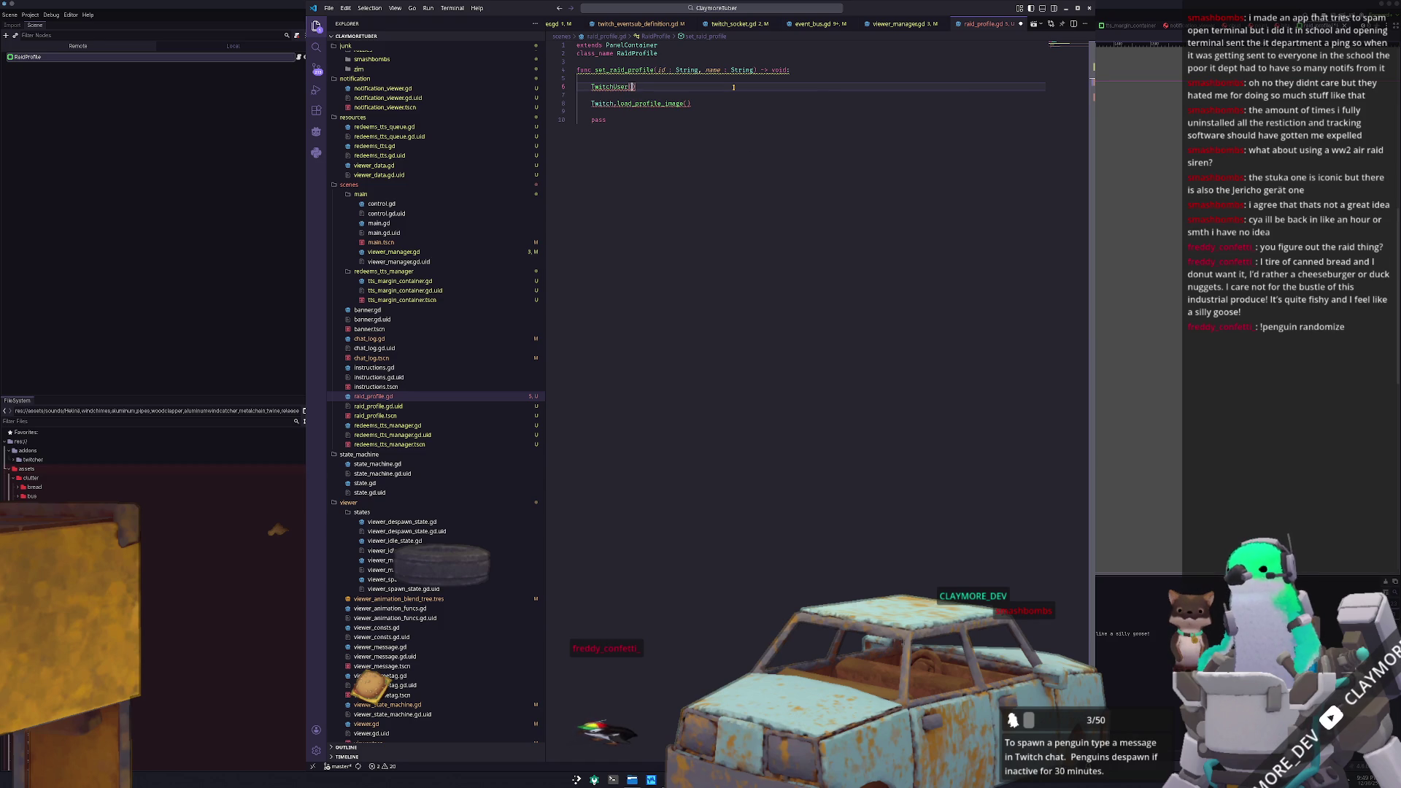
{"action": "type", "text": "."}
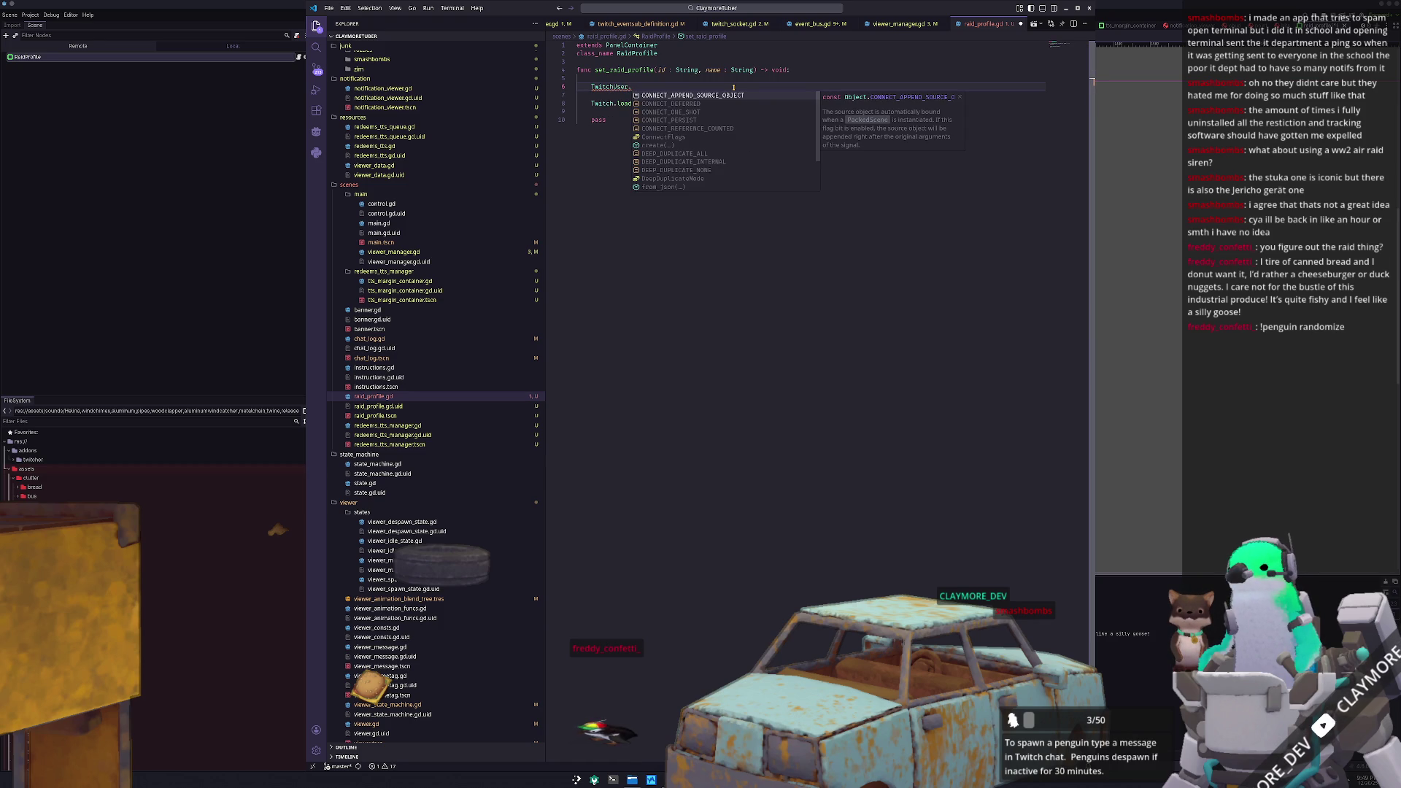
{"action": "type", "text": "create("}
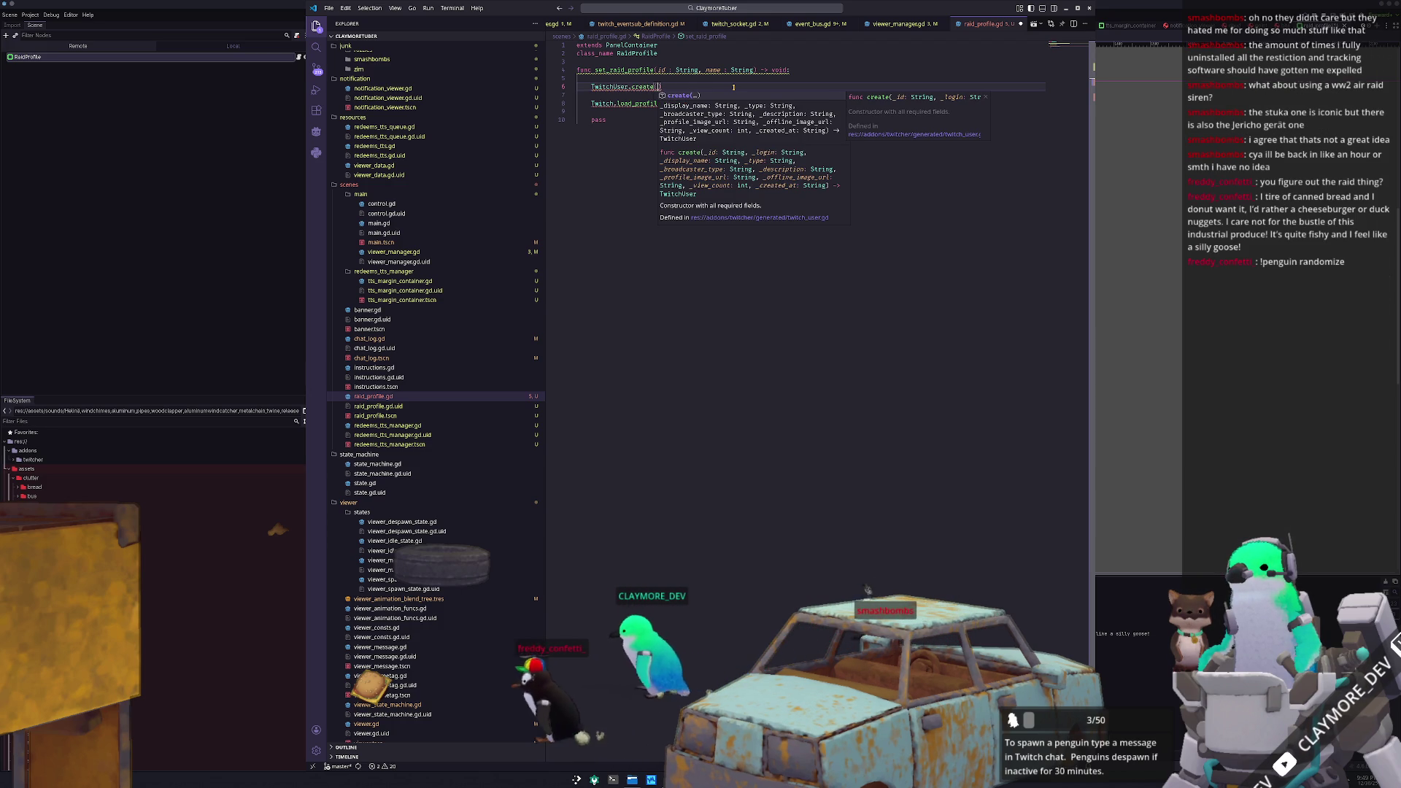
Pick the TwitchUser create constructor and pass id as its first argument.
{"action": "key", "text": "BackSpace"}
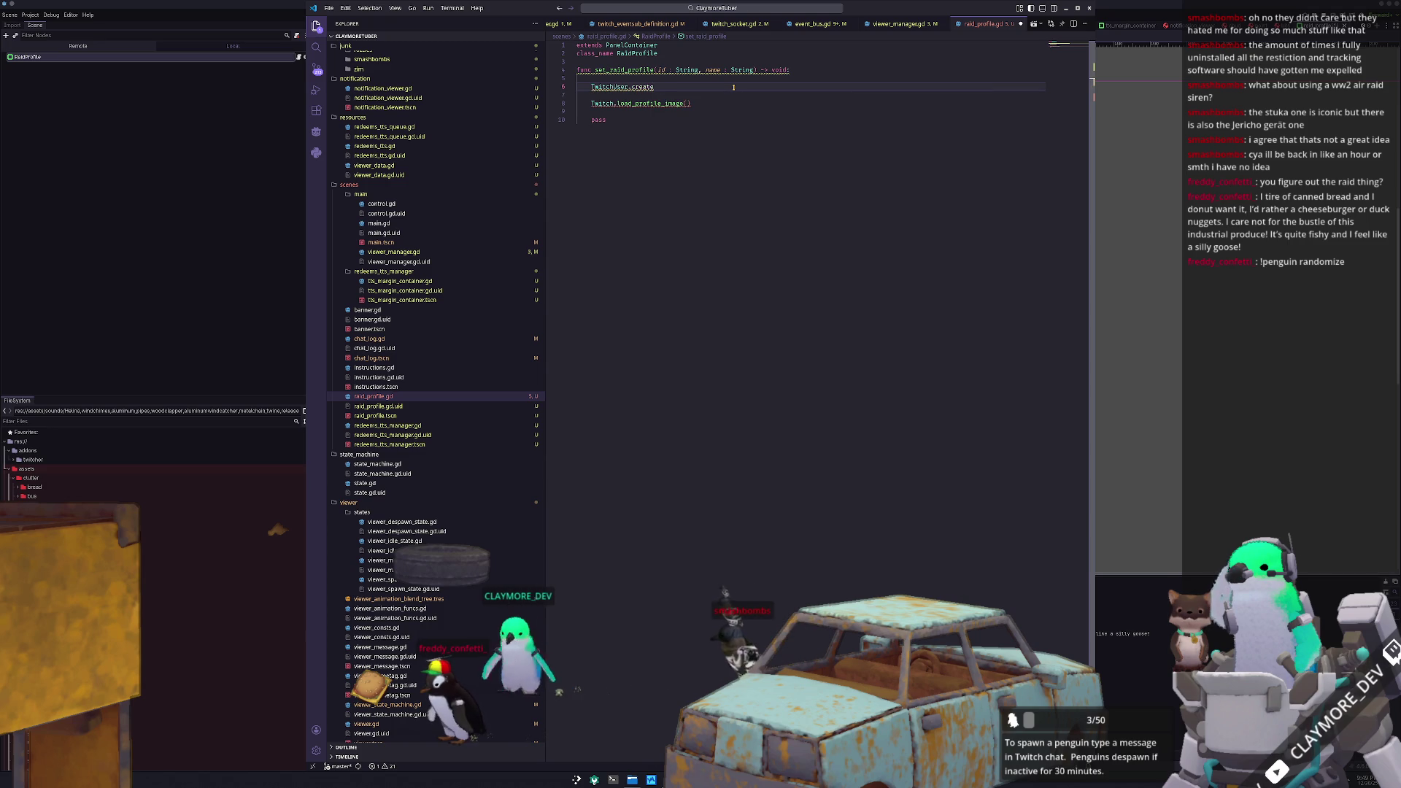
{"action": "key", "text": "BackSpace"}
{"action": "key", "text": "BackSpace"}
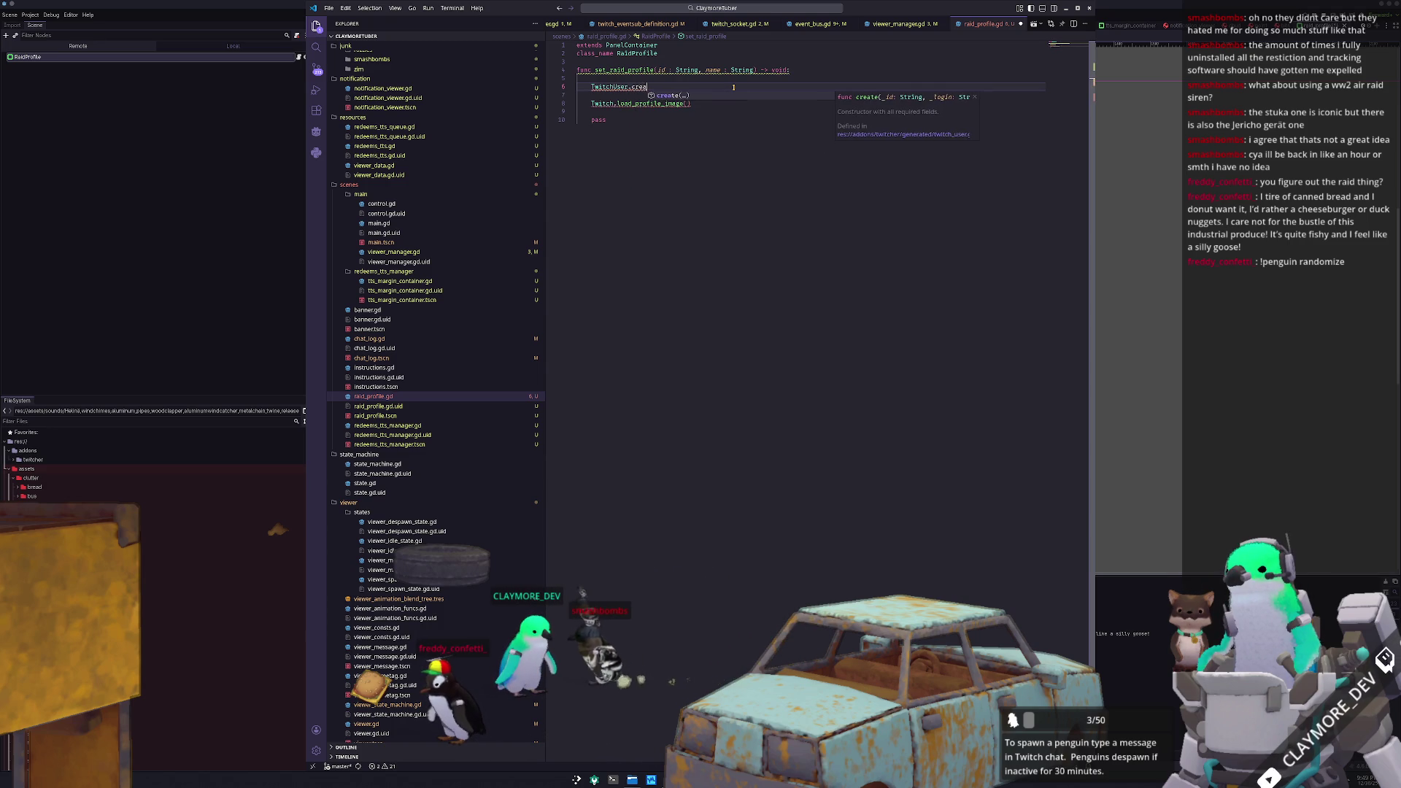
{"action": "key", "text": "BackSpace"}
{"action": "key", "text": "BackSpace"}
{"action": "key", "text": "BackSpace"}
{"action": "key", "text": "Down"}
{"action": "key", "text": "Down"}
{"action": "key", "text": "Down"}
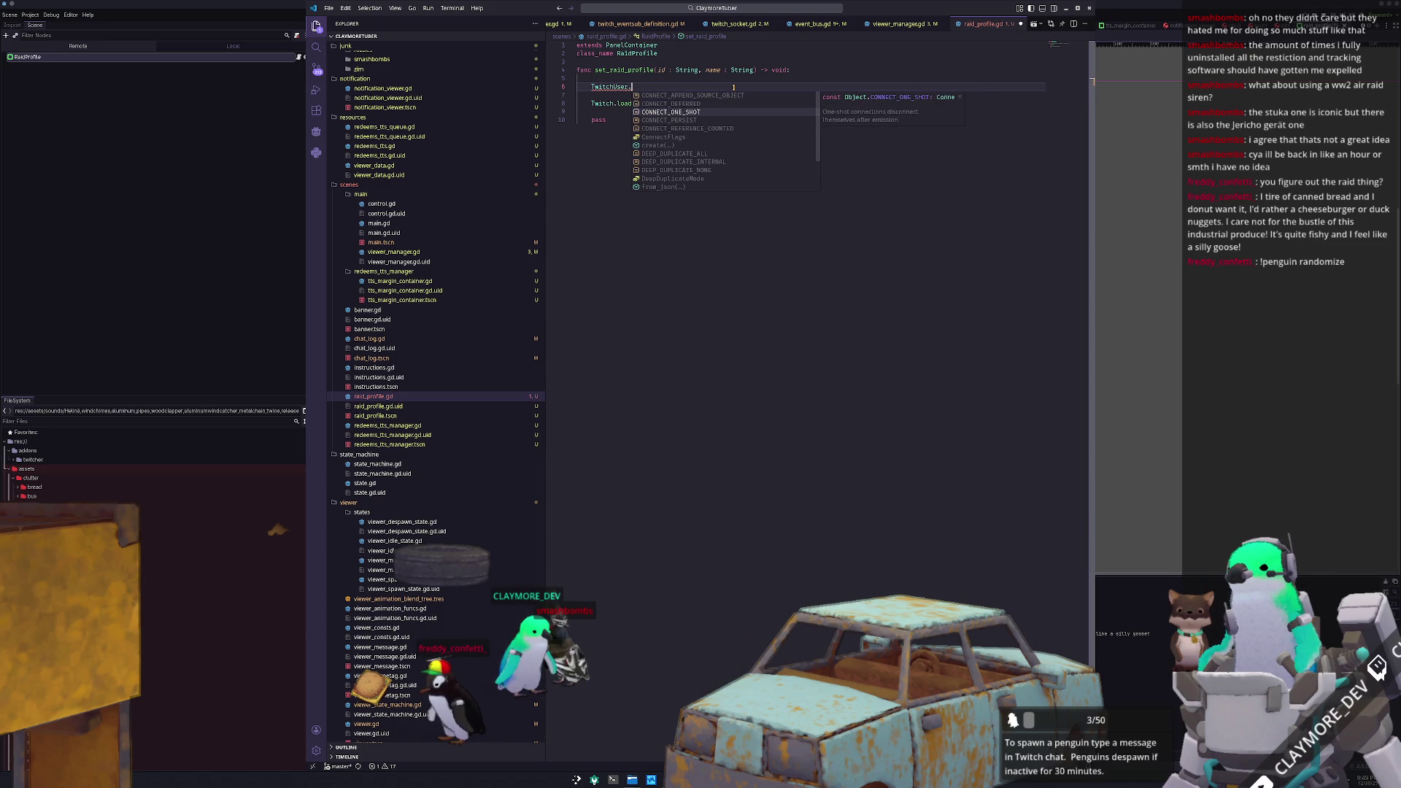
{"action": "key", "text": "Up"}
{"action": "key", "text": "Up"}
{"action": "key", "text": "Up"}
{"action": "key", "text": "Down"}
{"action": "key", "text": "Down"}
{"action": "key", "text": "Down"}
{"action": "key", "text": "Return"}
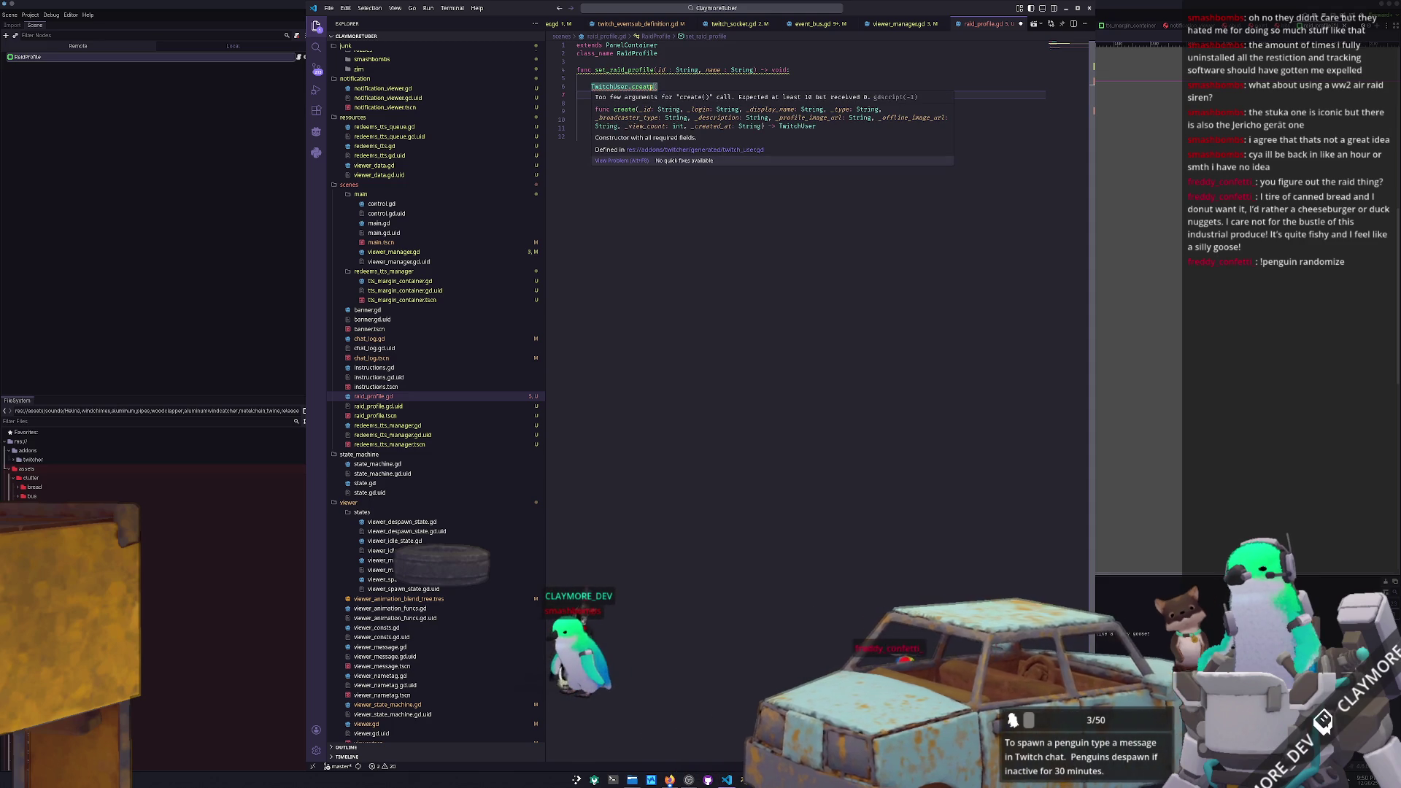
{"action": "key", "text": "Return"}
{"action": "type", "text": "id,"}
{"action": "key", "text": "Return"}
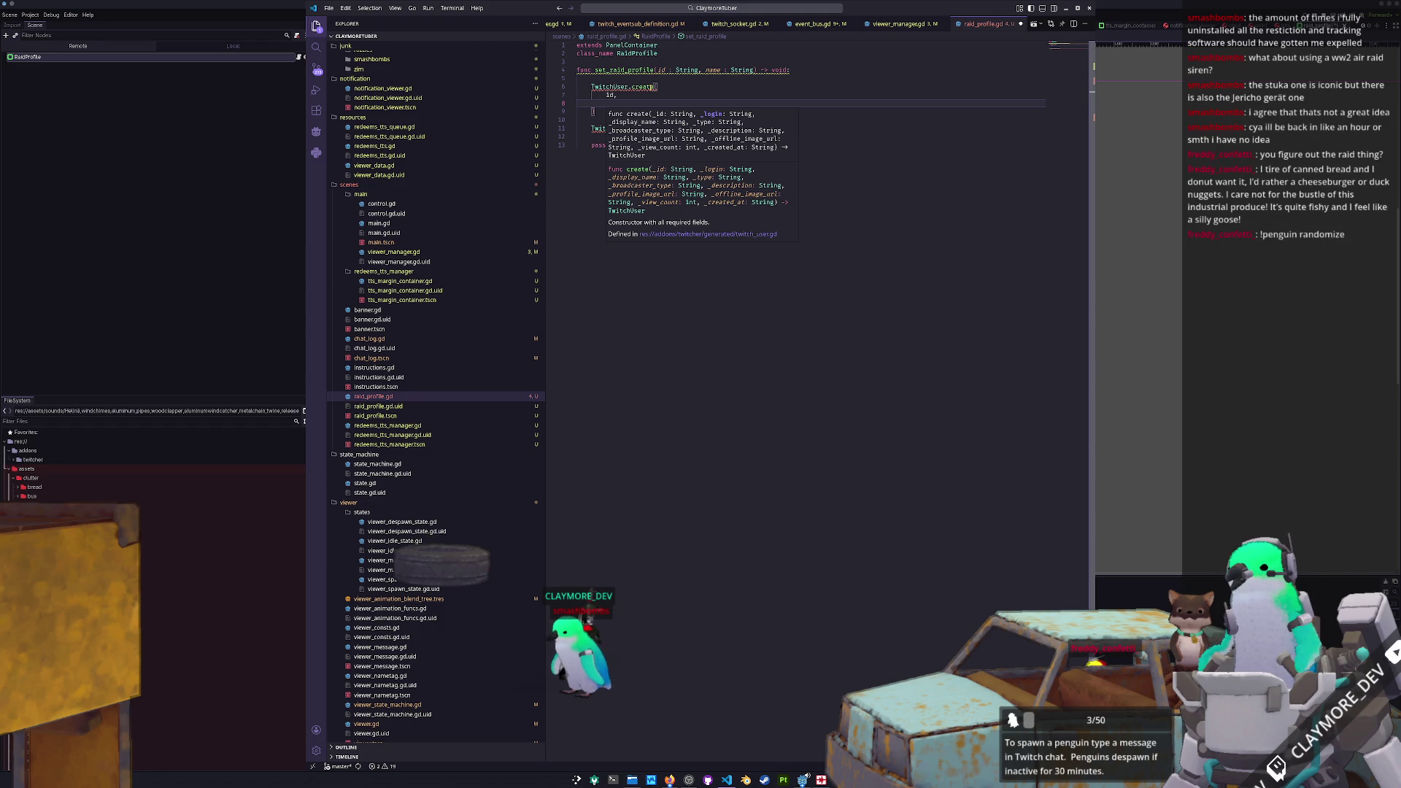
Delete the whole TwitchUser.create call, leaving an empty line above load_profile_image.
{"action": "key", "text": "shift+Down"}
{"action": "key", "text": "BackSpace"}
{"action": "key", "text": "Return"}
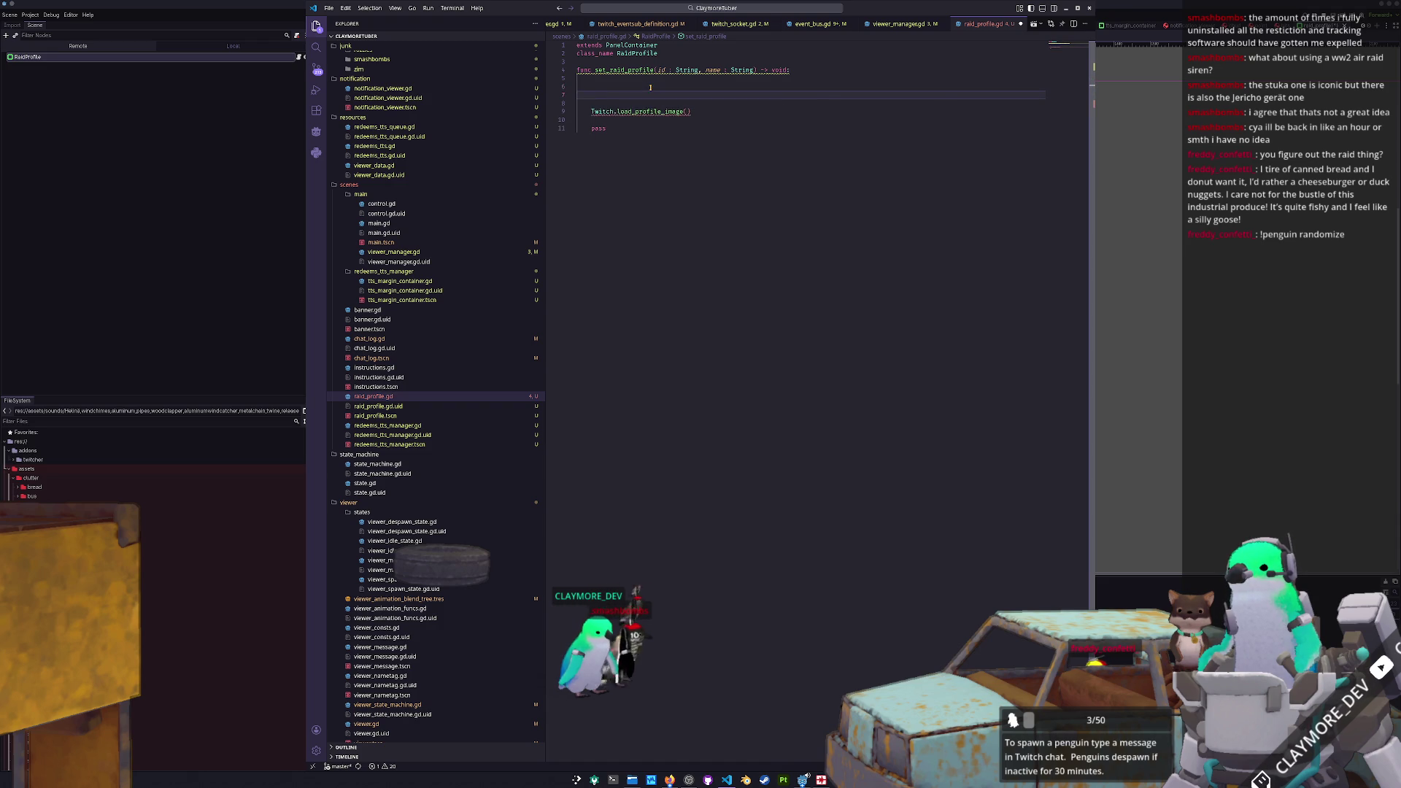
Write var twitch_user : TwitchUser = Twitch.get_user_by_id(id, true).
{"action": "type", "text": "Twitch.get_user_by_id"}
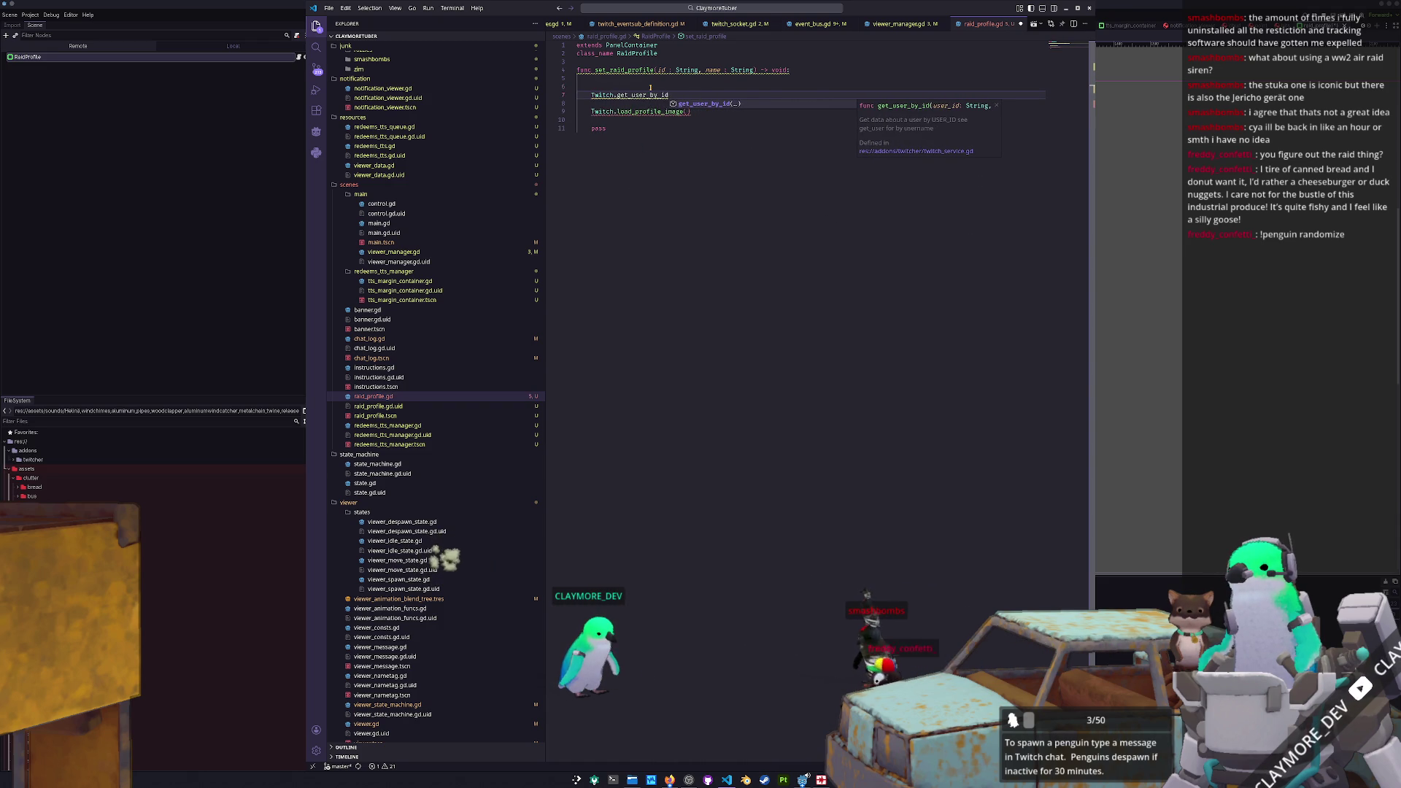
{"action": "key", "text": "Tab"}
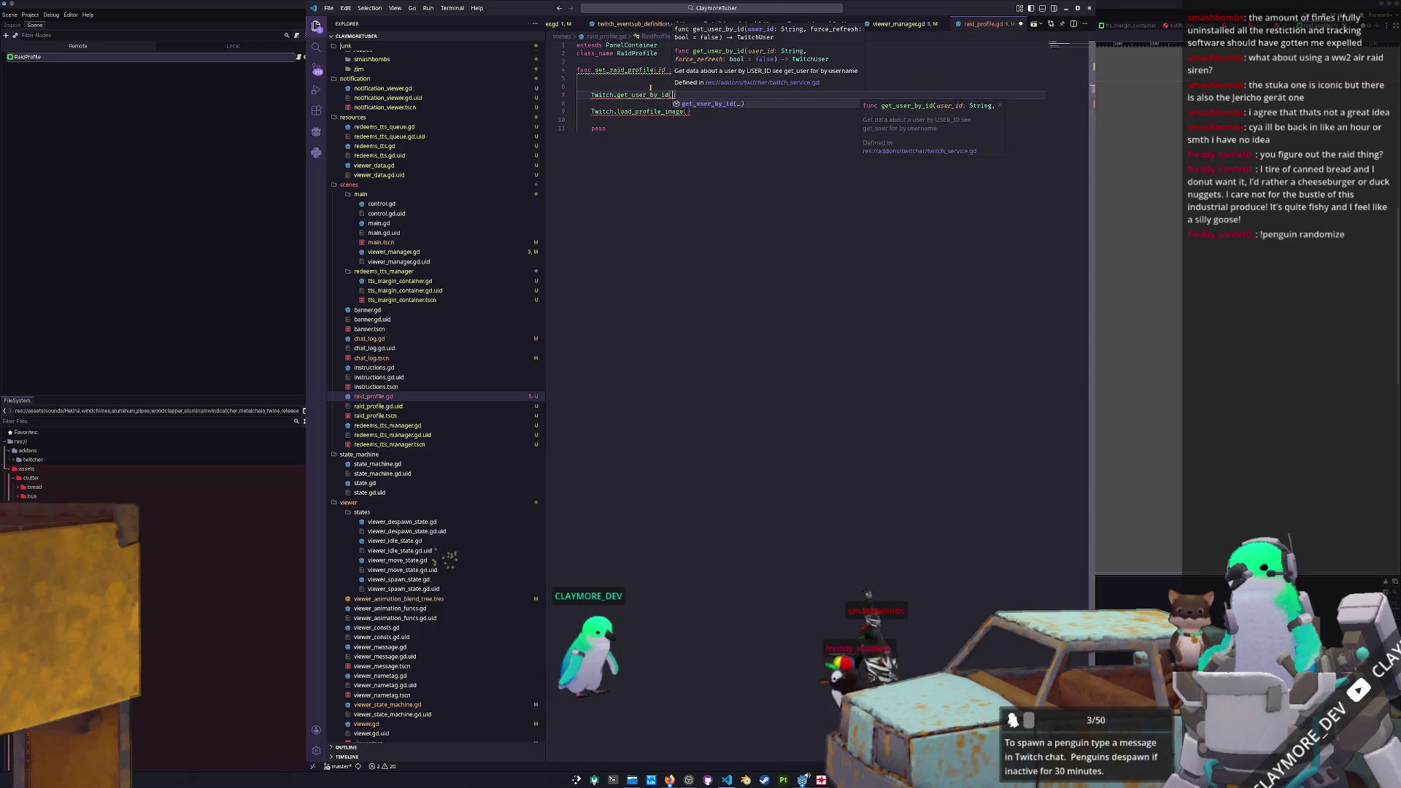
{"action": "type", "text": "id"}
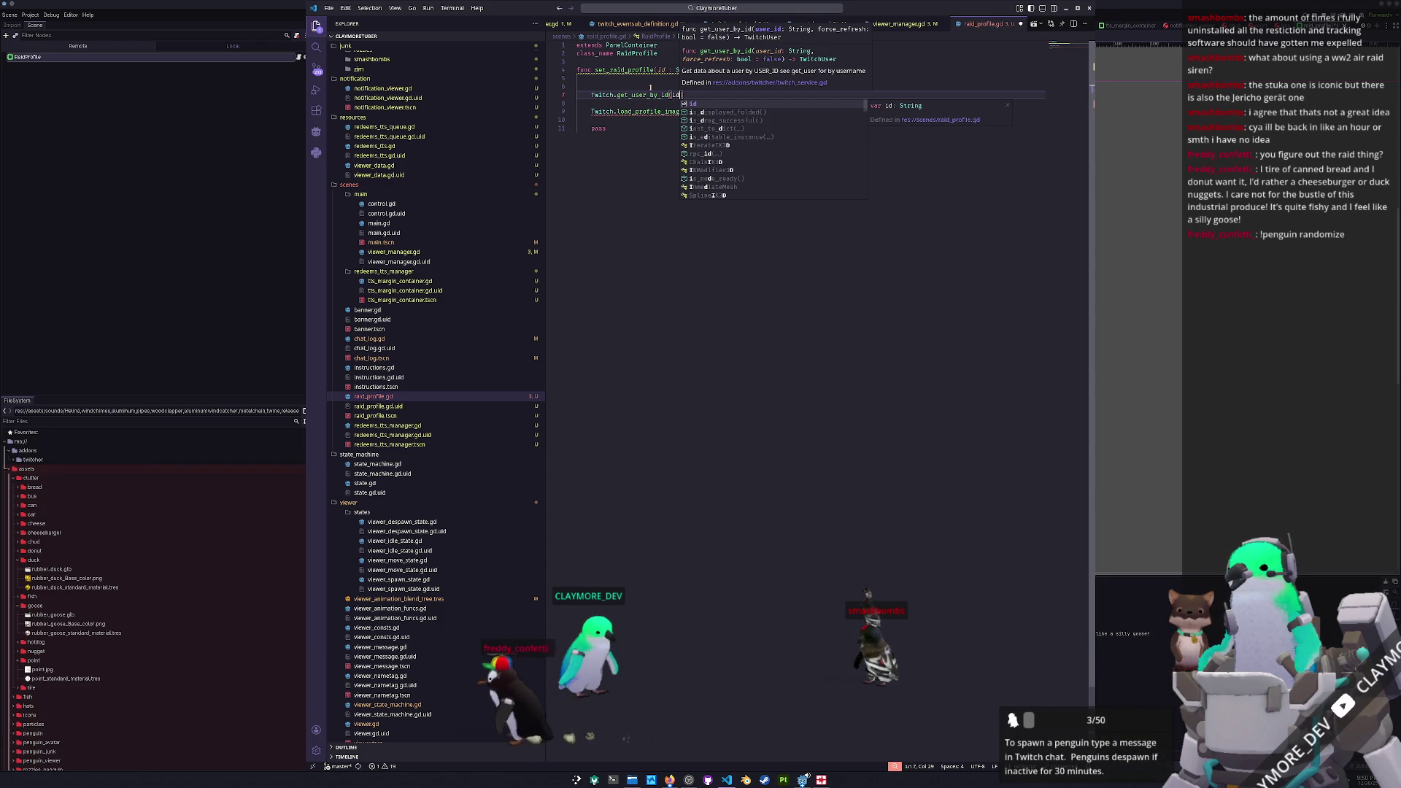
{"action": "type", "text": ", true"}
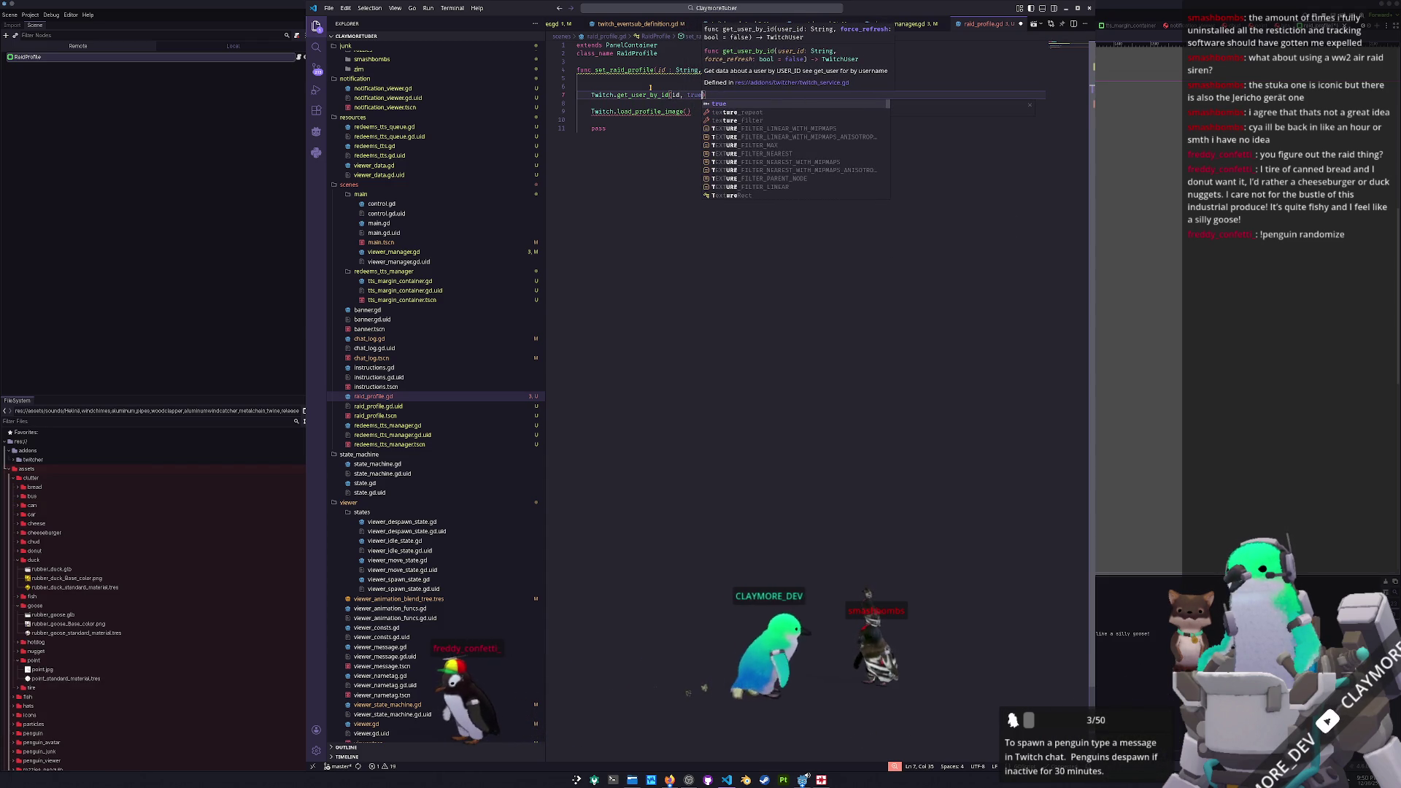
{"action": "key", "text": "ctrl+Left"}
{"action": "key", "text": "ctrl+Left"}
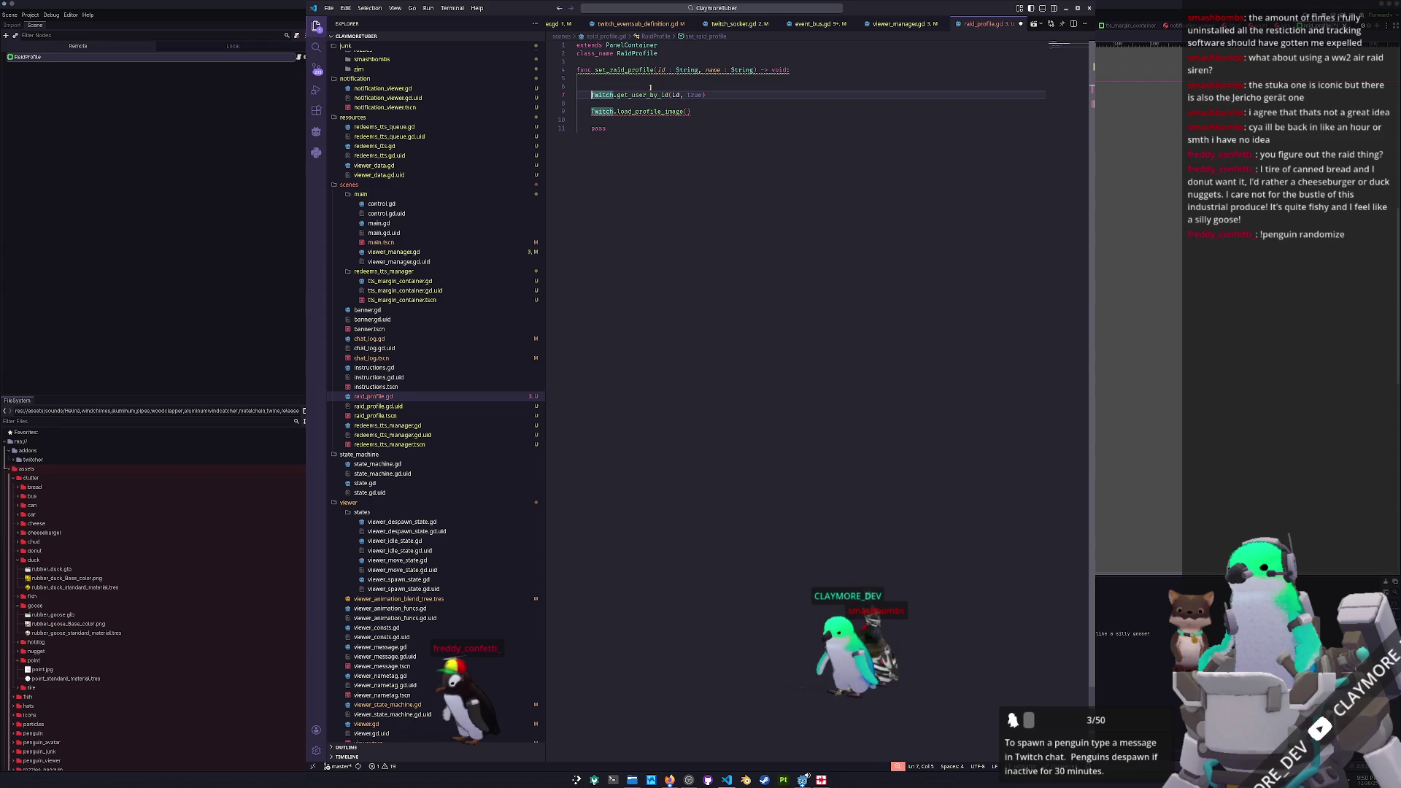
{"action": "type", "text": "var raid_"}
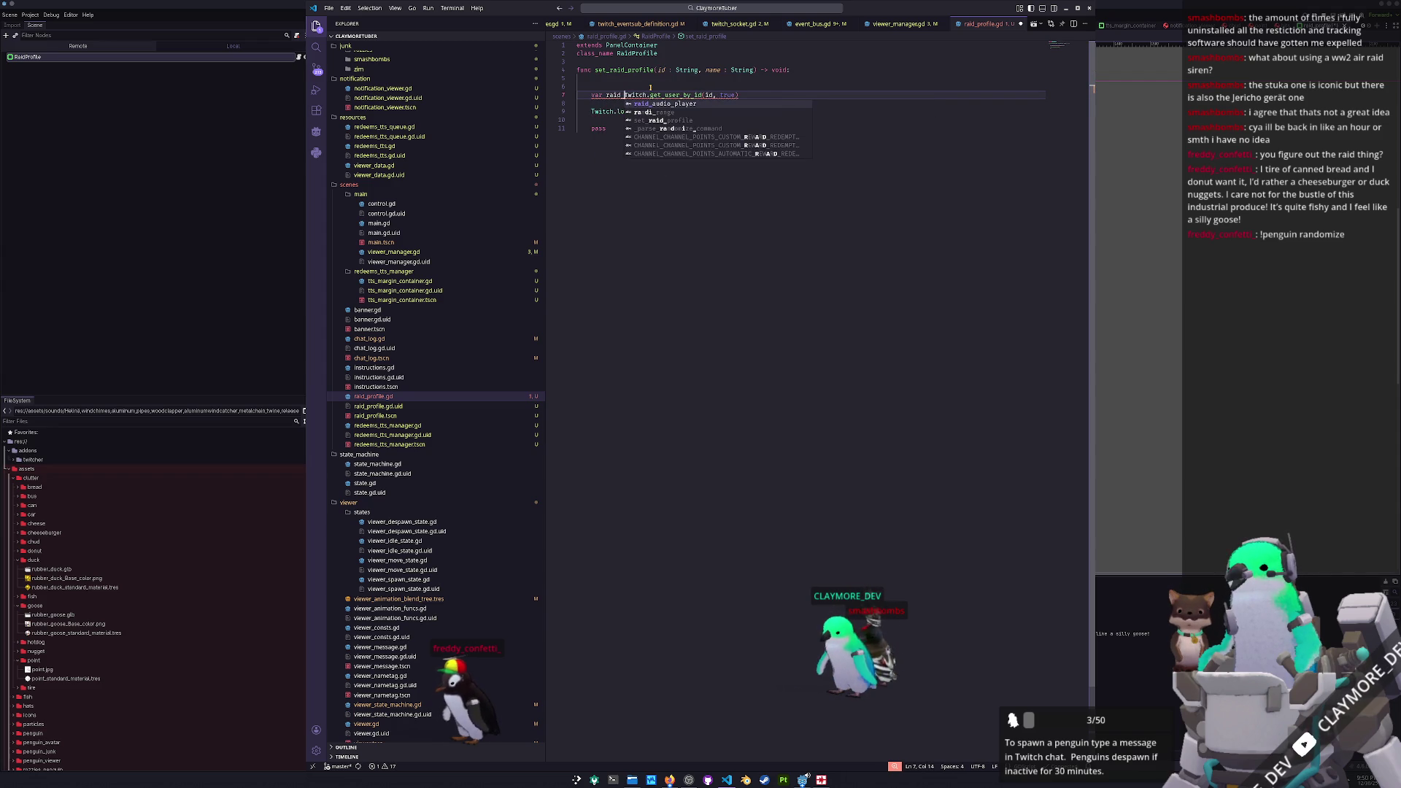
{"action": "key", "text": "Escape"}
{"action": "key", "text": "BackSpace"}
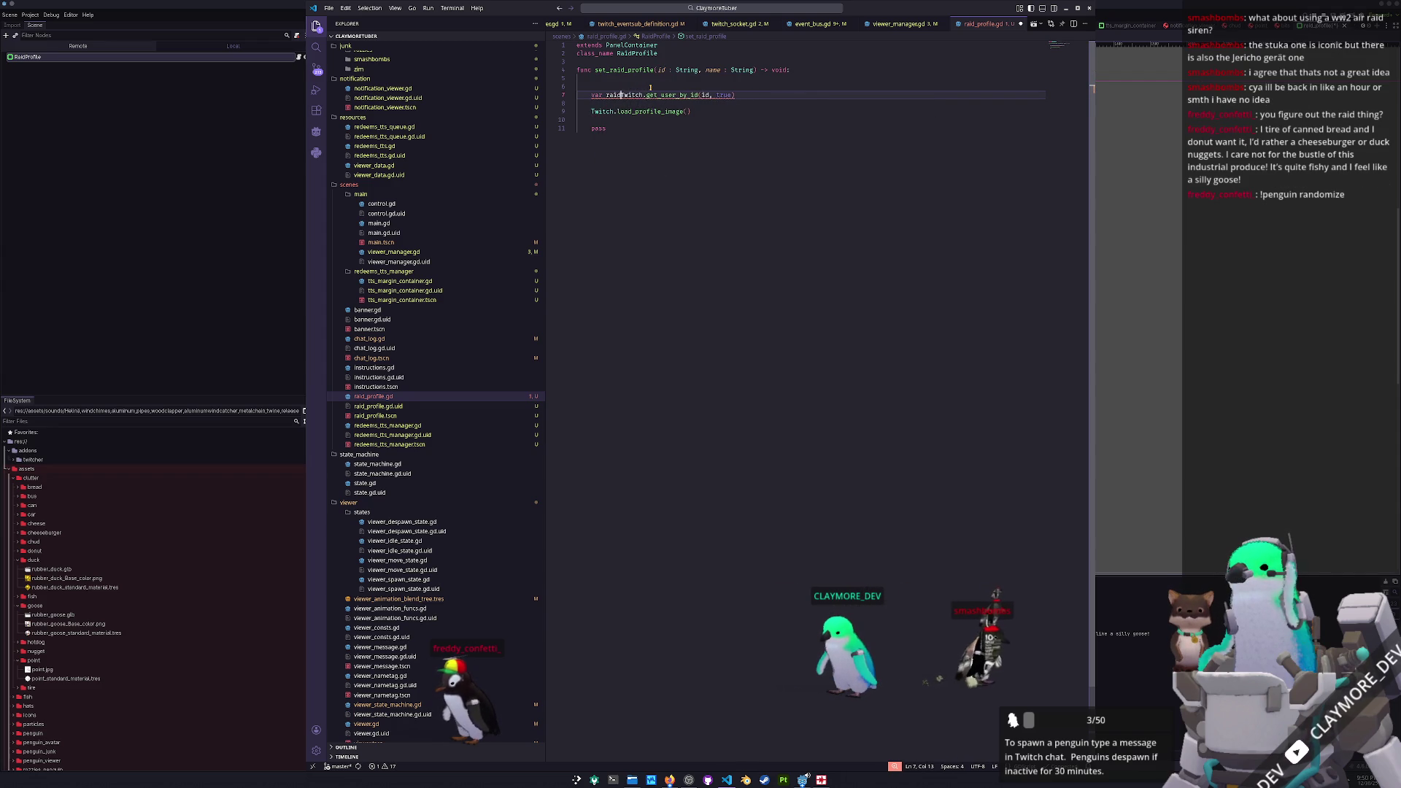
{"action": "type", "text": "twit"}
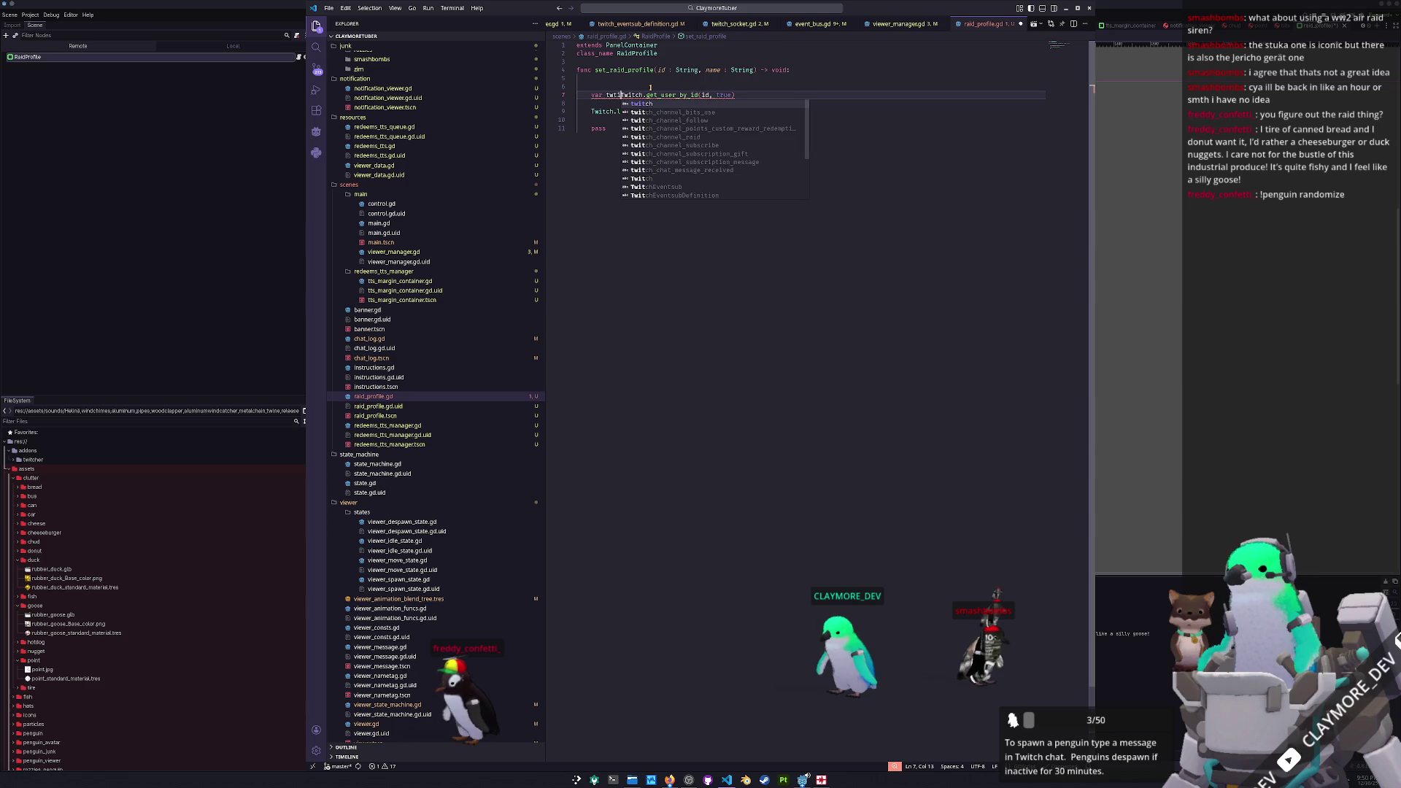
{"action": "type", "text": "ch_user ="}
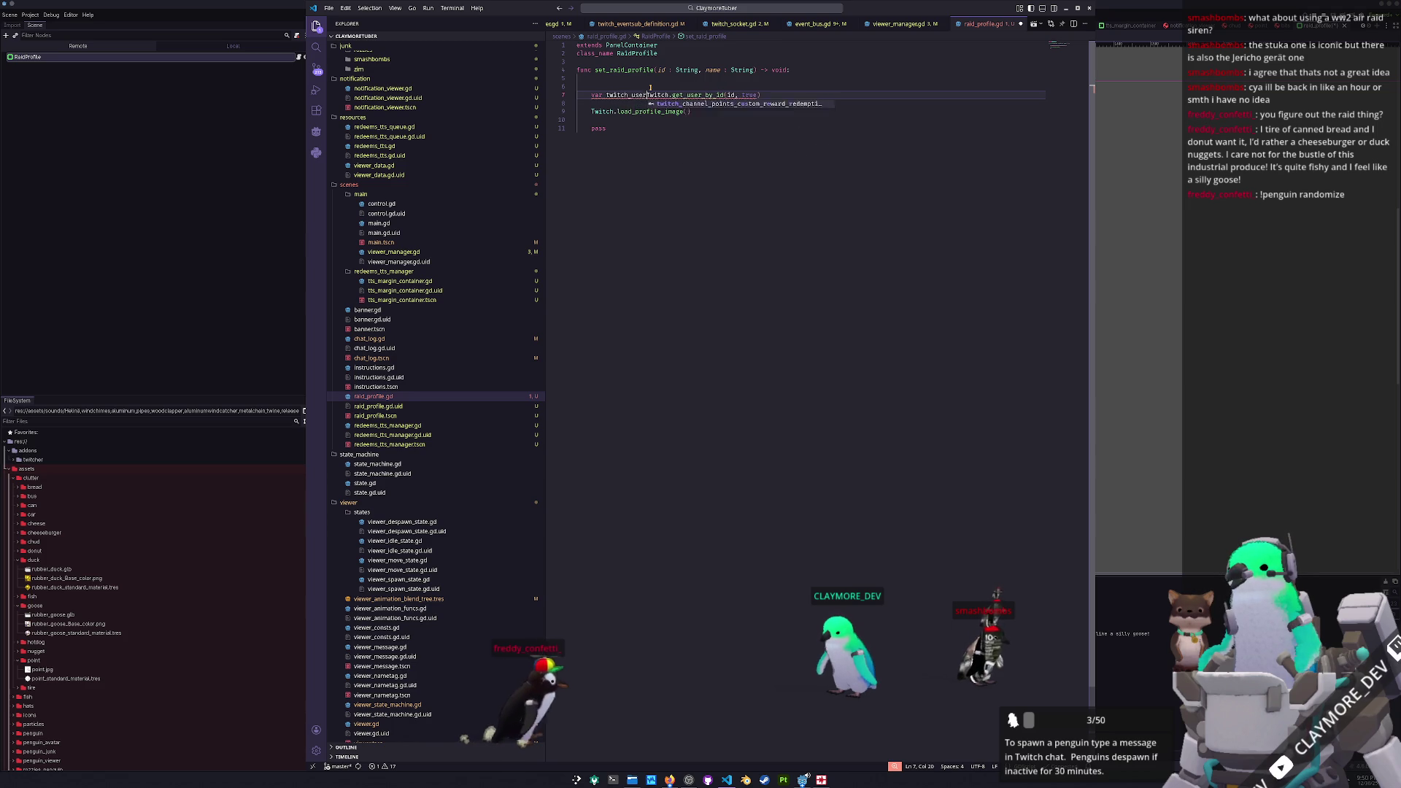
{"action": "type", "text": " TwitchUs"}
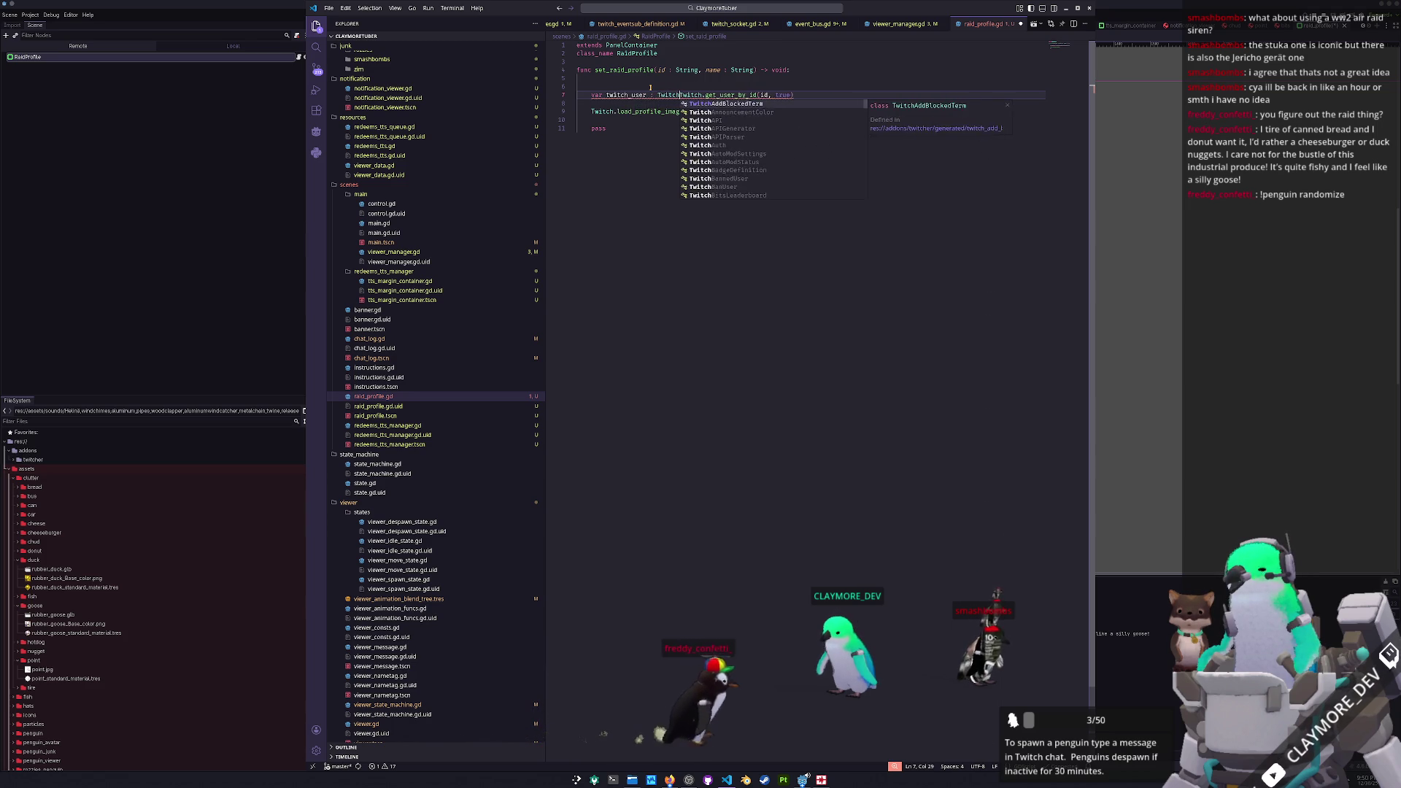
{"action": "key", "text": "Return"}
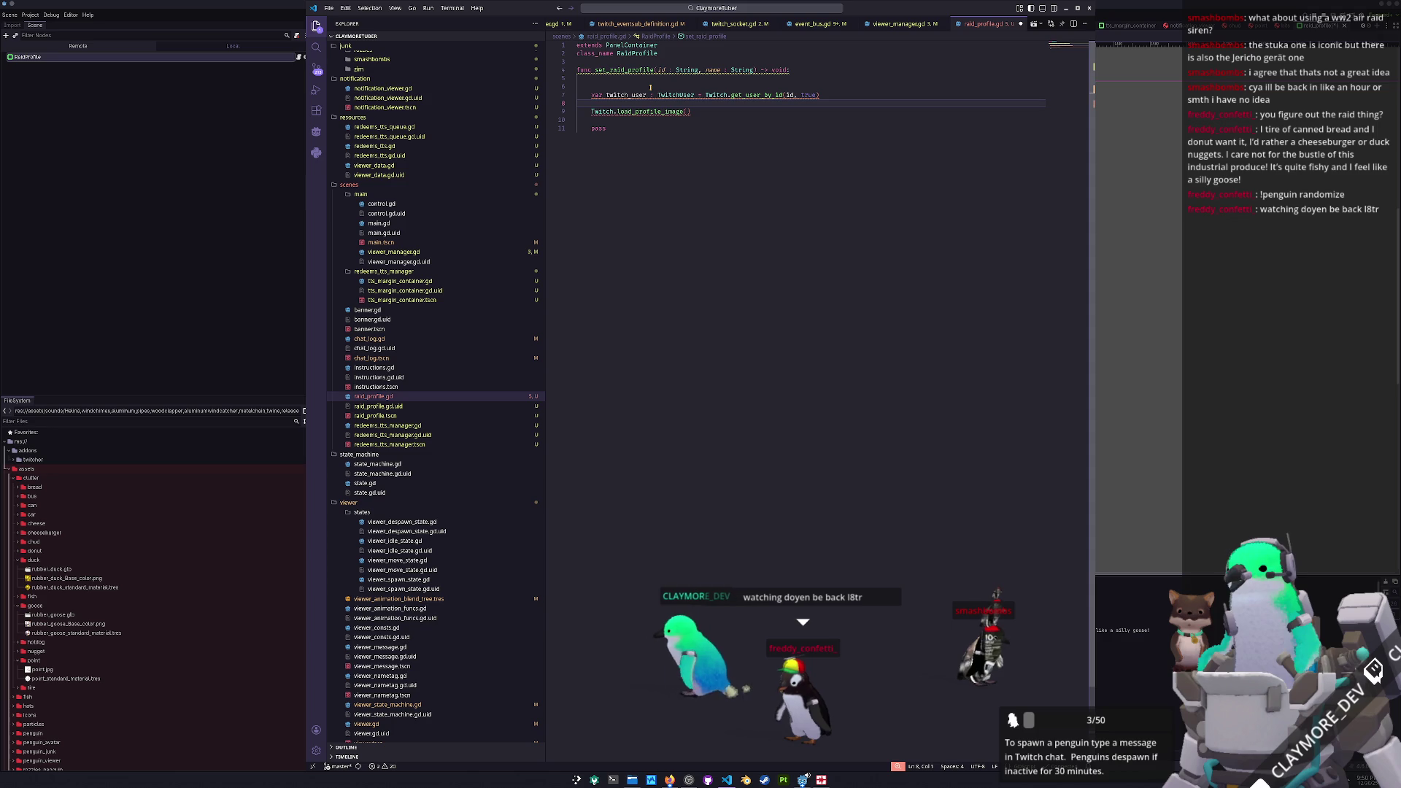
Add await before the get_user_by_id call and check the line's warning.
{"action": "triple_click", "coordinate": [653, 95]}
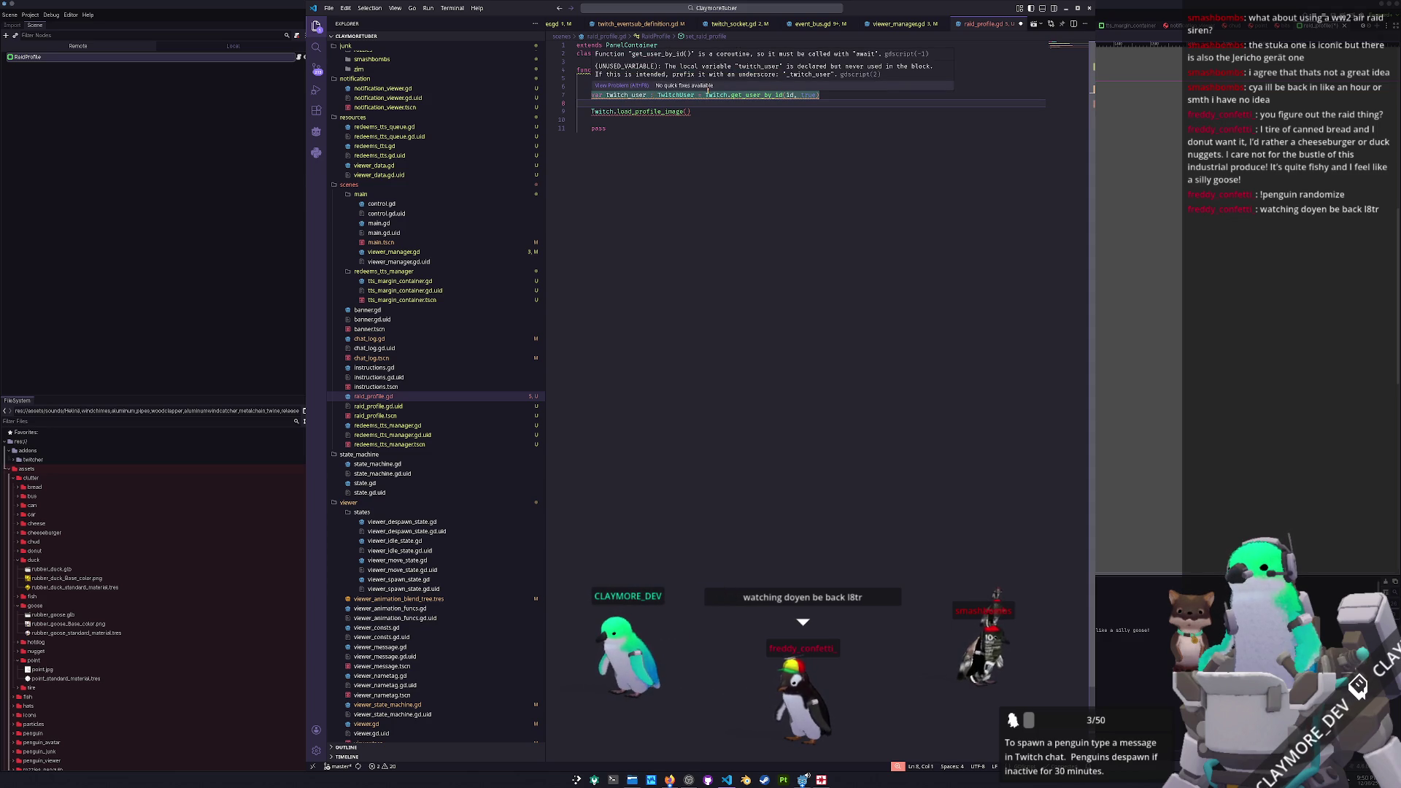
{"action": "left_click", "coordinate": [706, 95]}
{"action": "type", "text": "await"}
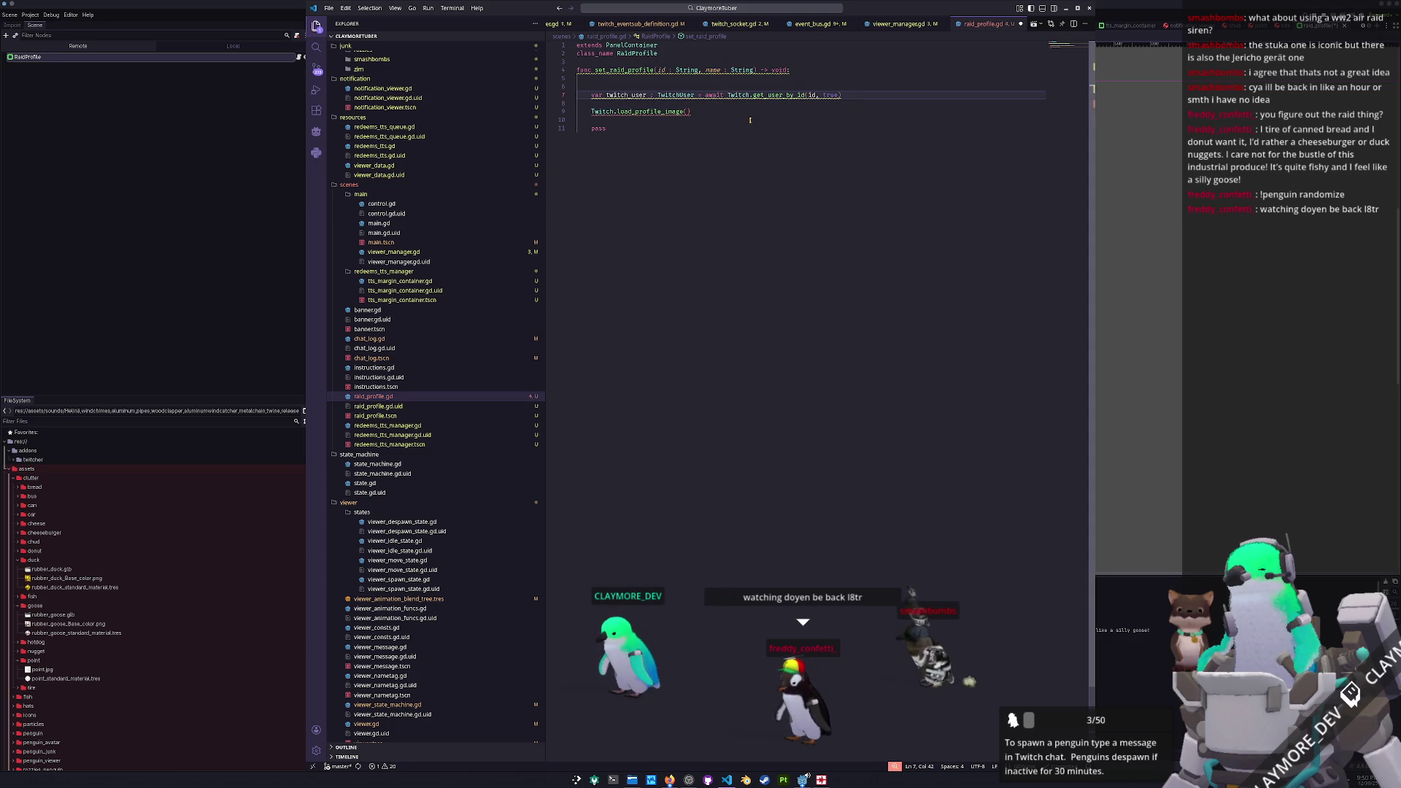
{"action": "triple_click", "coordinate": [768, 95]}
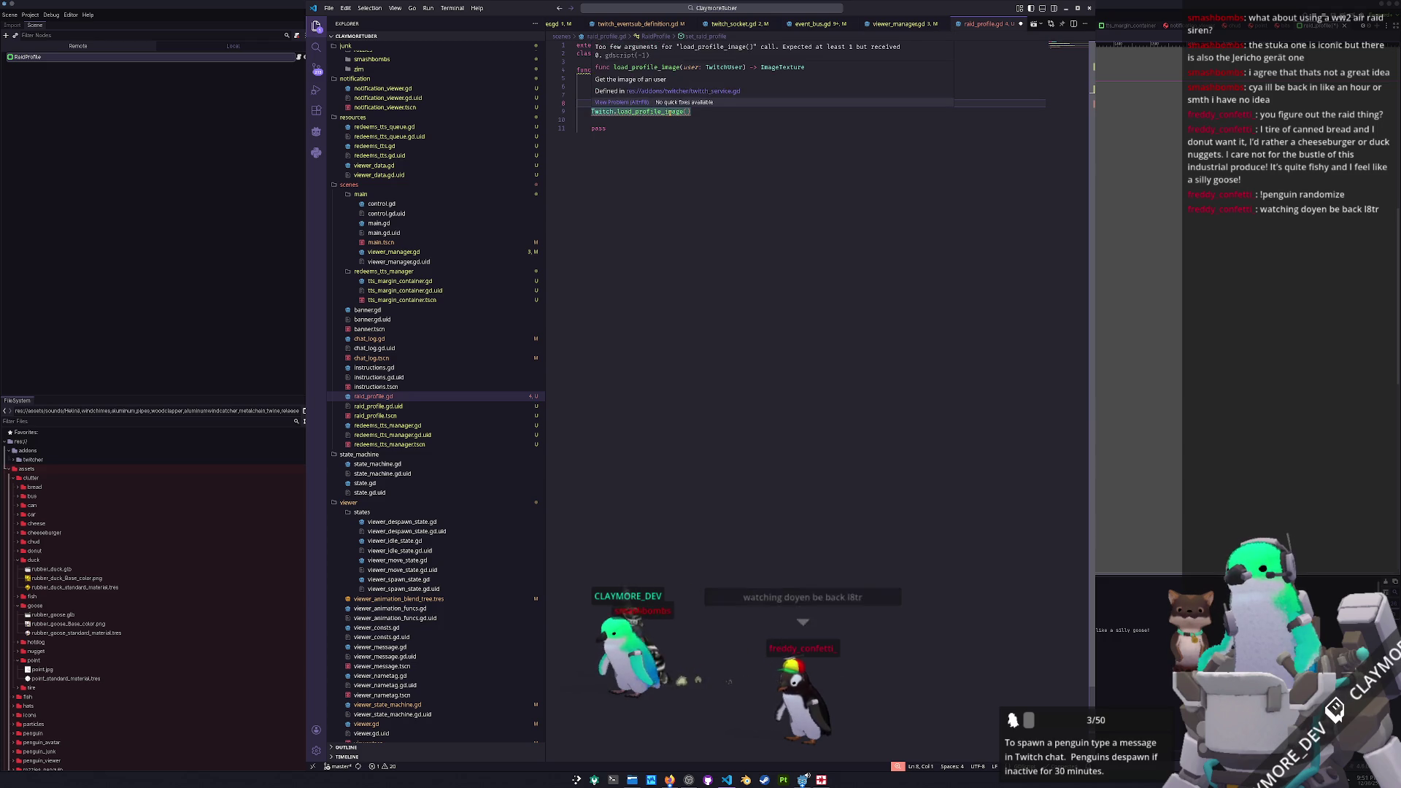
Store var twitch_profile = await Twitch.load_profile_image(twitch_user).
{"action": "left_click", "coordinate": [686, 112]}
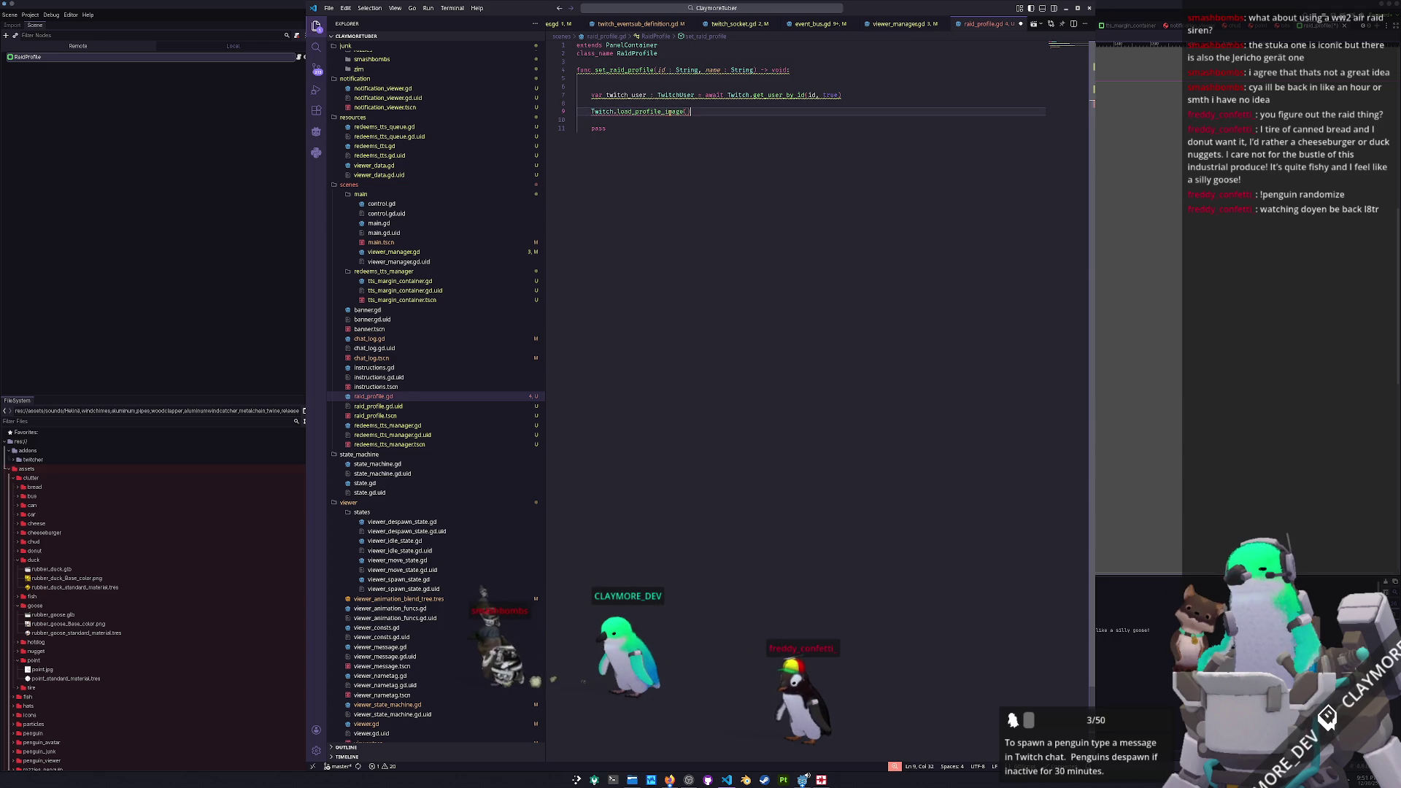
{"action": "type", "text": "twitch_user"}
{"action": "key", "text": "Home"}
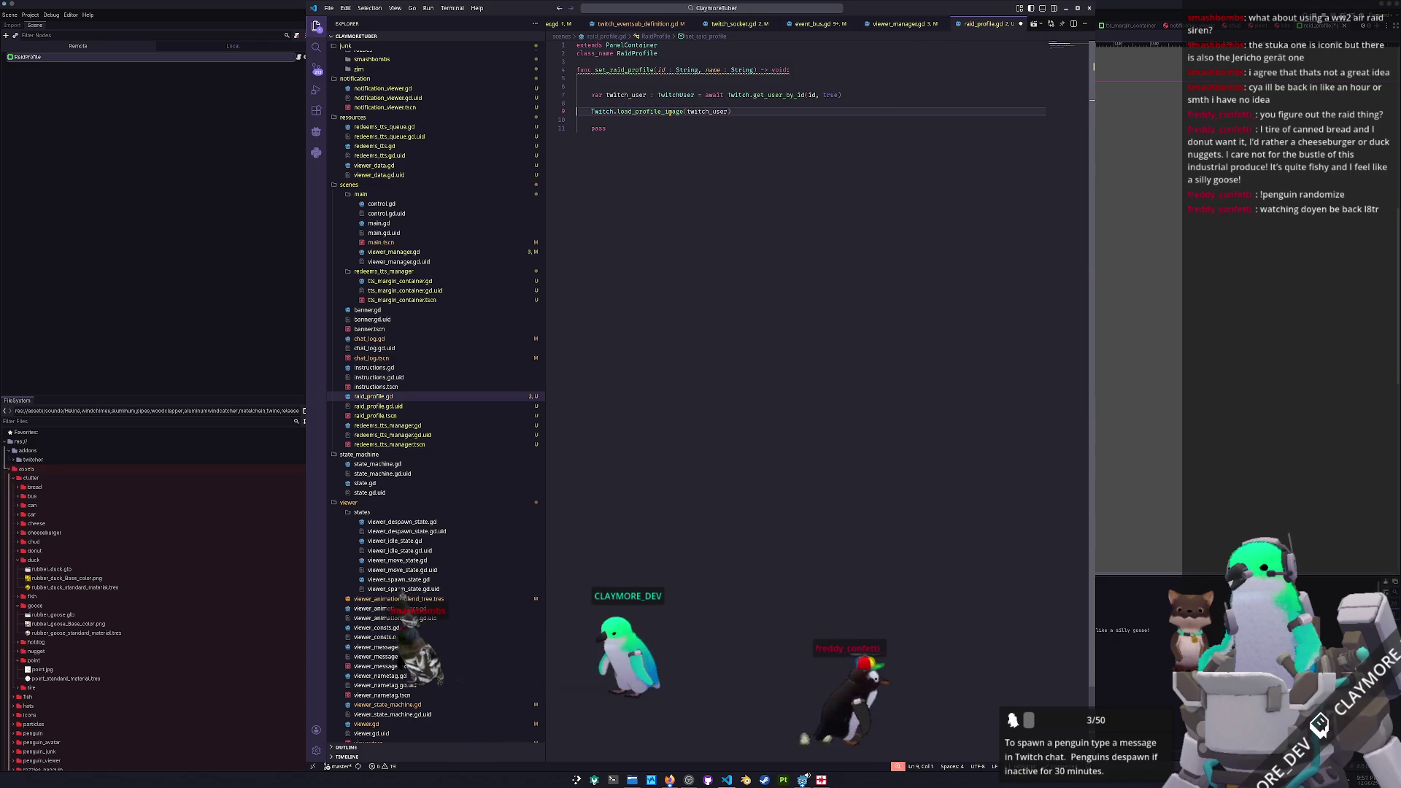
{"action": "type", "text": "var "}
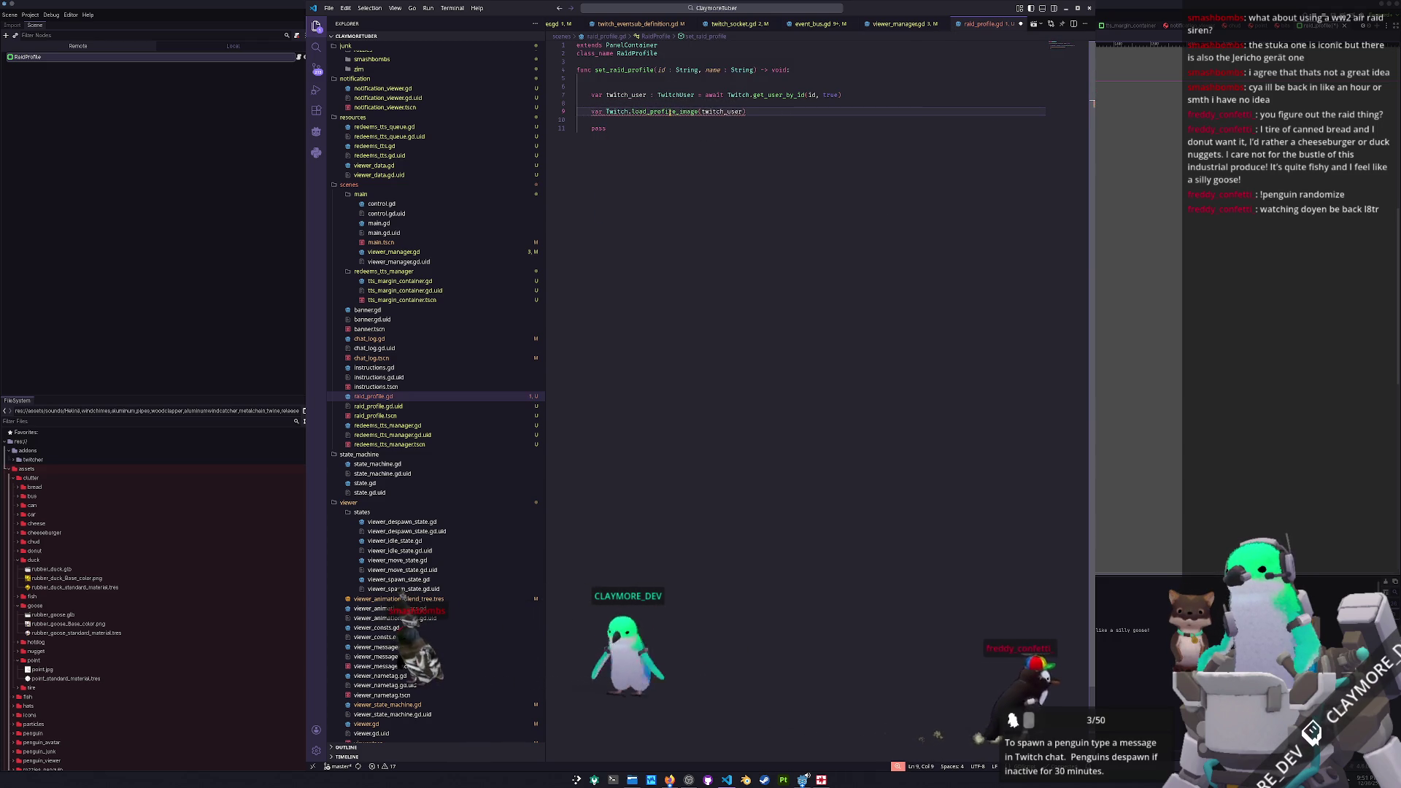
{"action": "type", "text": "twitch_"}
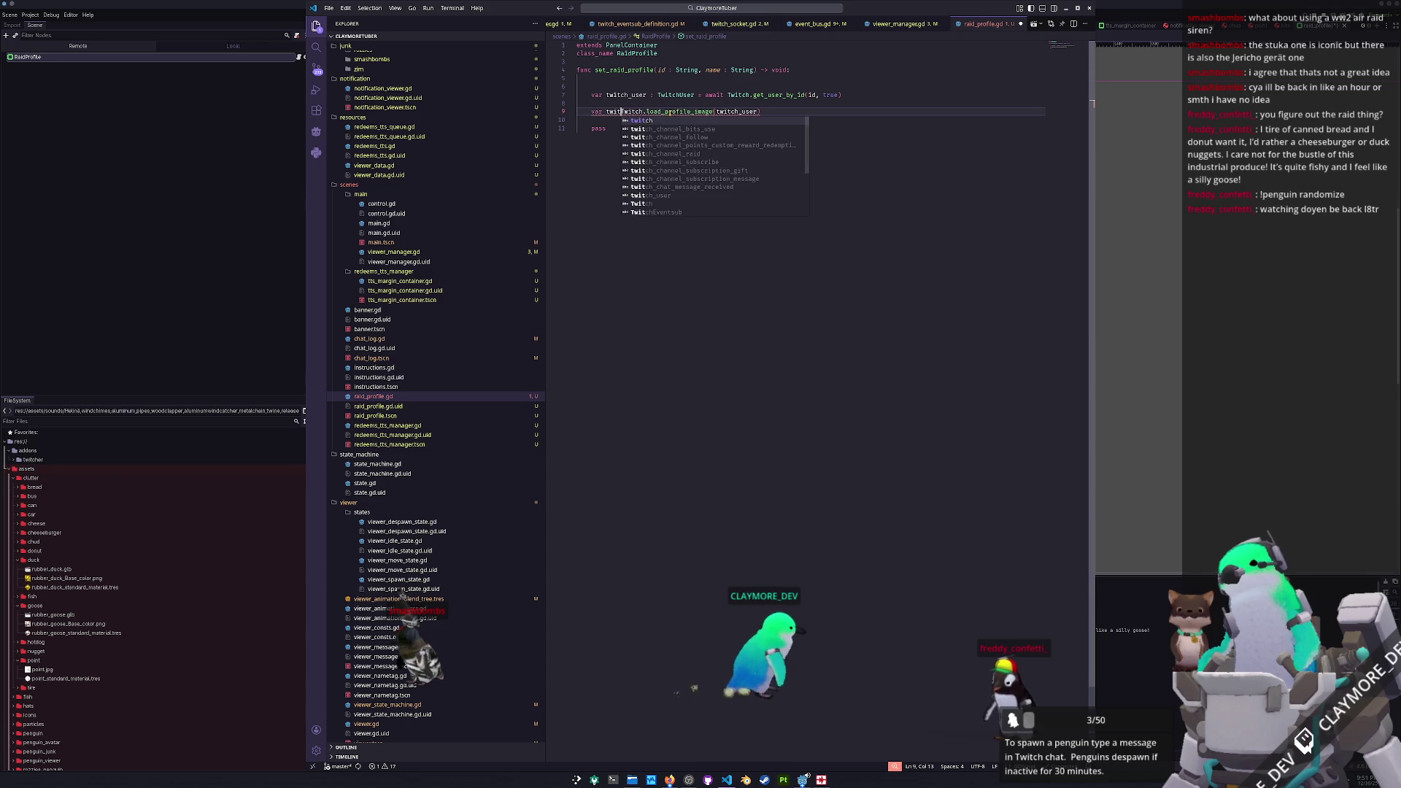
{"action": "type", "text": "profile ="}
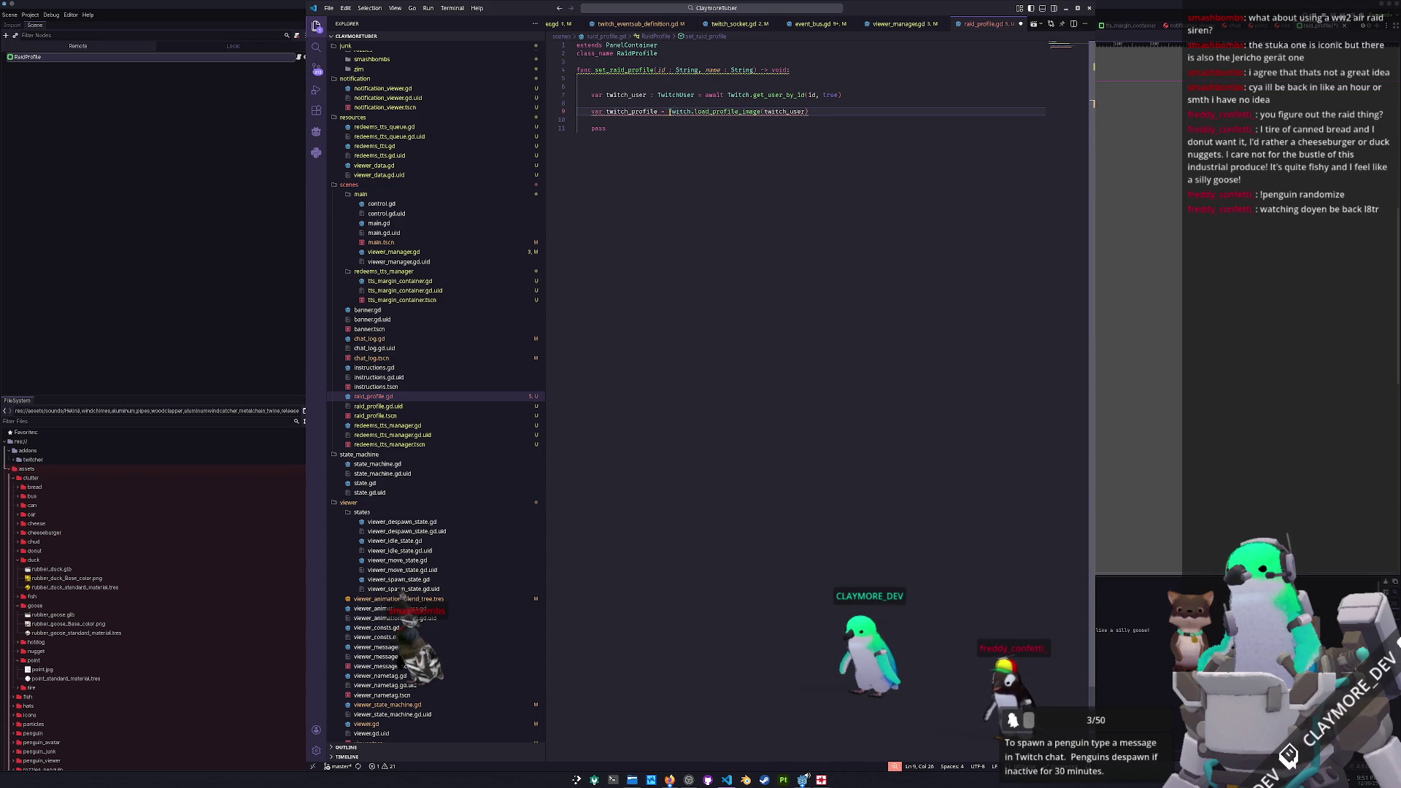
{"action": "key", "text": "Down"}
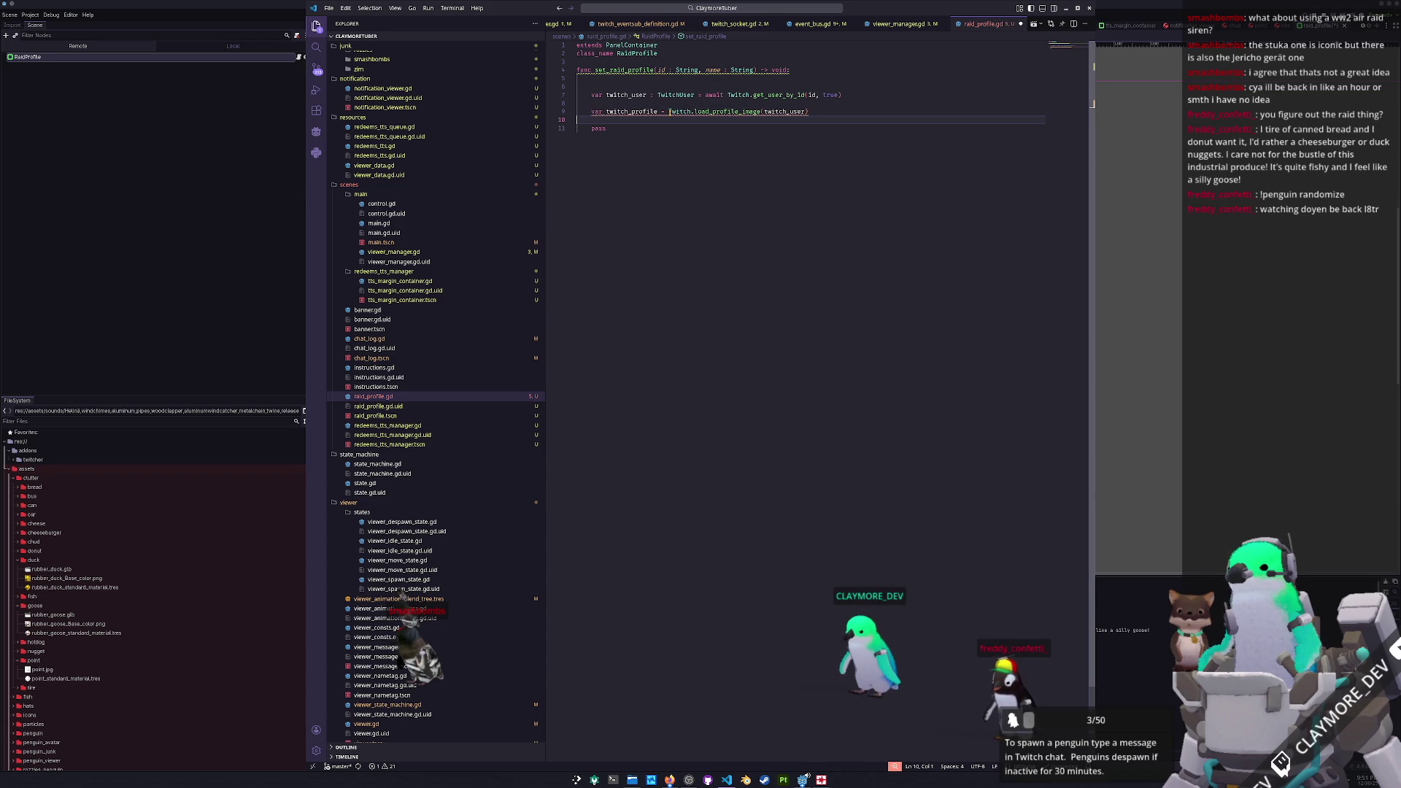
{"action": "mouse_move", "coordinate": [729, 110]}
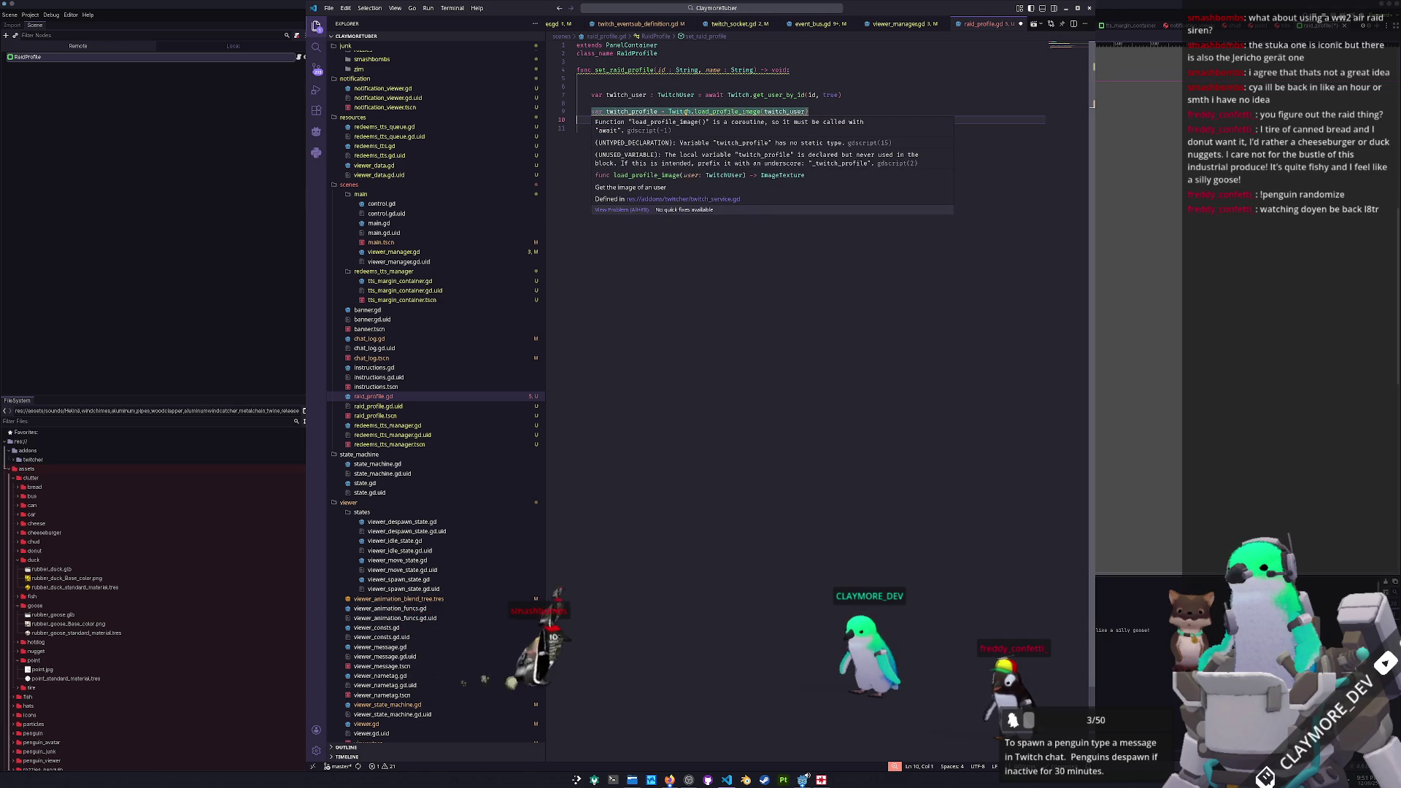
{"action": "key", "text": "Up"}
{"action": "type", "text": "await"}
Remove the blank lines around the statements and start a comment on the line below.
{"action": "key", "text": "Up"}
{"action": "key", "text": "Delete"}
{"action": "key", "text": "End"}
{"action": "key", "text": "Return"}
{"action": "key", "text": "Return"}
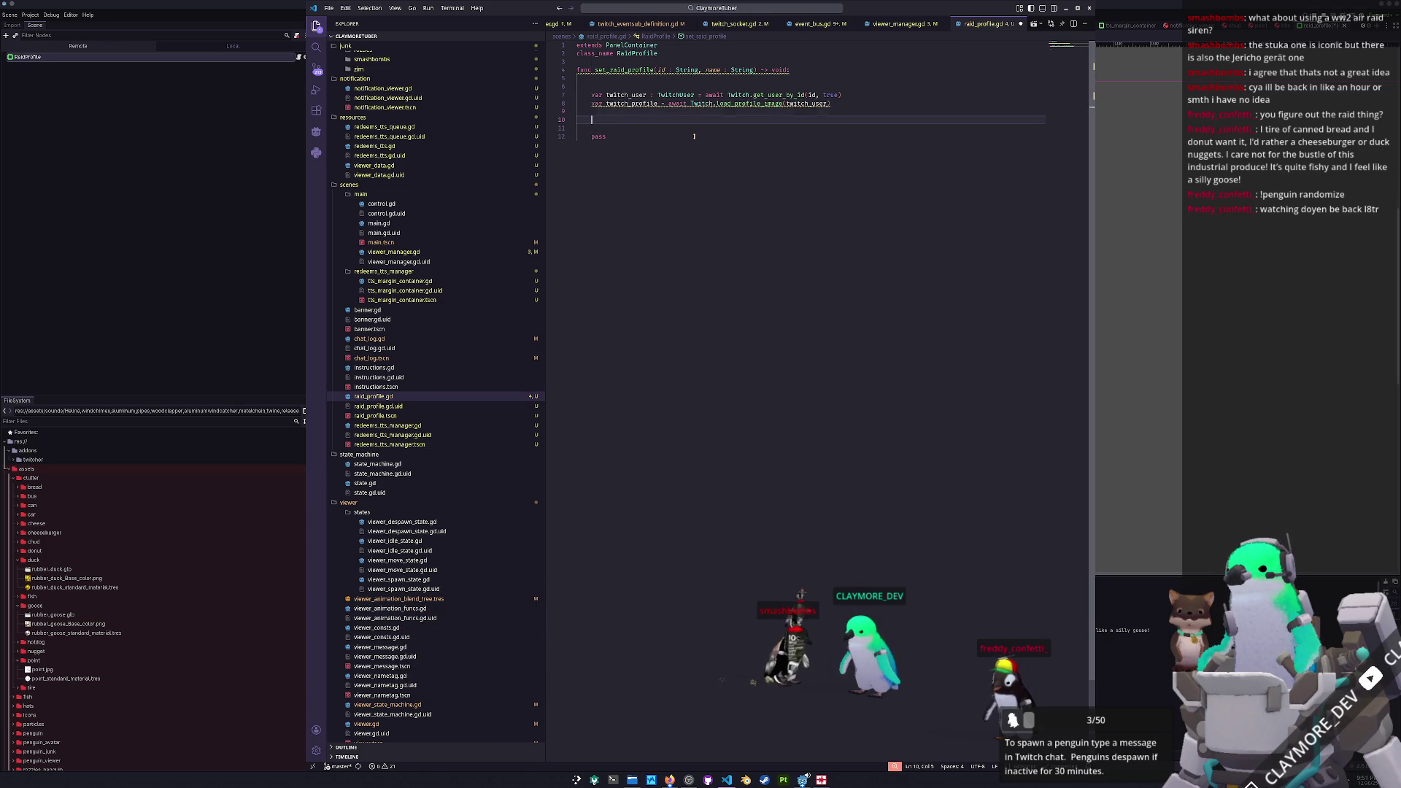
{"action": "key", "text": "Up"}
{"action": "key", "text": "Up"}
{"action": "key", "text": "Up"}
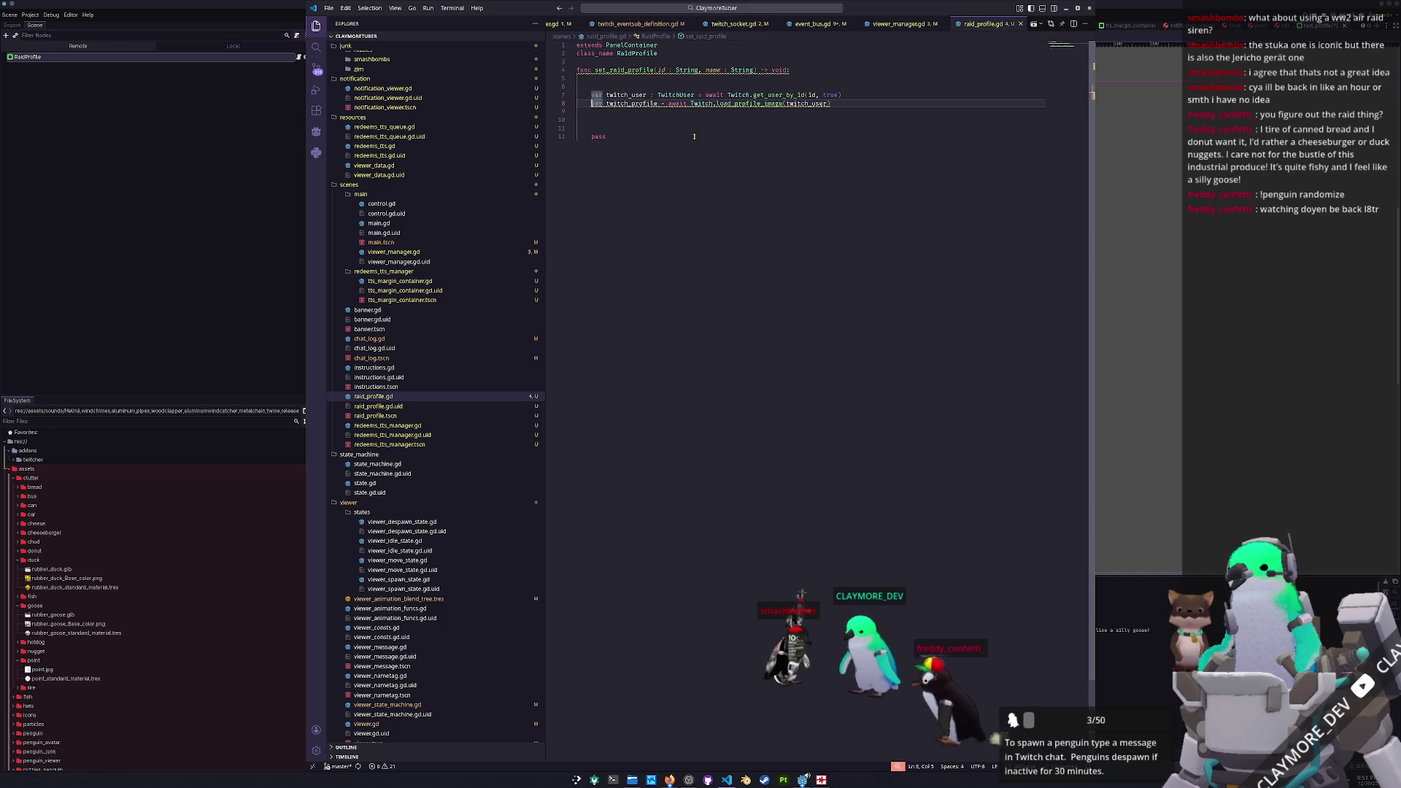
{"action": "key", "text": "ctrl+shift+k"}
{"action": "key", "text": "Down"}
{"action": "key", "text": "Down"}
{"action": "key", "text": "Down"}
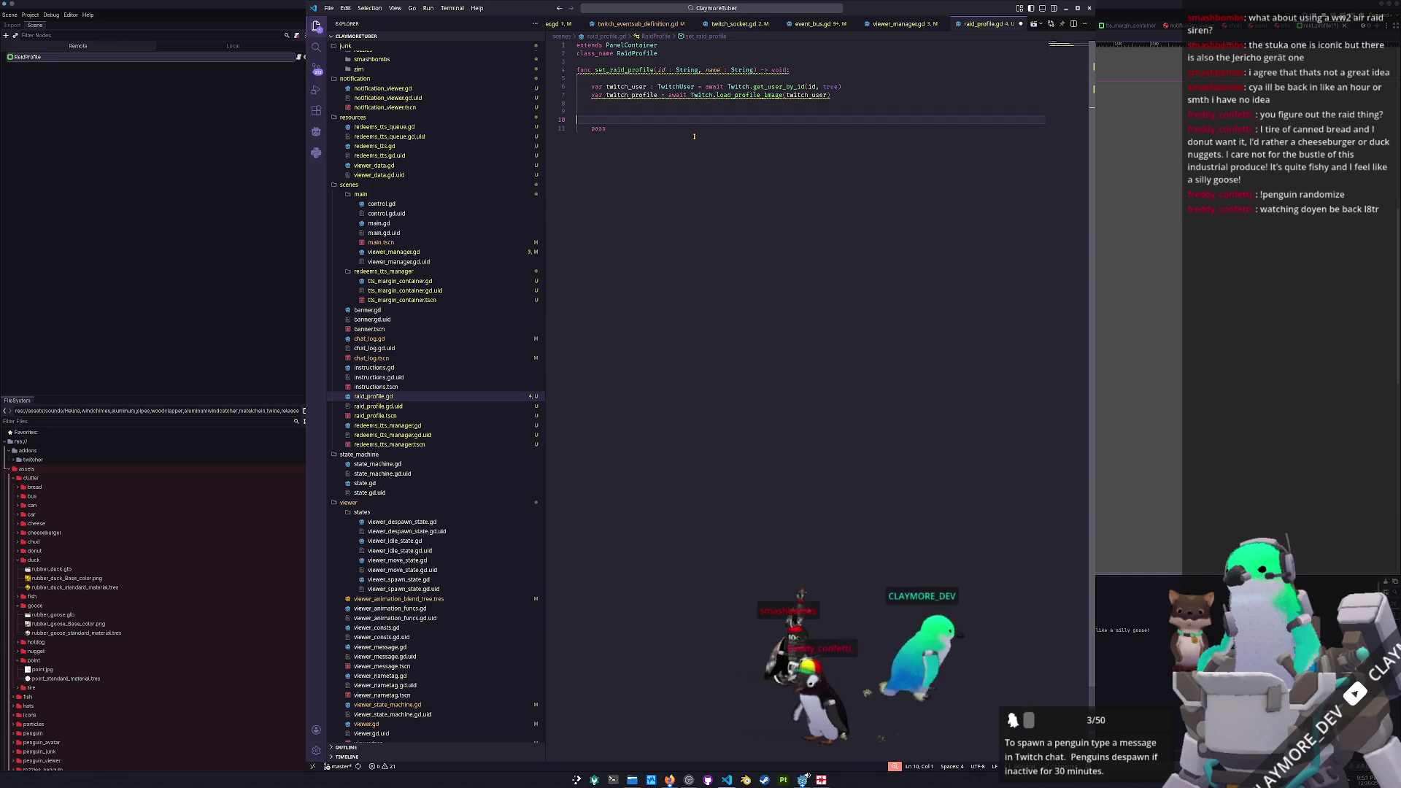
{"action": "type", "text": "#"}
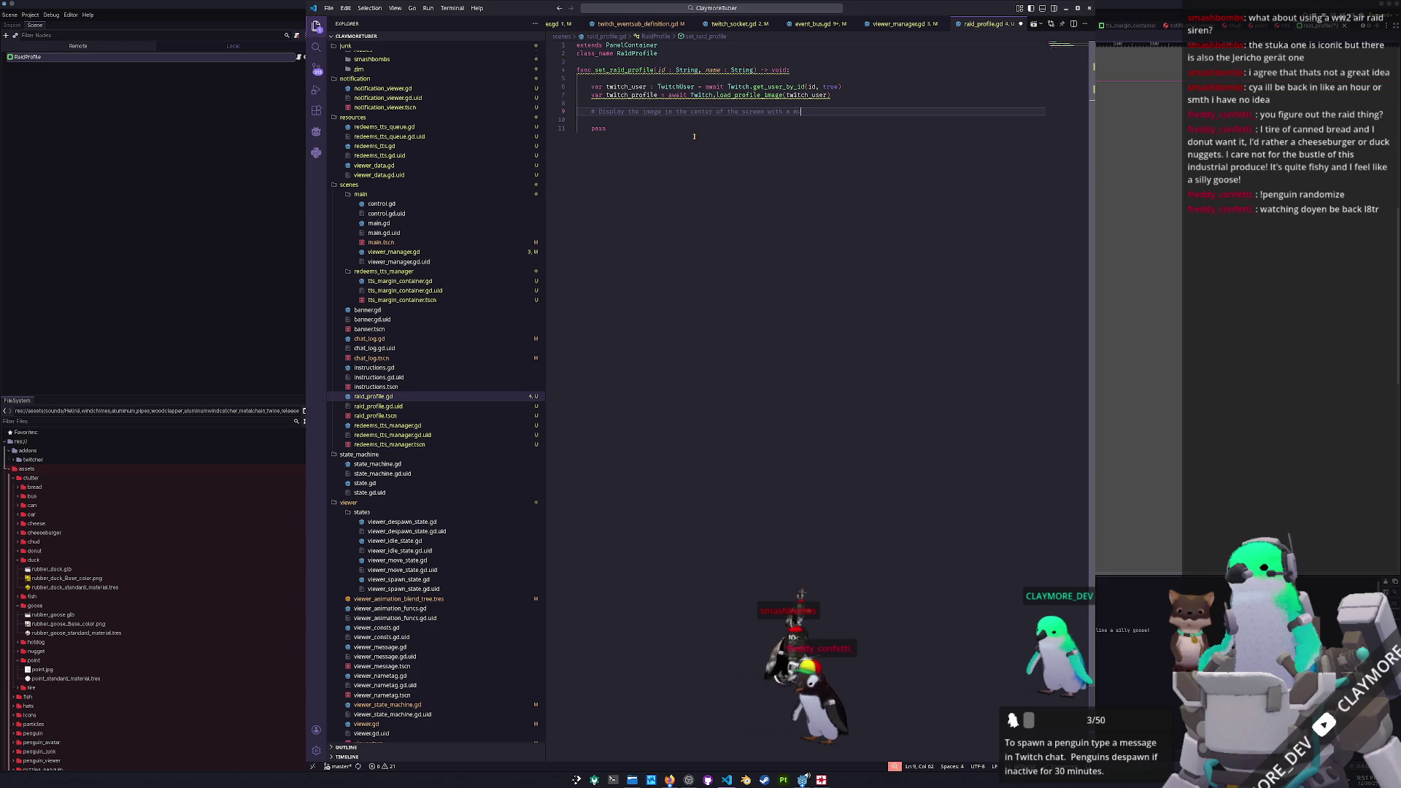
Finish the comment about showing the image center-stream briefly with a message, then return to Godot.
{"action": "type", "text": "mall duration"}
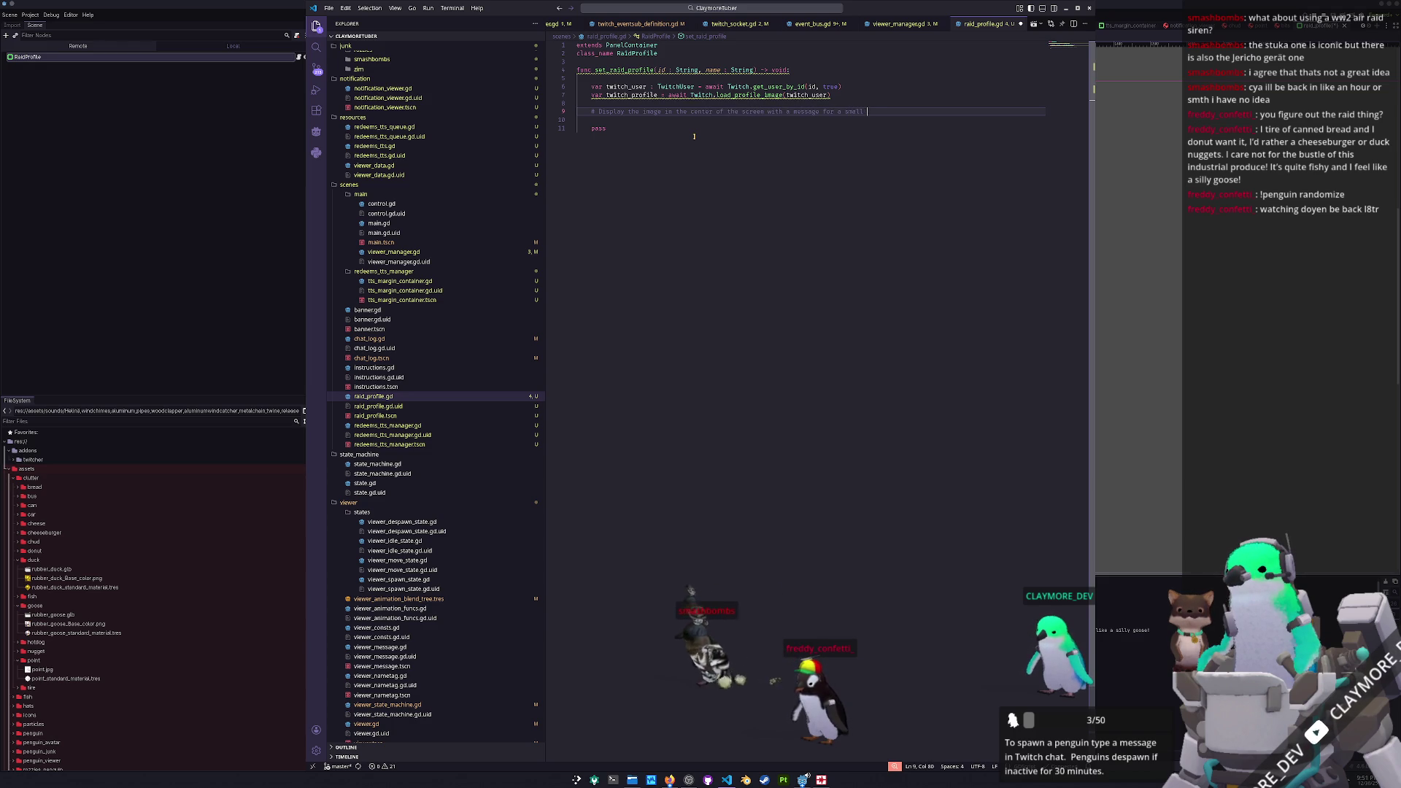
{"action": "key", "text": "Down"}
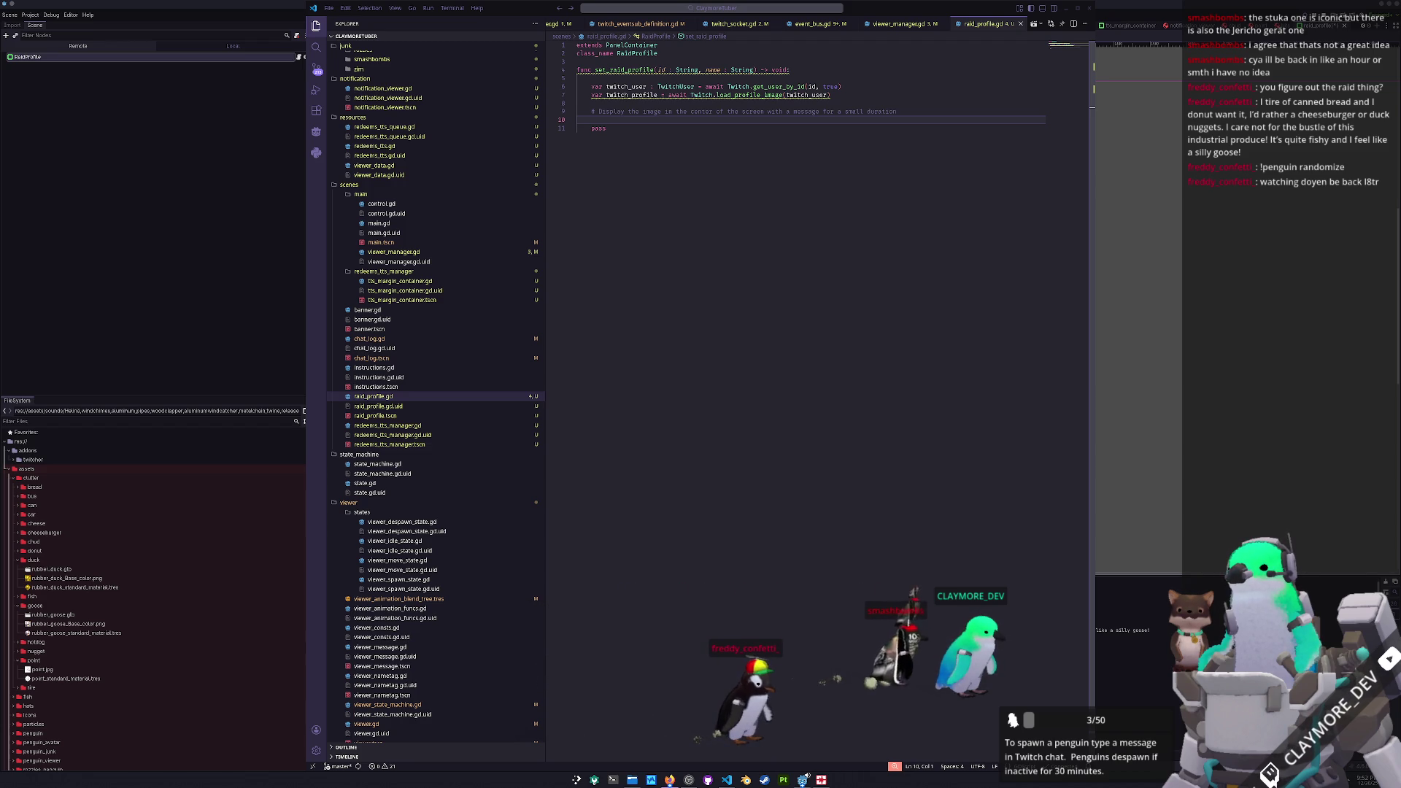
{"action": "left_click", "coordinate": [884, 421]}
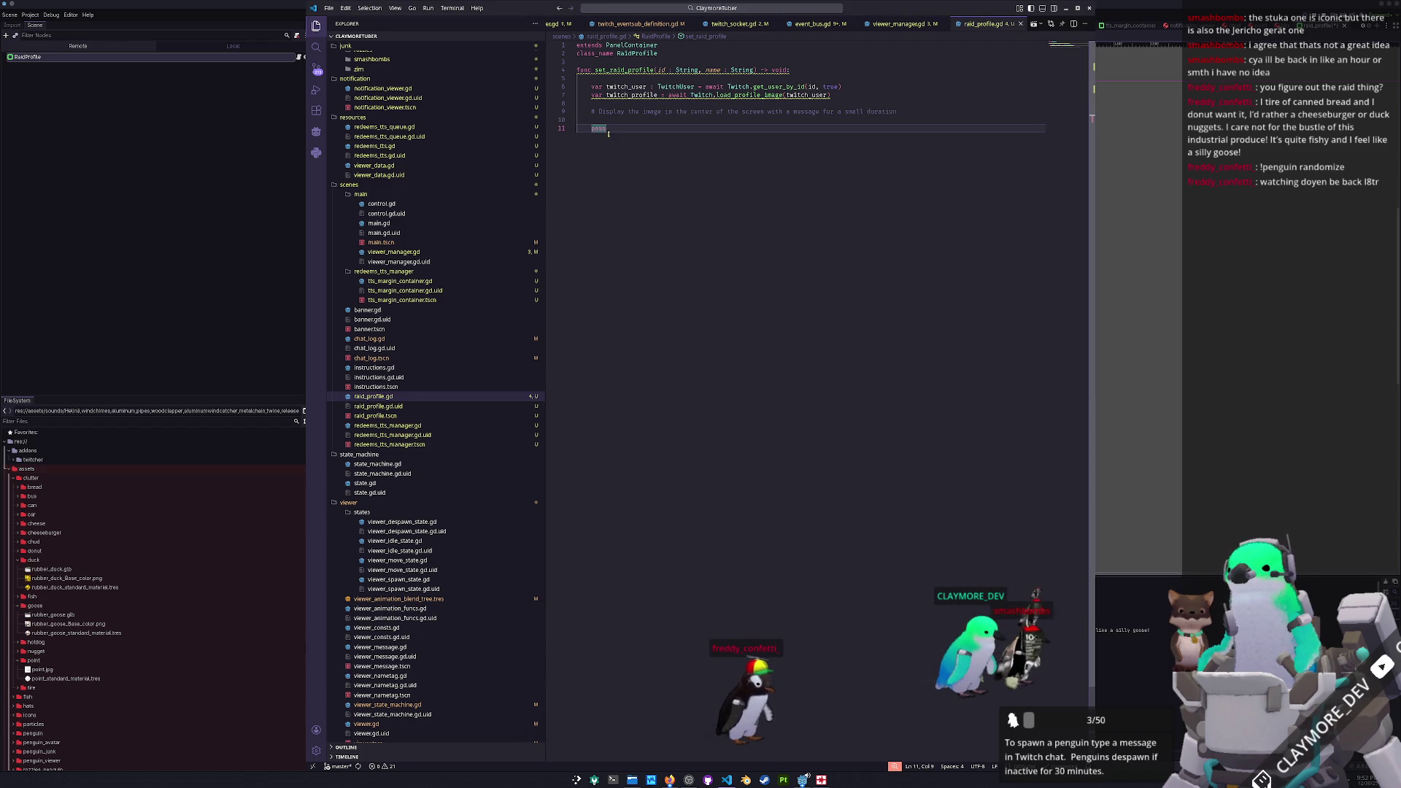
{"action": "key", "text": "Return"}
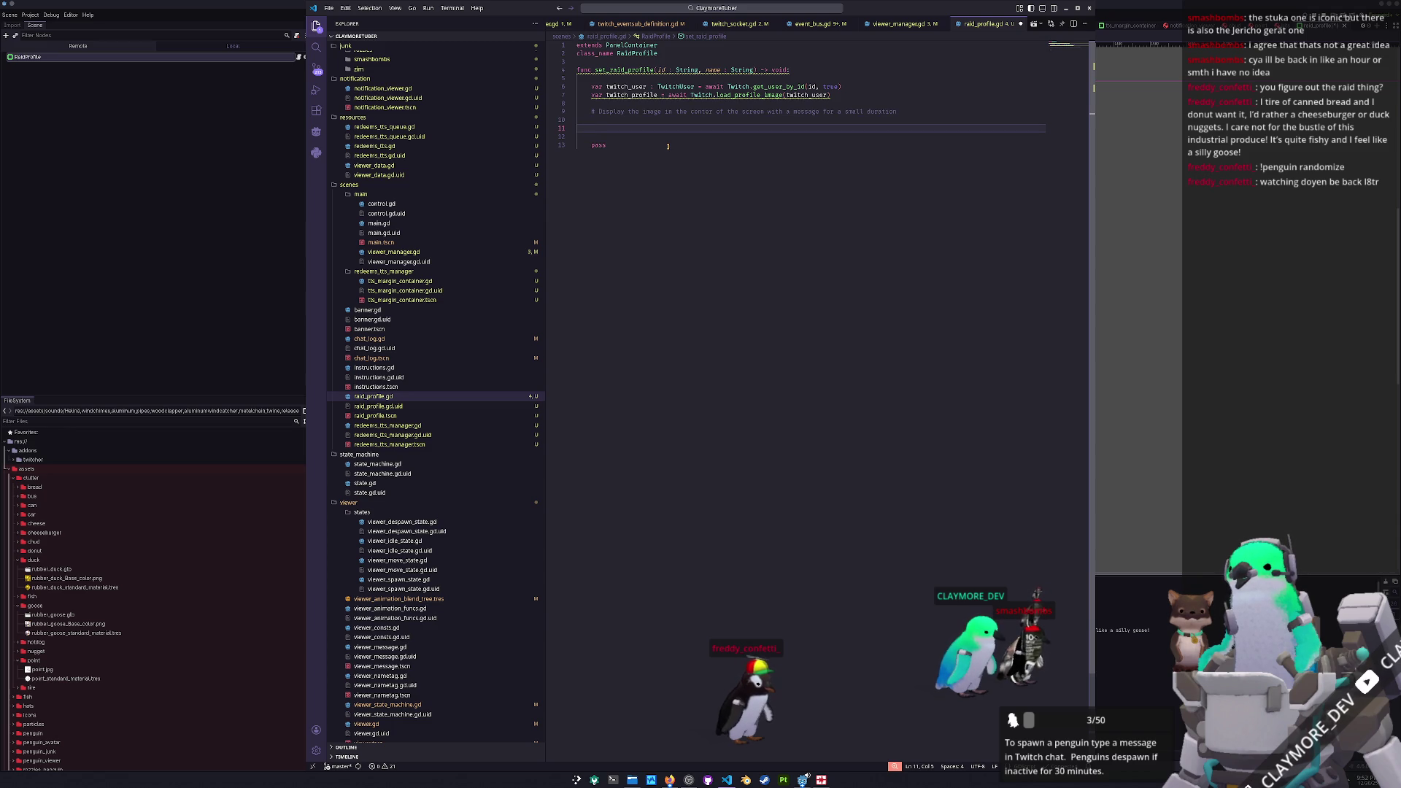
{"action": "left_click", "coordinate": [1216, 270]}
{"action": "right_click", "coordinate": [151, 57]}
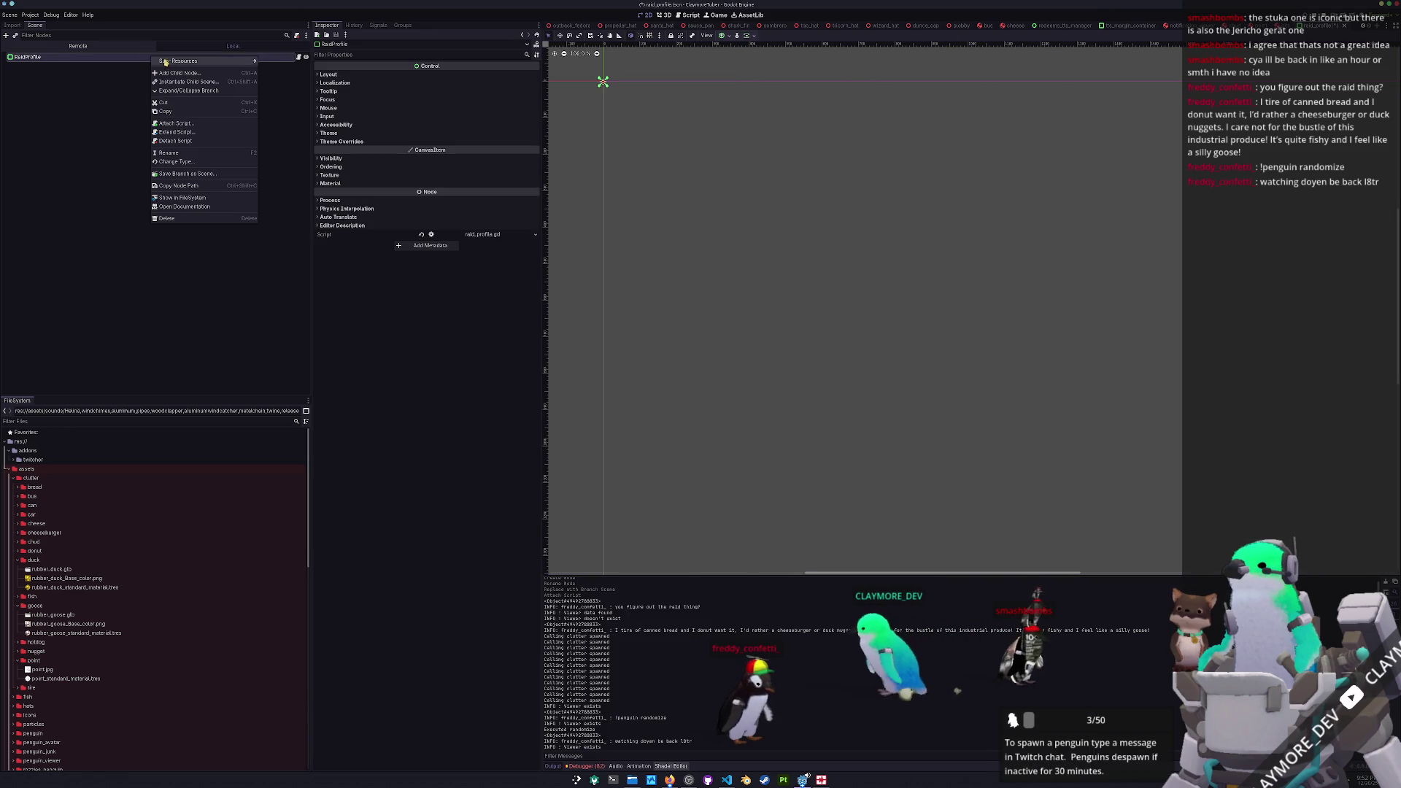
Add a TextureRect as a child of RaidProfile.
{"action": "left_click", "coordinate": [183, 74]}
{"action": "type", "text": "texture"}
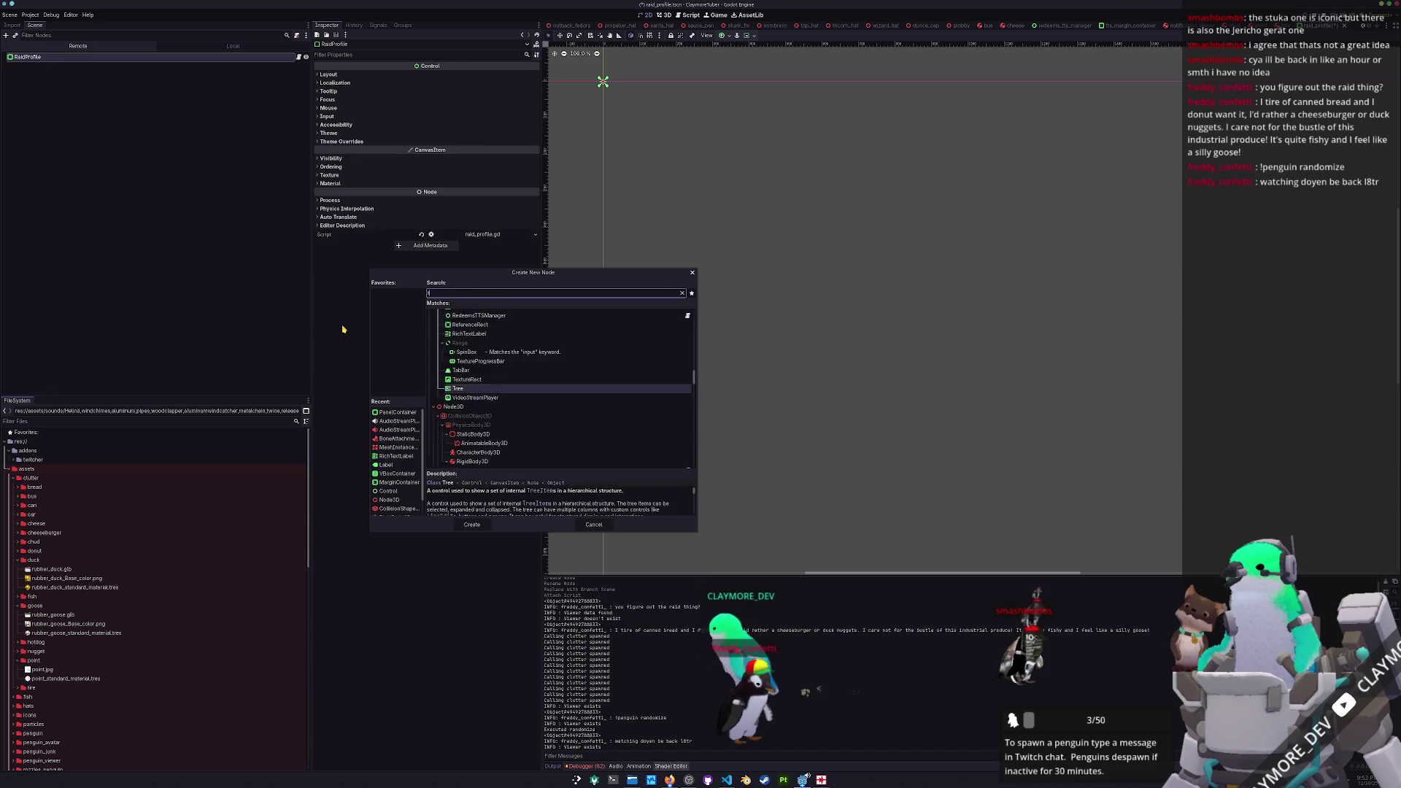
{"action": "key", "text": "Return"}
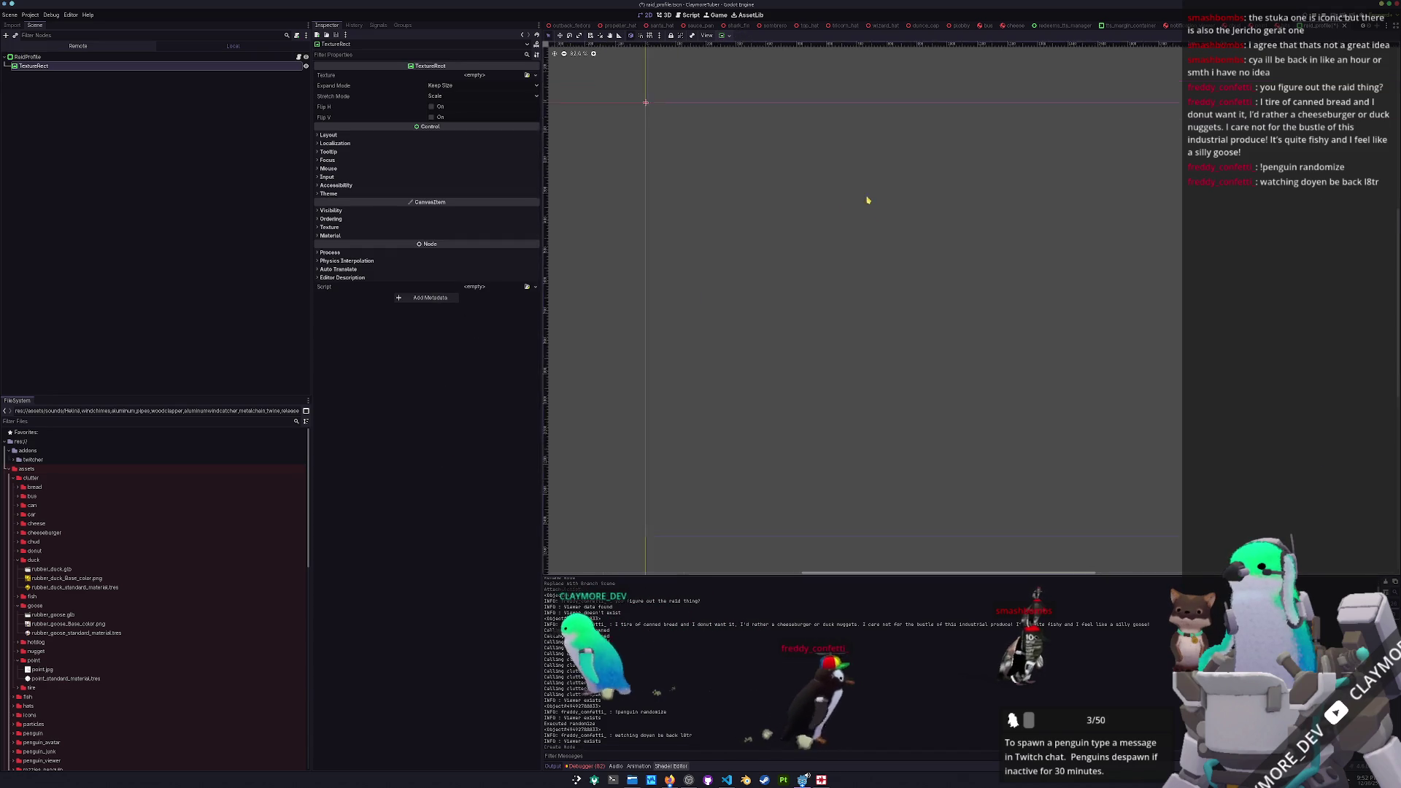
Add a PanelContainer under RaidProfile with a MarginContainer nested inside it.
{"action": "right_click", "coordinate": [219, 58]}
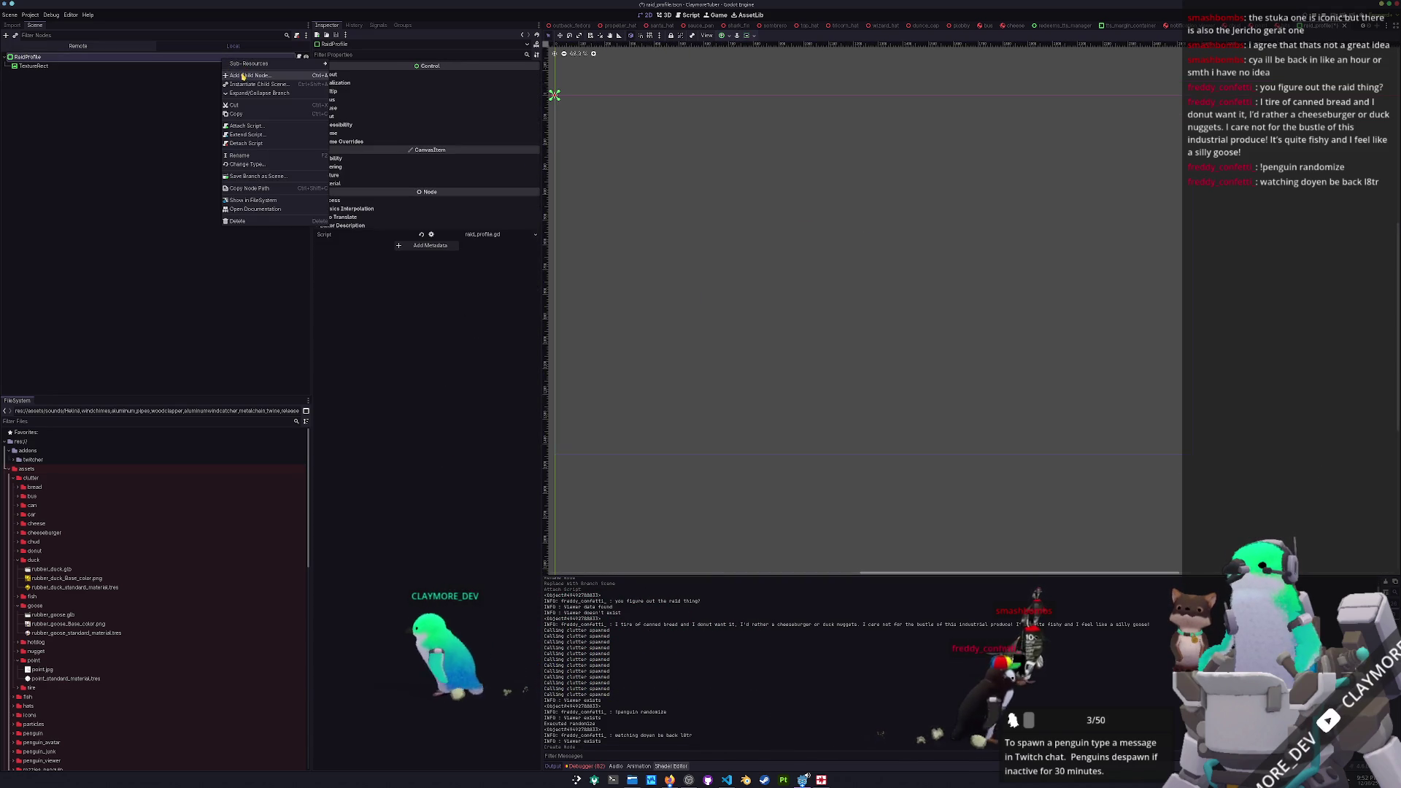
{"action": "left_click", "coordinate": [252, 74]}
{"action": "type", "text": "panel"}
{"action": "key", "text": "Down"}
{"action": "key", "text": "Down"}
{"action": "key", "text": "Return"}
{"action": "key", "text": "ctrl+a"}
{"action": "type", "text": "margin"}
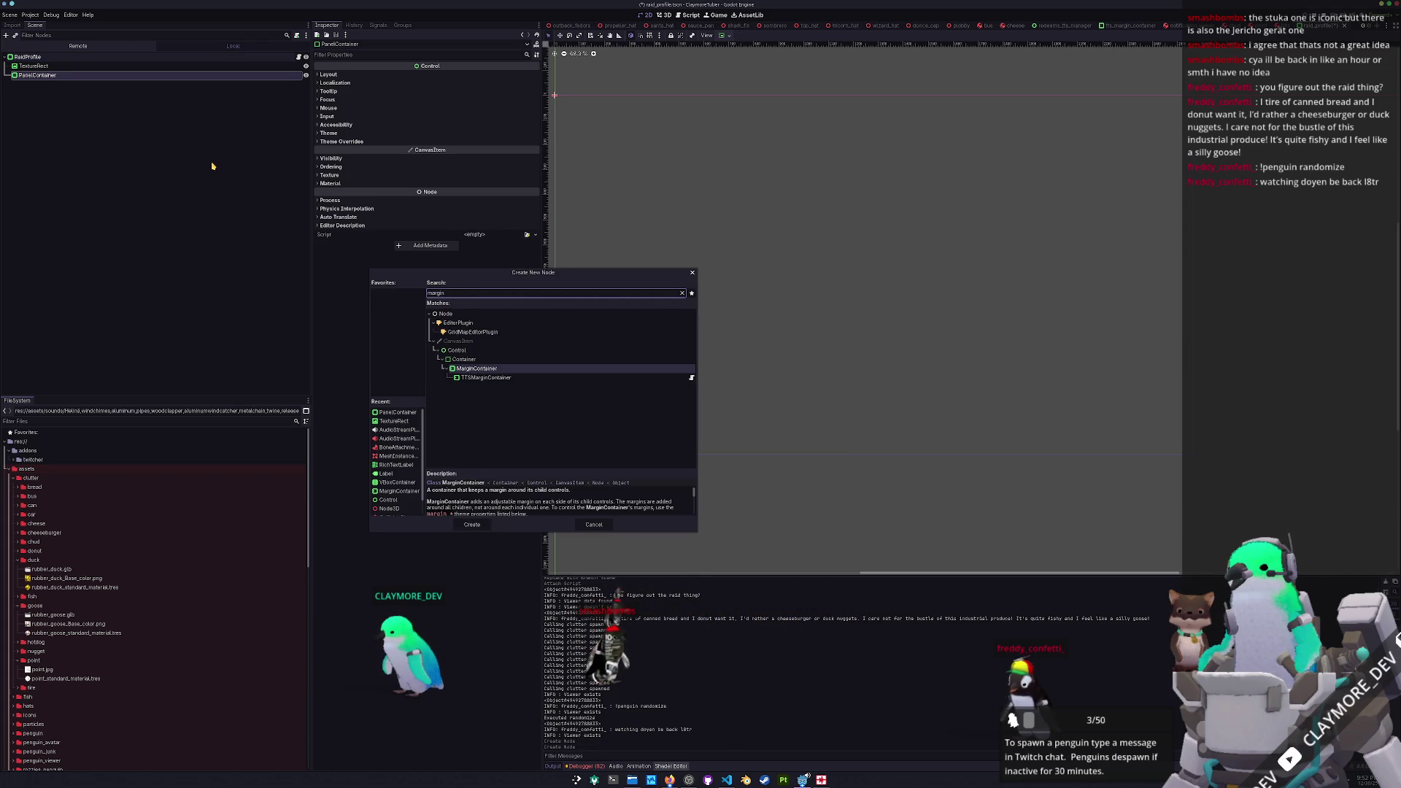
{"action": "key", "text": "Return"}
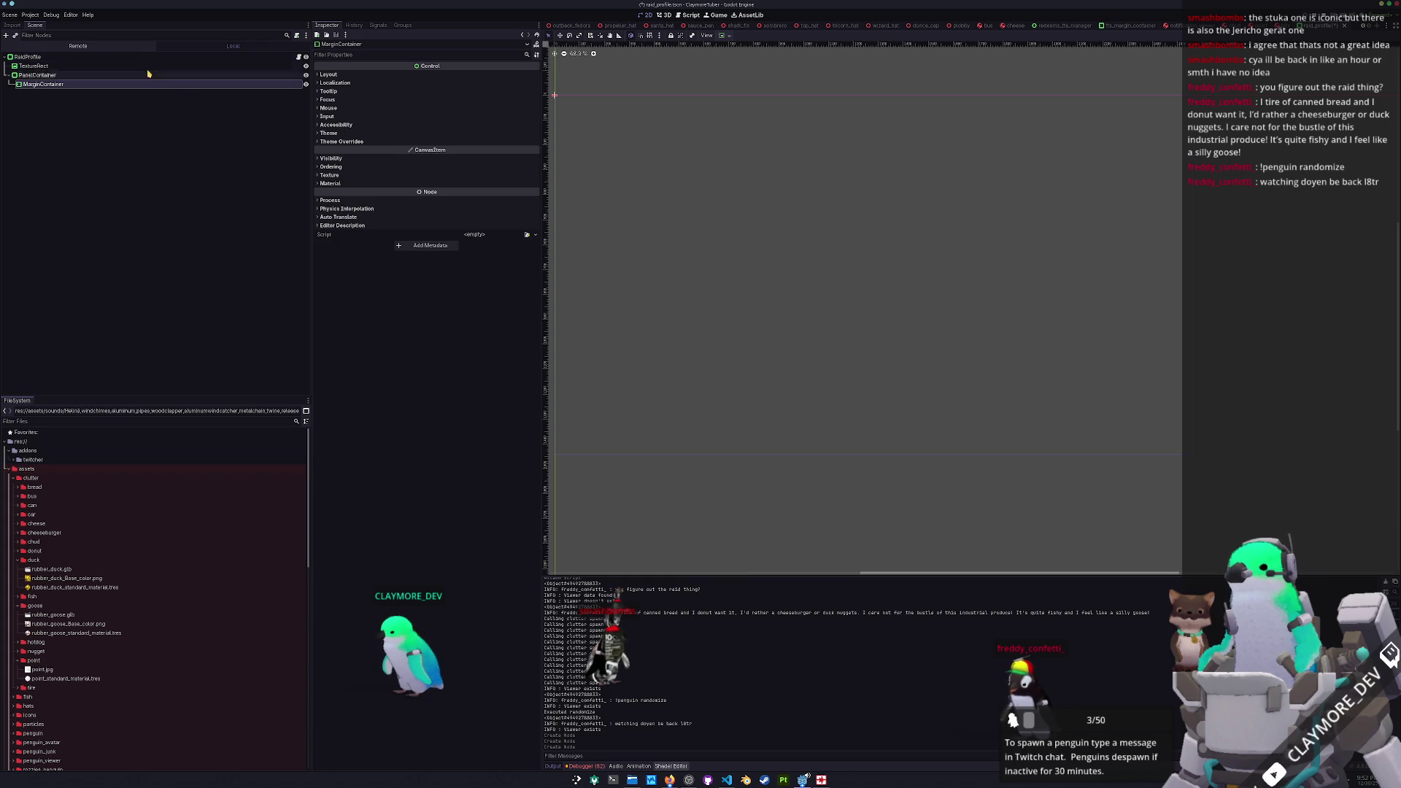
Move the TextureRect inside the MarginContainer.
{"action": "left_click_drag", "start_coordinate": [33, 65], "coordinate": [89, 86]}
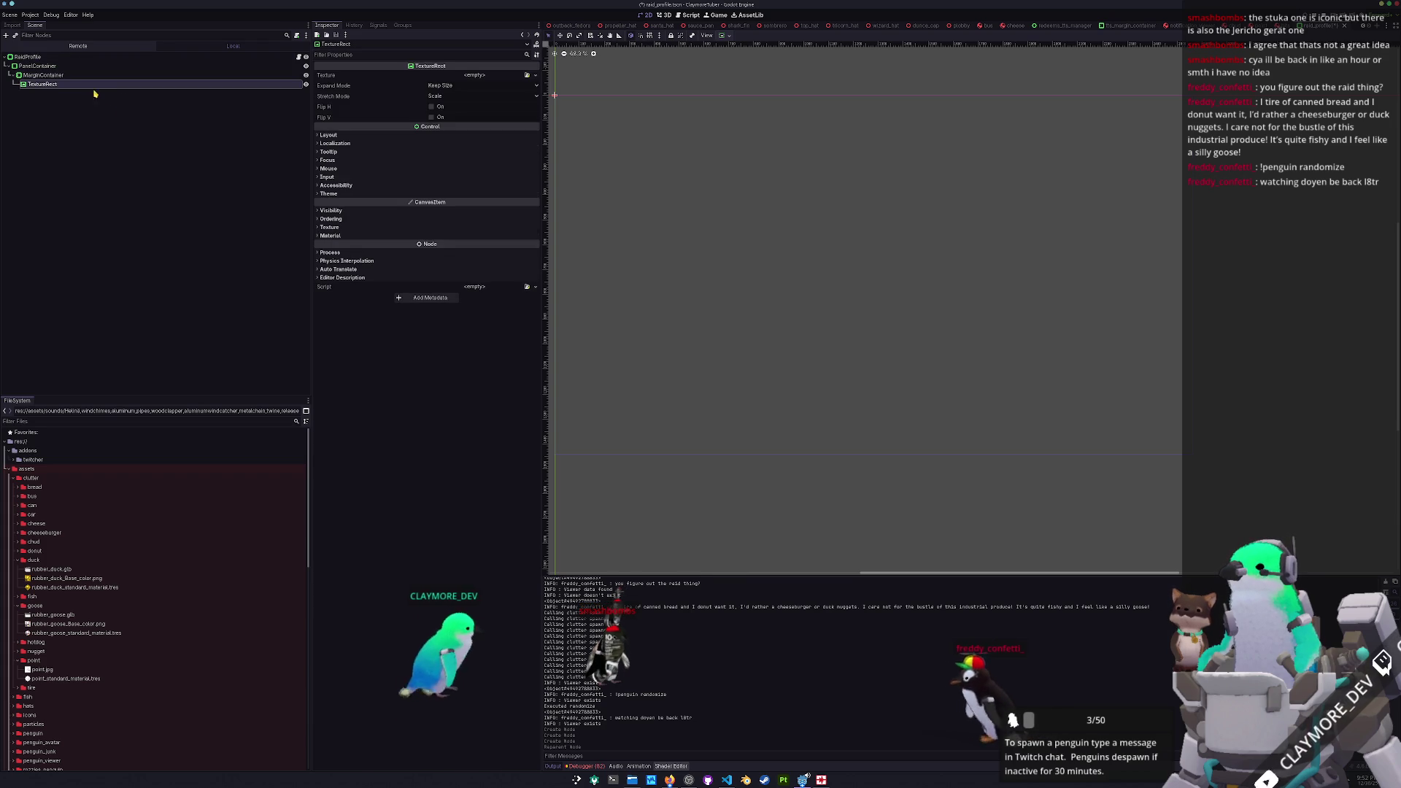
{"action": "left_click", "coordinate": [131, 75]}
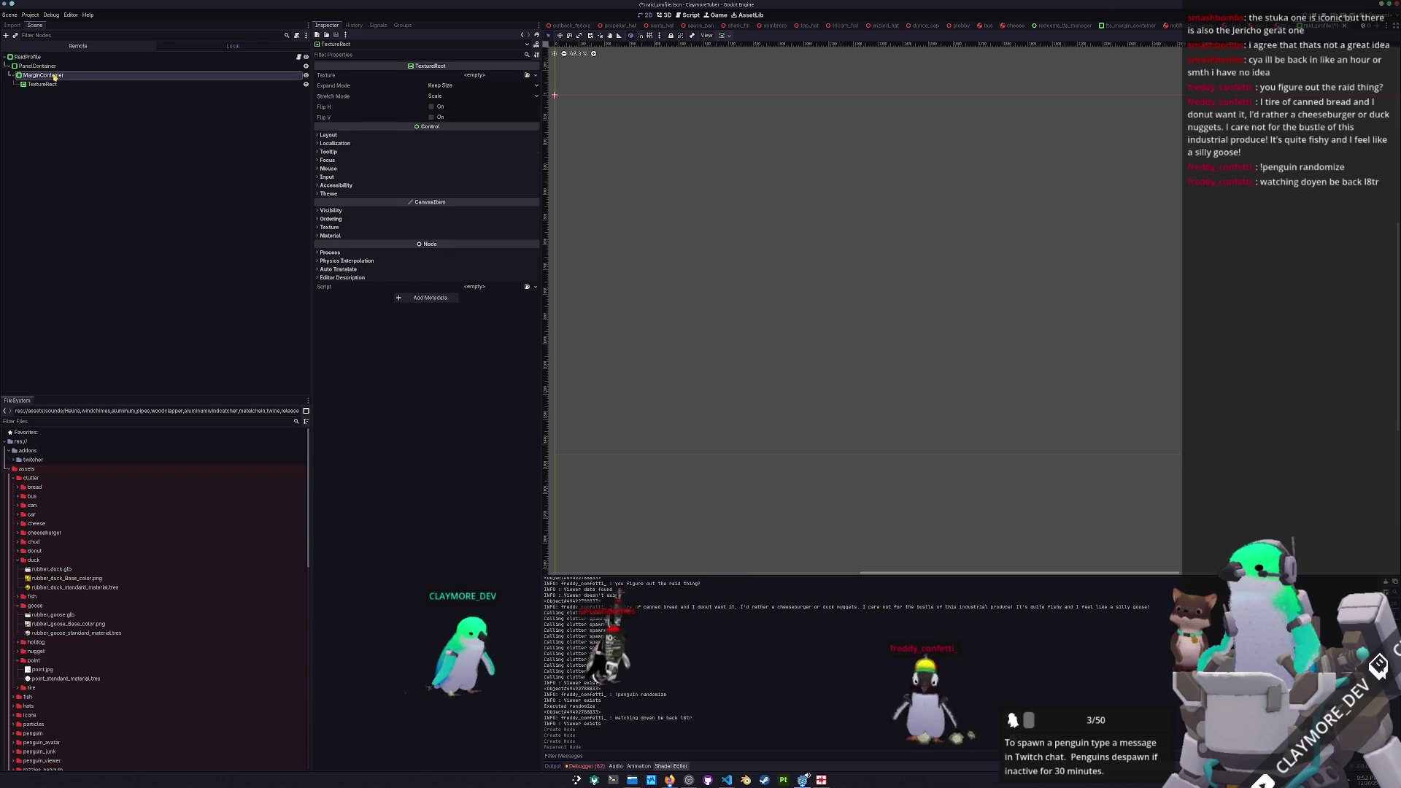
{"action": "left_click", "coordinate": [143, 87]}
Give the TextureRect a 512×512 custom minimum size.
{"action": "left_click", "coordinate": [376, 137]}
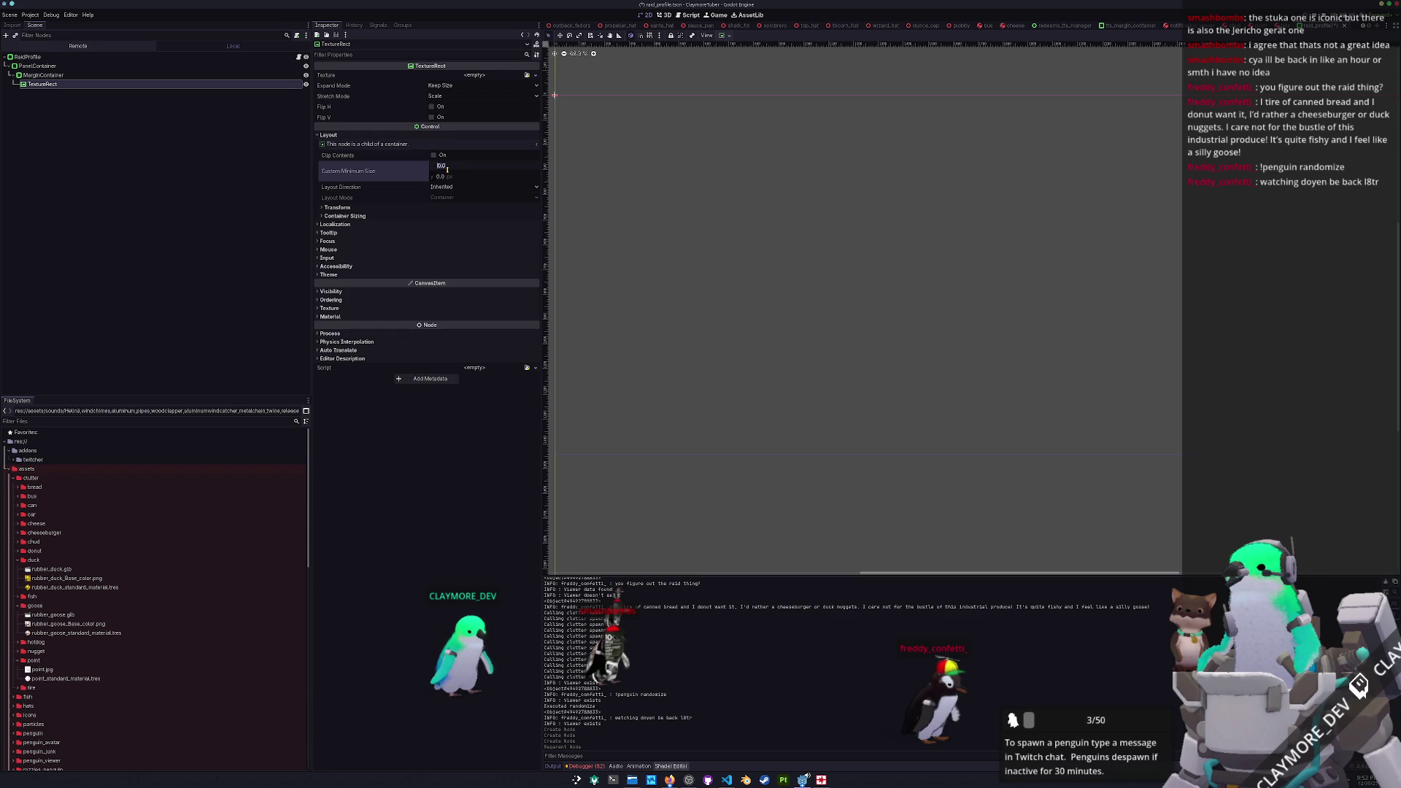
{"action": "type", "text": "12"}
{"action": "key", "text": "Return"}
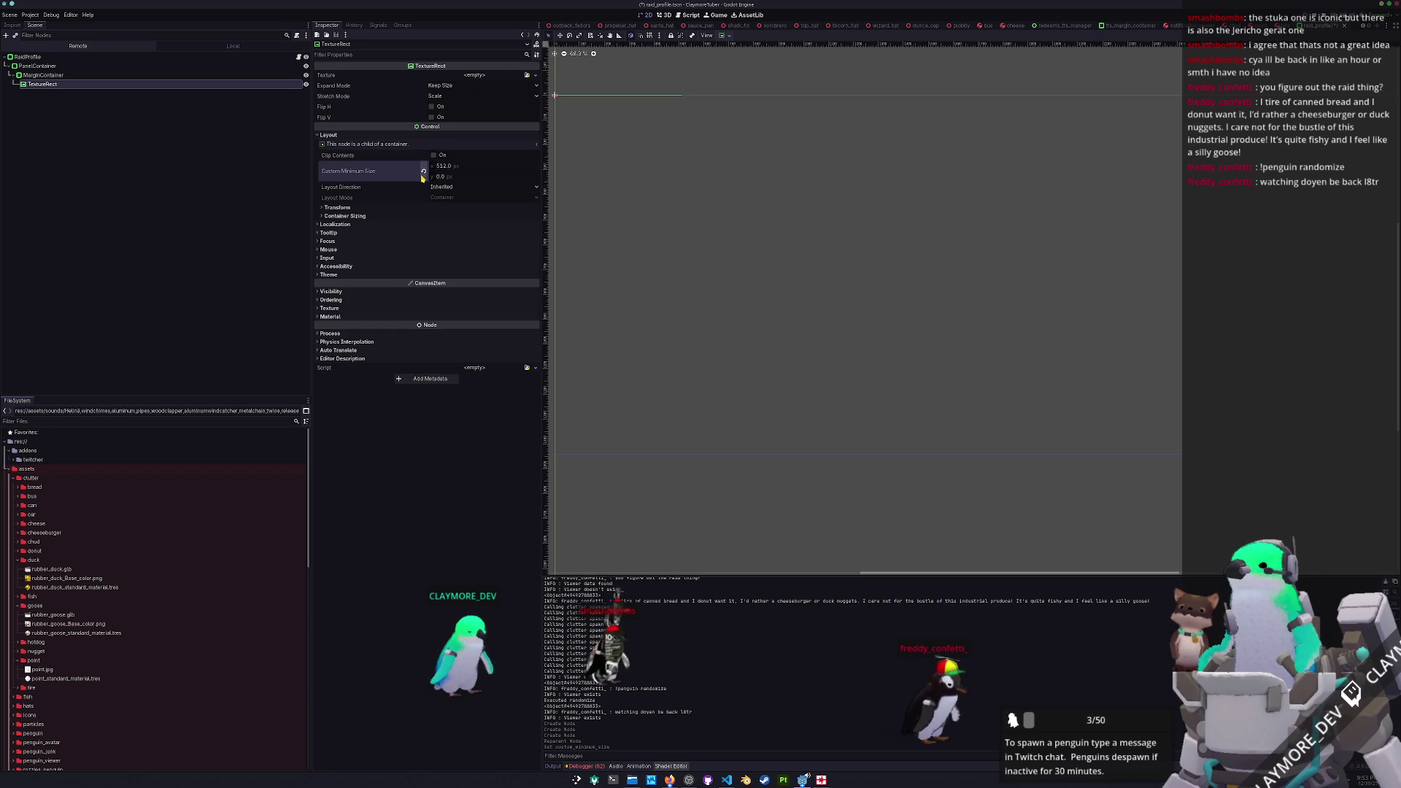
{"action": "left_click", "coordinate": [445, 166]}
{"action": "type", "text": "2"}
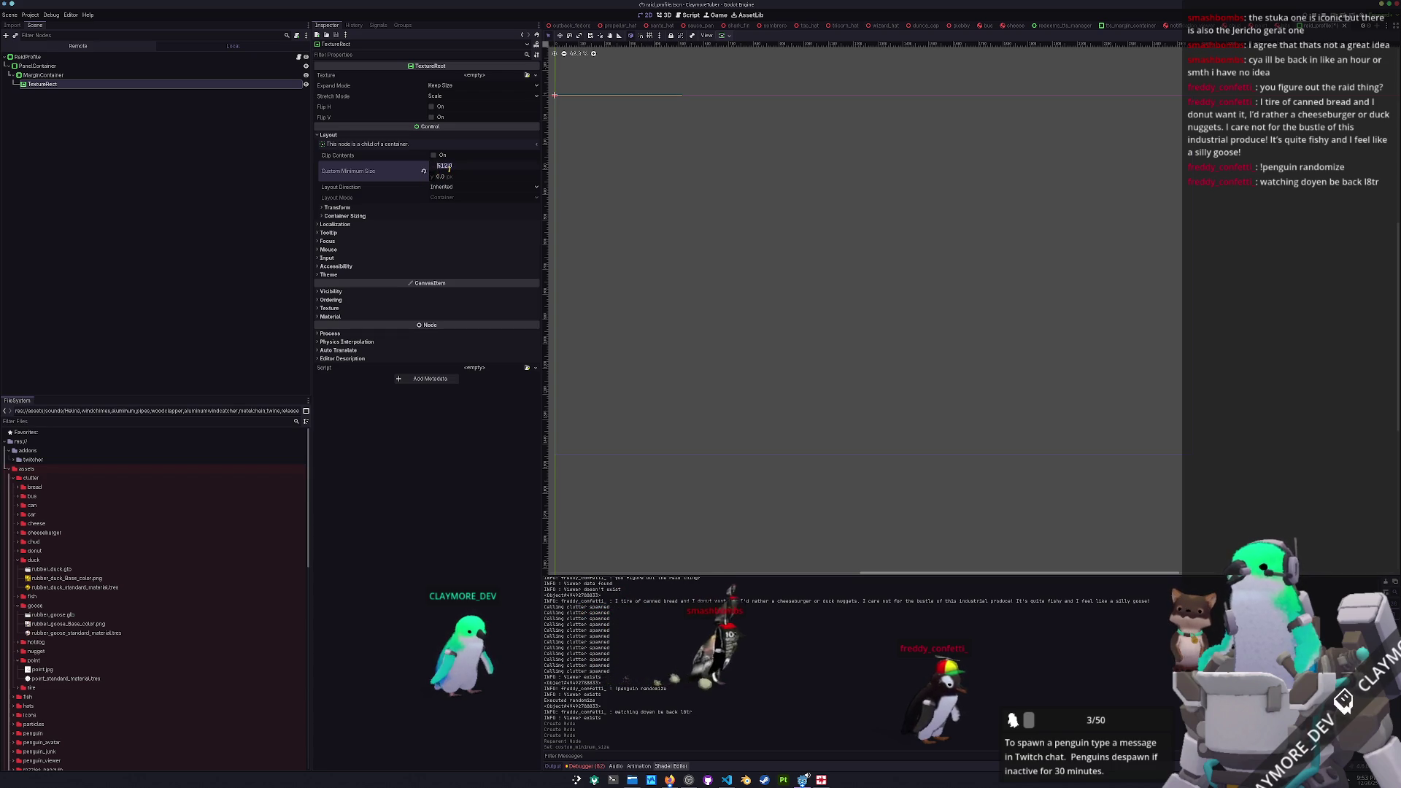
{"action": "type", "text": "56"}
{"action": "key", "text": "Return"}
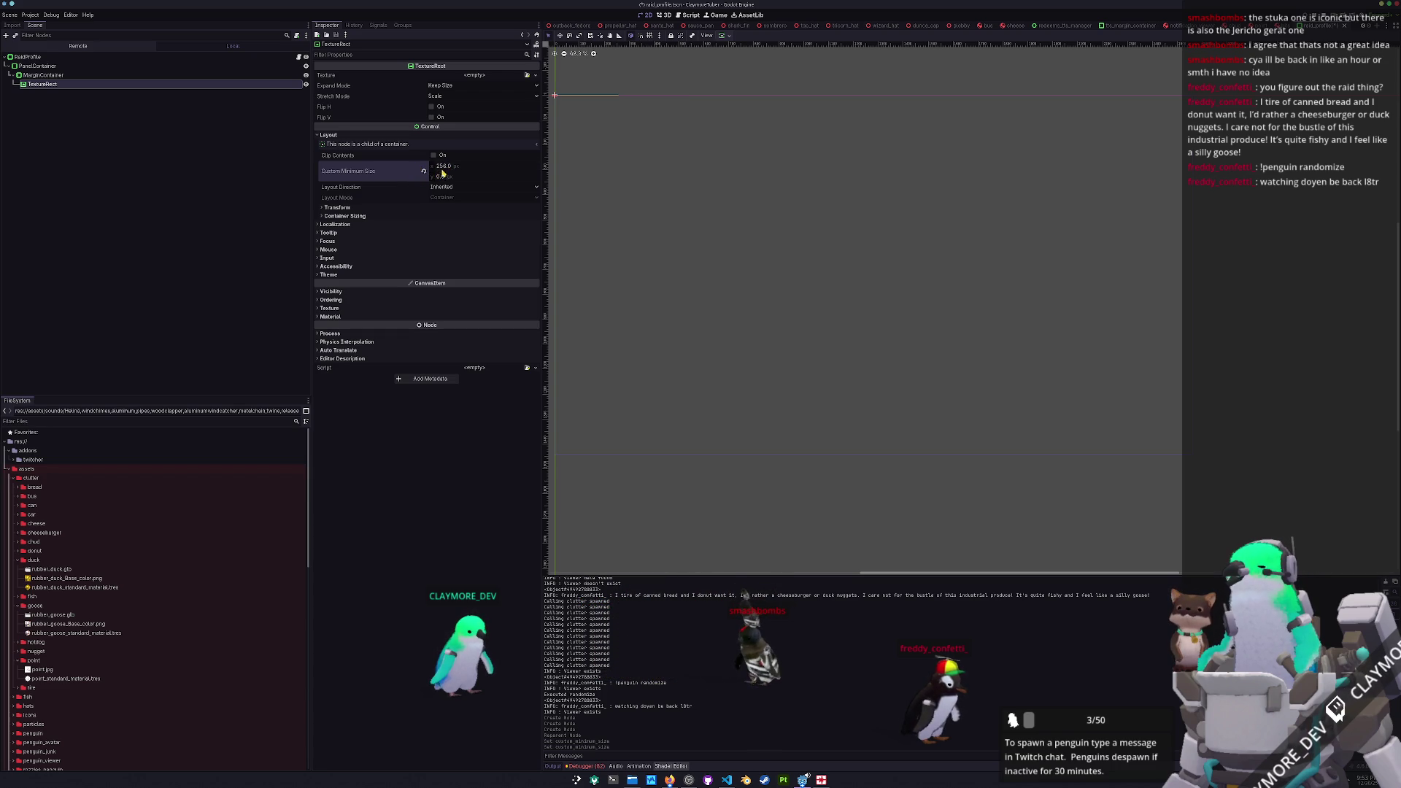
{"action": "type", "text": "512"}
{"action": "key", "text": "Return"}
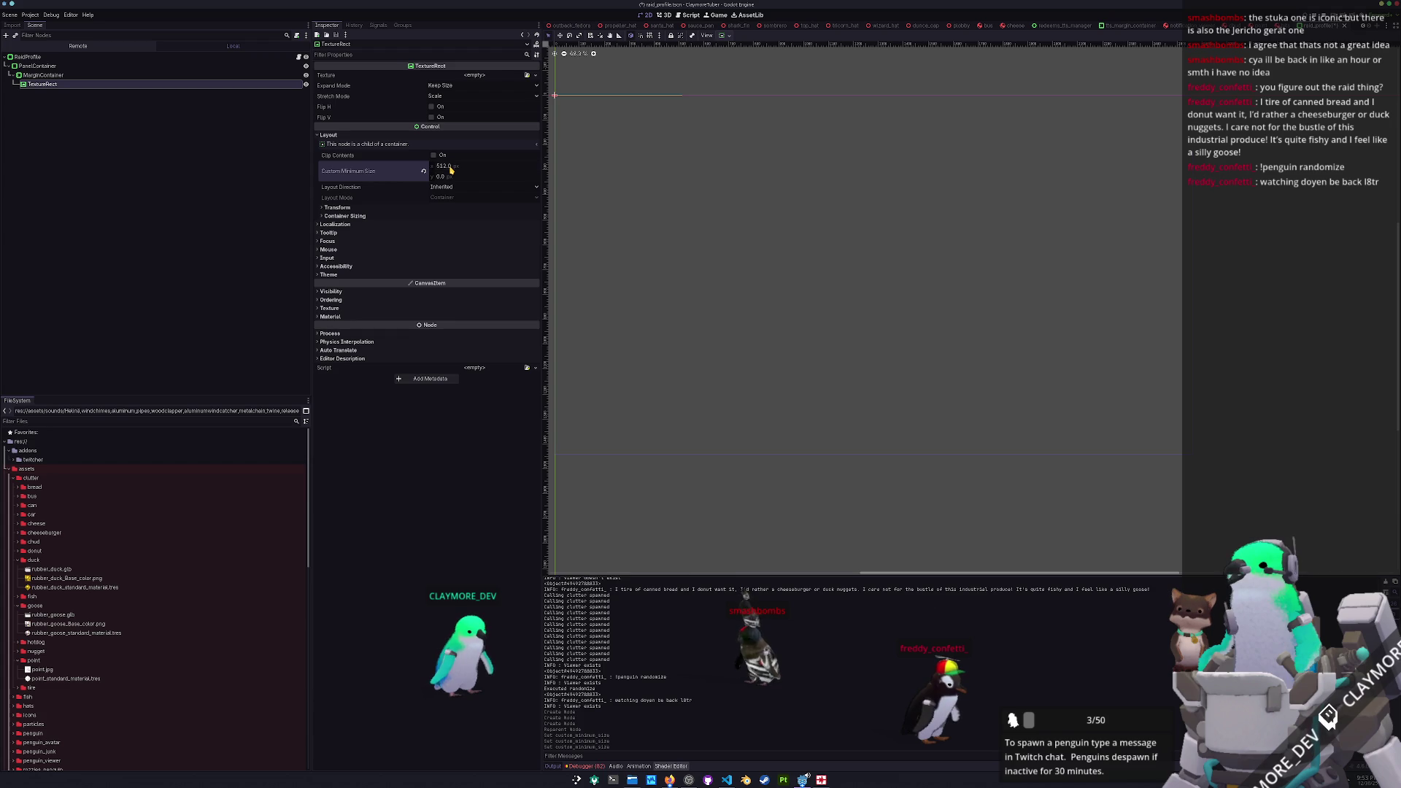
{"action": "type", "text": "2"}
{"action": "key", "text": "Return"}
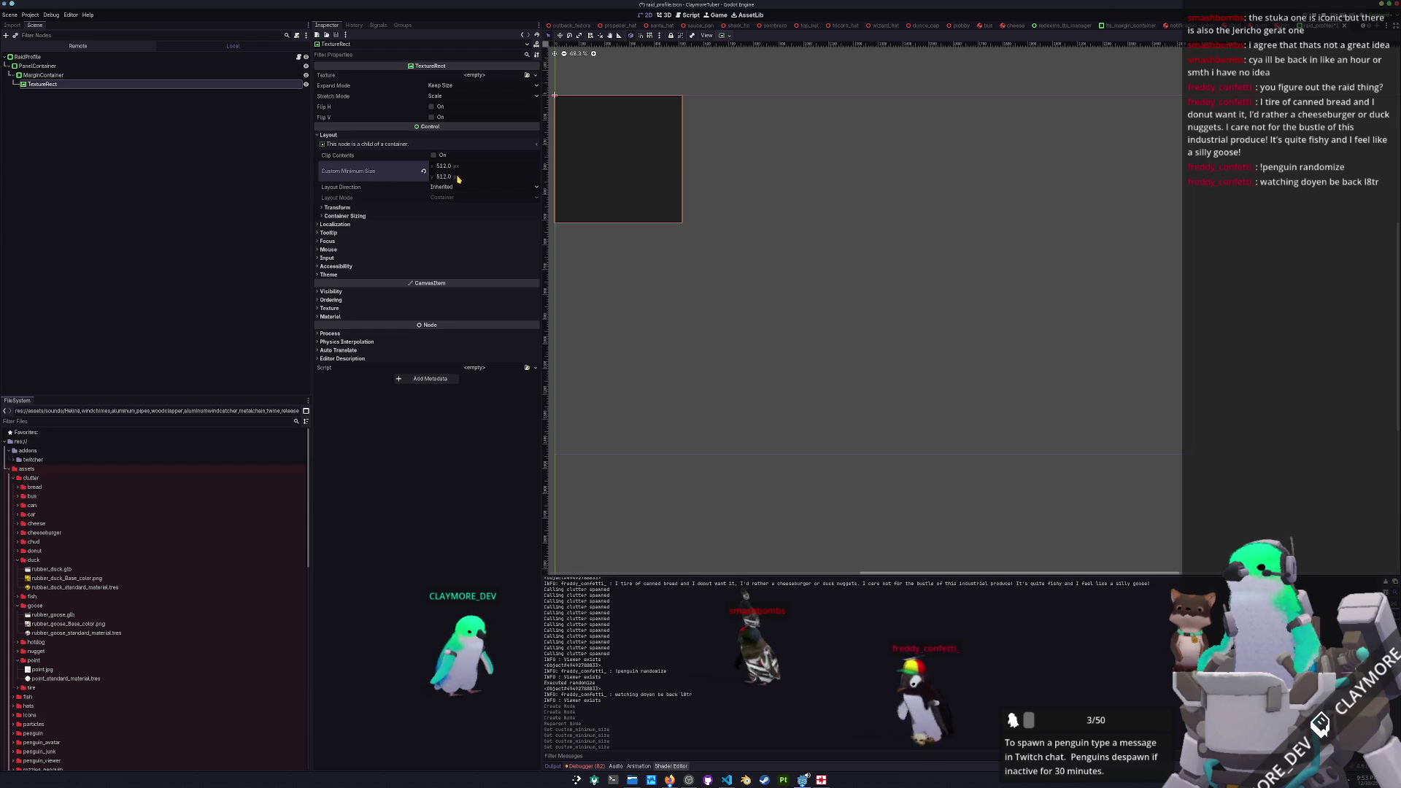
Set the MarginContainer's left, top, right and bottom margin constants to 5.
{"action": "left_click", "coordinate": [85, 76]}
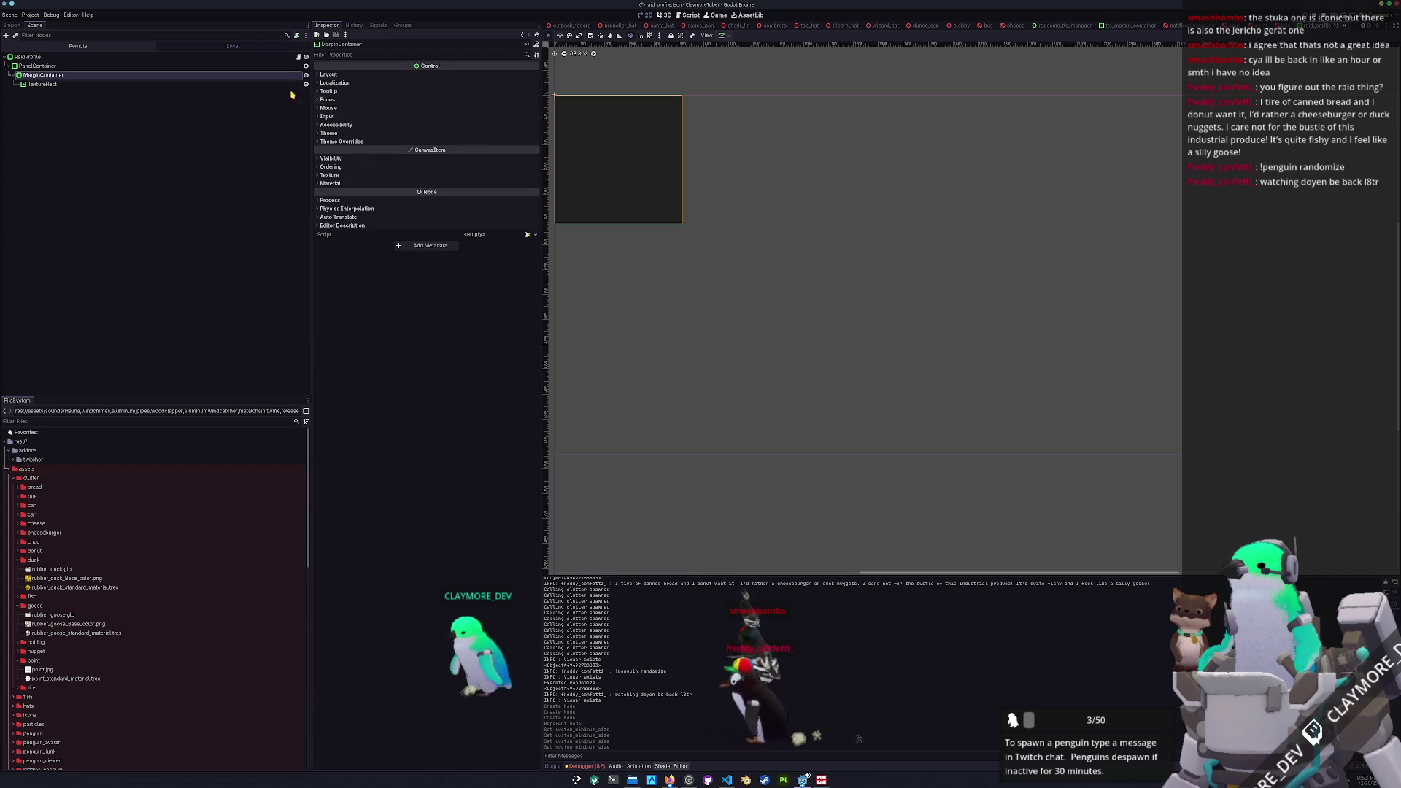
{"action": "left_click", "coordinate": [341, 141]}
{"action": "left_click", "coordinate": [443, 159]}
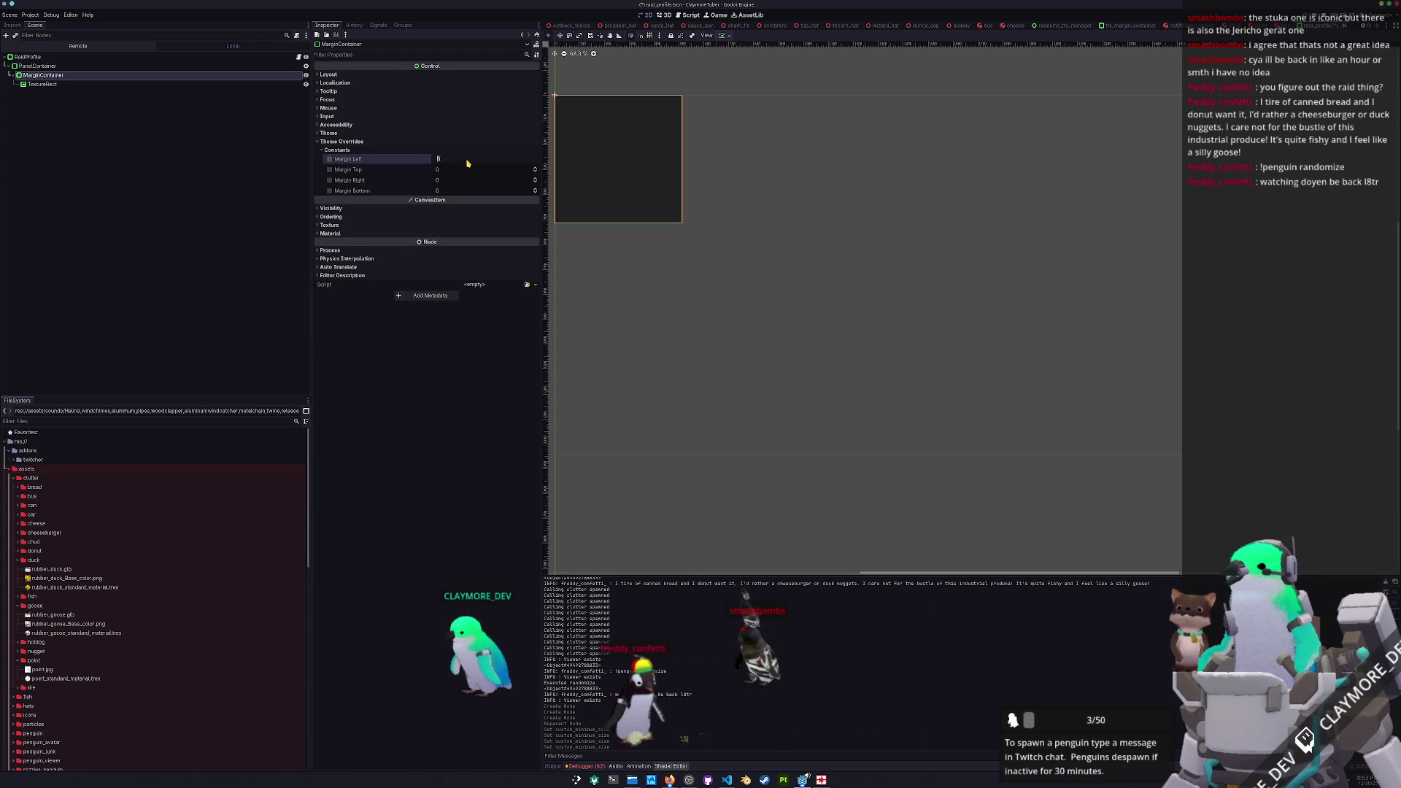
{"action": "key", "text": "Tab"}
{"action": "type", "text": "5"}
{"action": "key", "text": "Tab"}
{"action": "type", "text": "5"}
{"action": "key", "text": "Tab"}
{"action": "type", "text": "5"}
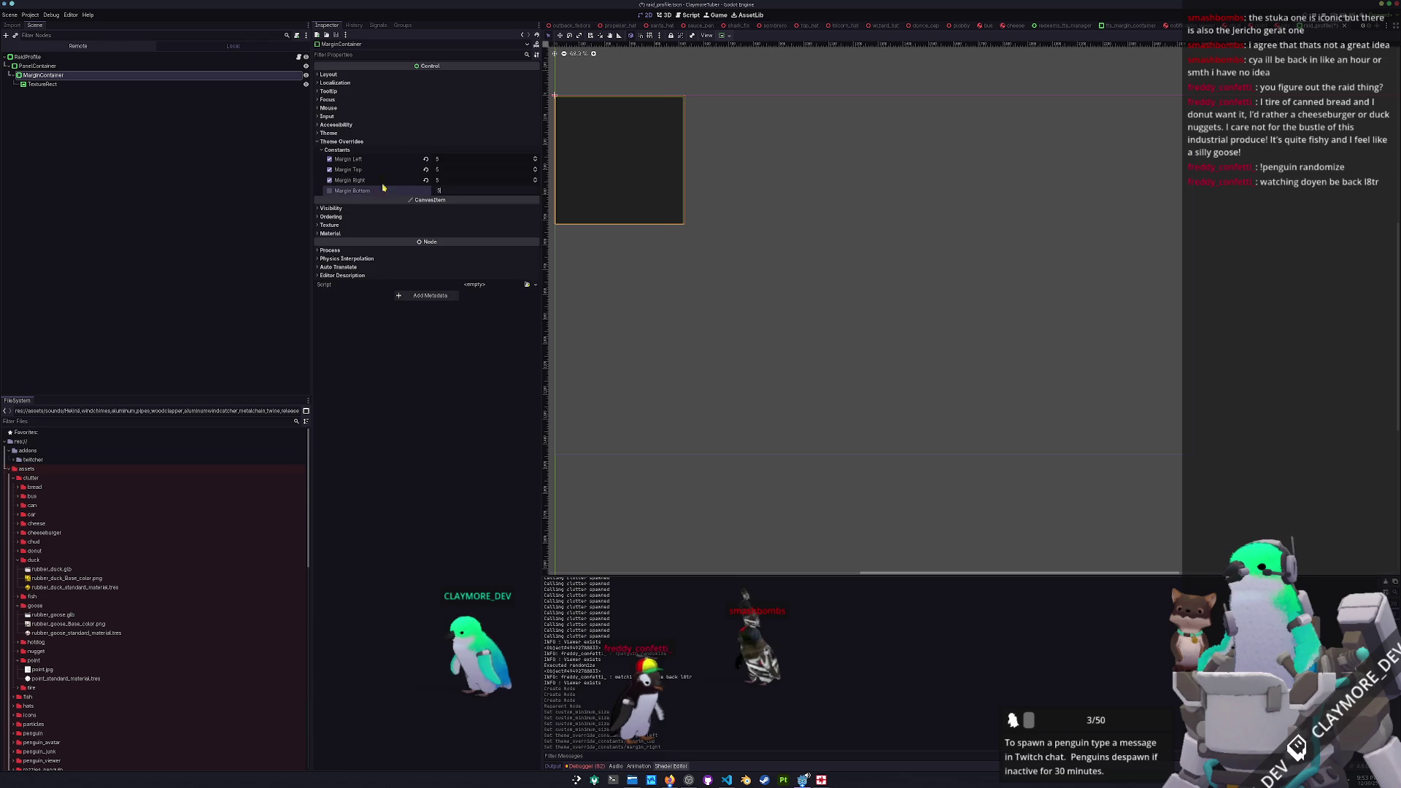
{"action": "key", "text": "Return"}
{"action": "left_click", "coordinate": [168, 166]}
{"action": "left_click", "coordinate": [75, 65]}
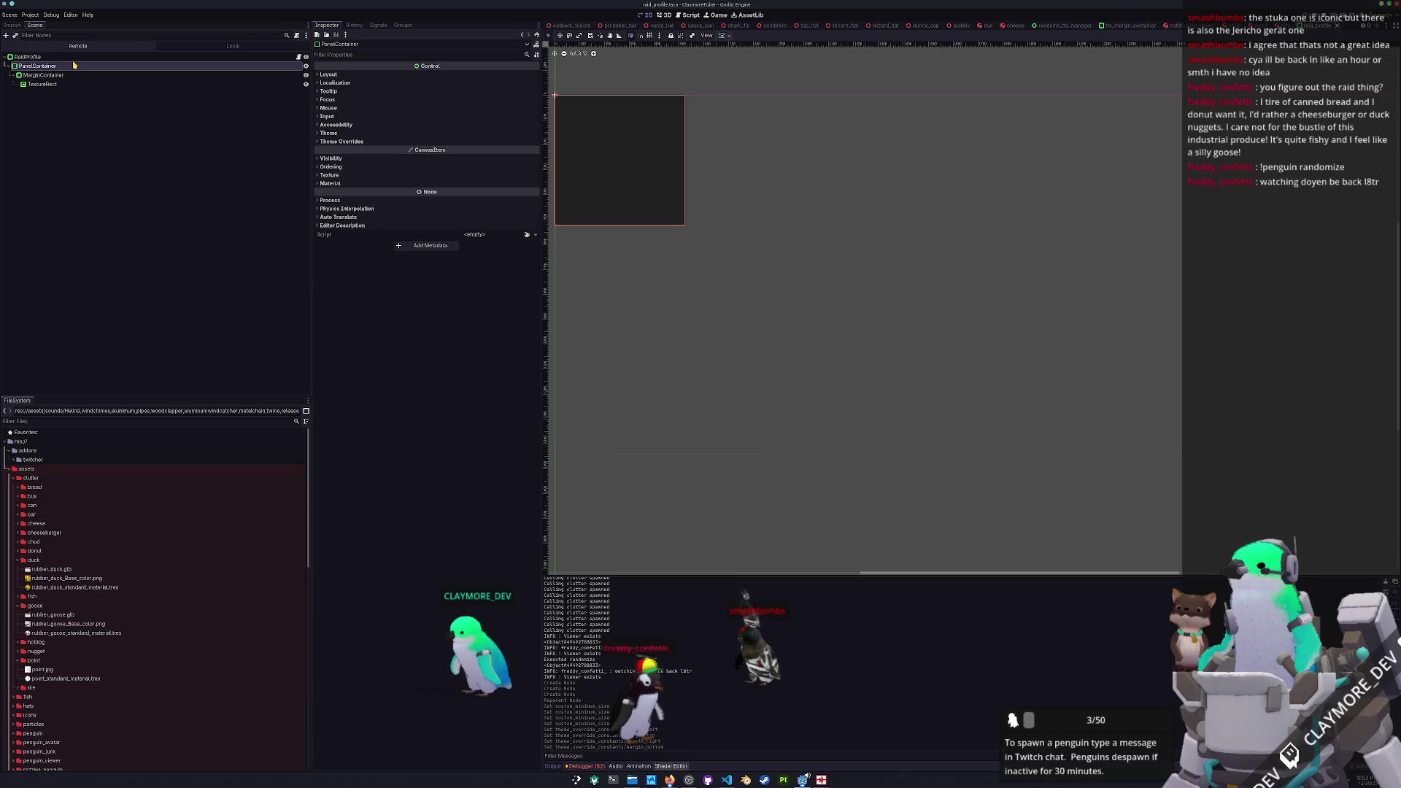
Anchor the RaidProfile root node to the Center preset.
{"action": "left_click", "coordinate": [68, 56]}
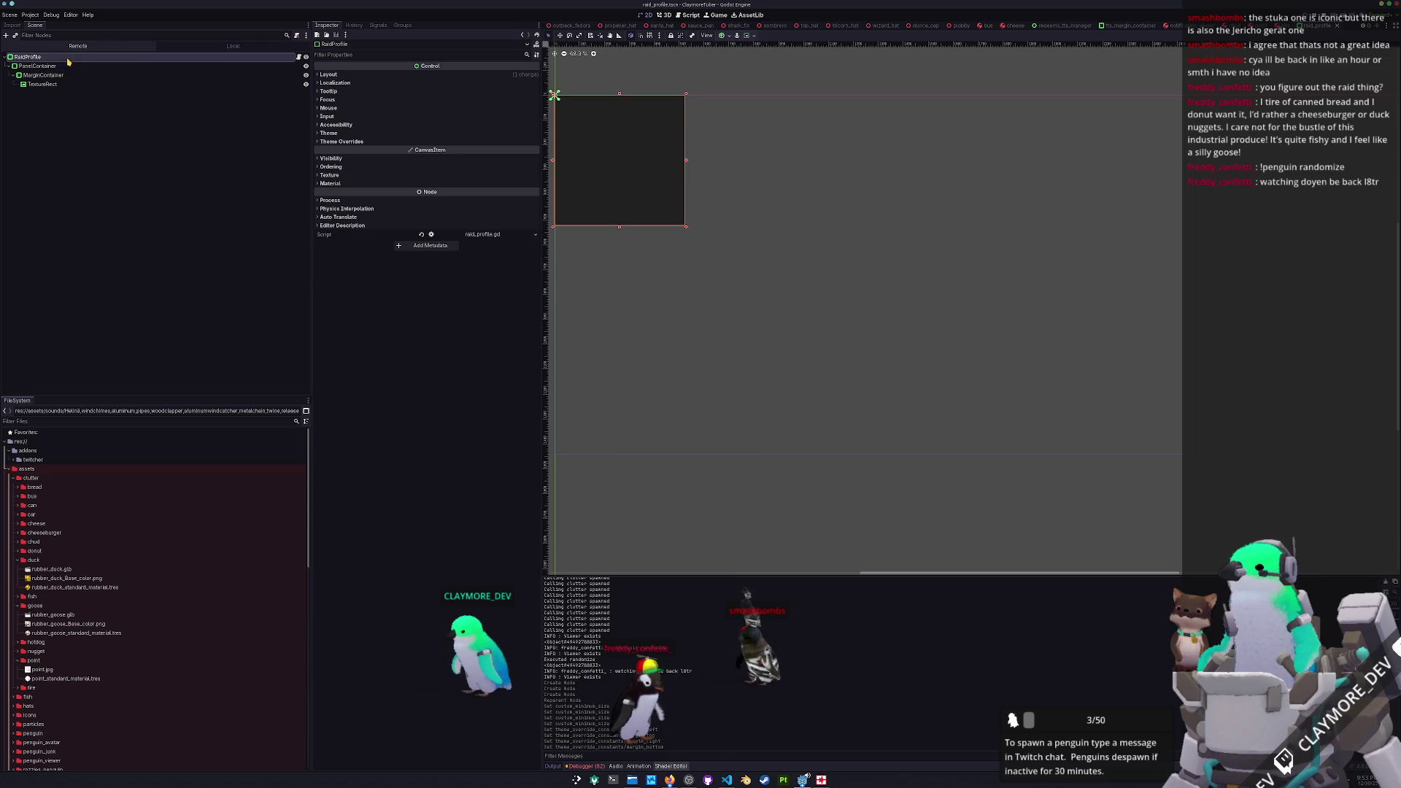
{"action": "left_click", "coordinate": [727, 38]}
{"action": "left_click", "coordinate": [739, 72]}
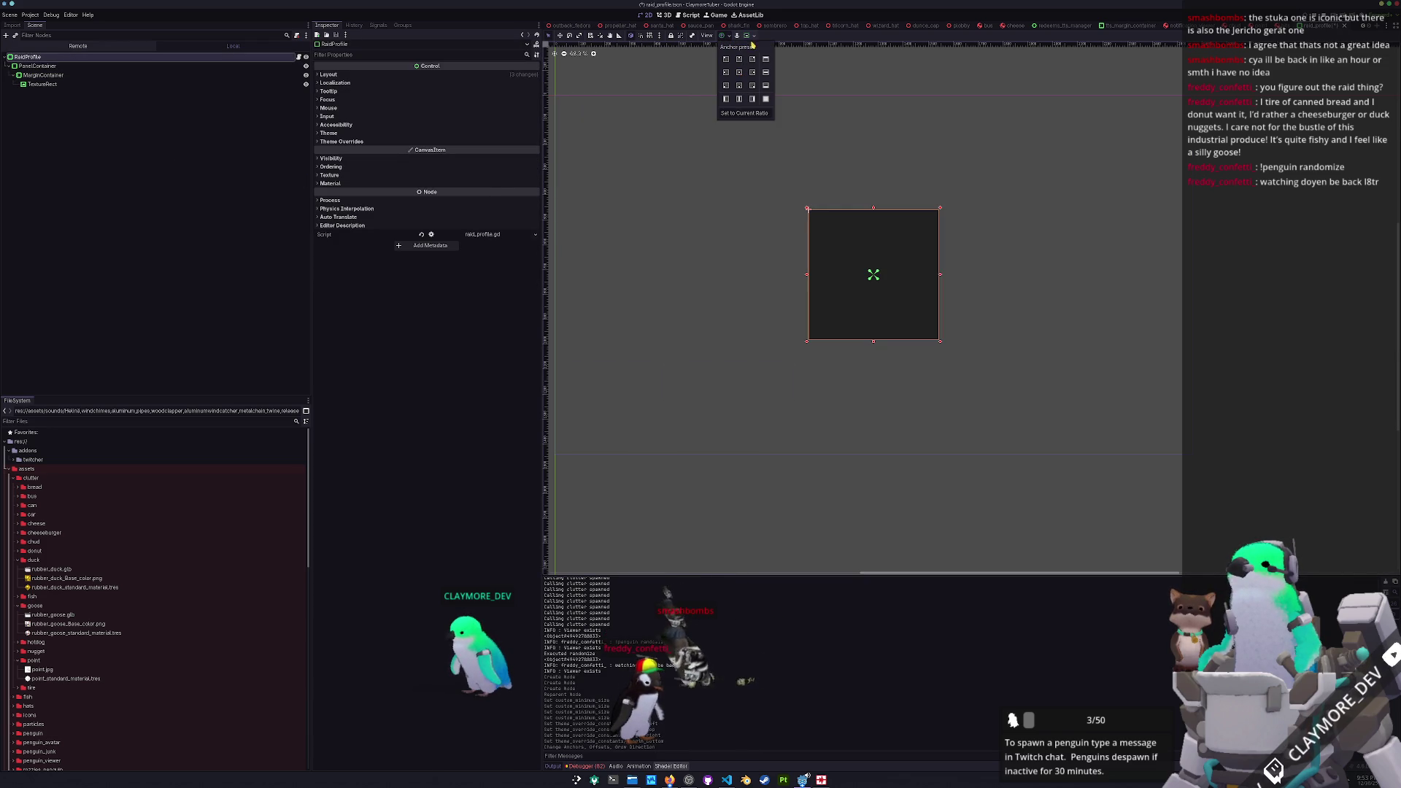
Select the TextureRect and bring up its Texture property choices.
{"action": "left_click", "coordinate": [118, 217]}
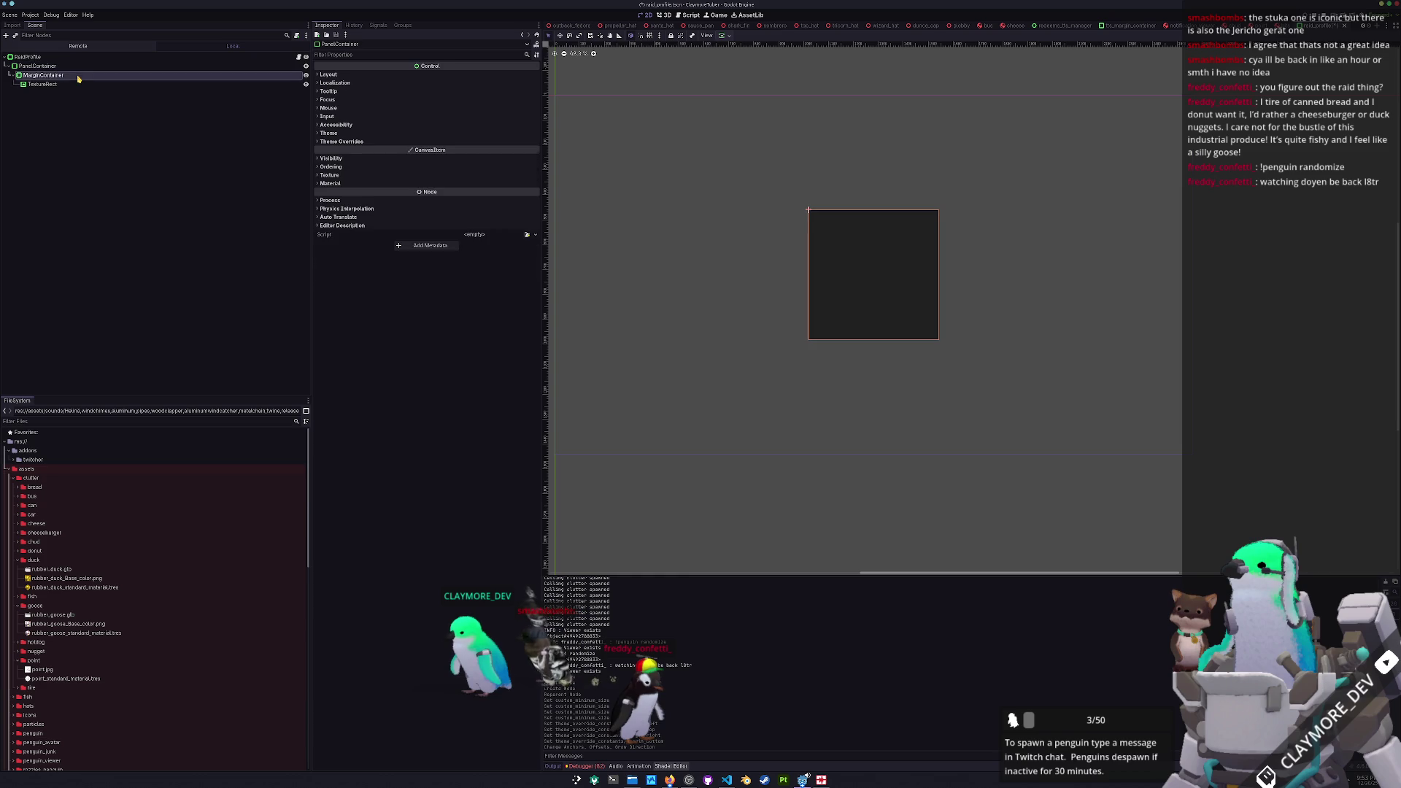
{"action": "left_click", "coordinate": [44, 84]}
{"action": "left_click", "coordinate": [535, 76]}
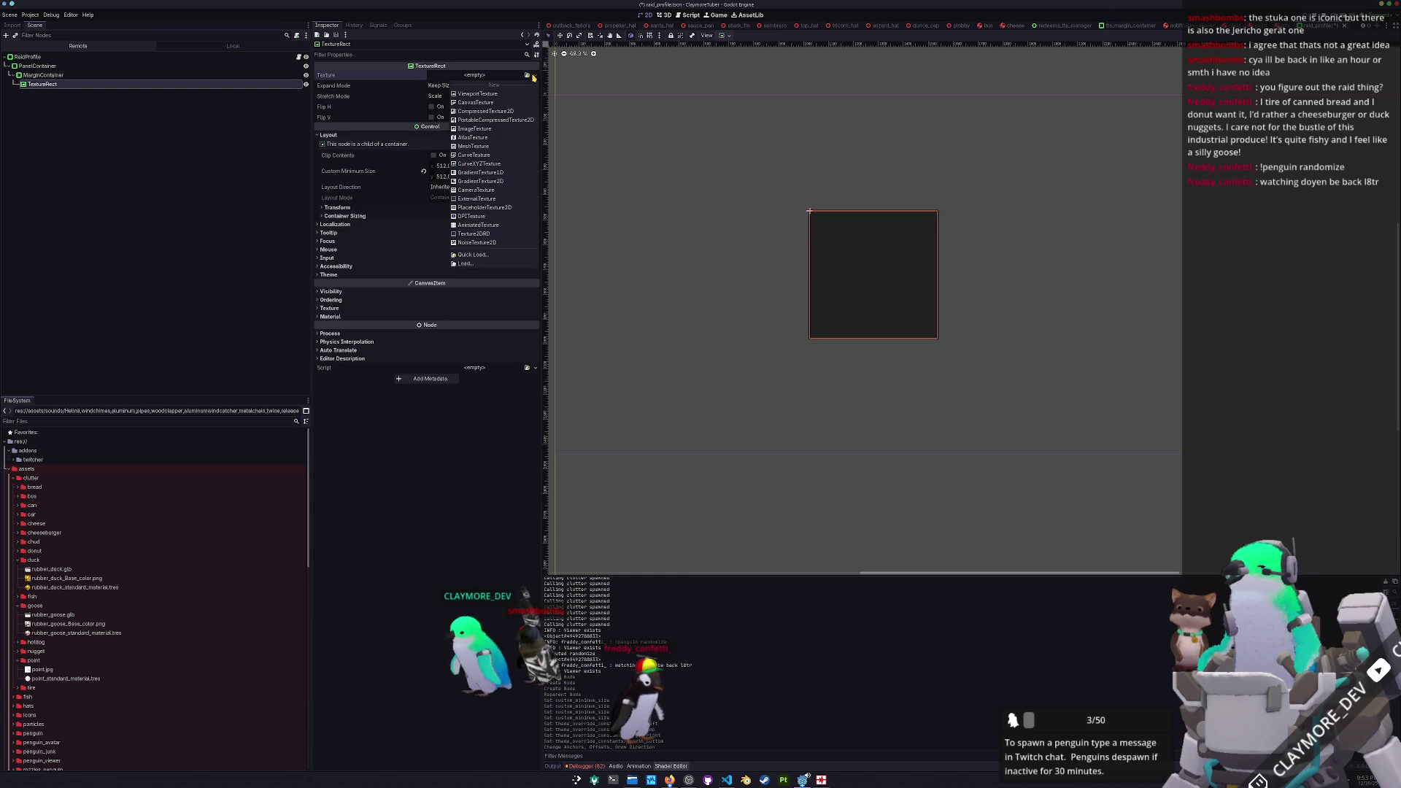
Load penguin_icon.png as the texture, using Fit Width Proportional expand and Keep Aspect Centered stretch.
{"action": "left_click", "coordinate": [473, 254]}
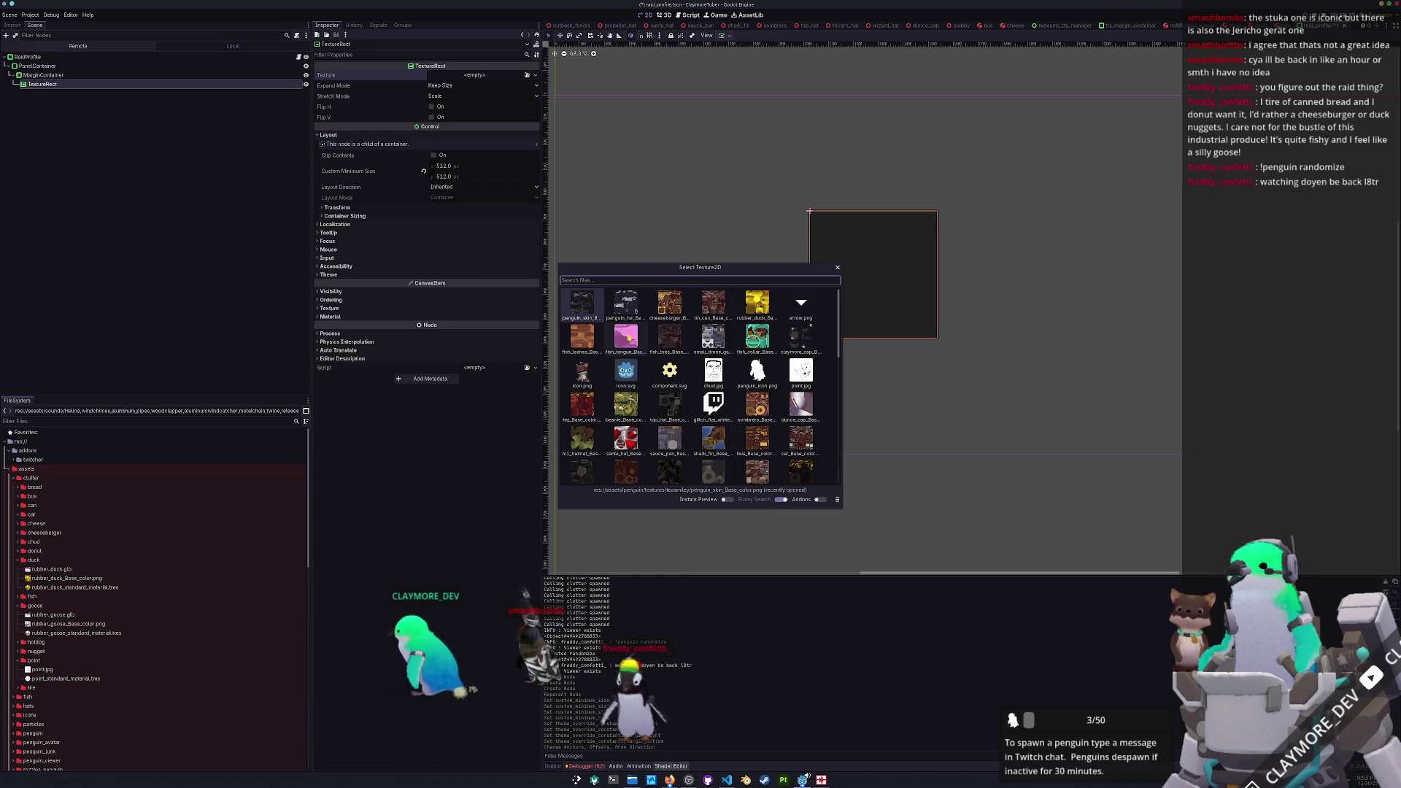
{"action": "double_click", "coordinate": [759, 373]}
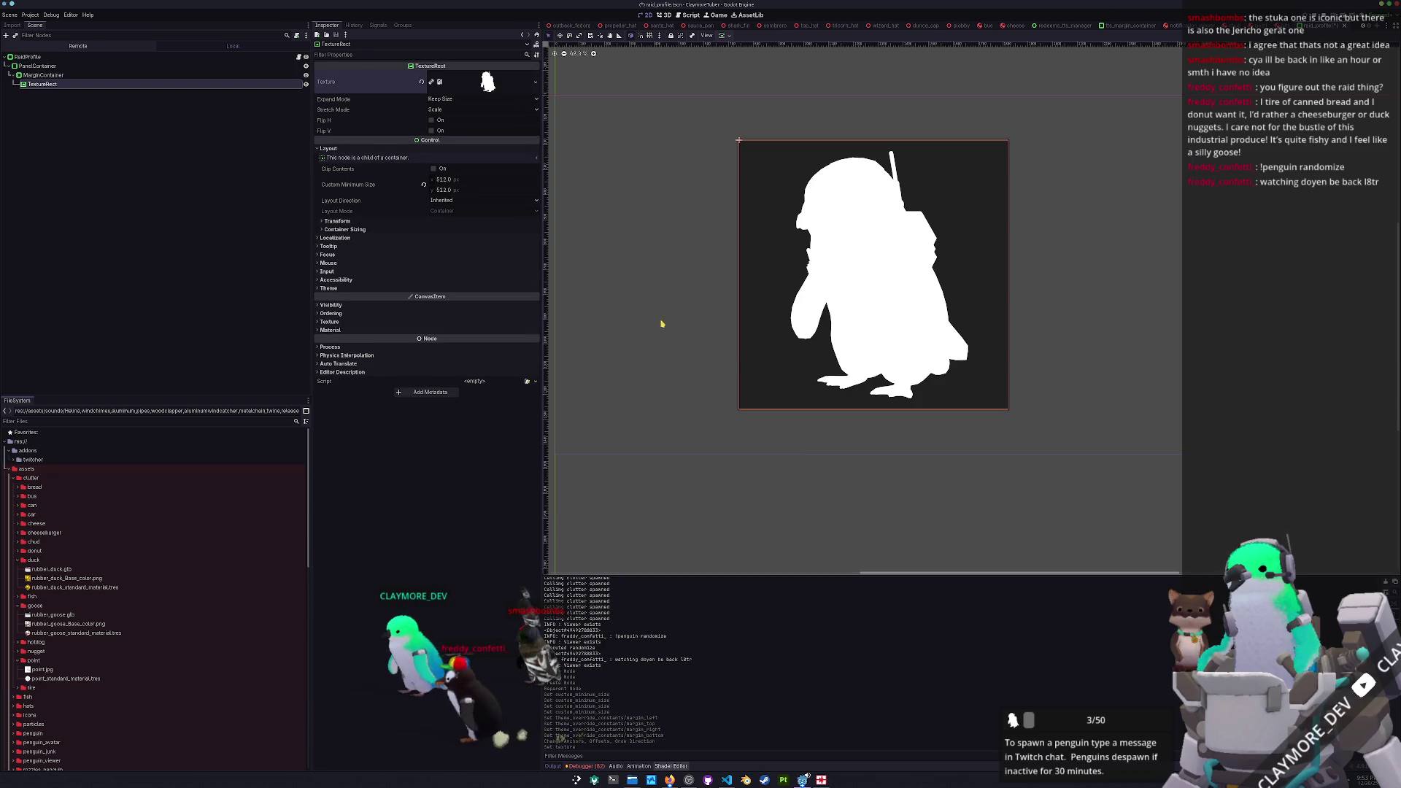
{"action": "left_click", "coordinate": [452, 99]}
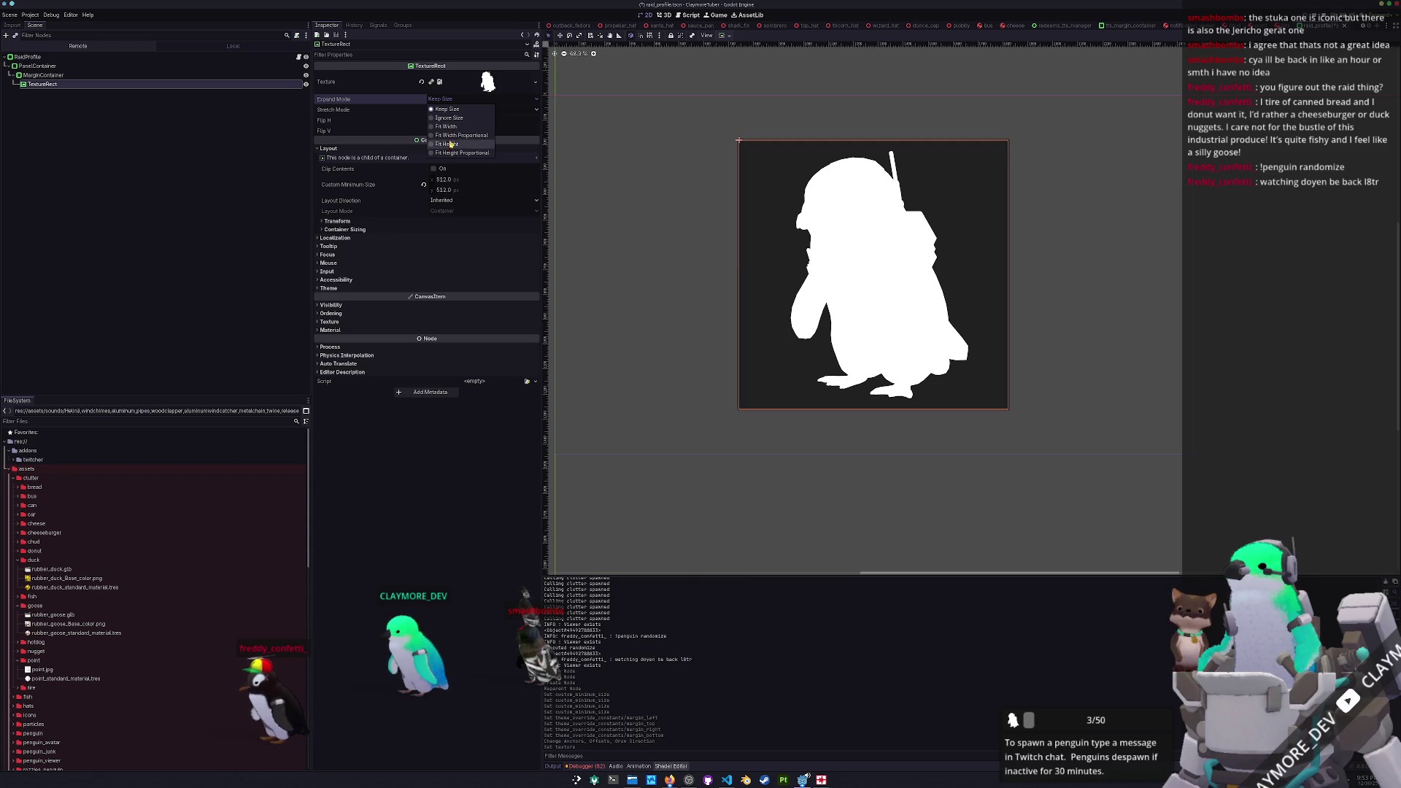
{"action": "left_click", "coordinate": [453, 135]}
{"action": "left_click", "coordinate": [449, 110]}
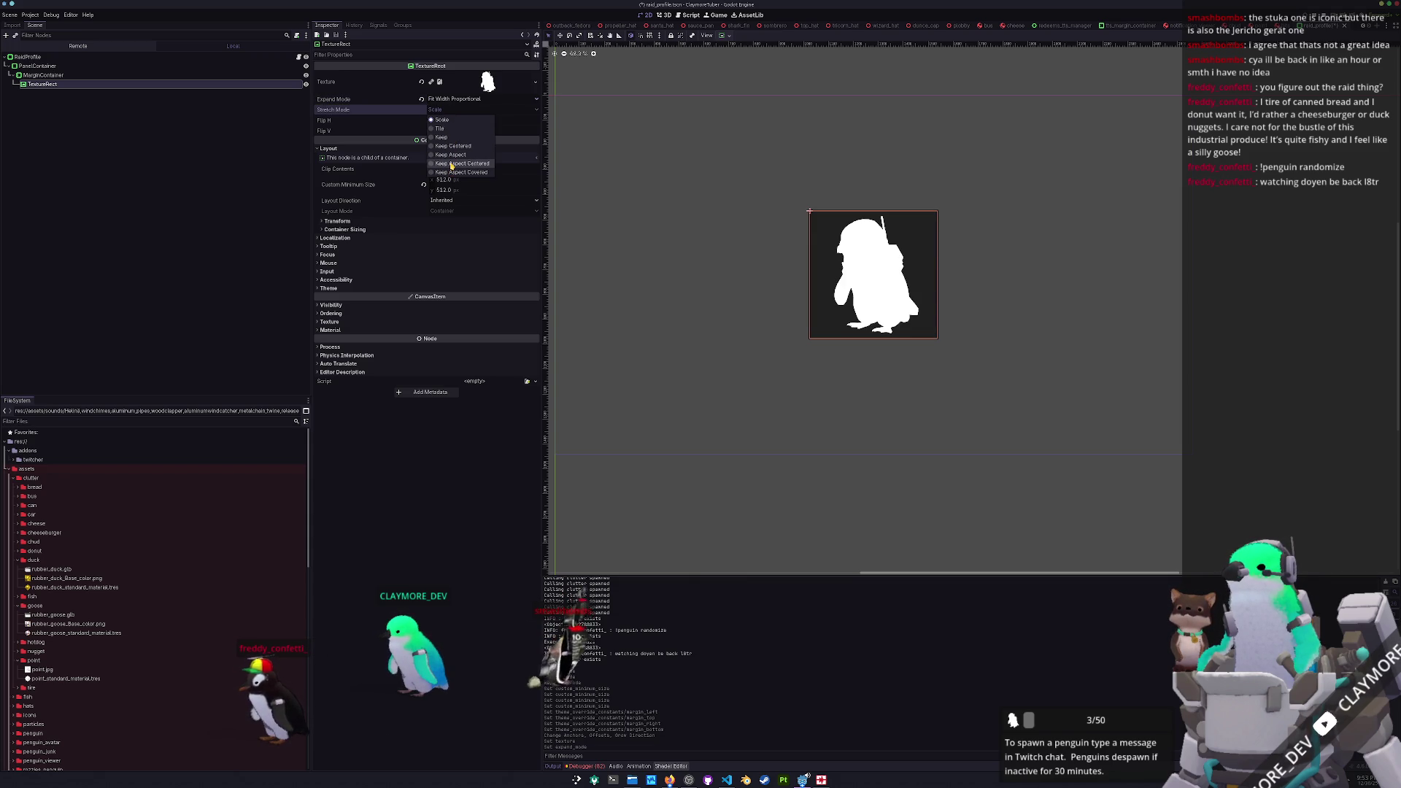
{"action": "left_click", "coordinate": [451, 166]}
{"action": "scroll", "coordinate": [663, 225], "scroll_direction": "up", "scroll_amount": 2}
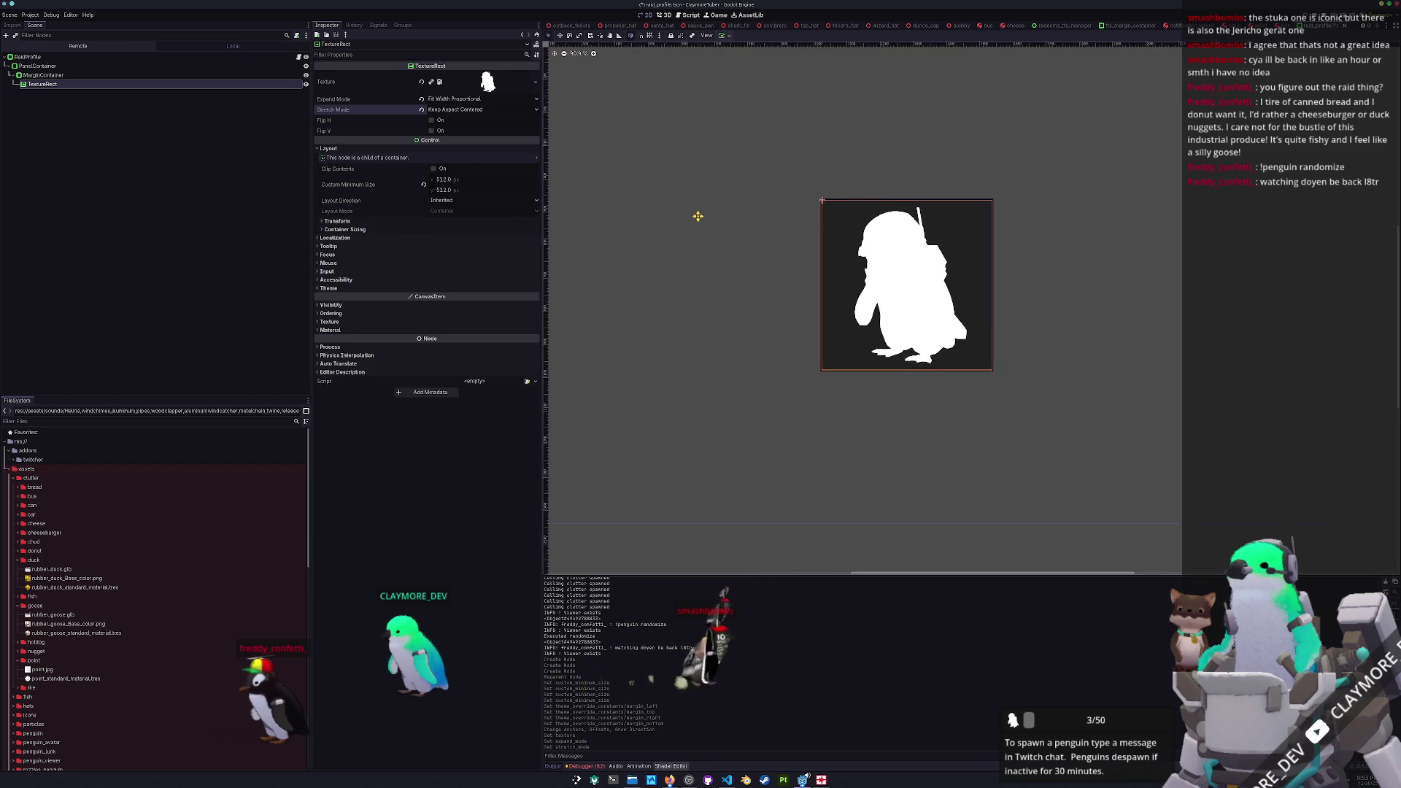
{"action": "left_click", "coordinate": [211, 57]}
{"action": "left_click", "coordinate": [146, 85]}
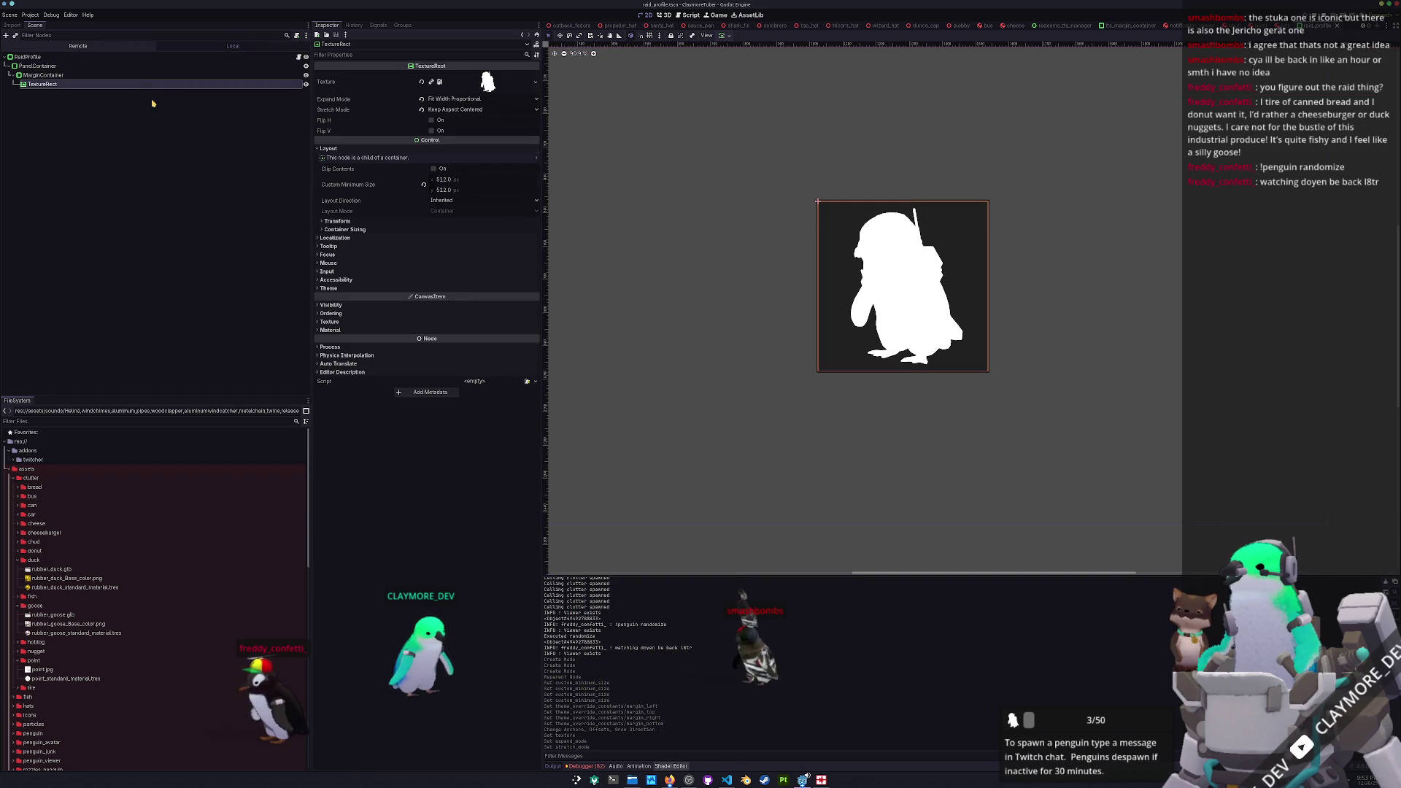
Rename the TextureRect node to RaidProfileTextureRect.
{"action": "key", "text": "F2"}
{"action": "key", "text": "Home"}
{"action": "type", "text": "RaidProf"}
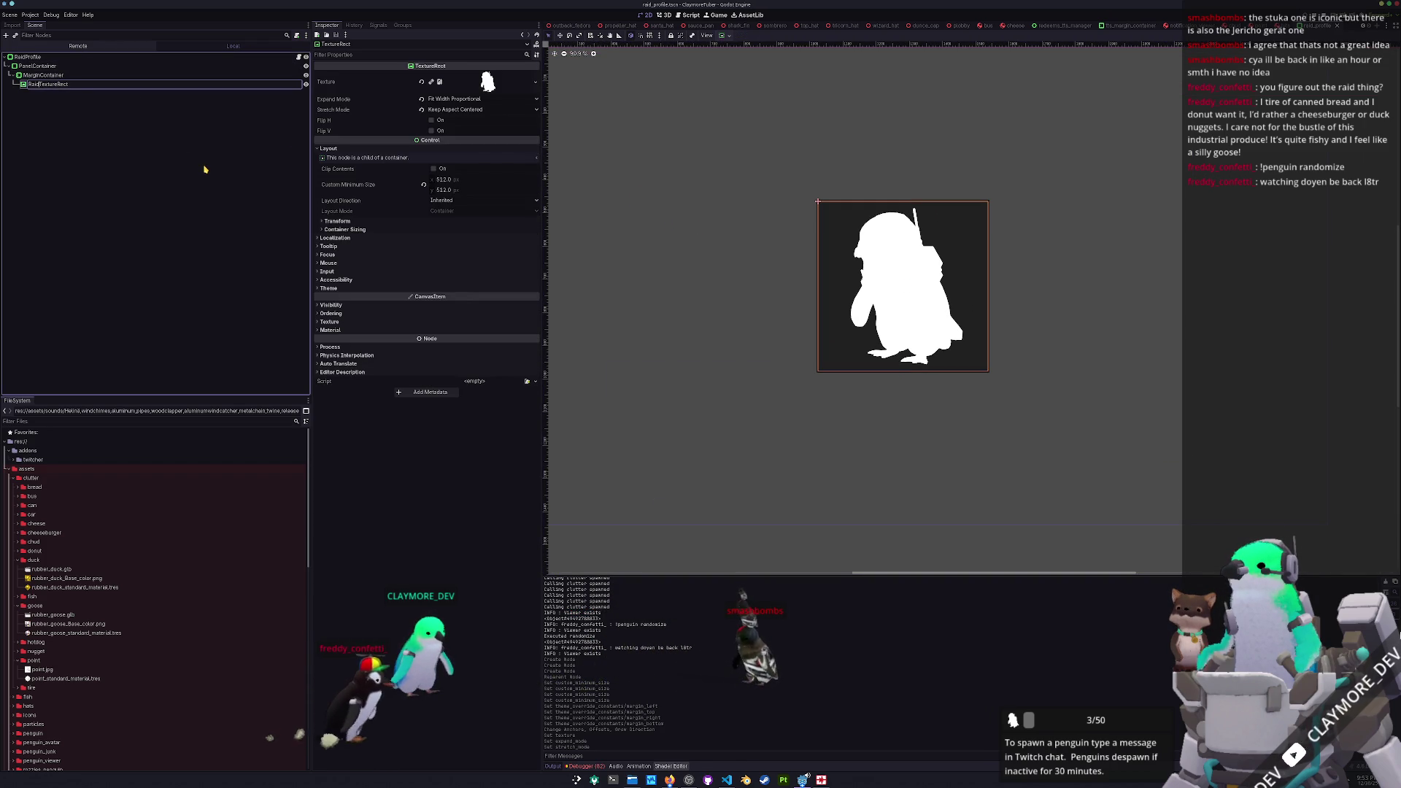
{"action": "type", "text": "ile"}
{"action": "key", "text": "Return"}
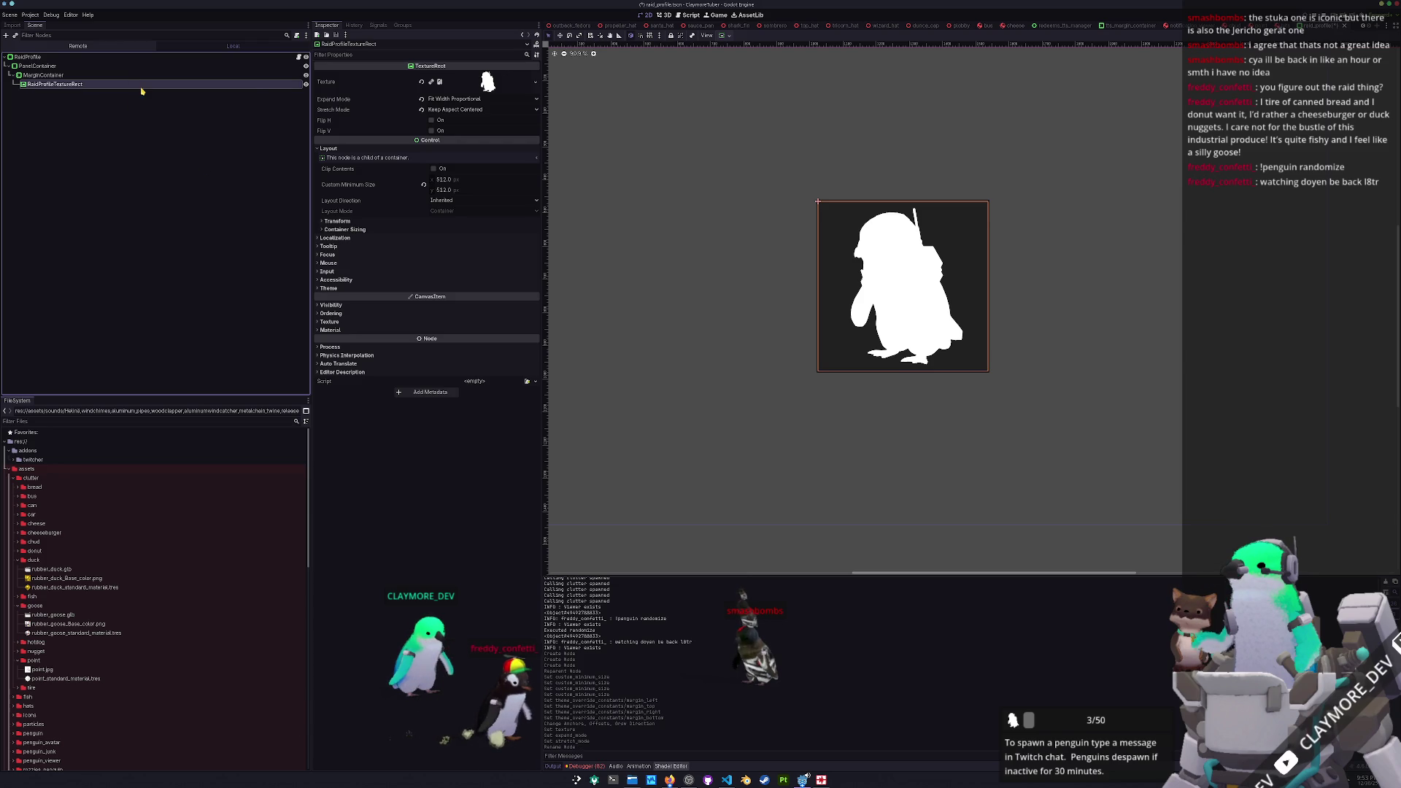
Mark RaidProfileTextureRect as a scene-unique name and return to raid_profile.gd in VS Code.
{"action": "right_click", "coordinate": [143, 90]}
{"action": "left_click", "coordinate": [172, 265]}
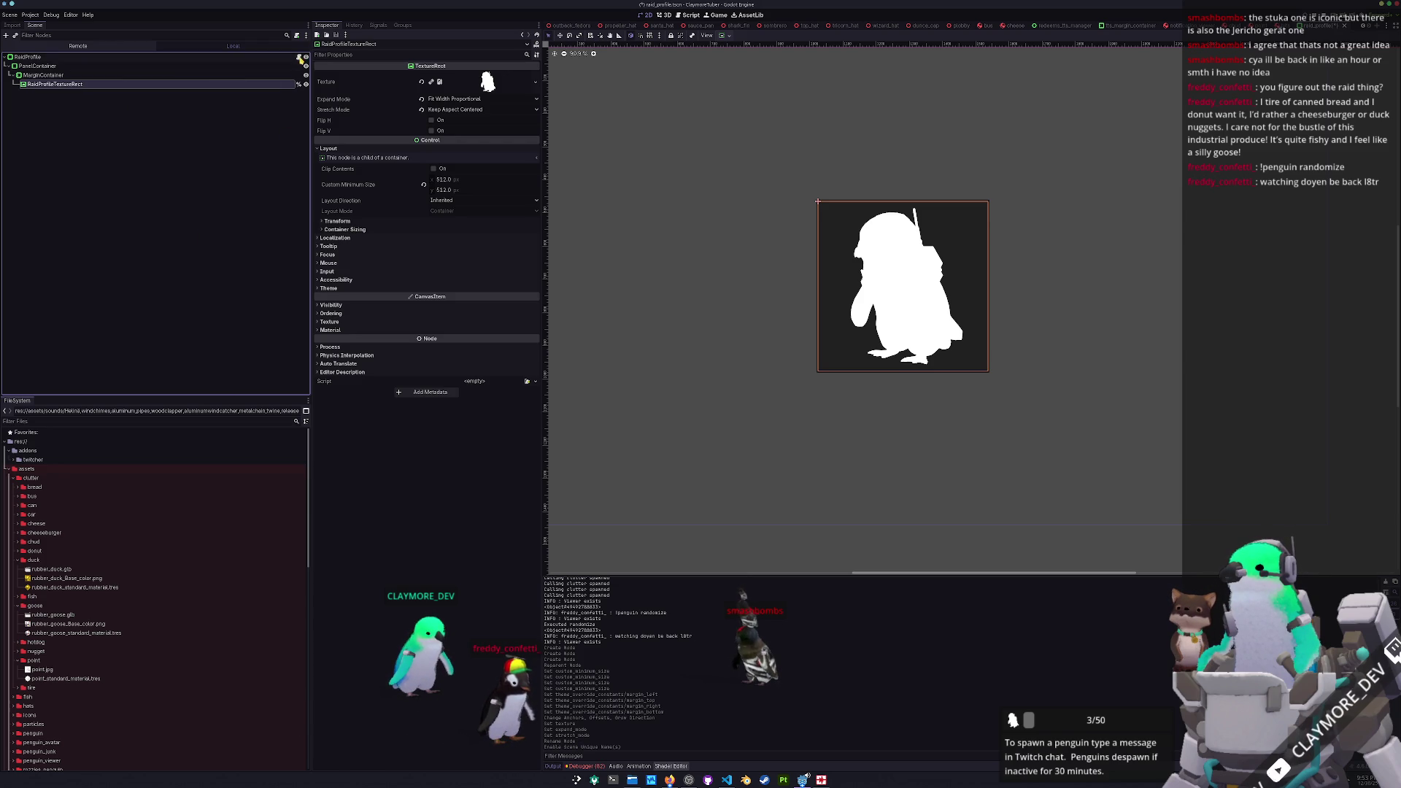
{"action": "left_click", "coordinate": [727, 780]}
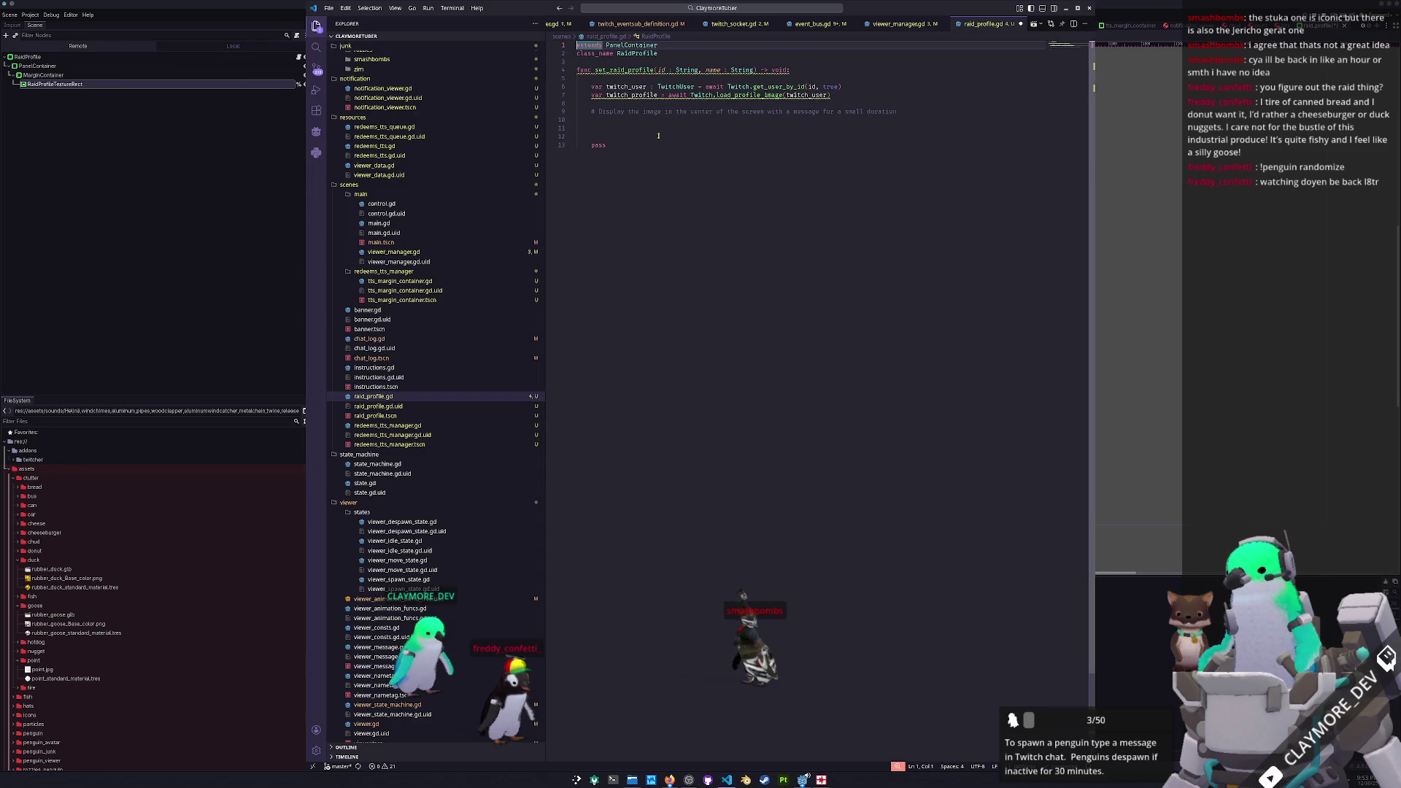
{"action": "left_click", "coordinate": [646, 63]}
{"action": "key", "text": "Return"}
{"action": "key", "text": "Return"}
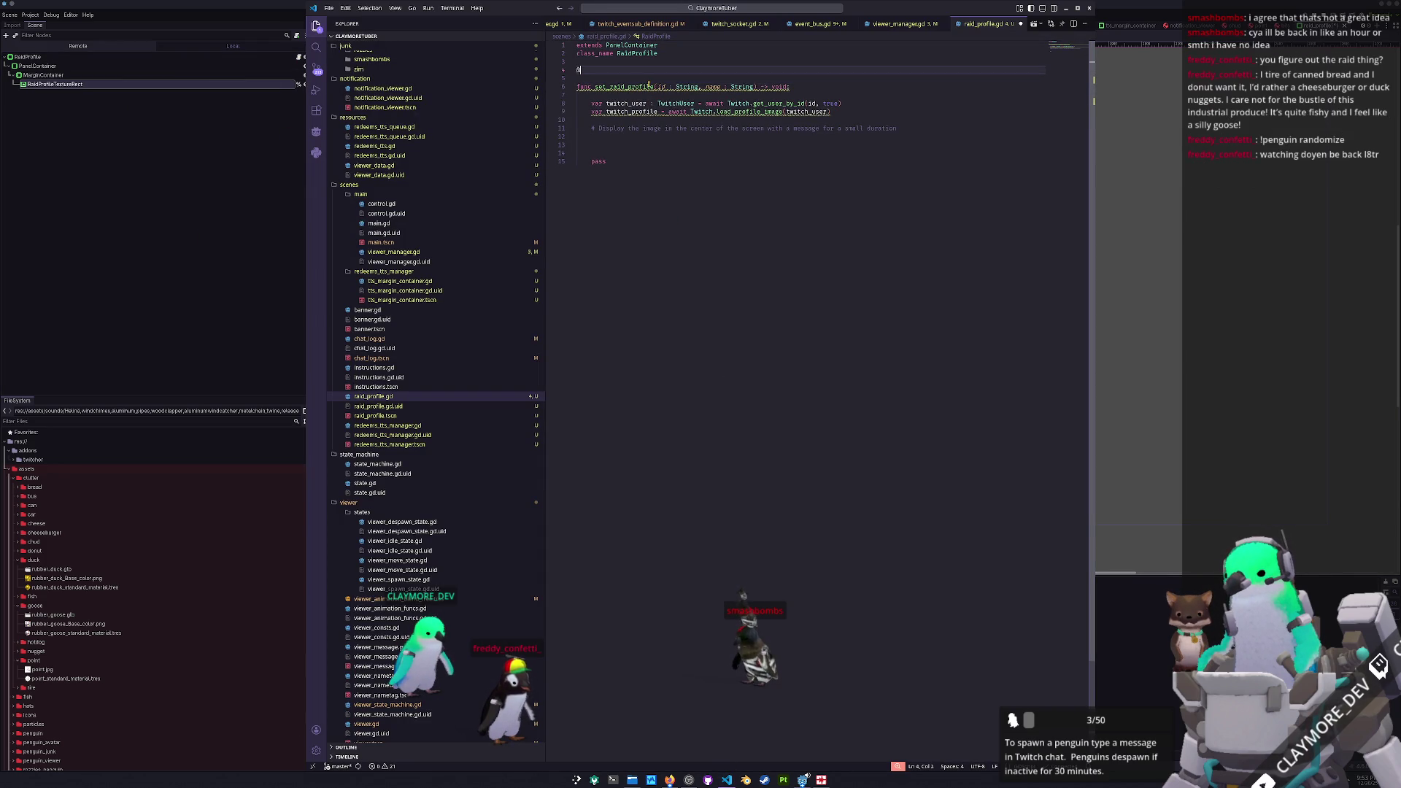
{"action": "type", "text": "onready var raid_"}
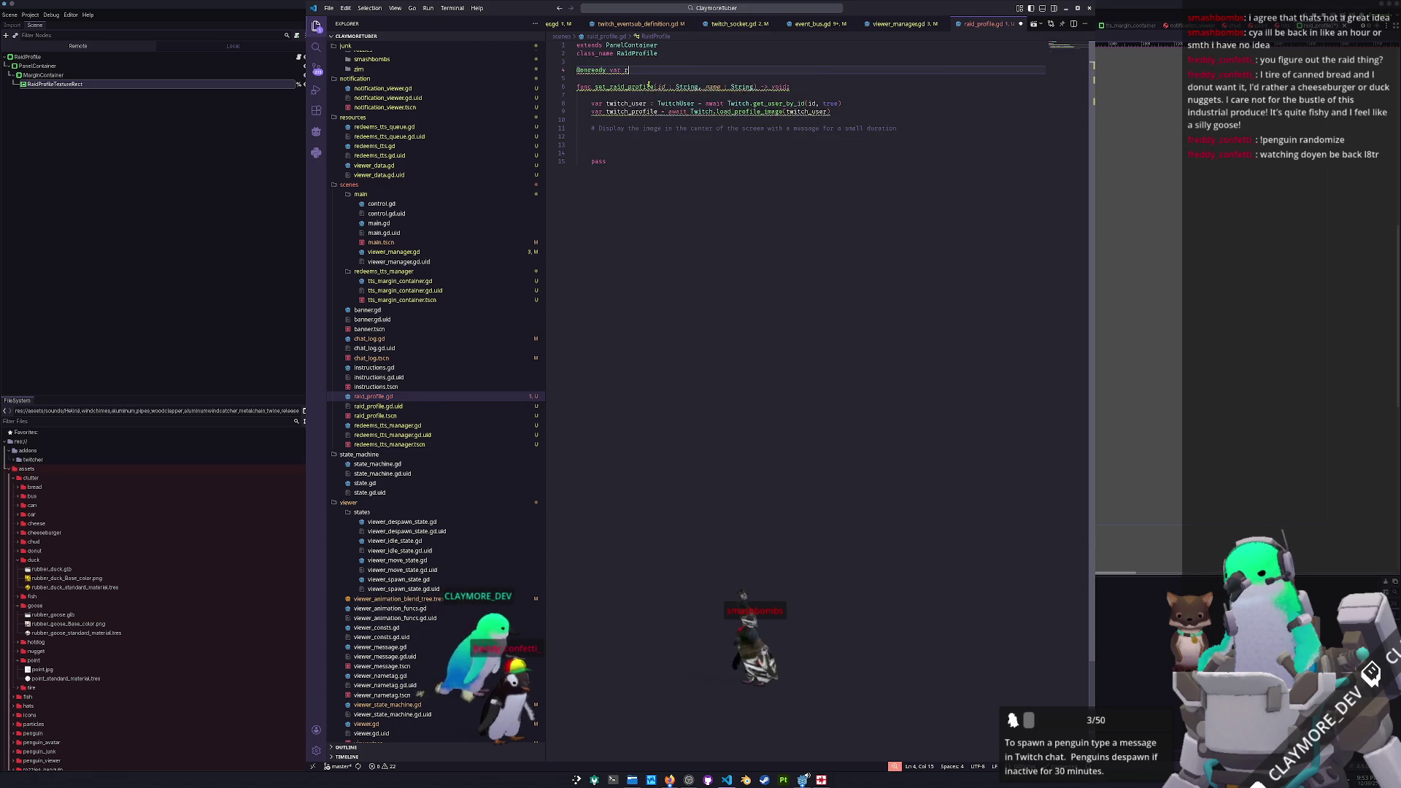
{"action": "type", "text": "profile_tex"}
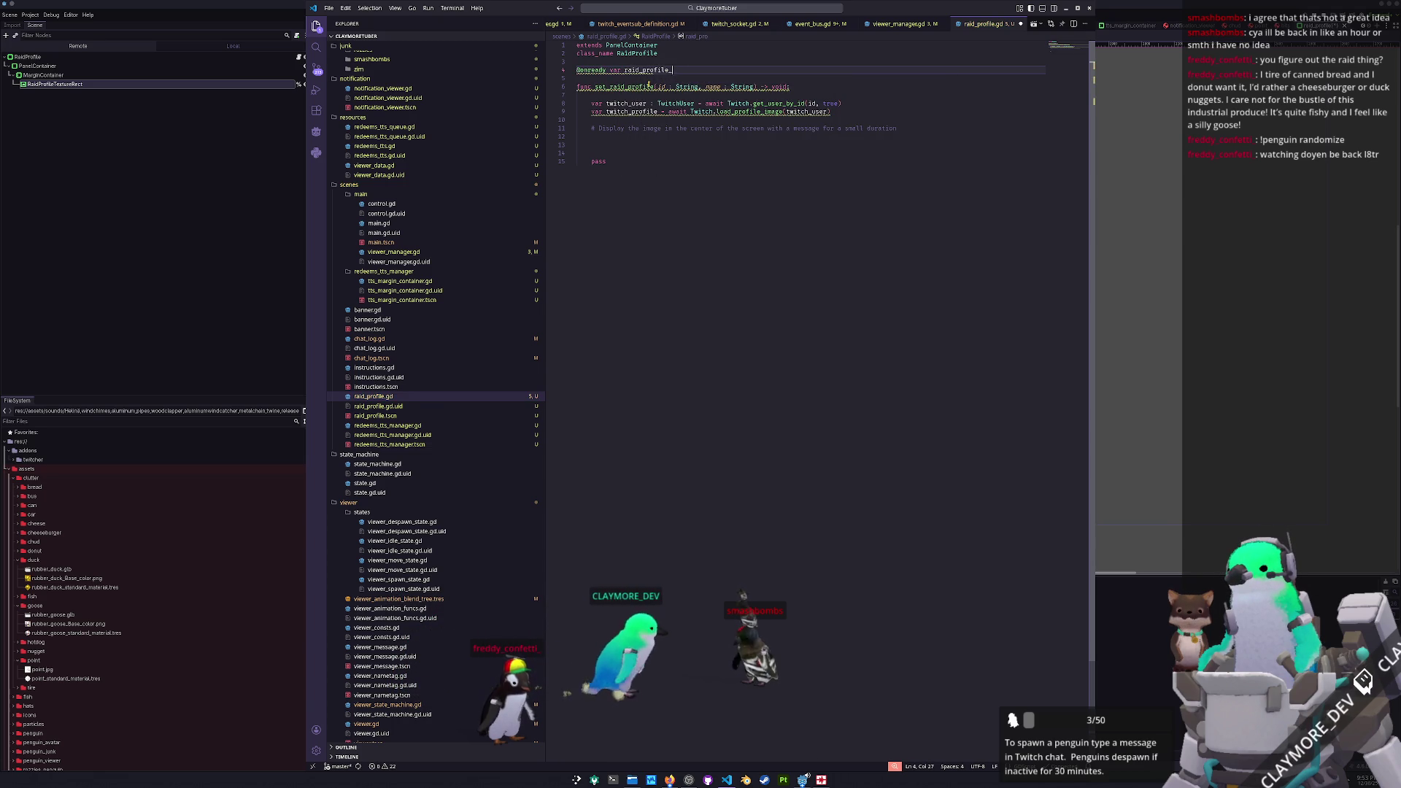
{"action": "type", "text": "ture_rect"}
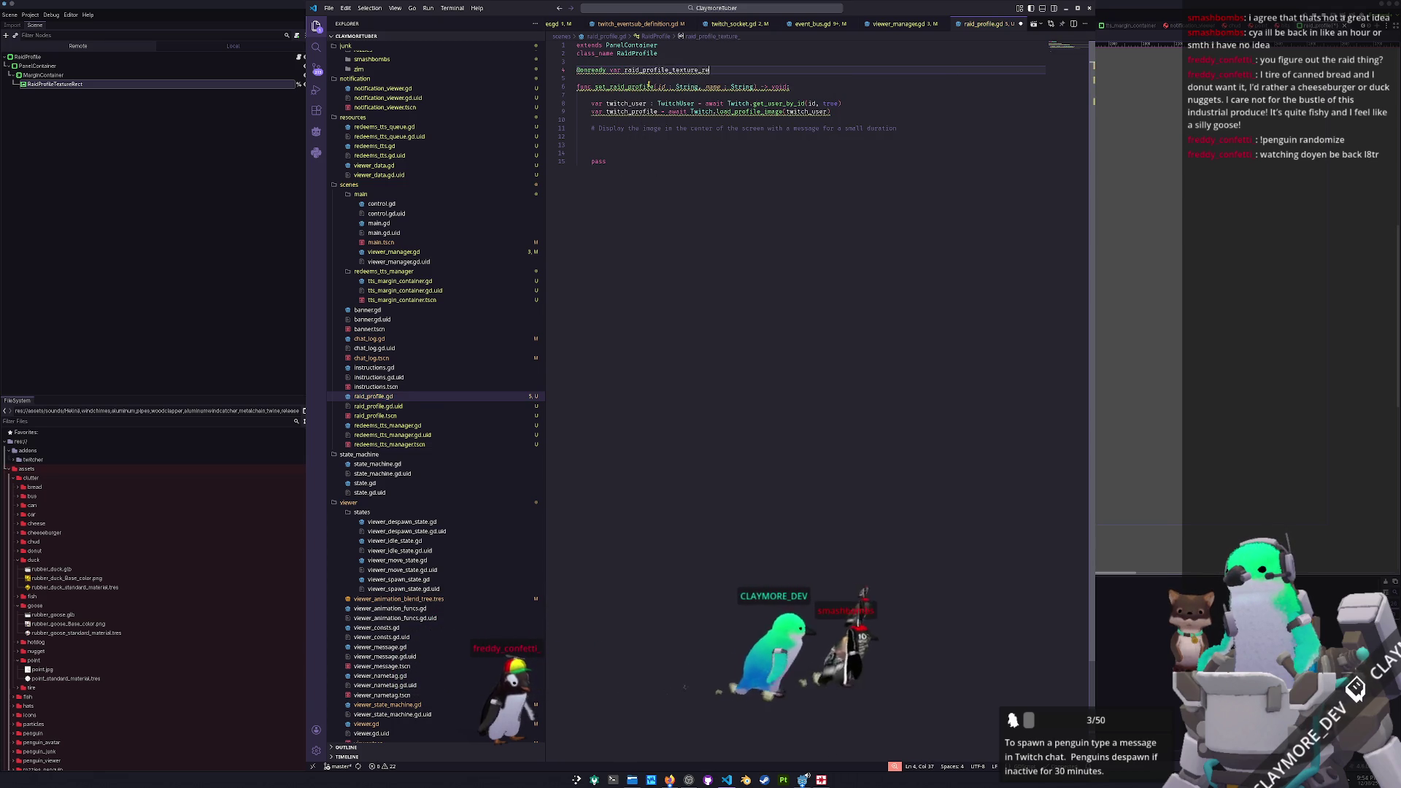
{"action": "type", "text": " : Text"}
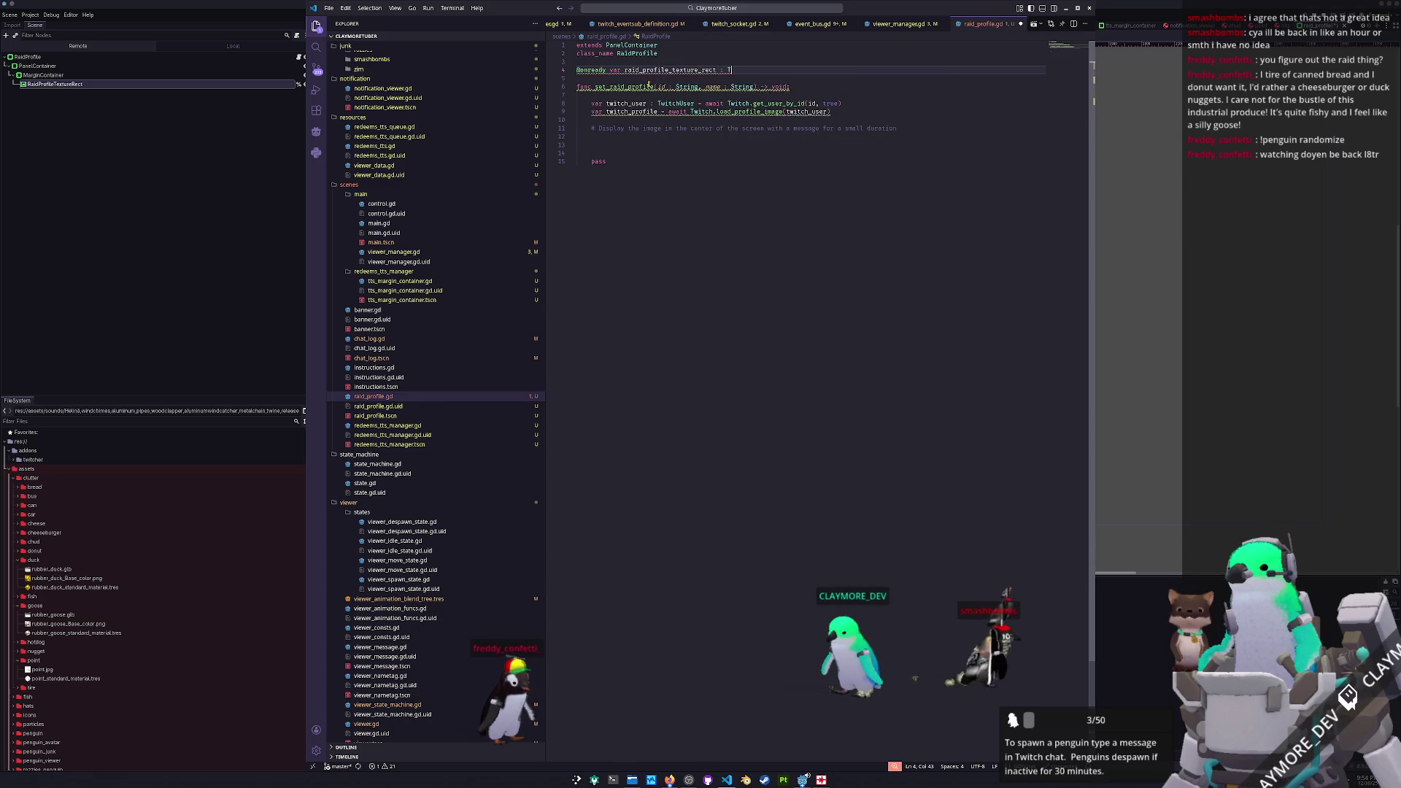
{"action": "type", "text": "ureRect"}
{"action": "key", "text": "Down"}
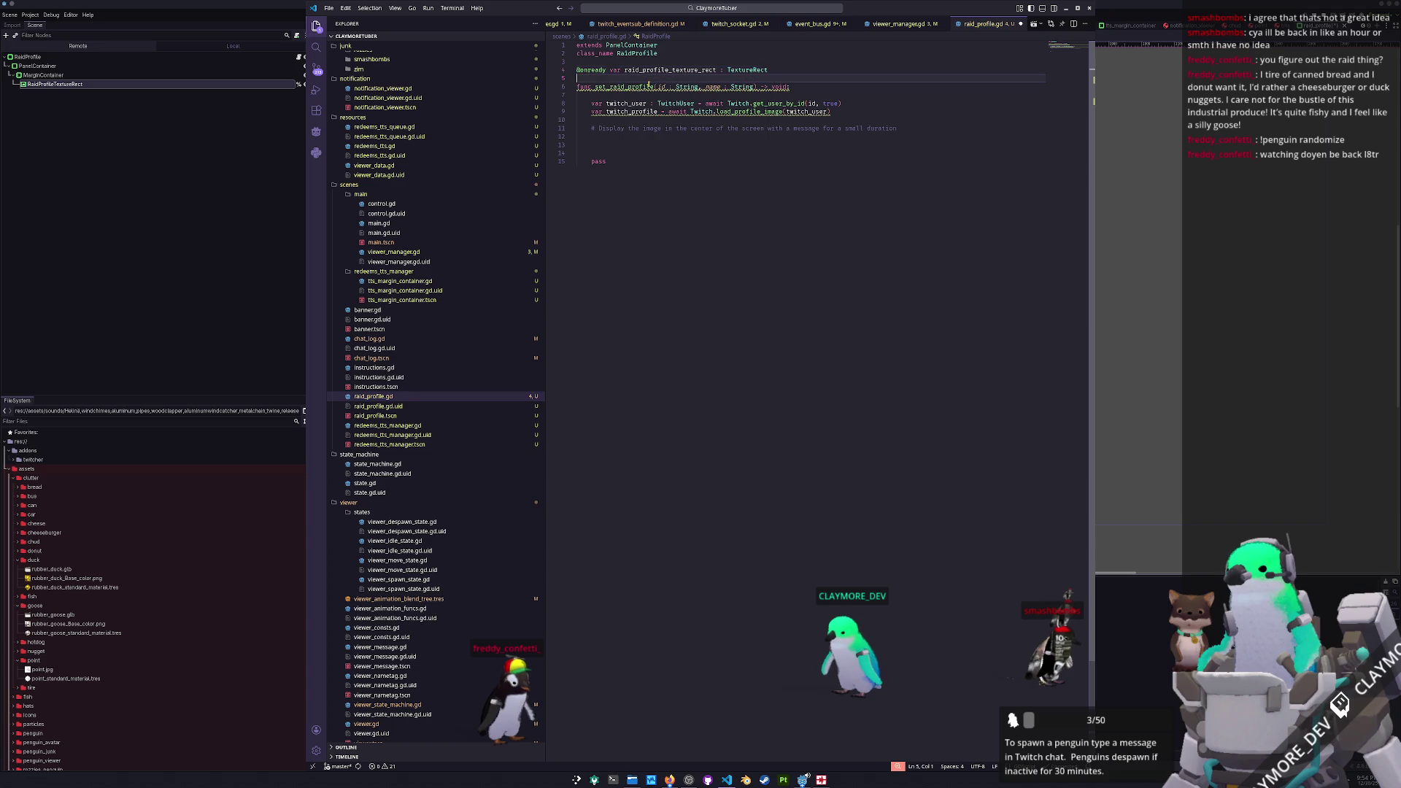
{"action": "key", "text": "Down"}
{"action": "key", "text": "Down"}
{"action": "key", "text": "Down"}
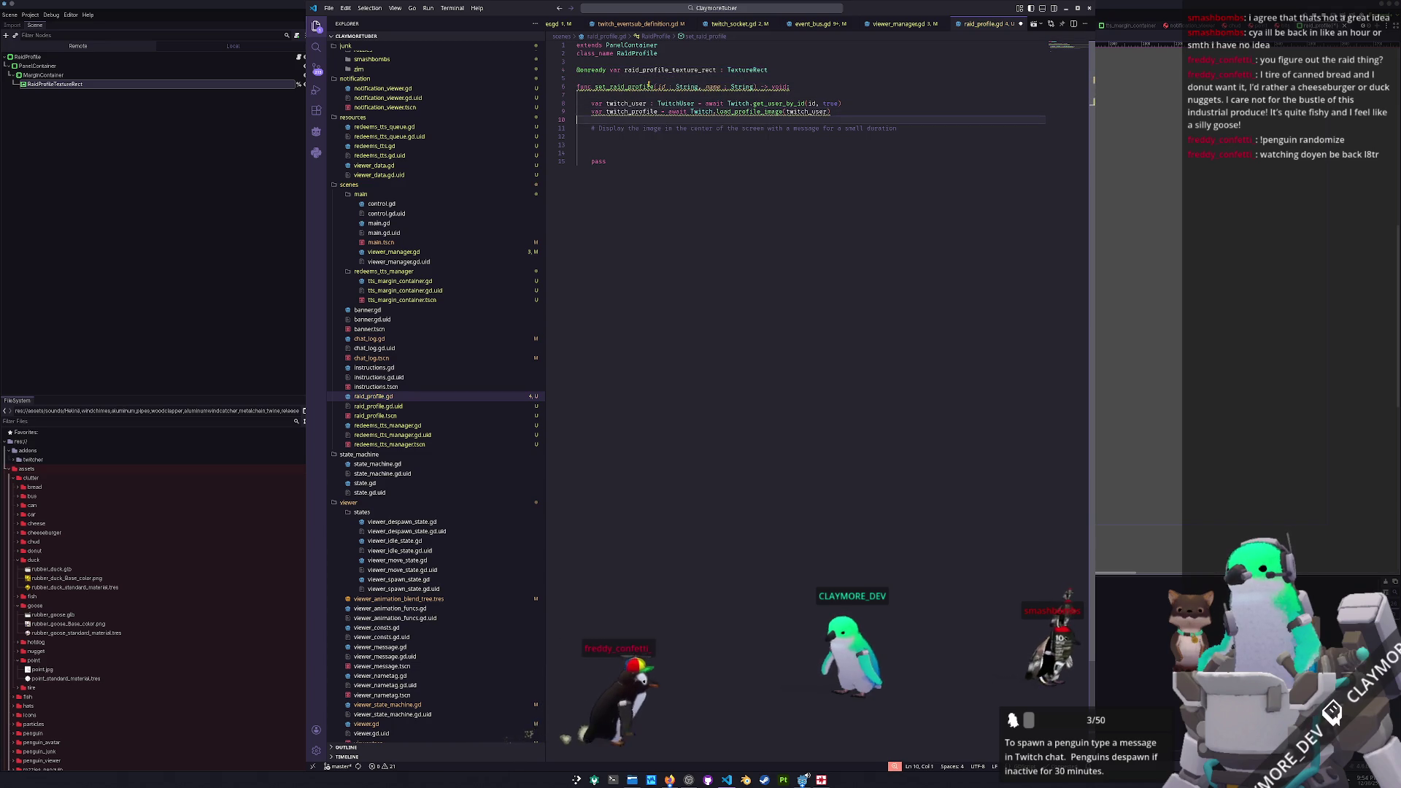
Assign twitch_profile to raid_profile_texture_rect.texture in set_raid_profile and delete the pass line.
{"action": "key", "text": "Up"}
{"action": "key", "text": "Up"}
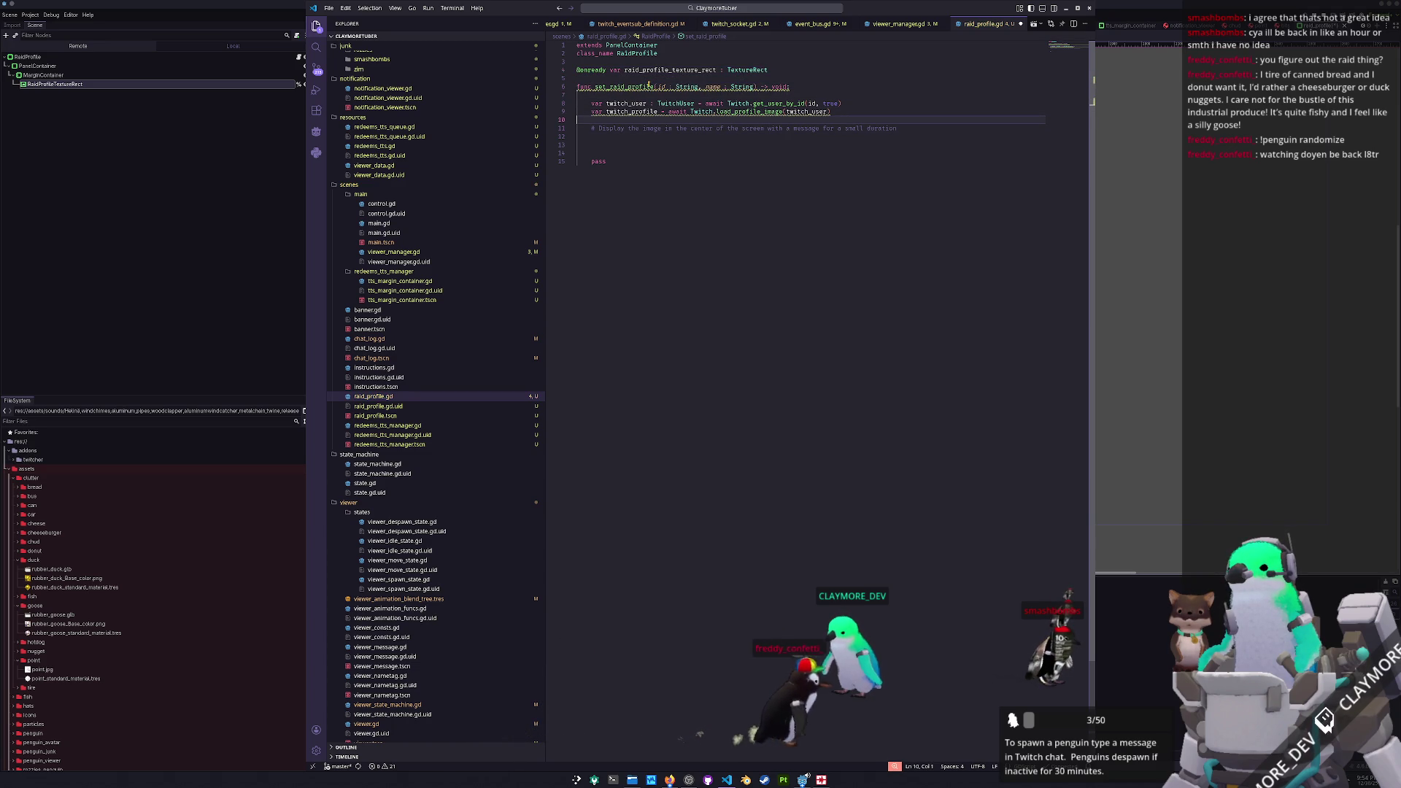
{"action": "key", "text": "Left"}
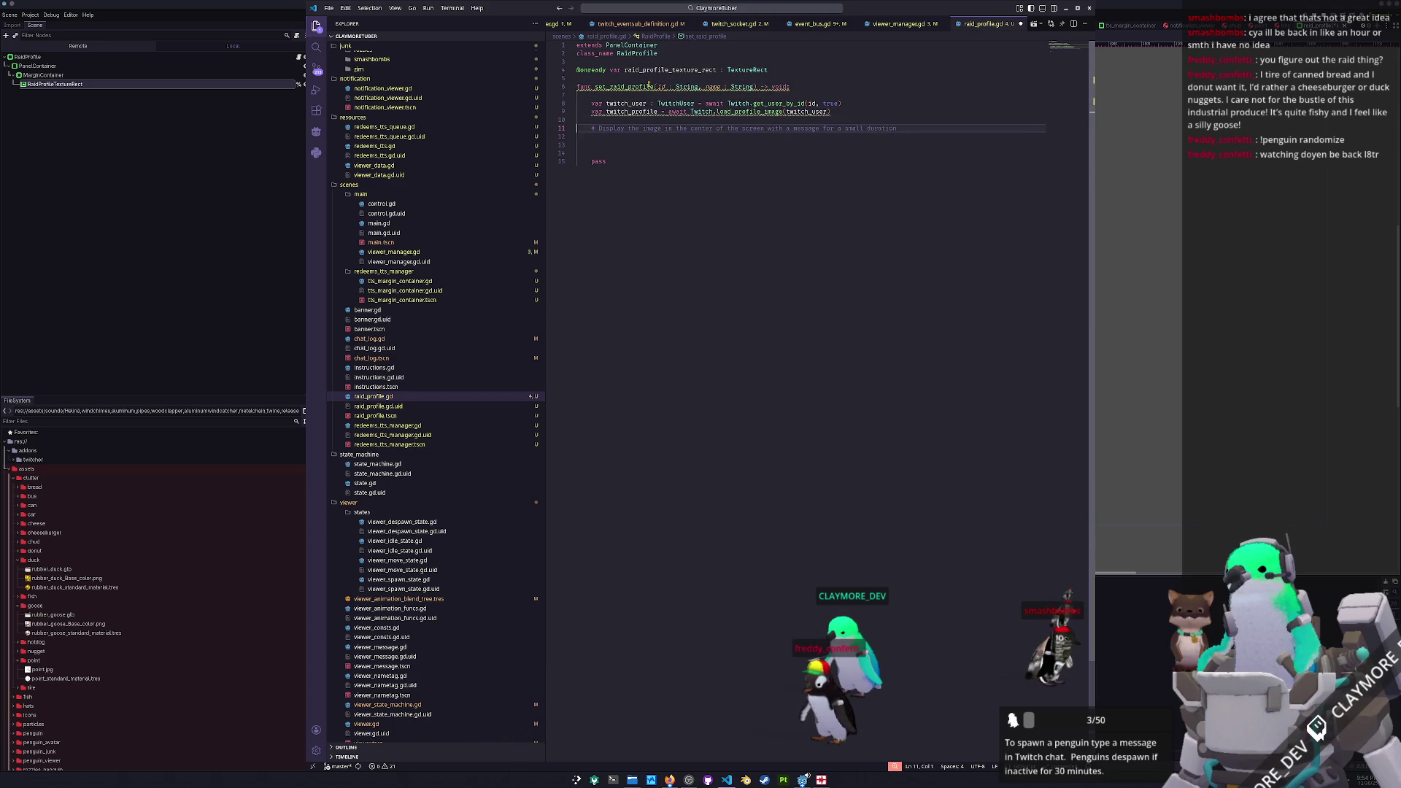
{"action": "type", "text": "raid_profile_texture_rect.textu"}
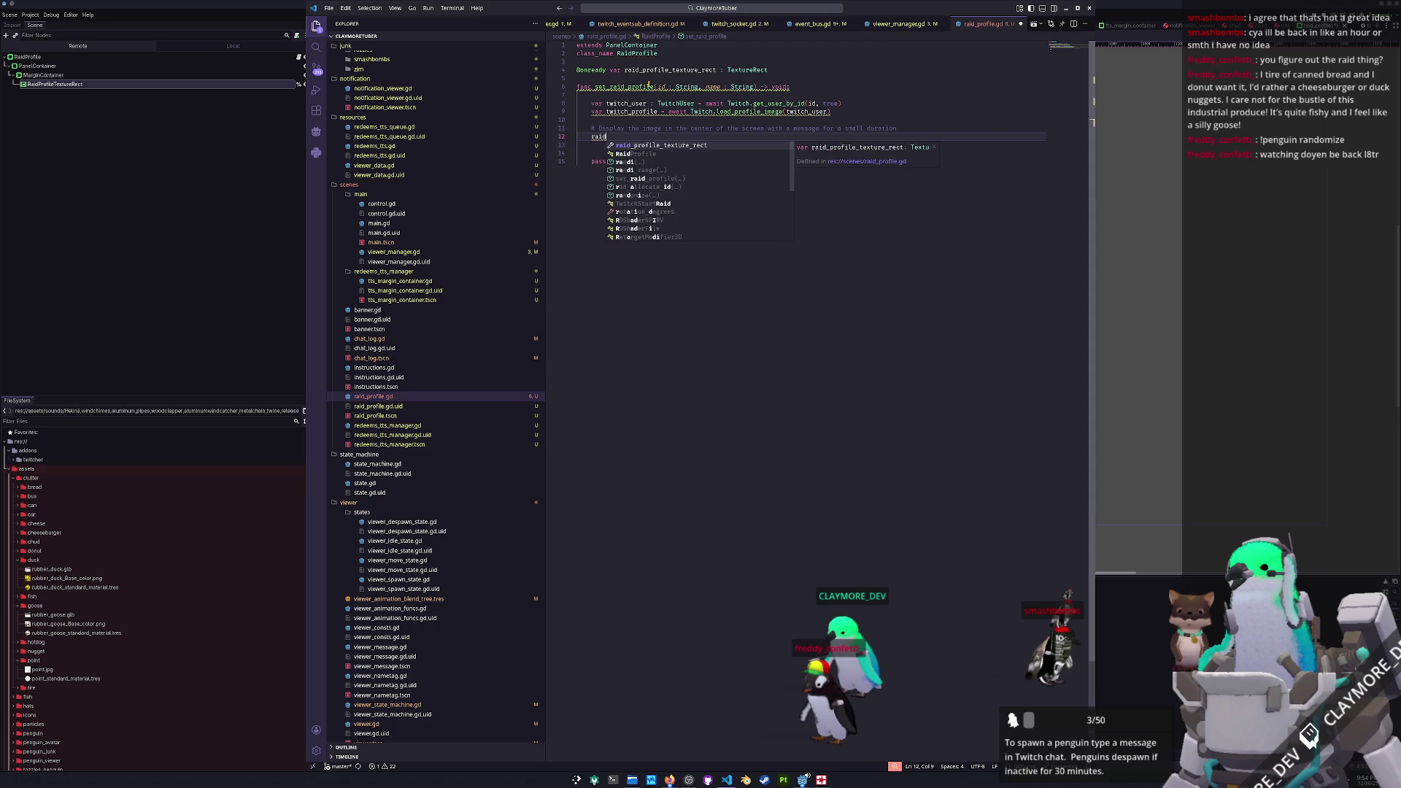
{"action": "type", "text": "re = "}
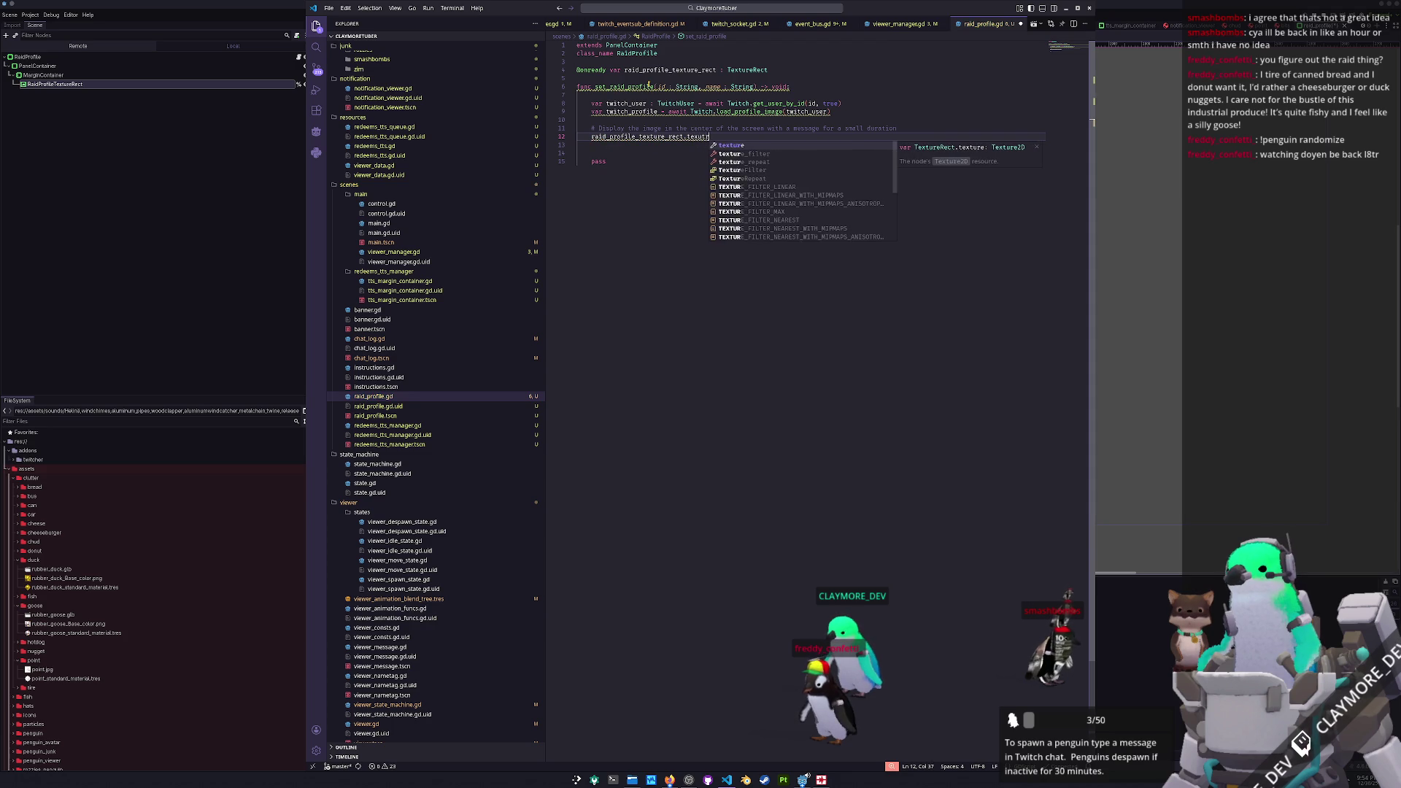
{"action": "type", "text": "twitch_profile"}
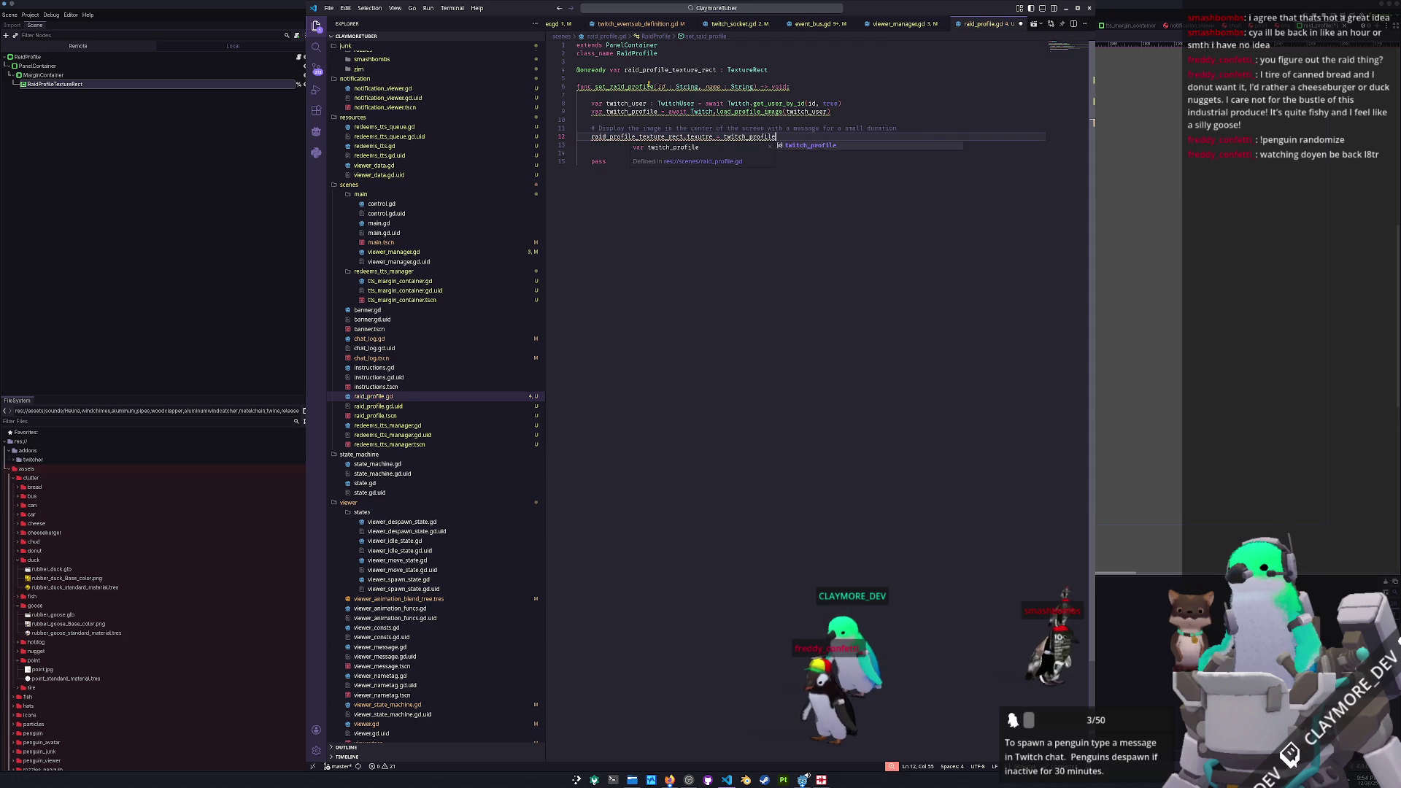
{"action": "key", "text": "Escape"}
{"action": "key", "text": "Down"}
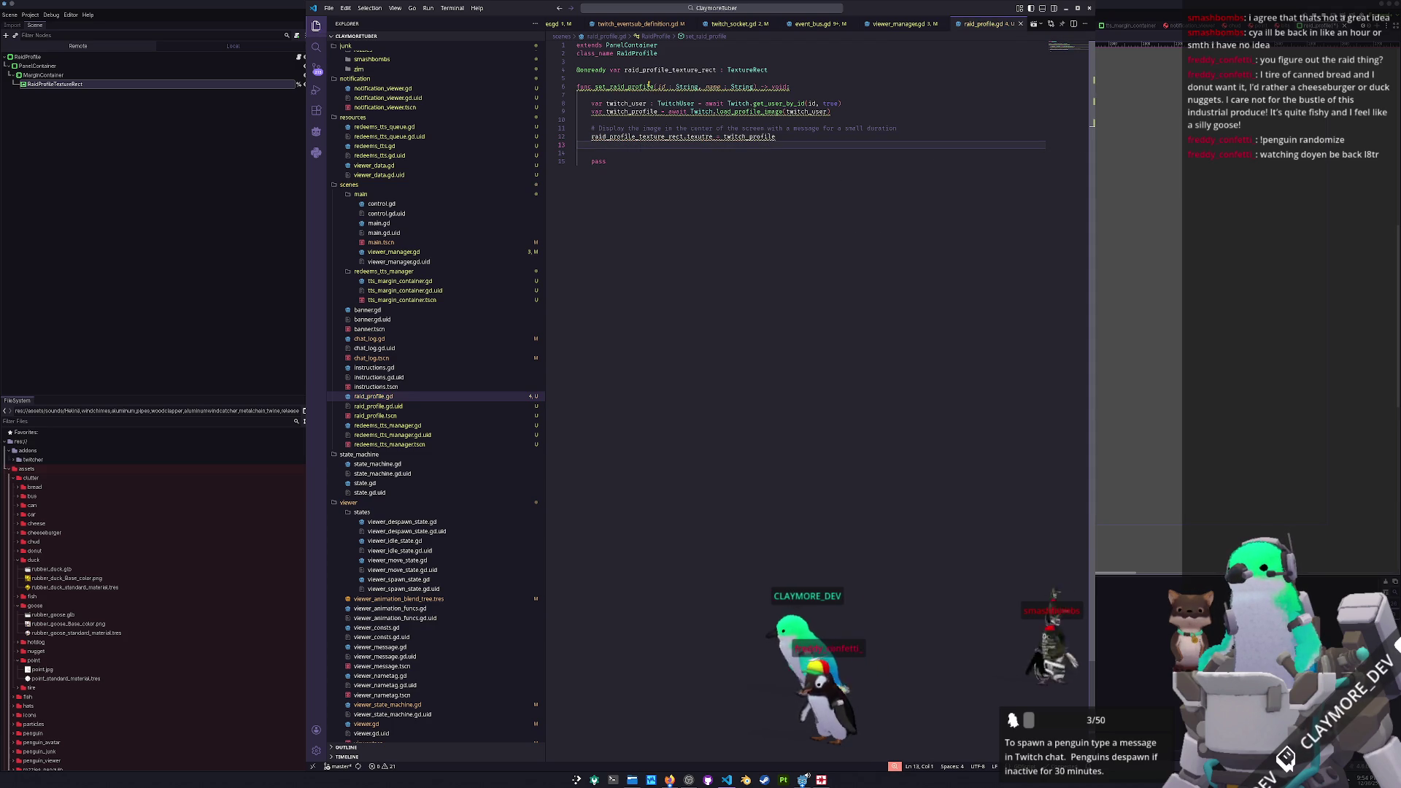
{"action": "key", "text": "Down"}
{"action": "key", "text": "Down"}
{"action": "key", "text": "End"}
{"action": "key", "text": "ctrl+BackSpace"}
{"action": "key", "text": "Up"}
{"action": "key", "text": "Up"}
{"action": "key", "text": "Up"}
{"action": "key", "text": "Home"}
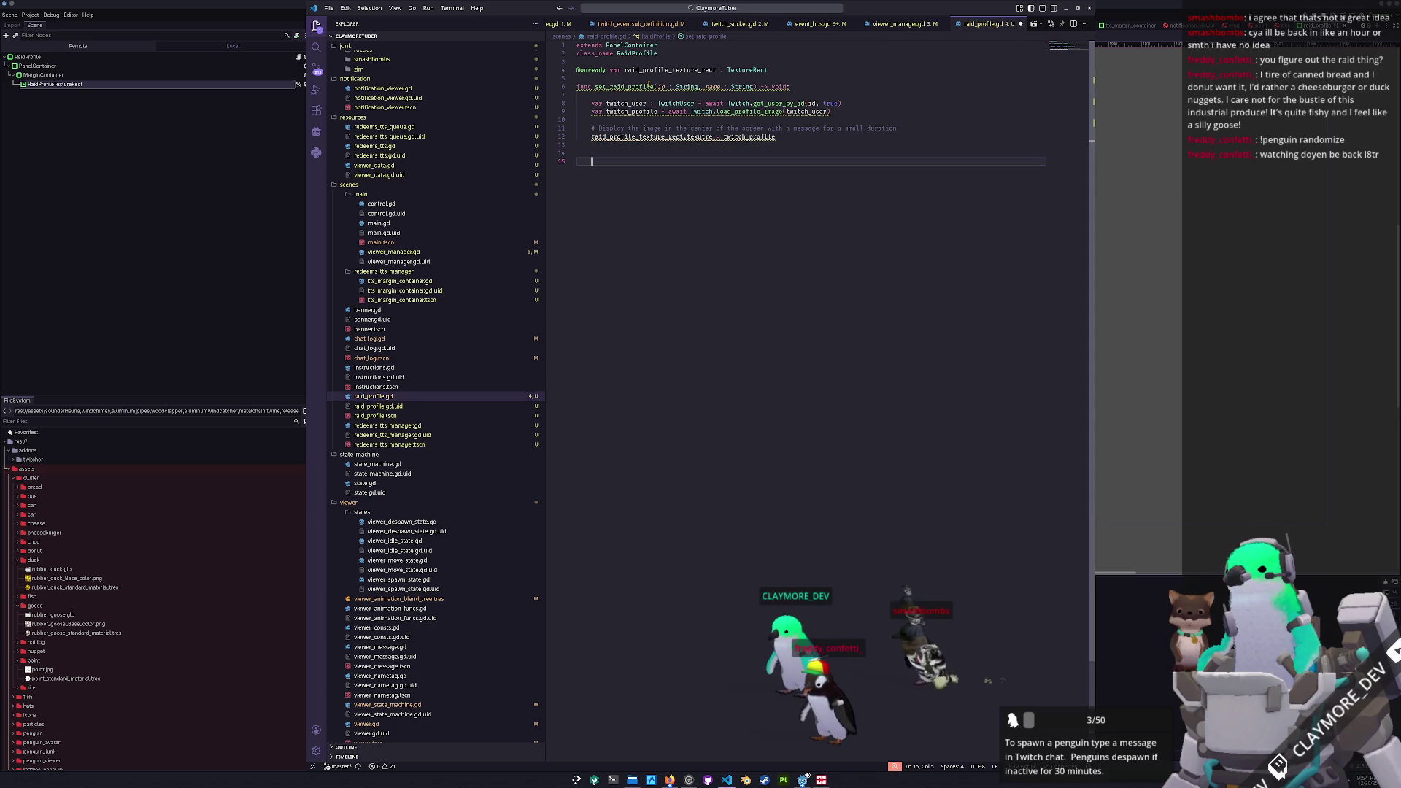
Tidy the blank lines in set_raid_profile and make room for a new function.
{"action": "key", "text": "Up"}
{"action": "key", "text": "Up"}
{"action": "key", "text": "Up"}
{"action": "key", "text": "Return"}
{"action": "key", "text": "Down"}
{"action": "key", "text": "Down"}
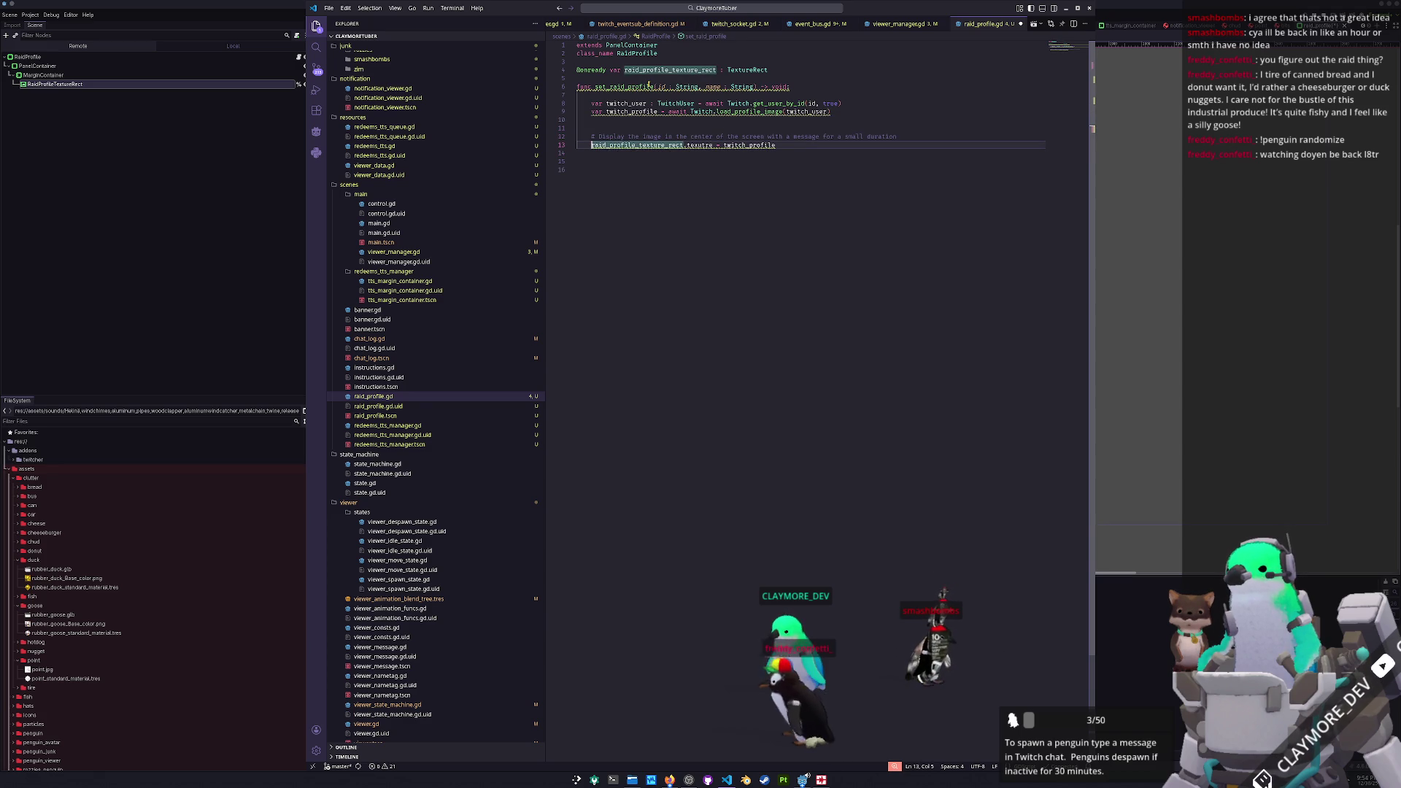
{"action": "key", "text": "Down"}
{"action": "key", "text": "Return"}
{"action": "key", "text": "Up"}
{"action": "key", "text": "Up"}
{"action": "key", "text": "Up"}
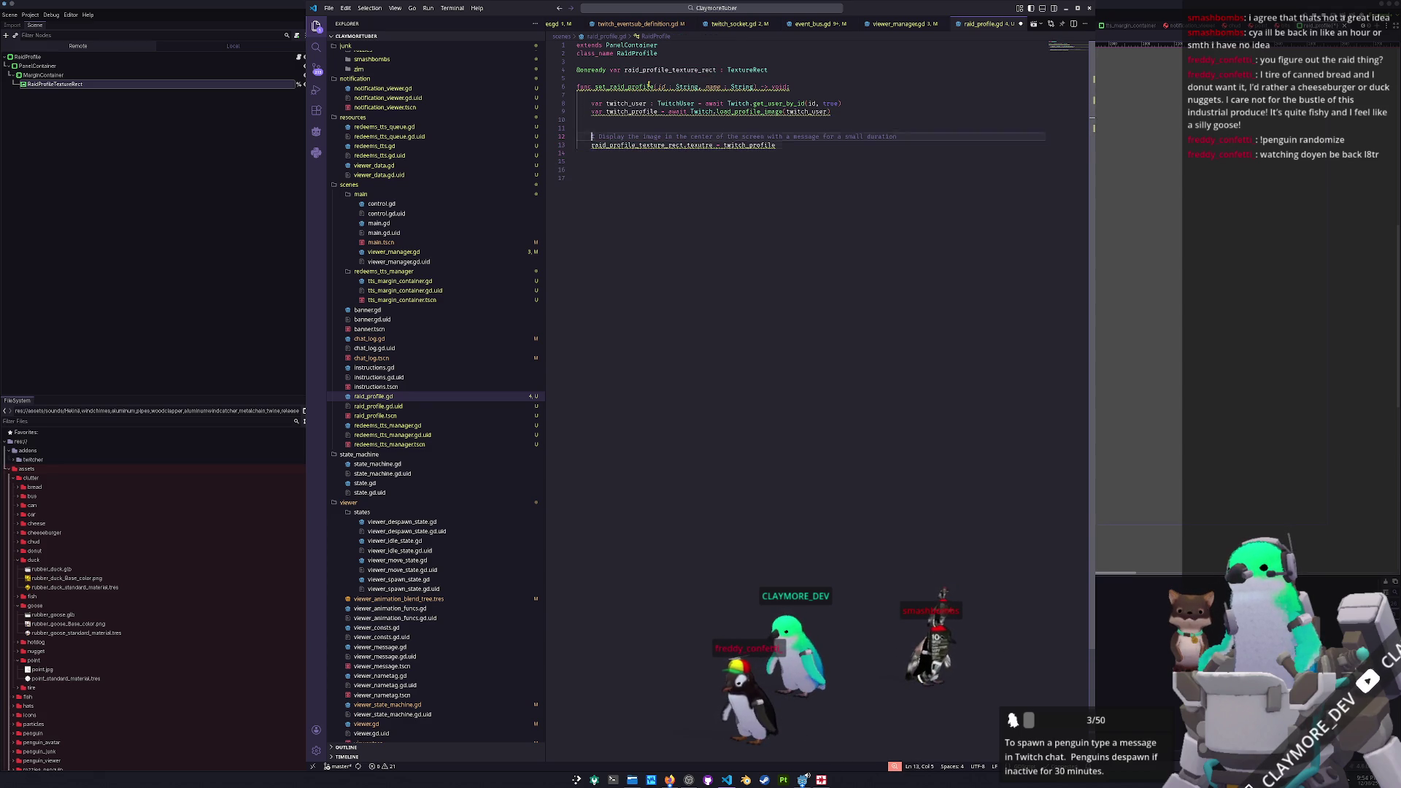
{"action": "key", "text": "Return"}
{"action": "key", "text": "Return"}
Add a _ready() function that sets self.visible = false.
{"action": "type", "text": "func _ready() -> void:"}
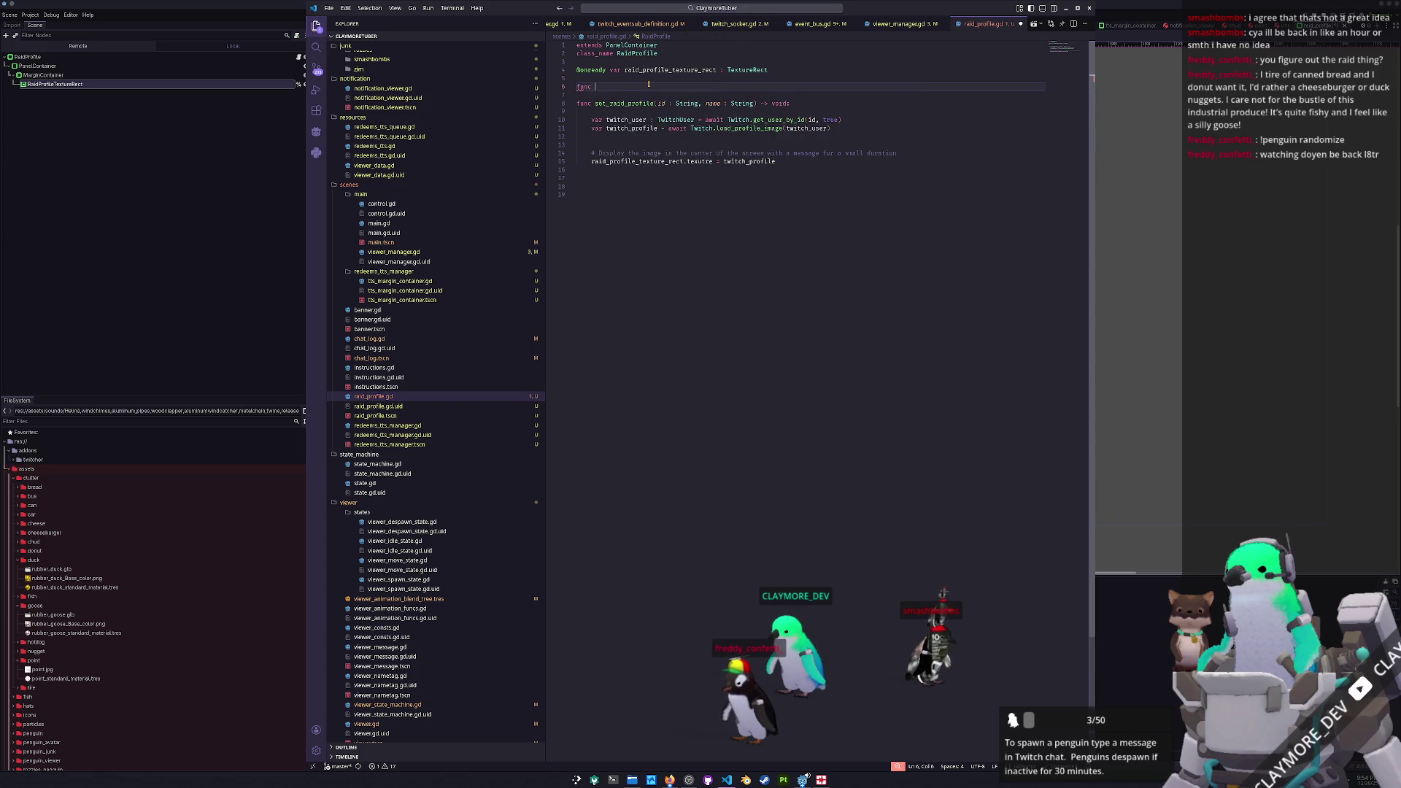
{"action": "key", "text": "Return"}
{"action": "type", "text": "self.visible = false"}
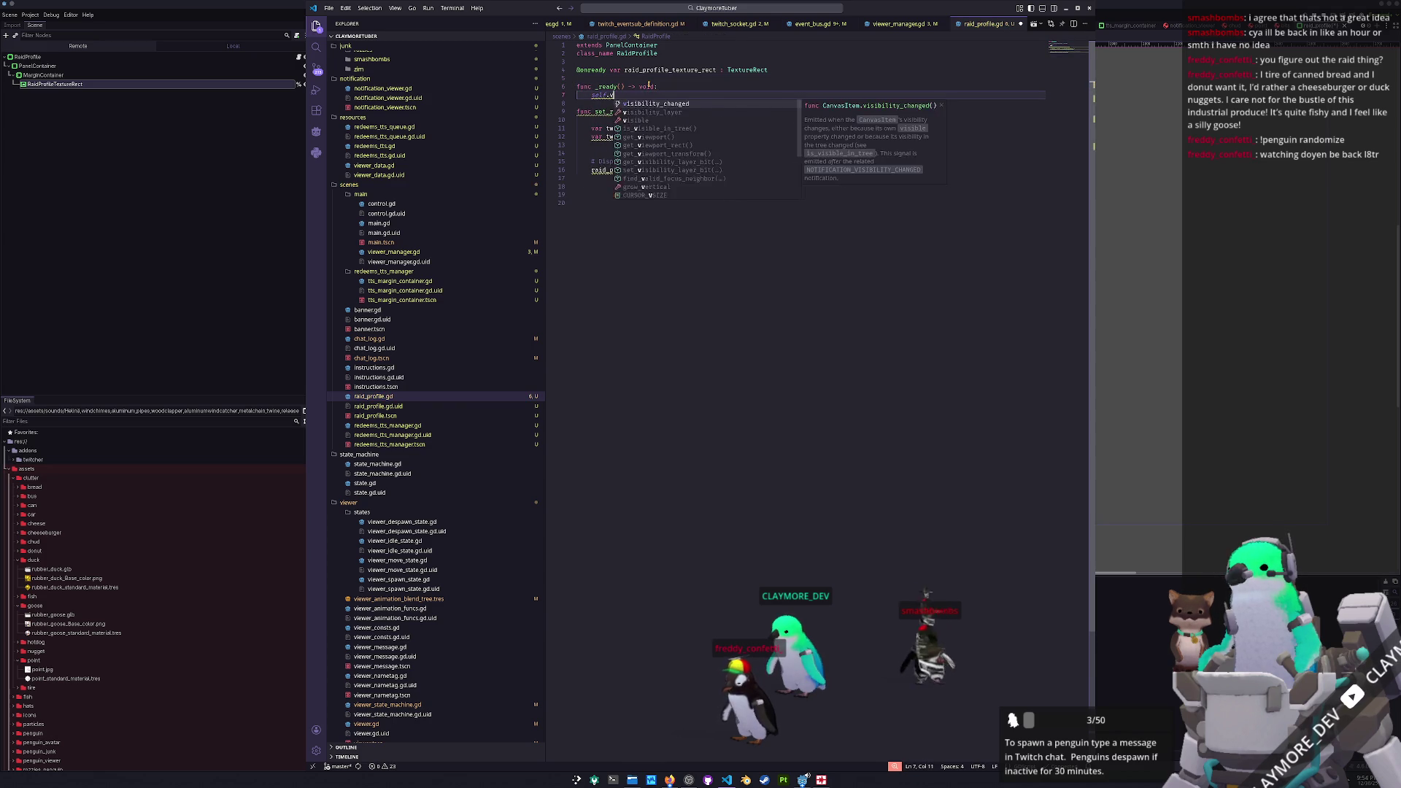
{"action": "key", "text": "Escape"}
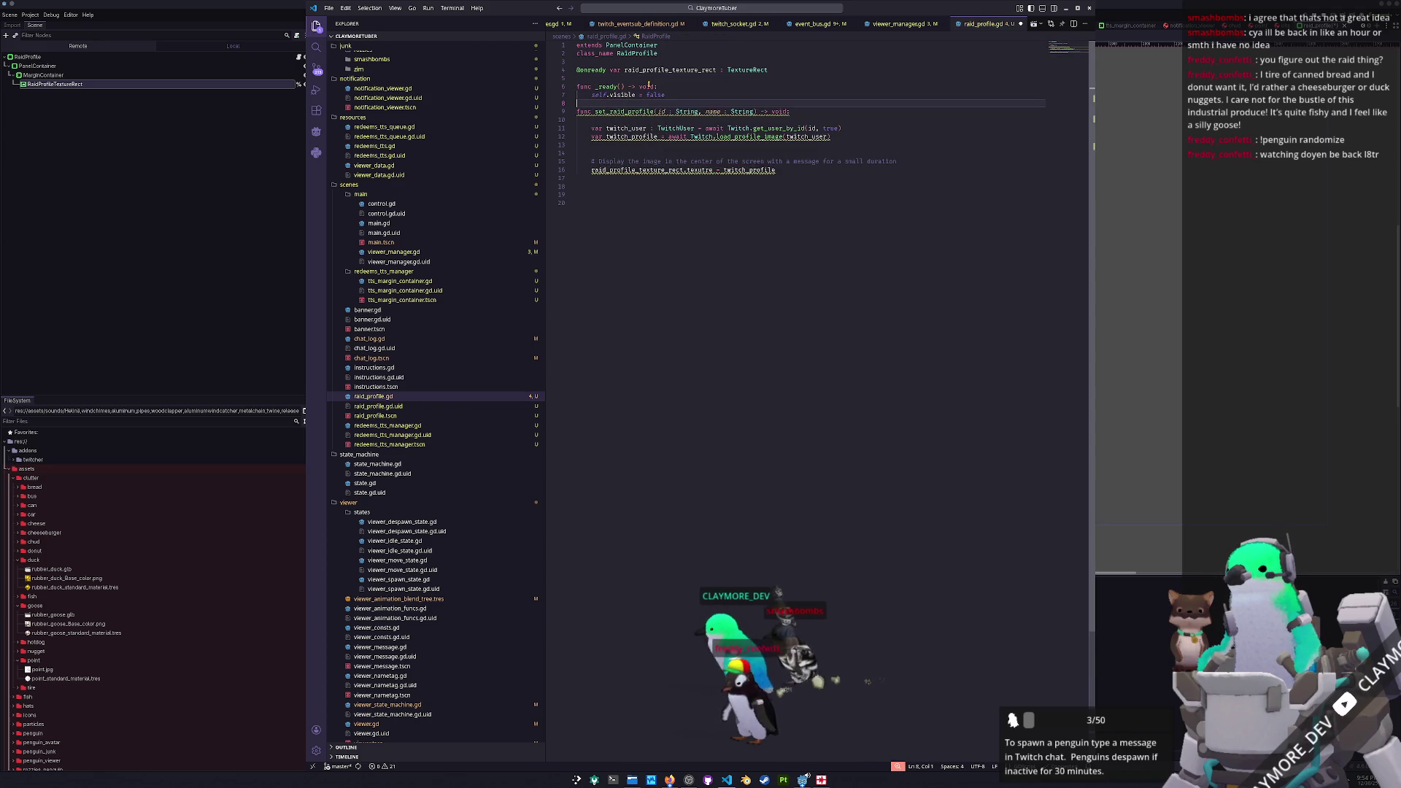
{"action": "key", "text": "Return"}
{"action": "key", "text": "Down"}
{"action": "key", "text": "Down"}
{"action": "key", "text": "Down"}
{"action": "key", "text": "Down"}
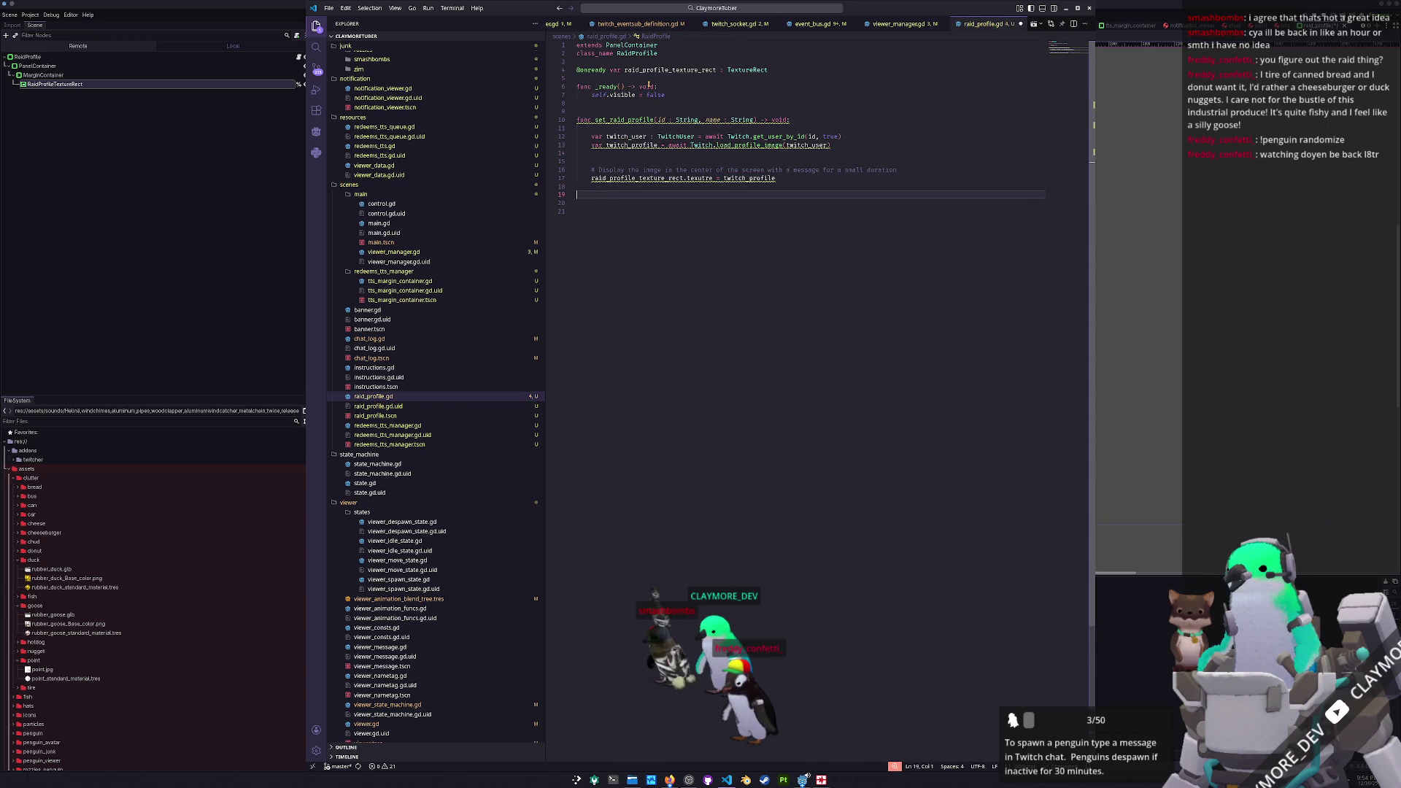
Add 'self.visible = true' to set_raid_profile and begin a self.modulate.a line.
{"action": "key", "text": "Return"}
{"action": "type", "text": "self.visible = t"}
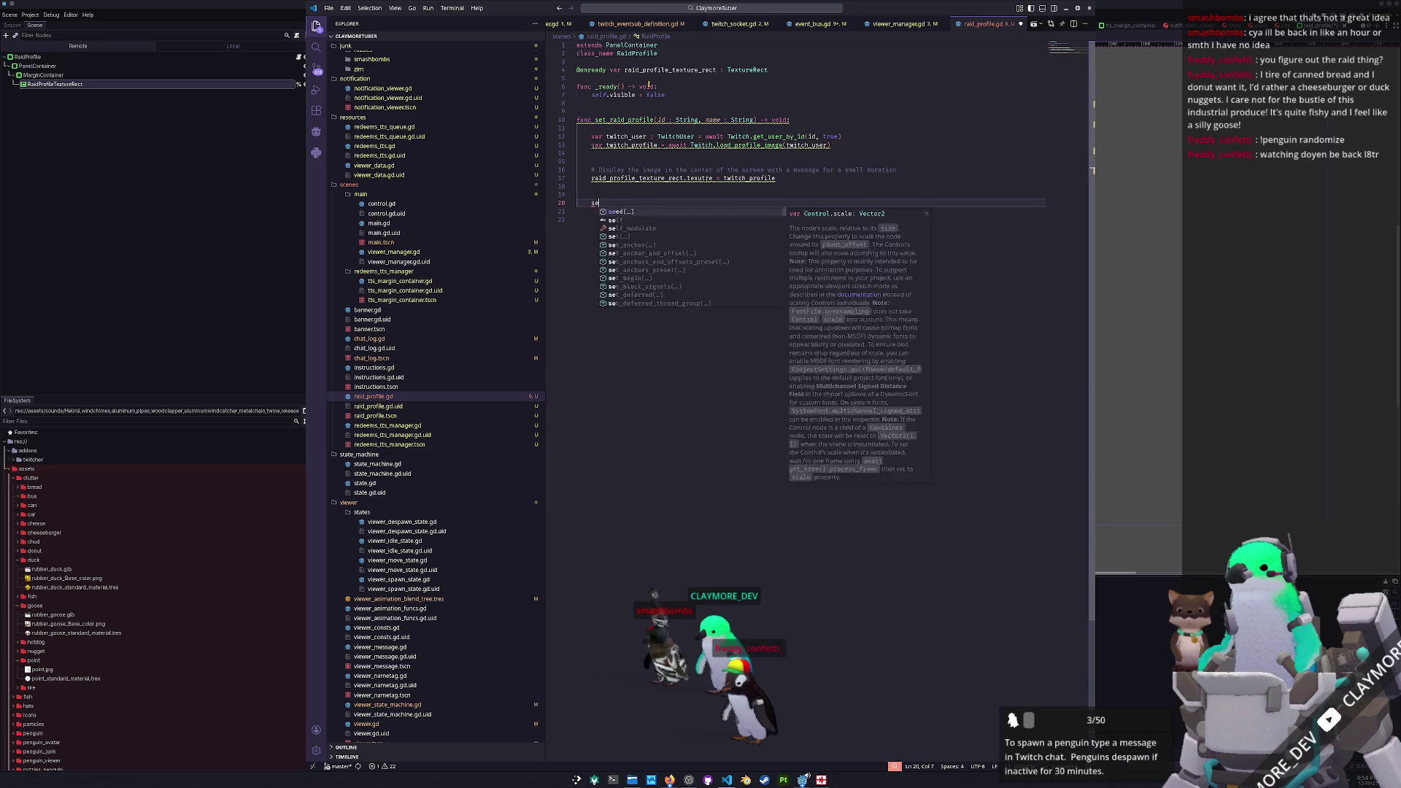
{"action": "type", "text": "rue"}
{"action": "key", "text": "Return"}
{"action": "key", "text": "Return"}
{"action": "type", "text": "self"}
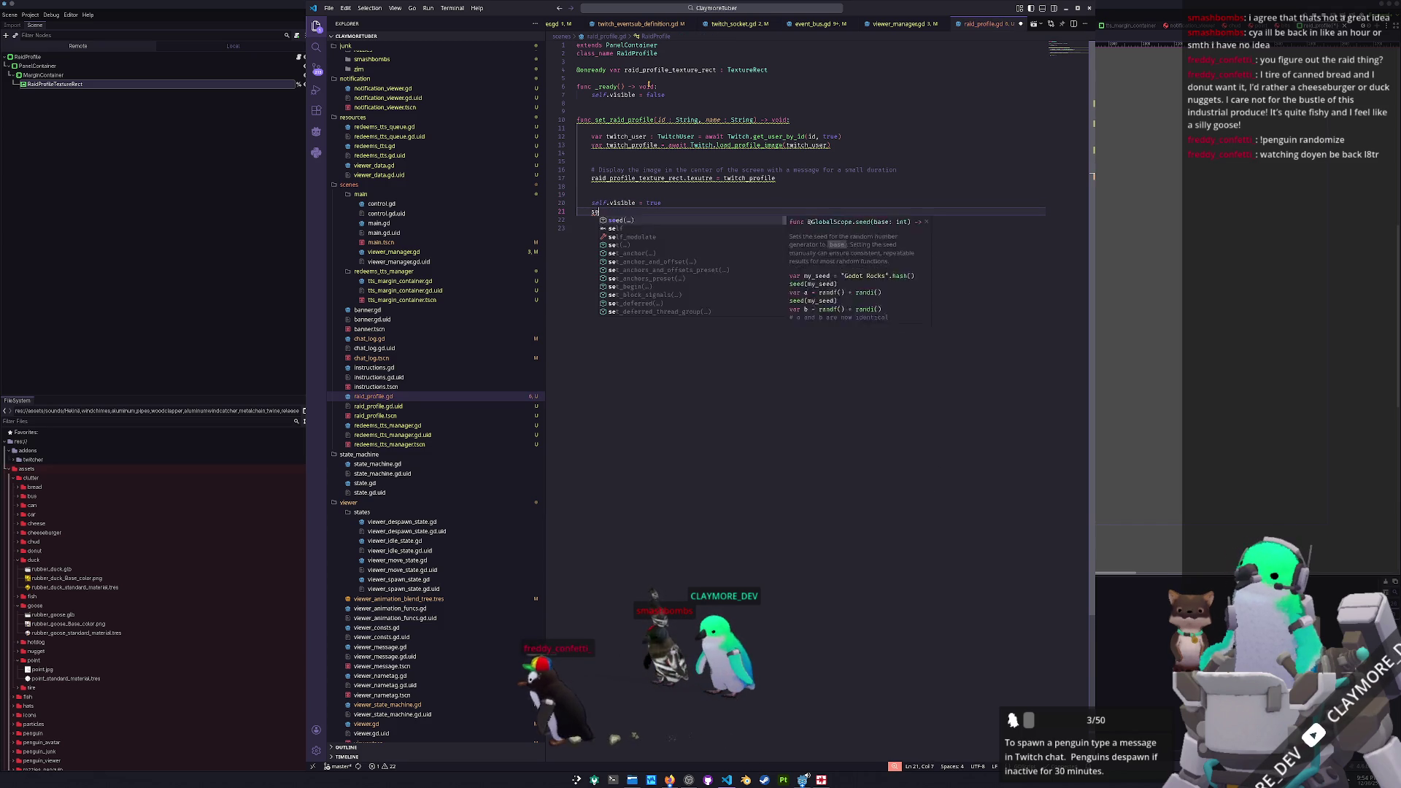
{"action": "type", "text": ".modulate.a = 0"}
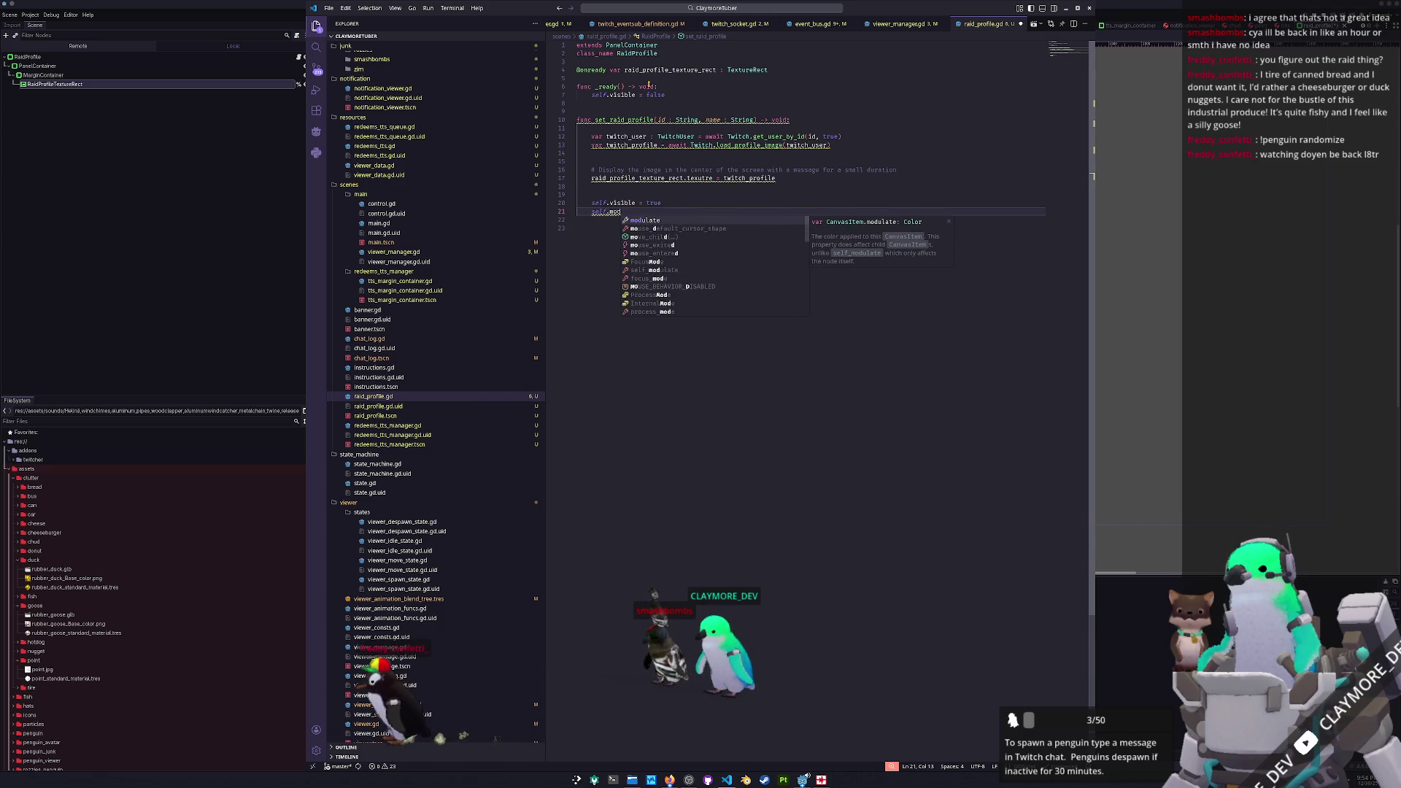
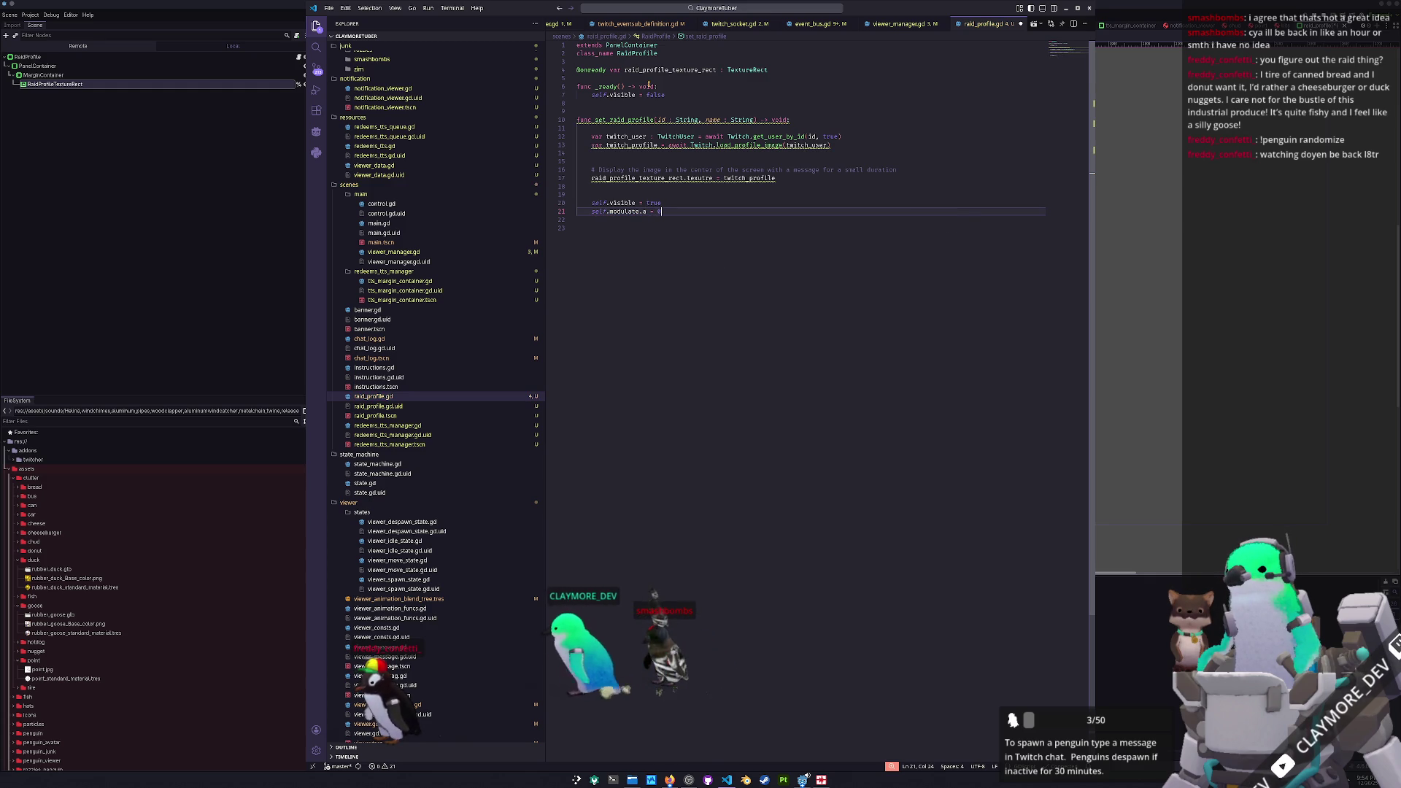
In set_raid_profile, add 'var tween : Tween = get_tree().create_tween()'.
{"action": "key", "text": "Down"}
{"action": "key", "text": "Return"}
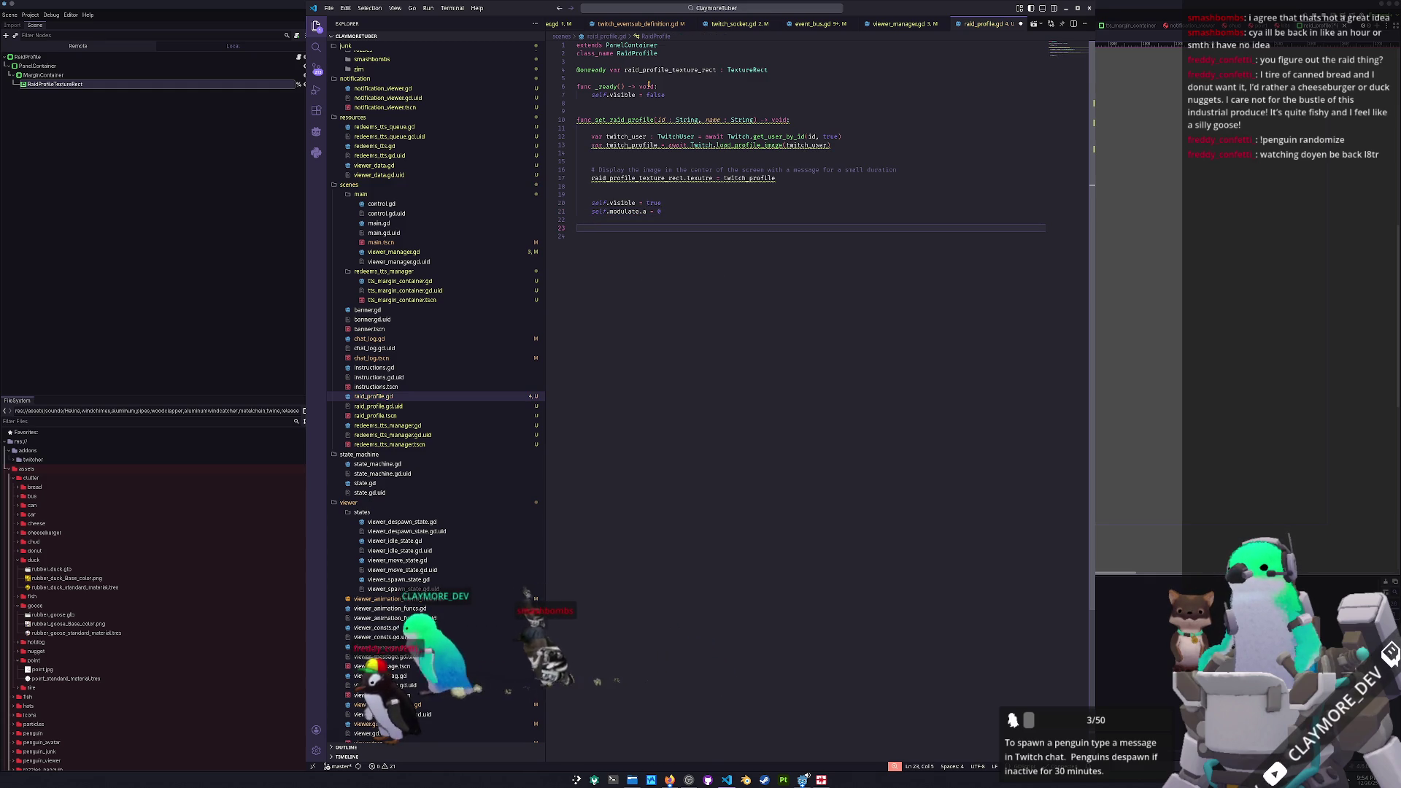
{"action": "type", "text": "elf.visible"}
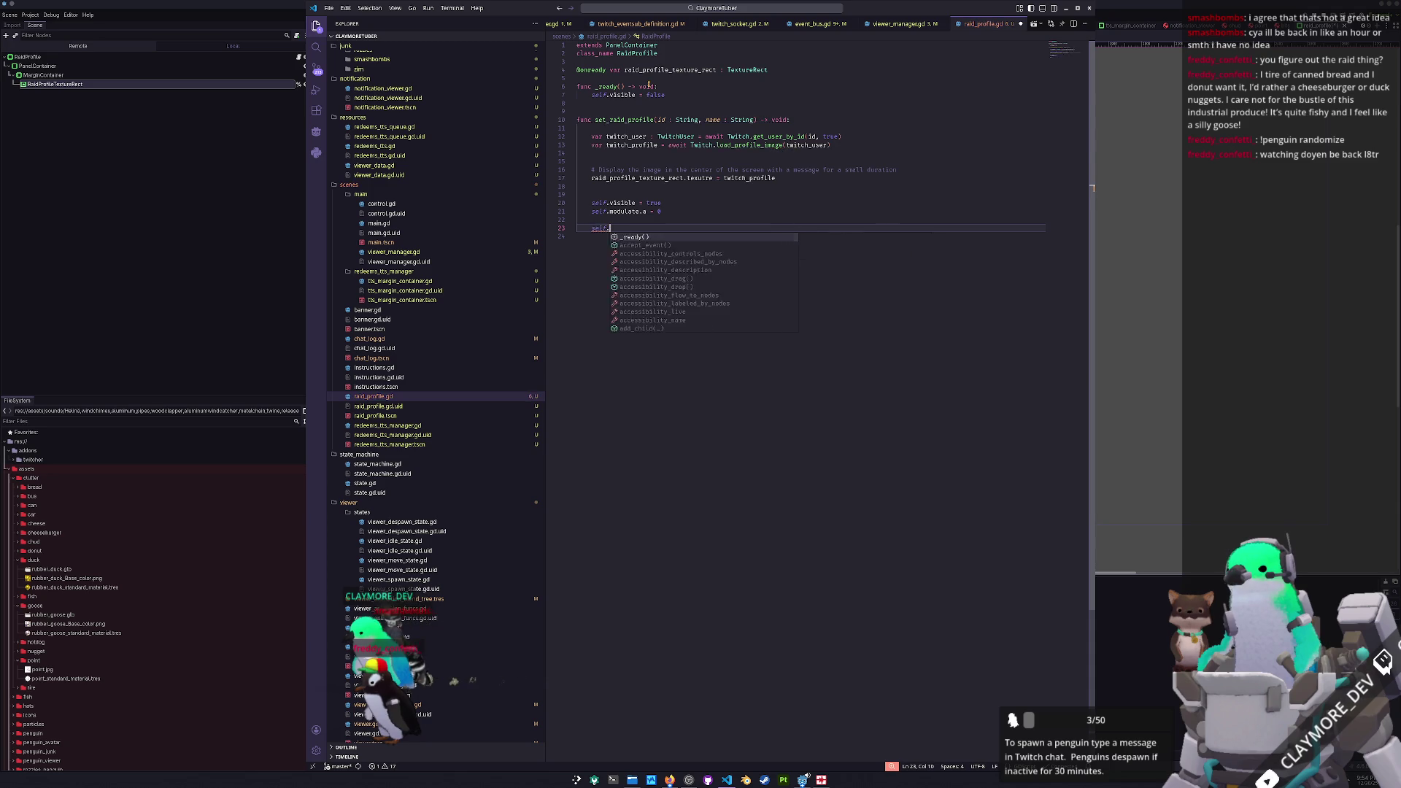
{"action": "key", "text": "BackSpace"}
{"action": "key", "text": "BackSpace"}
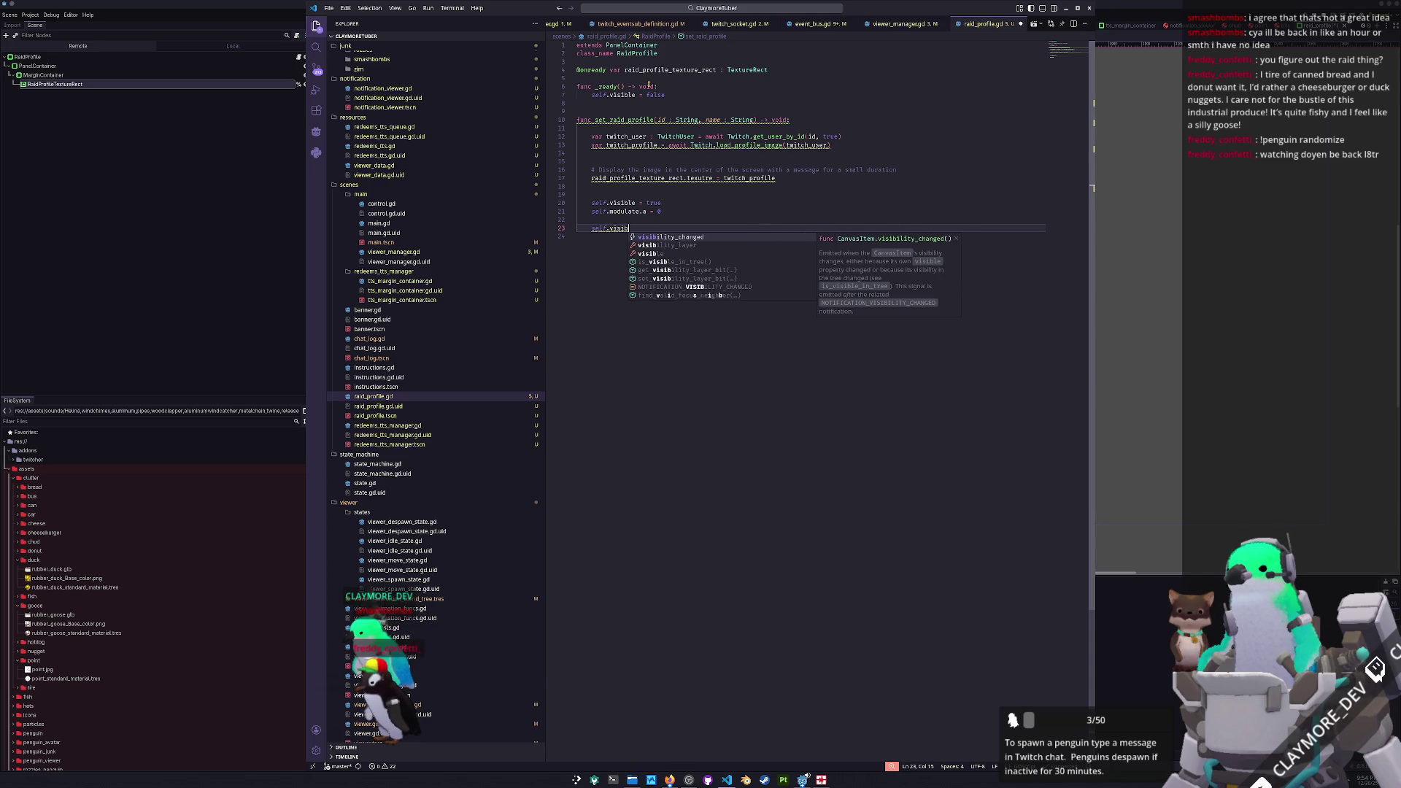
{"action": "key", "text": "BackSpace"}
{"action": "key", "text": "BackSpace"}
{"action": "key", "text": "BackSpace"}
{"action": "type", "text": "var"}
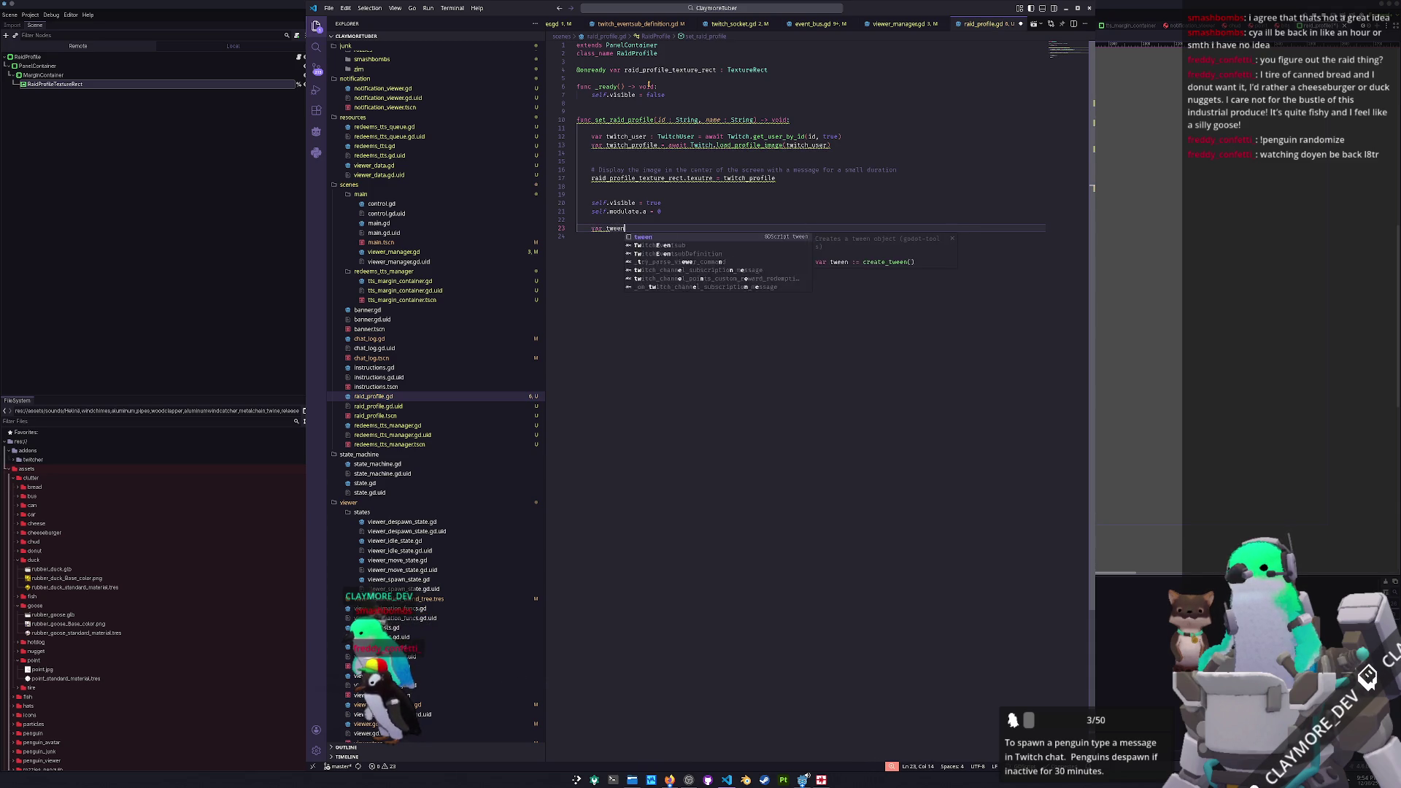
{"action": "type", "text": "Tween"}
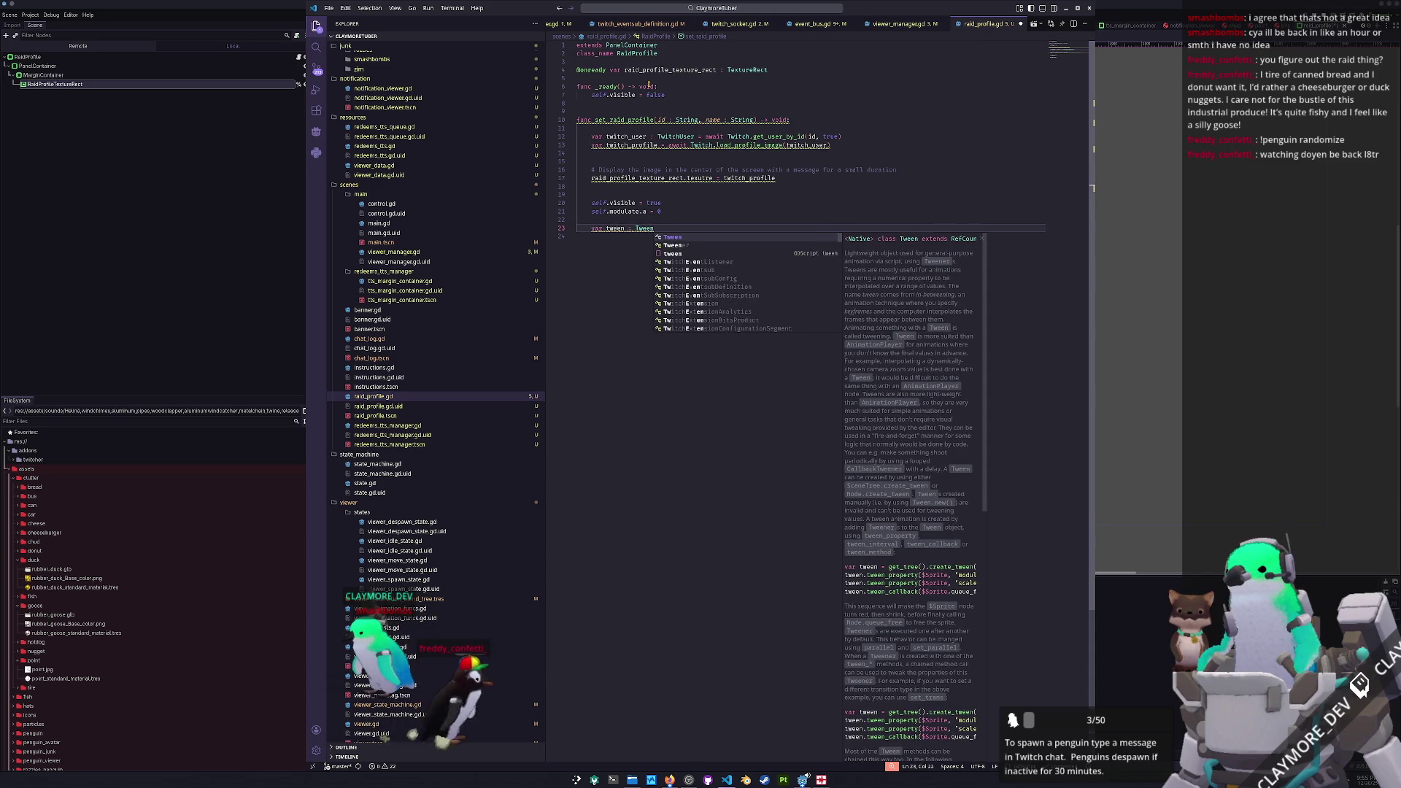
{"action": "type", "text": " = get_tree"}
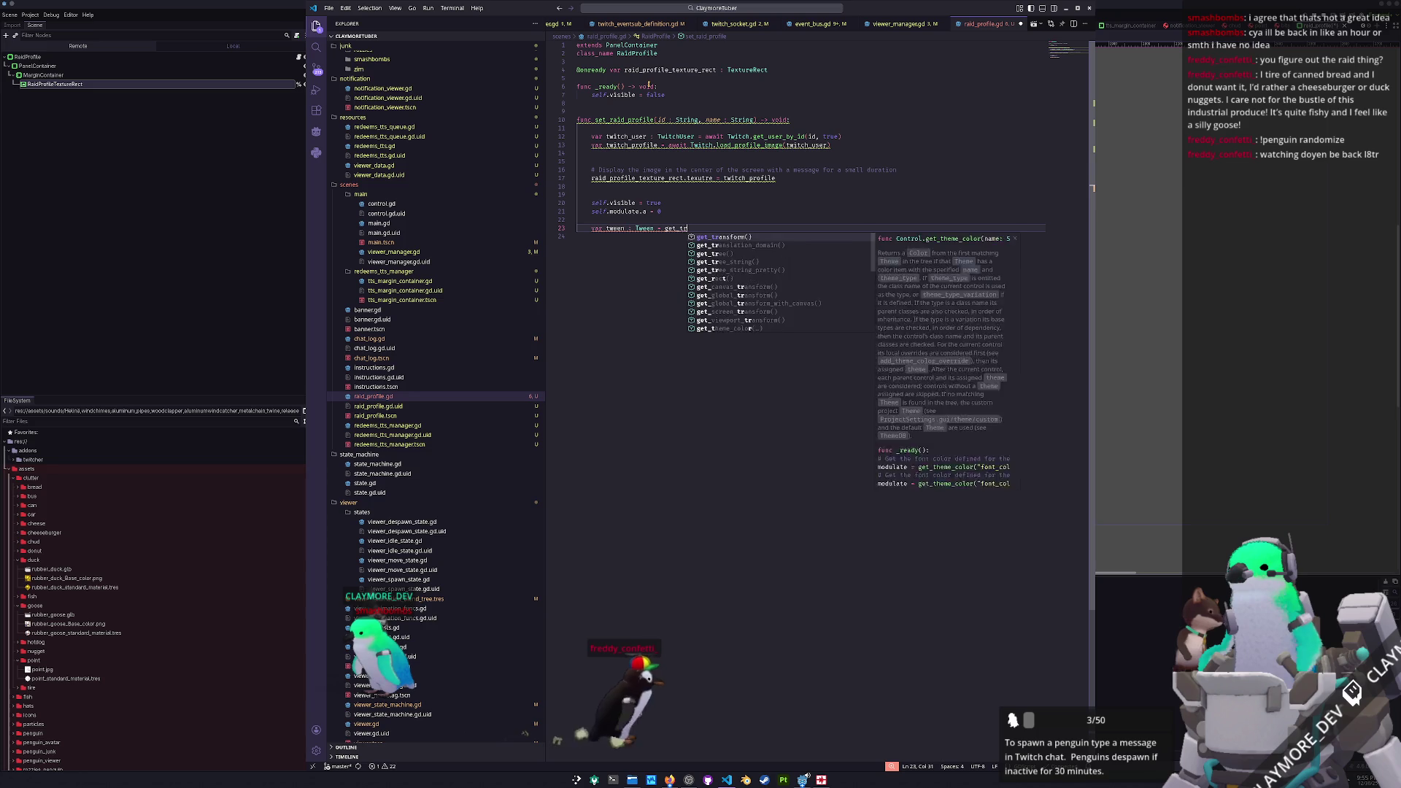
{"action": "type", "text": "().create_tween"}
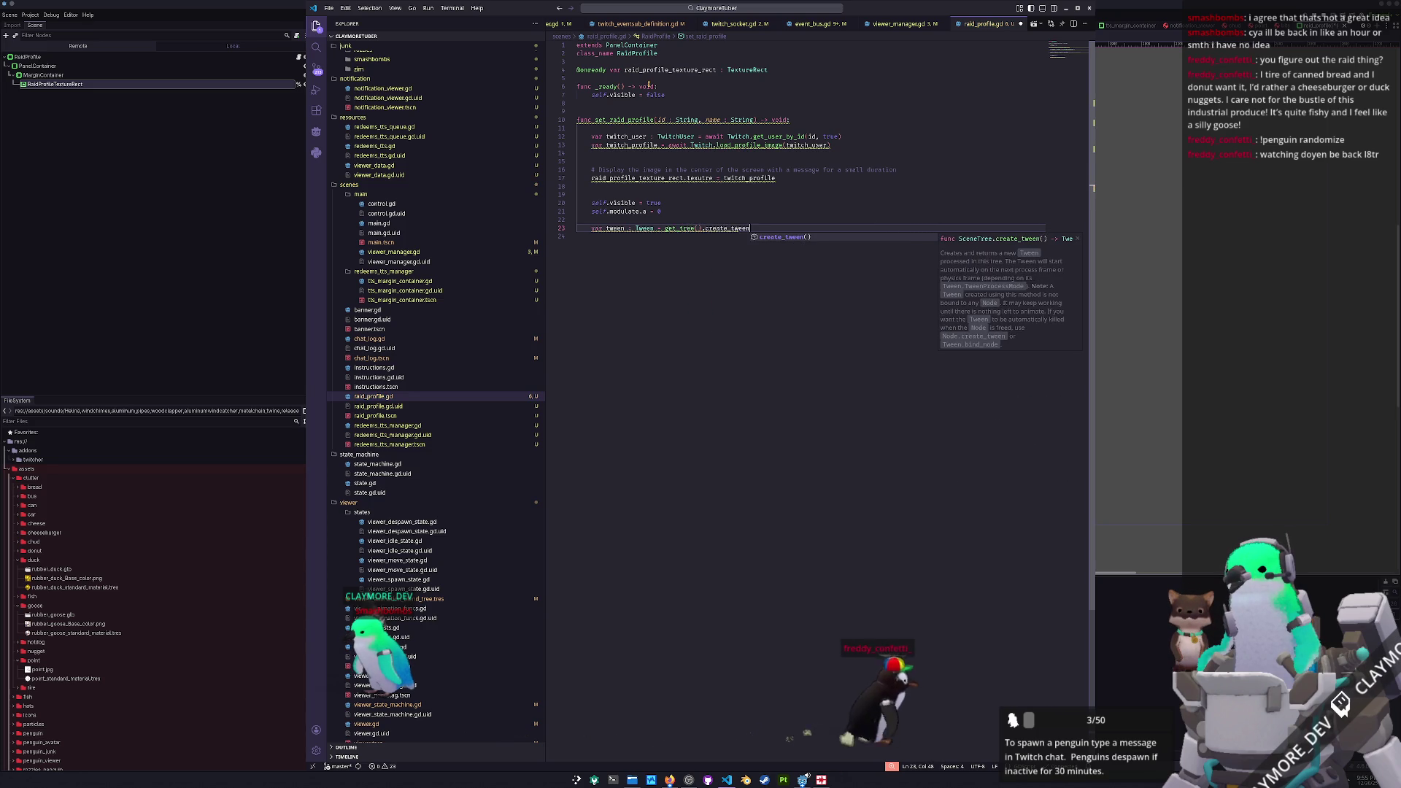
{"action": "key", "text": "Return"}
{"action": "key", "text": "Return"}
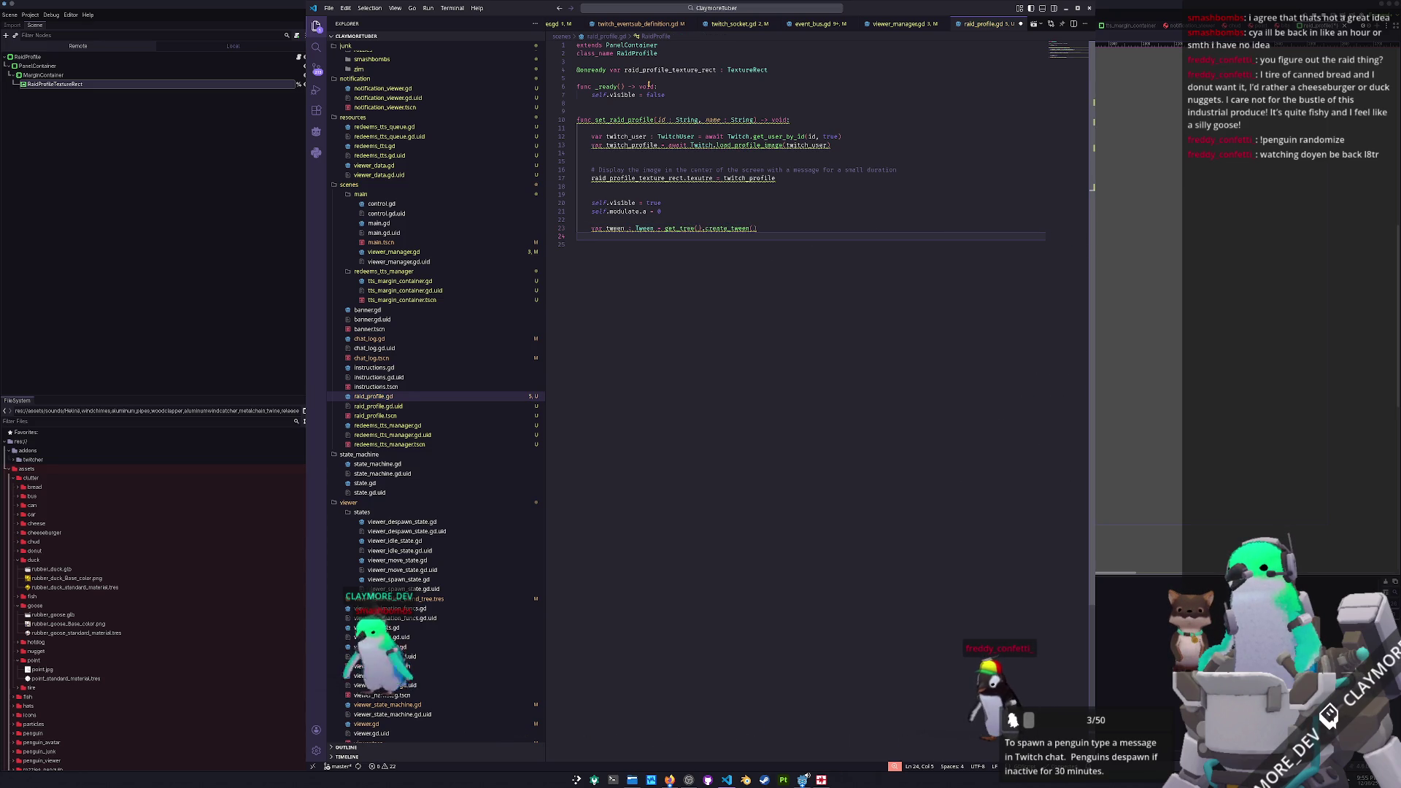
Add tween.tween_interval(1.0) and start a tween_property line above it.
{"action": "type", "text": "tween.tween"}
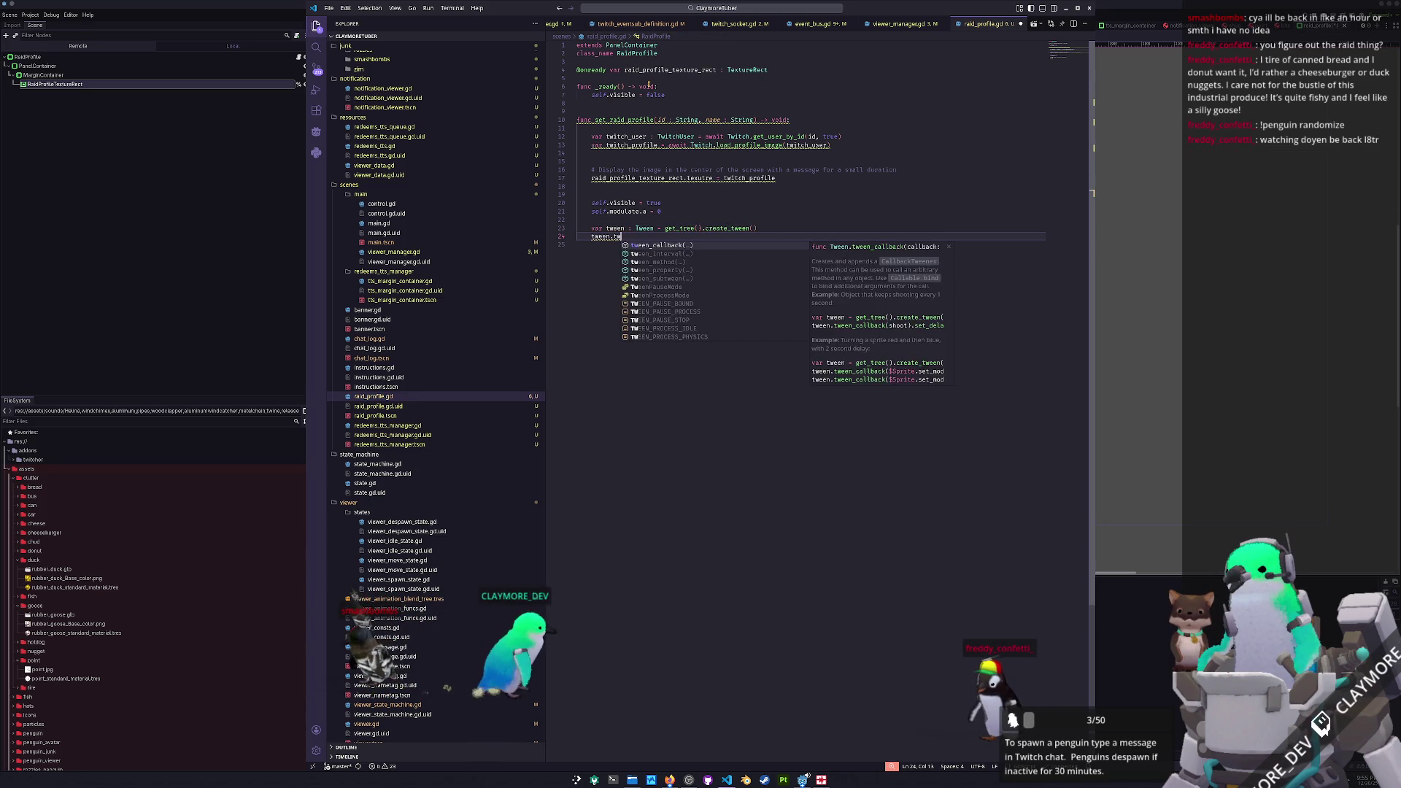
{"action": "type", "text": "_interval("}
{"action": "key", "text": "Return"}
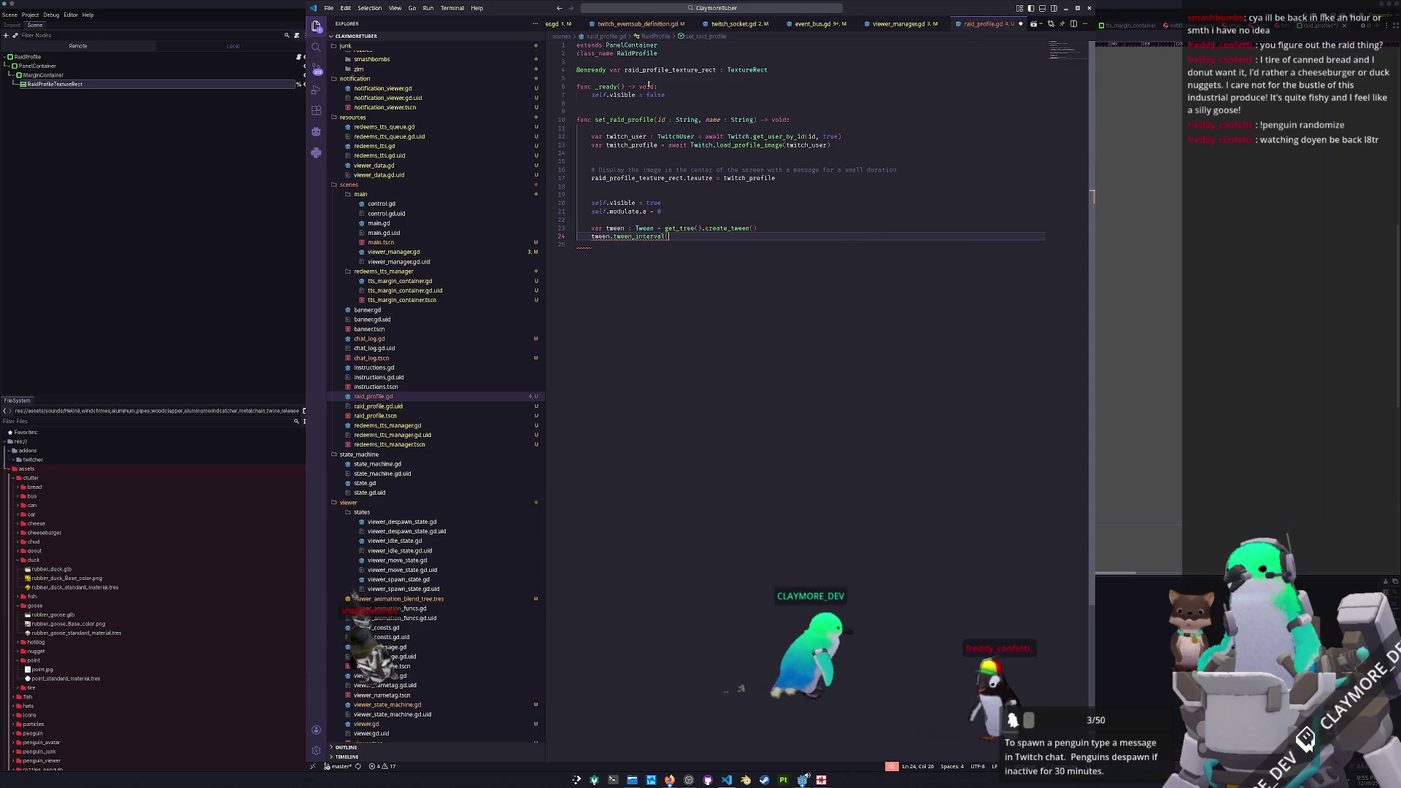
{"action": "type", "text": "1.0"}
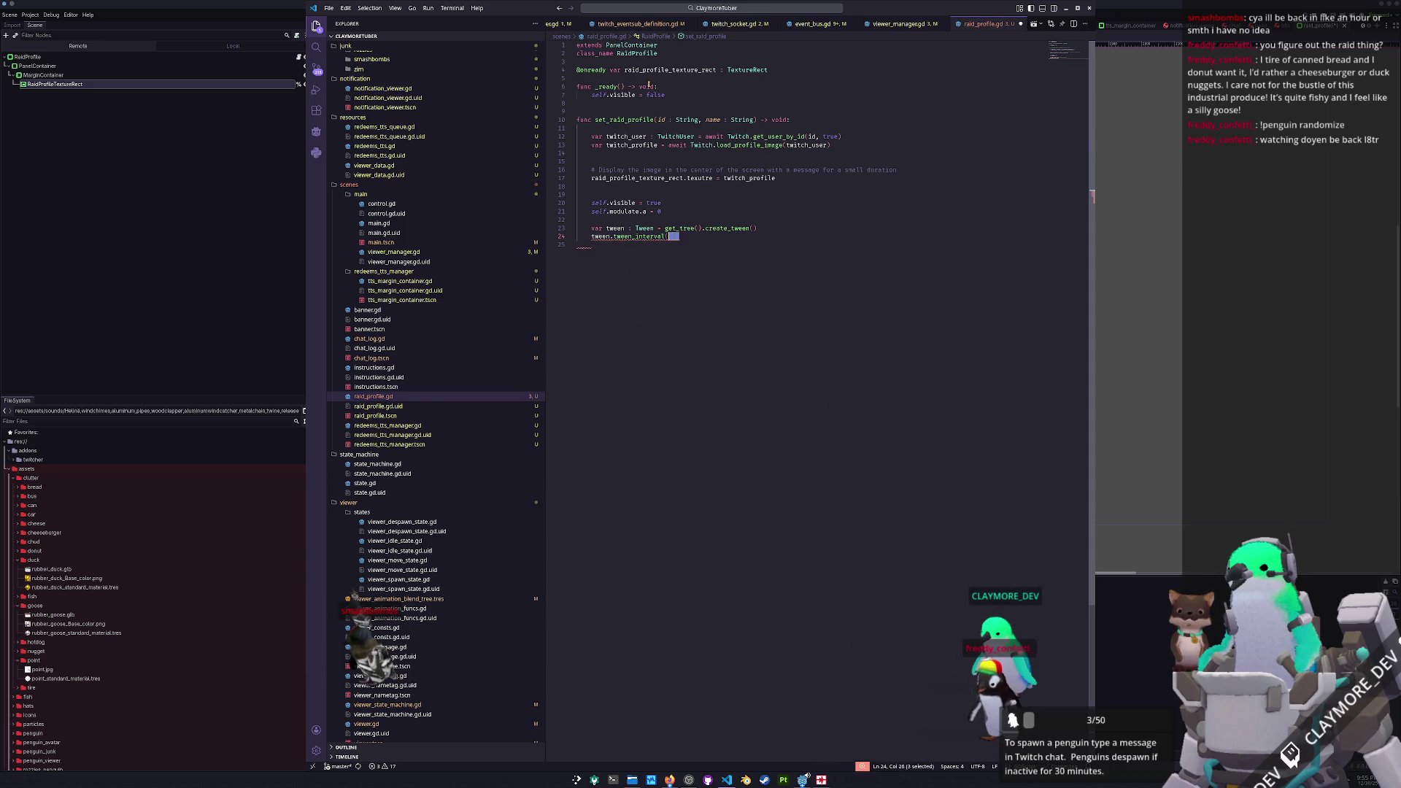
{"action": "key", "text": "Return"}
{"action": "key", "text": "Up"}
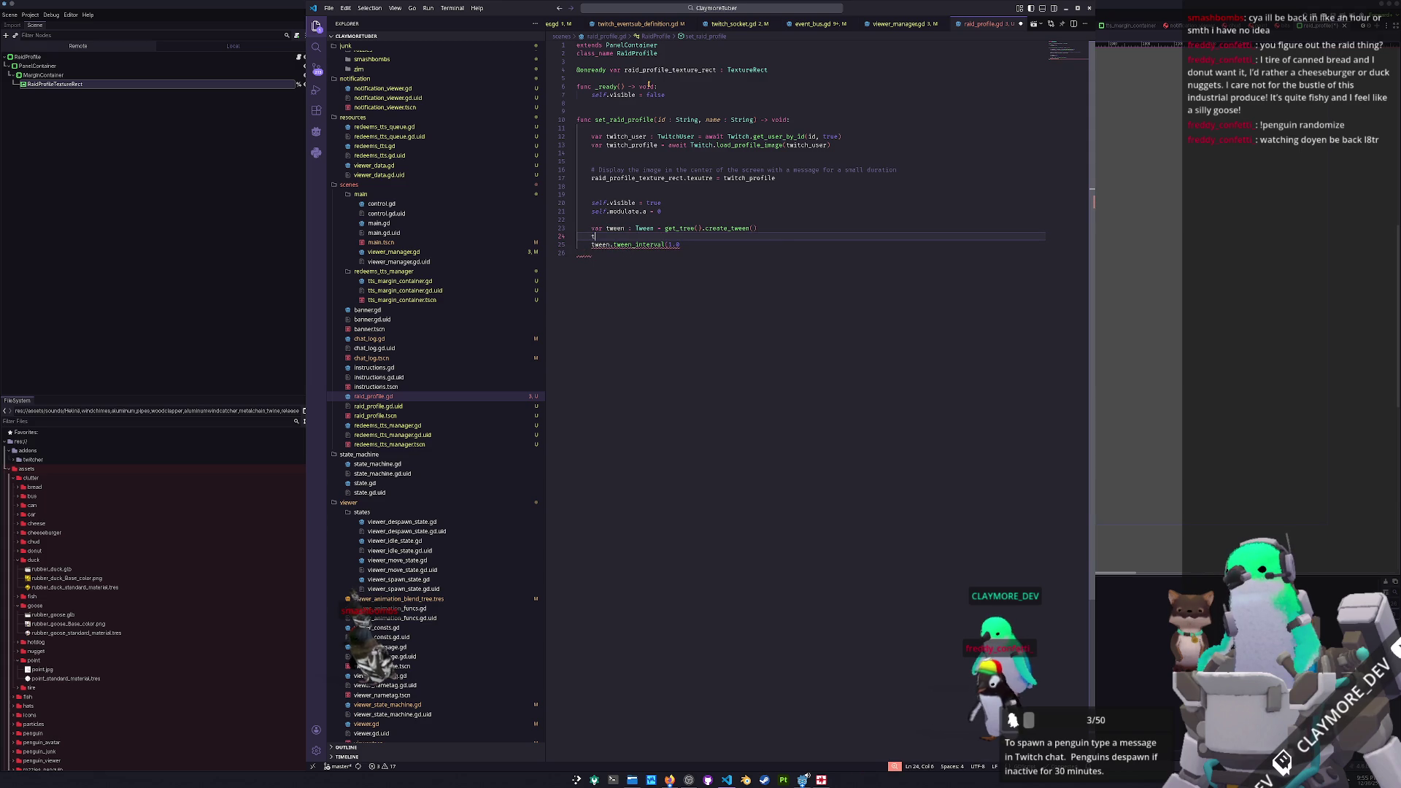
{"action": "type", "text": "tween.tween"}
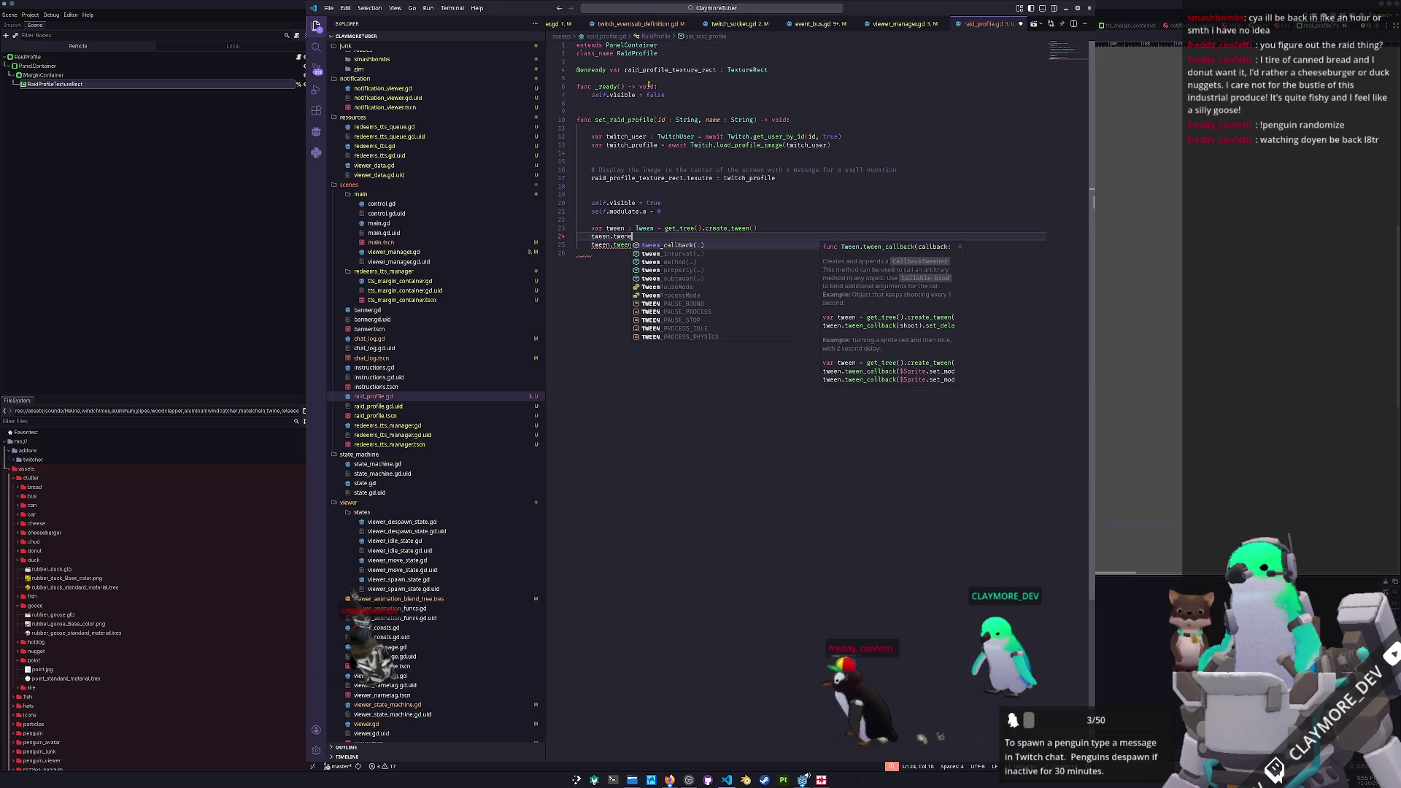
{"action": "type", "text": "_prop"}
Tween "modulate:a" to 1.0 over 0.5 seconds and change the interval to 10.0.
{"action": "key", "text": "Return"}
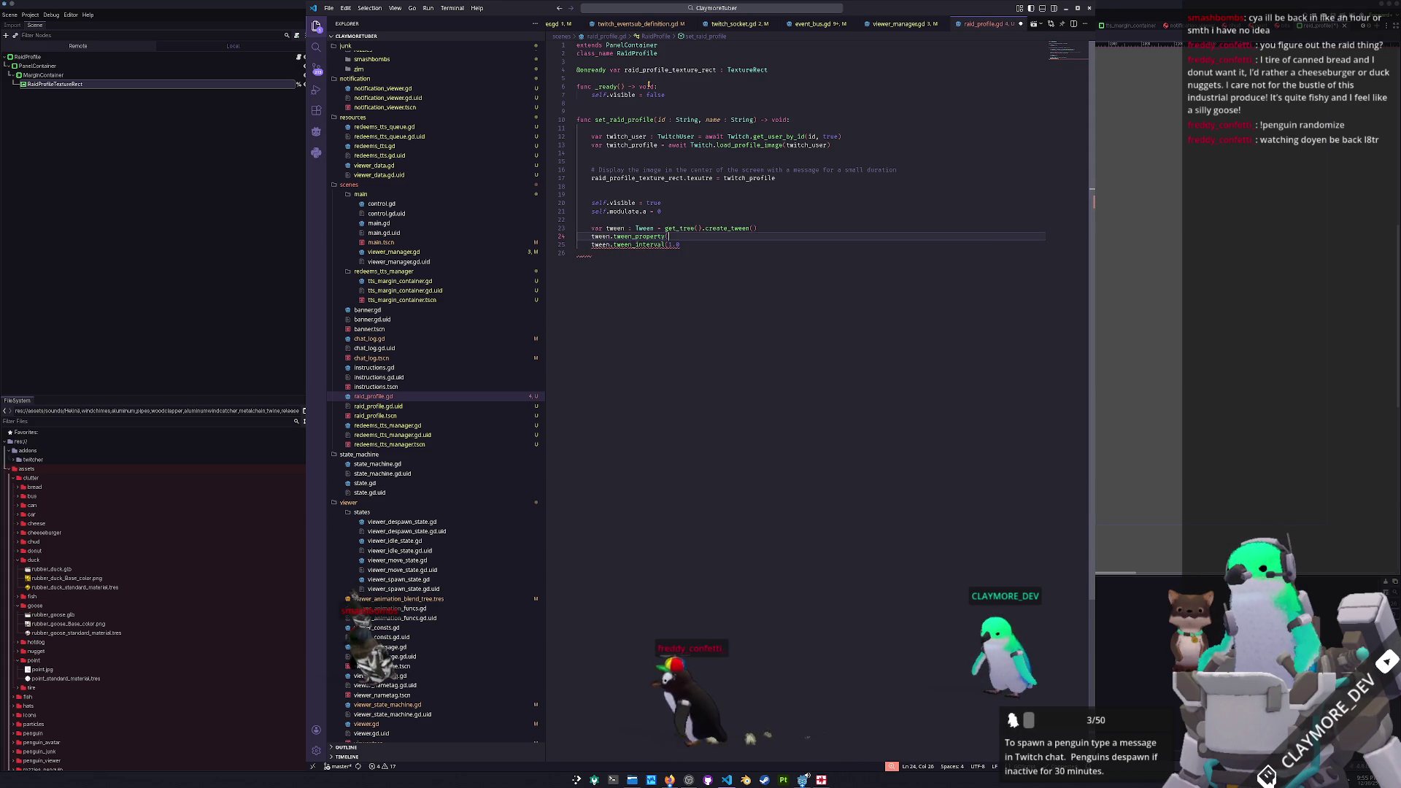
{"action": "type", "text": "self, \"modulate:a\", 1."}
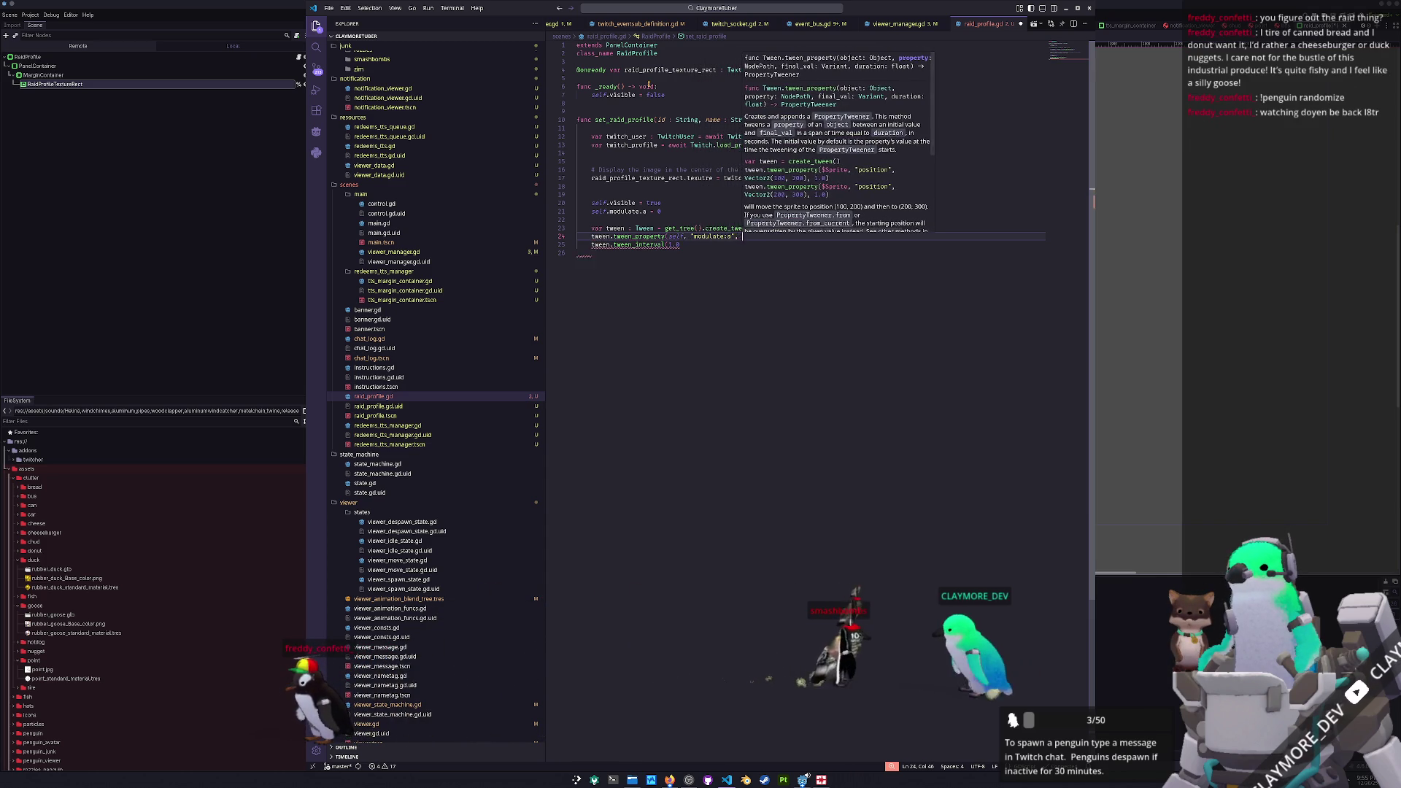
{"action": "type", "text": "0, "}
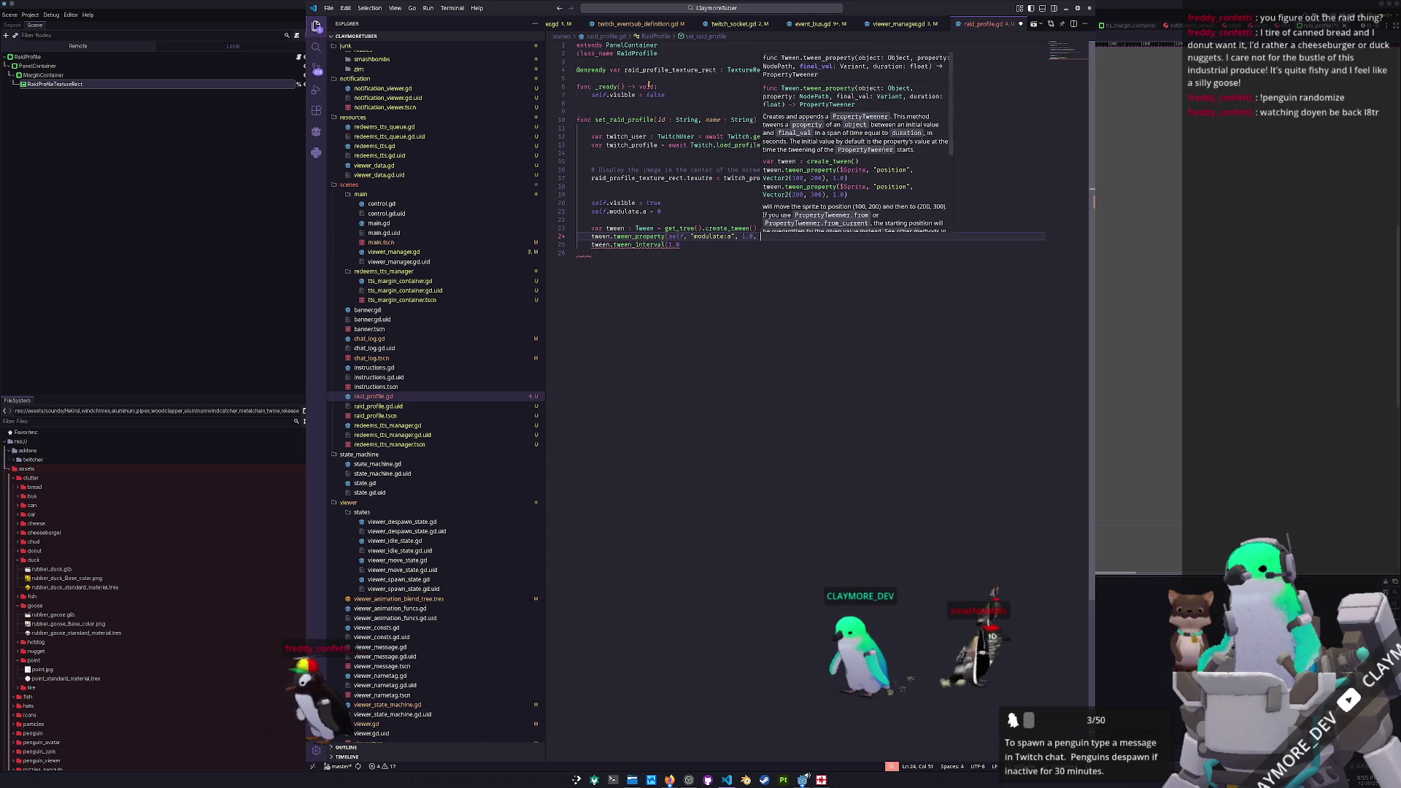
{"action": "type", "text": "0.5)"}
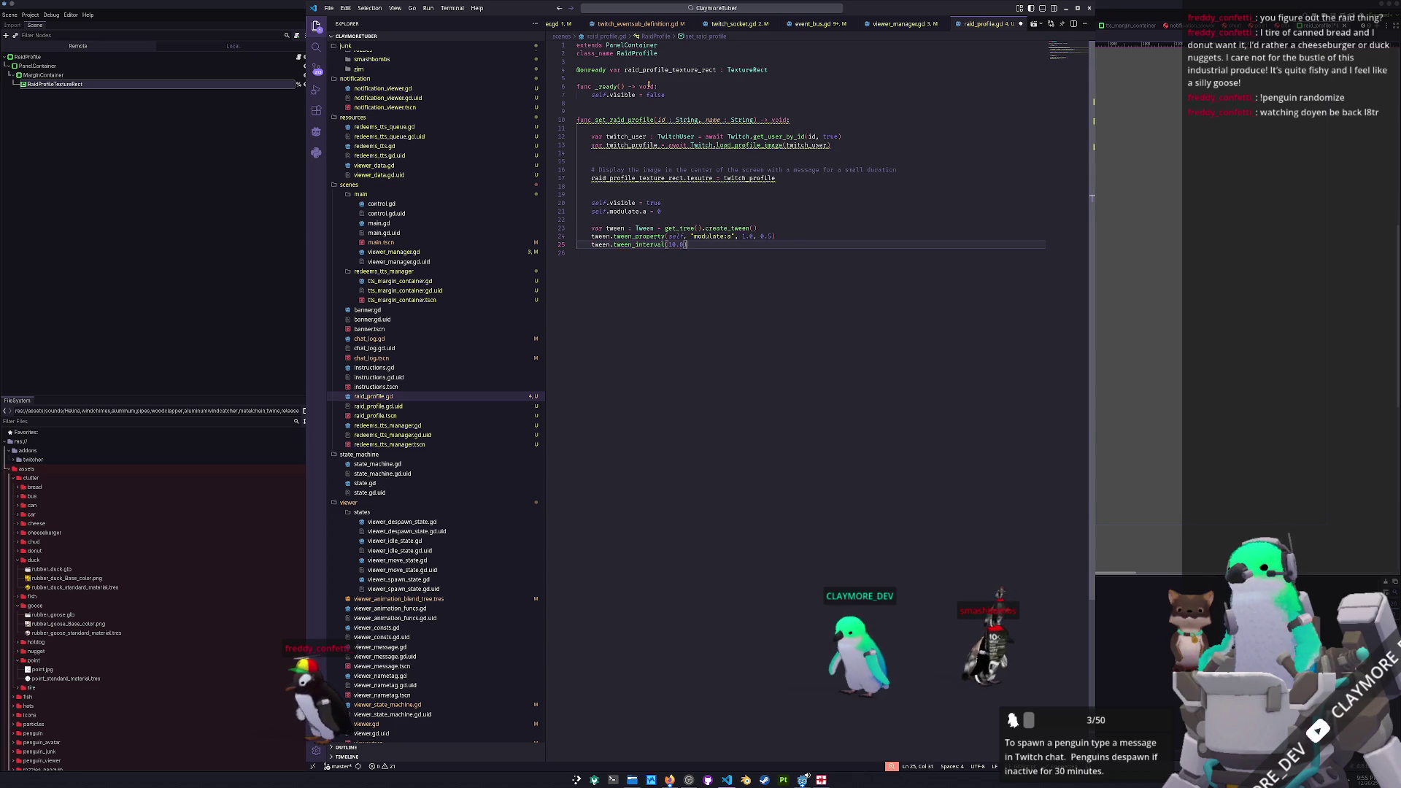
{"action": "key", "text": "shift+Left"}
{"action": "key", "text": "shift+Left"}
{"action": "type", "text": "10.0"}
Begin a second tween_property(self, ...) call after the interval and select the "modulate:a" argument.
{"action": "key", "text": "End"}
{"action": "key", "text": "Return"}
{"action": "type", "text": "tween.tween_prop"}
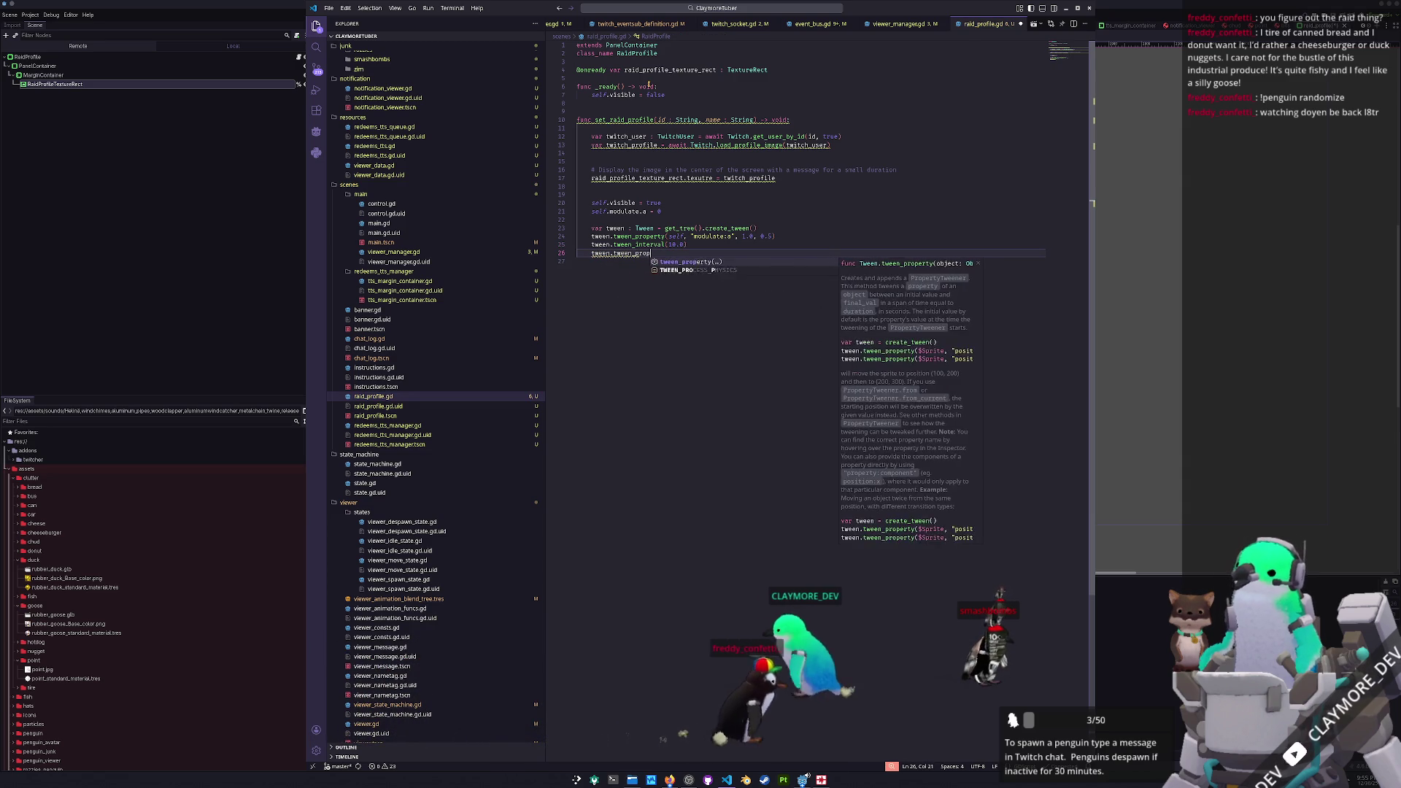
{"action": "type", "text": "erty(self,"}
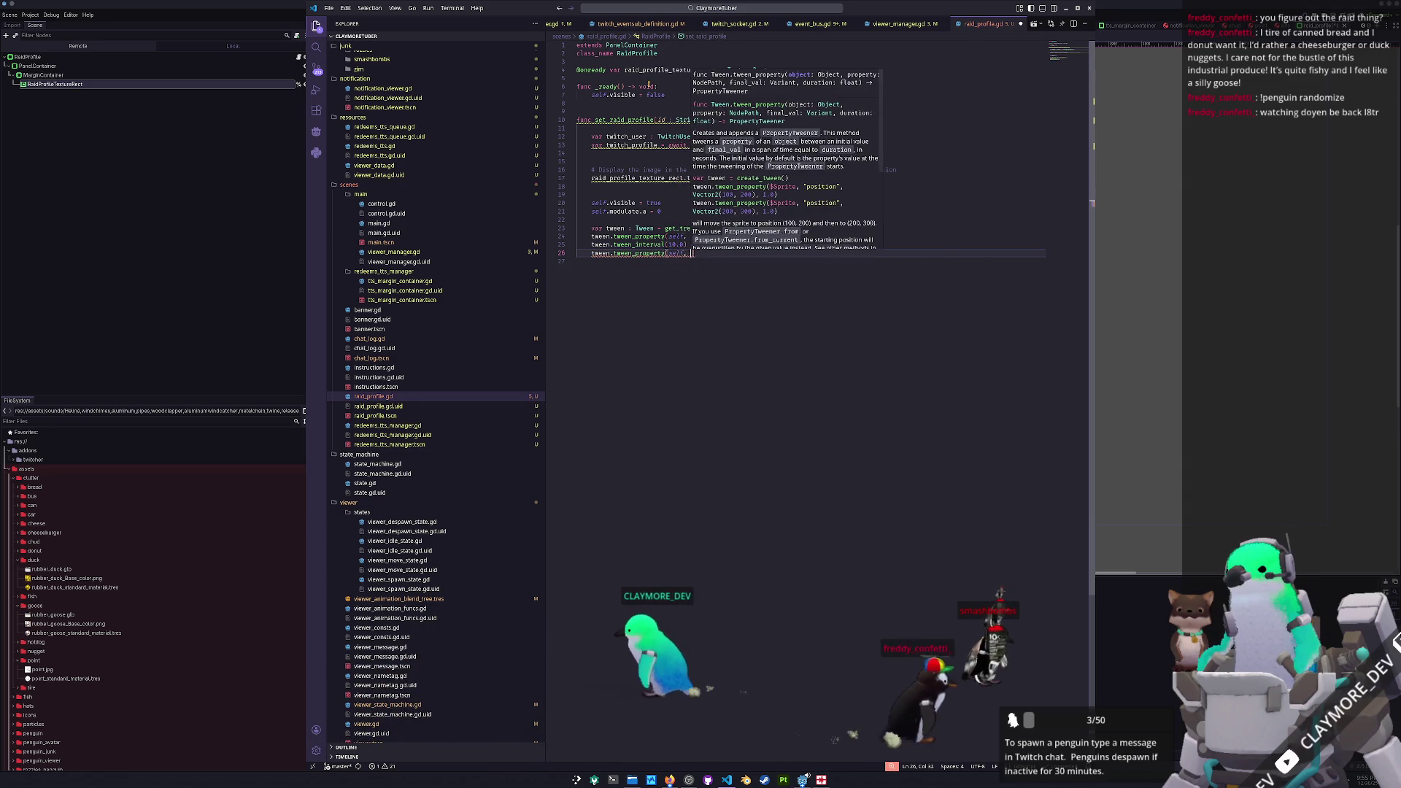
{"action": "key", "text": "Escape"}
{"action": "left_click_drag", "start_coordinate": [692, 236], "coordinate": [724, 236]}
{"action": "key", "text": "shift+Right"}
{"action": "key", "text": "shift+Right"}
{"action": "key", "text": "shift+Right"}
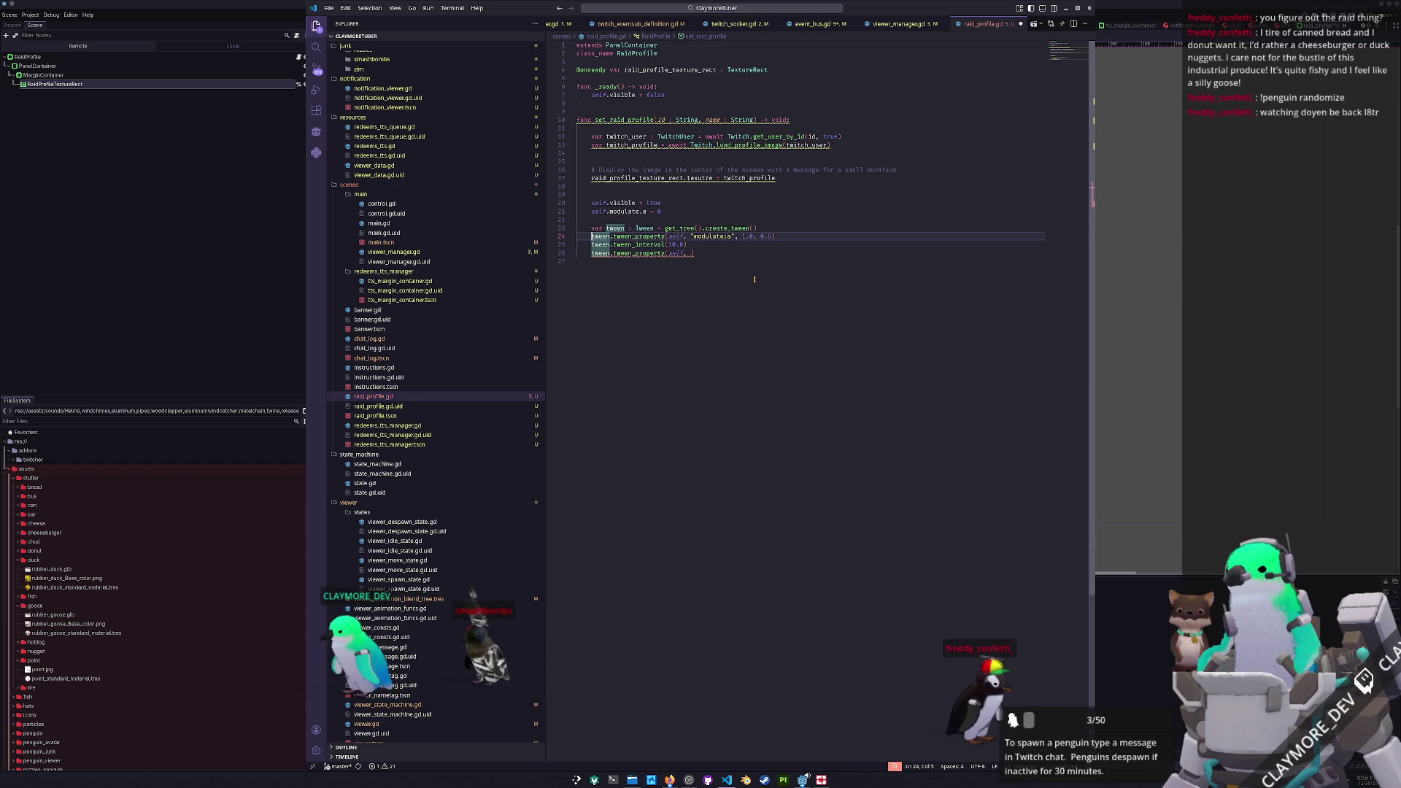
Replace the alpha-reset line with a self.global_position.y = assignment.
{"action": "key", "text": "BackSpace"}
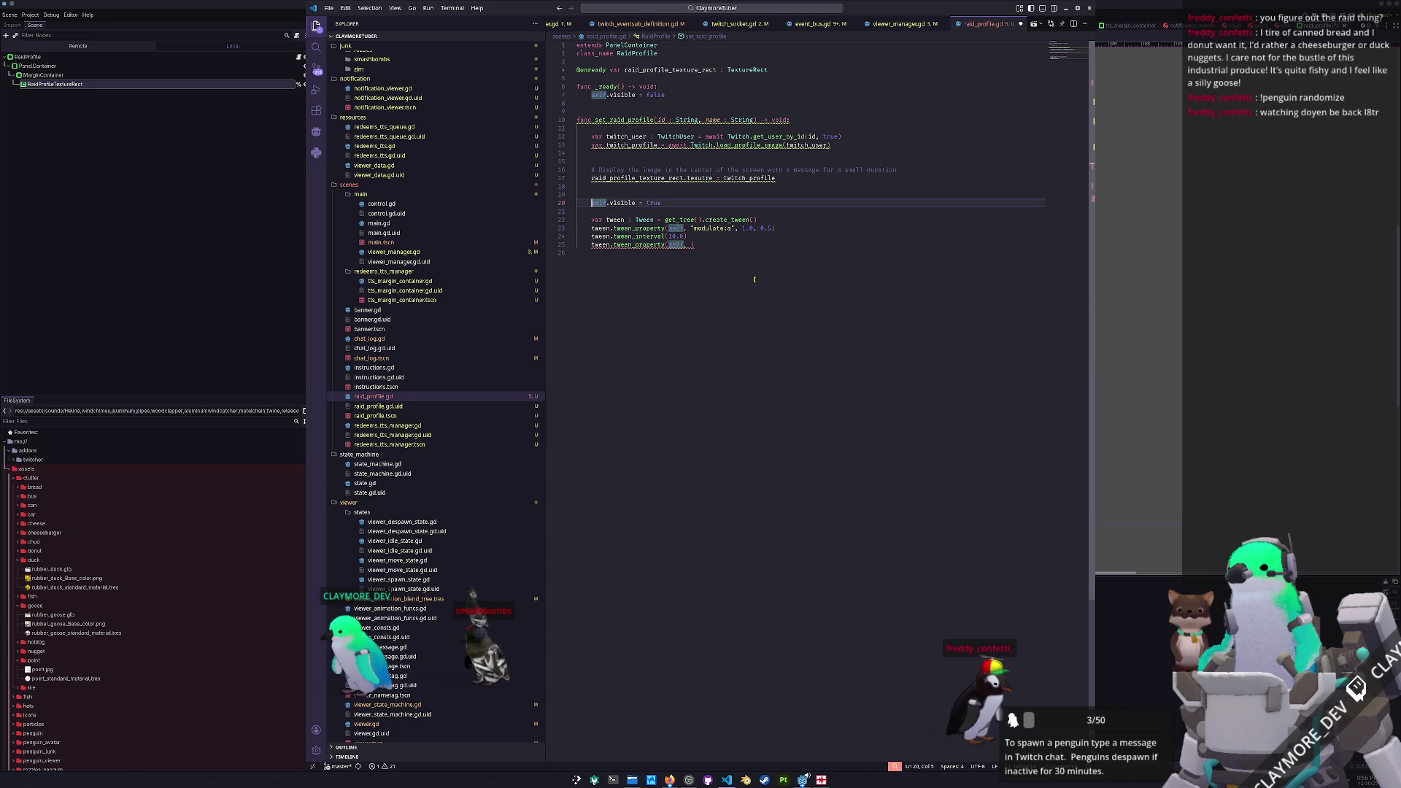
{"action": "type", "text": "self.global_po"}
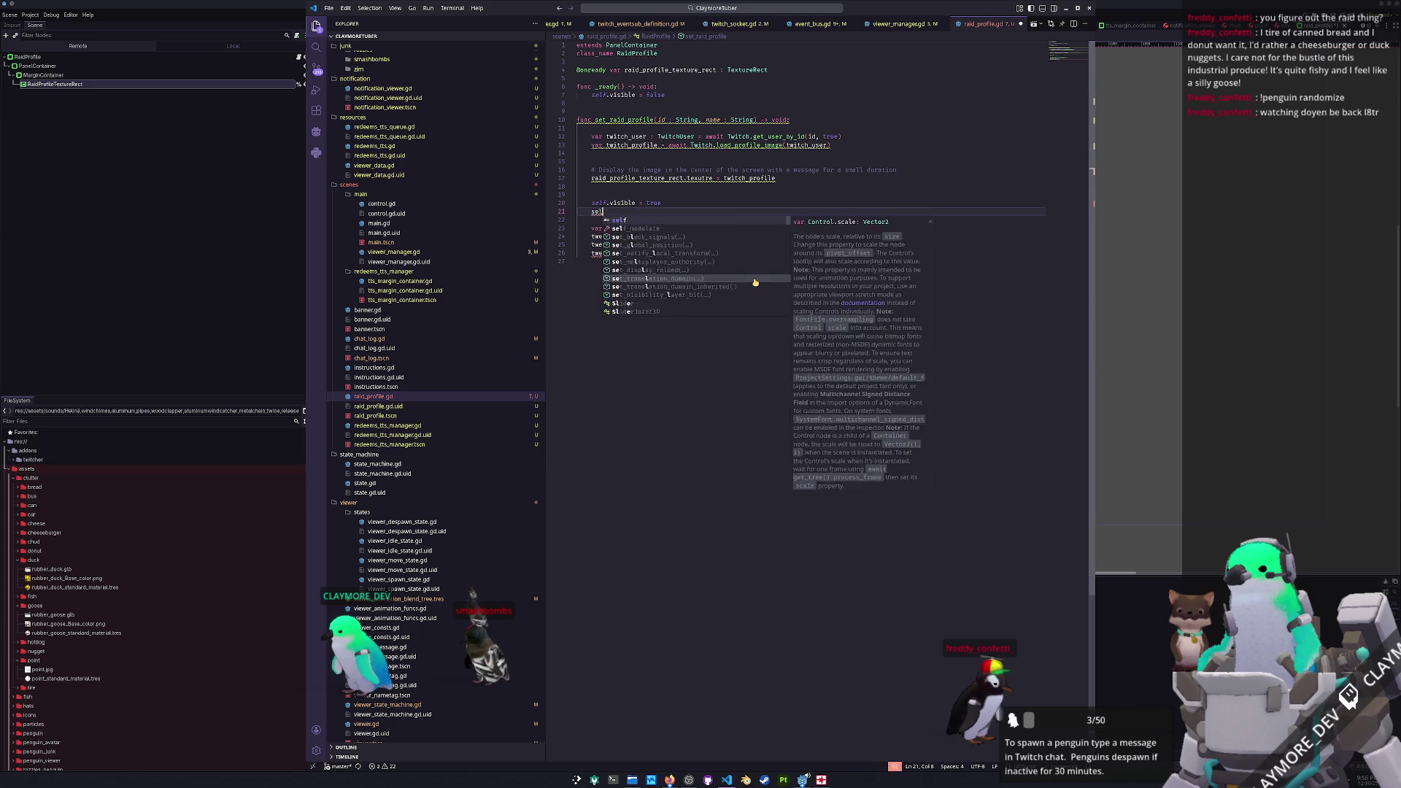
{"action": "key", "text": "Return"}
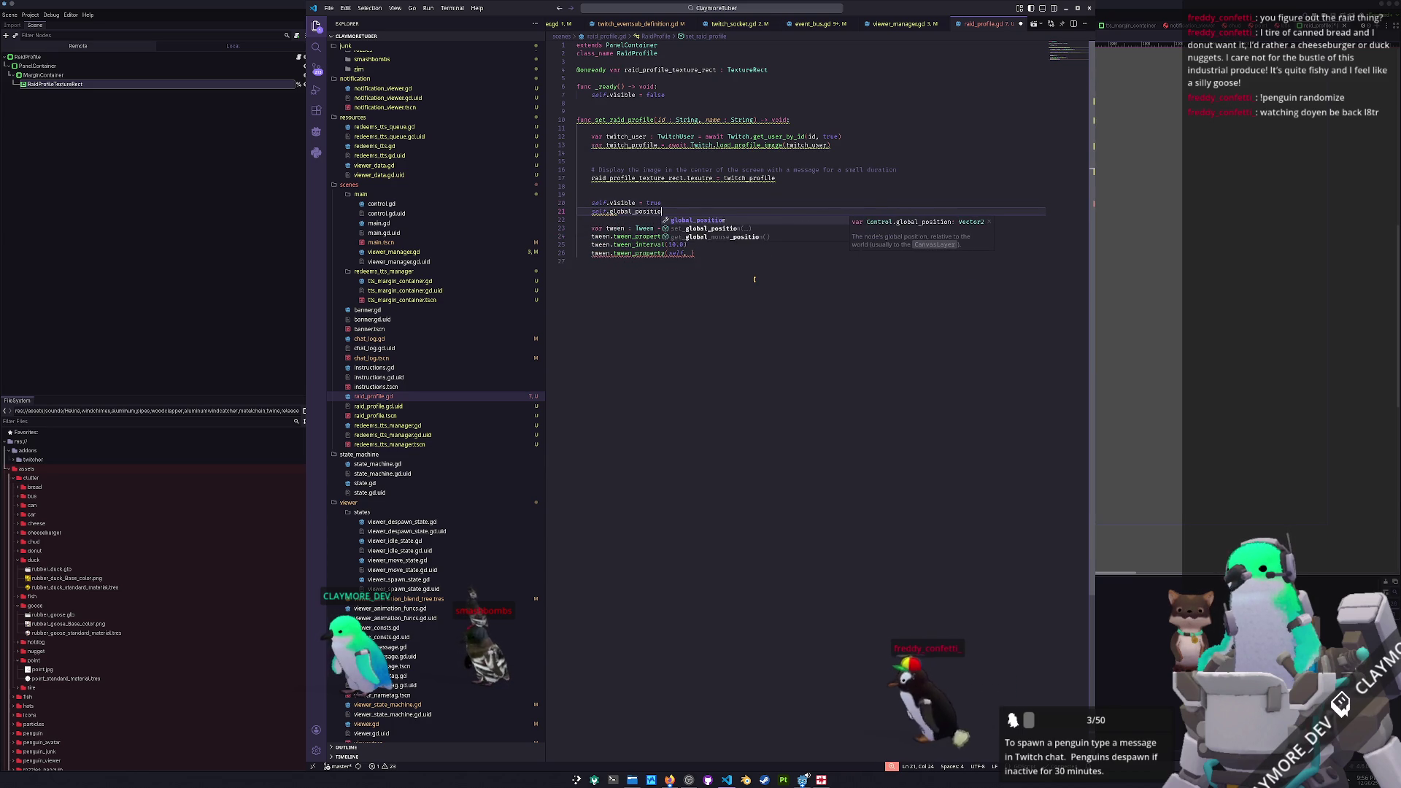
{"action": "type", "text": ".y ="}
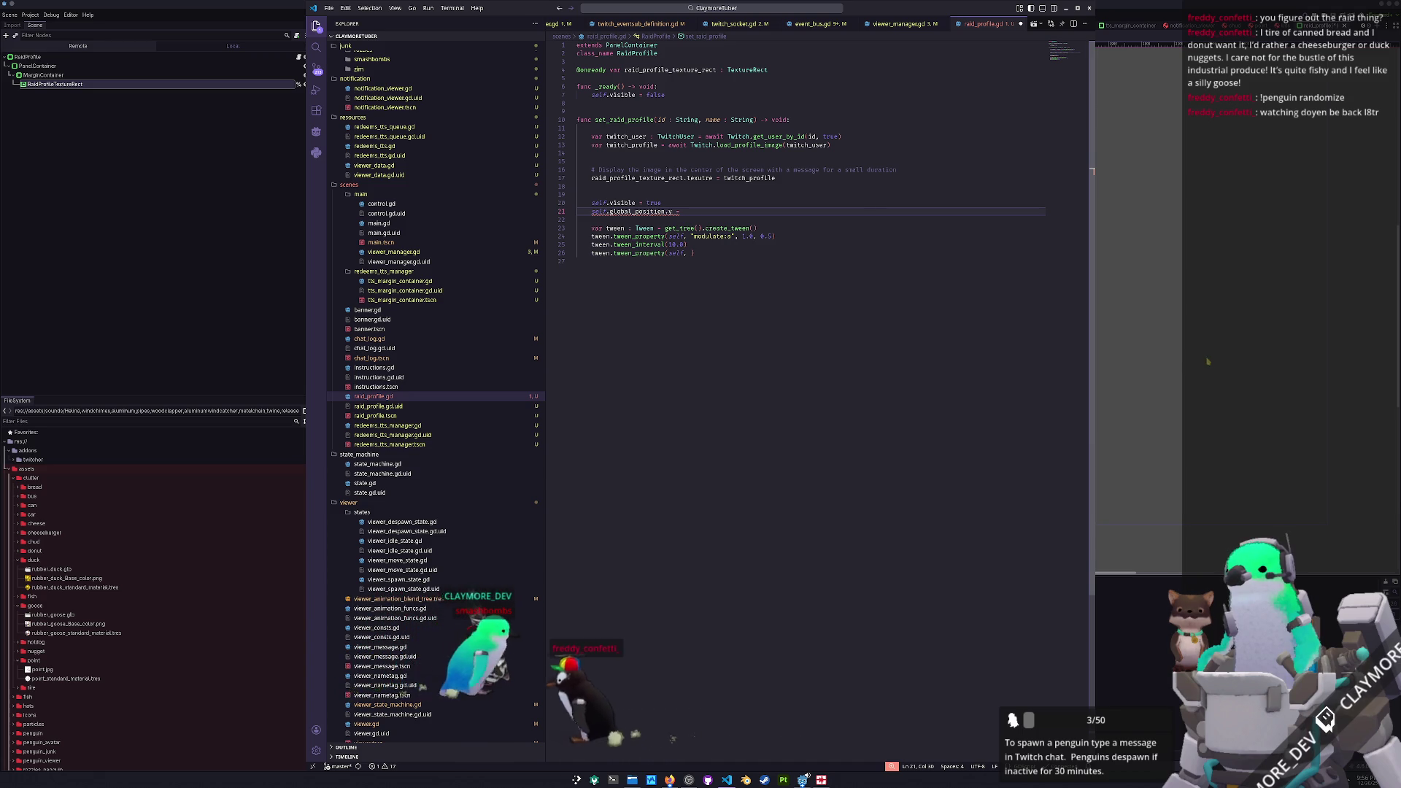
{"action": "left_click", "coordinate": [54, 84]}
Under RaidProfile's Layout > Transform, set Position y to 1500.
{"action": "left_click", "coordinate": [124, 57]}
{"action": "scroll", "coordinate": [779, 300], "scroll_direction": "down", "scroll_amount": 3}
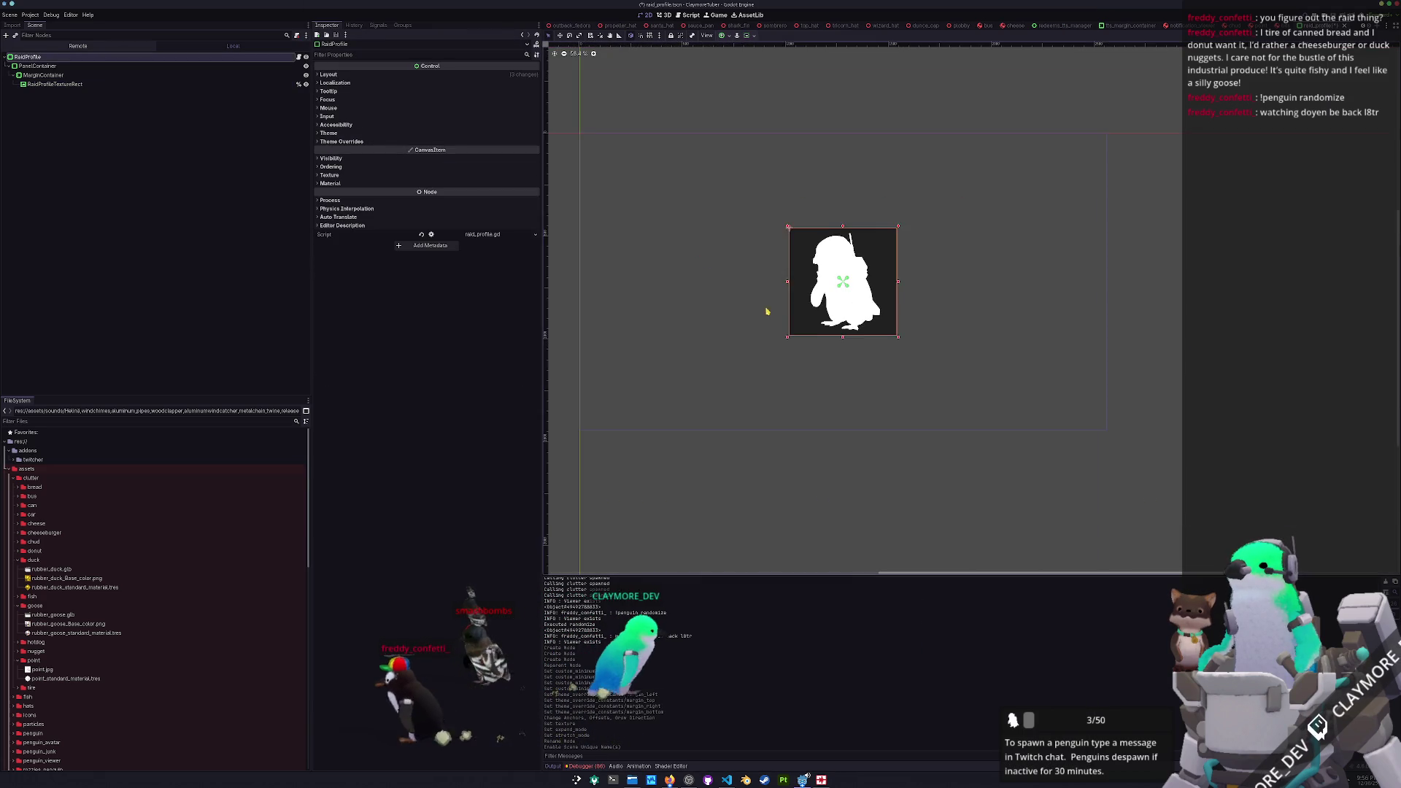
{"action": "scroll", "coordinate": [659, 204], "scroll_direction": "down", "scroll_amount": 2}
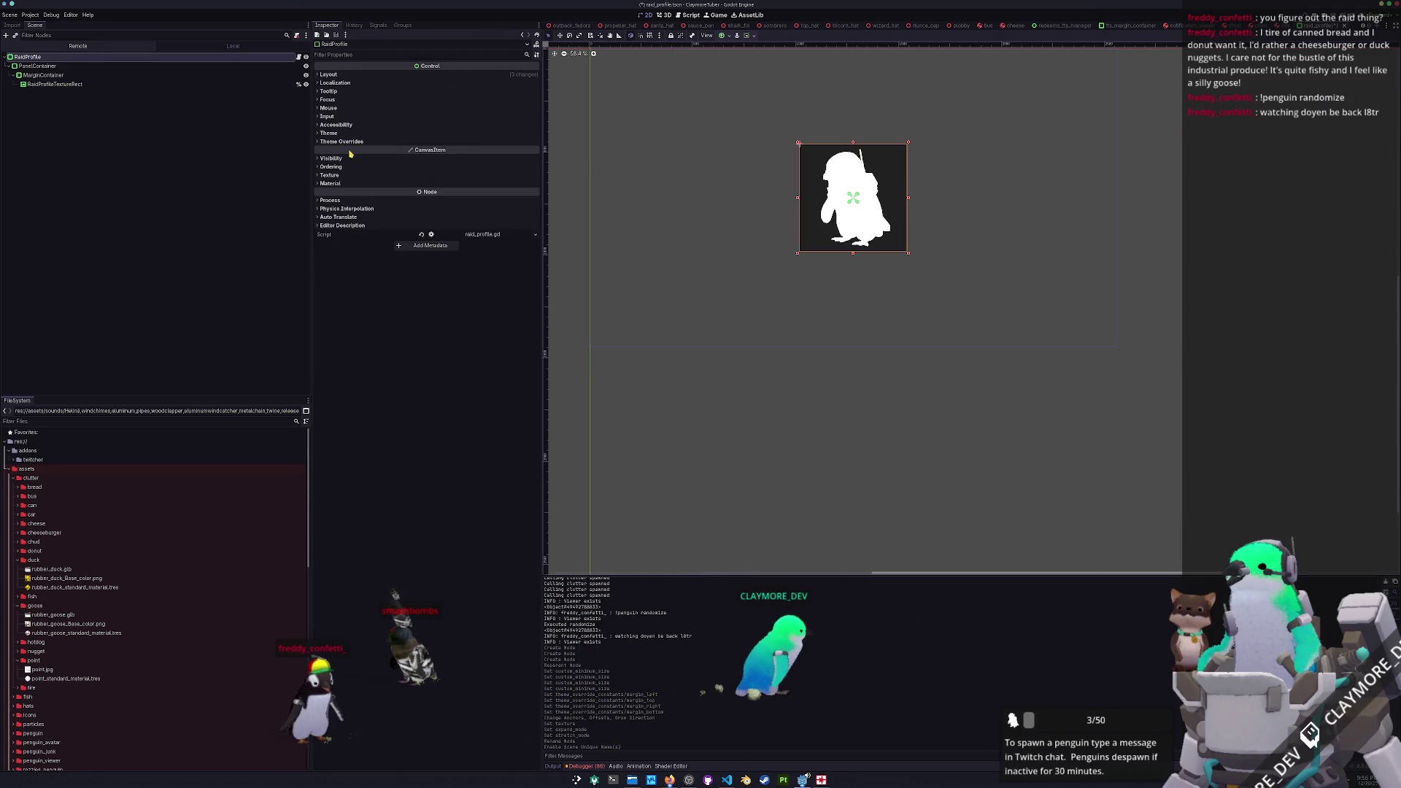
{"action": "left_click", "coordinate": [329, 75]}
{"action": "left_click", "coordinate": [460, 158]}
{"action": "left_click_drag", "start_coordinate": [464, 199], "coordinate": [467, 199]}
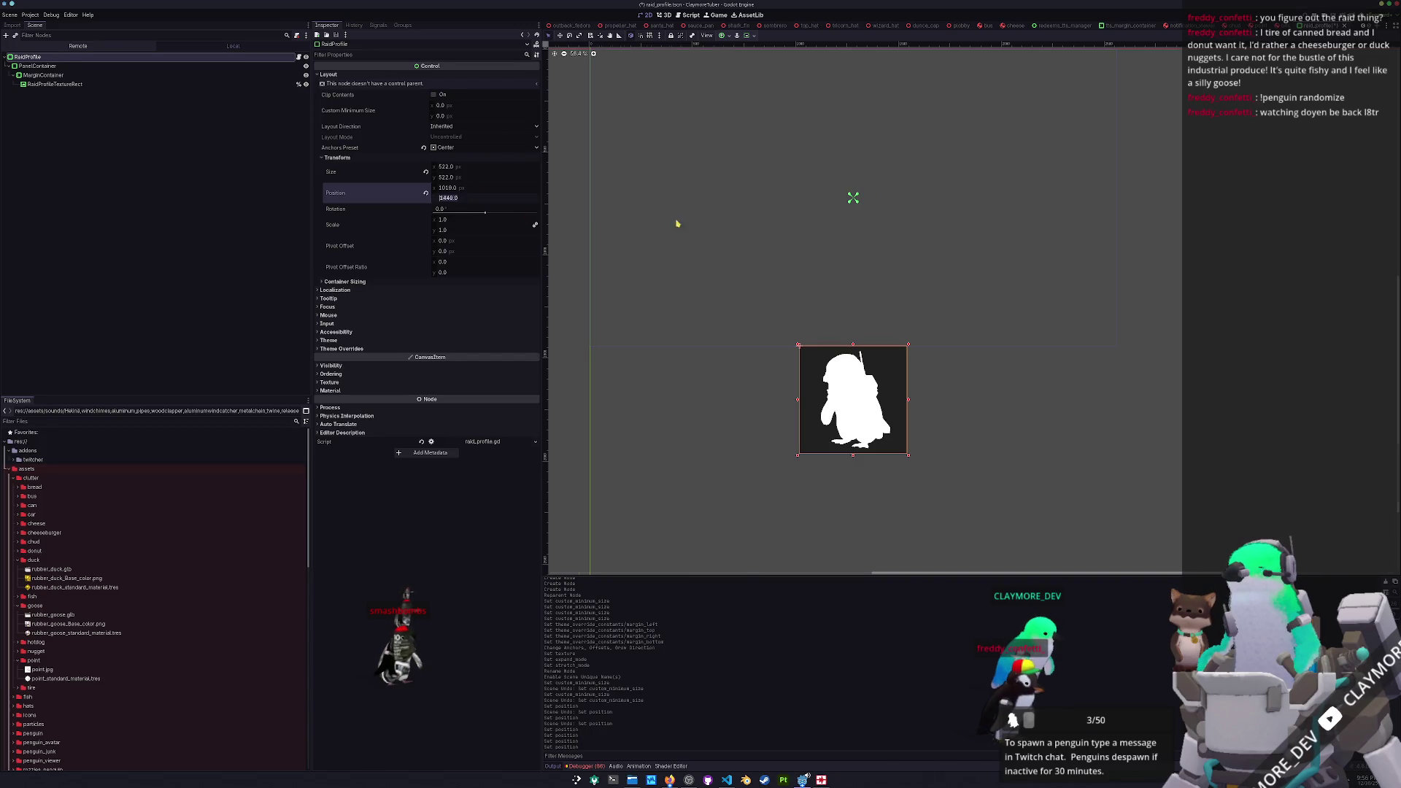
{"action": "scroll", "coordinate": [708, 233], "scroll_direction": "up", "scroll_amount": 5}
{"action": "scroll", "coordinate": [730, 277], "scroll_direction": "down", "scroll_amount": 4}
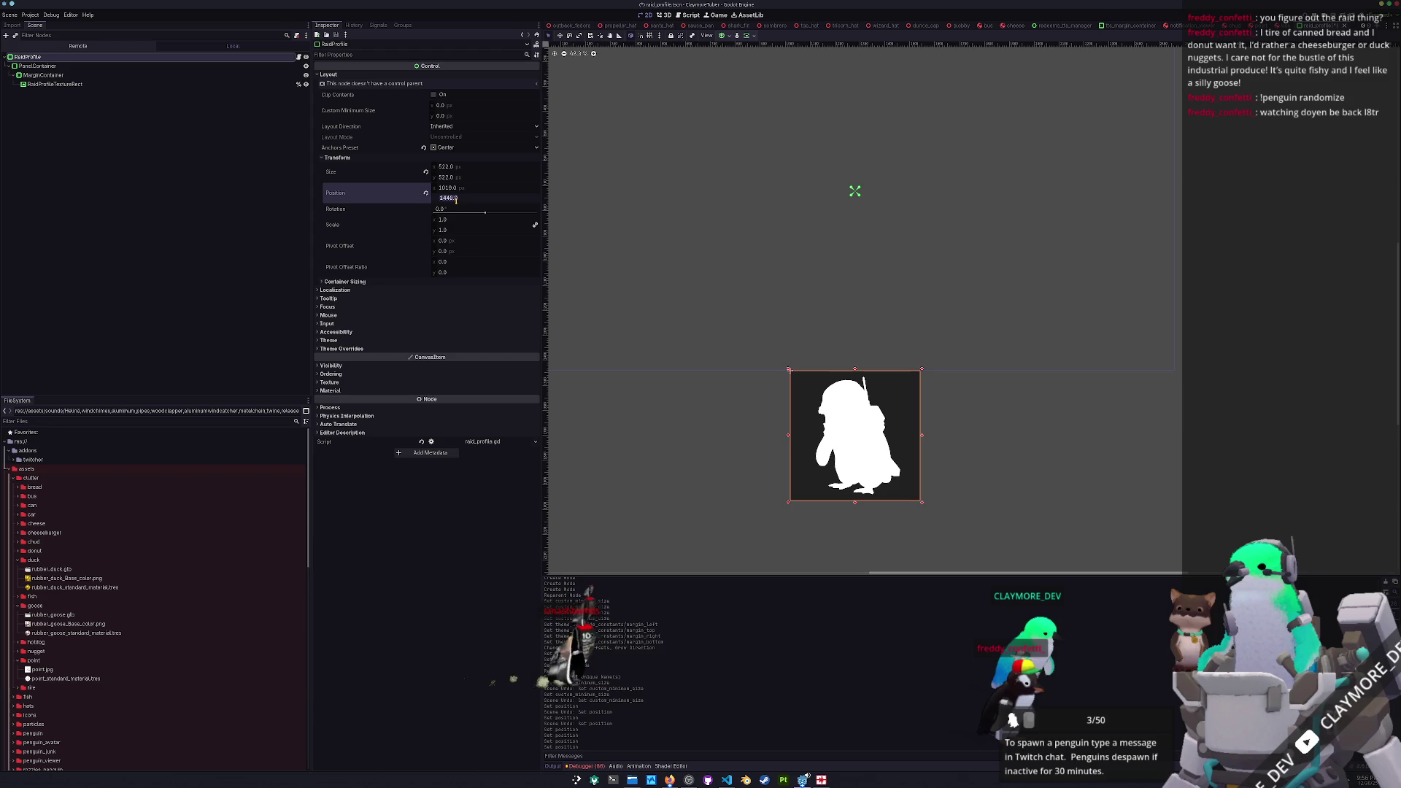
{"action": "type", "text": "150"}
{"action": "key", "text": "Return"}
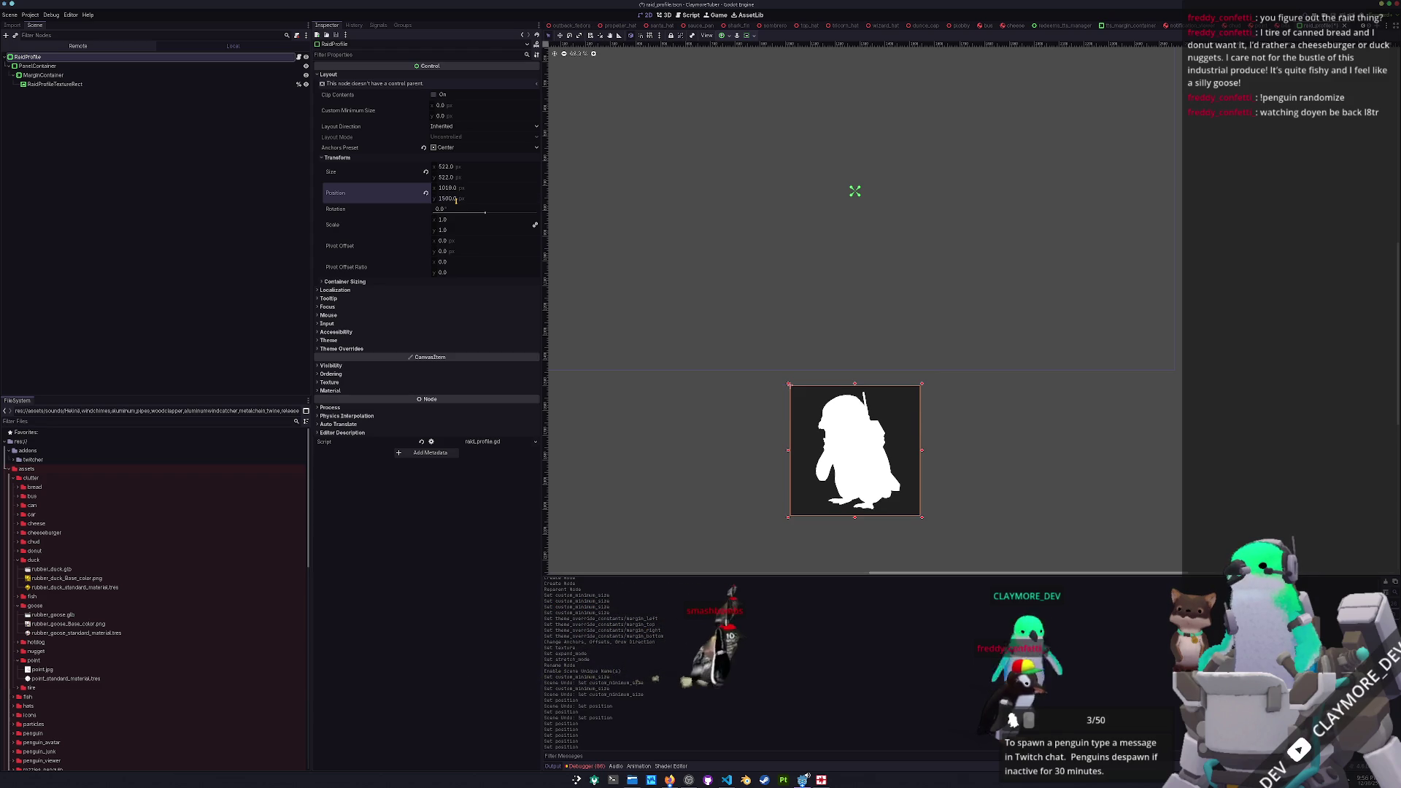
Try RaidProfile's Position y at 0 and then 740, then undo back to 0.
{"action": "left_click", "coordinate": [457, 199]}
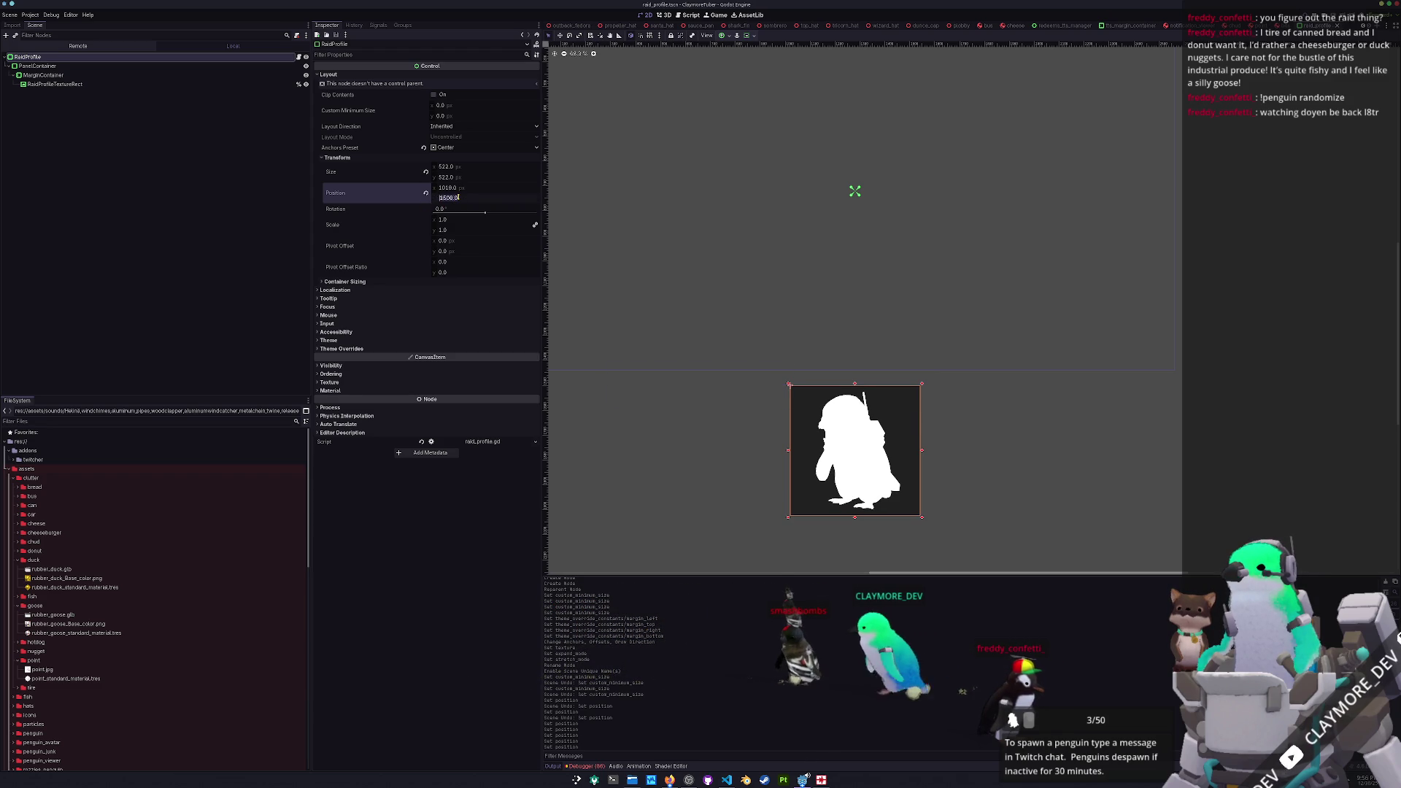
{"action": "type", "text": "0"}
{"action": "key", "text": "Return"}
{"action": "scroll", "coordinate": [729, 241], "scroll_direction": "down", "scroll_amount": 1}
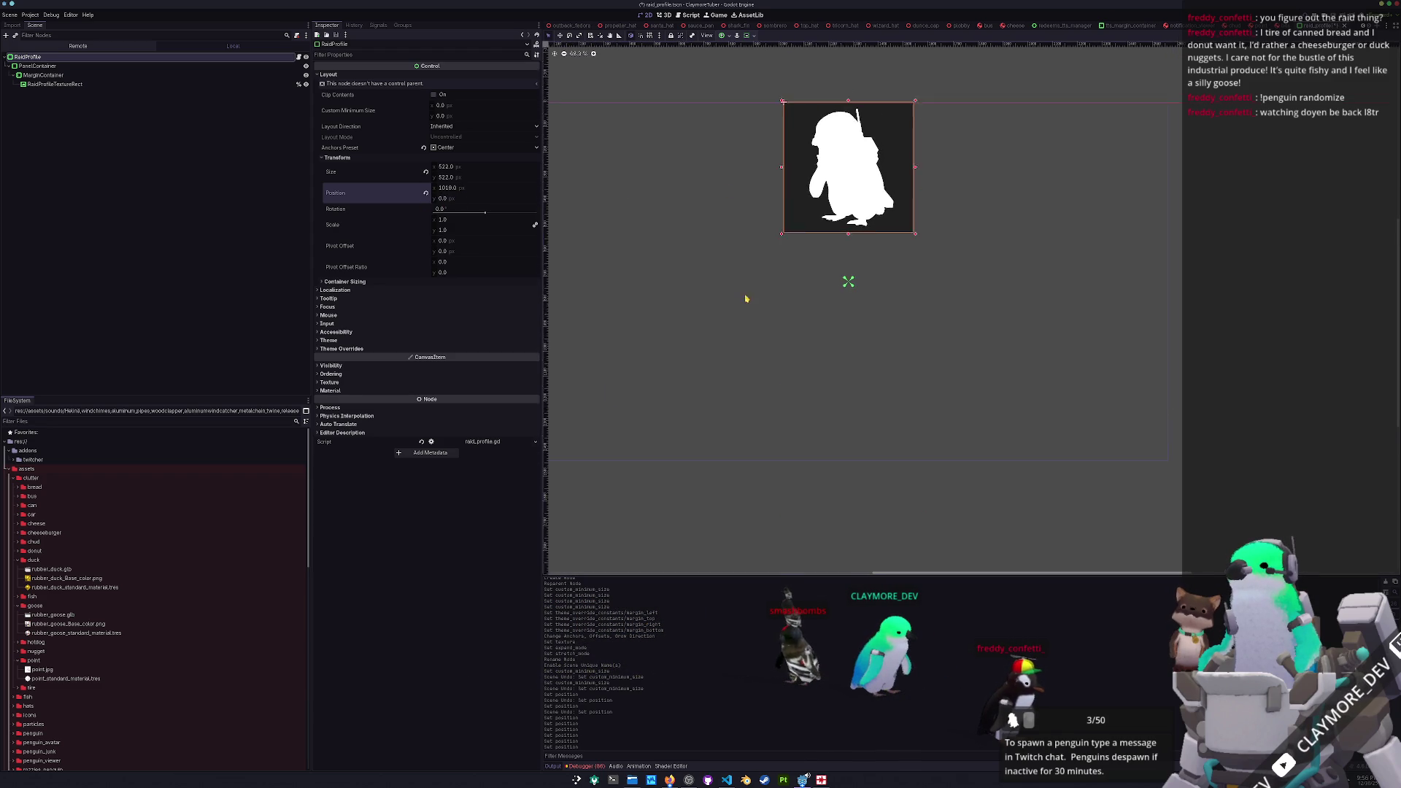
{"action": "scroll", "coordinate": [679, 225], "scroll_direction": "left", "scroll_amount": 3}
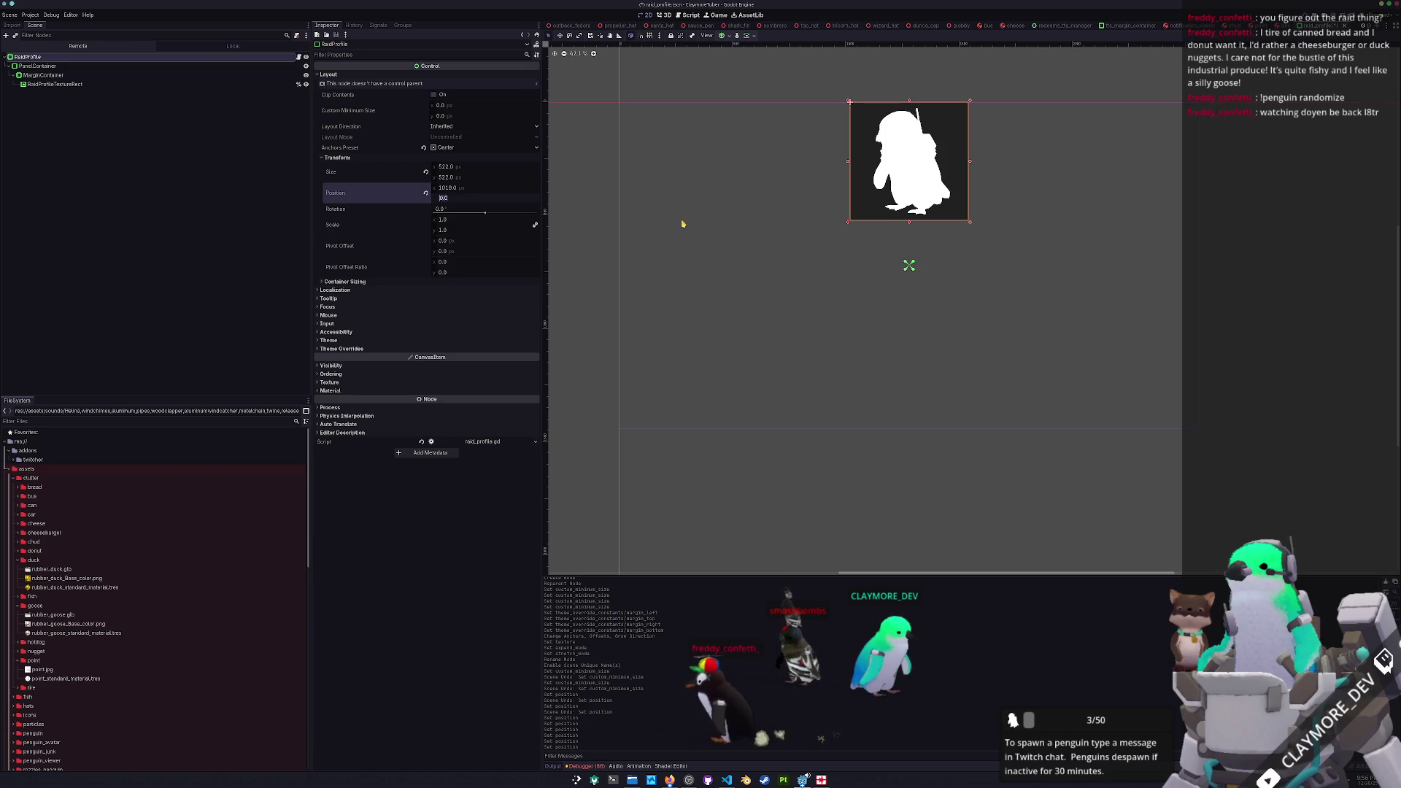
{"action": "type", "text": "40"}
{"action": "key", "text": "Return"}
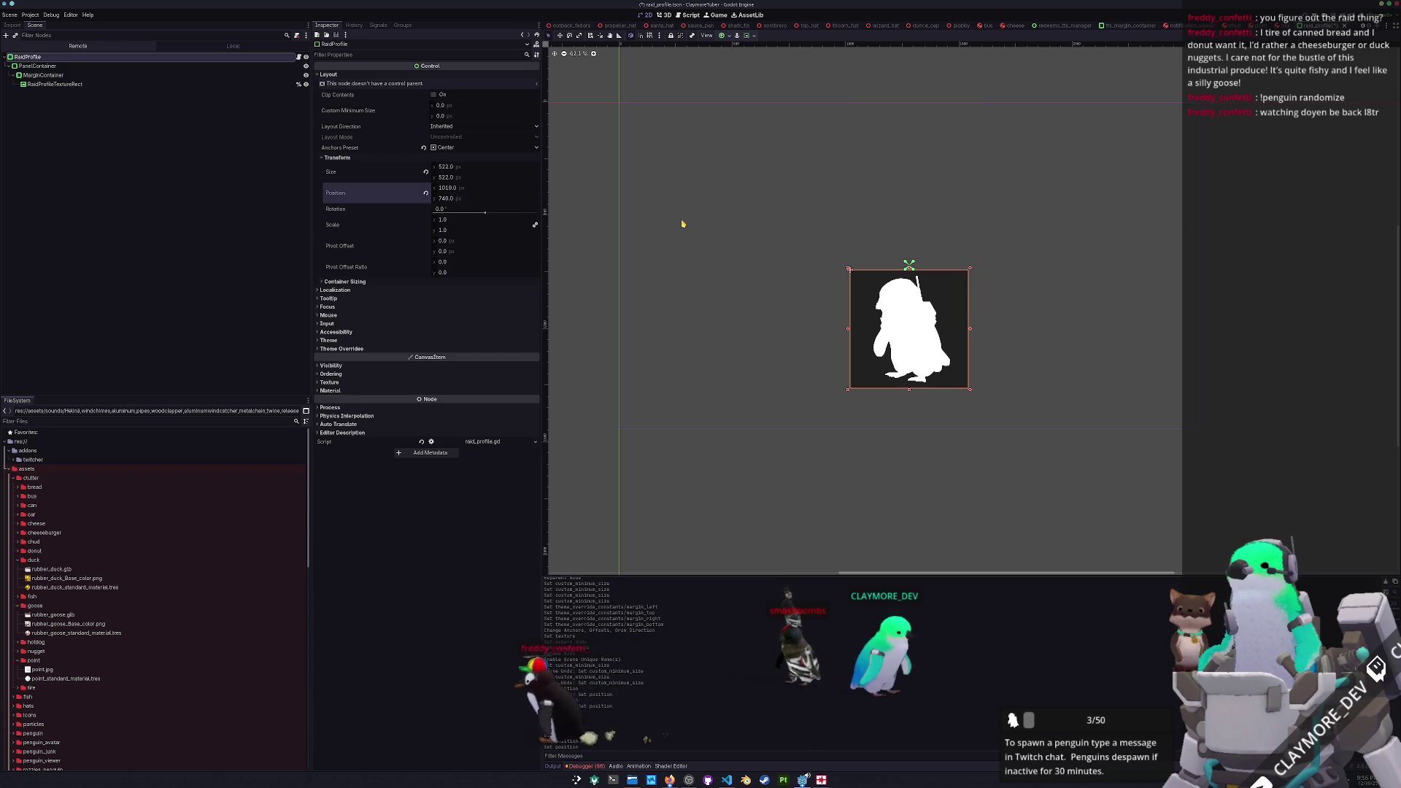
{"action": "scroll", "coordinate": [708, 229], "scroll_direction": "up", "scroll_amount": 2}
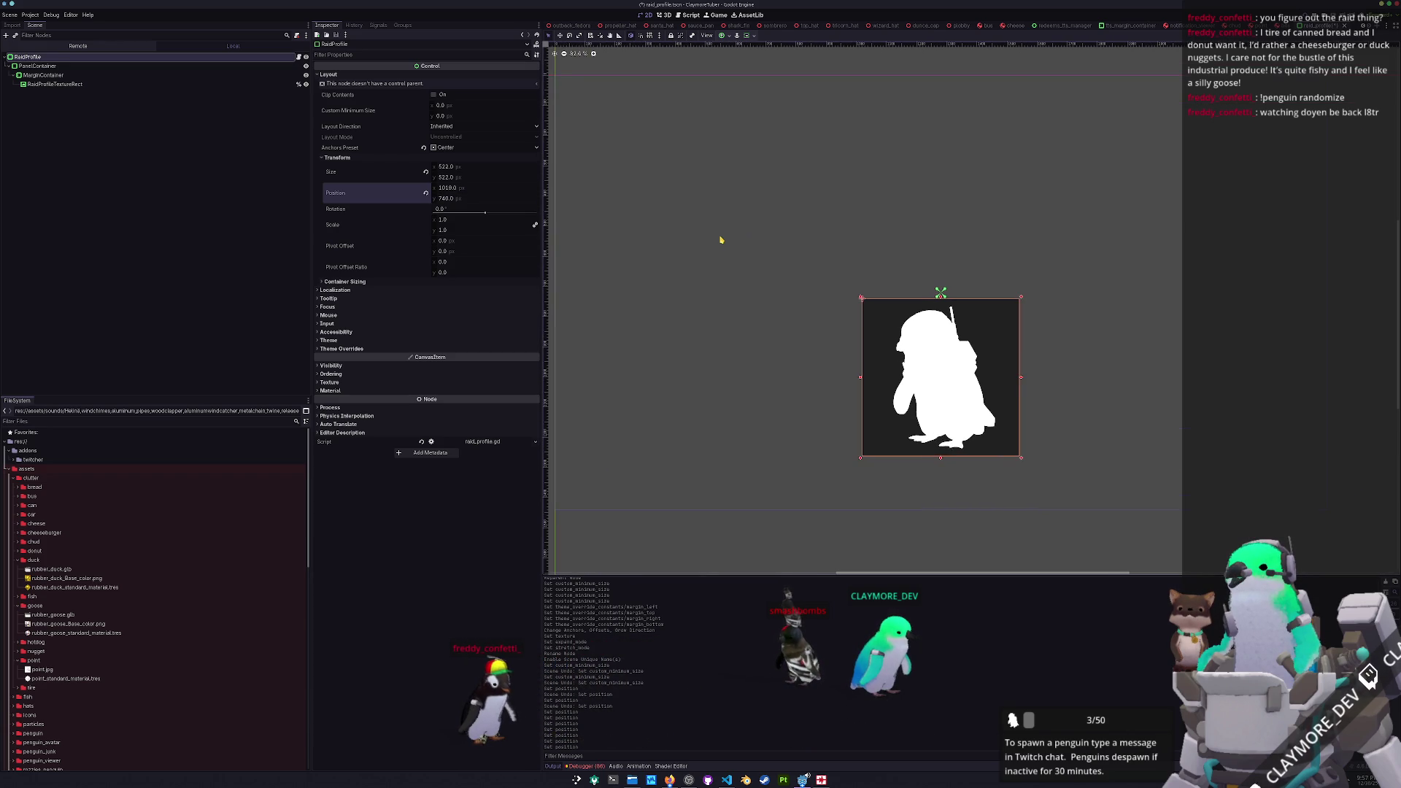
{"action": "key", "text": "ctrl+z"}
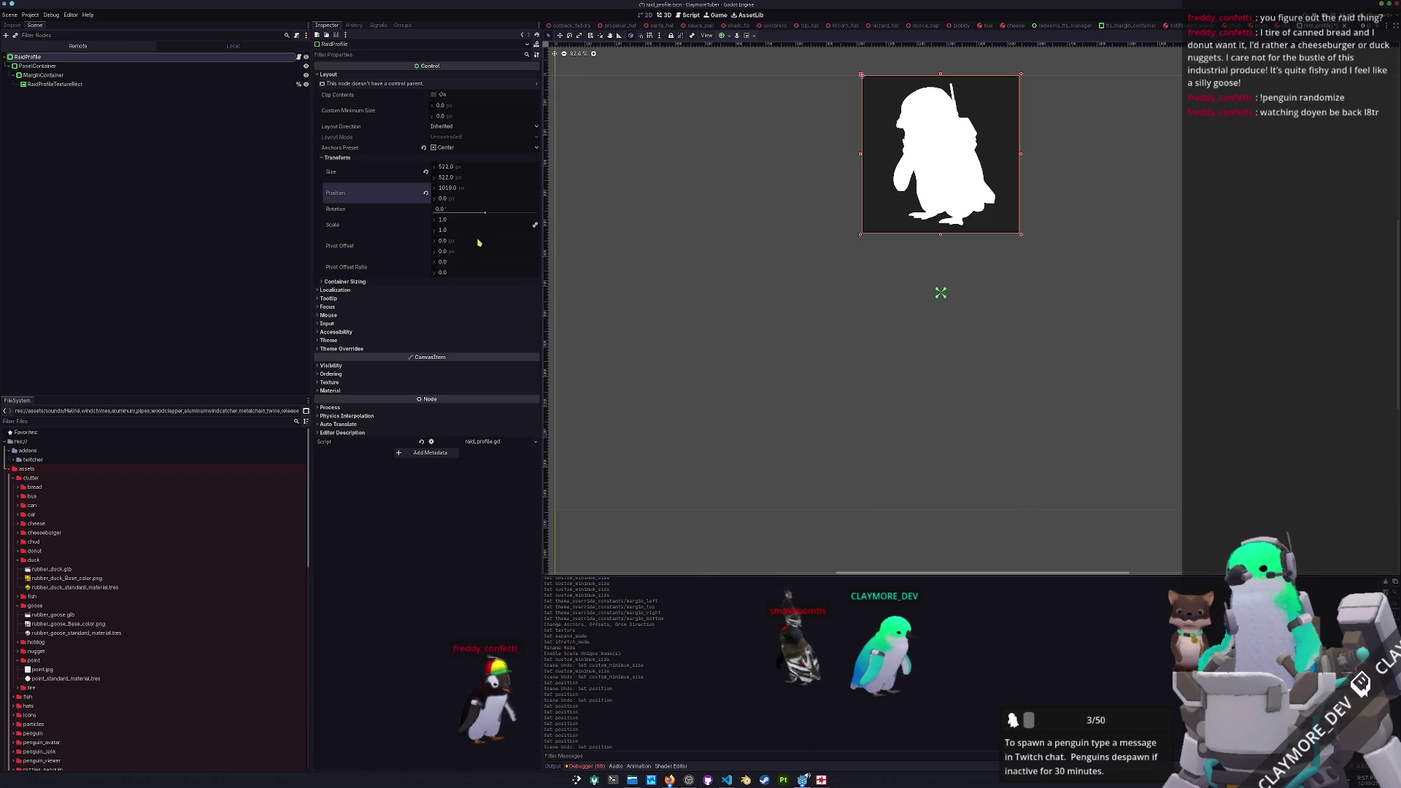
Apply the Center anchor preset to center the panel in the scene.
{"action": "left_click", "coordinate": [729, 37]}
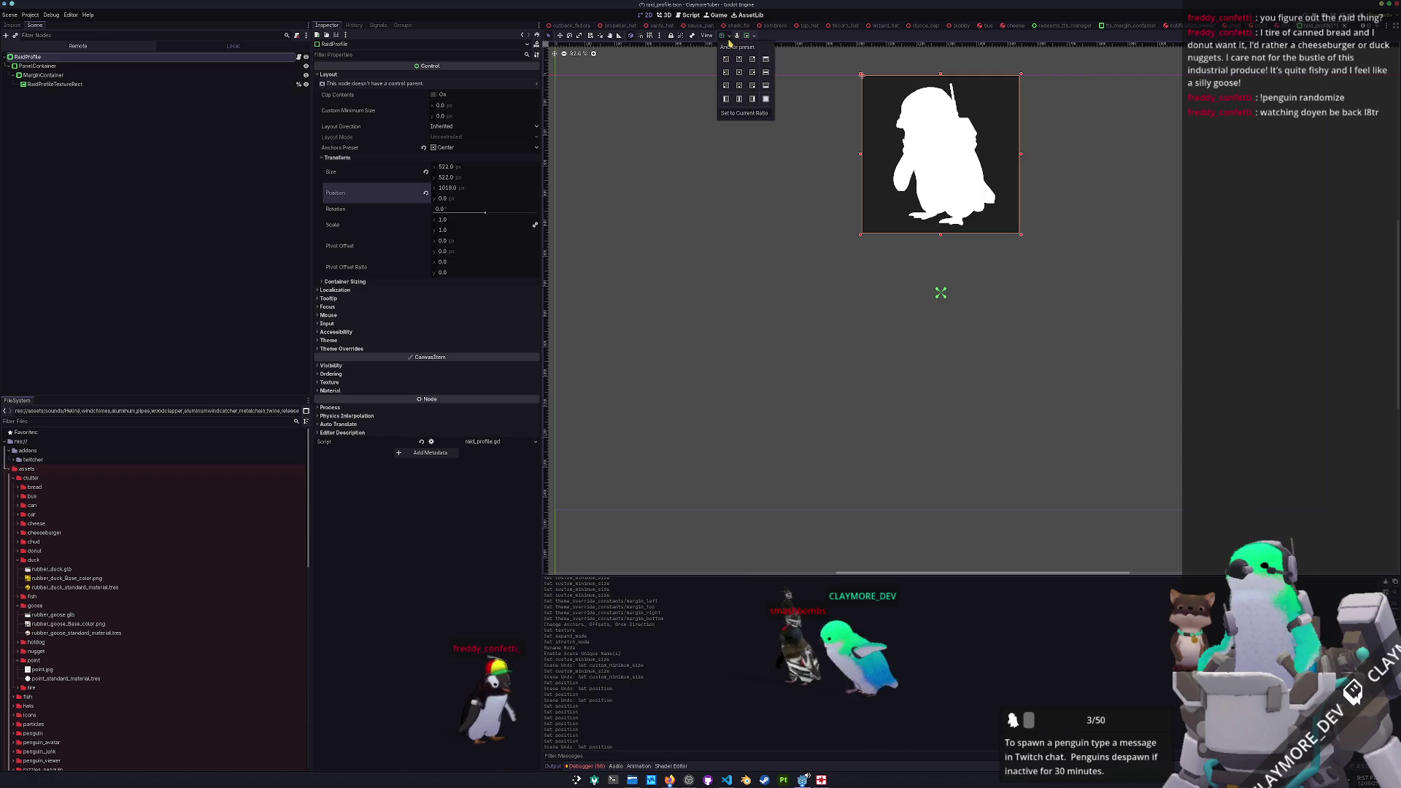
{"action": "left_click", "coordinate": [741, 75]}
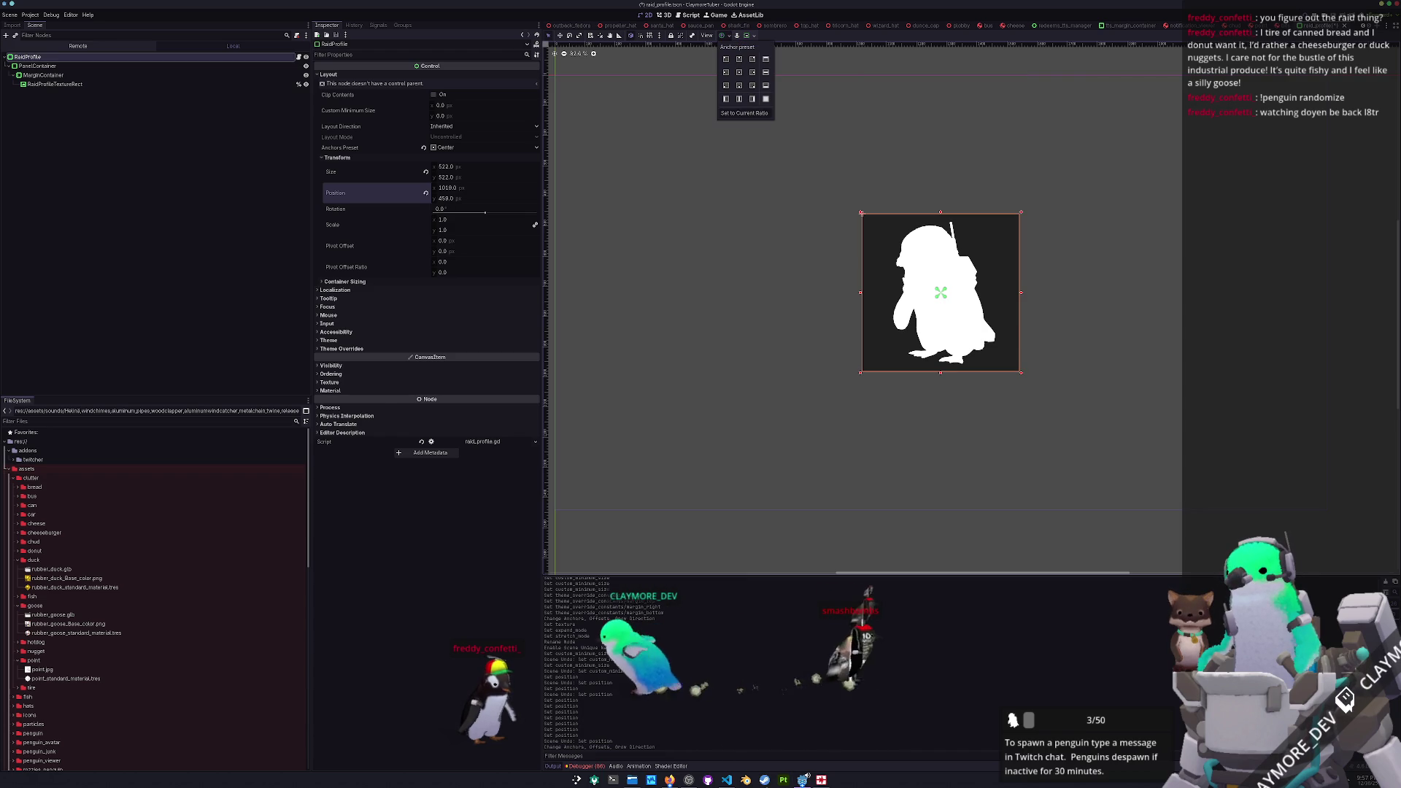
{"action": "key", "text": "alt+Tab"}
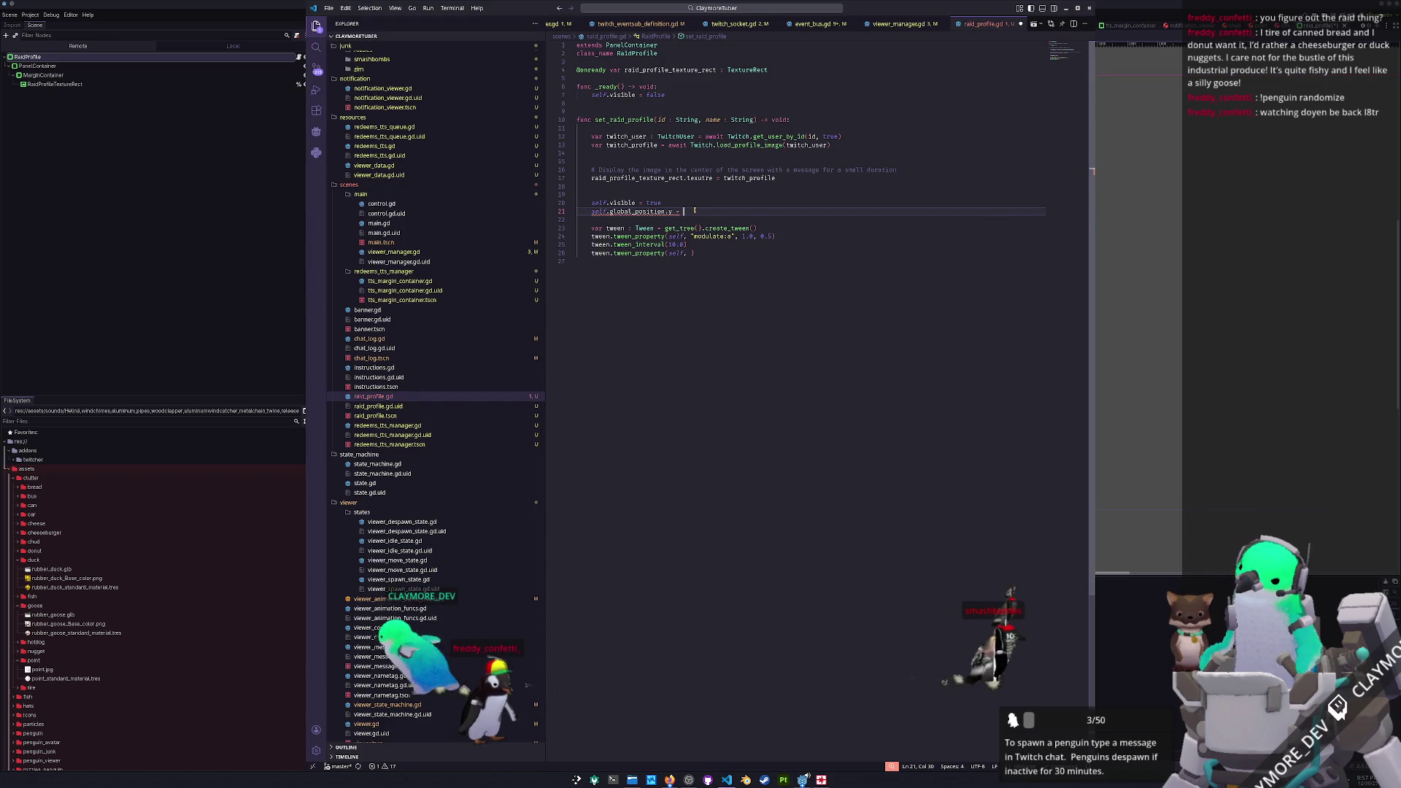
Insert a self.global_position.y = 1500.0 line after the visibility line.
{"action": "key", "text": "Up"}
{"action": "key", "text": "Up"}
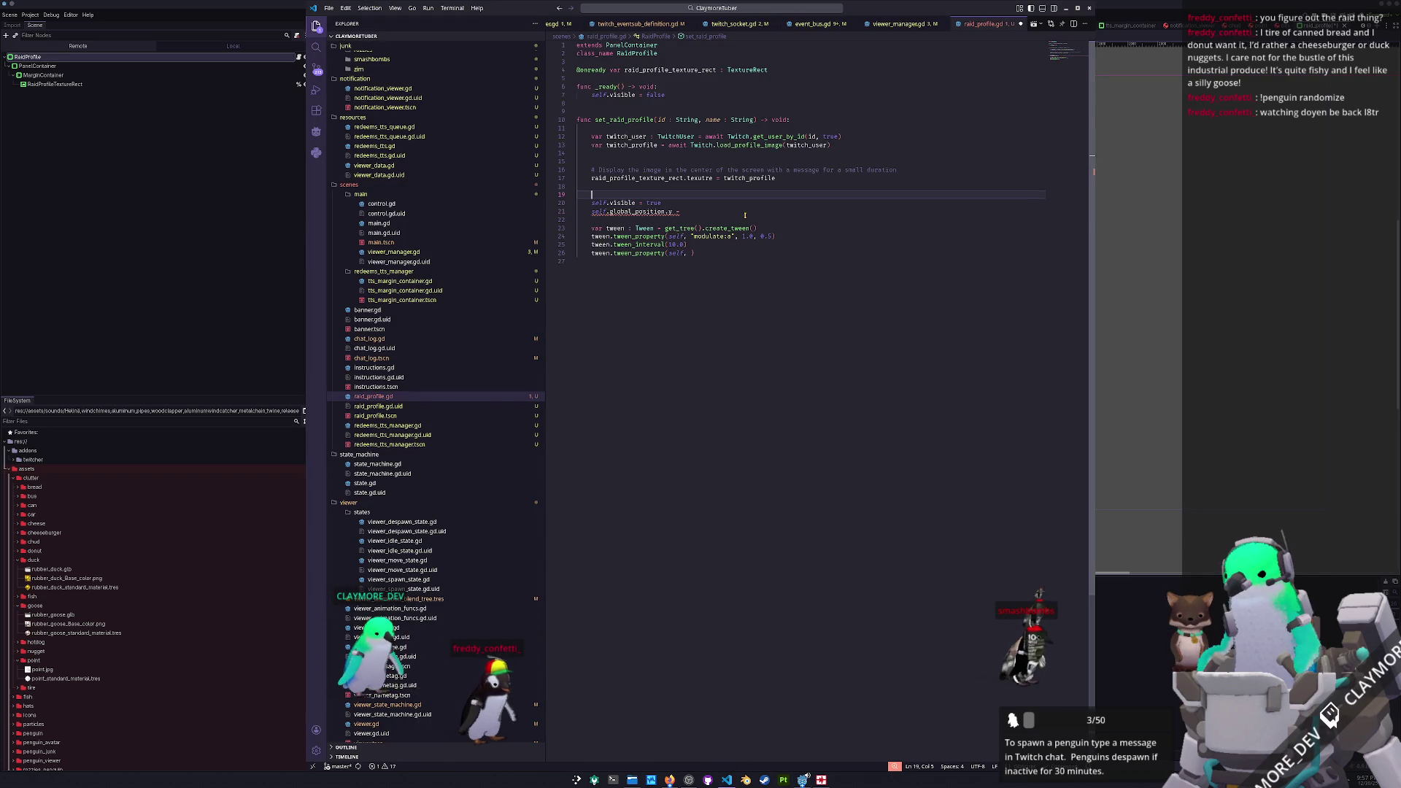
{"action": "key", "text": "Return"}
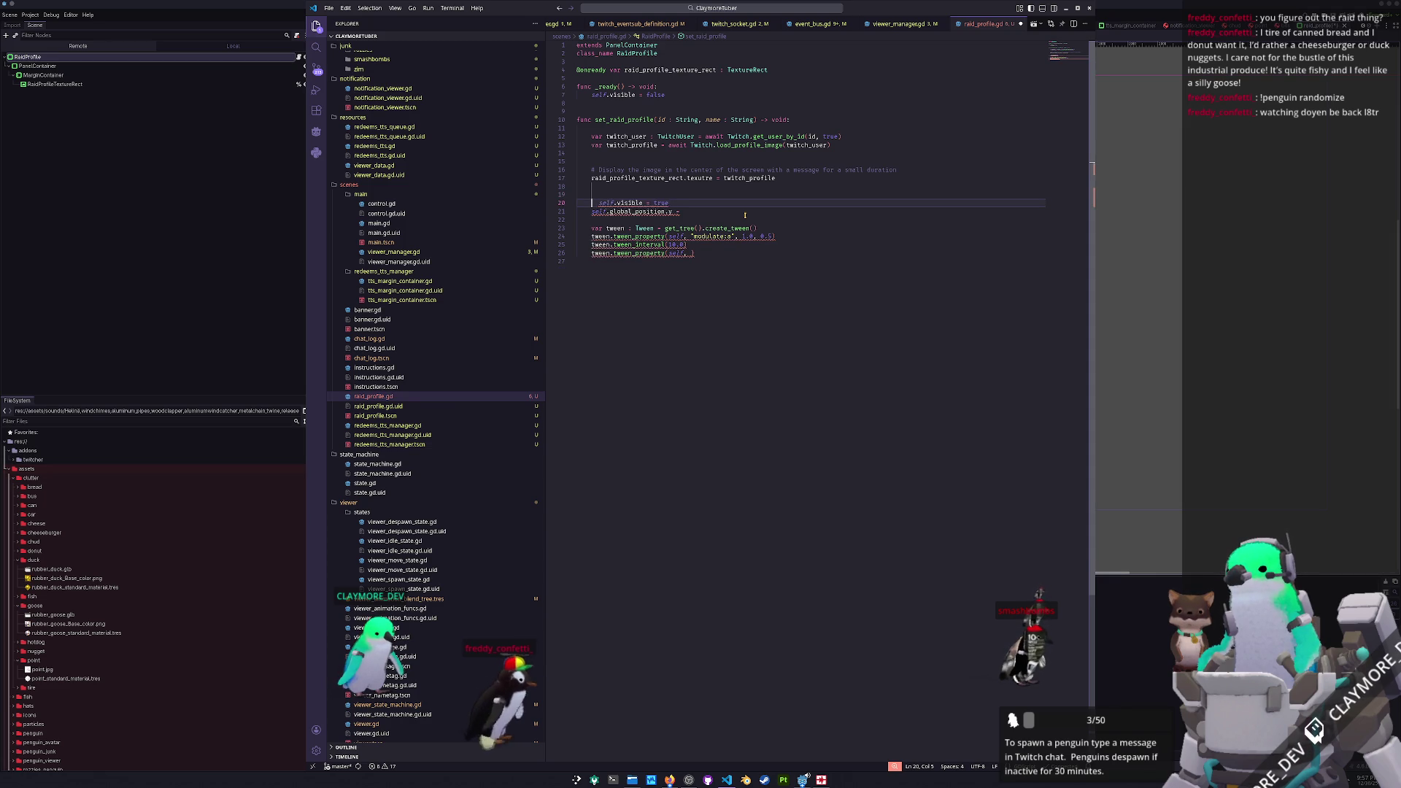
{"action": "left_click", "coordinate": [745, 213]}
{"action": "type", "text": "1500.0"}
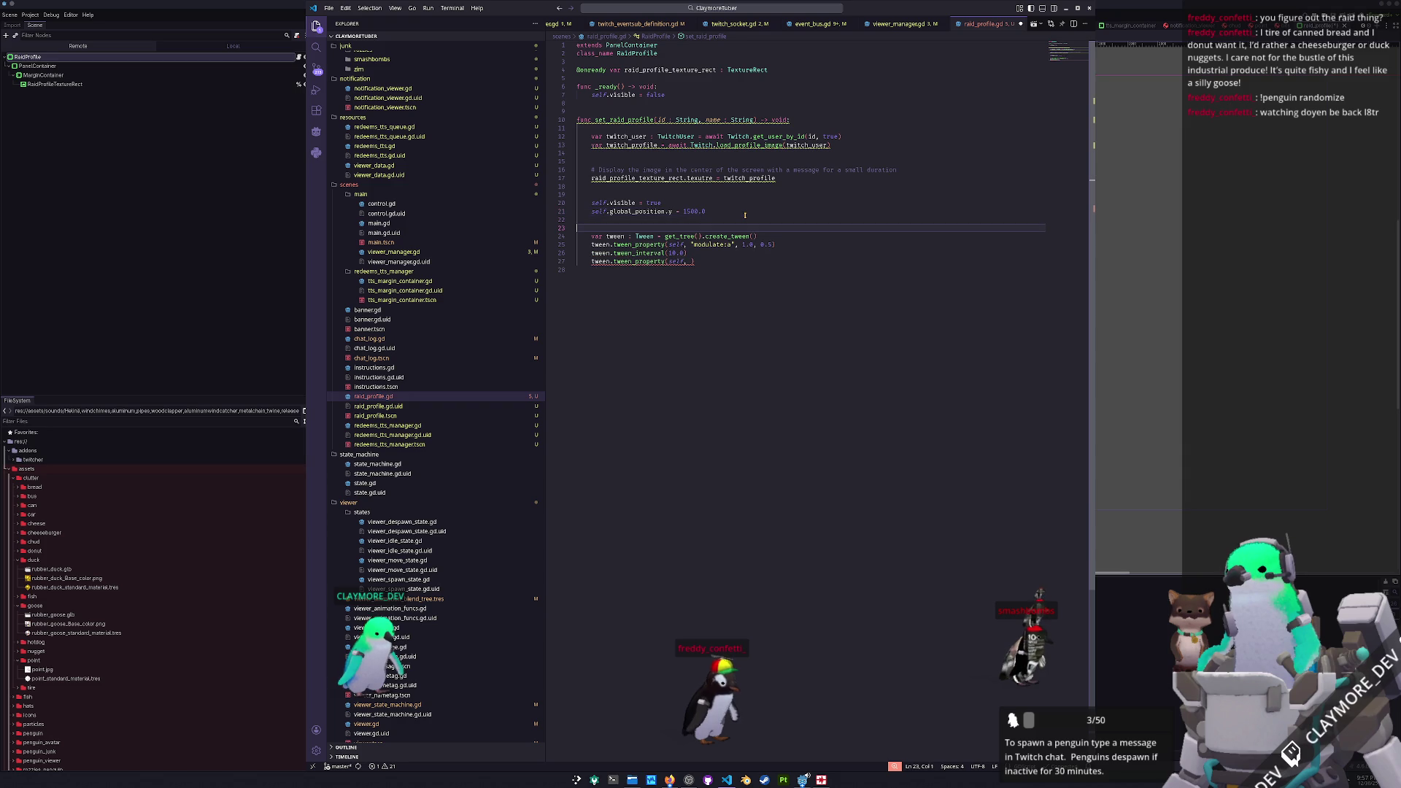
{"action": "key", "text": "Down"}
{"action": "key", "text": "Down"}
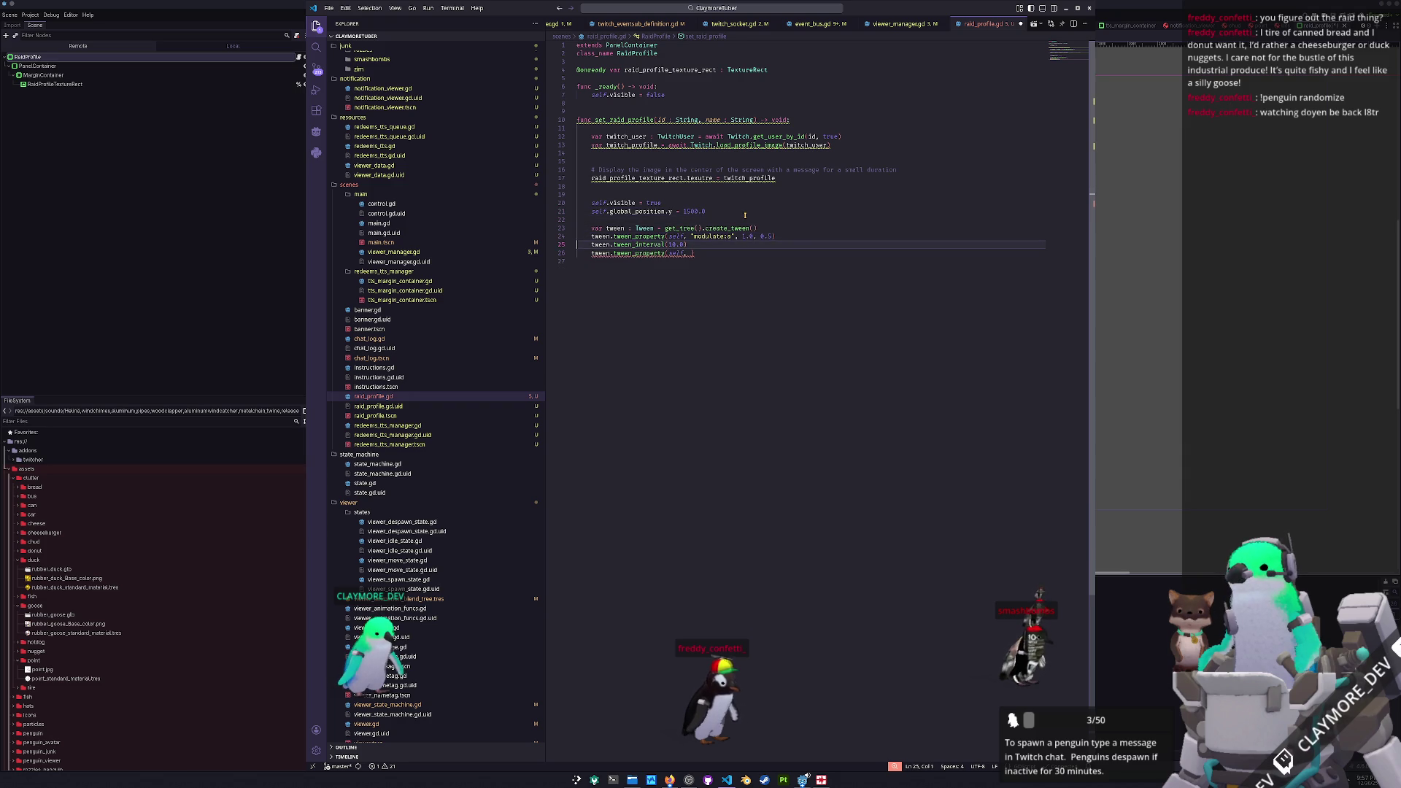
Retarget the tween to "global_position:y" at 1440/2.0 - self.size.y/2.0, replacing 1440 with get_viewport().size.
{"action": "type", "text": "global_"}
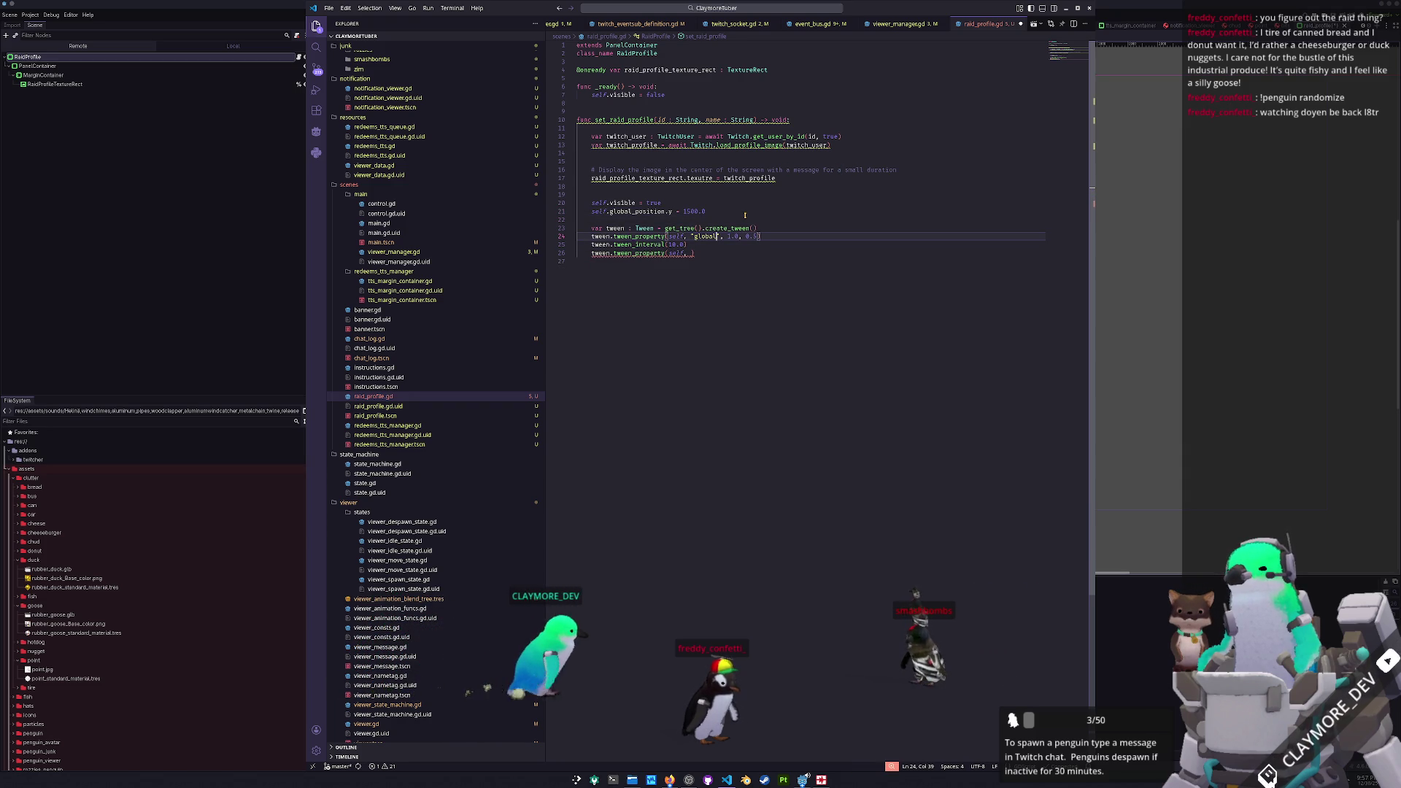
{"action": "type", "text": "position:"}
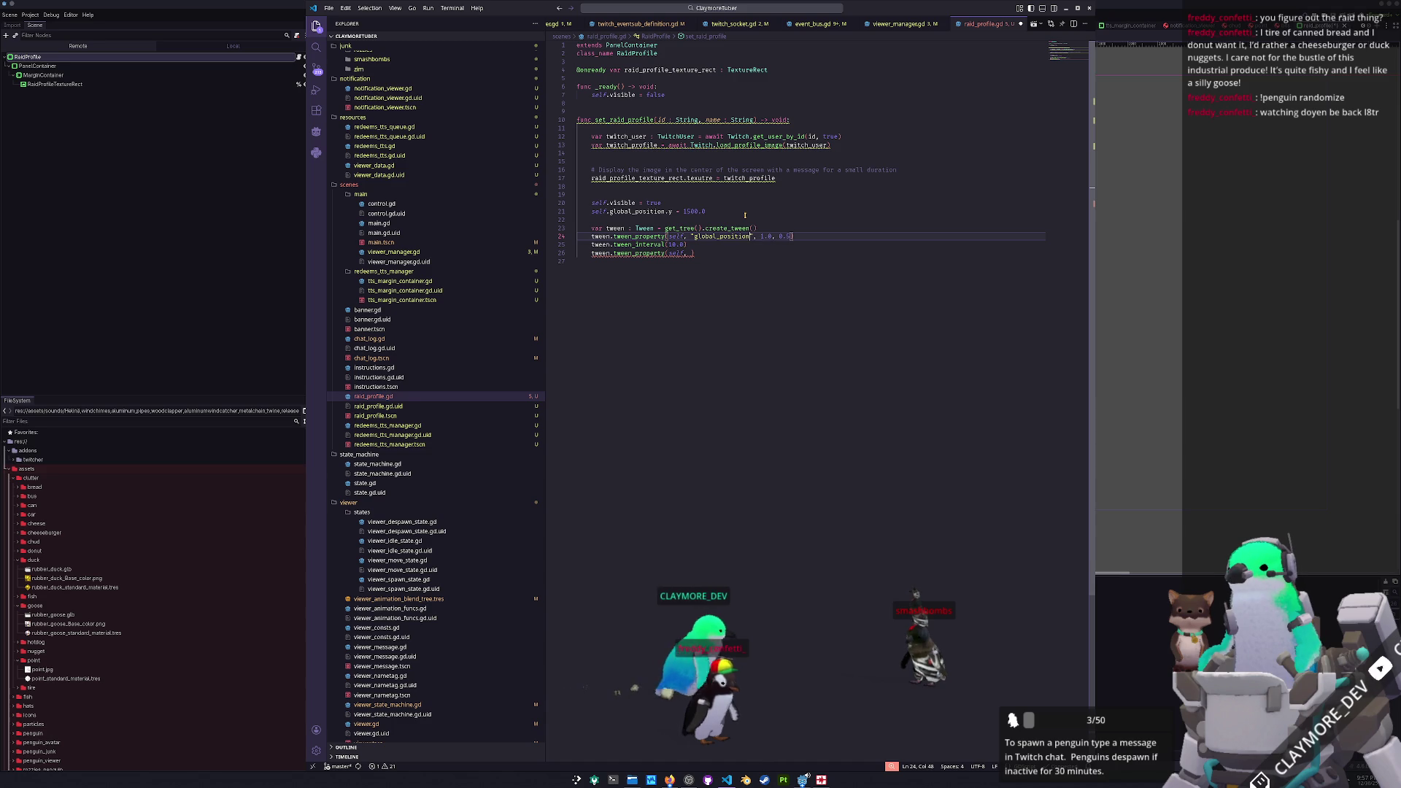
{"action": "type", "text": "y"}
{"action": "key", "text": "Tab"}
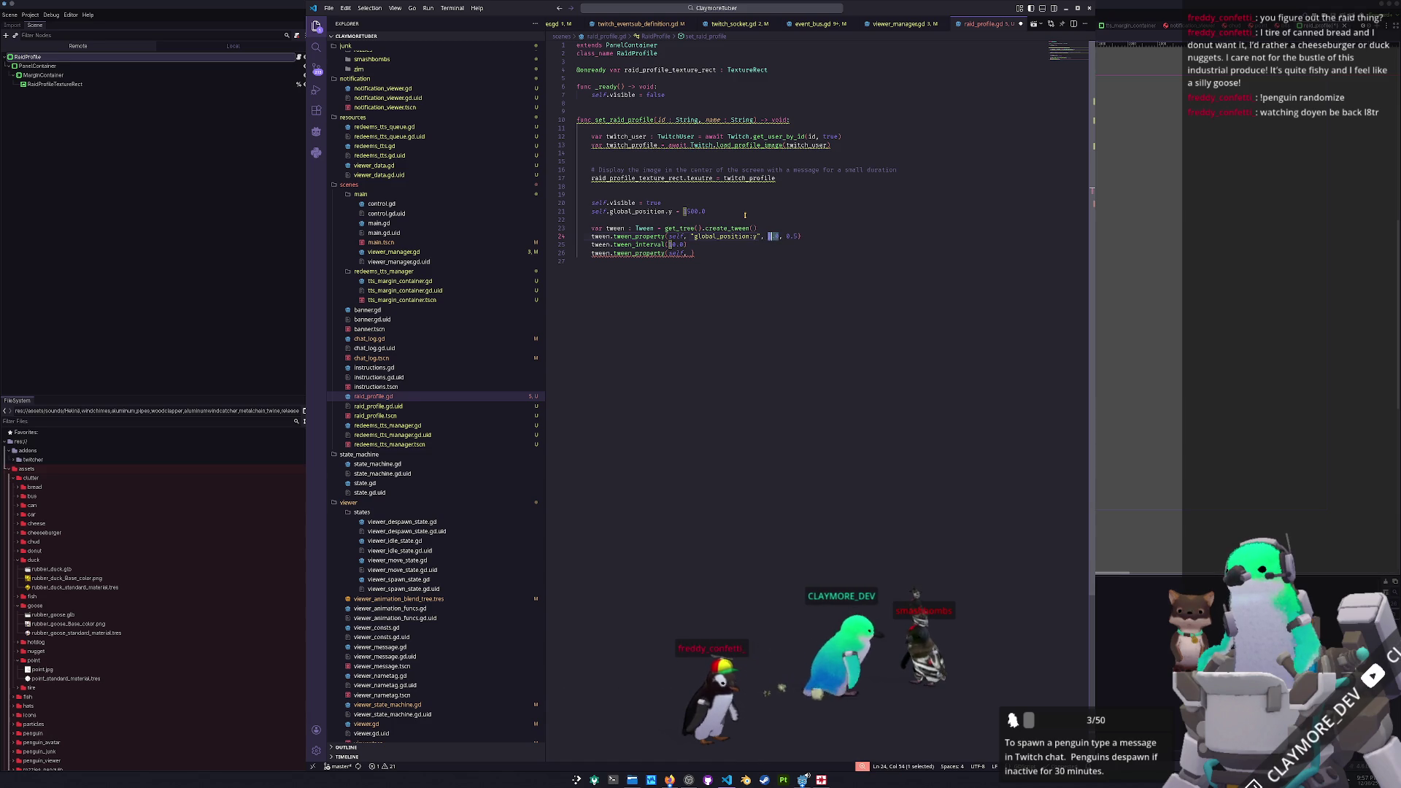
{"action": "key", "text": "BackSpace"}
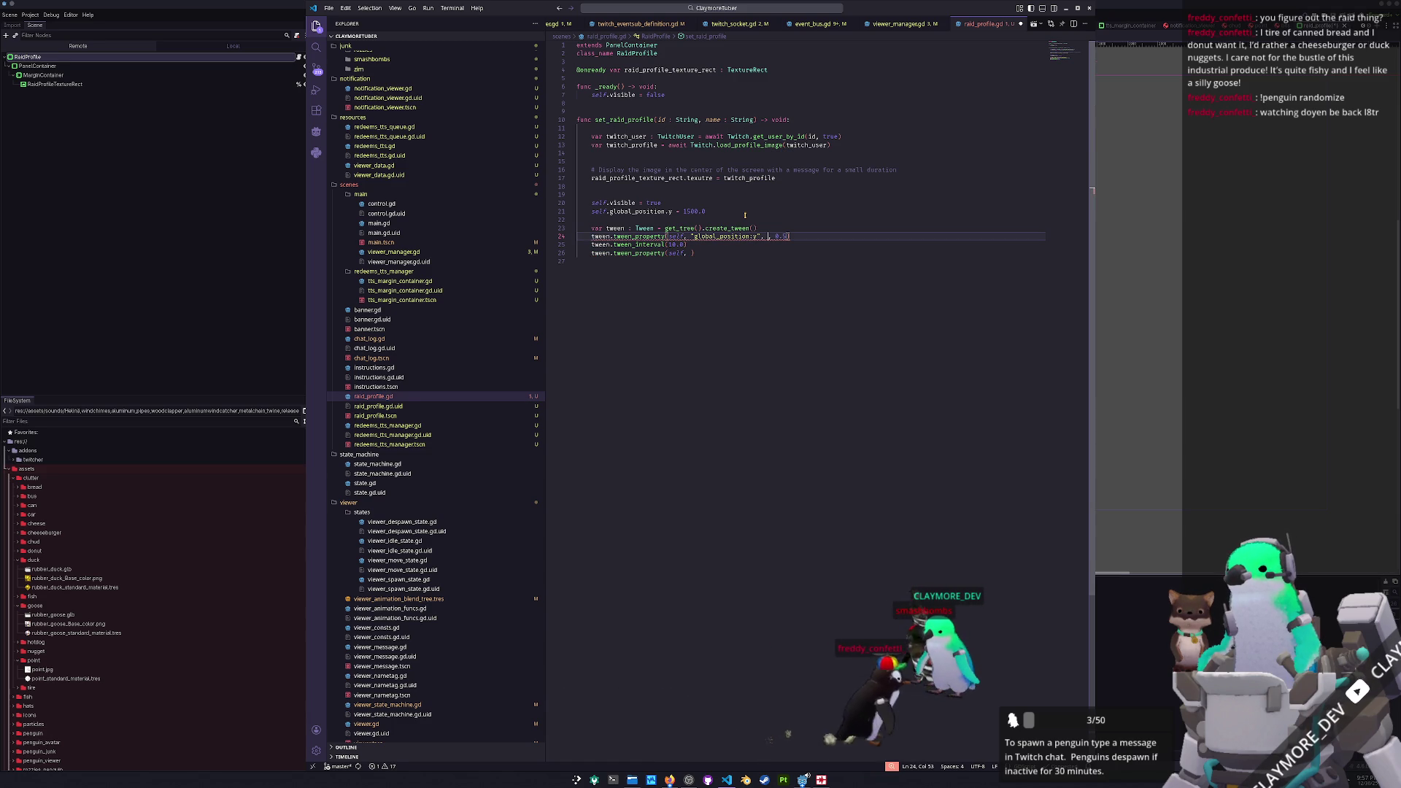
{"action": "type", "text": "040/2 - "}
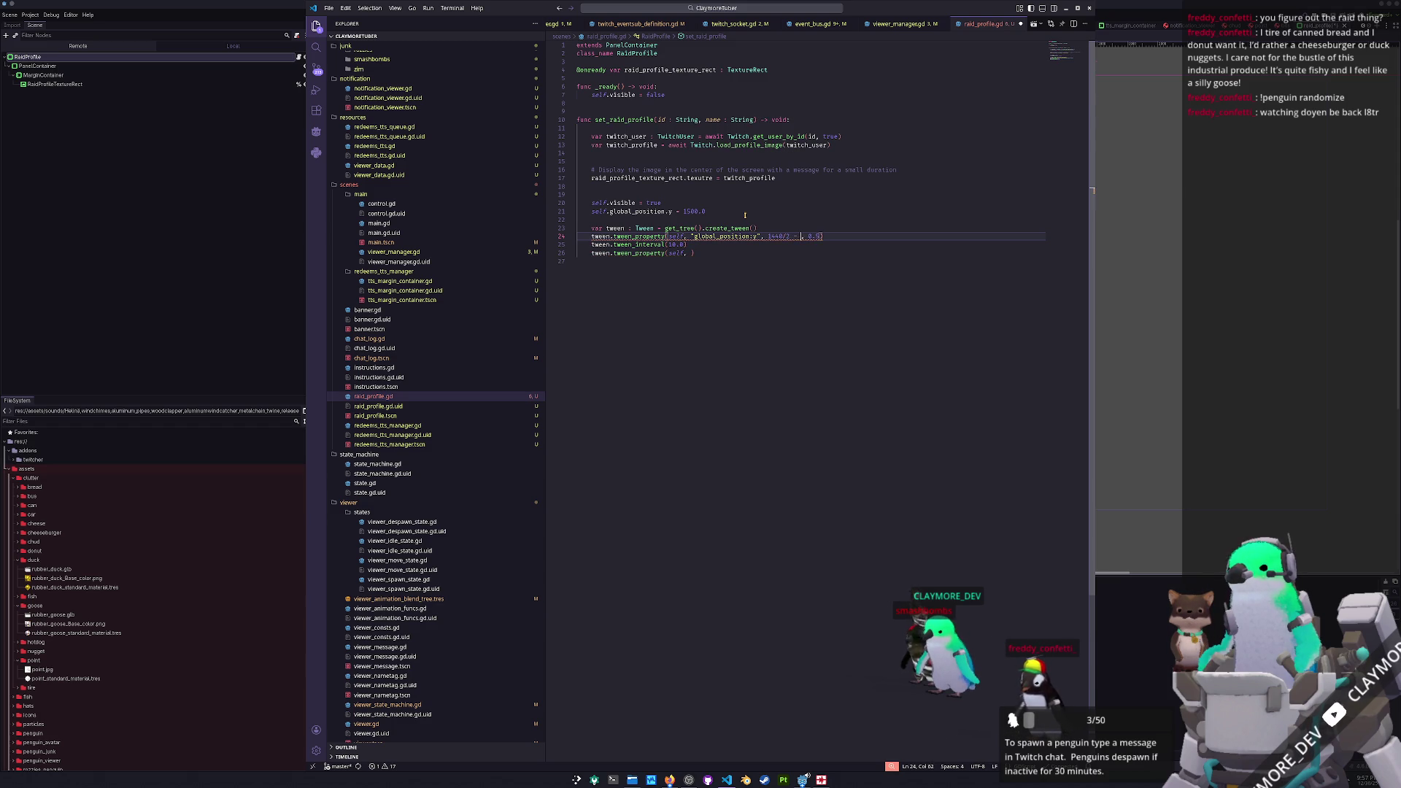
{"action": "type", "text": "self.size.y"}
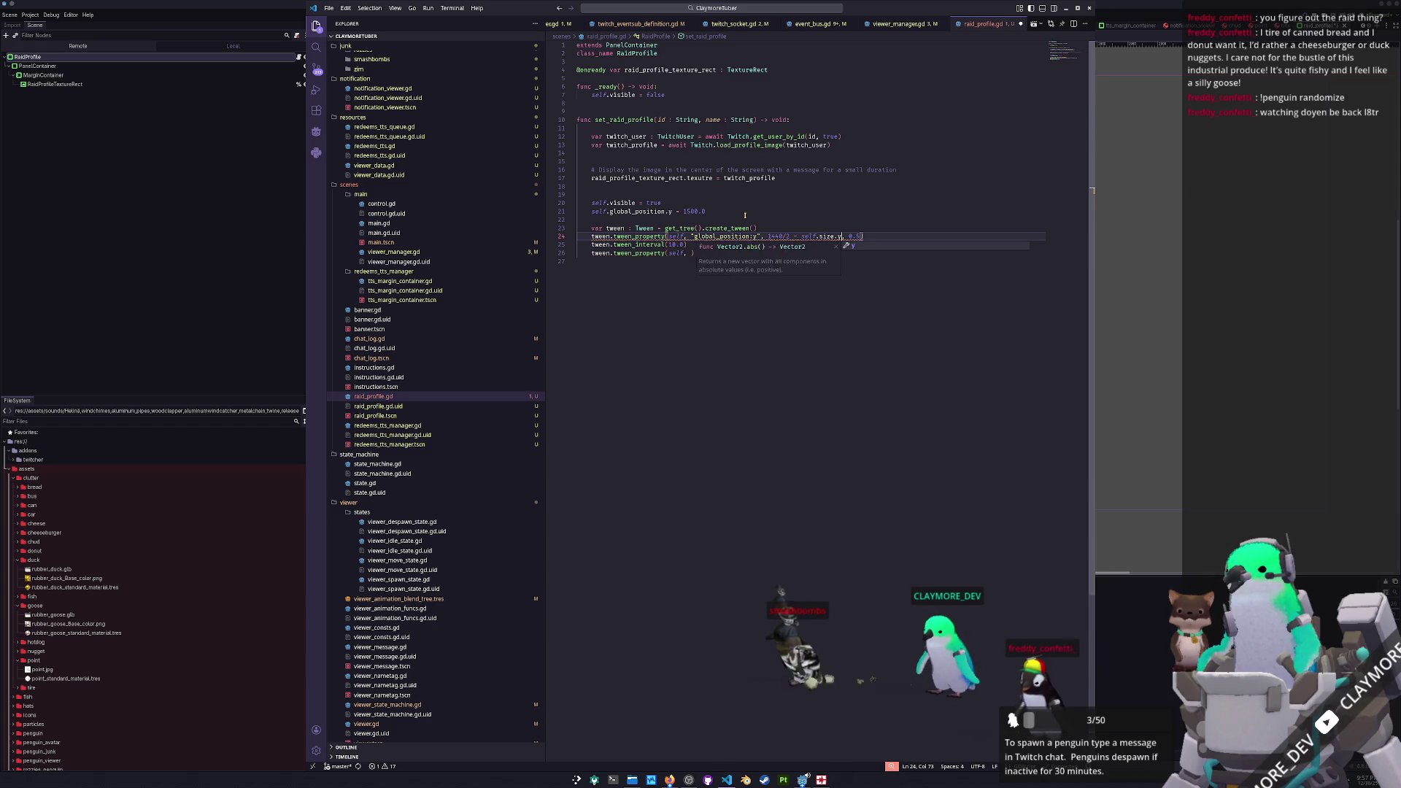
{"action": "type", "text": "/2"}
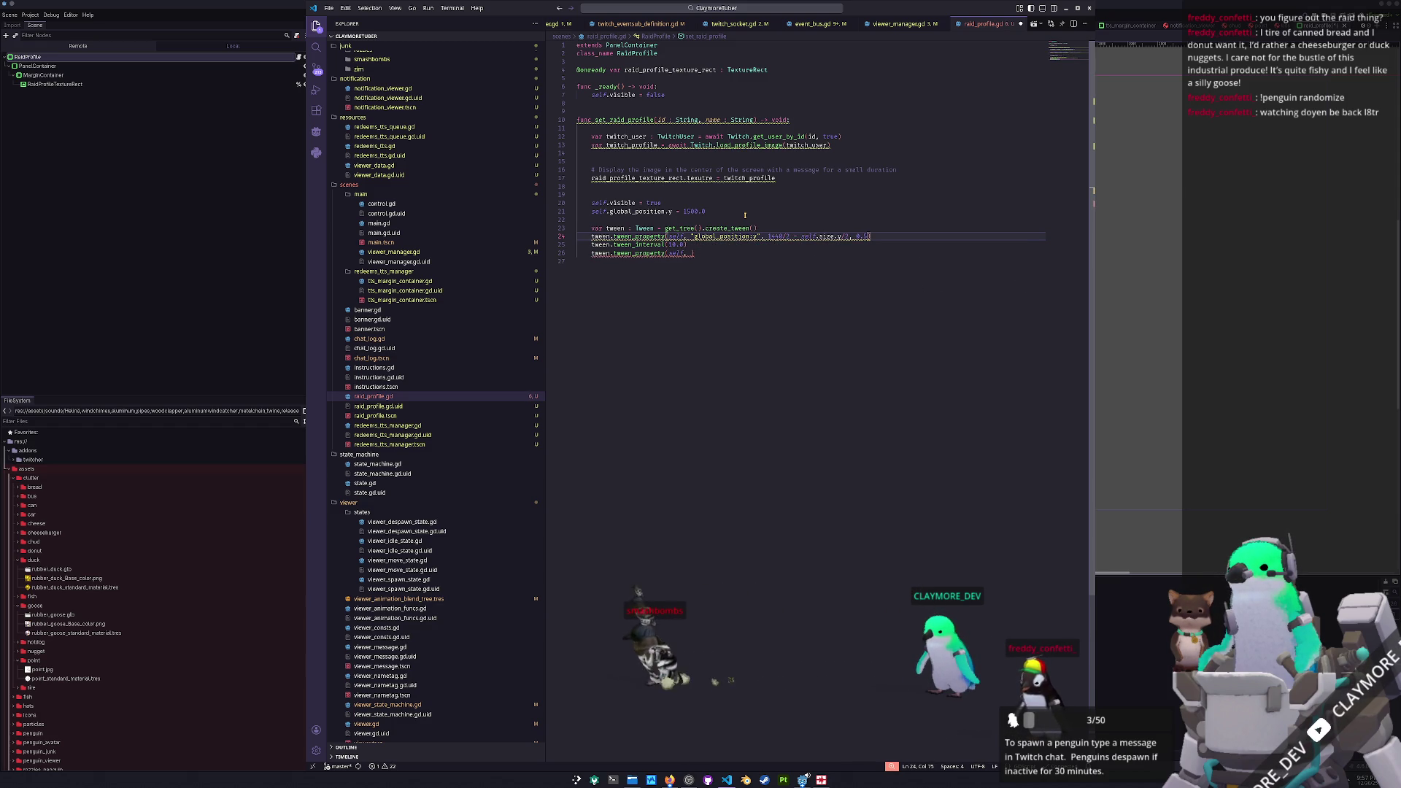
{"action": "key", "text": "ctrl+Left"}
{"action": "key", "text": "ctrl+Left"}
{"action": "key", "text": "ctrl+Left"}
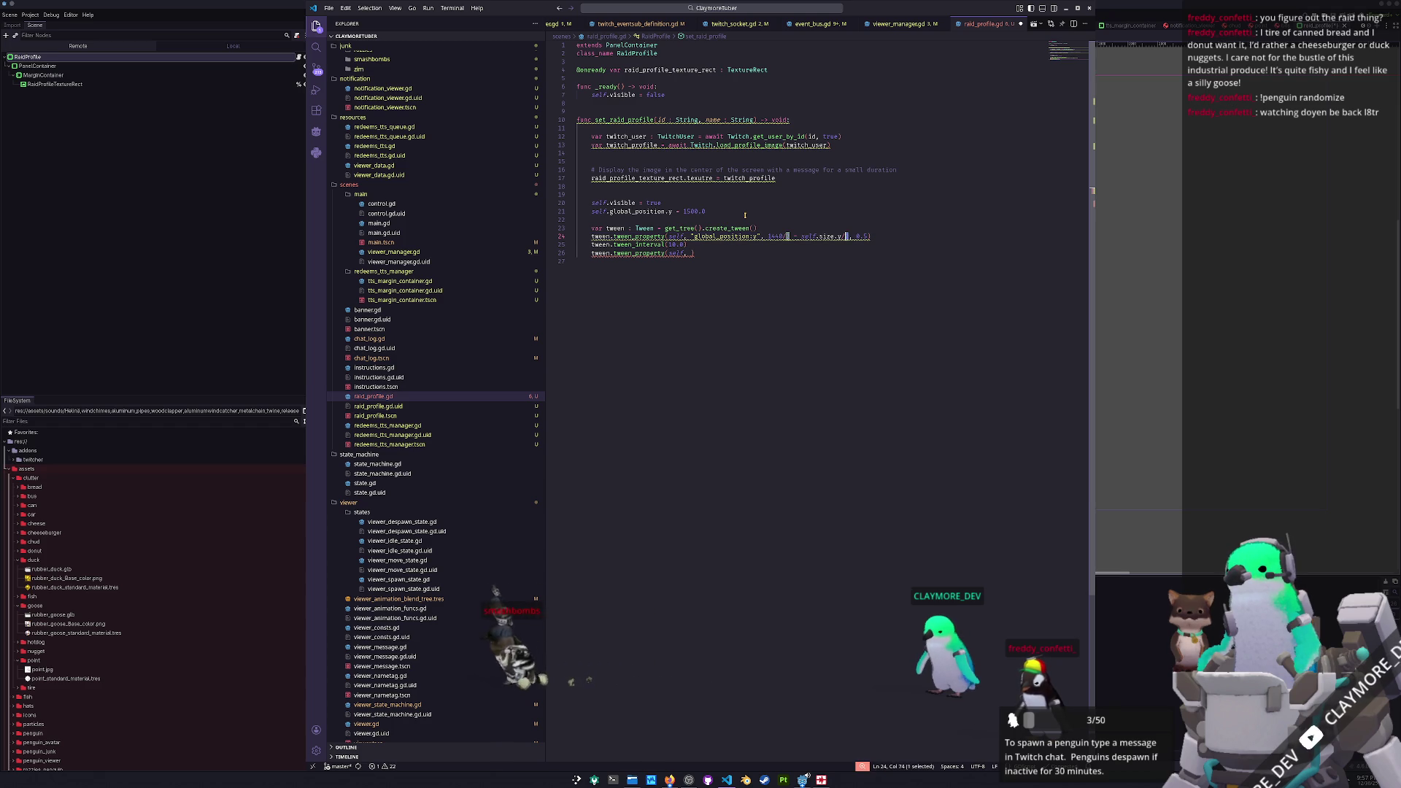
{"action": "key", "text": "Left"}
{"action": "key", "text": "Left"}
{"action": "key", "text": "Left"}
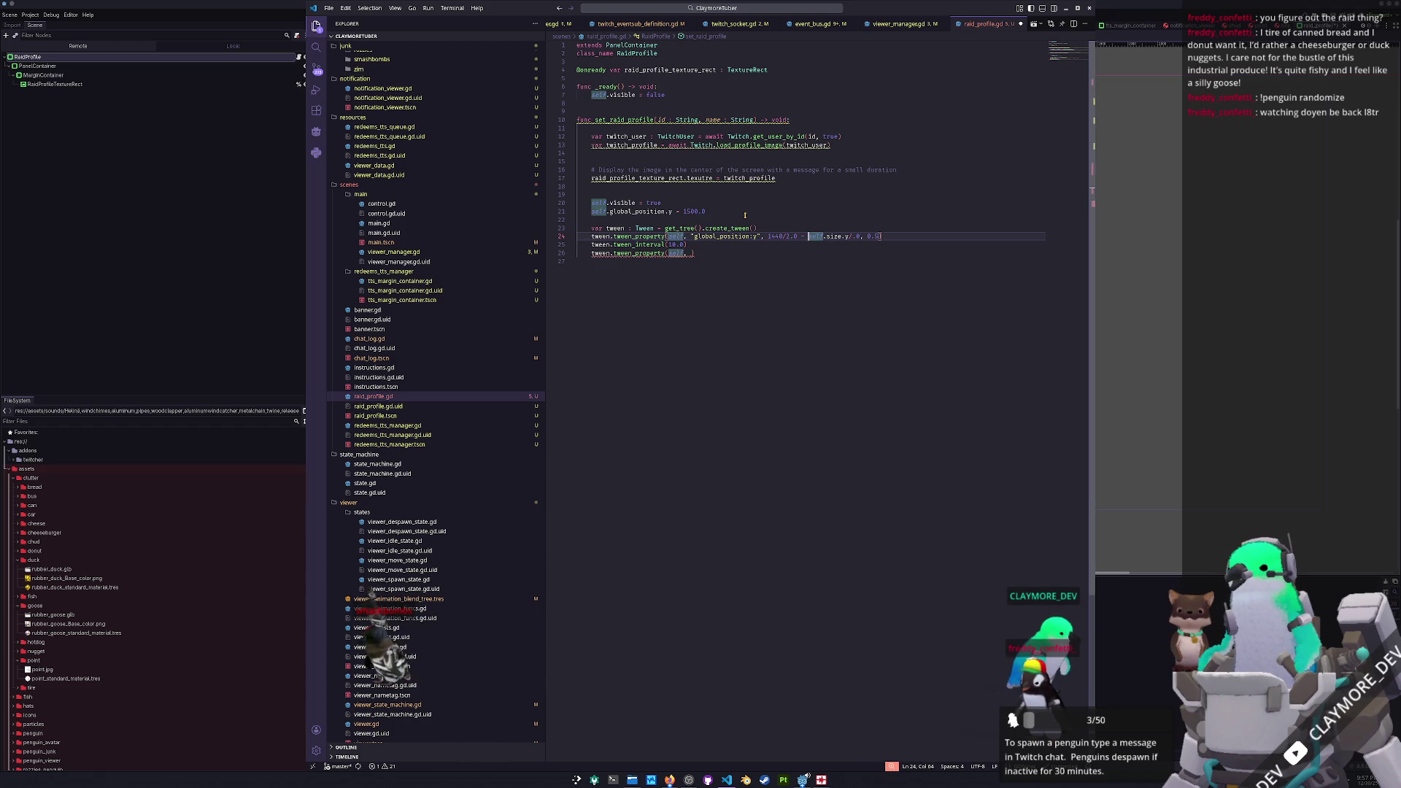
{"action": "key", "text": "ctrl+shift+Left"}
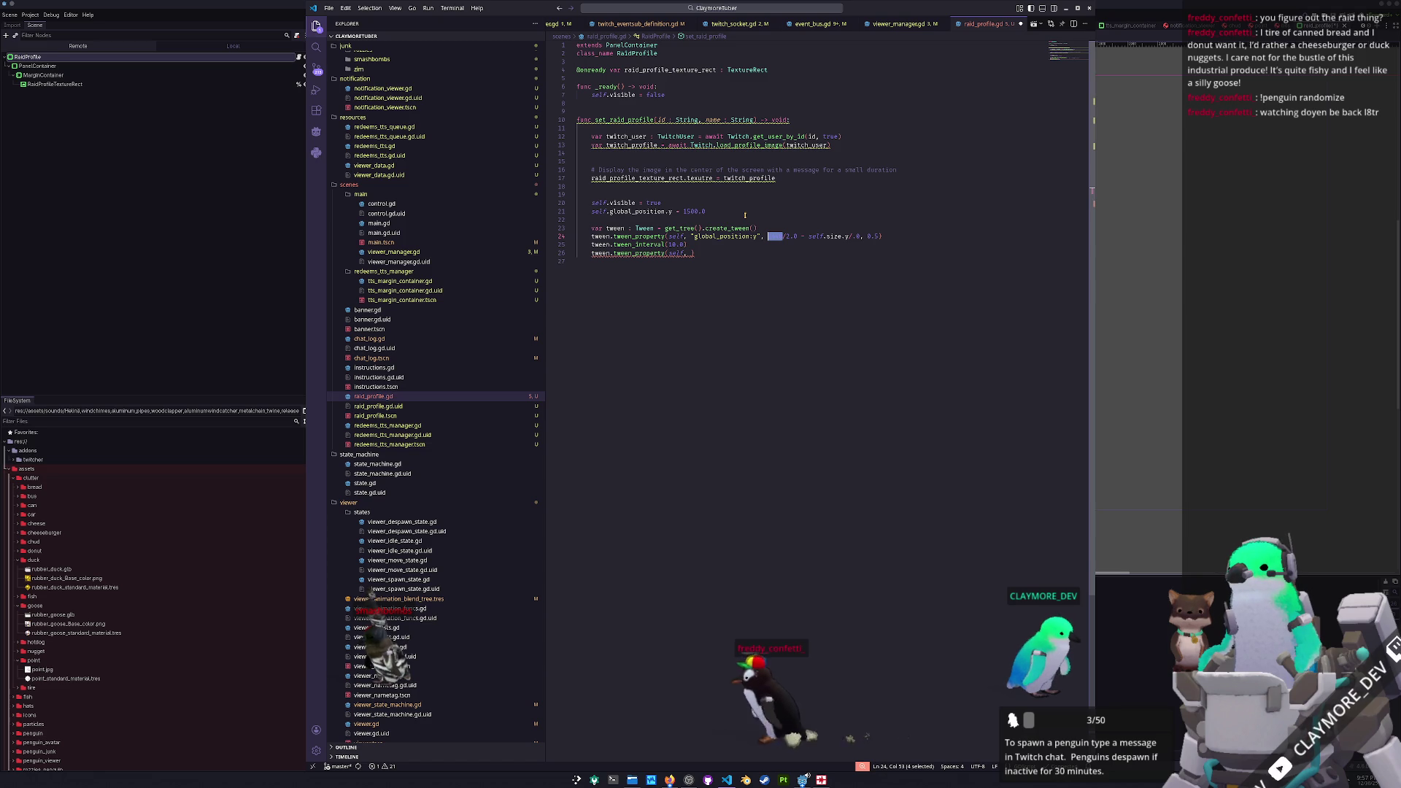
{"action": "key", "text": "Right"}
{"action": "key", "text": "Right"}
{"action": "key", "text": "Right"}
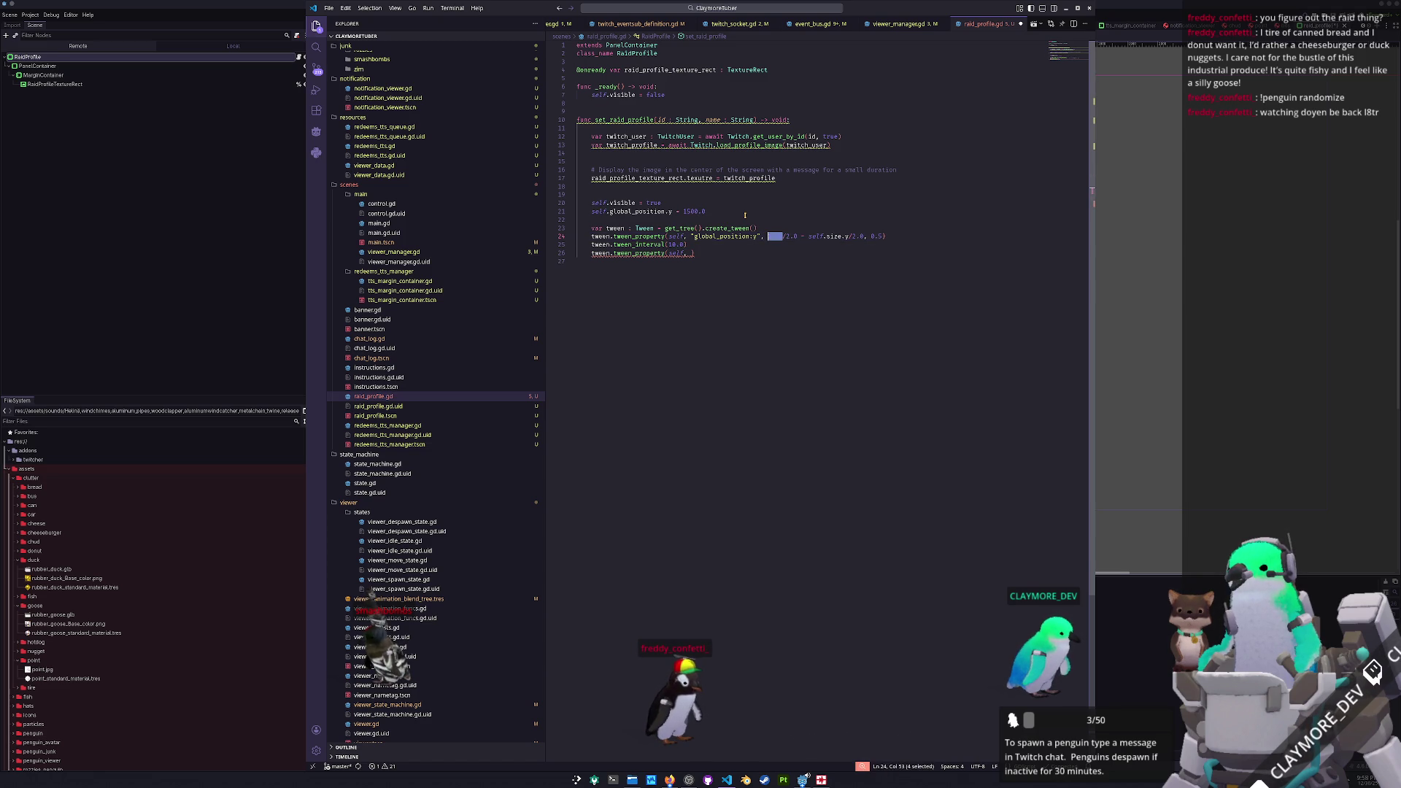
{"action": "type", "text": "get_viewport("}
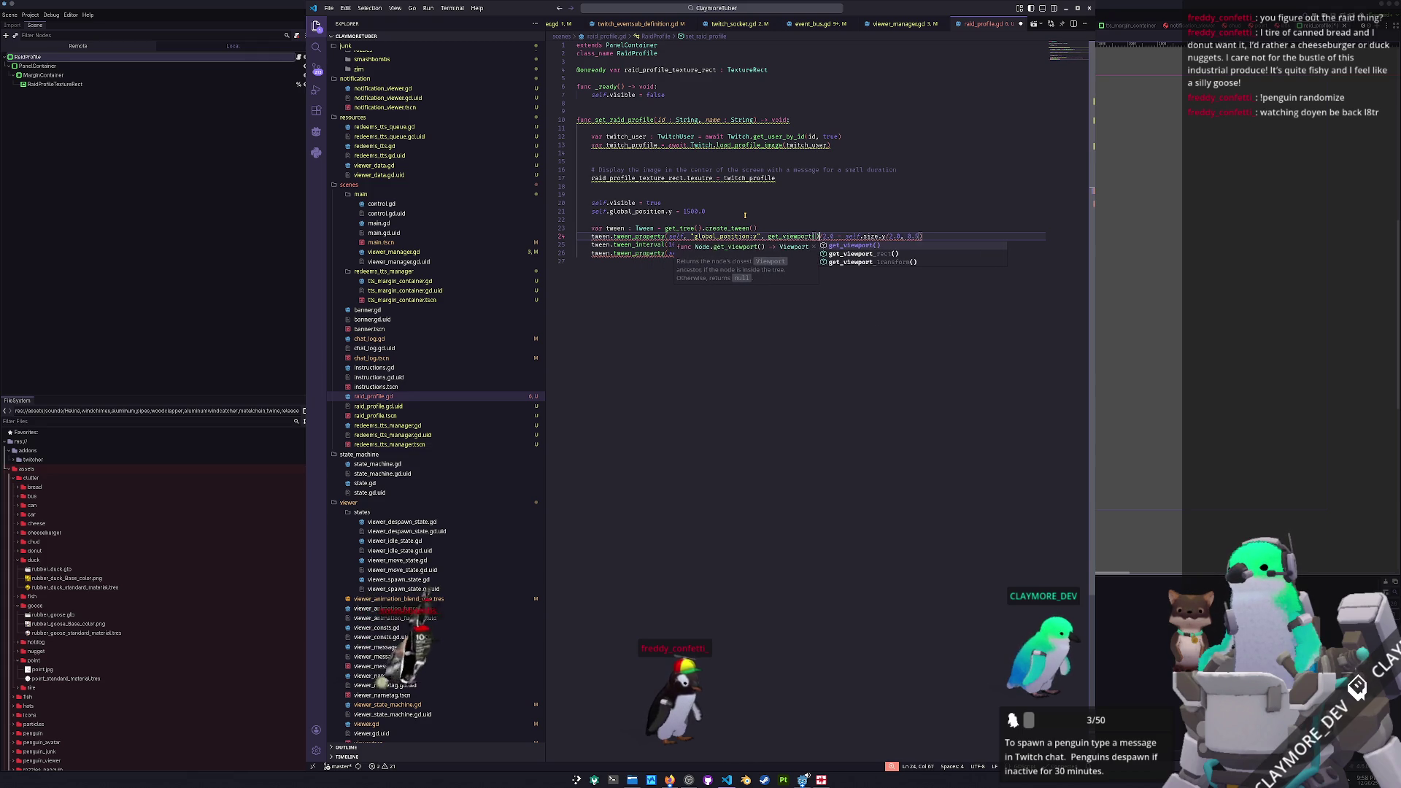
{"action": "type", "text": ").size"}
Change the tween target to get_viewport().get_window().size.y/2.0 - self.size.y/2.0.
{"action": "key", "text": "BackSpace"}
{"action": "key", "text": "BackSpace"}
{"action": "key", "text": "BackSpace"}
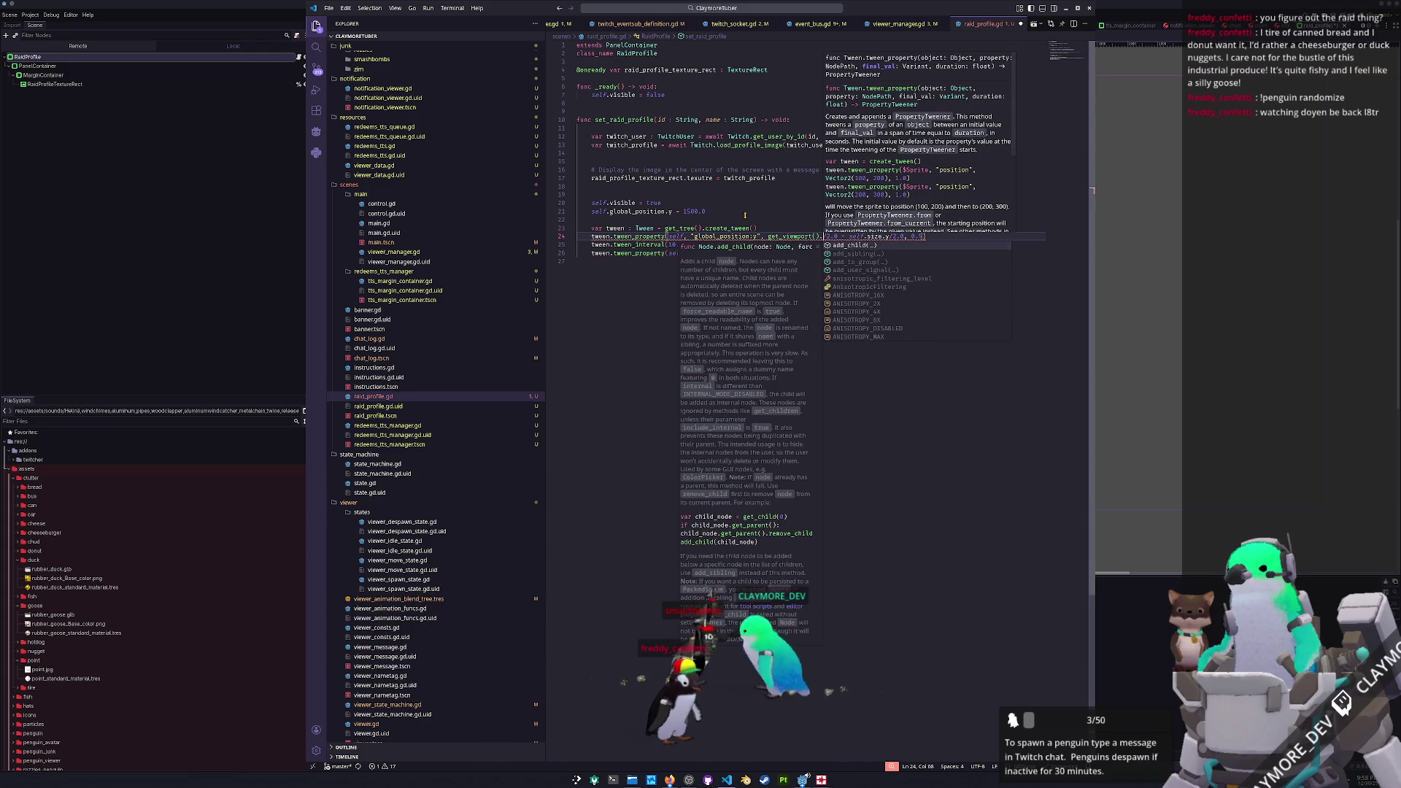
{"action": "type", "text": "size"}
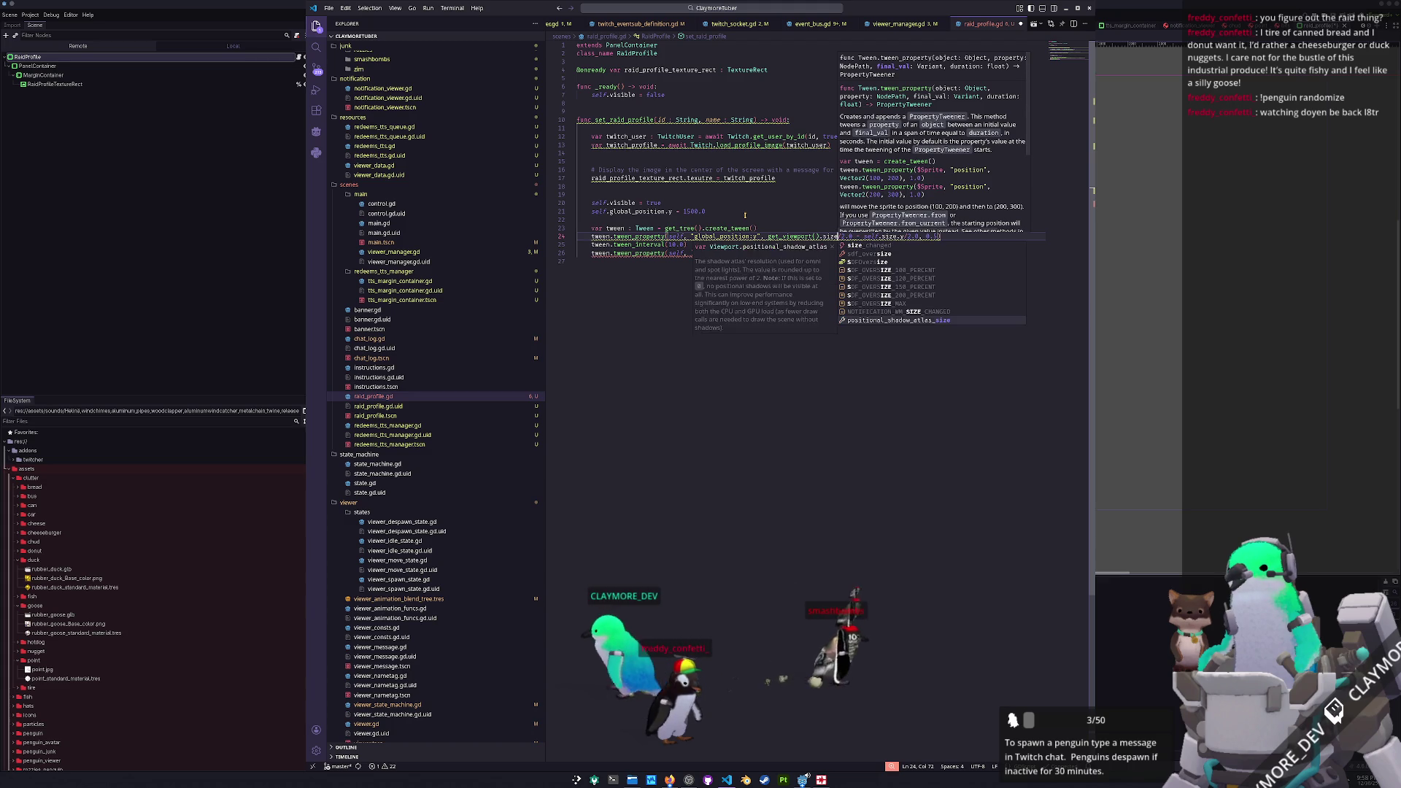
{"action": "key", "text": "BackSpace"}
{"action": "key", "text": "BackSpace"}
{"action": "key", "text": "BackSpace"}
{"action": "key", "text": "BackSpace"}
{"action": "type", "text": "win"}
{"action": "key", "text": "Tab"}
{"action": "type", "text": ".size"}
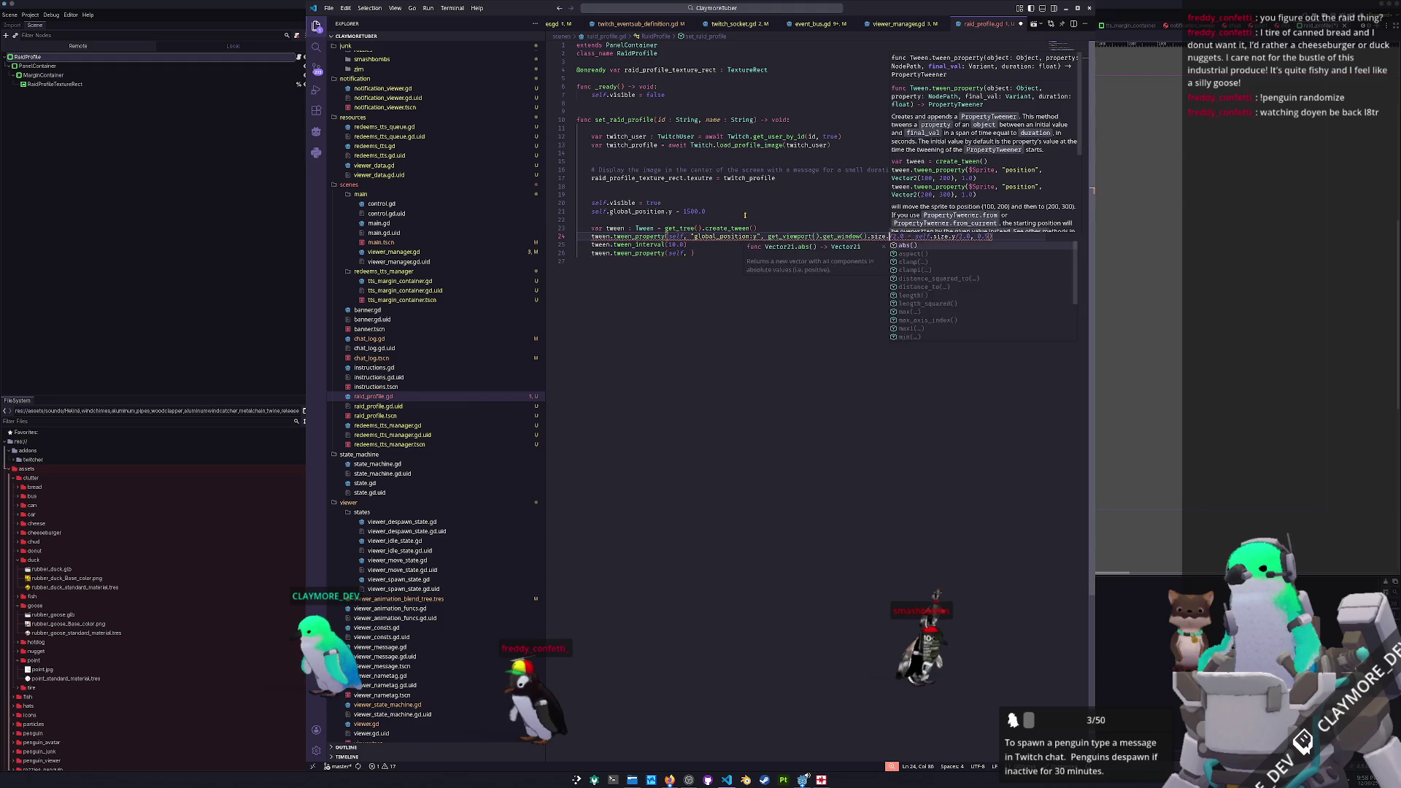
{"action": "key", "text": "ctrl+Left"}
{"action": "key", "text": "Left"}
{"action": "key", "text": "Left"}
{"action": "key", "text": "Left"}
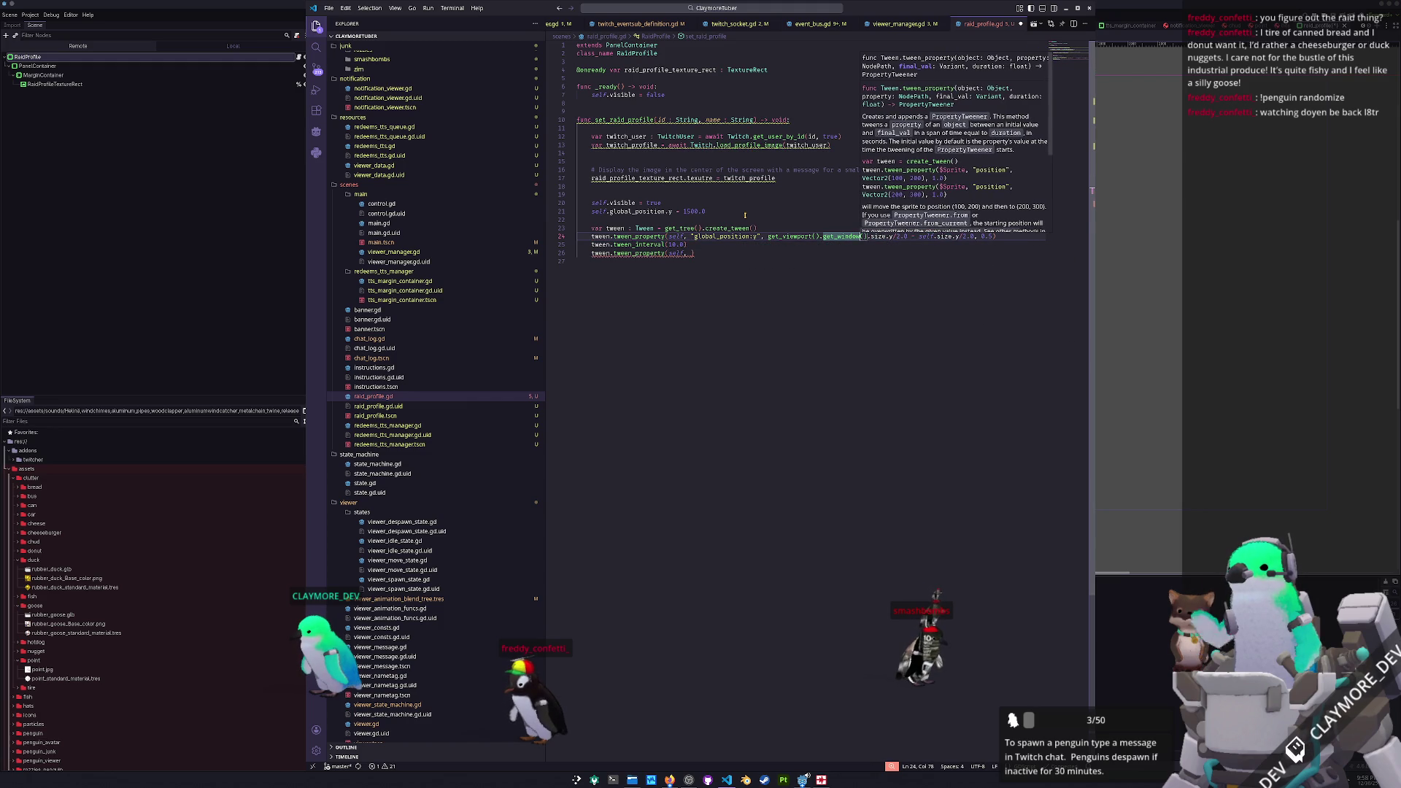
{"action": "key", "text": "Right"}
{"action": "key", "text": "Right"}
{"action": "key", "text": "Right"}
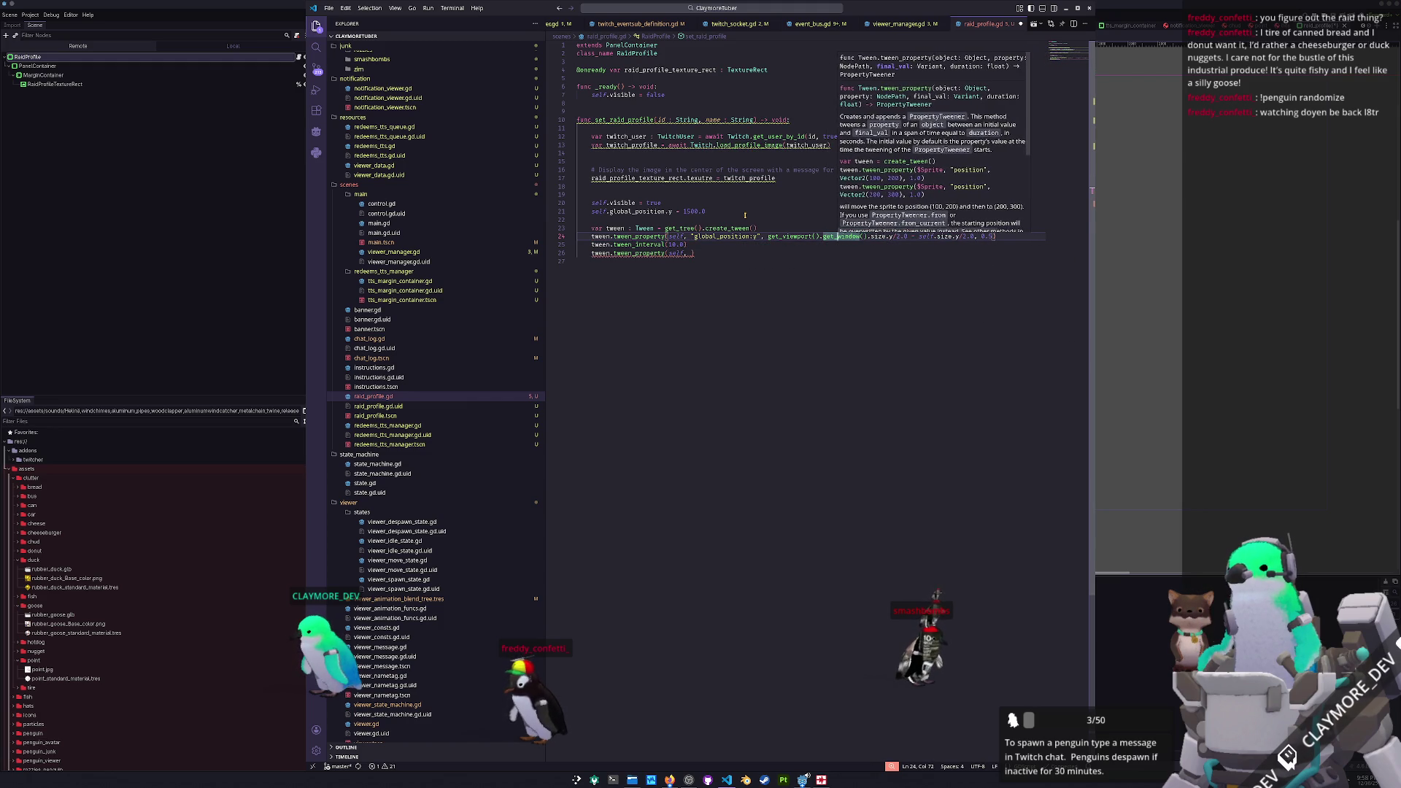
{"action": "key", "text": "Right"}
{"action": "key", "text": "Right"}
{"action": "key", "text": "Right"}
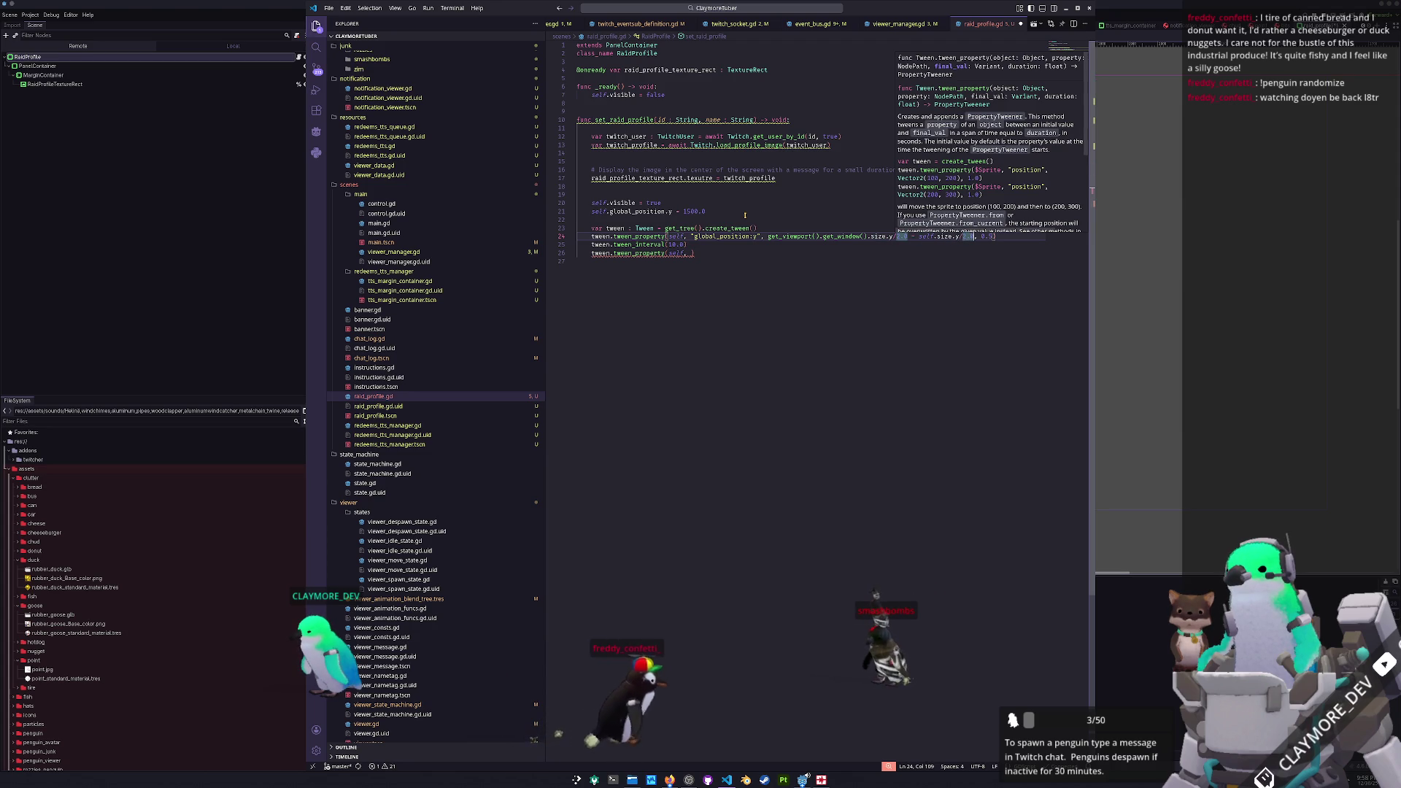
{"action": "key", "text": "Right"}
{"action": "key", "text": "Right"}
{"action": "key", "text": "Right"}
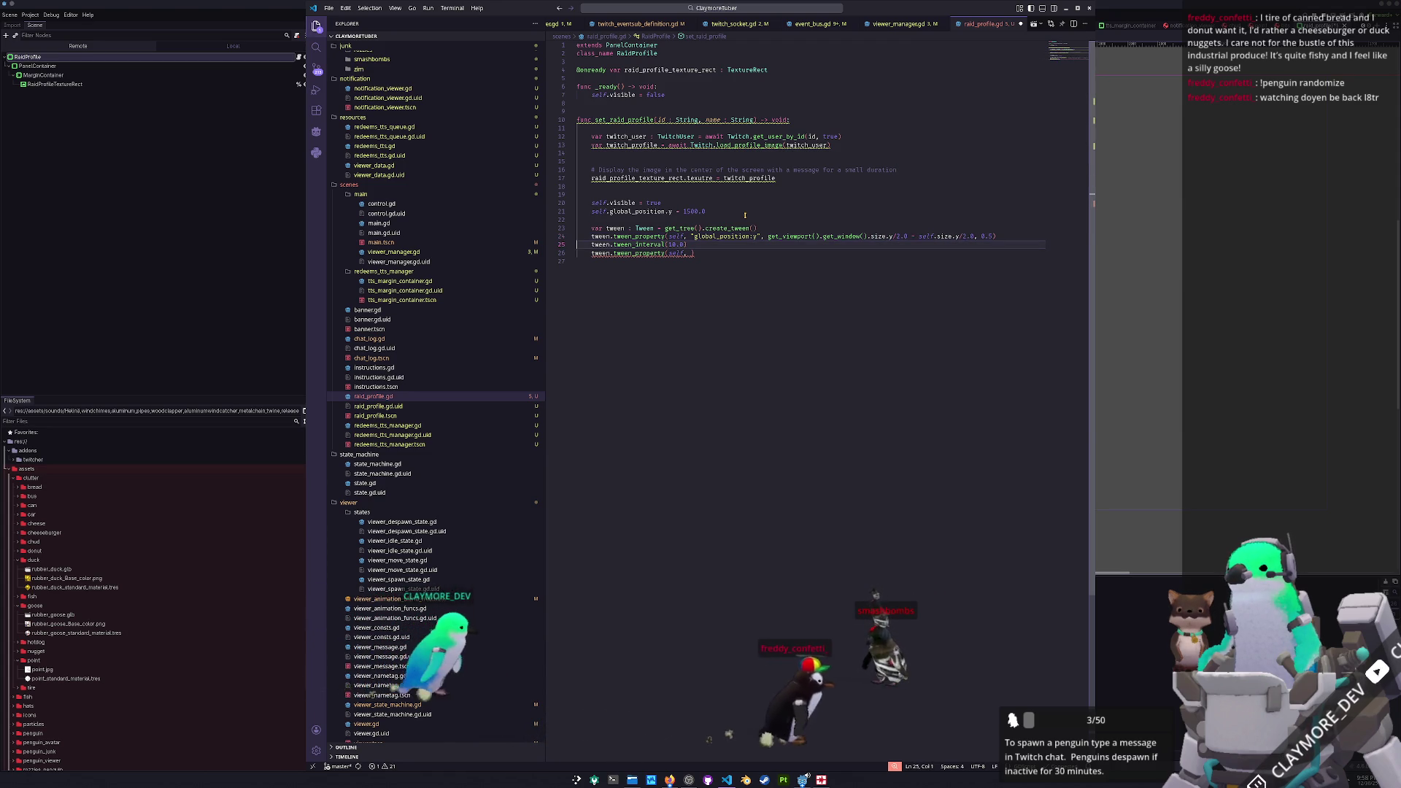
Copy the window-height expression and select the 1500.0 starting offset on line 21.
{"action": "key", "text": "shift+Left"}
{"action": "key", "text": "shift+Left"}
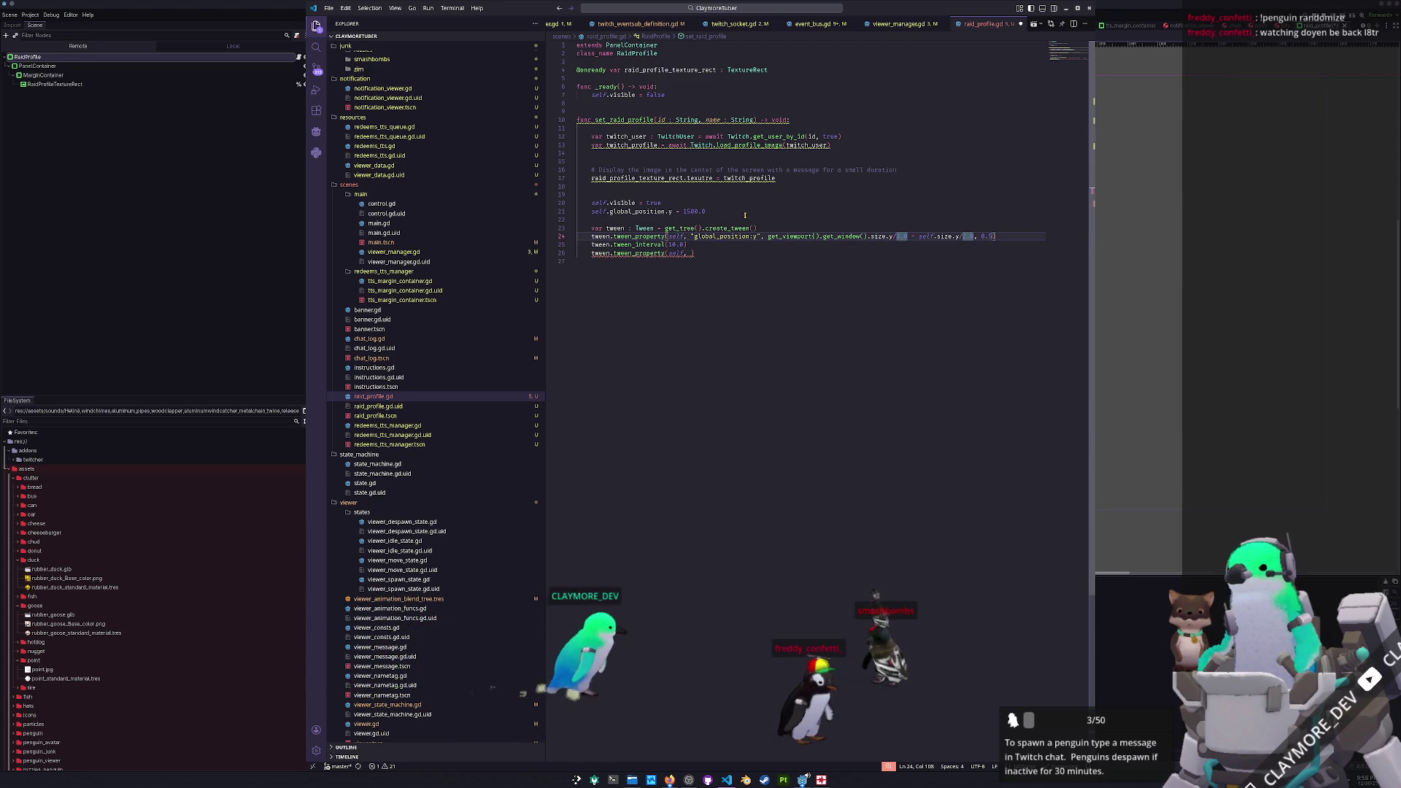
{"action": "key", "text": "Right"}
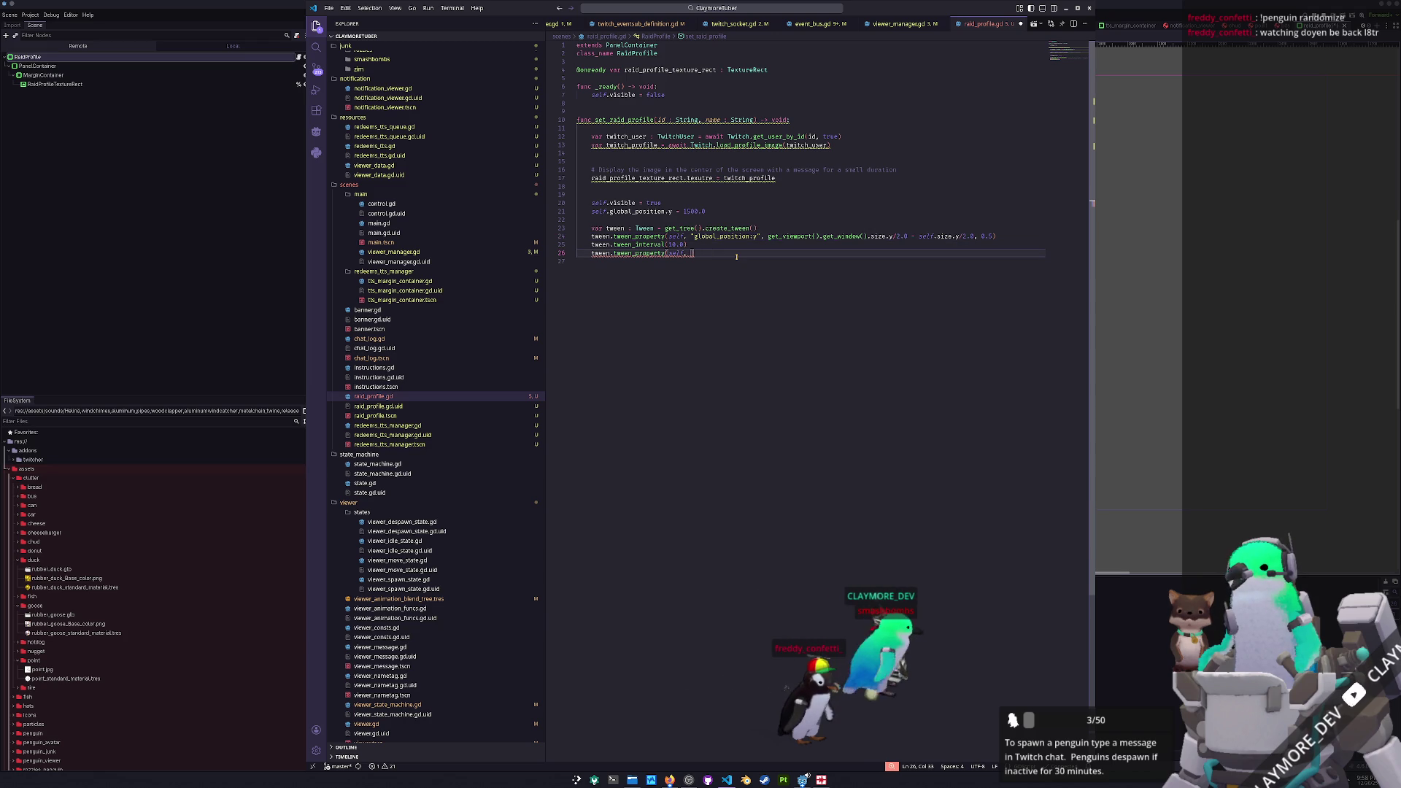
{"action": "key", "text": "ctrl+shift+Right"}
{"action": "key", "text": "ctrl+shift+Right"}
{"action": "key", "text": "ctrl+shift+Right"}
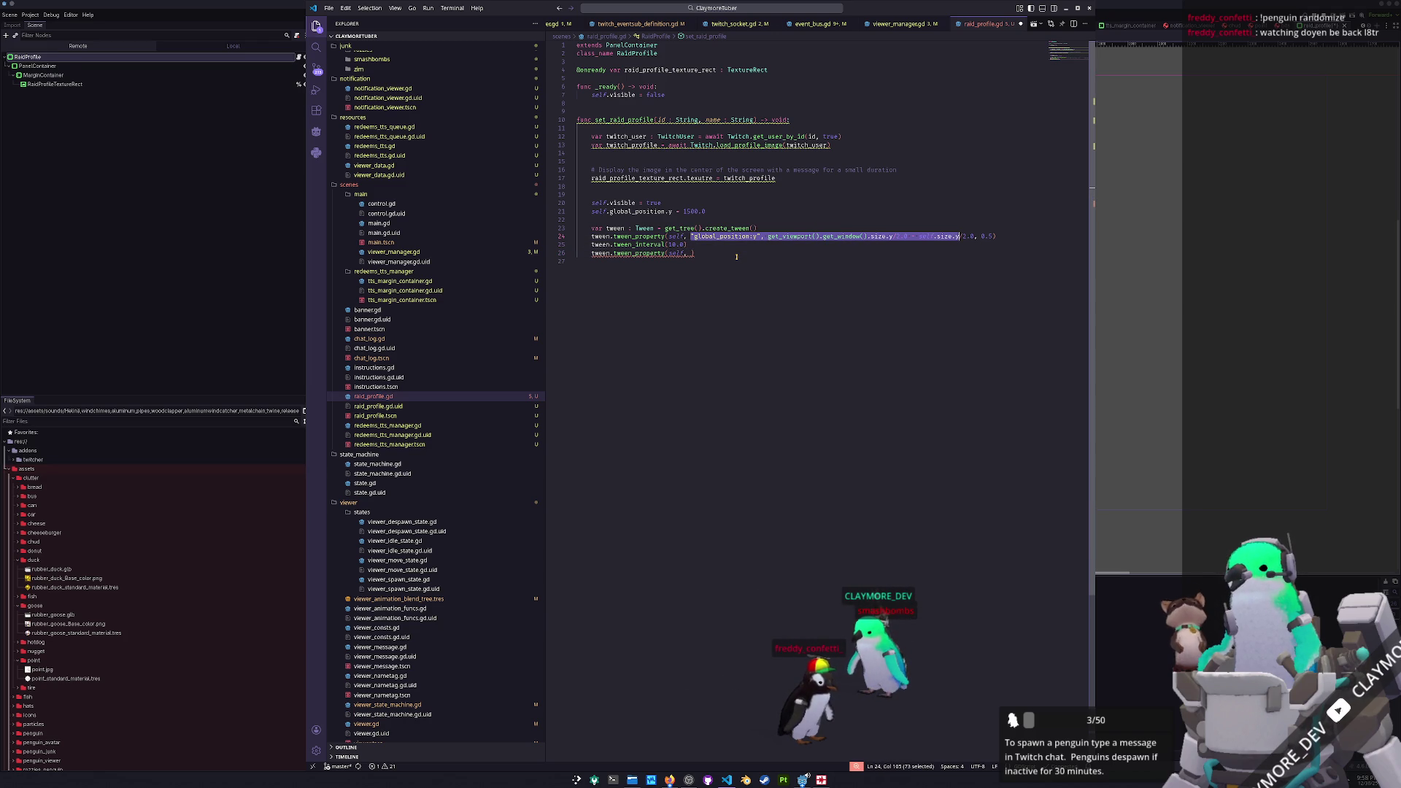
{"action": "key", "text": "Left"}
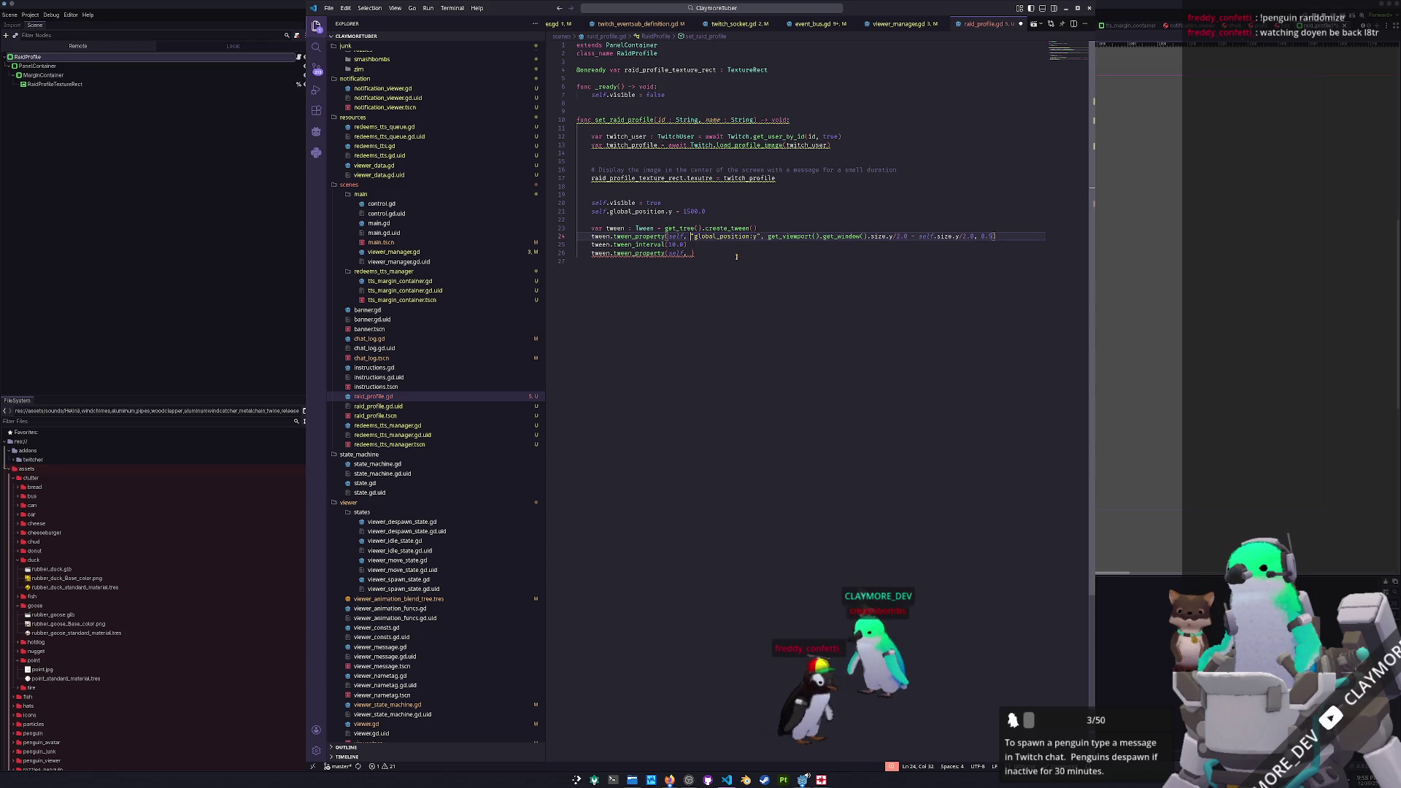
{"action": "key", "text": "ctrl+Right"}
{"action": "key", "text": "ctrl+Right"}
{"action": "key", "text": "Right"}
{"action": "key", "text": "Right"}
{"action": "key", "text": "Right"}
{"action": "key", "text": "ctrl+shift+Right"}
{"action": "key", "text": "ctrl+shift+Right"}
{"action": "key", "text": "ctrl+shift+Right"}
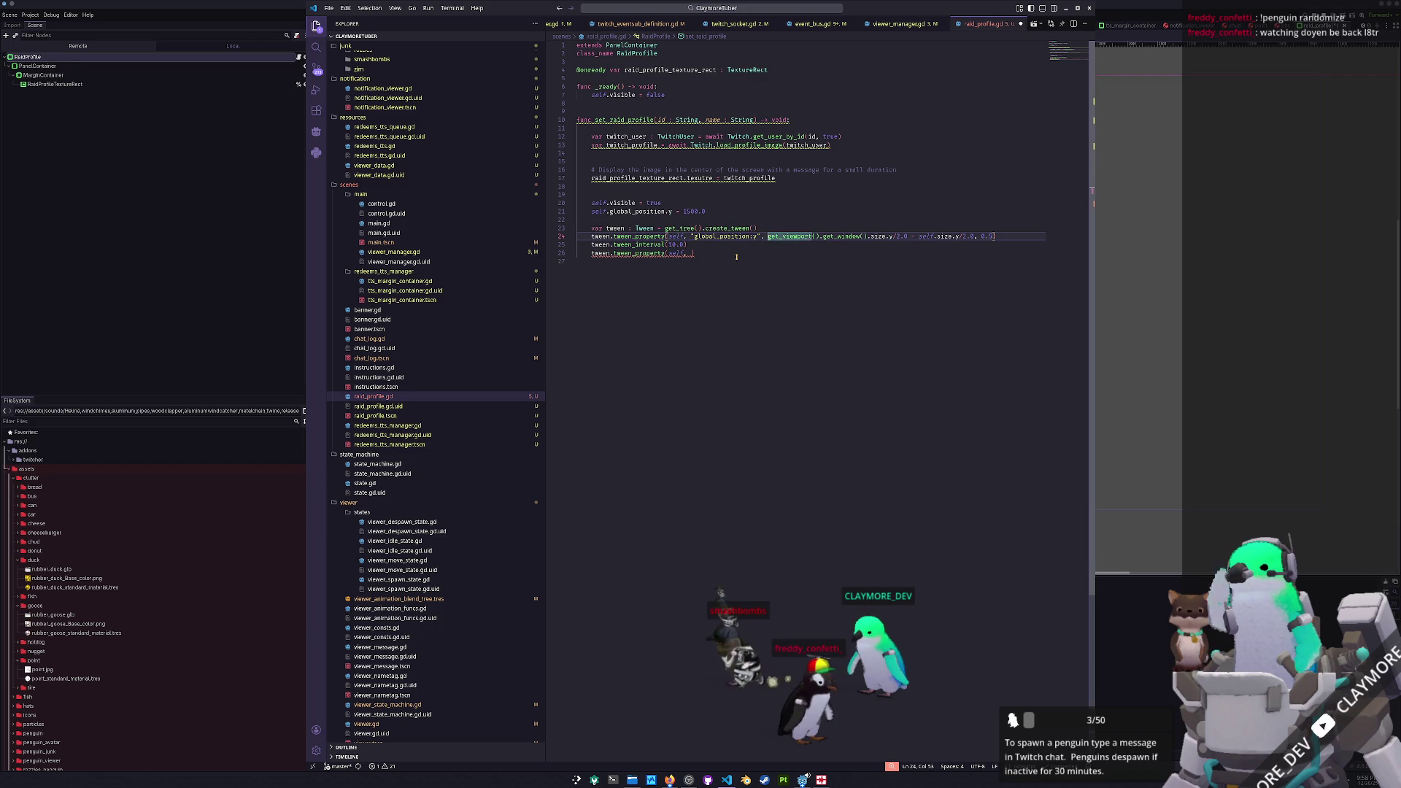
{"action": "key", "text": "Up"}
{"action": "key", "text": "Up"}
{"action": "key", "text": "Up"}
{"action": "key", "text": "ctrl+shift+Left"}
{"action": "key", "text": "ctrl+shift+Left"}
{"action": "key", "text": "ctrl+shift+Left"}
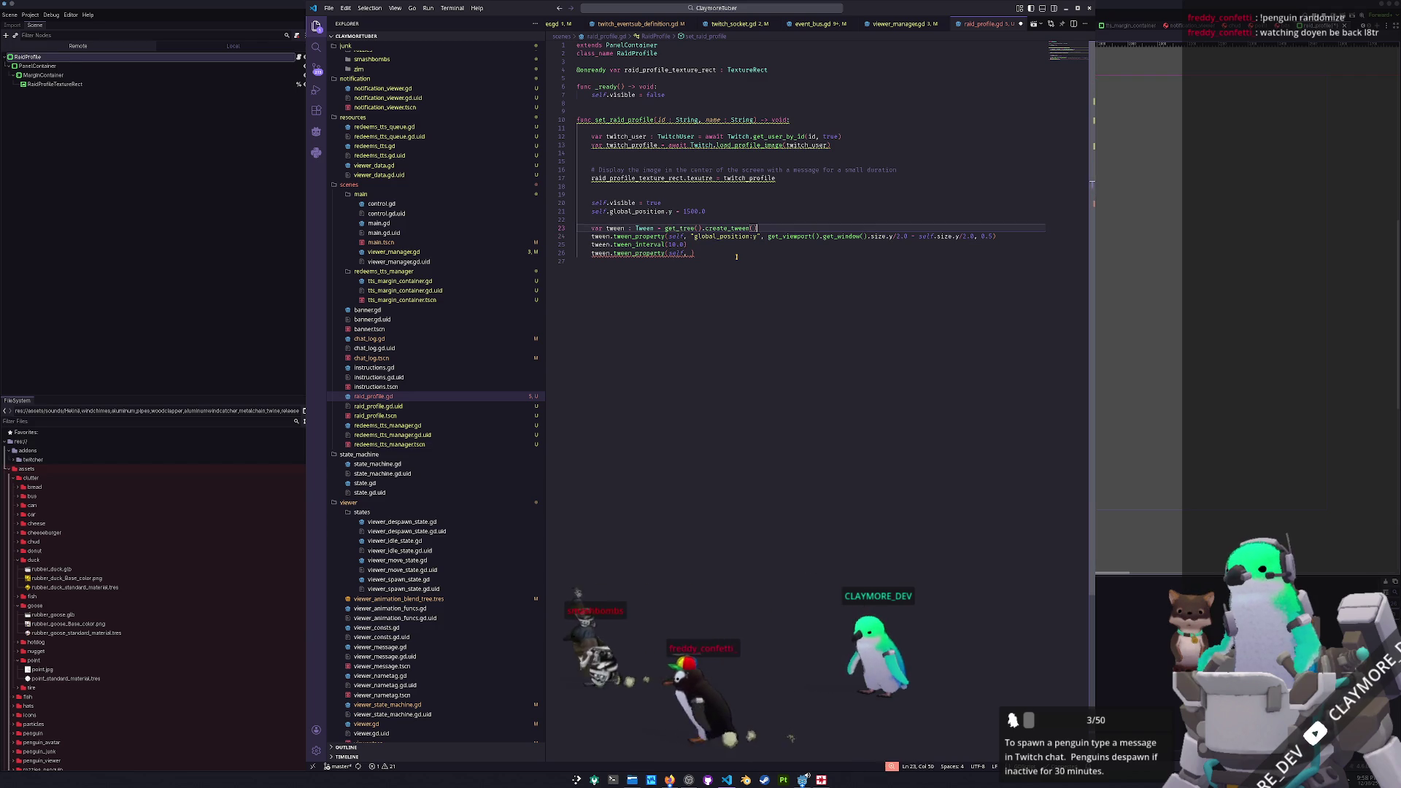
Replace 1500.0 with the window centre plus 100 and copy that expression.
{"action": "key", "text": "ctrl+v"}
{"action": "type", "text": "/2.0 +"}
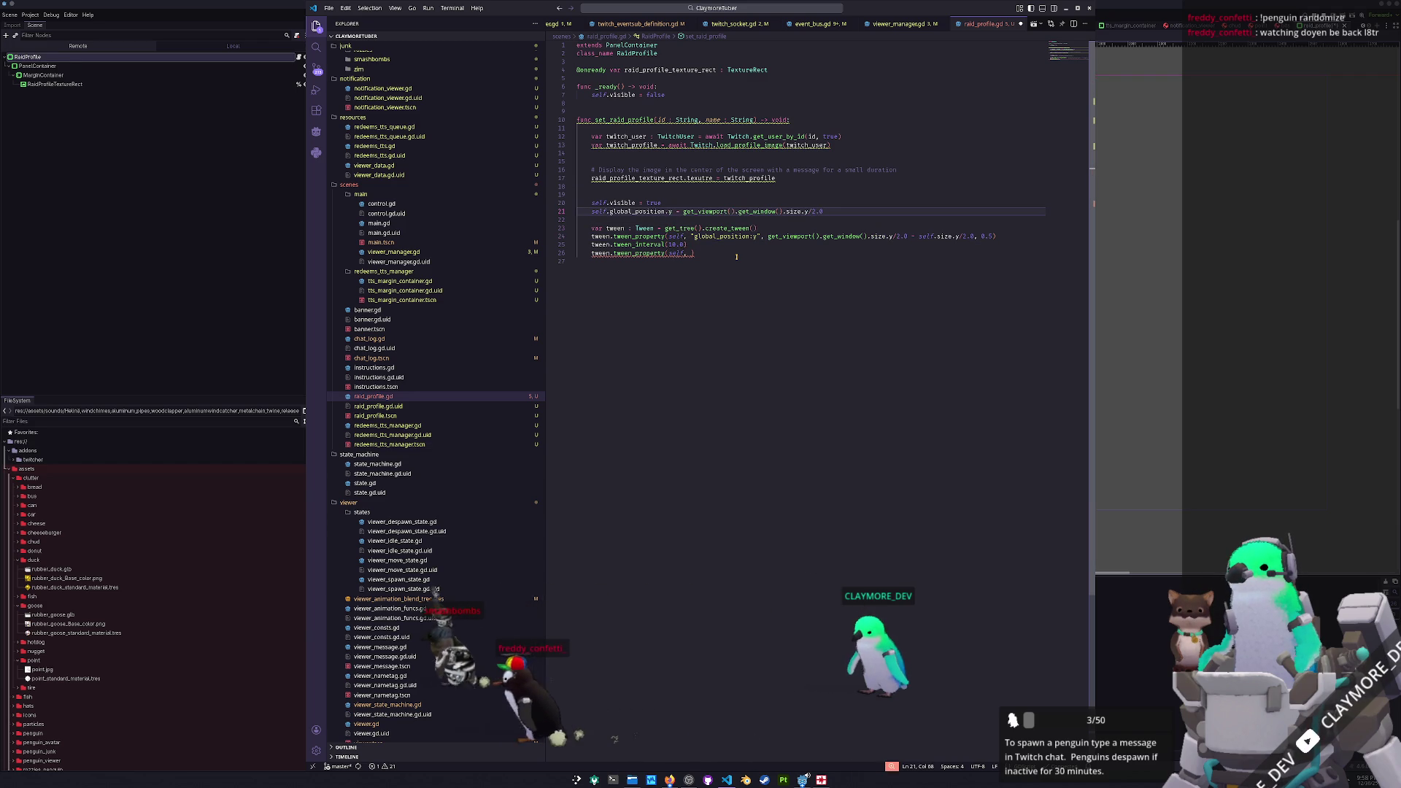
{"action": "key", "text": "ctrl+shift+Left"}
{"action": "key", "text": "ctrl+shift+Left"}
{"action": "key", "text": "ctrl+shift+Left"}
{"action": "key", "text": "ctrl+c"}
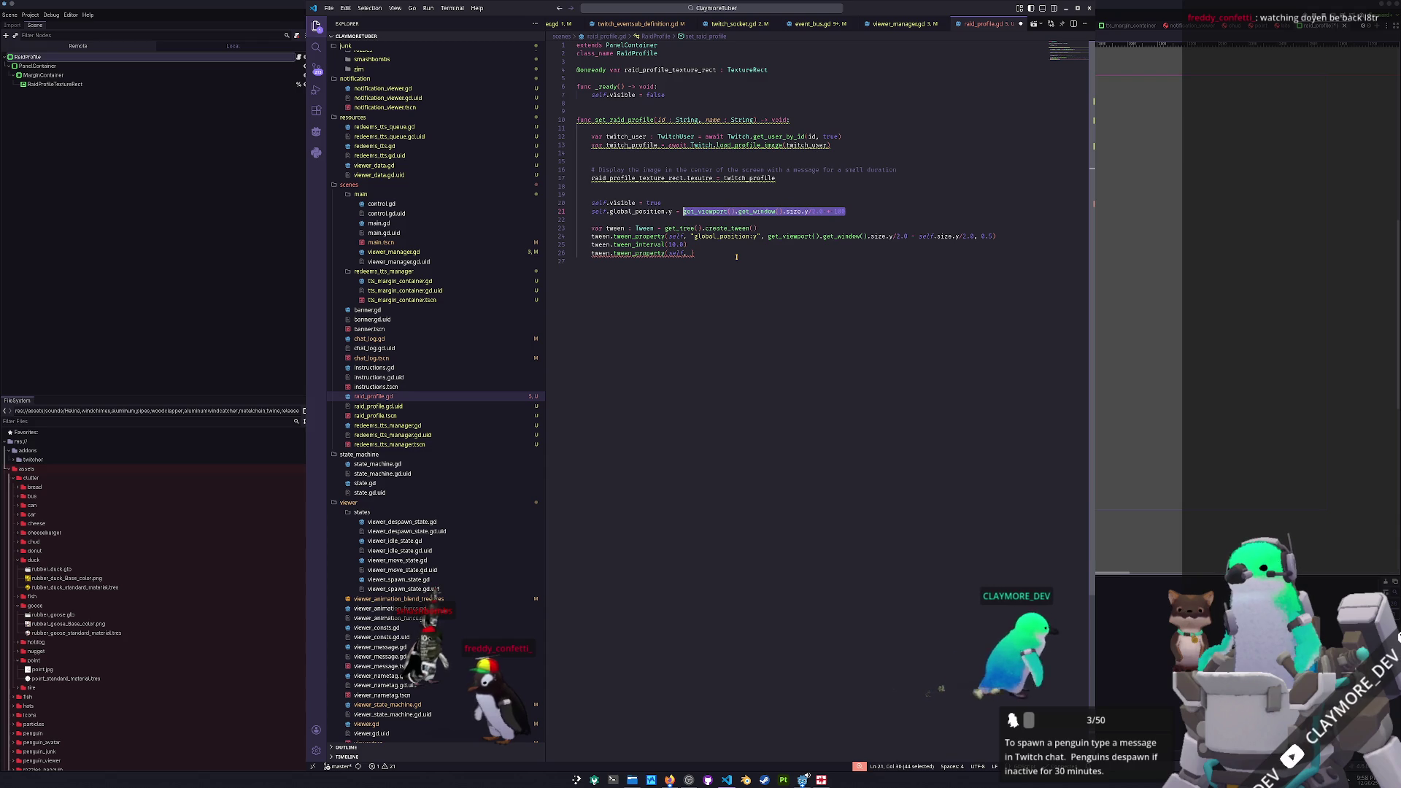
Add a final tween_property returning "global_position:y" to centre + 100 over 1.0.
{"action": "key", "text": "Down"}
{"action": "key", "text": "Down"}
{"action": "key", "text": "Down"}
{"action": "key", "text": "End"}
{"action": "type", "text": "\"glo"}
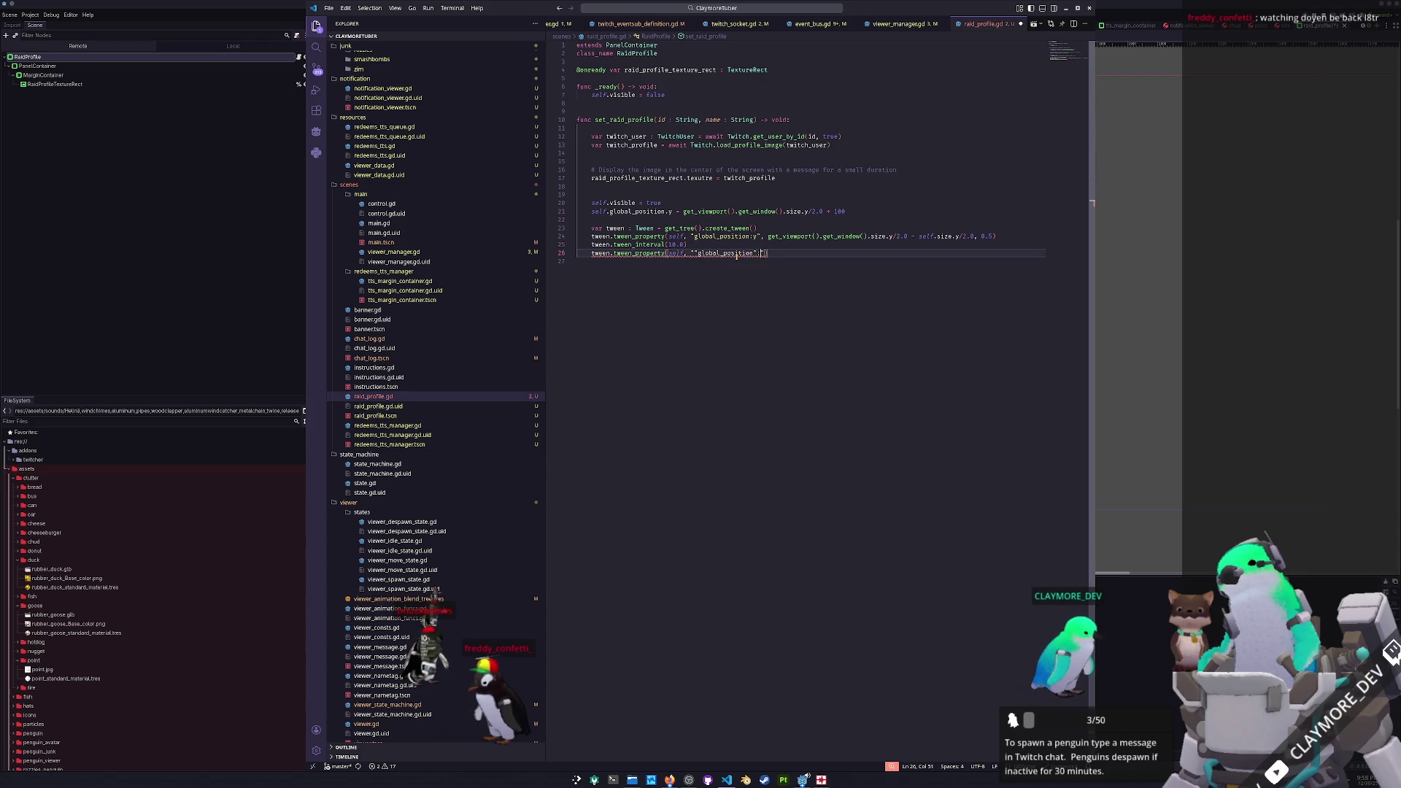
{"action": "type", "text": ","}
{"action": "key", "text": "ctrl+v"}
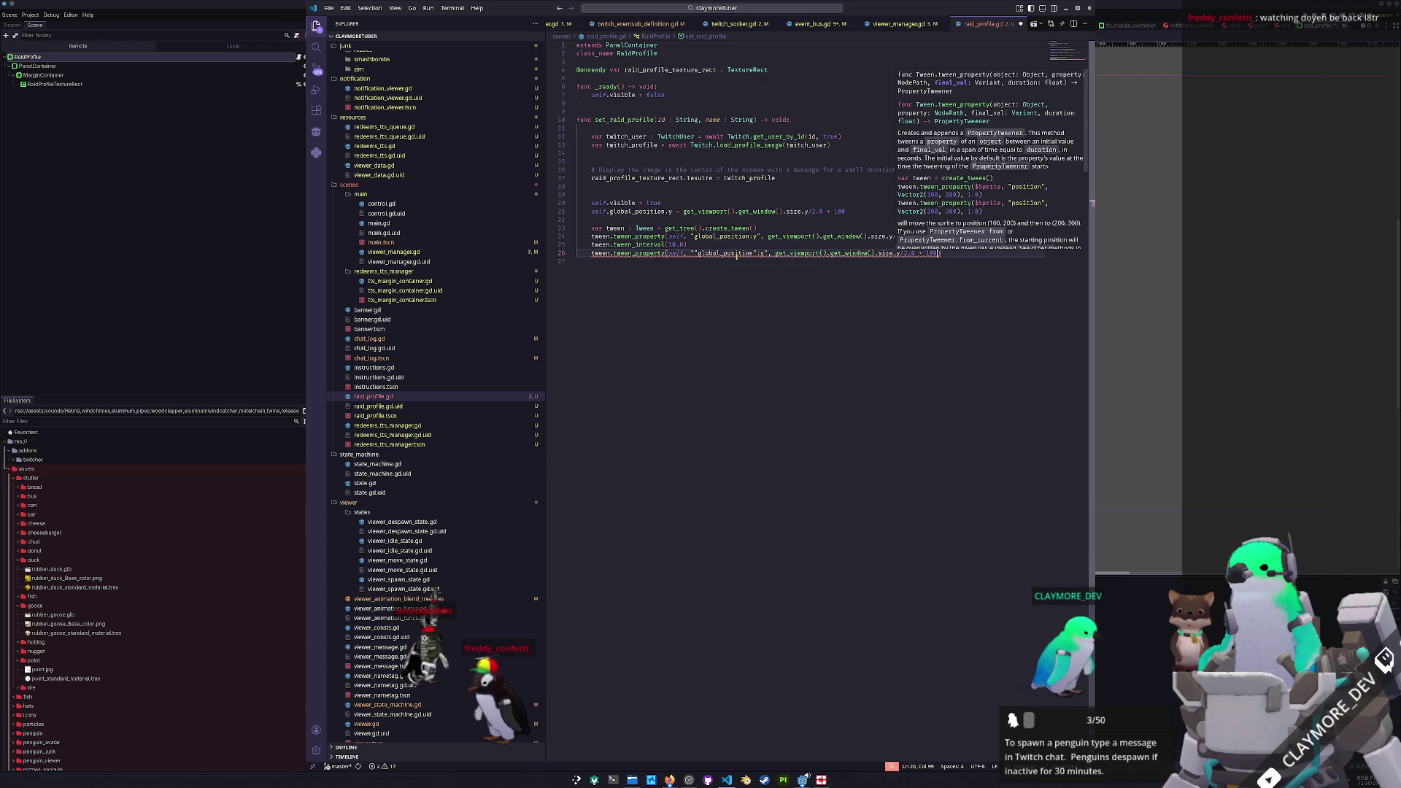
{"action": "key", "text": "Left"}
{"action": "key", "text": "Left"}
{"action": "key", "text": "Left"}
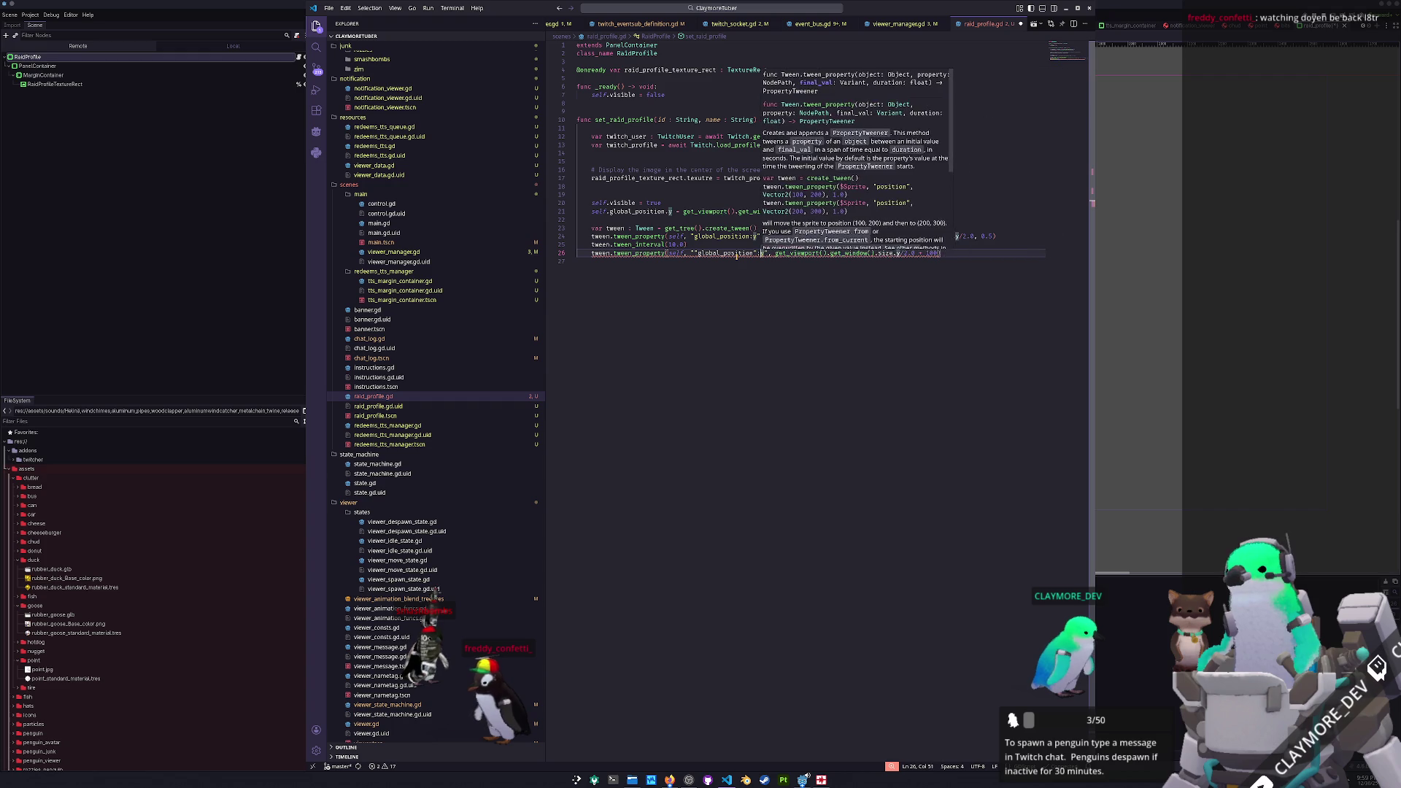
{"action": "type", "text": ":"}
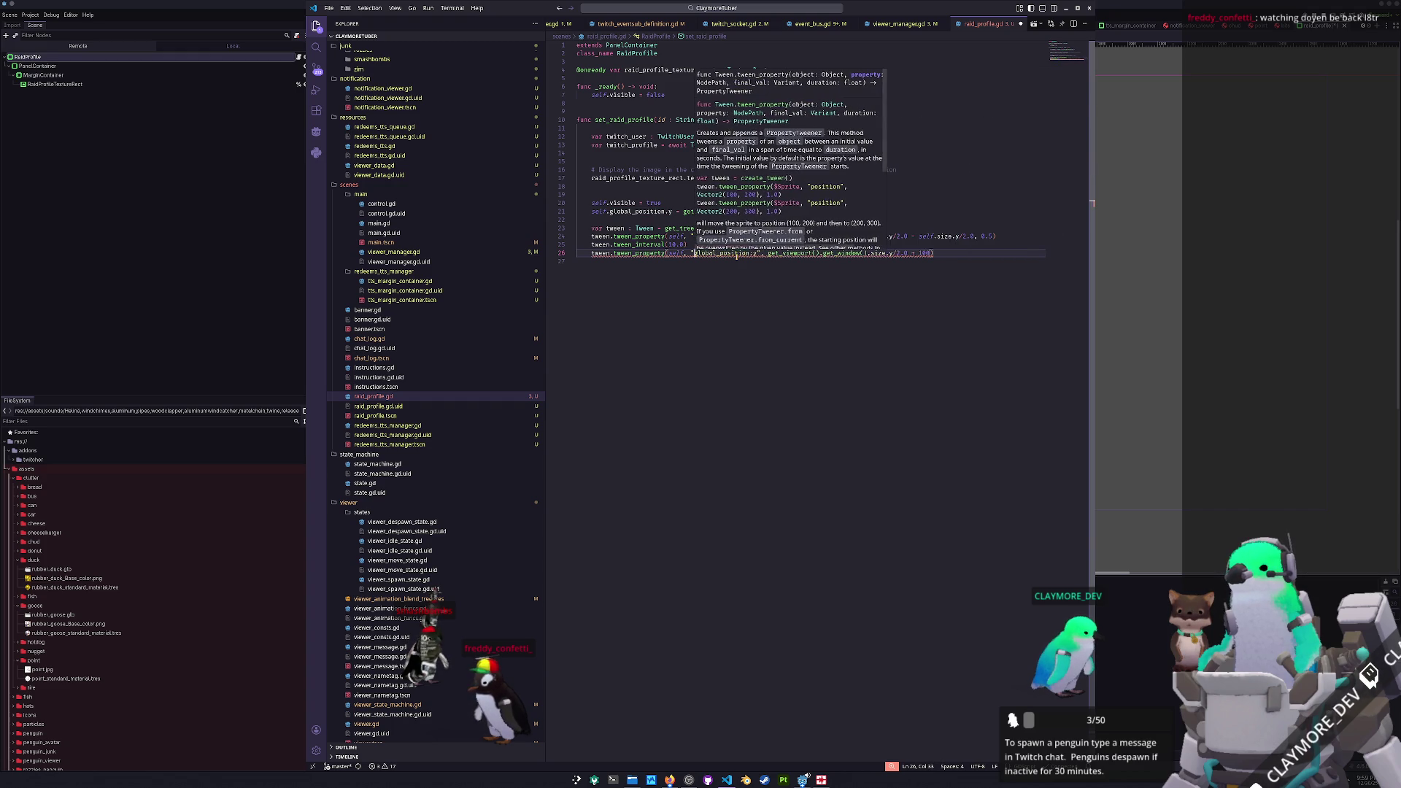
{"action": "key", "text": "Right"}
{"action": "key", "text": "Right"}
{"action": "key", "text": "Right"}
{"action": "key", "text": "Right"}
{"action": "key", "text": "Right"}
{"action": "key", "text": "Right"}
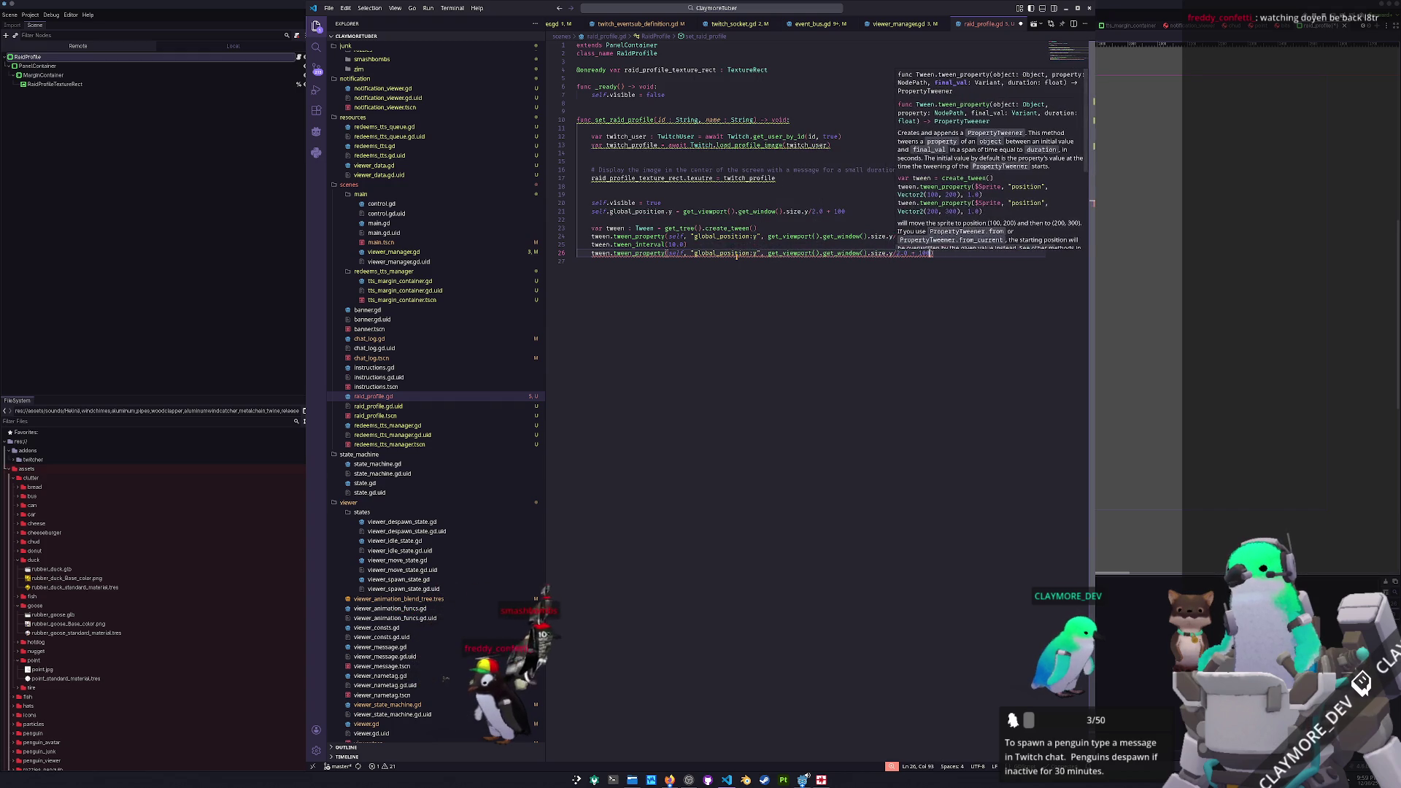
{"action": "type", "text": ", 1.0"}
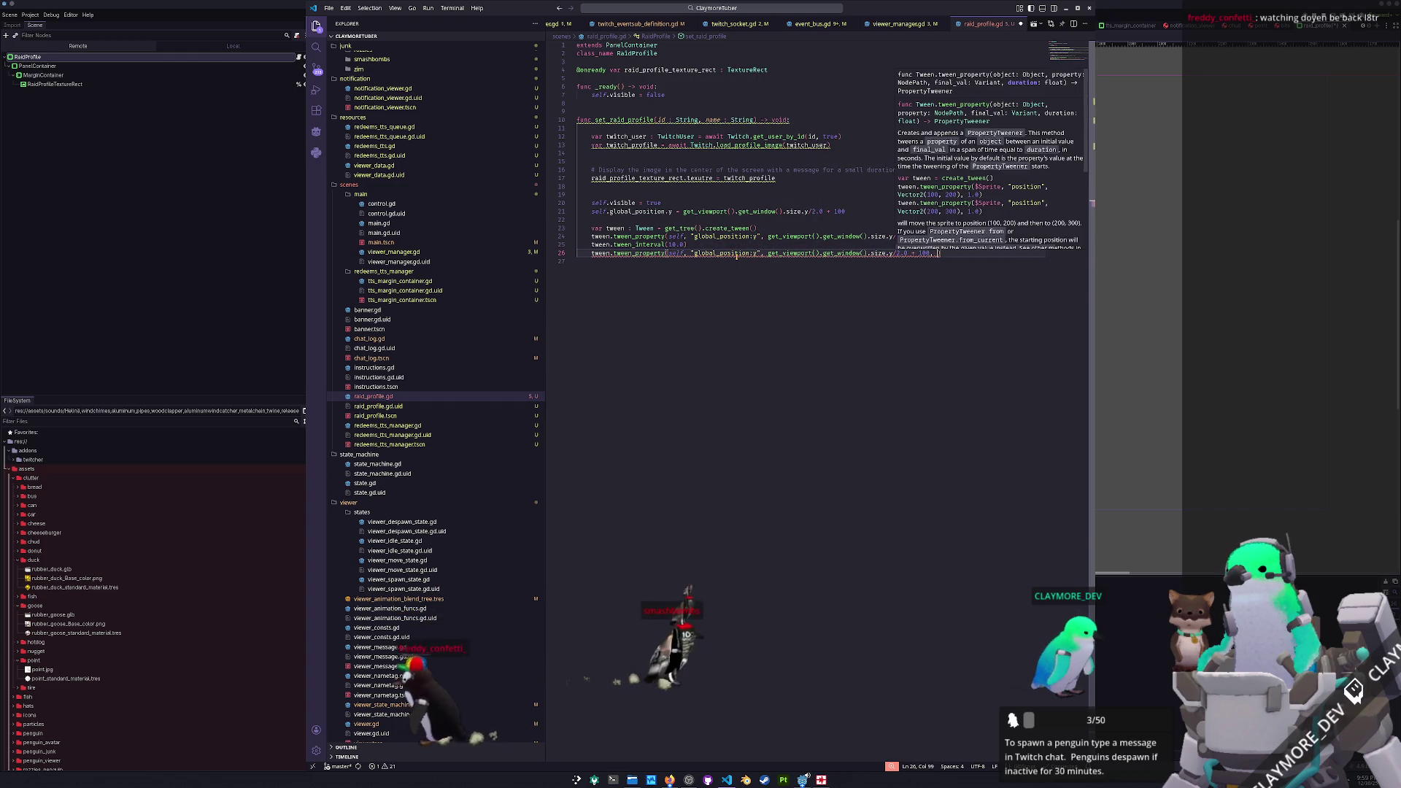
{"action": "key", "text": "Up"}
{"action": "key", "text": "Up"}
{"action": "key", "text": "End"}
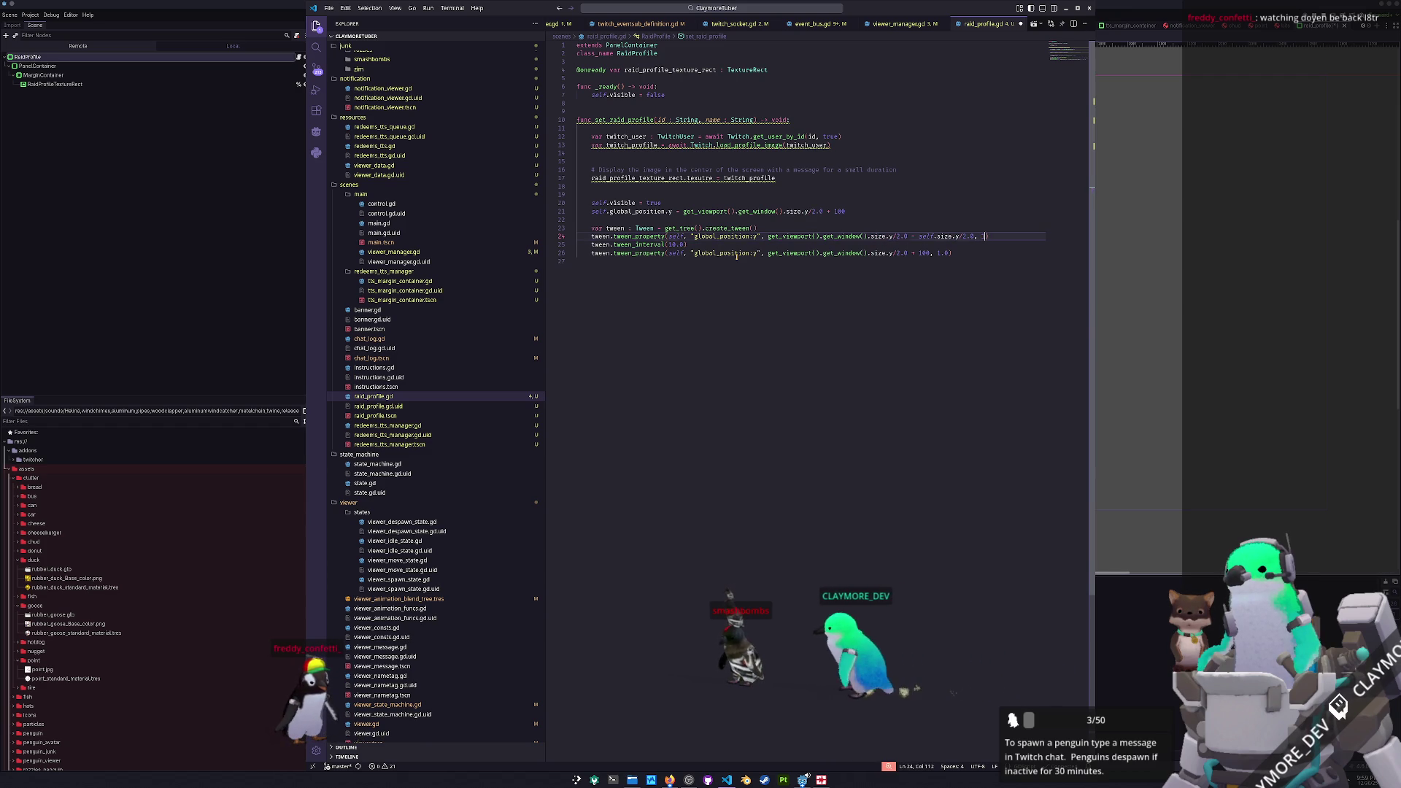
{"action": "key", "text": "Down"}
{"action": "key", "text": "Down"}
{"action": "key", "text": "Up"}
{"action": "key", "text": "Up"}
{"action": "key", "text": "Up"}
{"action": "key", "text": "Up"}
{"action": "key", "text": "Up"}
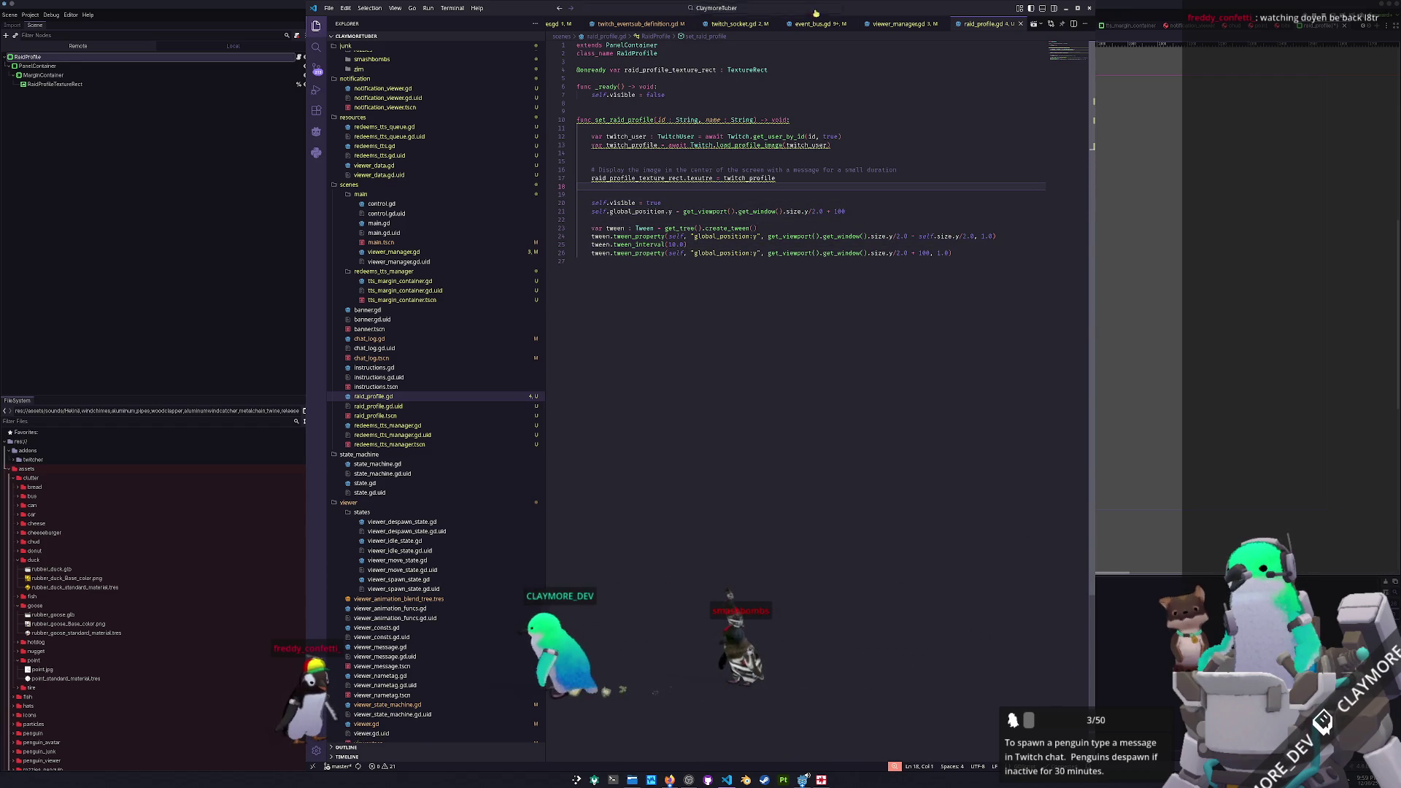
Fix the texture name on line 17 and declare twitch_profile as ImageTexture.
{"action": "double_click", "coordinate": [701, 178]}
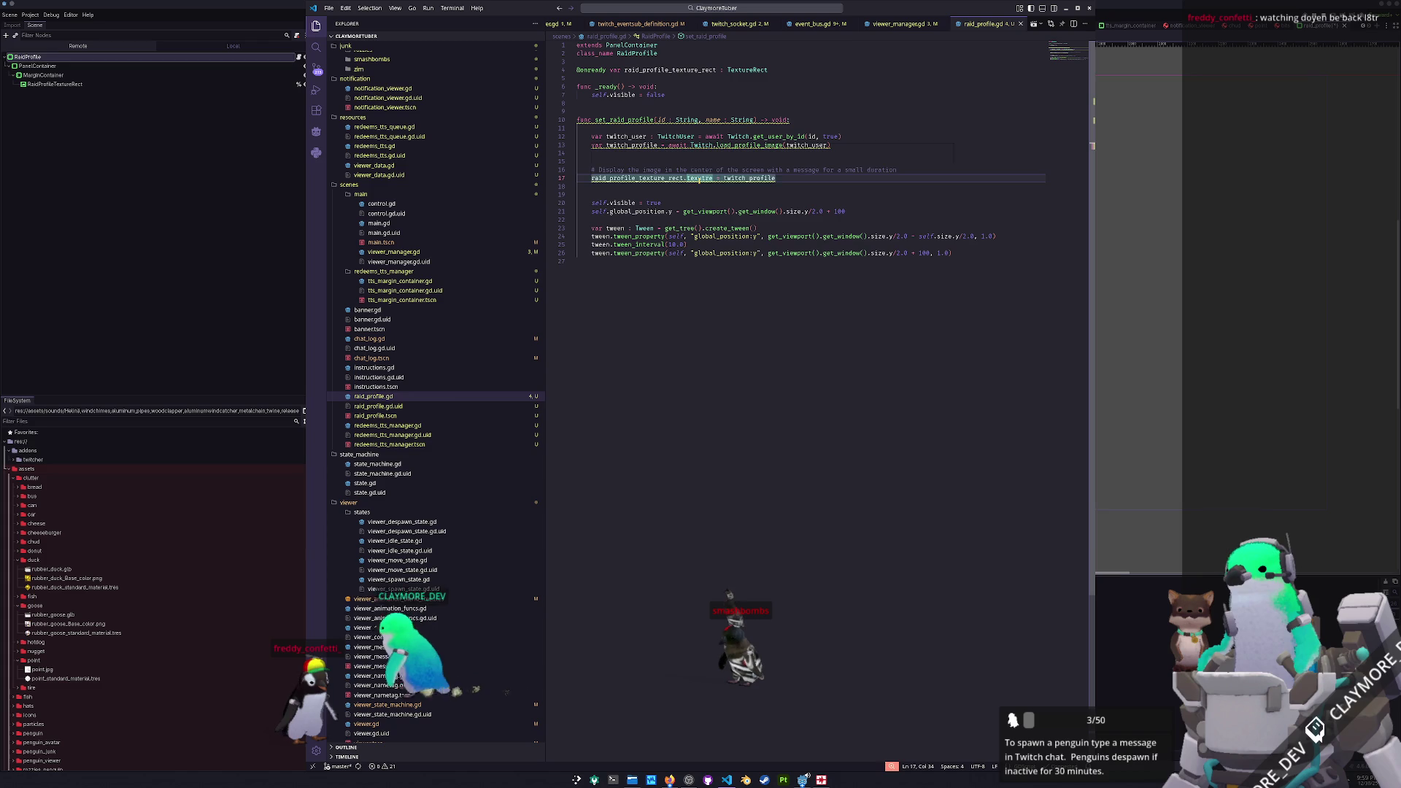
{"action": "type", "text": "ex"}
{"action": "key", "text": "Return"}
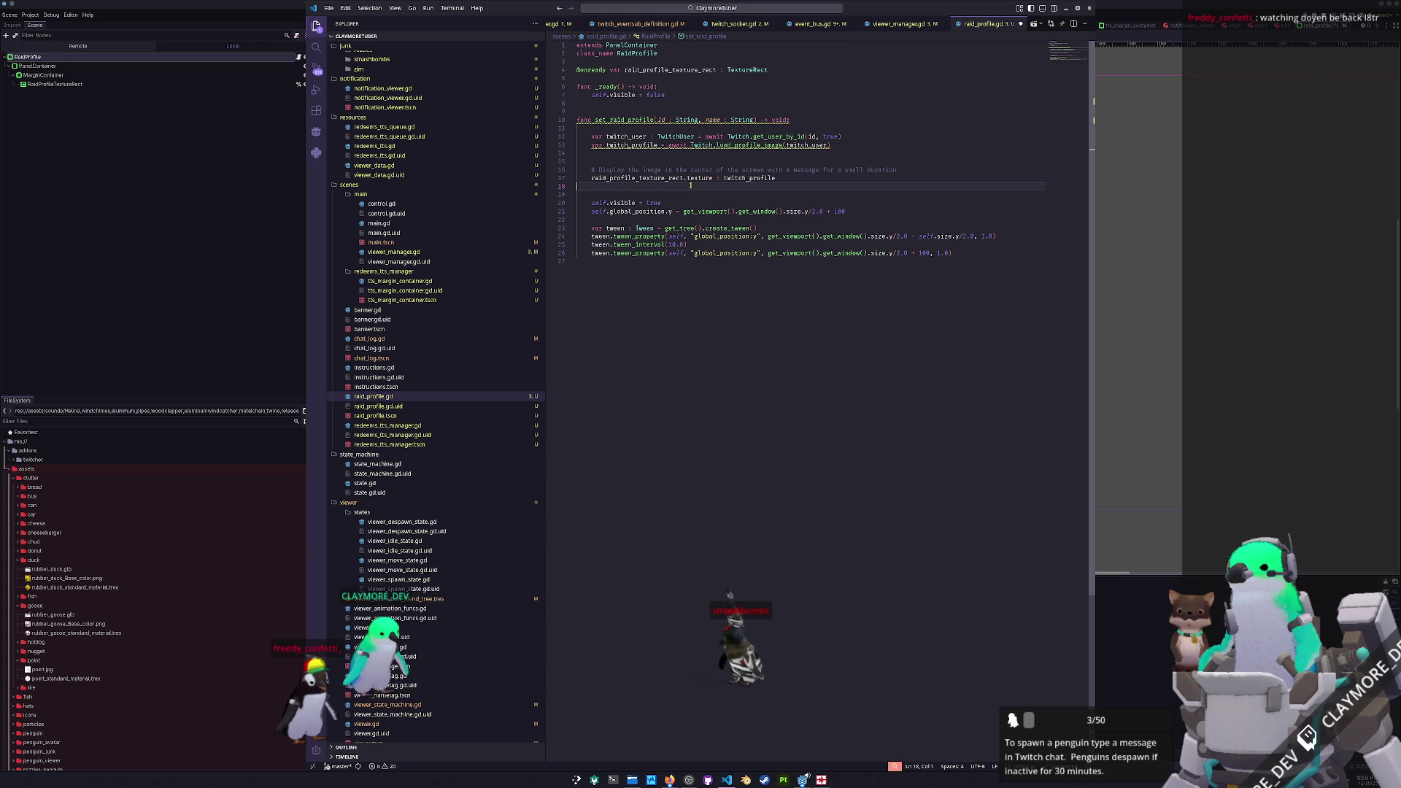
{"action": "mouse_move", "coordinate": [645, 146]}
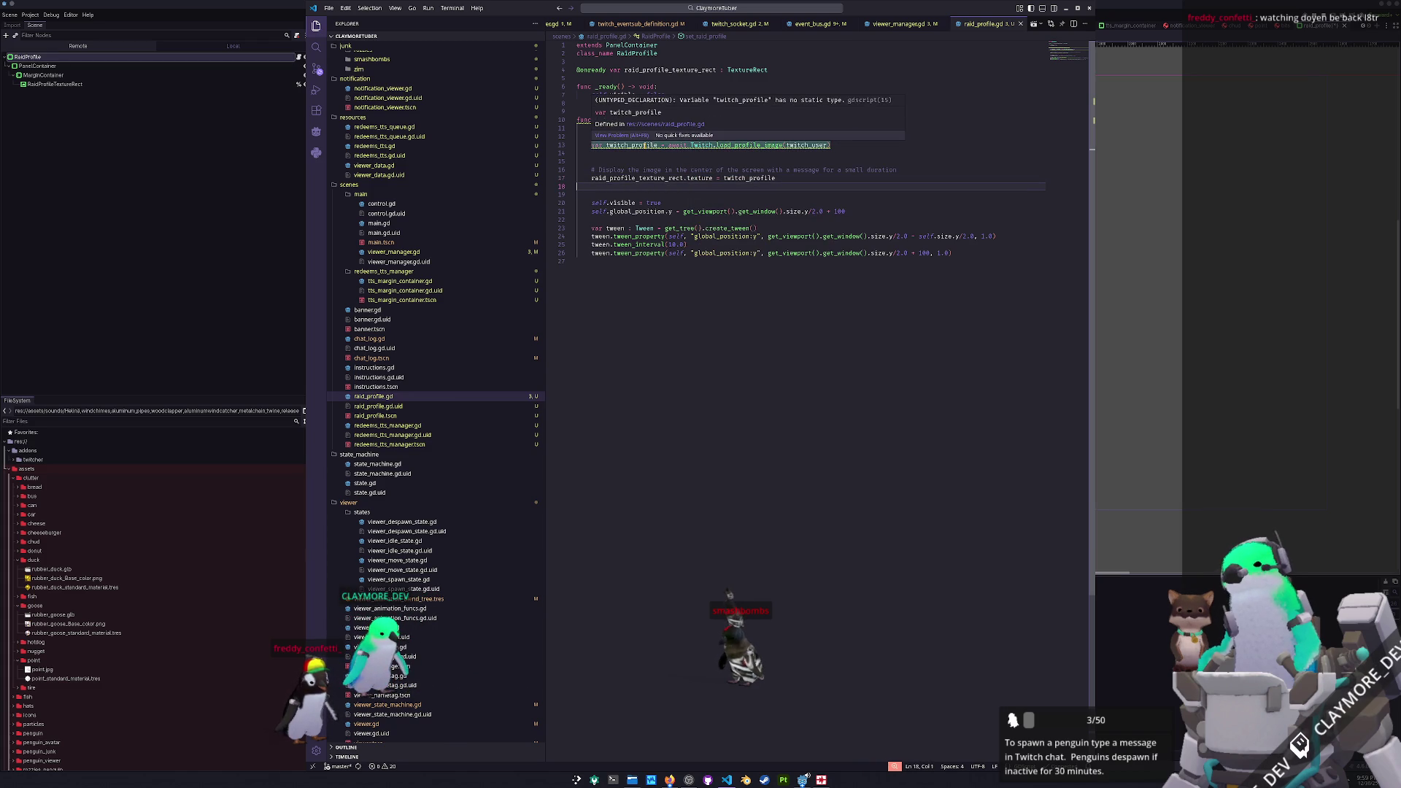
{"action": "left_click", "coordinate": [645, 146]}
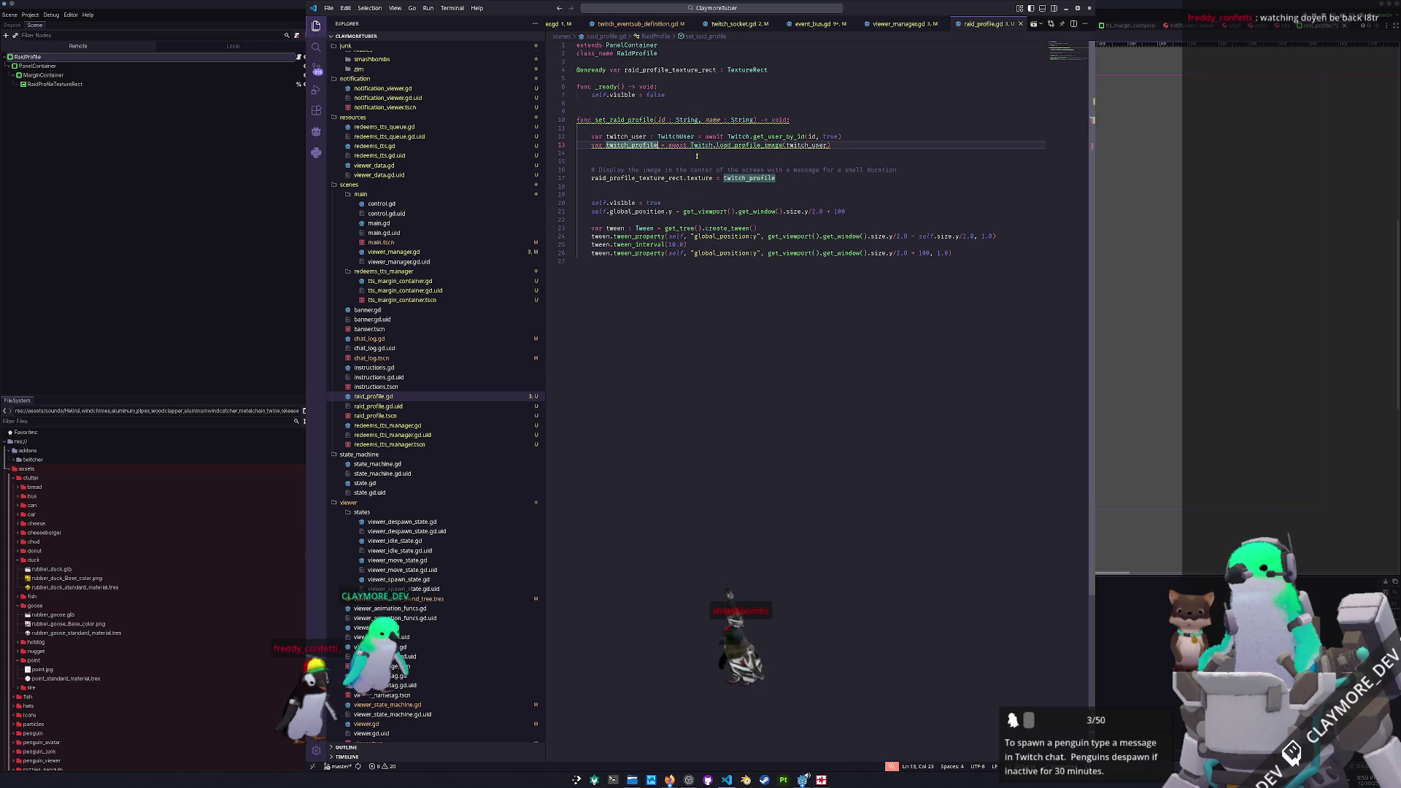
{"action": "type", "text": ":"}
{"action": "key", "text": "ctrl+Right"}
{"action": "type", "text": ": Image"}
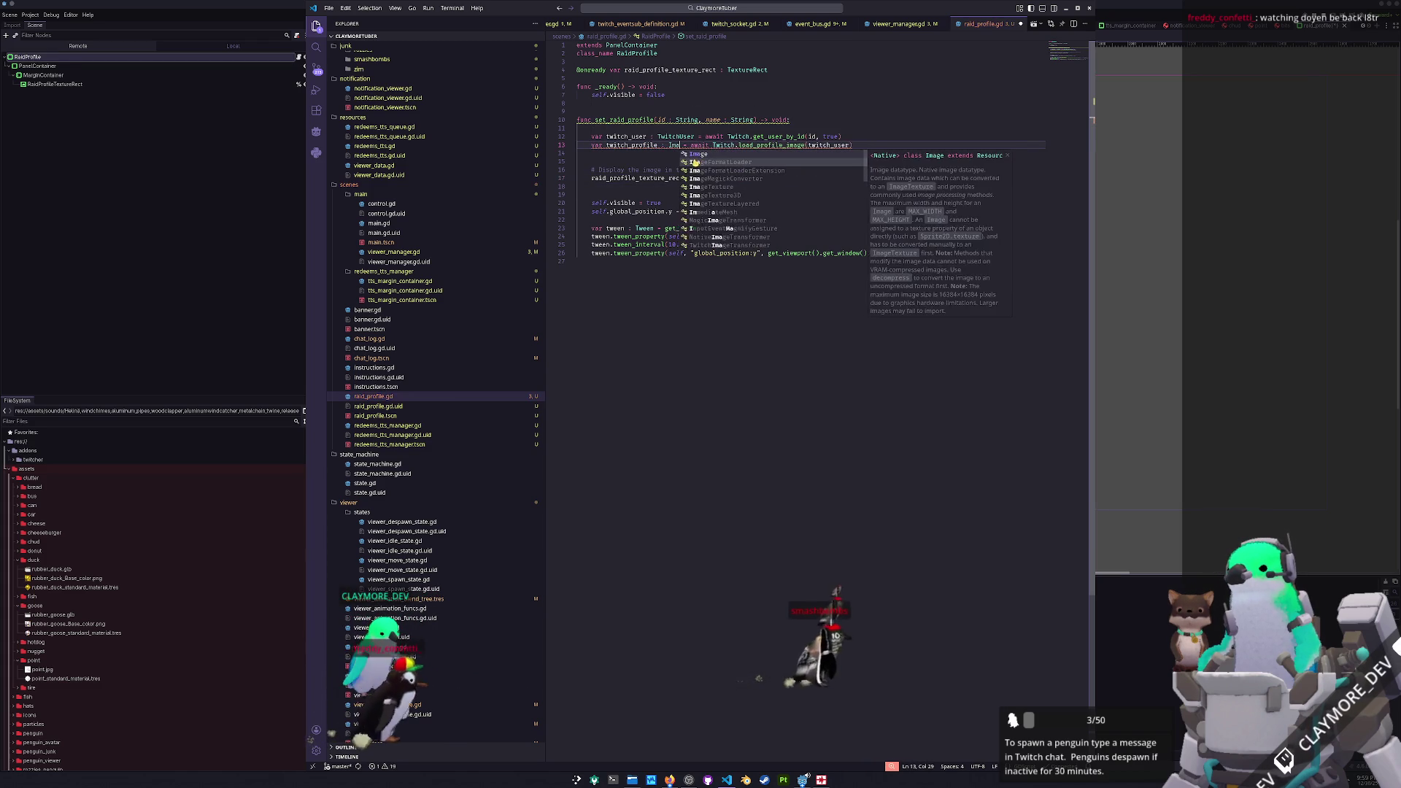
{"action": "type", "text": "Texture"}
{"action": "left_click", "coordinate": [694, 156]}
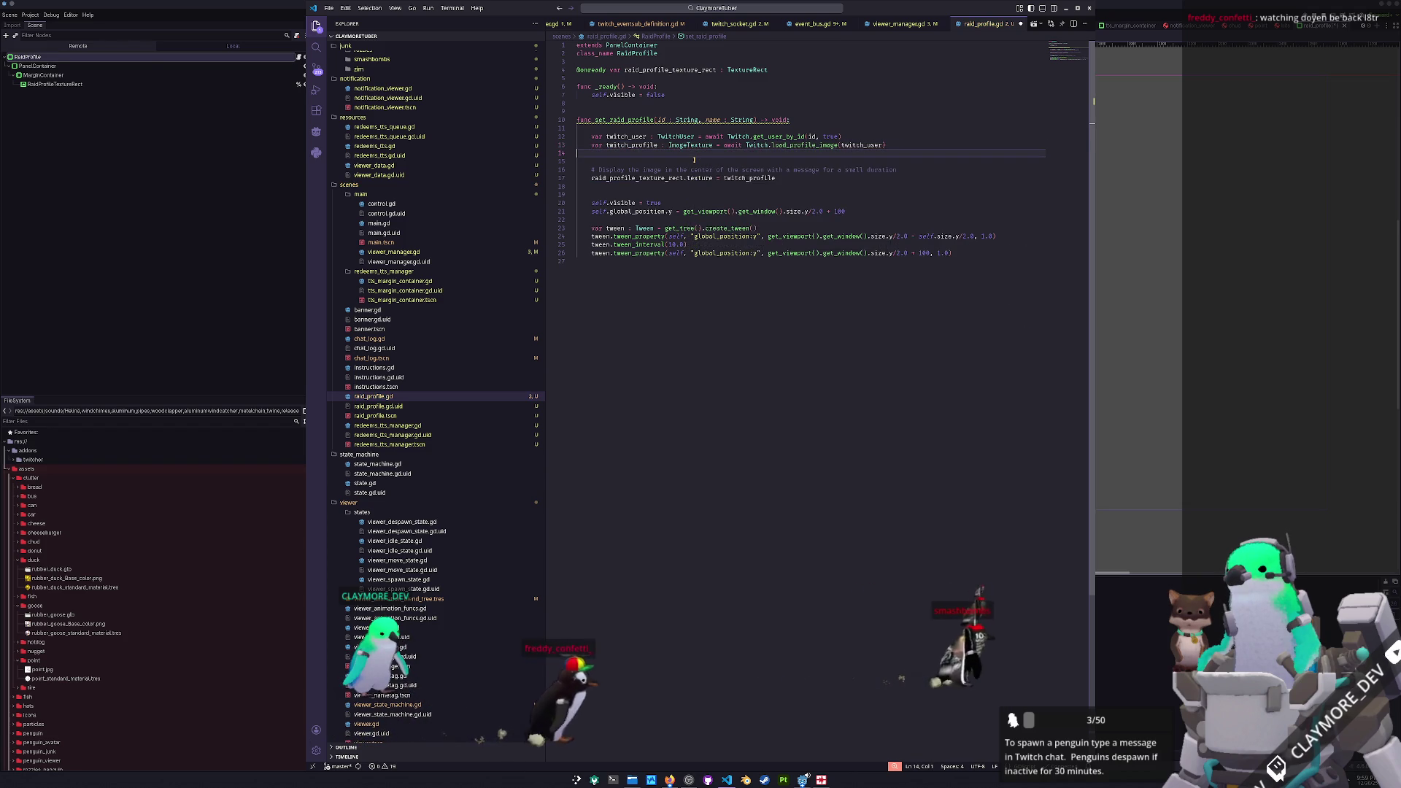
Delete the display comment line from raid_profile.gd.
{"action": "key", "text": "Down"}
{"action": "key", "text": "Down"}
{"action": "key", "text": "ctrl+Right"}
{"action": "key", "text": "ctrl+Right"}
{"action": "key", "text": "ctrl+Right"}
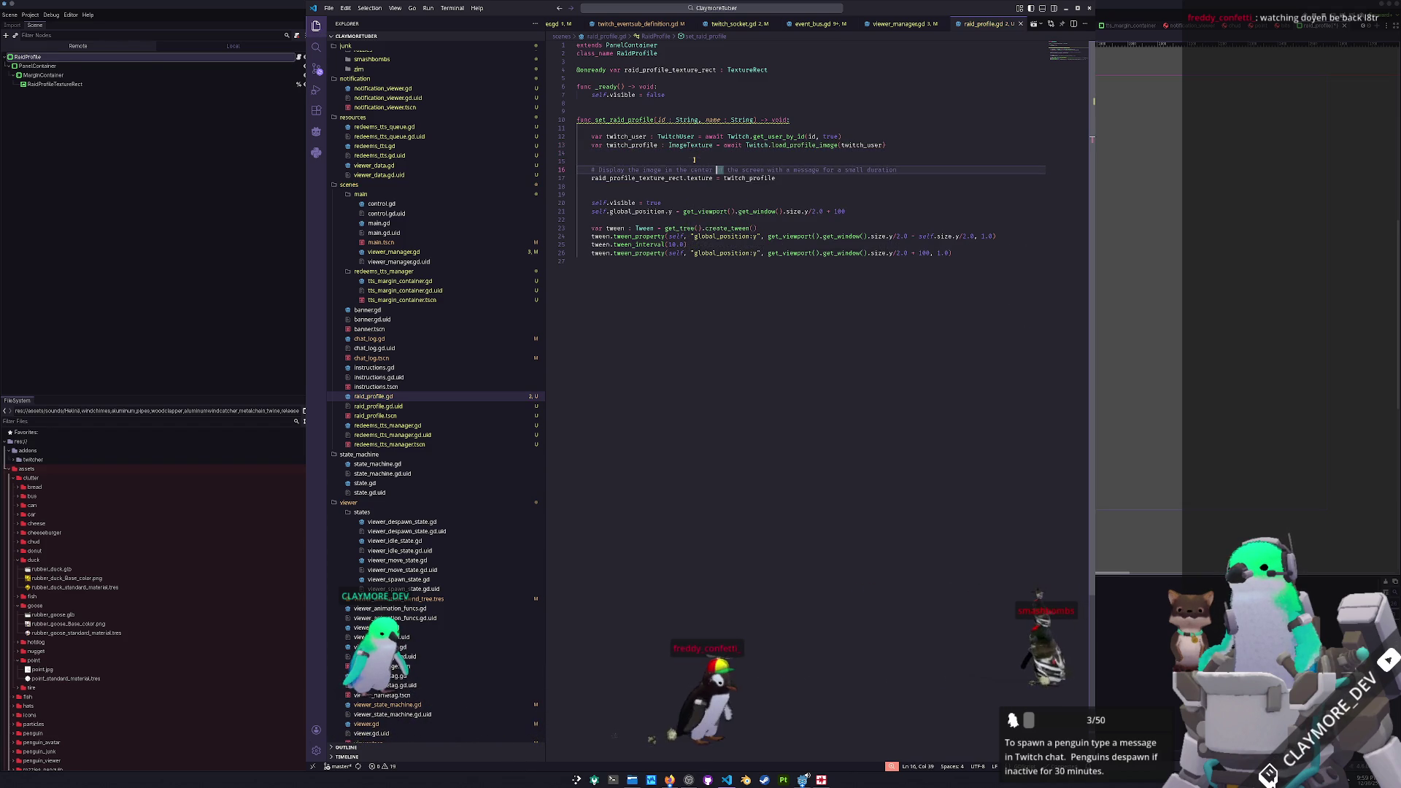
{"action": "scroll", "coordinate": [694, 160], "scroll_direction": "down", "scroll_amount": 1}
{"action": "key", "text": "Down"}
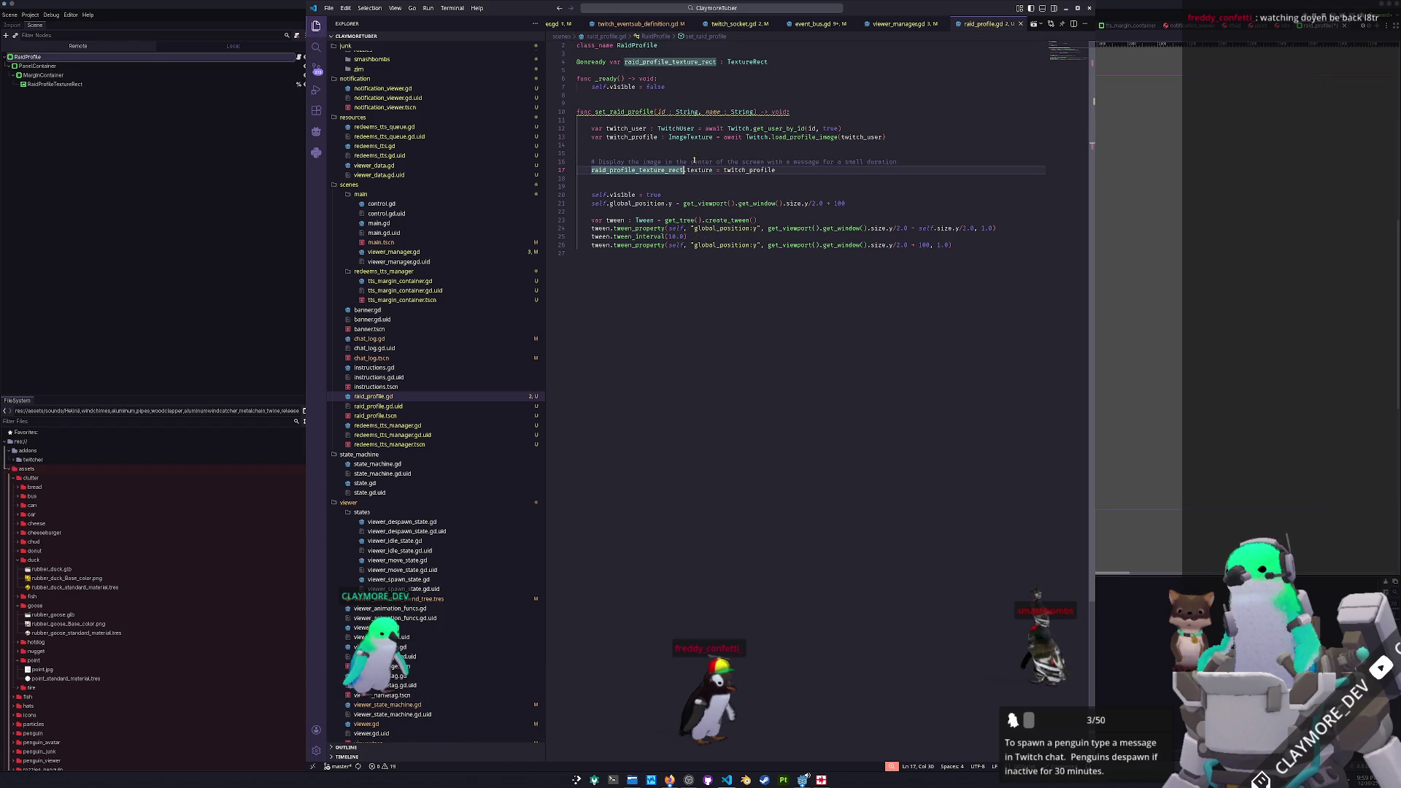
{"action": "key", "text": "Up"}
{"action": "key", "text": "ctrl+shift+k"}
{"action": "key", "text": "Up"}
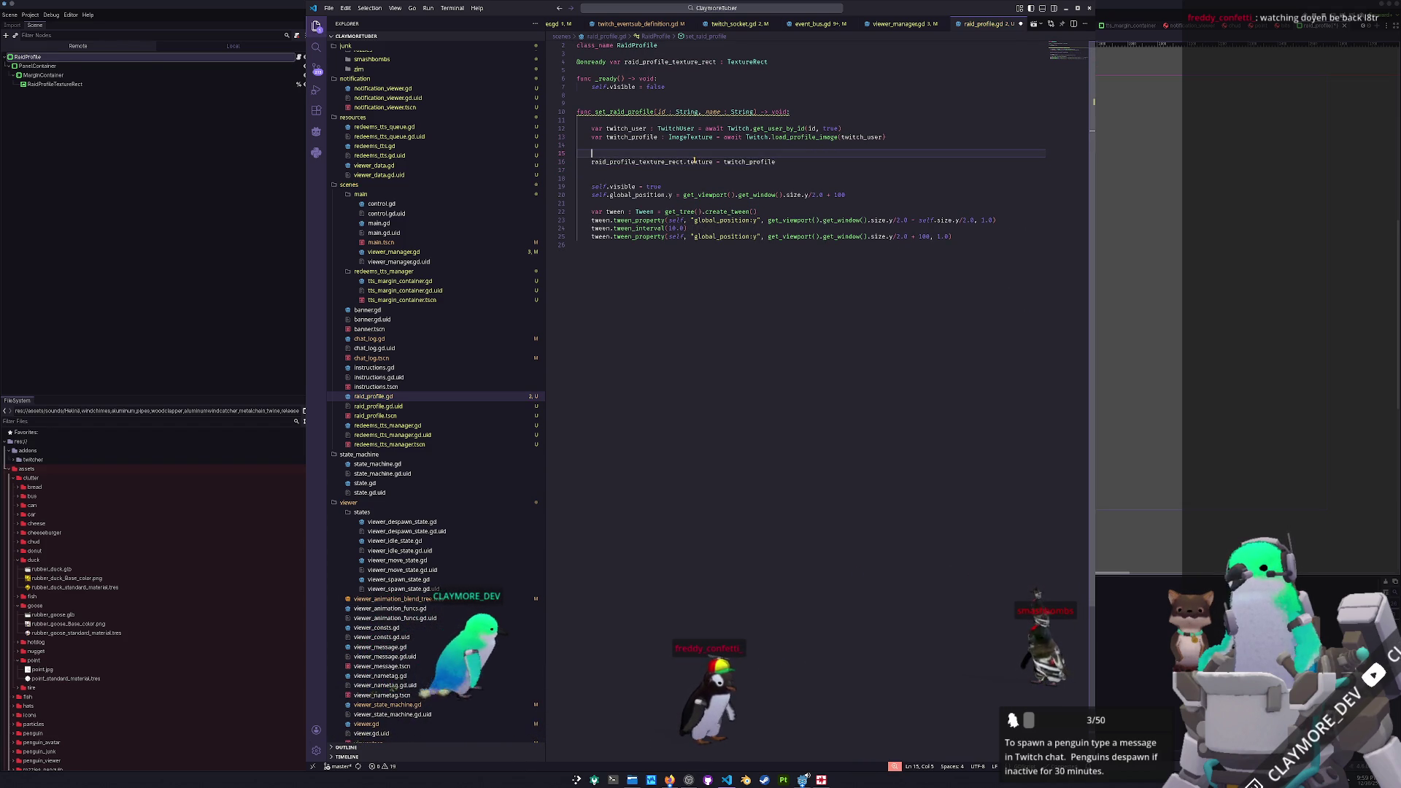
{"action": "mouse_move", "coordinate": [629, 112]}
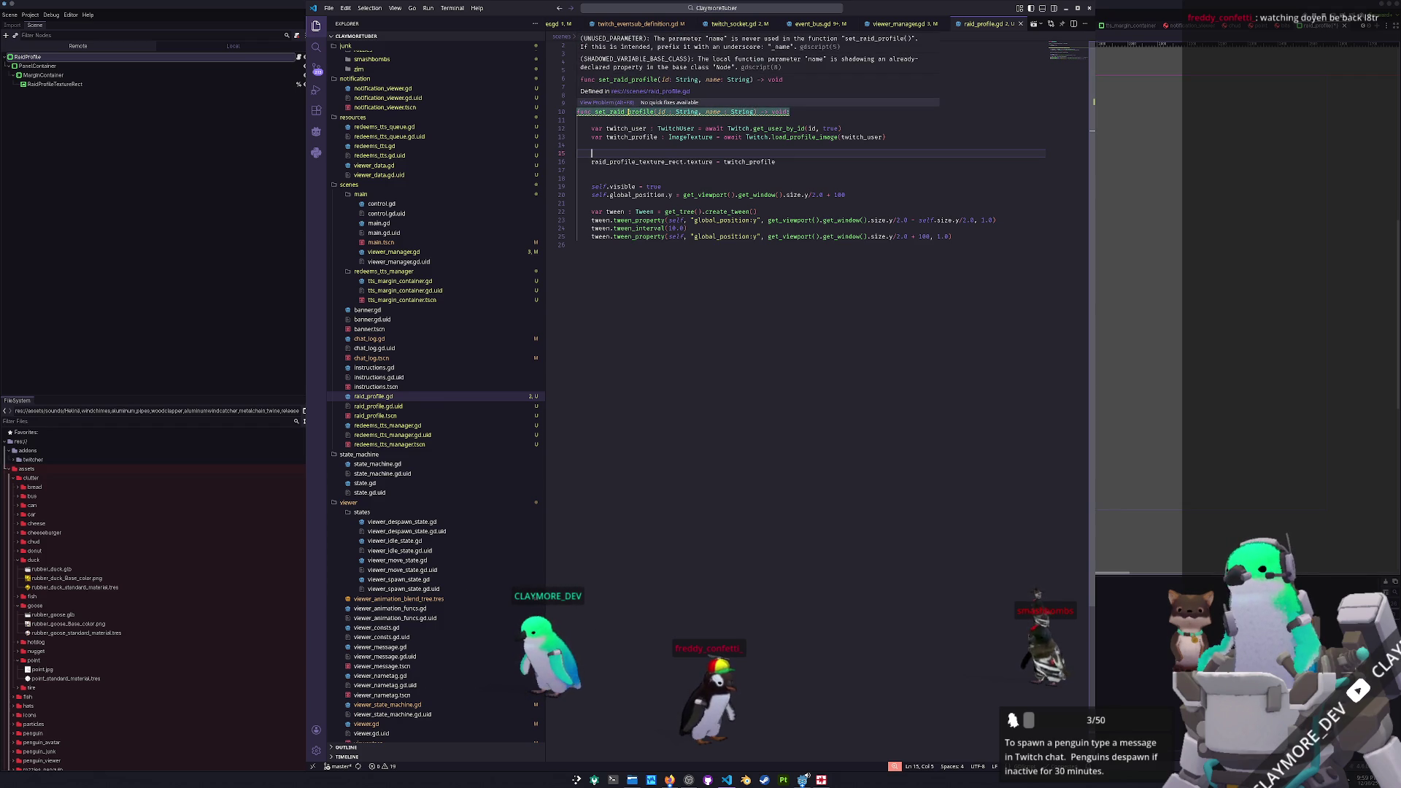
{"action": "left_click", "coordinate": [621, 169]}
{"action": "left_click", "coordinate": [652, 153]}
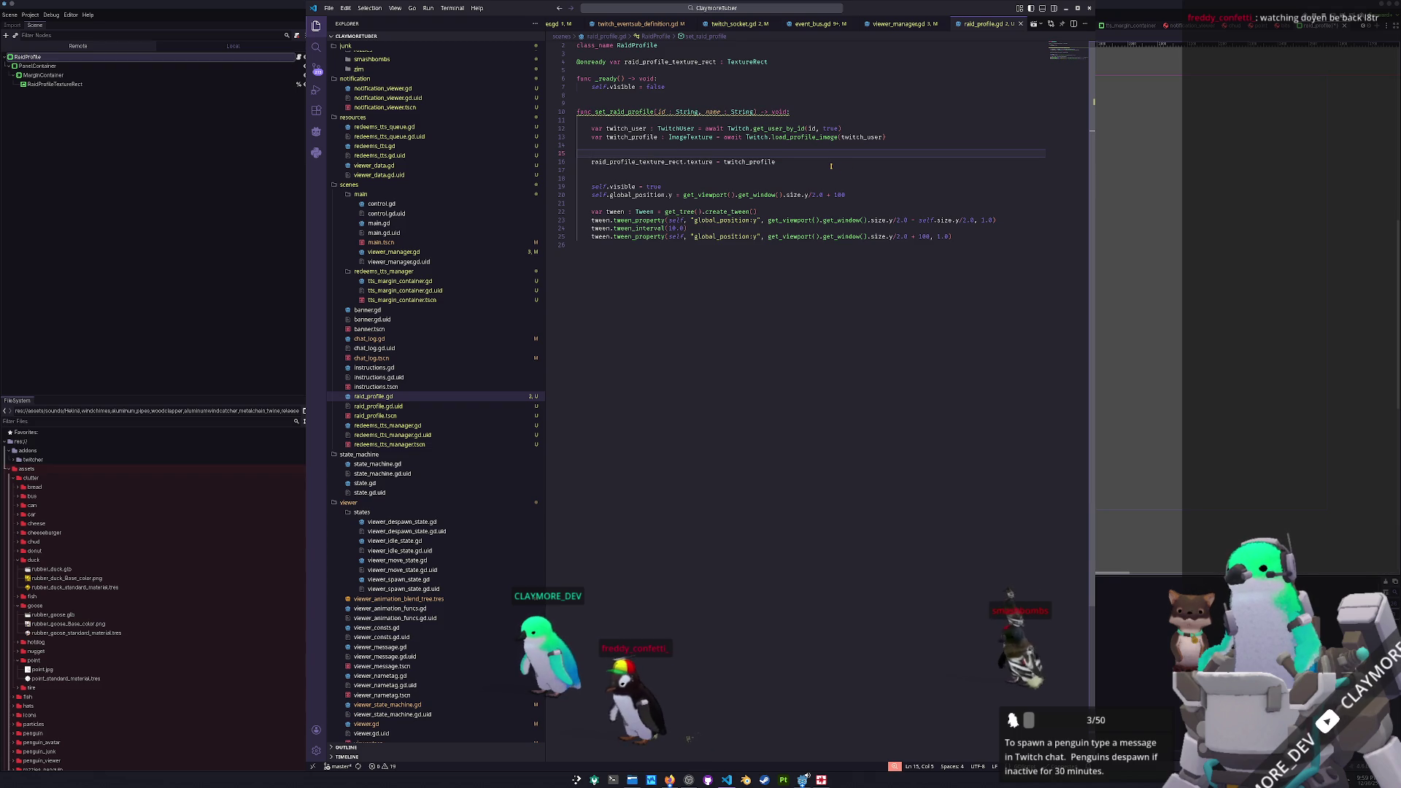
{"action": "left_click", "coordinate": [1168, 211]}
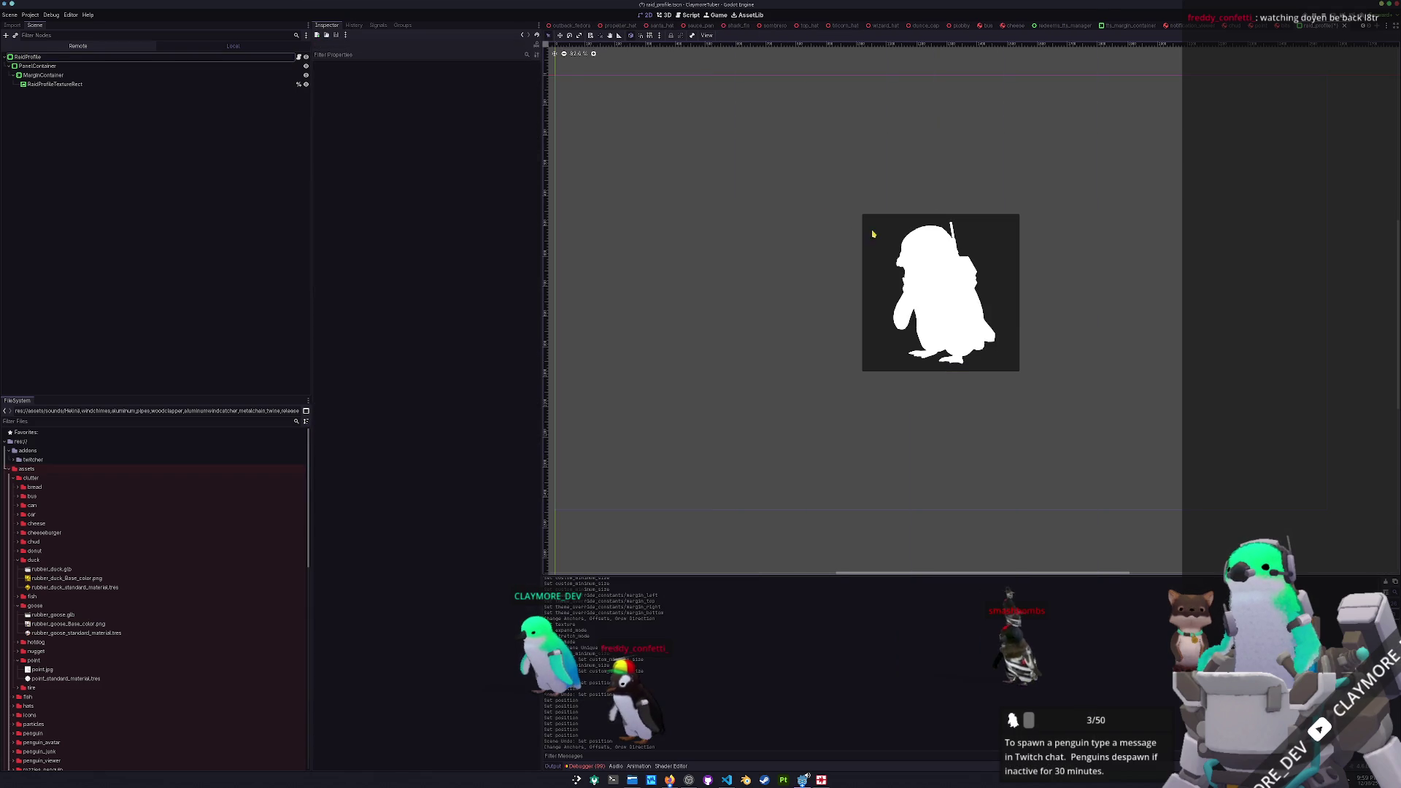
Add a VBoxContainer as a child of the RaidProfile root node.
{"action": "left_click", "coordinate": [48, 76]}
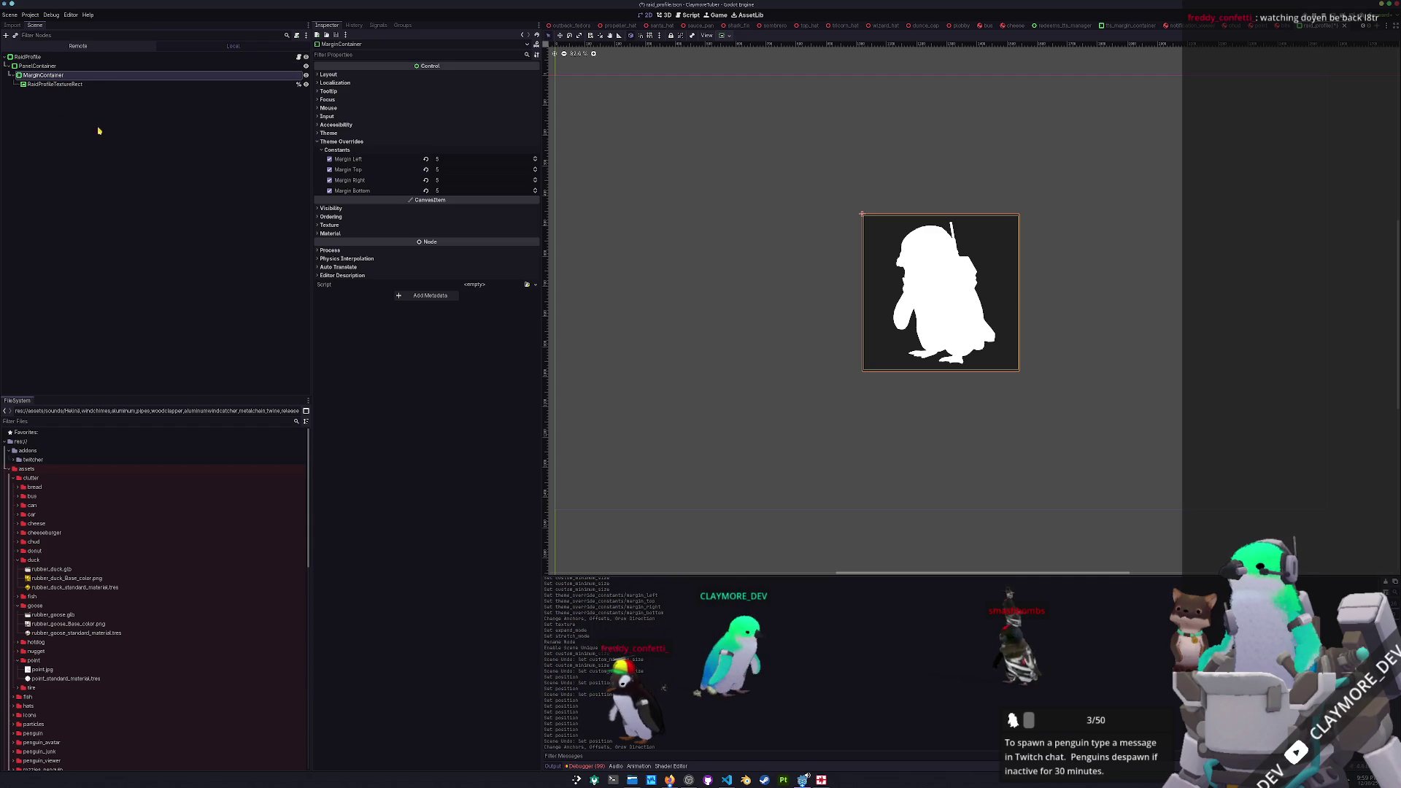
{"action": "left_click", "coordinate": [44, 57]}
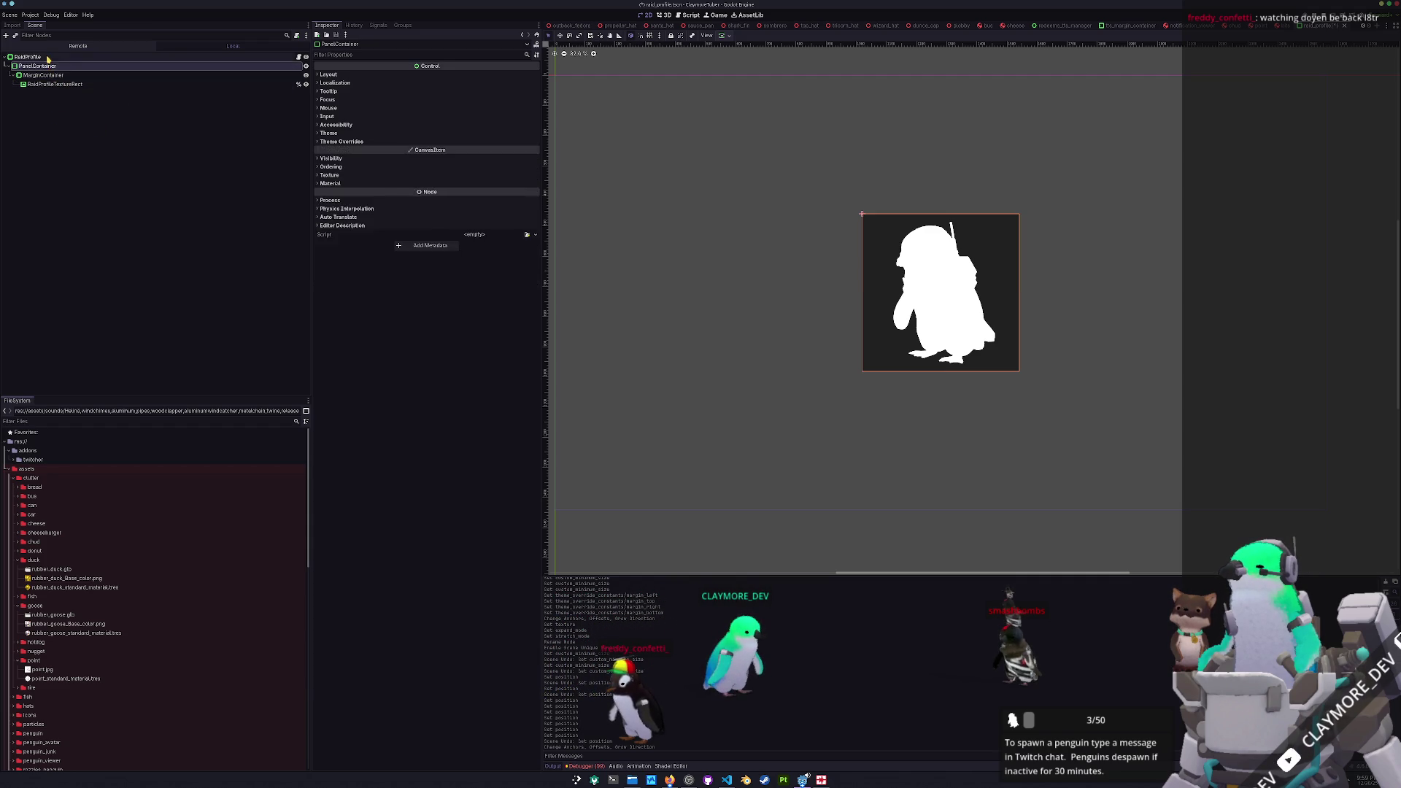
{"action": "right_click", "coordinate": [45, 57]}
{"action": "left_click", "coordinate": [73, 74]}
{"action": "type", "text": "vbox"}
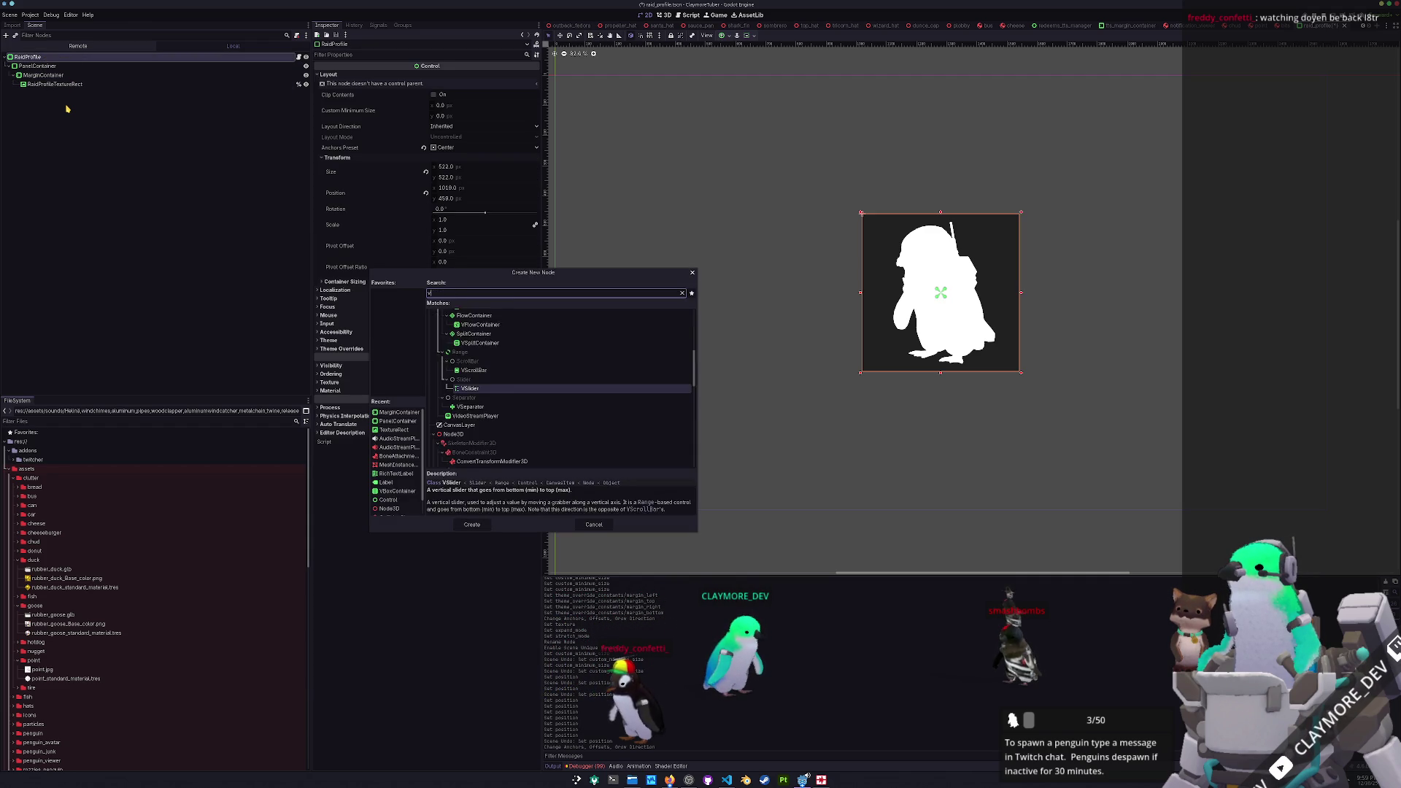
{"action": "key", "text": "Return"}
Create a Label node inside the VBoxContainer.
{"action": "key", "text": "ctrl+a"}
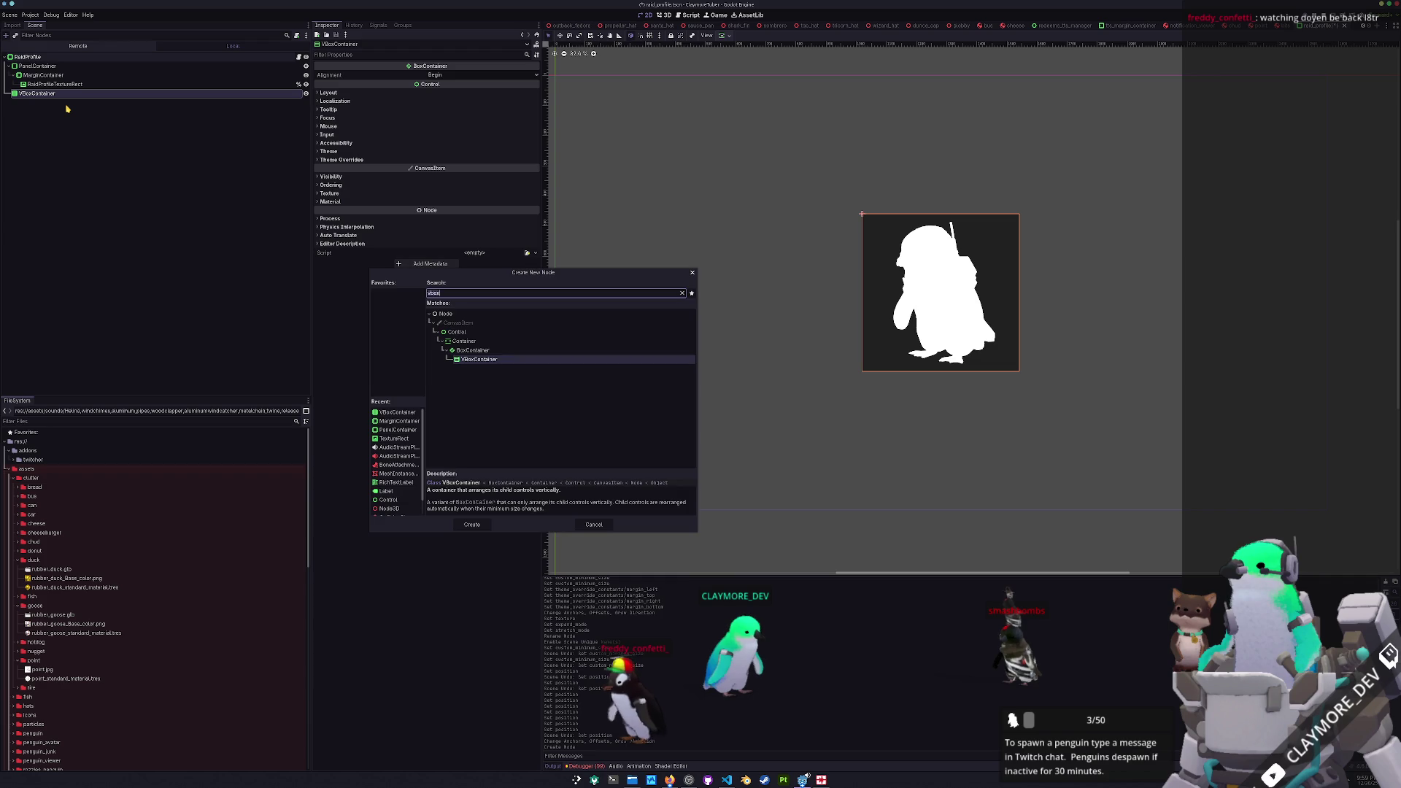
{"action": "type", "text": "label"}
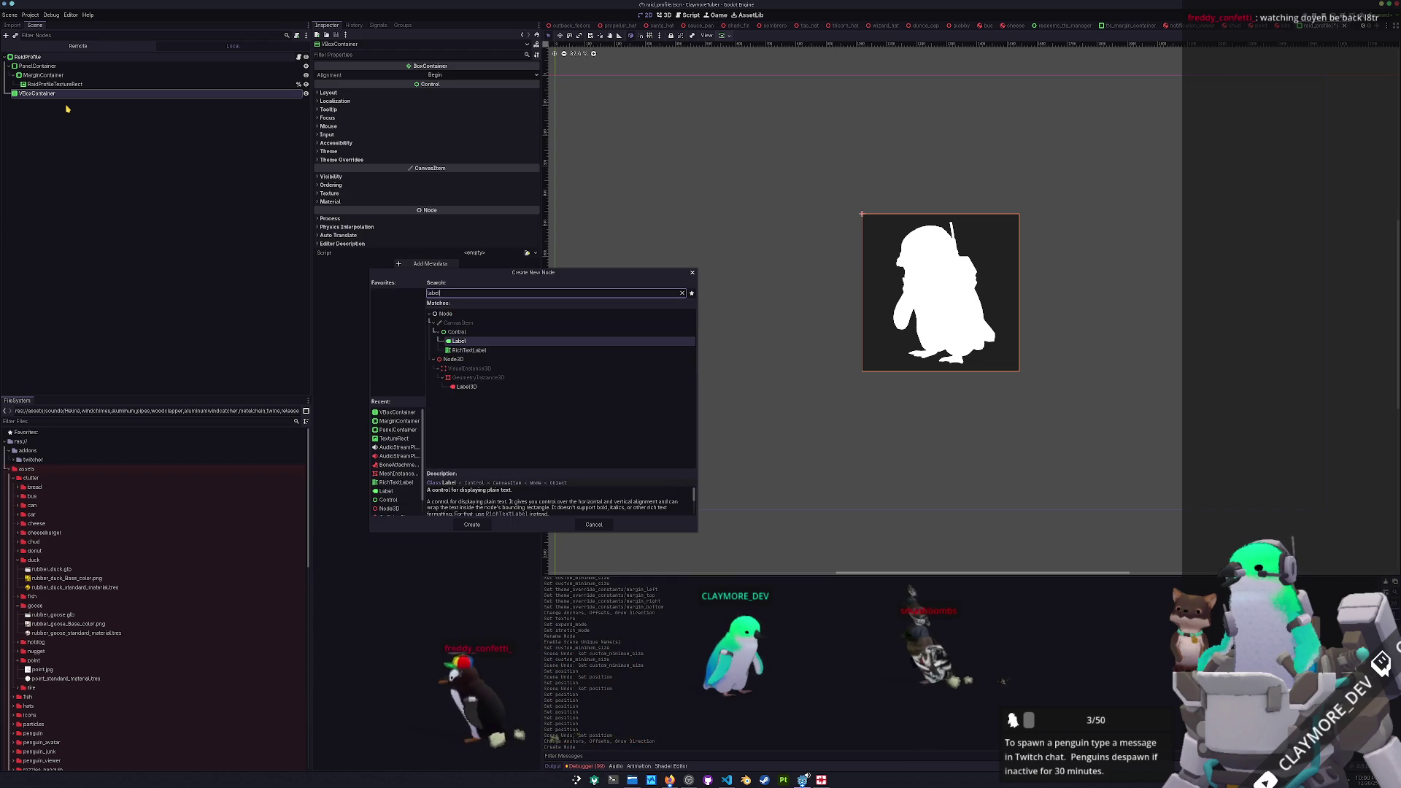
{"action": "key", "text": "Return"}
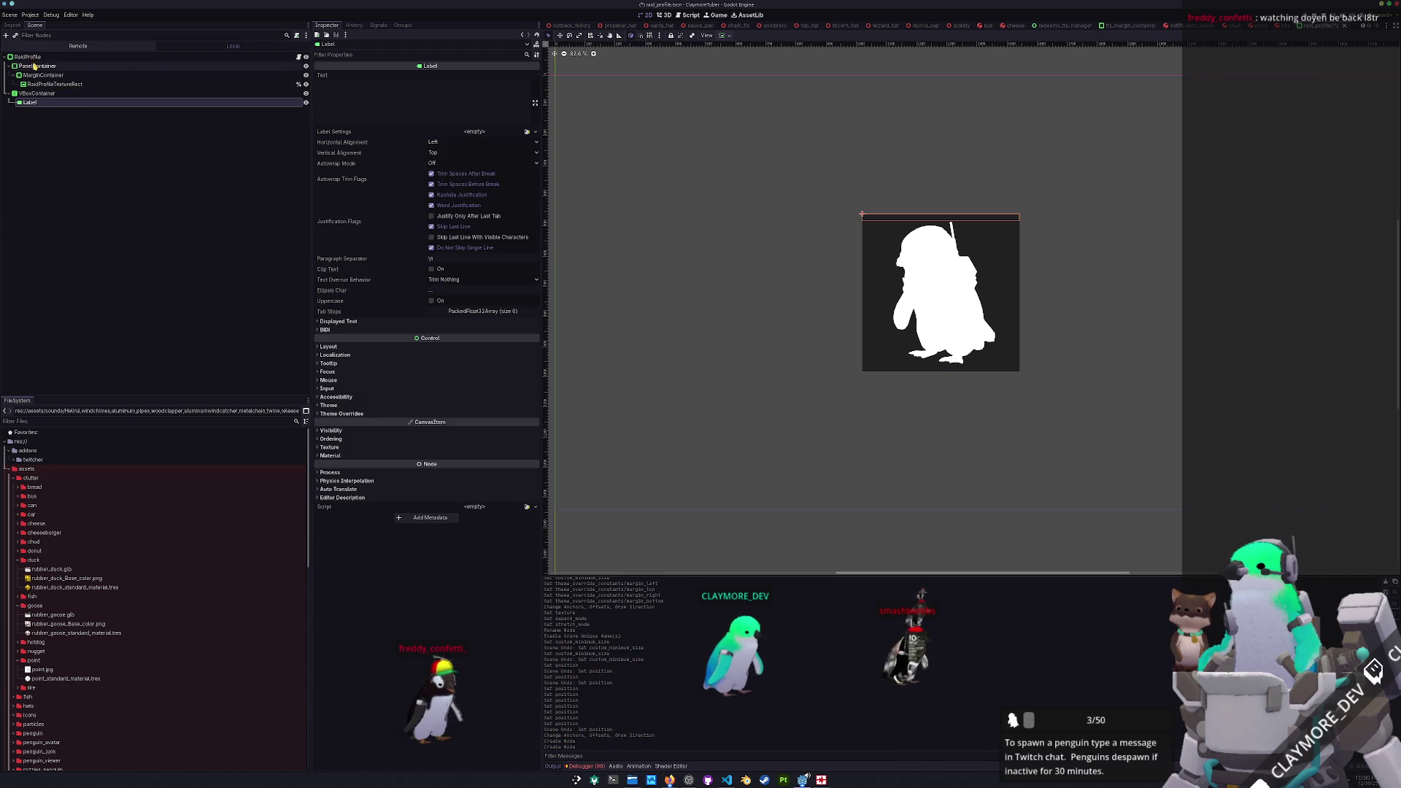
{"action": "left_click", "coordinate": [29, 66]}
Move the PanelContainer under the Label in the VBoxContainer and add a new MarginContainer node.
{"action": "left_click_drag", "start_coordinate": [41, 95], "coordinate": [42, 94]}
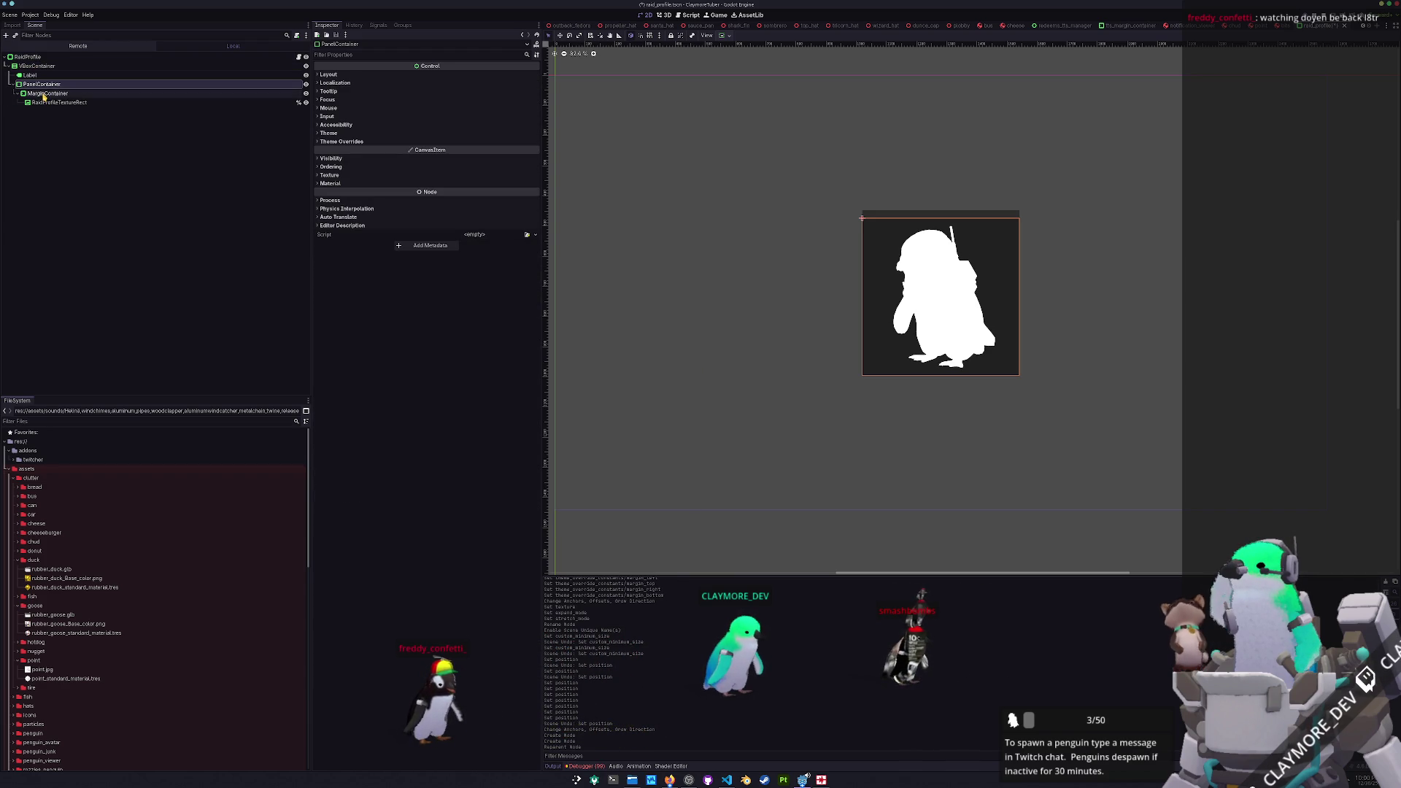
{"action": "left_click", "coordinate": [42, 76]}
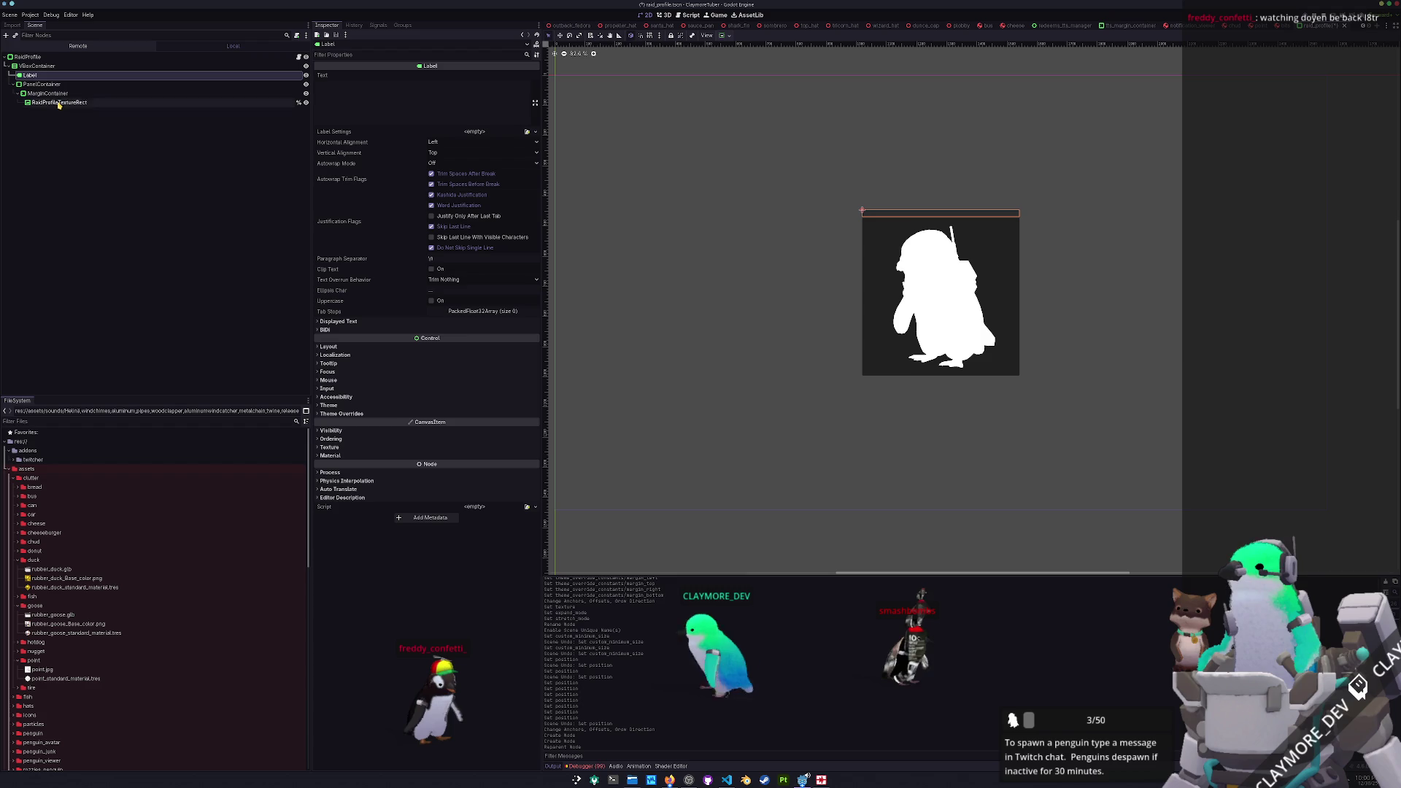
{"action": "right_click", "coordinate": [42, 66]}
{"action": "left_click", "coordinate": [71, 68]}
{"action": "type", "text": "margin"}
{"action": "key", "text": "Return"}
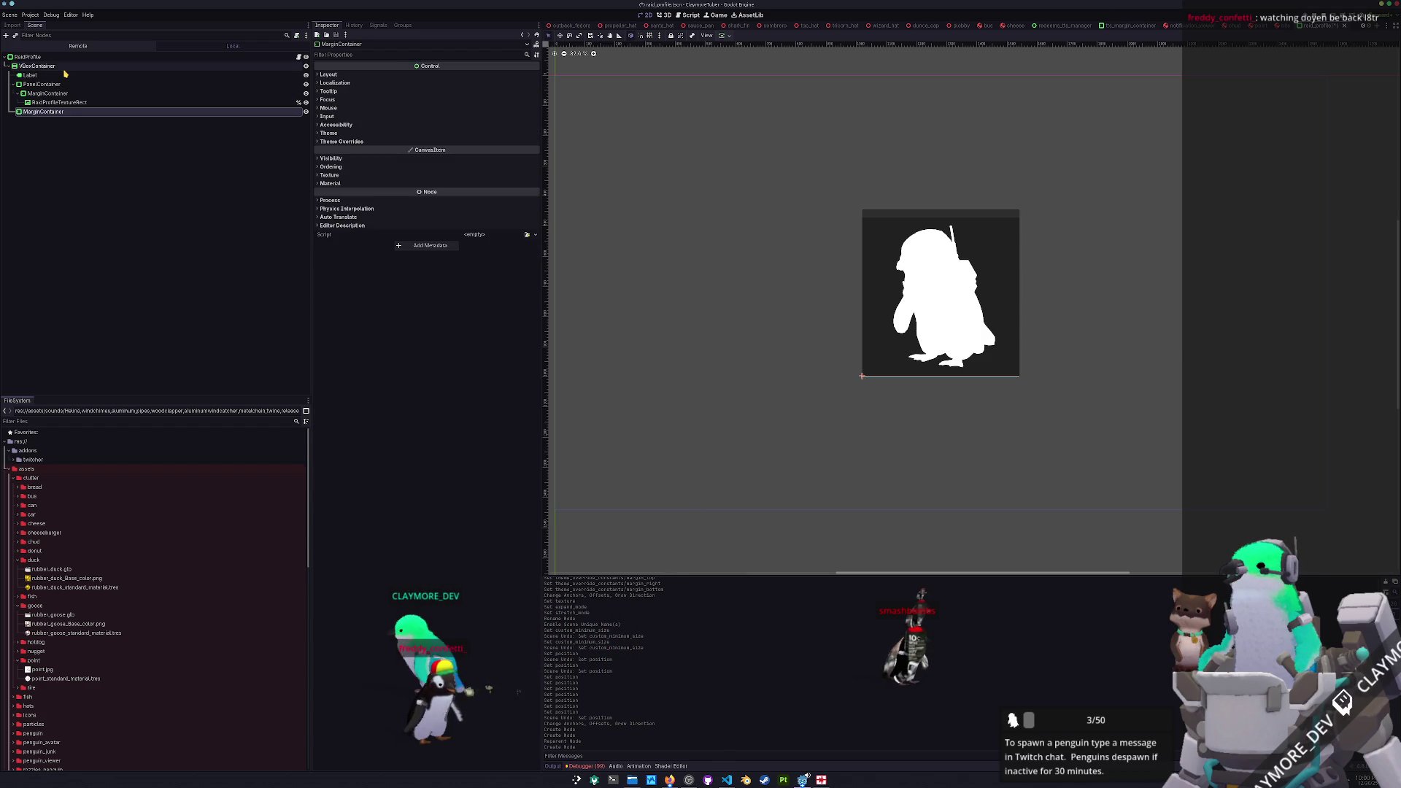
Reparent the VBoxContainer into the new MarginContainer.
{"action": "left_click", "coordinate": [38, 56]}
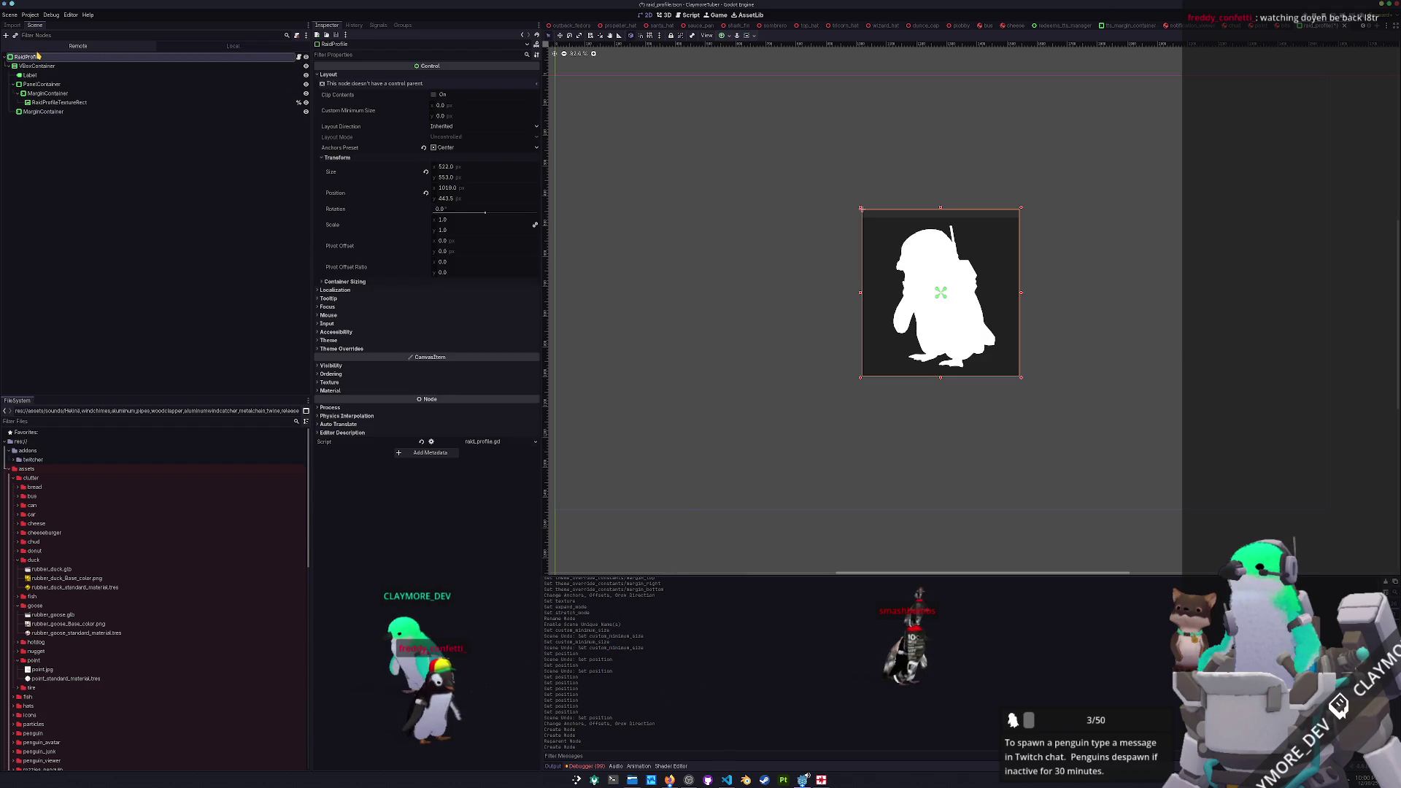
{"action": "left_click", "coordinate": [342, 349]}
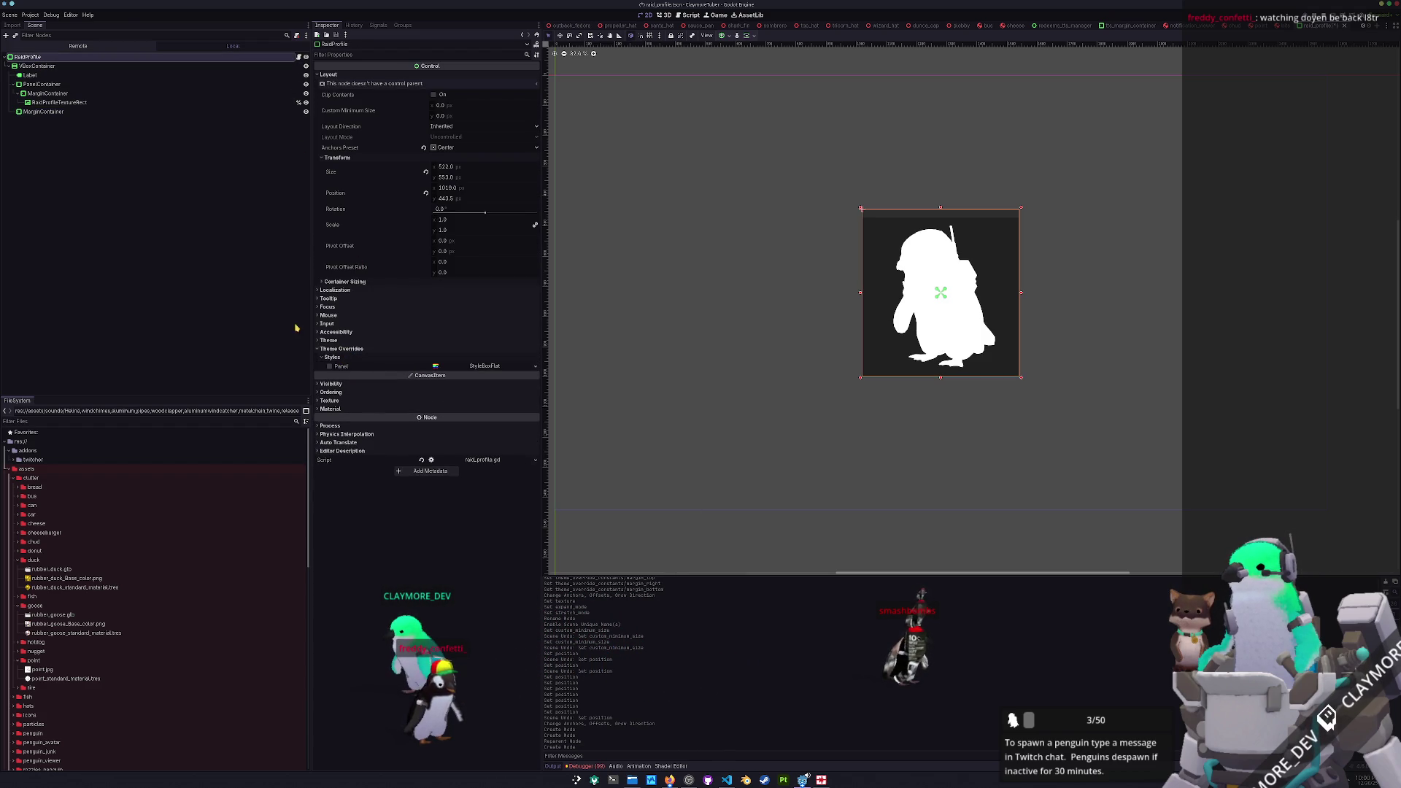
{"action": "left_click", "coordinate": [32, 113]}
{"action": "left_click_drag", "start_coordinate": [40, 64], "coordinate": [38, 69]}
{"action": "left_click", "coordinate": [38, 65]}
Override the MarginContainer's left, top, right and bottom margin constants to 5.
{"action": "left_click", "coordinate": [341, 142]}
{"action": "left_click", "coordinate": [337, 149]}
{"action": "left_click", "coordinate": [442, 159]}
{"action": "type", "text": "5"}
{"action": "left_click", "coordinate": [453, 169]}
{"action": "type", "text": "5"}
{"action": "left_click", "coordinate": [453, 181]}
{"action": "type", "text": "5"}
{"action": "left_click", "coordinate": [453, 191]}
{"action": "type", "text": "5"}
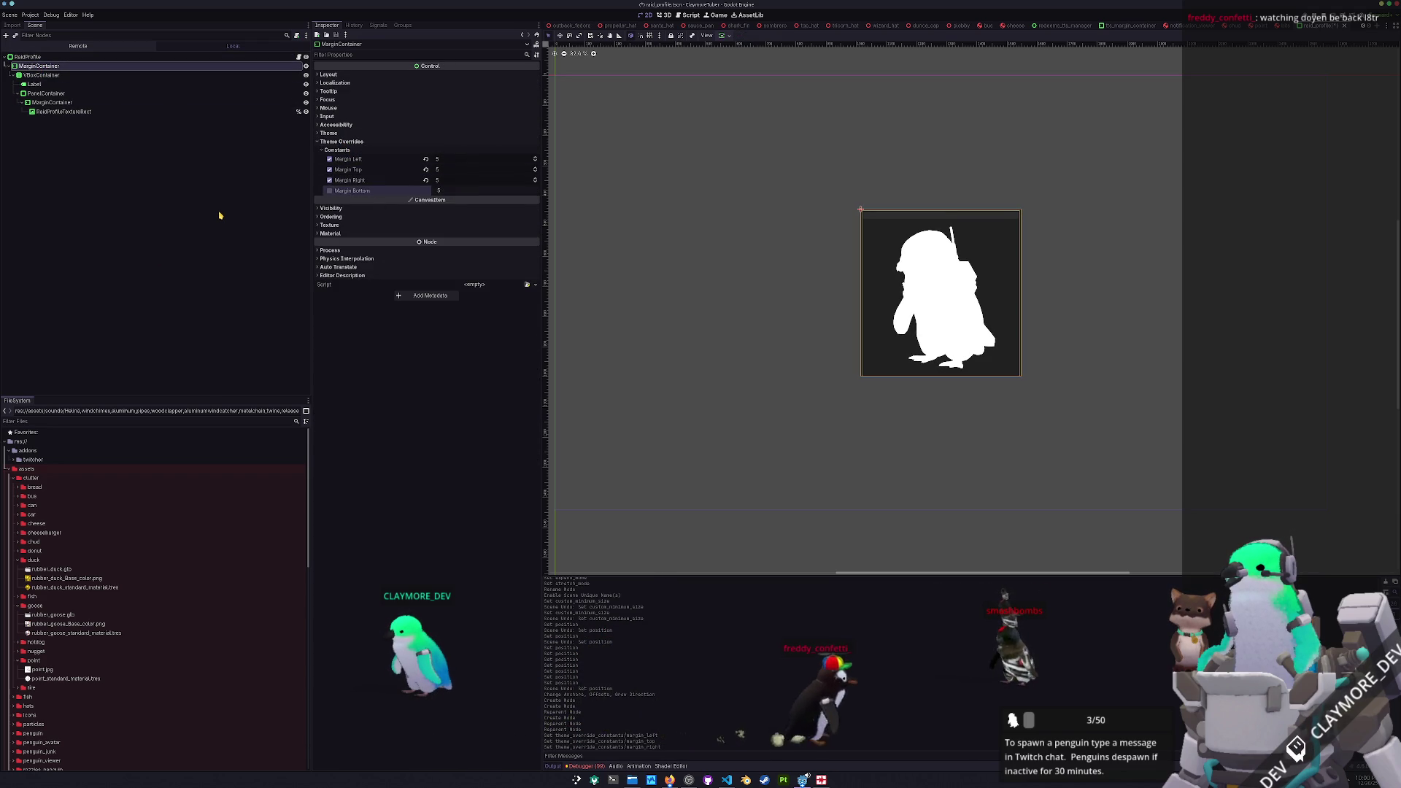
{"action": "left_click", "coordinate": [219, 216]}
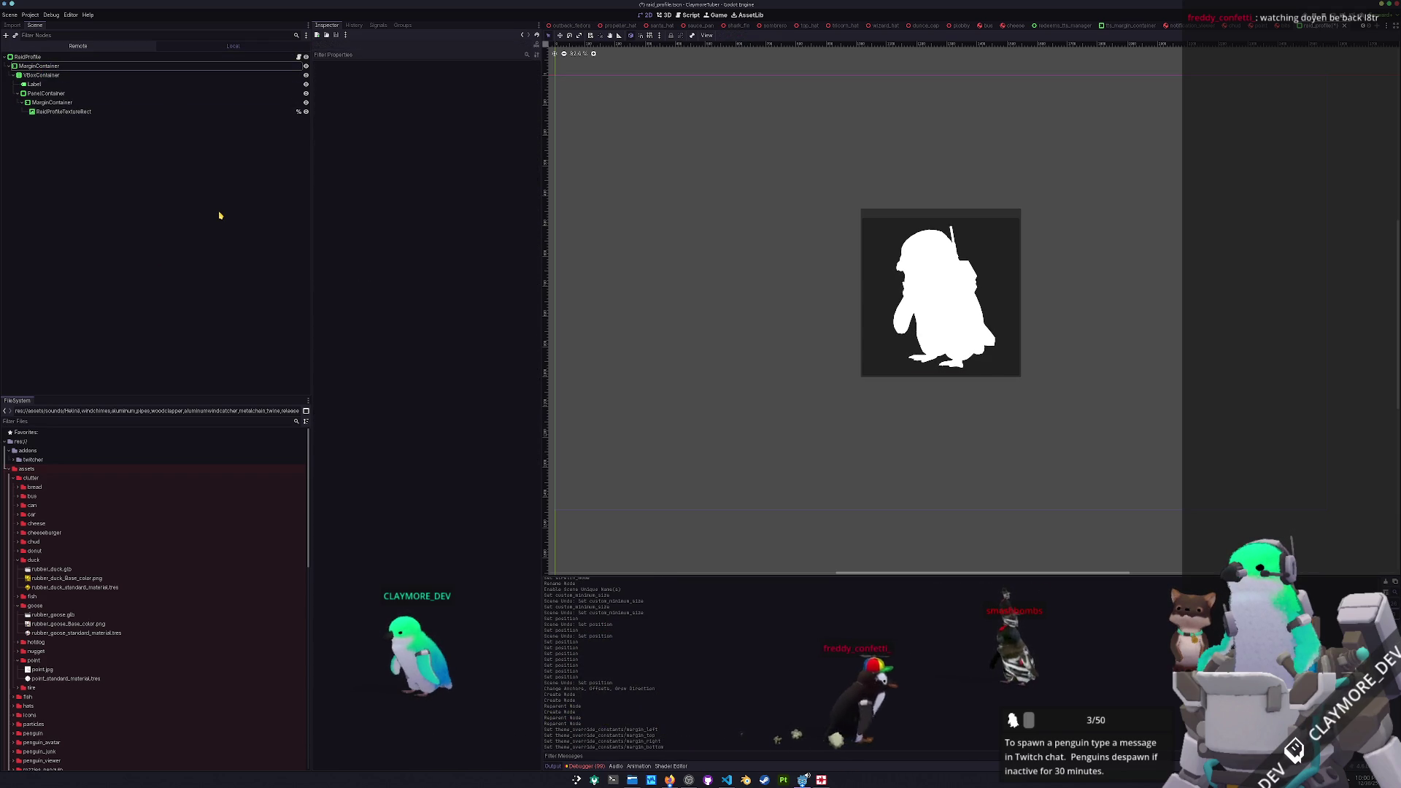
{"action": "left_click", "coordinate": [88, 85]}
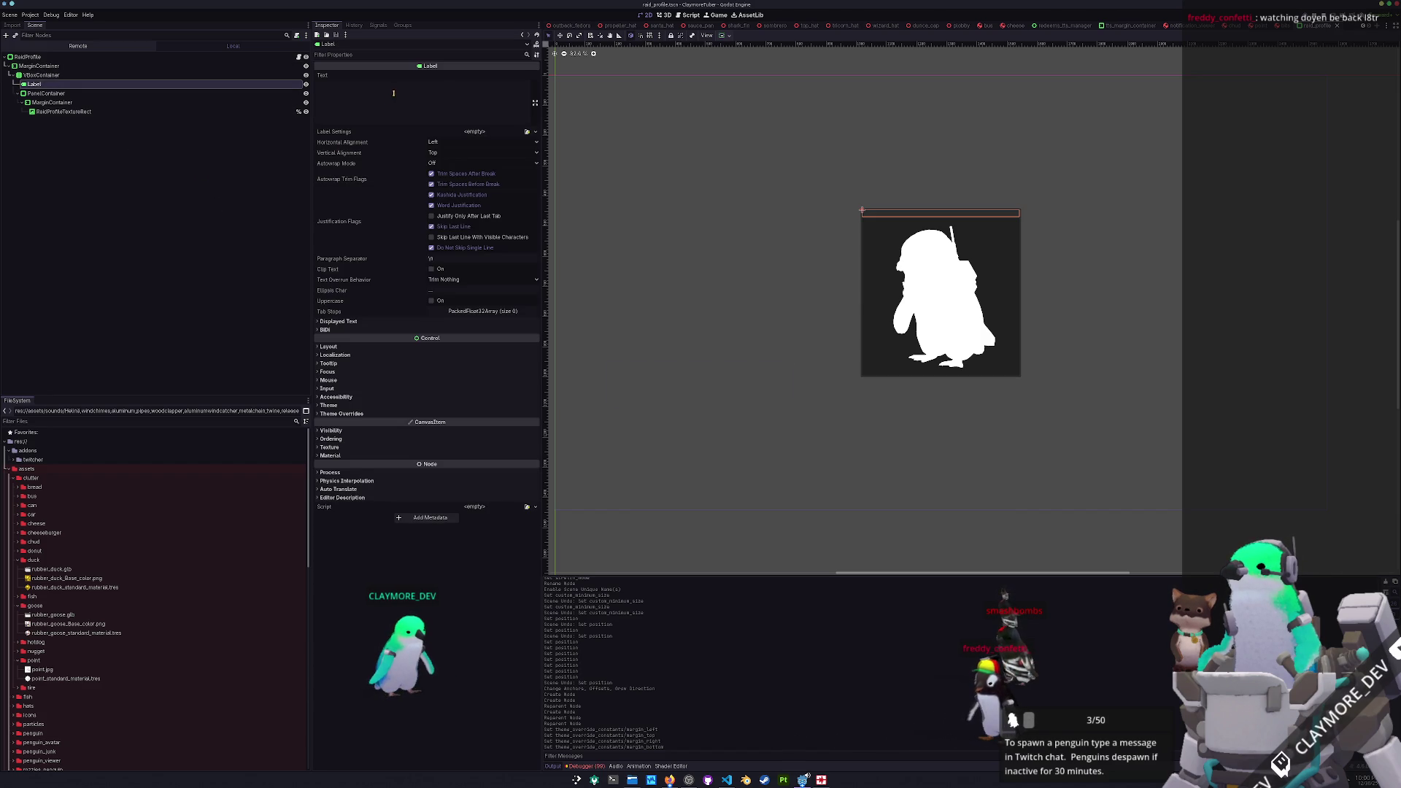
Set the Label text to a placeholder channel name followed by 'RAIDED WITH 1 VIEWERS'.
{"action": "type", "text": "CLAYMORE_DEV RAIDED"}
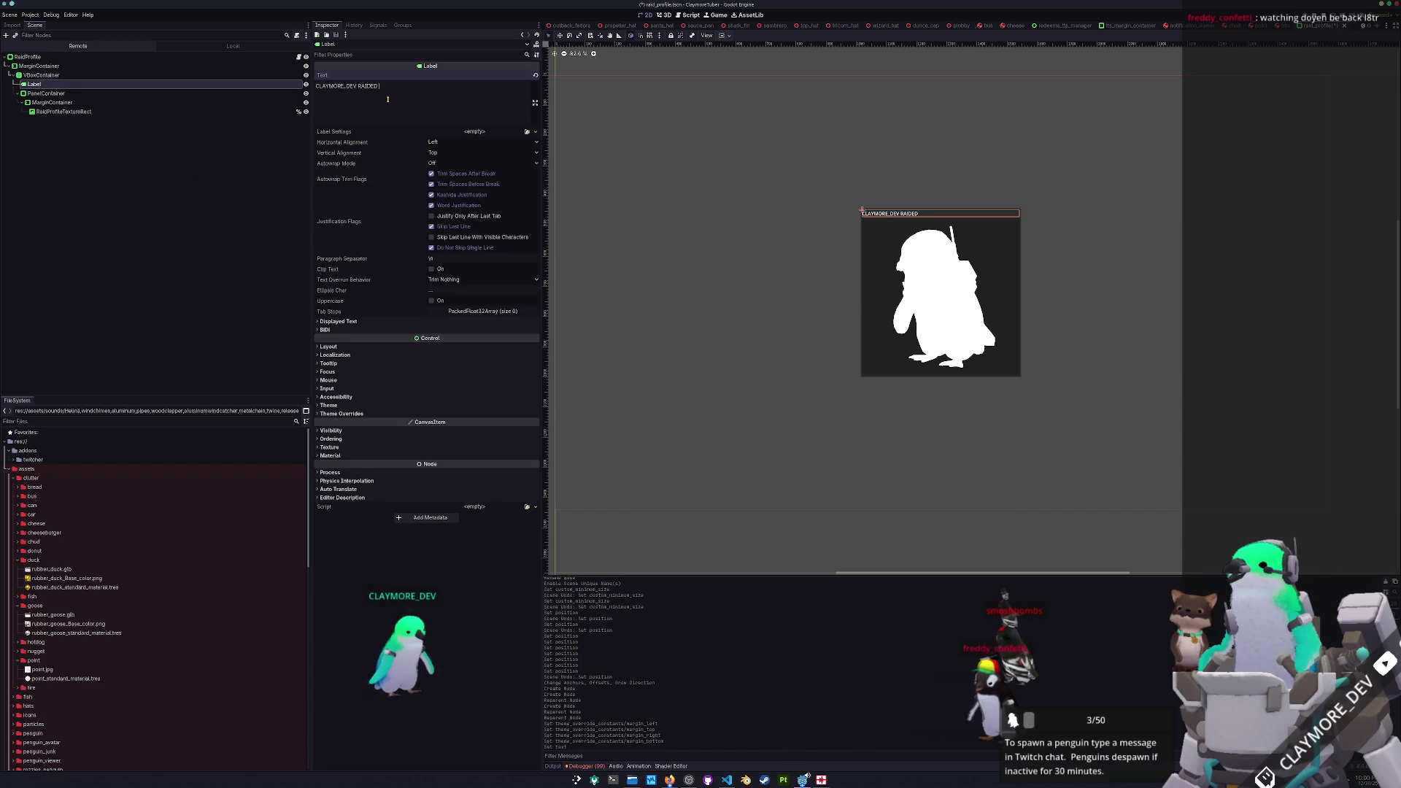
{"action": "type", "text": " 1"}
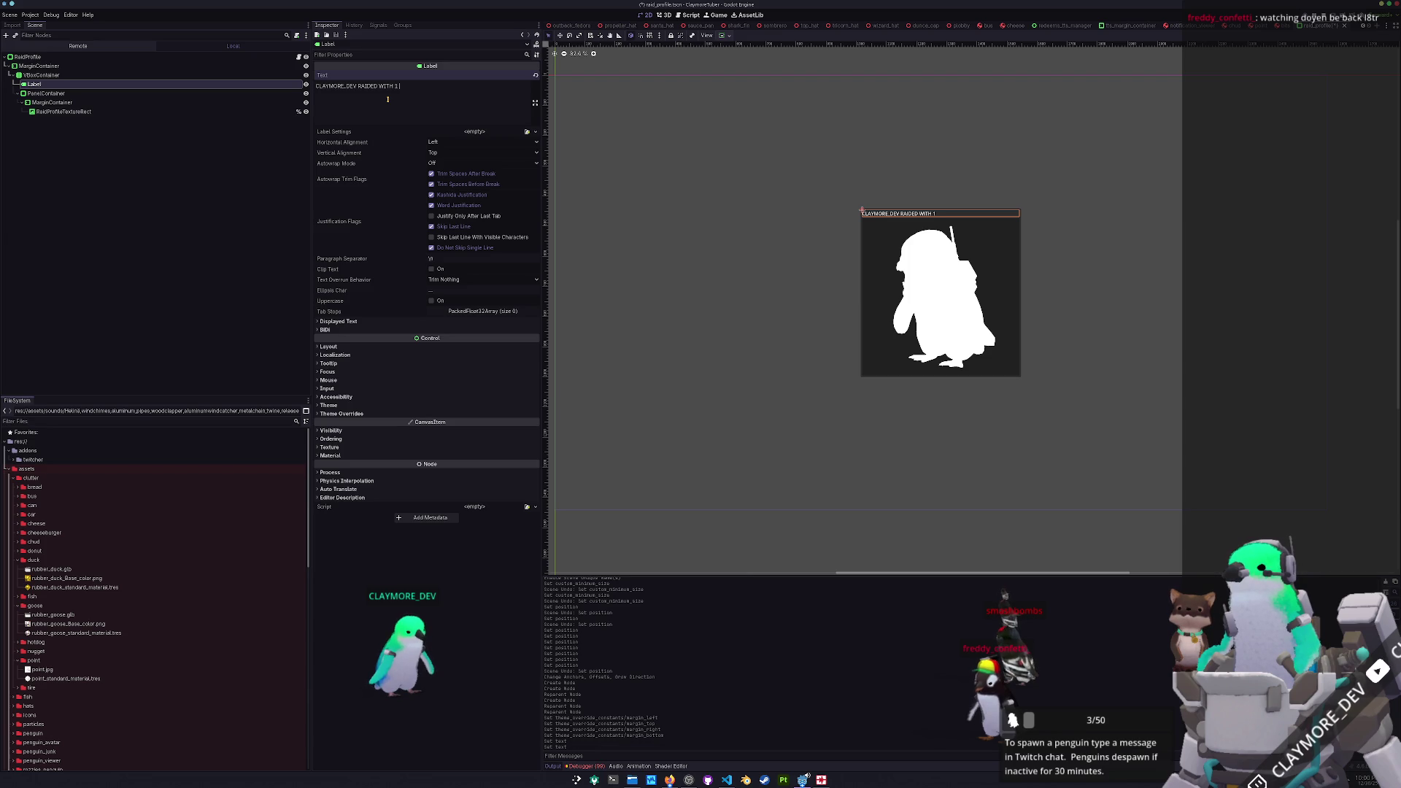
{"action": "type", "text": "S"}
{"action": "scroll", "coordinate": [885, 251], "scroll_direction": "up", "scroll_amount": 5}
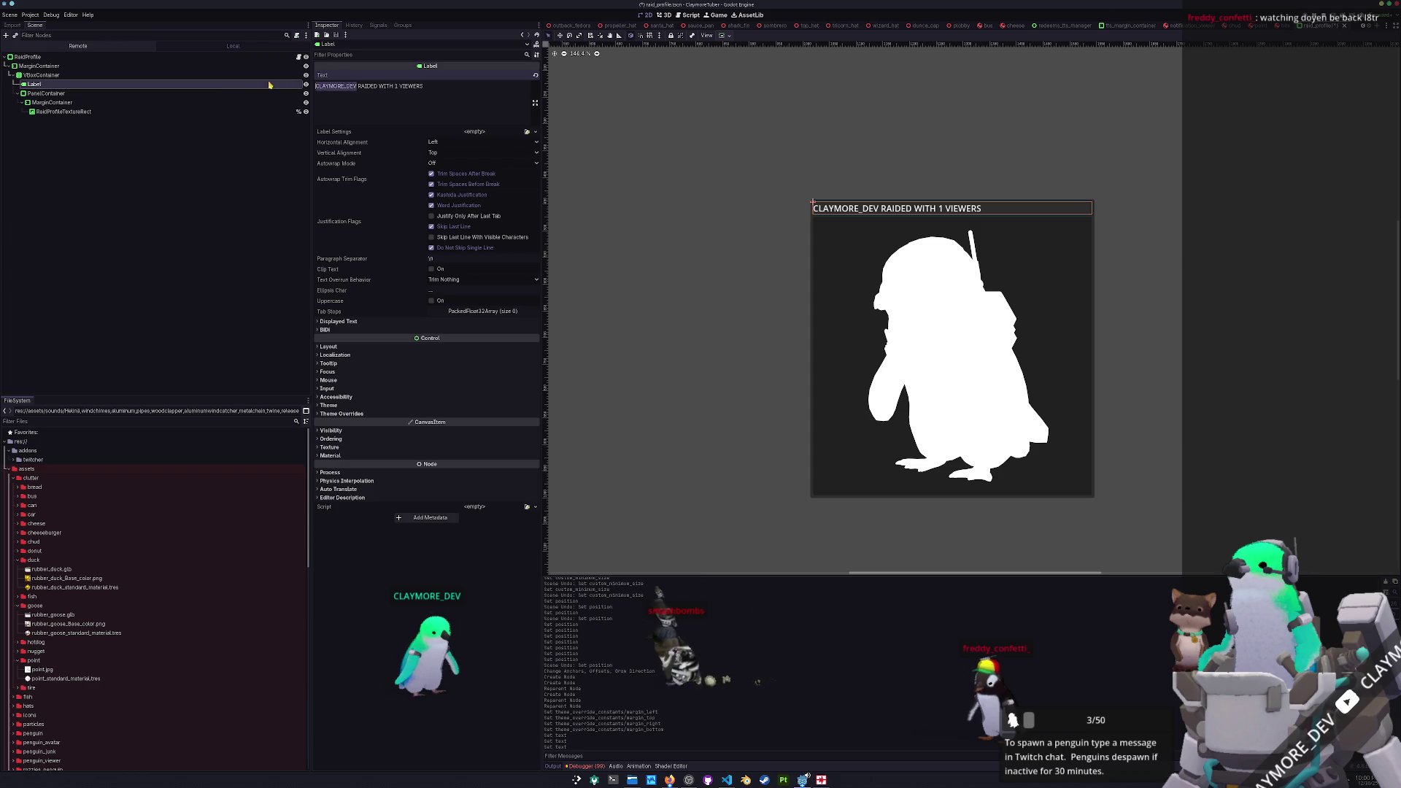
{"action": "right_click", "coordinate": [232, 84]}
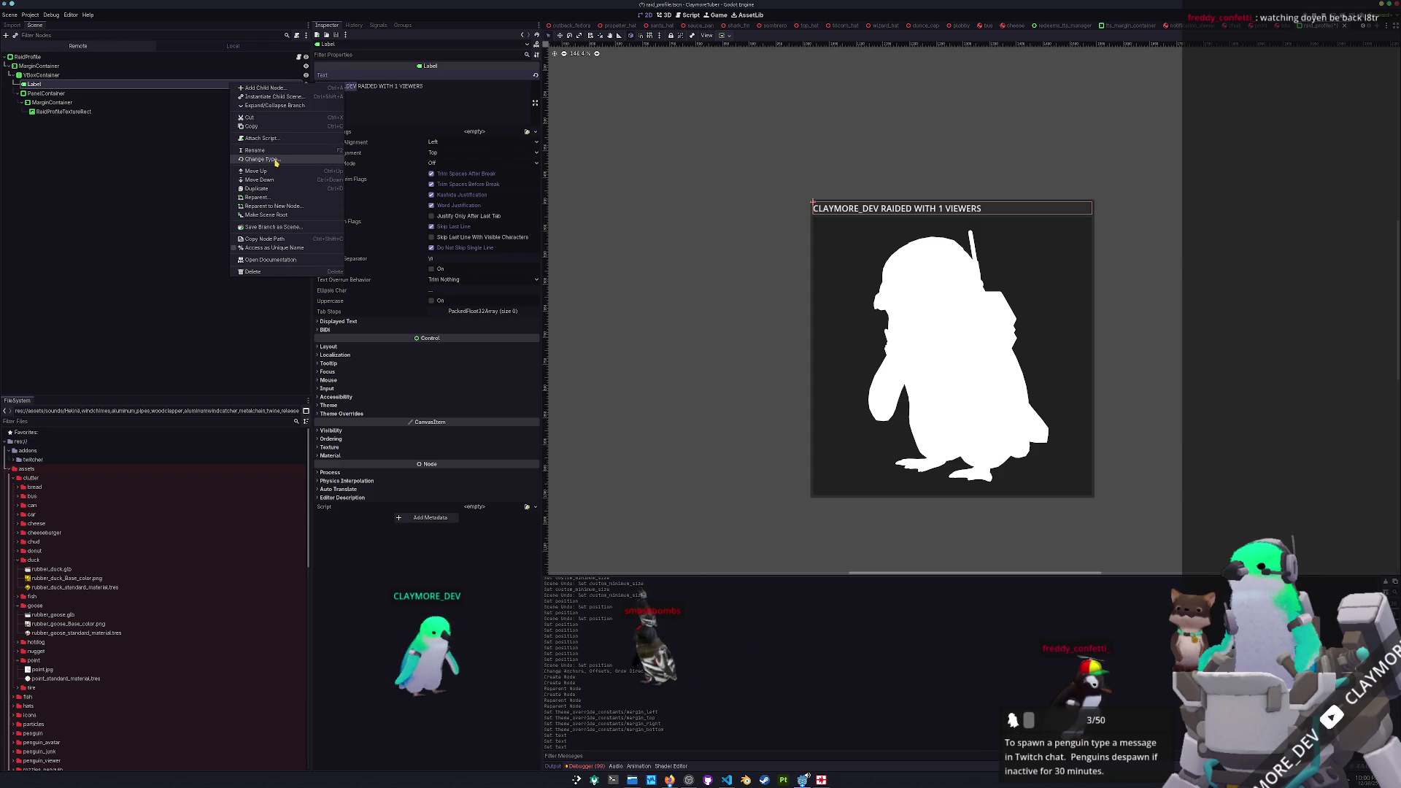
Convert the Label to a RichTextLabel and wrap the raider name in [b] bold tags.
{"action": "left_click", "coordinate": [274, 160]}
{"action": "type", "text": "richte"}
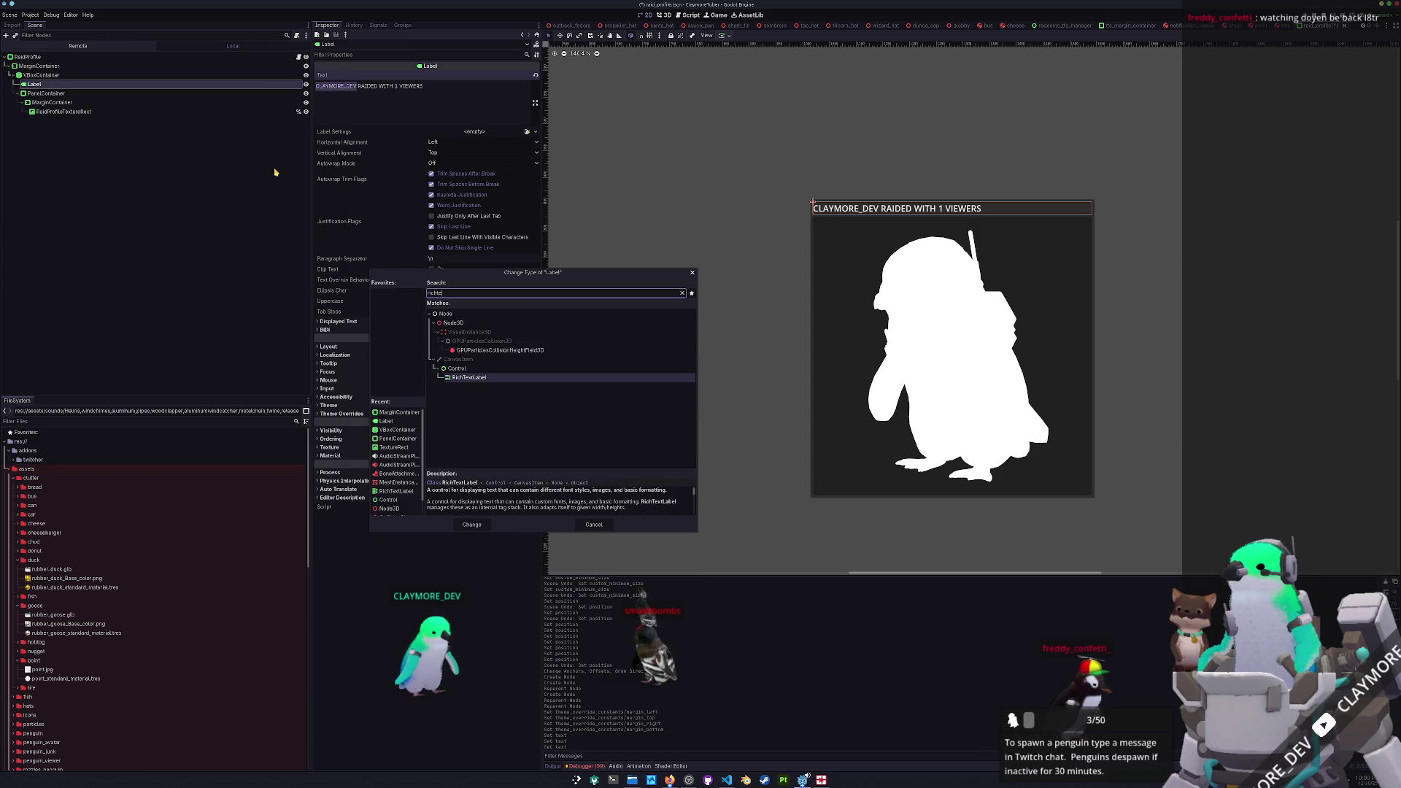
{"action": "key", "text": "Return"}
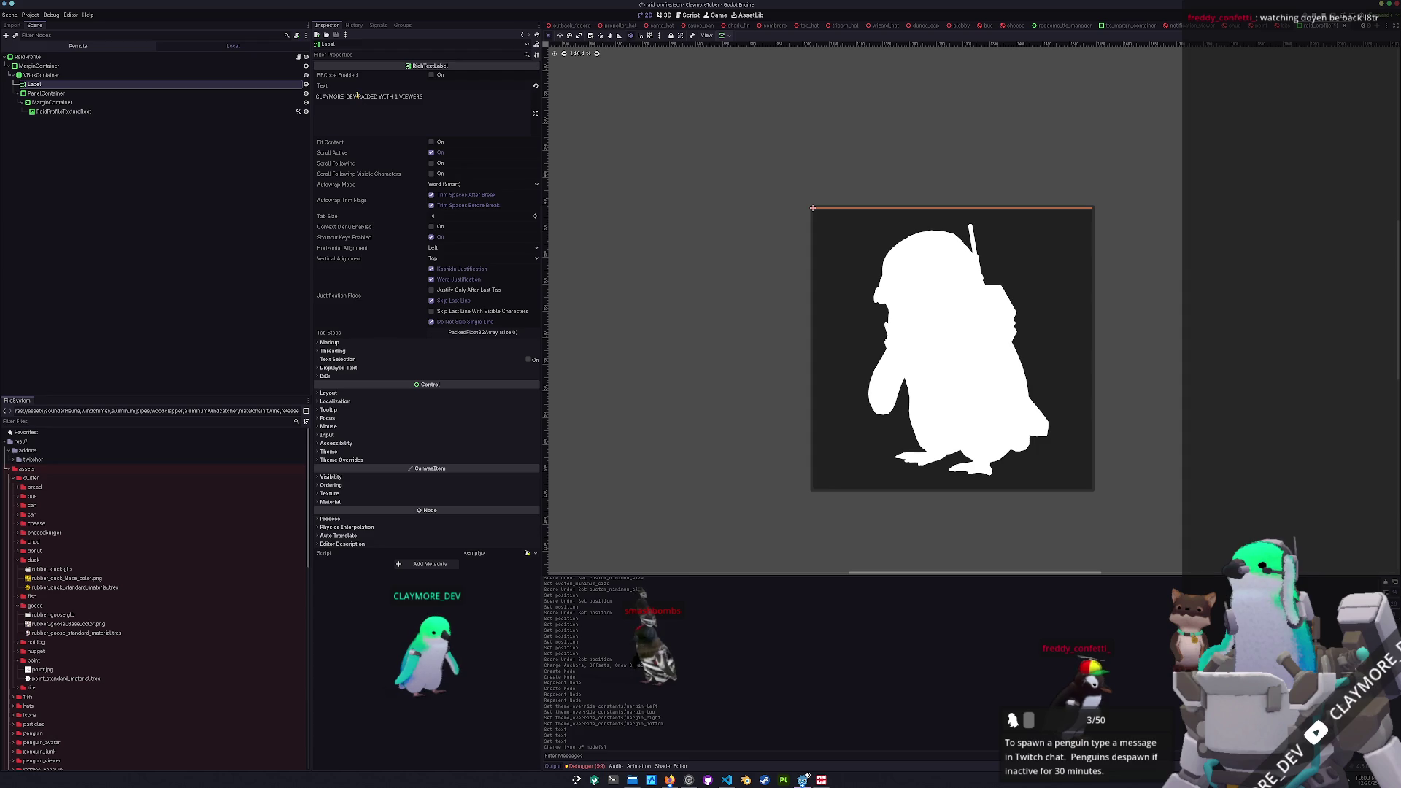
{"action": "type", "text": "[b"}
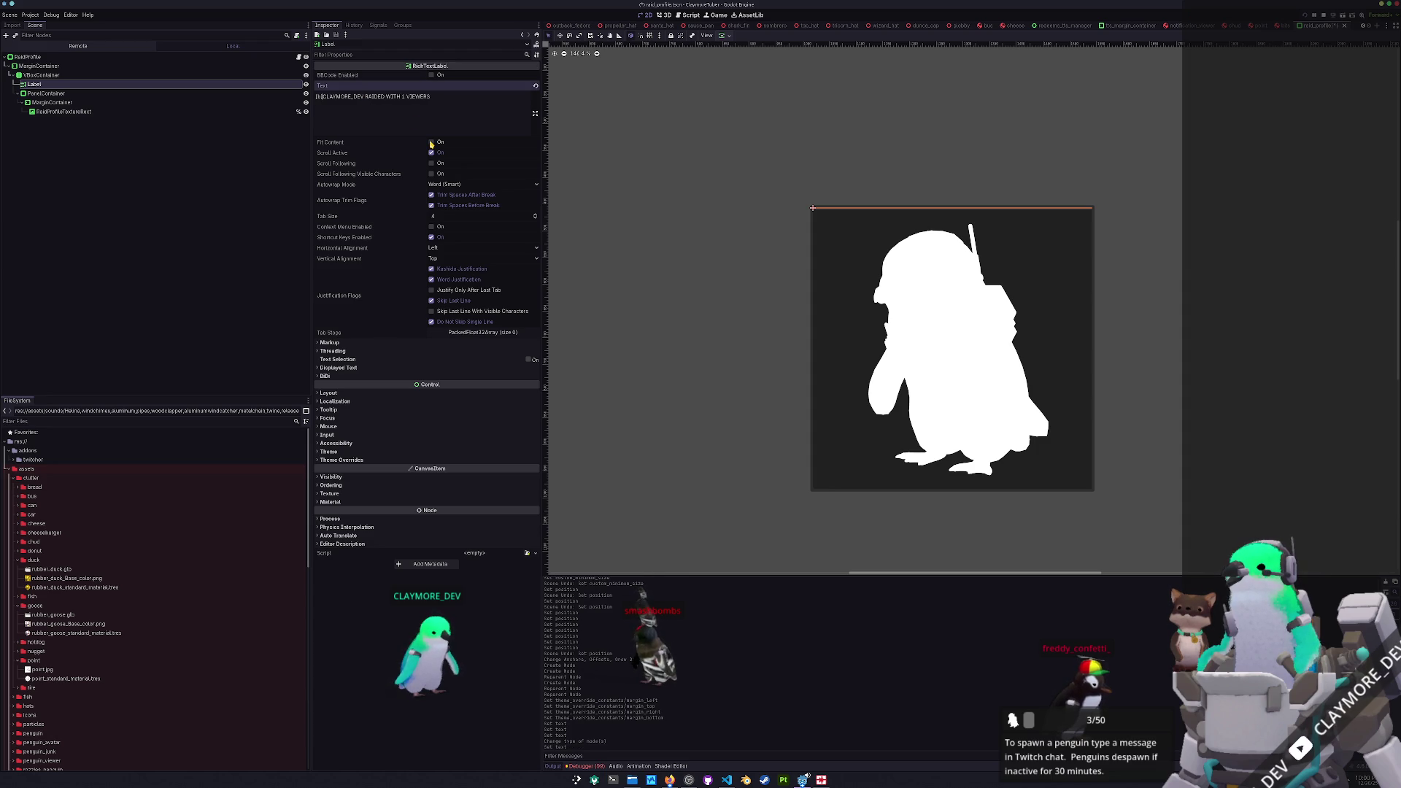
{"action": "key", "text": "ctrl+Right"}
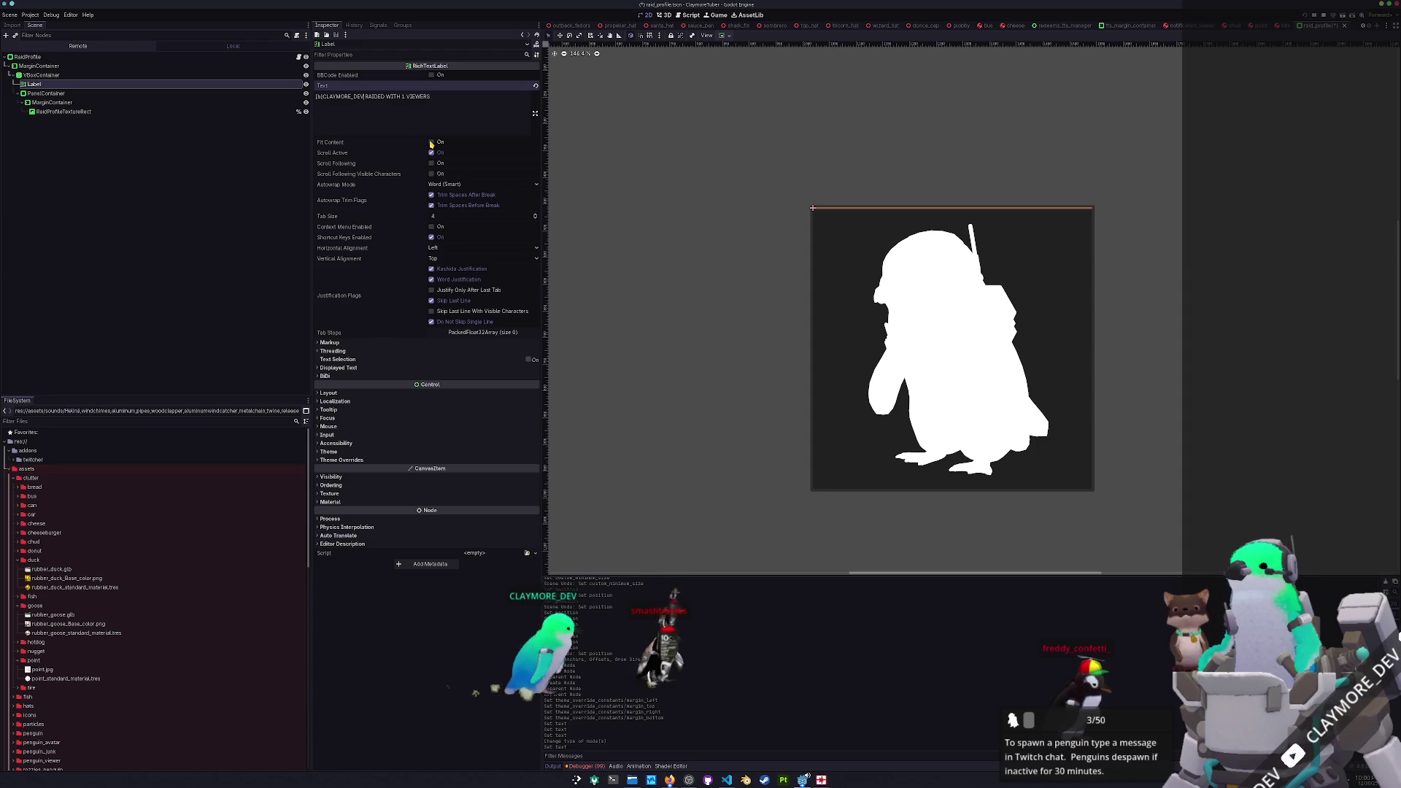
{"action": "type", "text": "[/b]"}
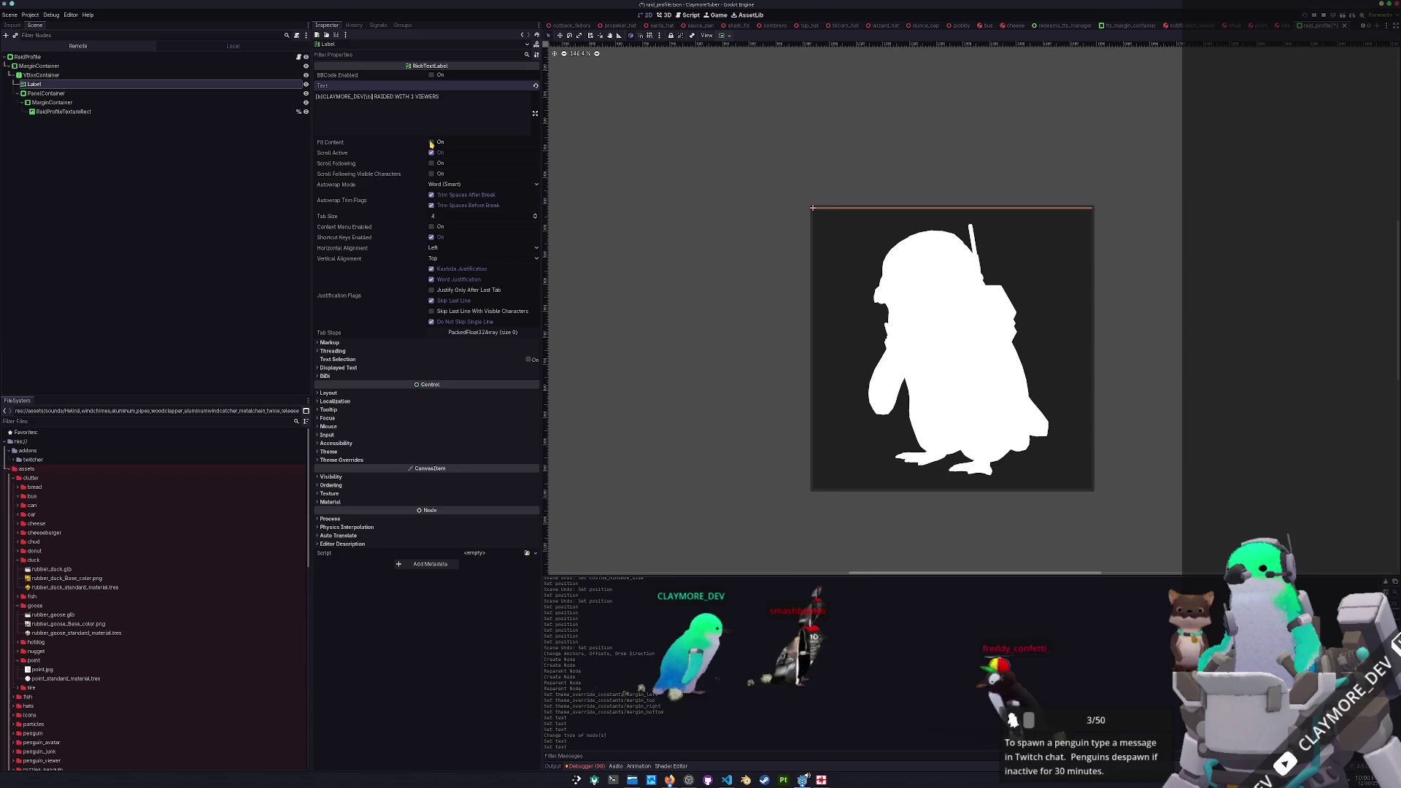
Enable BBCode and Fit Content on the RichTextLabel.
{"action": "left_click", "coordinate": [431, 74]}
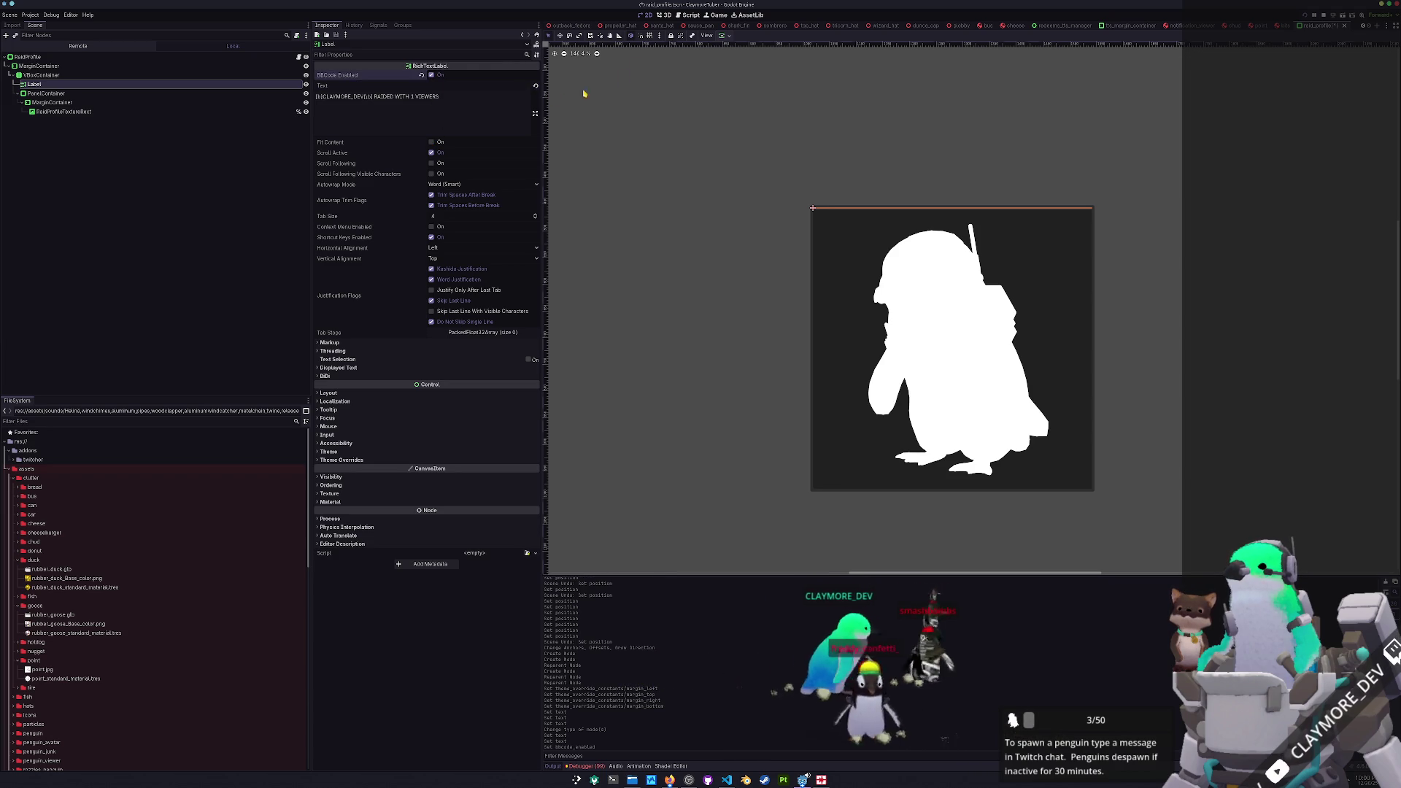
{"action": "left_click", "coordinate": [722, 35]}
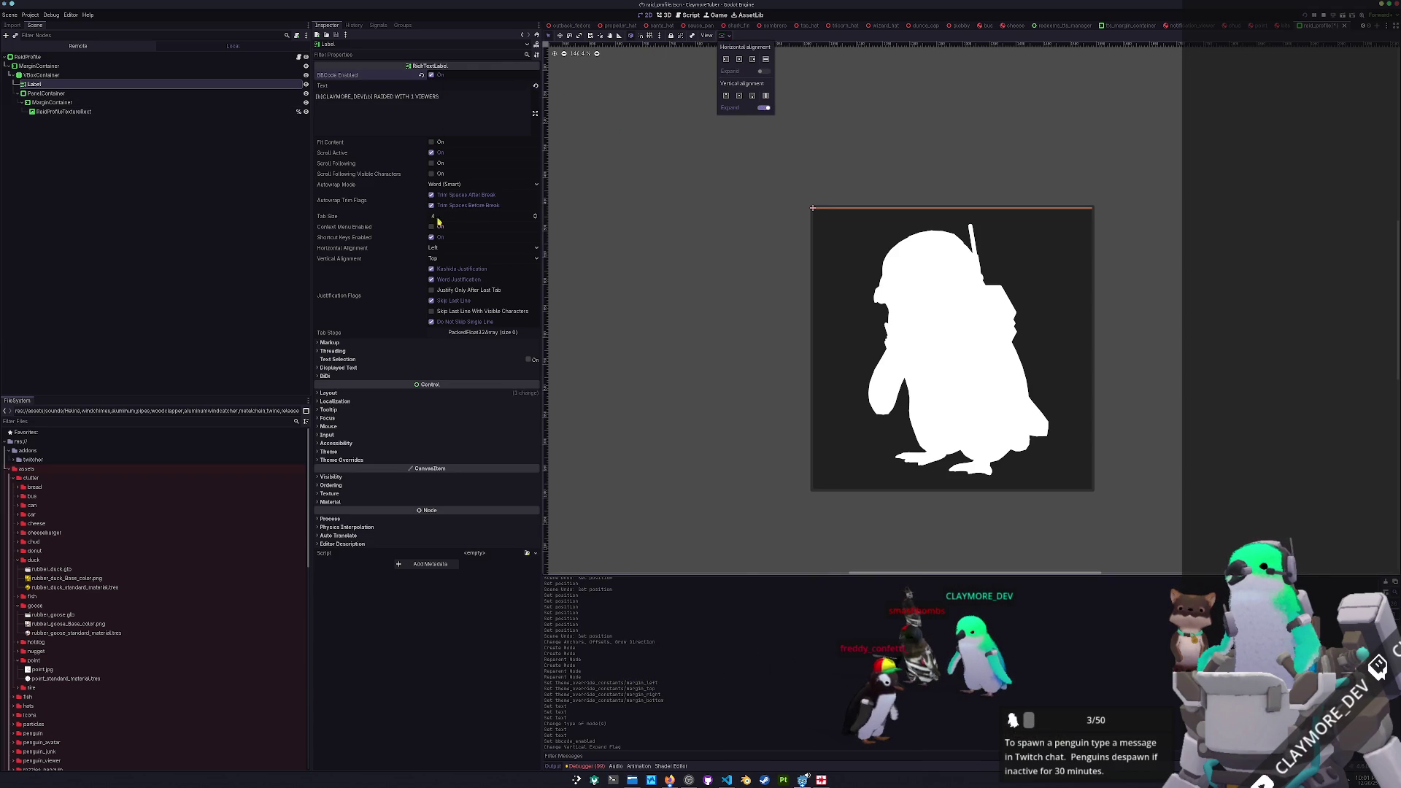
{"action": "left_click", "coordinate": [408, 230]}
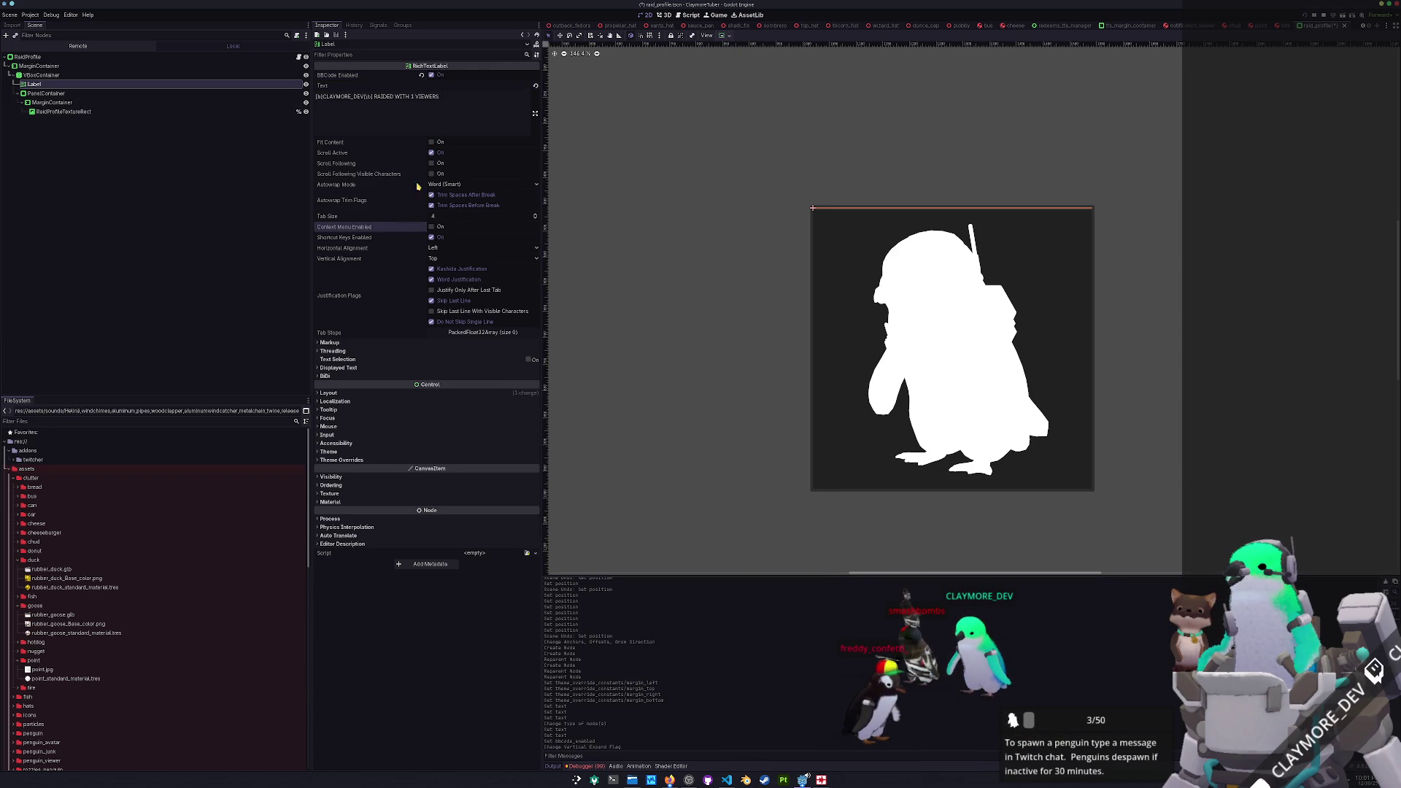
{"action": "left_click", "coordinate": [431, 142]}
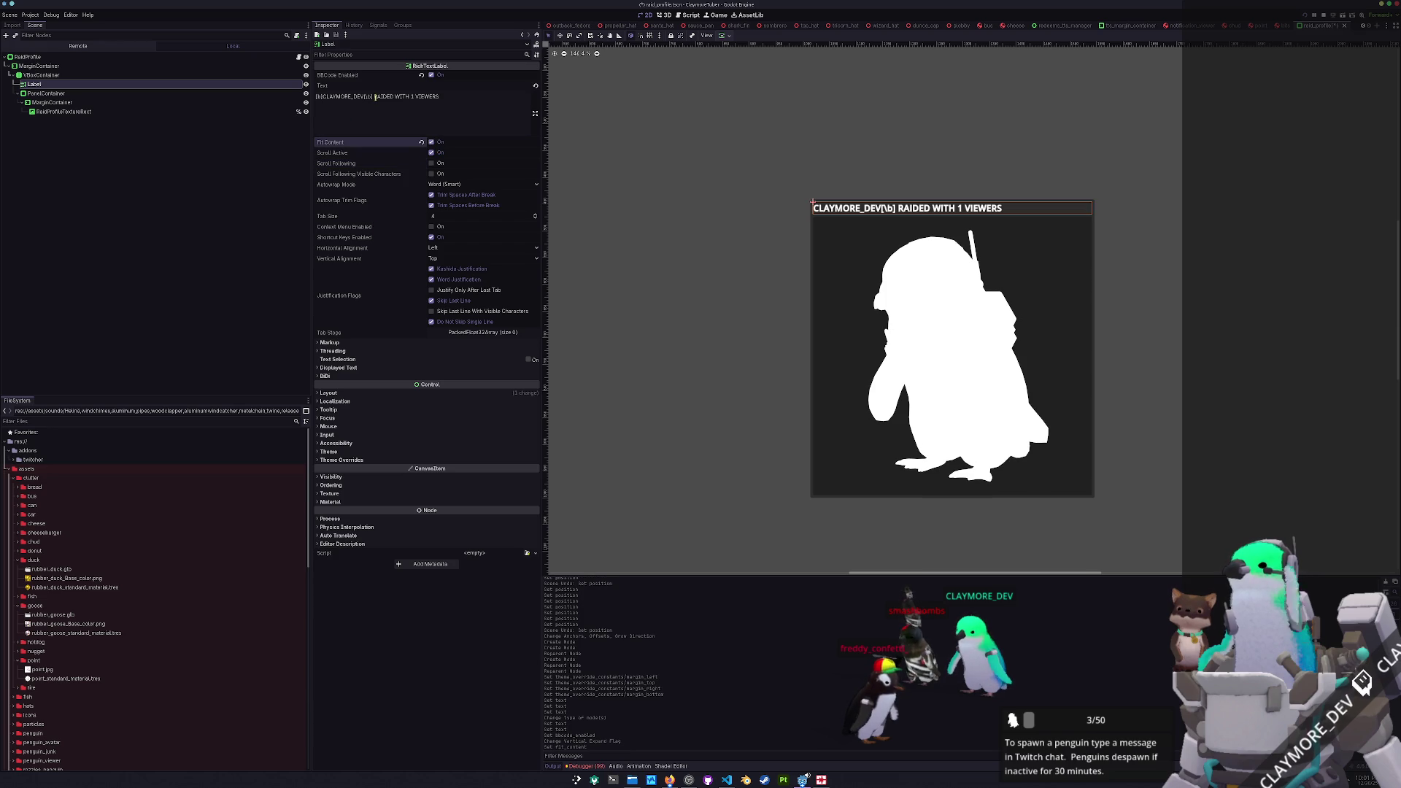
Fix the malformed closing [/b] tag in the label text, leaving wrapping unchanged.
{"action": "left_click", "coordinate": [372, 96]}
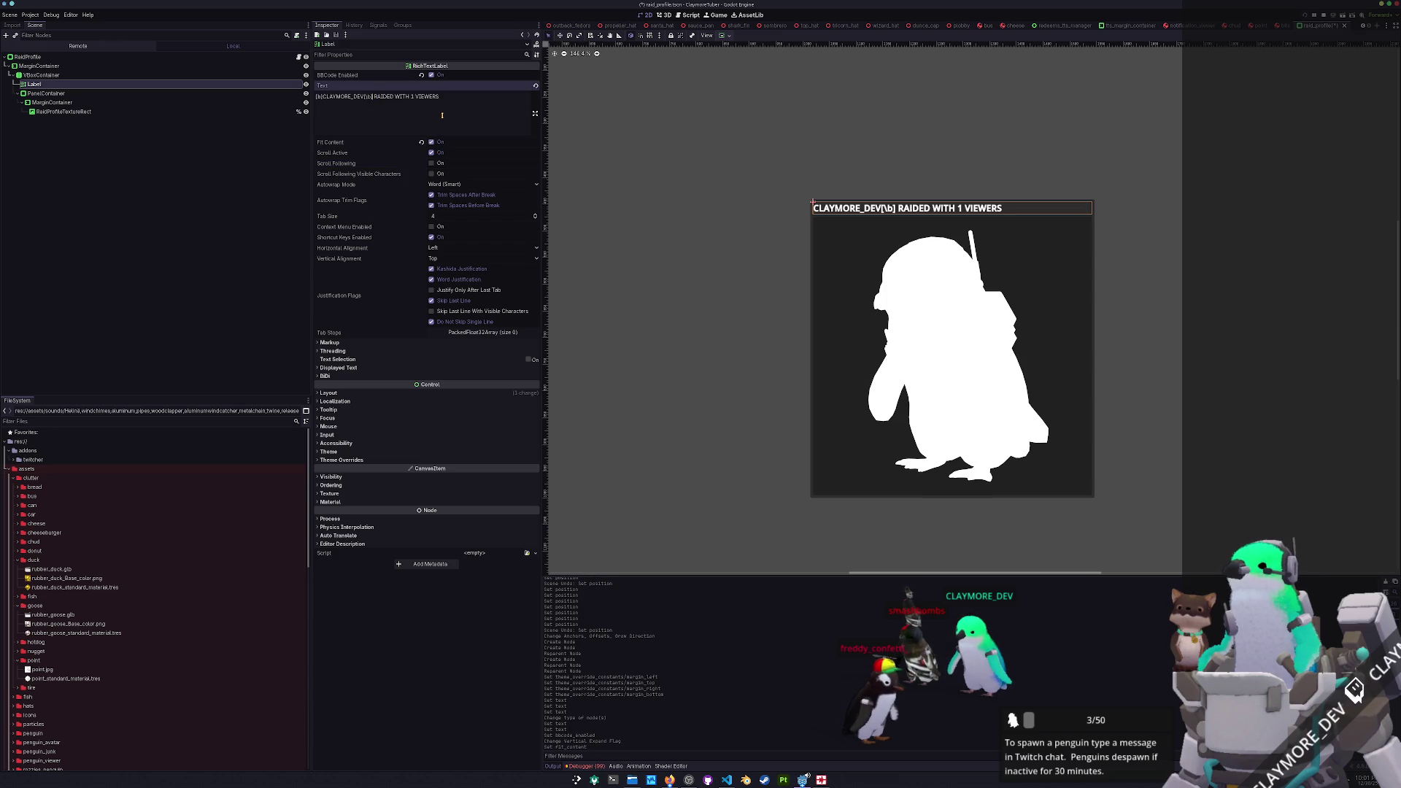
{"action": "key", "text": "BackSpace"}
{"action": "type", "text": "/"}
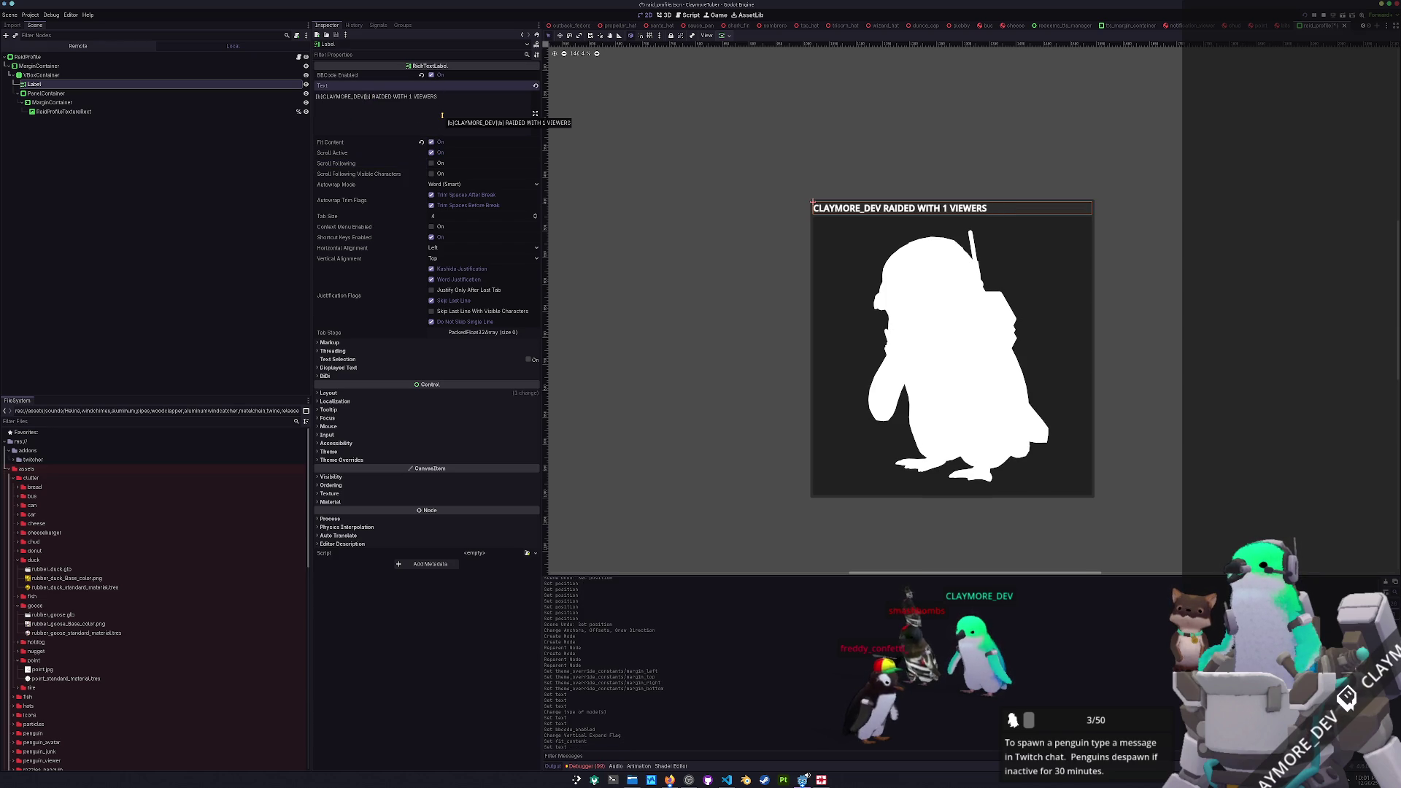
{"action": "type", "text": "/"}
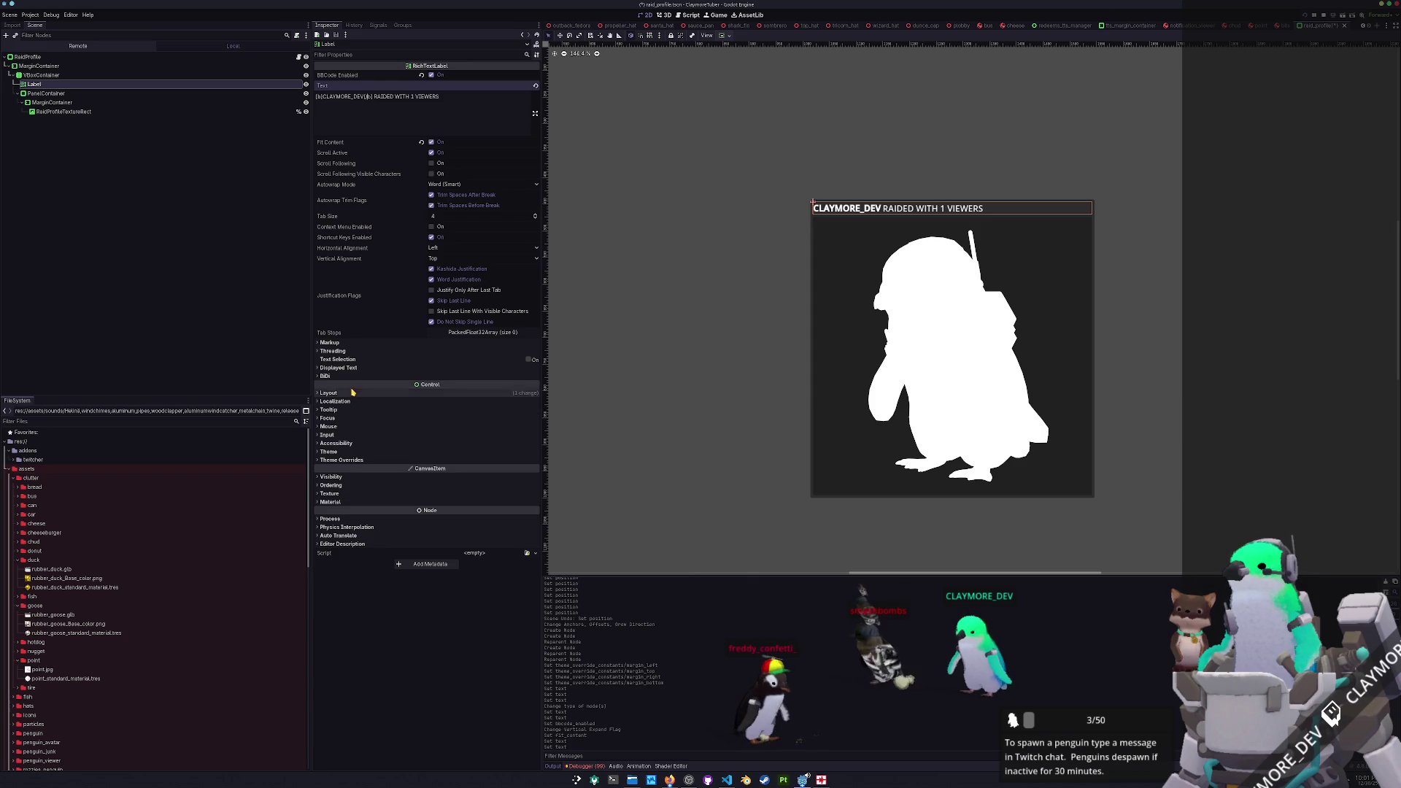
{"action": "left_click", "coordinate": [446, 185]}
{"action": "left_click", "coordinate": [364, 216]}
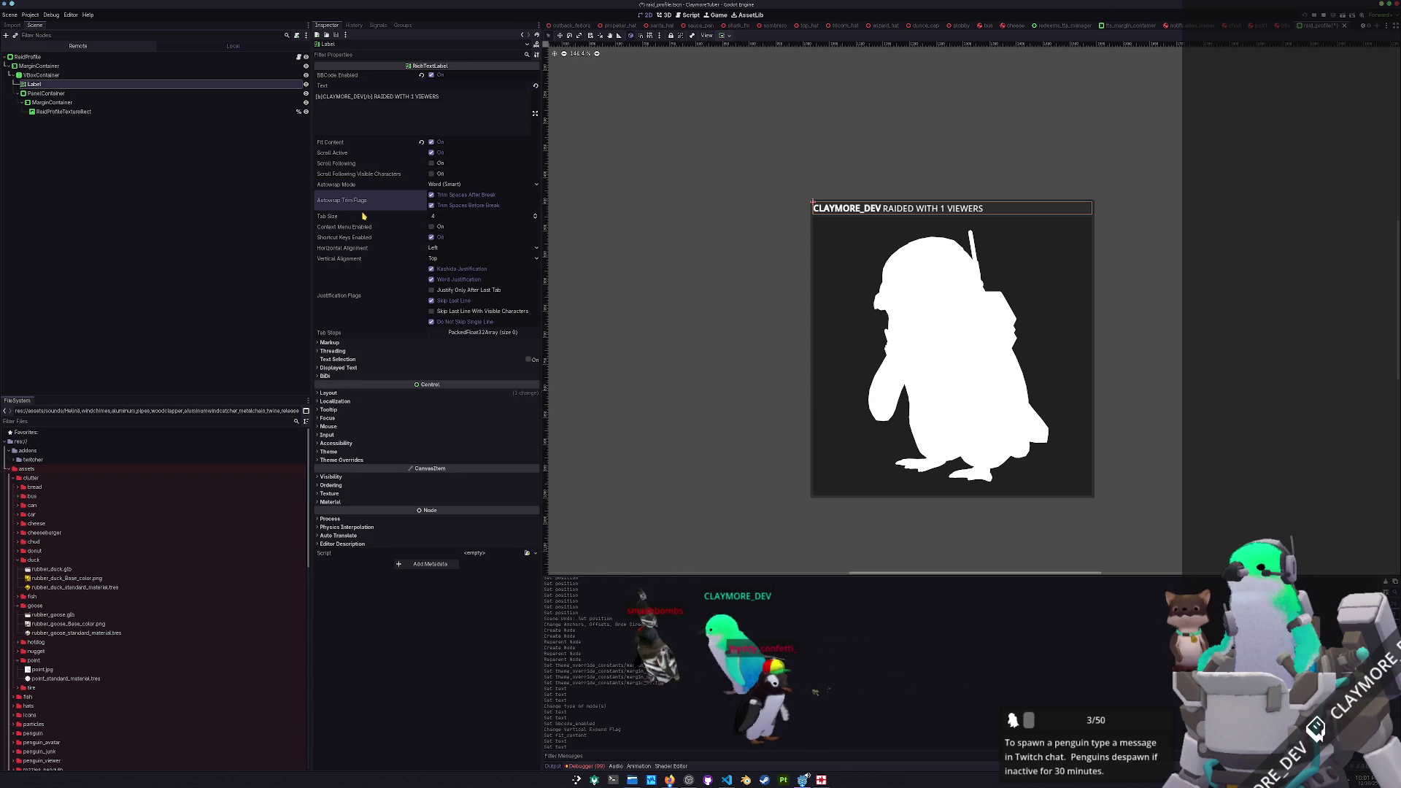
Open chat_log.gd in Visual Studio Code.
{"action": "key", "text": "shift+alt+o"}
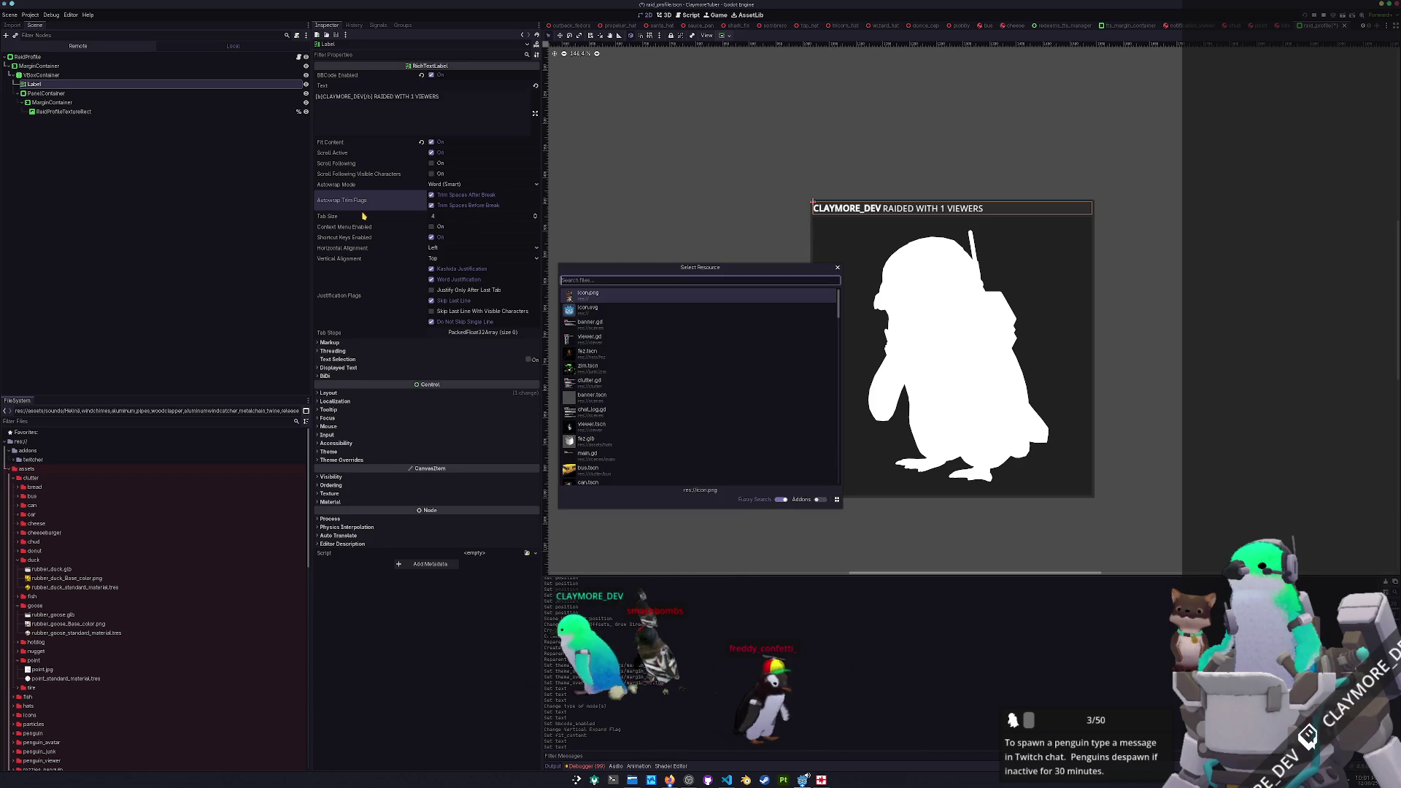
{"action": "type", "text": "chat_log"}
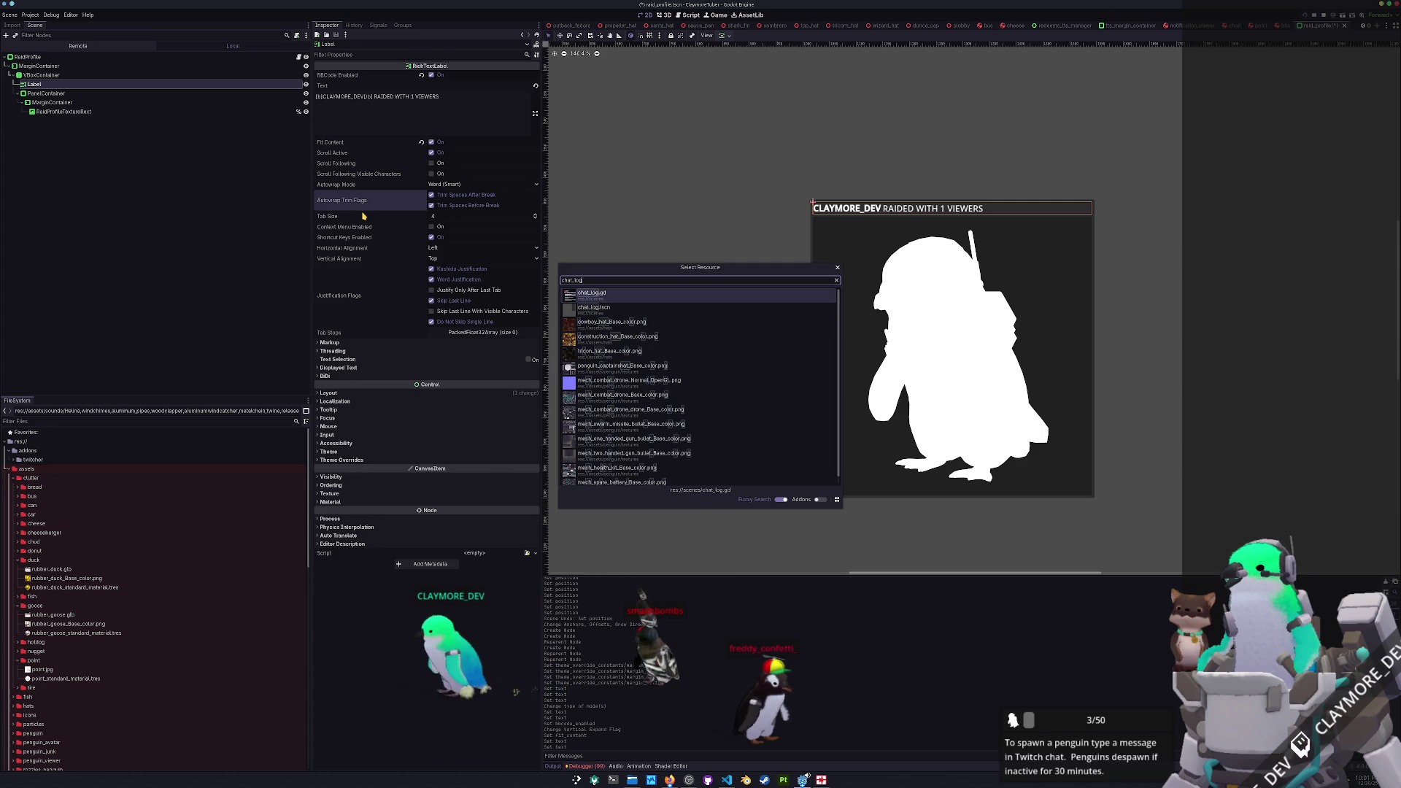
{"action": "key", "text": "Return"}
{"action": "left_click", "coordinate": [728, 780]}
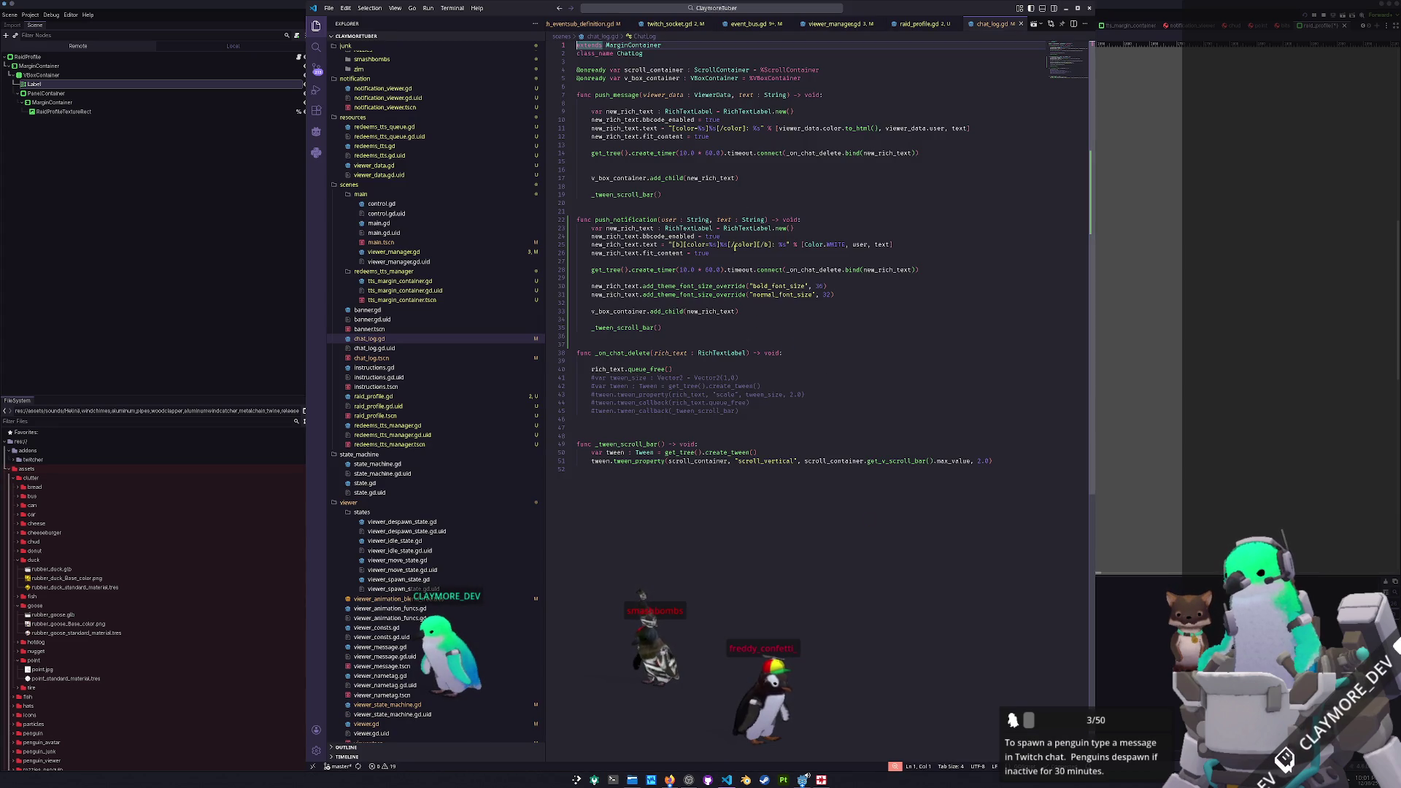
Review the bold and normal font size overrides of 32 on lines 30–31.
{"action": "left_click_drag", "start_coordinate": [669, 245], "coordinate": [899, 246]}
{"action": "left_click", "coordinate": [898, 245]}
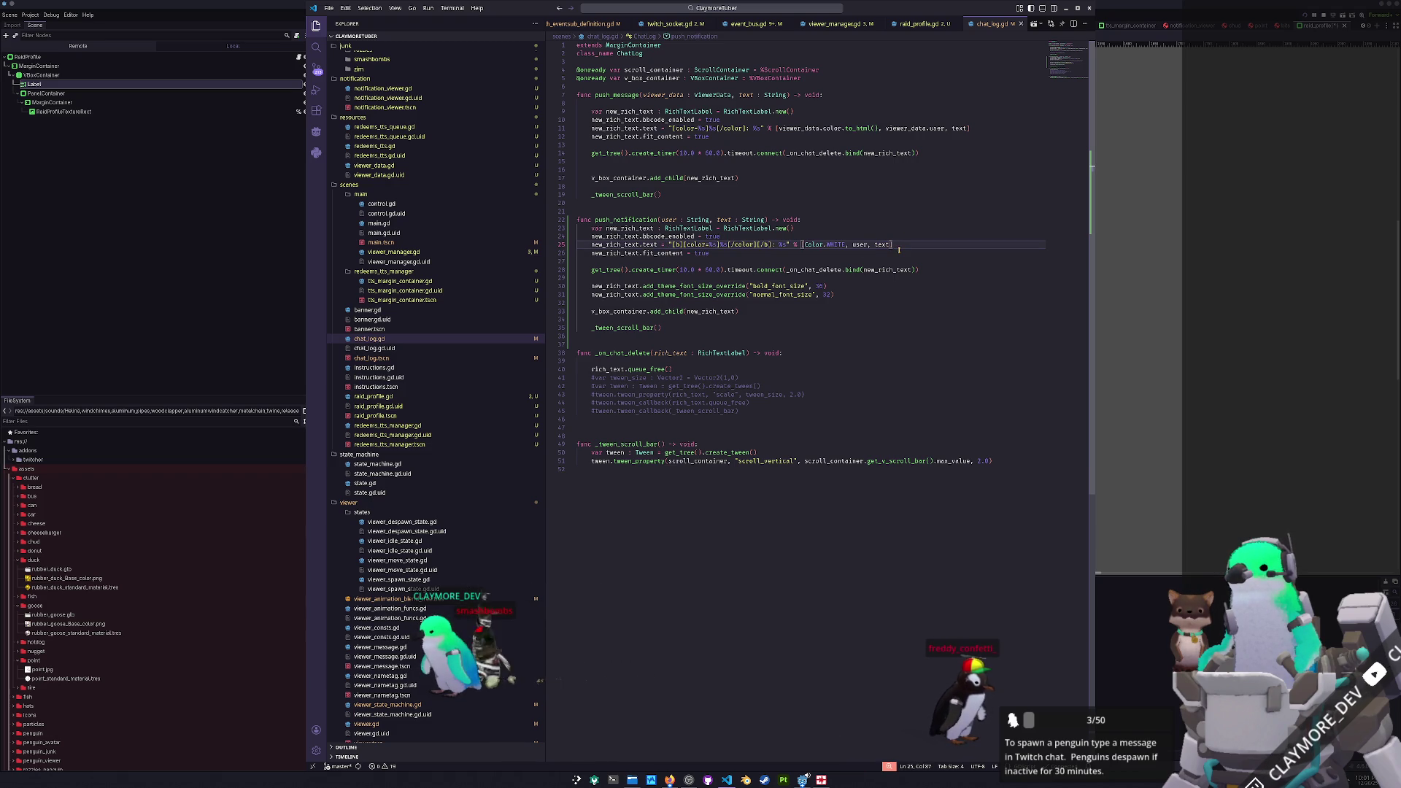
{"action": "key", "text": "Down"}
{"action": "key", "text": "Down"}
{"action": "key", "text": "Down"}
{"action": "key", "text": "shift+Down"}
{"action": "key", "text": "shift+Down"}
{"action": "key", "text": "shift+Down"}
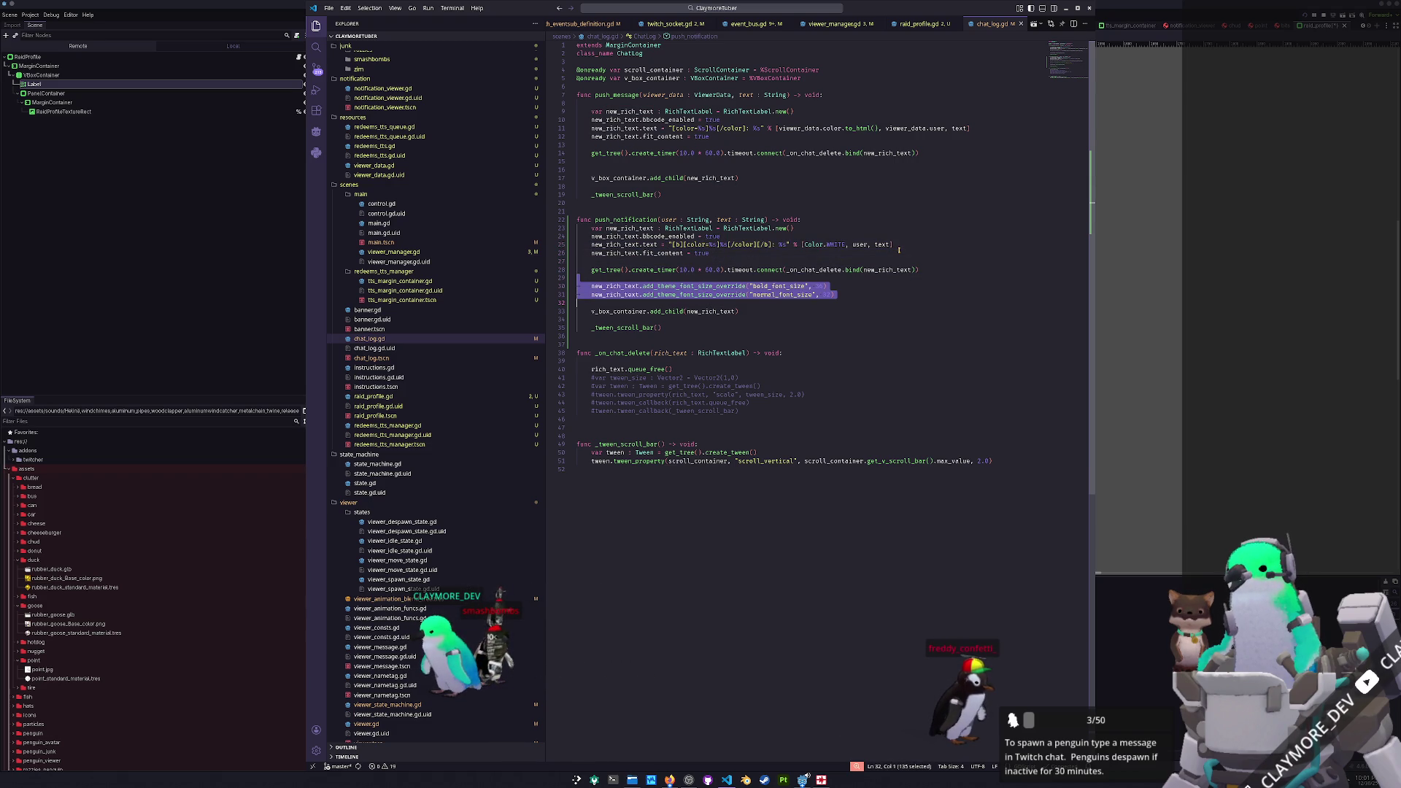
{"action": "left_click", "coordinate": [853, 286]}
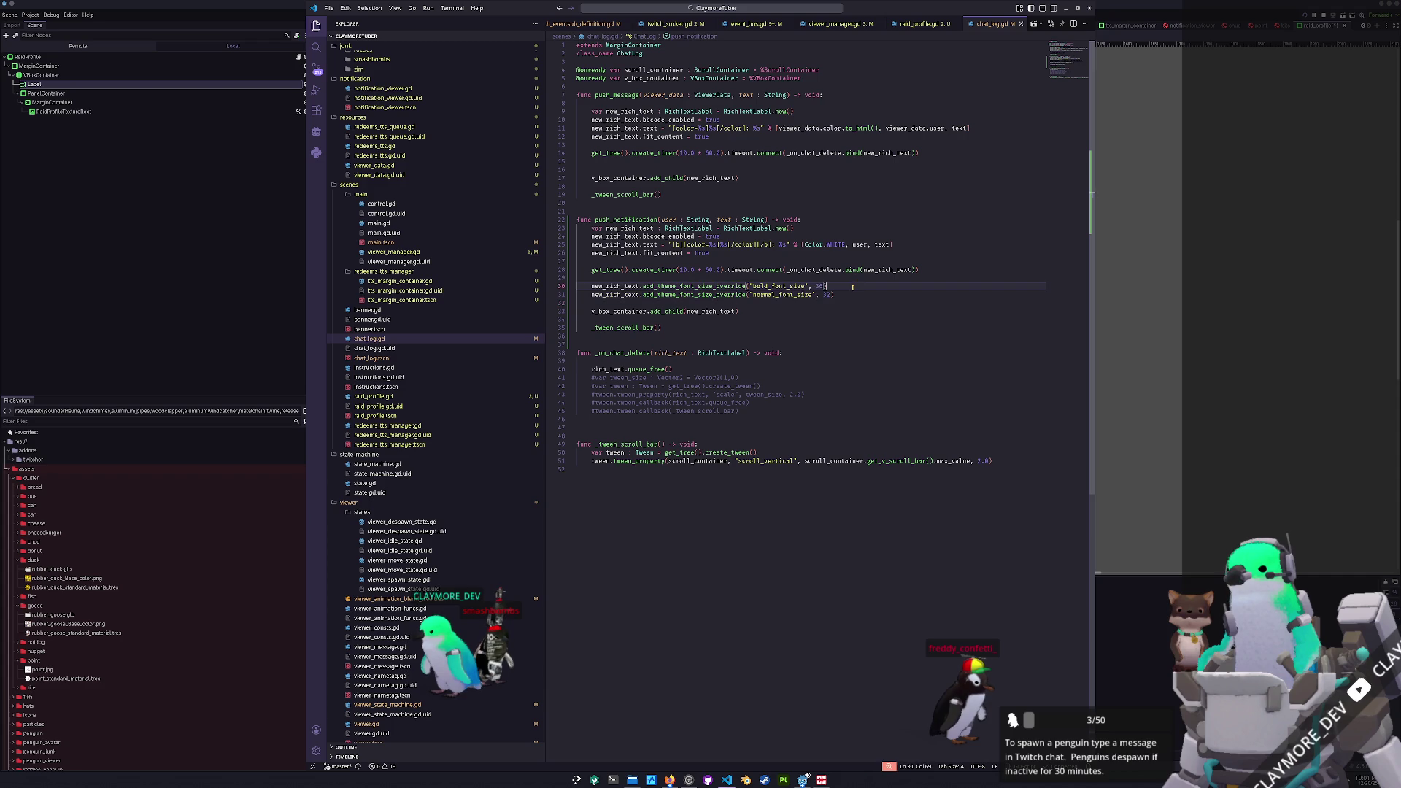
{"action": "left_click", "coordinate": [852, 295]}
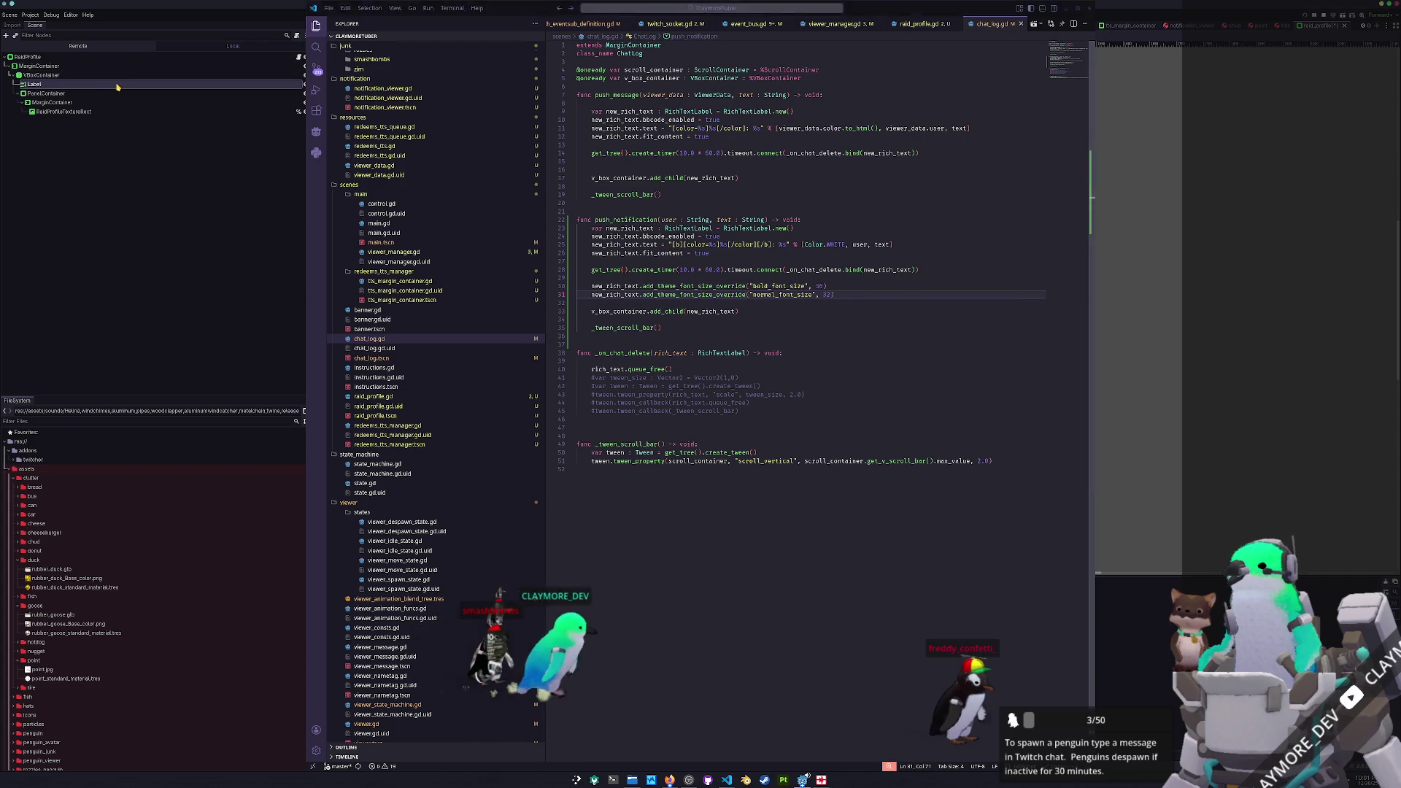
{"action": "left_click", "coordinate": [117, 84]}
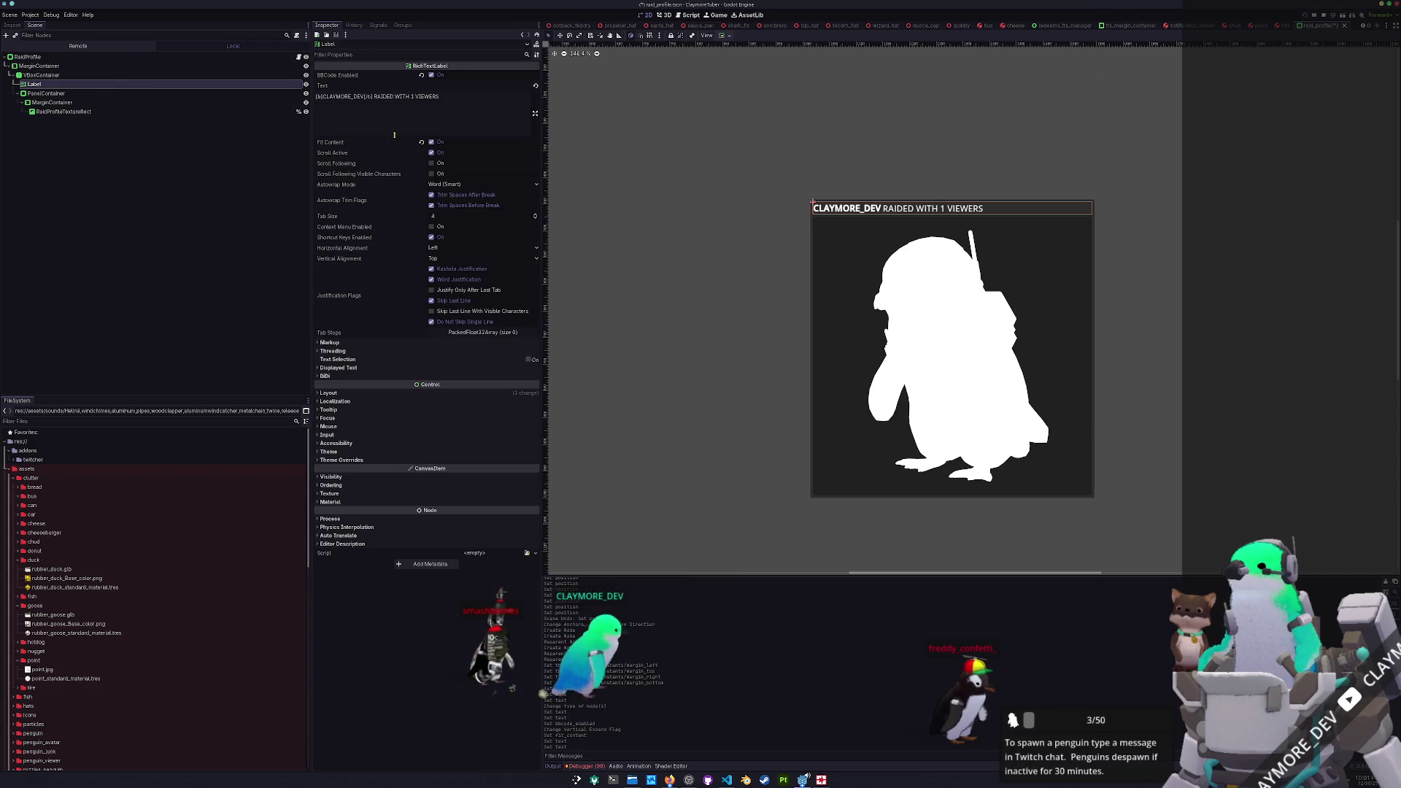
Override the label's font sizes to 32 normal and 36 bold.
{"action": "left_click", "coordinate": [340, 459]}
{"action": "left_click", "coordinate": [338, 494]}
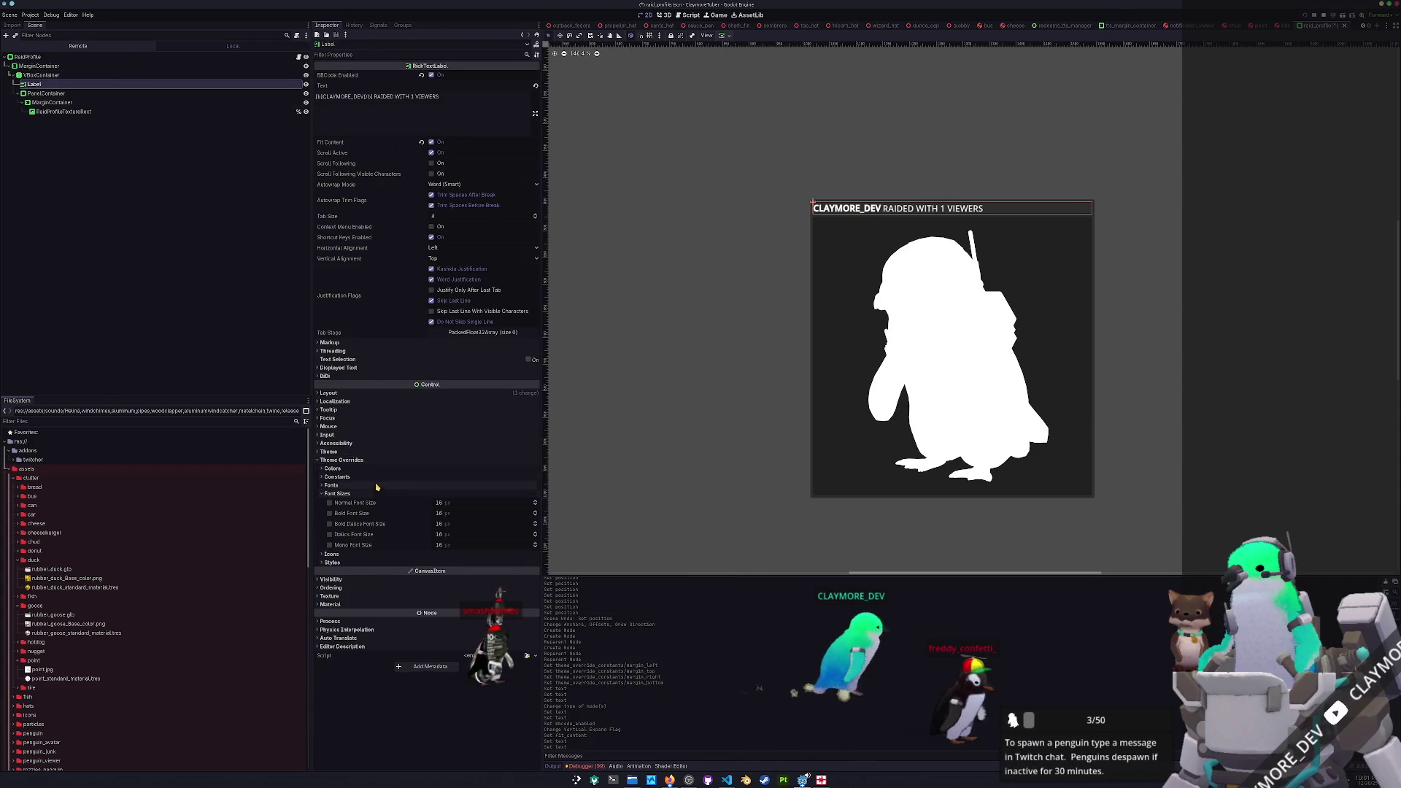
{"action": "left_click", "coordinate": [451, 507]}
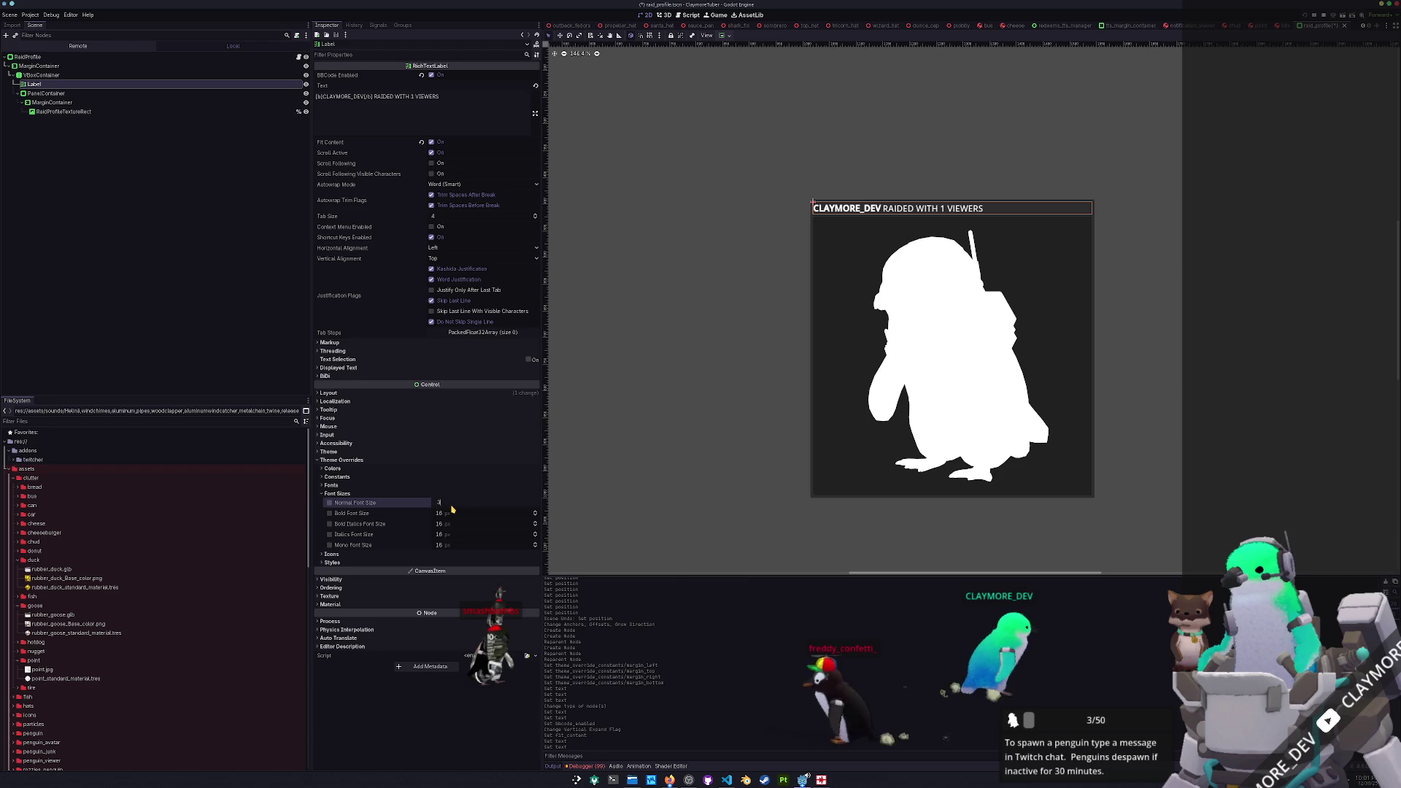
{"action": "type", "text": "32"}
{"action": "key", "text": "Return"}
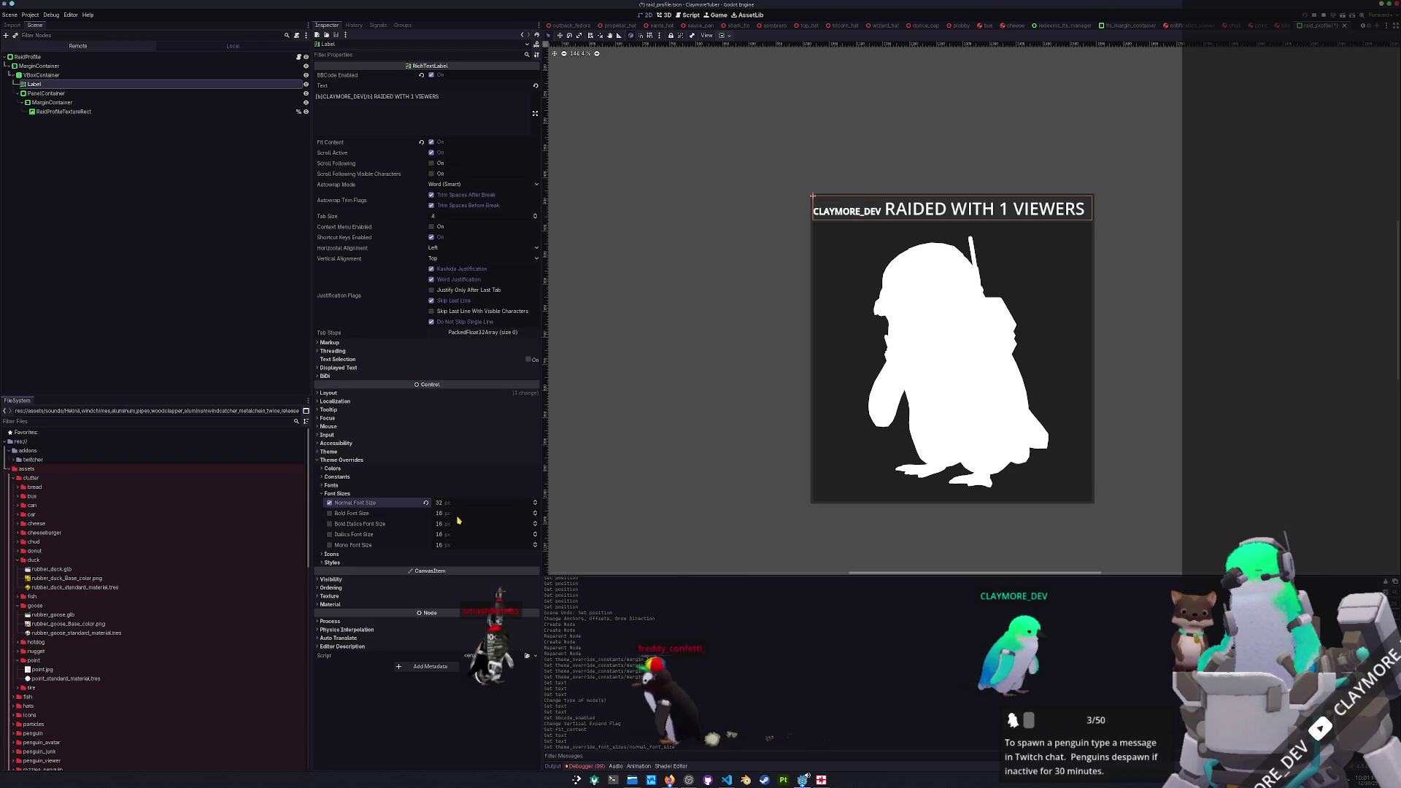
{"action": "left_click", "coordinate": [457, 514]}
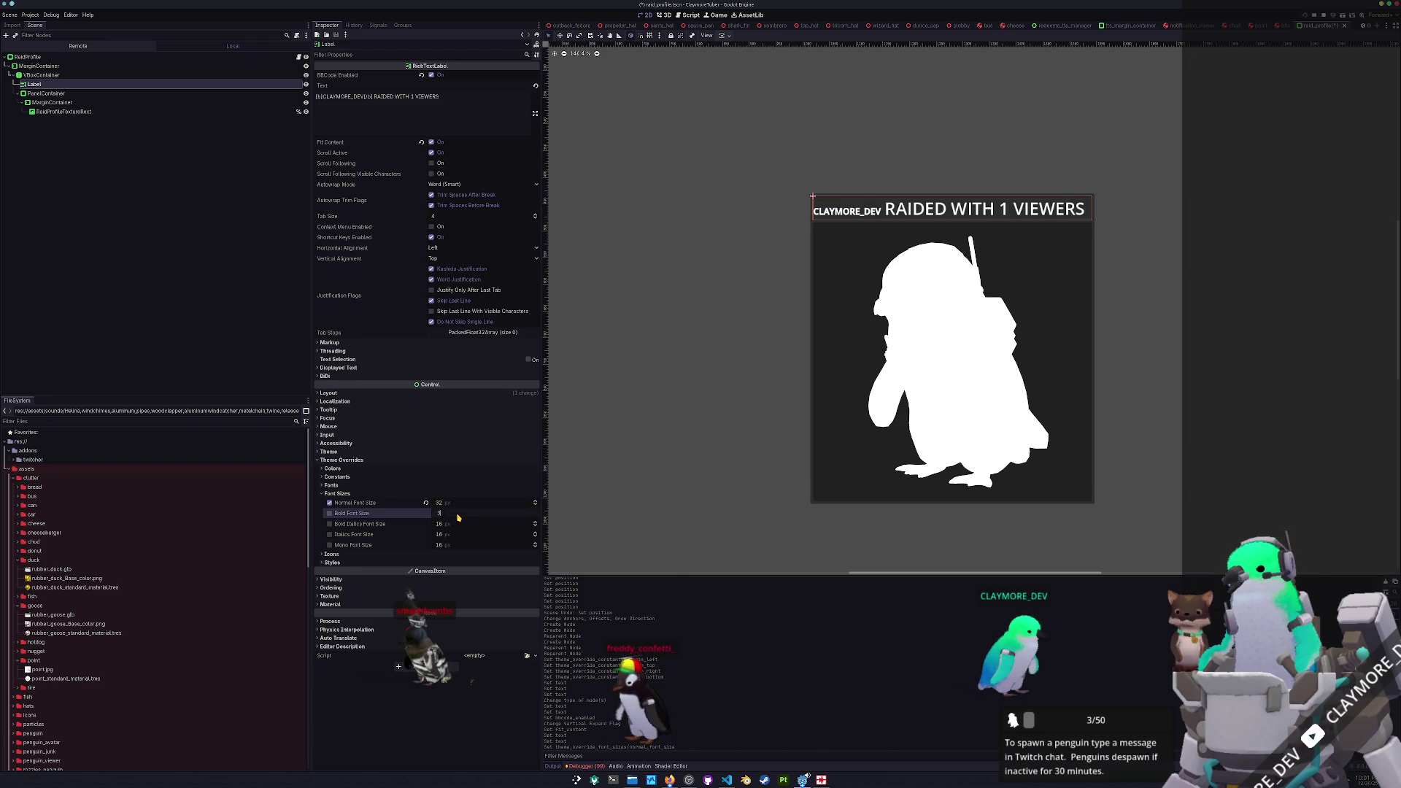
{"action": "type", "text": "6"}
{"action": "key", "text": "Return"}
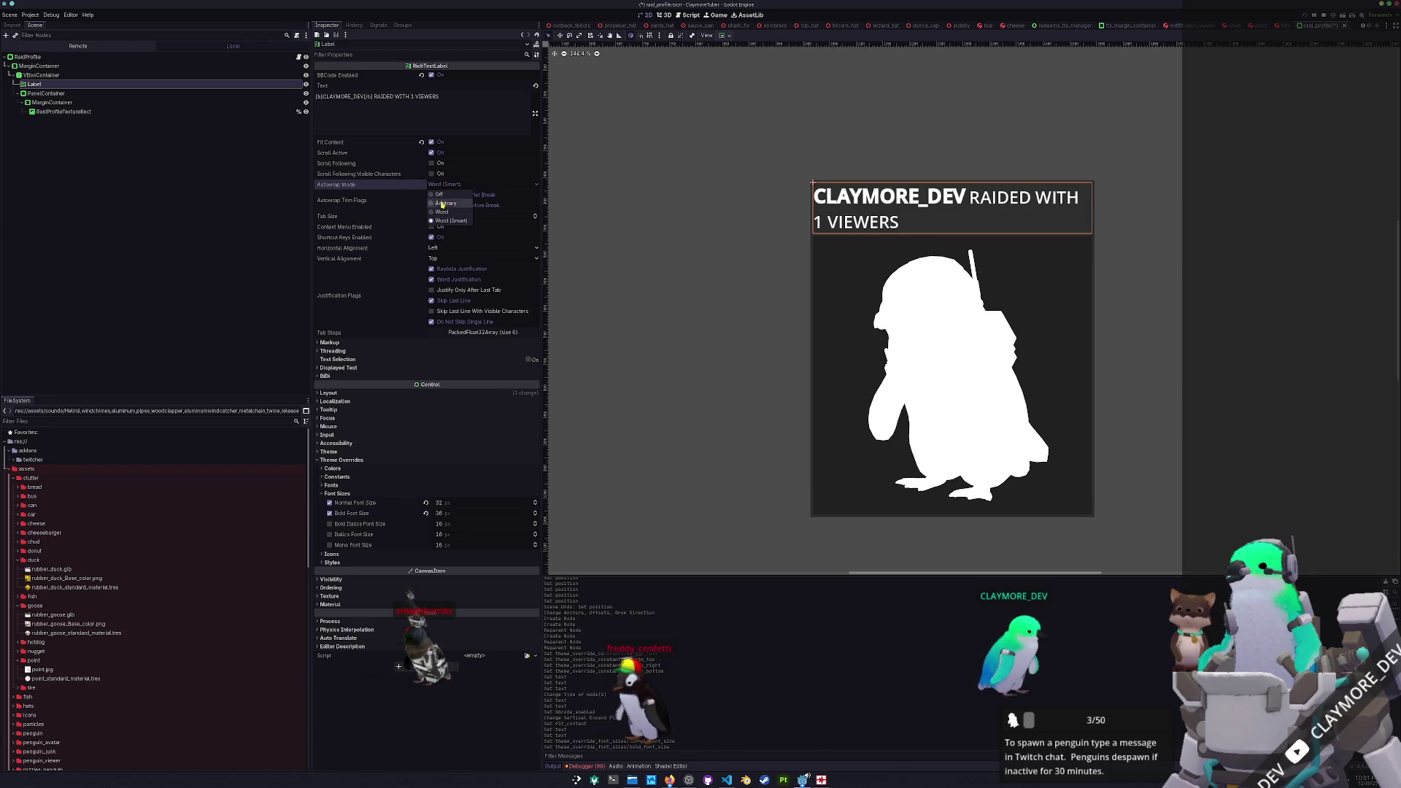
Centre the label's text horizontally and vertically and check the result on the card.
{"action": "left_click", "coordinate": [441, 258]}
{"action": "left_click", "coordinate": [442, 250]}
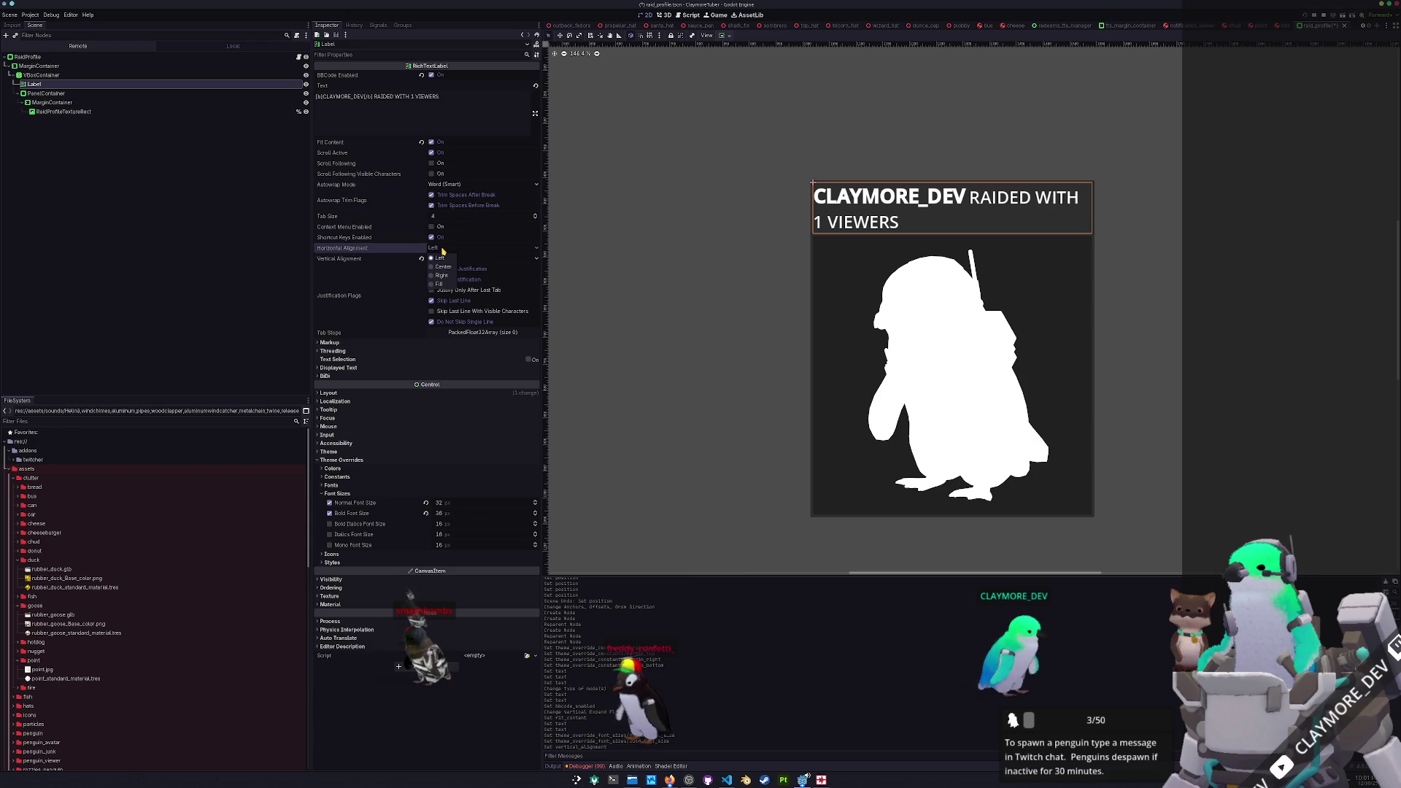
{"action": "left_click", "coordinate": [443, 267]}
{"action": "left_click", "coordinate": [691, 248]}
{"action": "scroll", "coordinate": [691, 255], "scroll_direction": "down", "scroll_amount": 2}
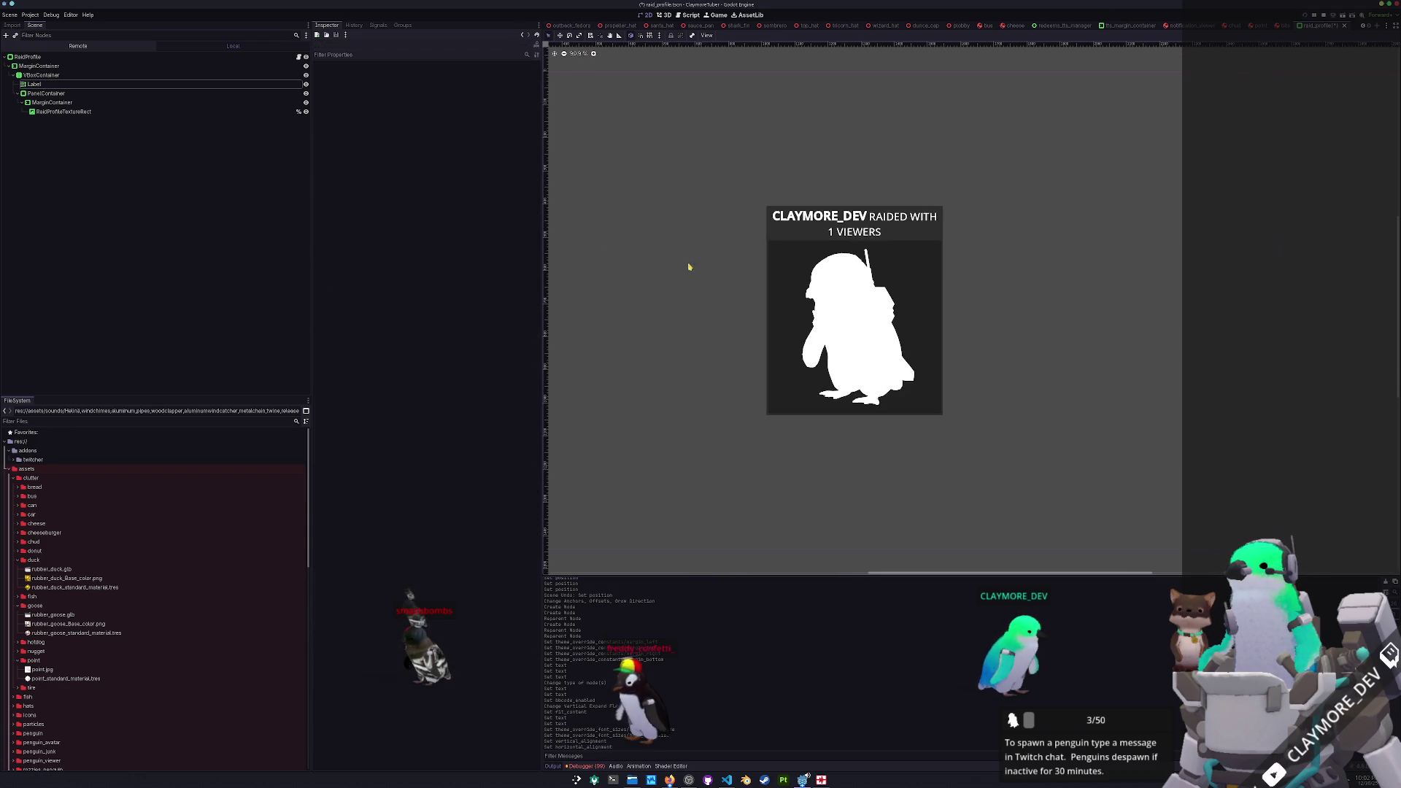
{"action": "scroll", "coordinate": [781, 329], "scroll_direction": "down", "scroll_amount": 2}
{"action": "left_click", "coordinate": [862, 331]}
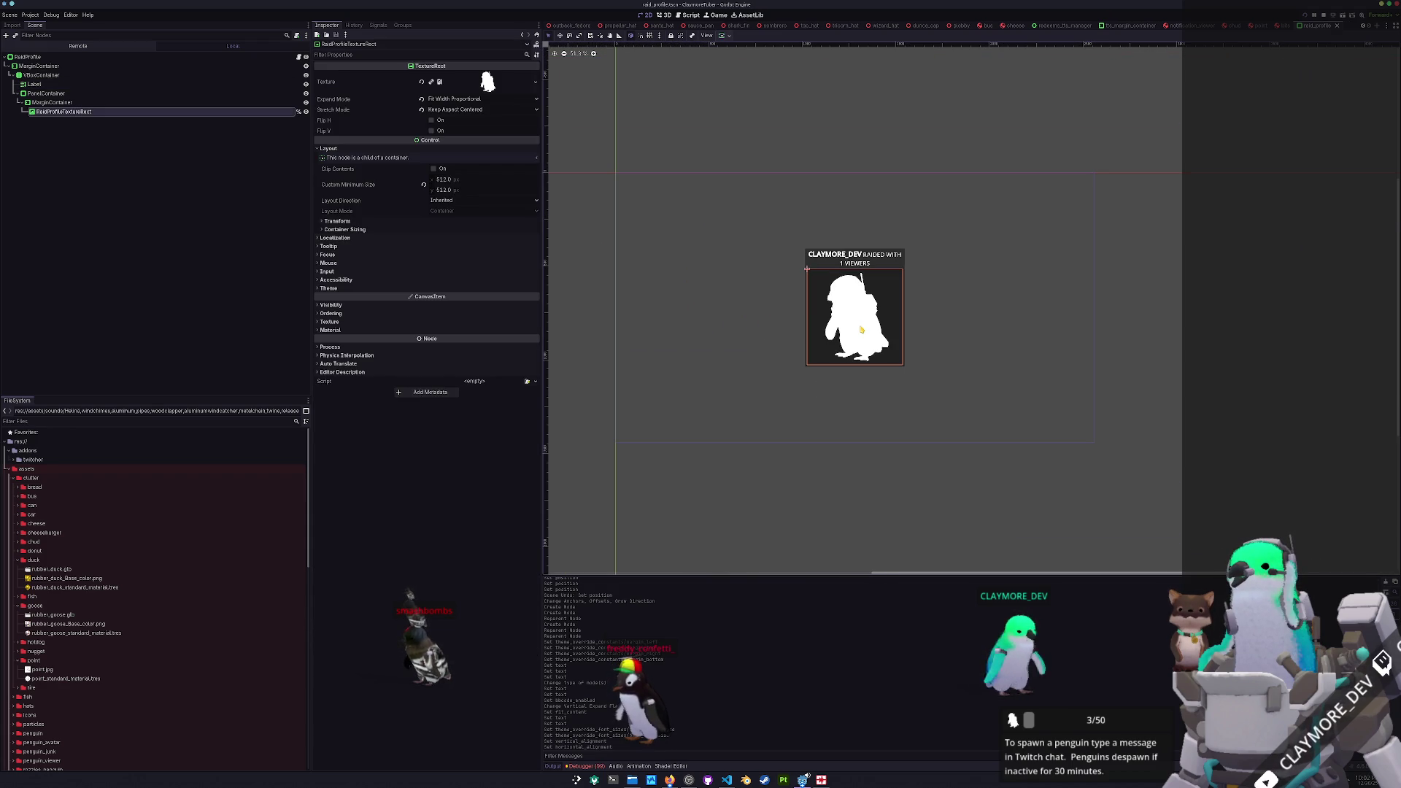
{"action": "scroll", "coordinate": [776, 319], "scroll_direction": "up", "scroll_amount": 2}
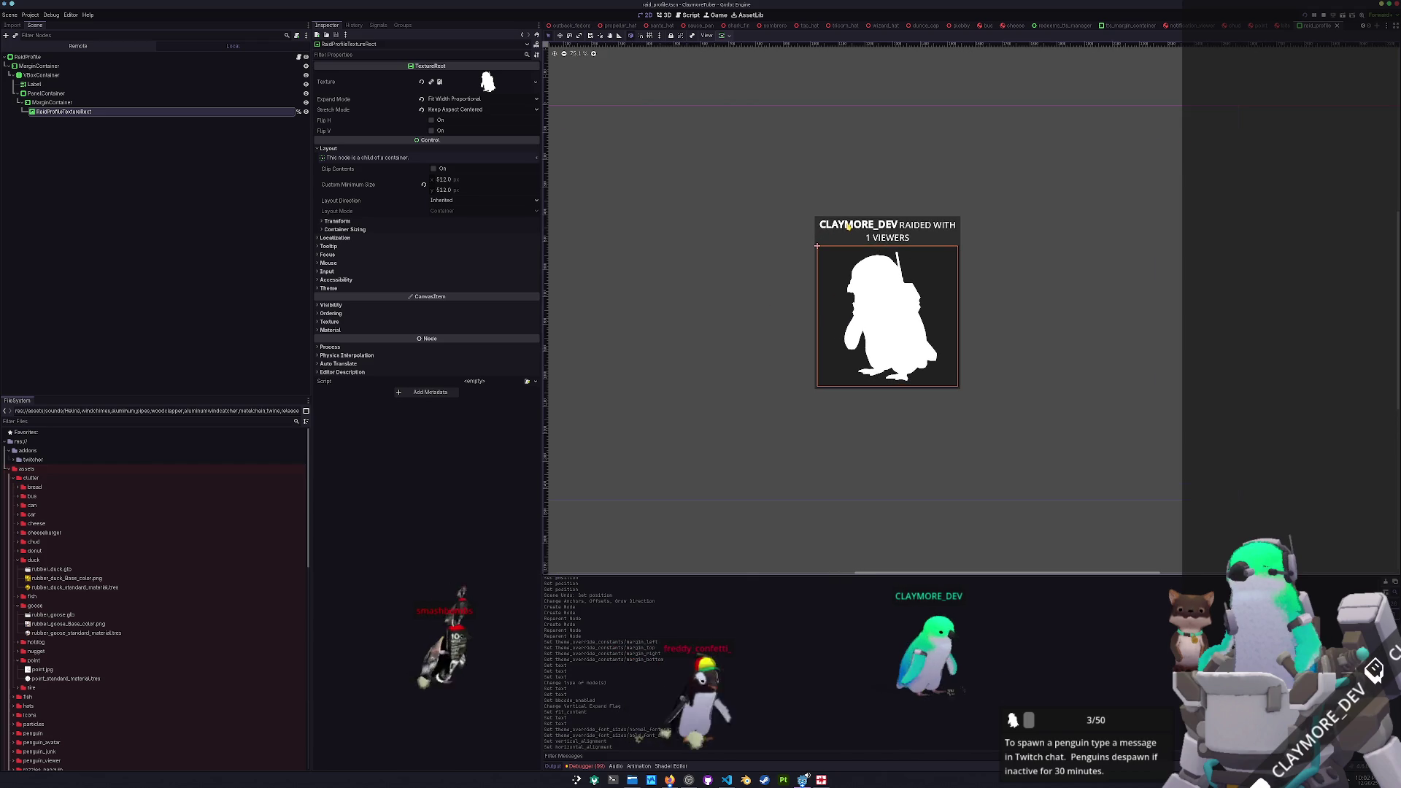
{"action": "left_click", "coordinate": [869, 229]}
{"action": "scroll", "coordinate": [760, 372], "scroll_direction": "up", "scroll_amount": 1}
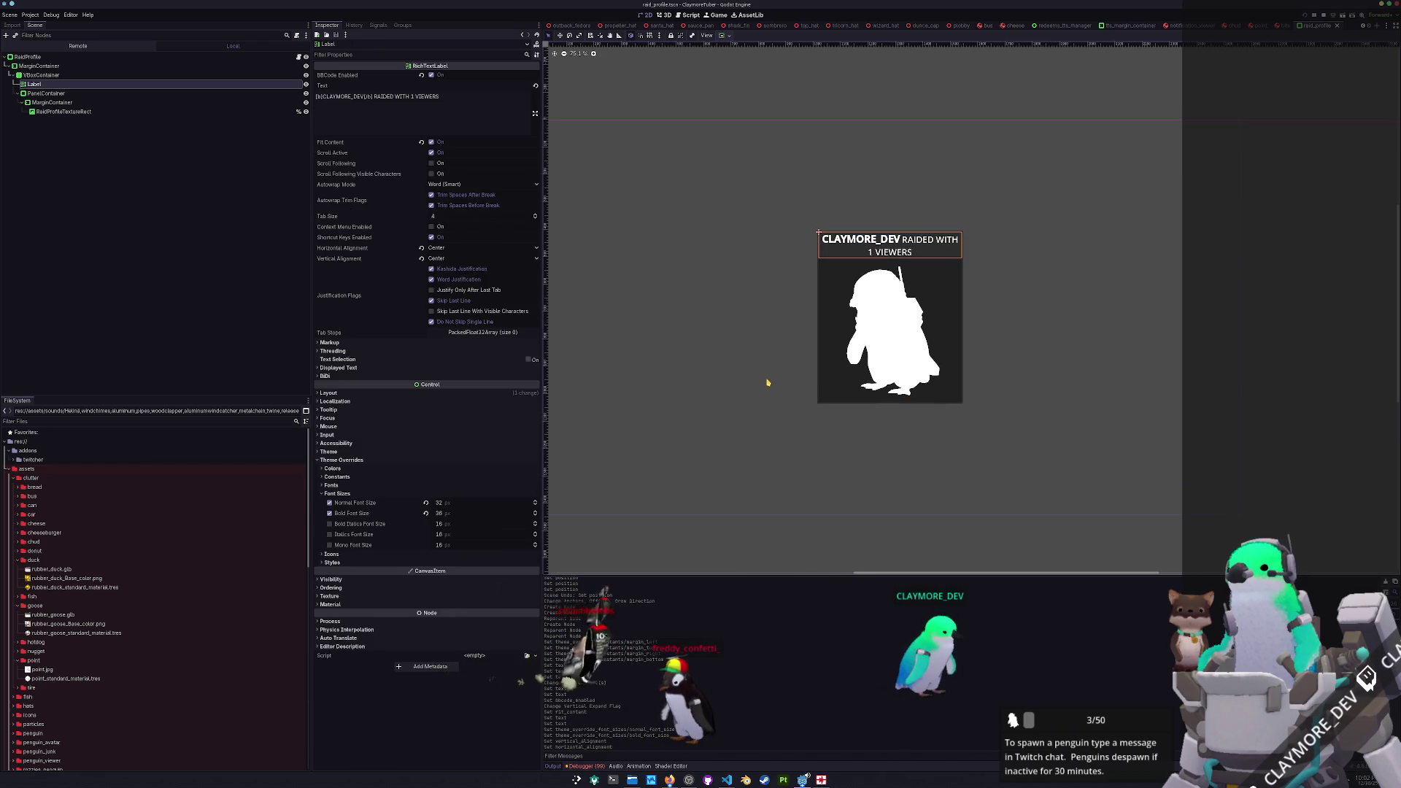
{"action": "left_click", "coordinate": [726, 780]}
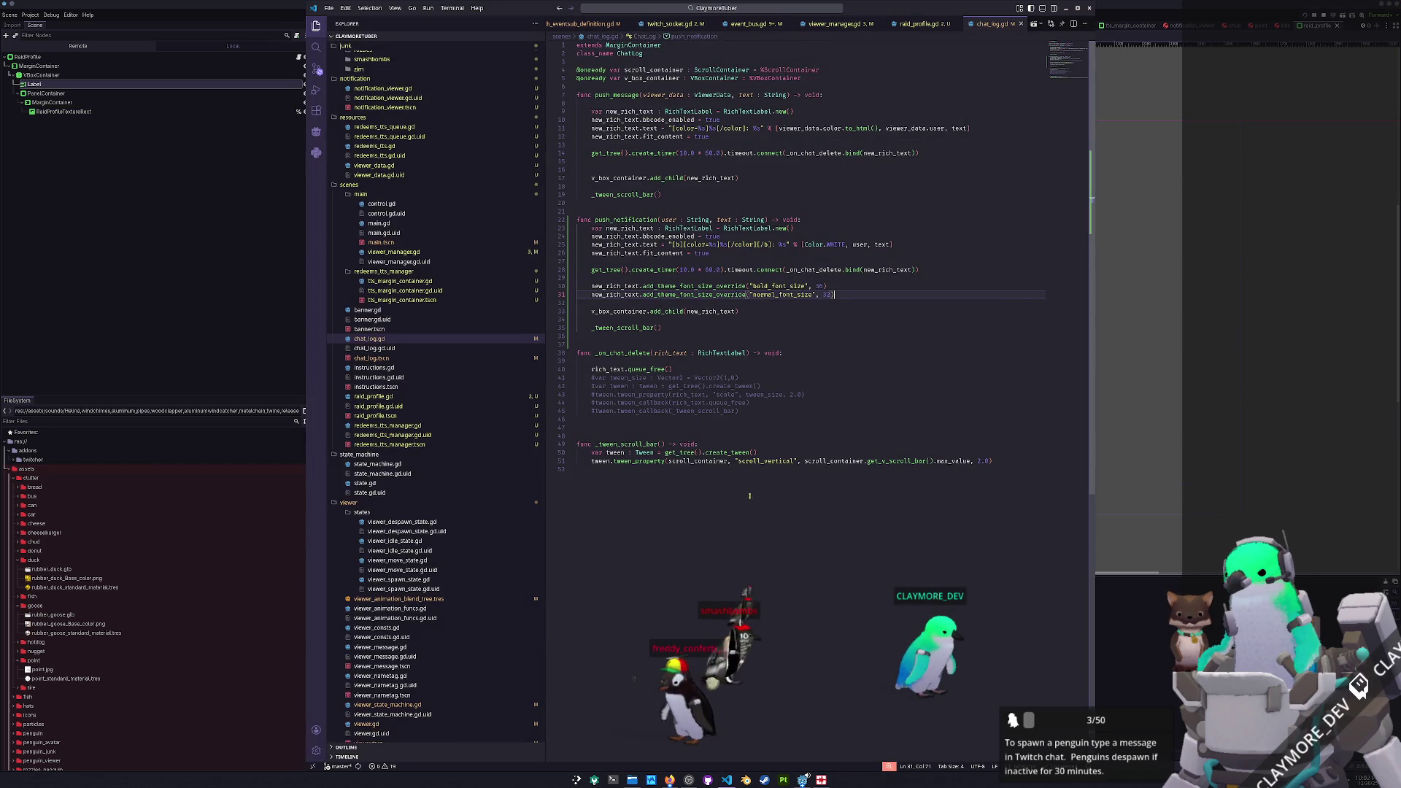
Add a 'viewers : int' parameter to set_raid_profile in raid_profile.gd.
{"action": "left_click", "coordinate": [925, 24]}
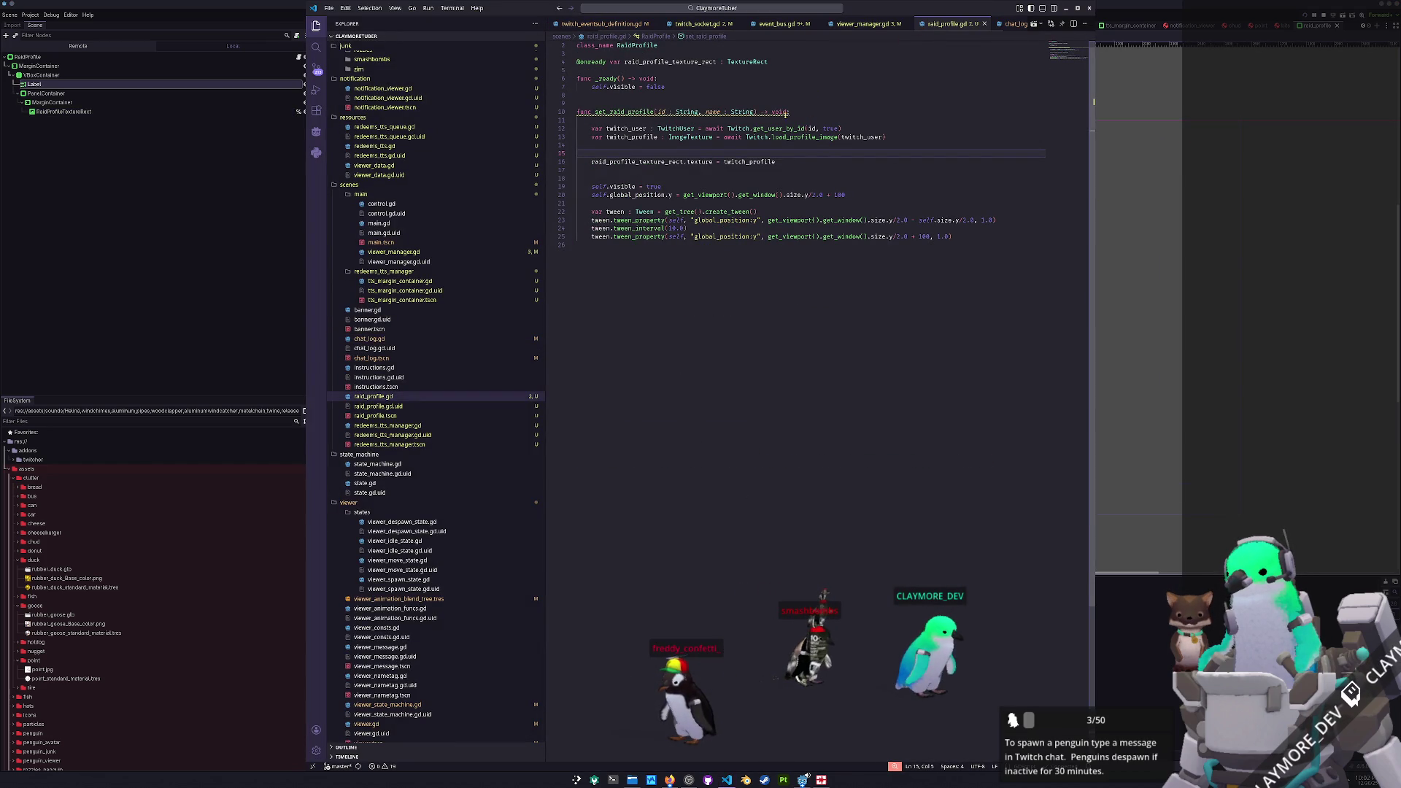
{"action": "left_click", "coordinate": [759, 111]}
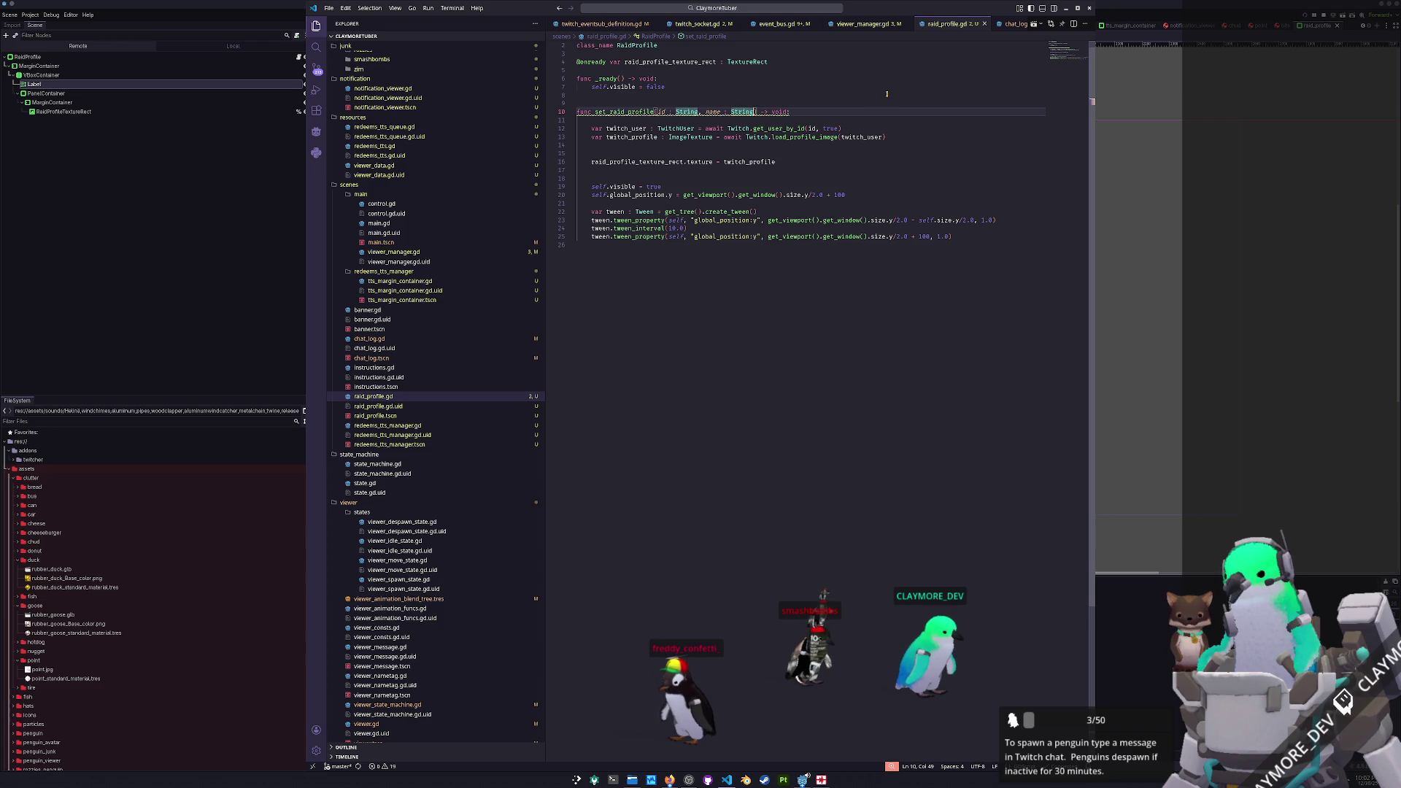
{"action": "type", "text": ", viewers"}
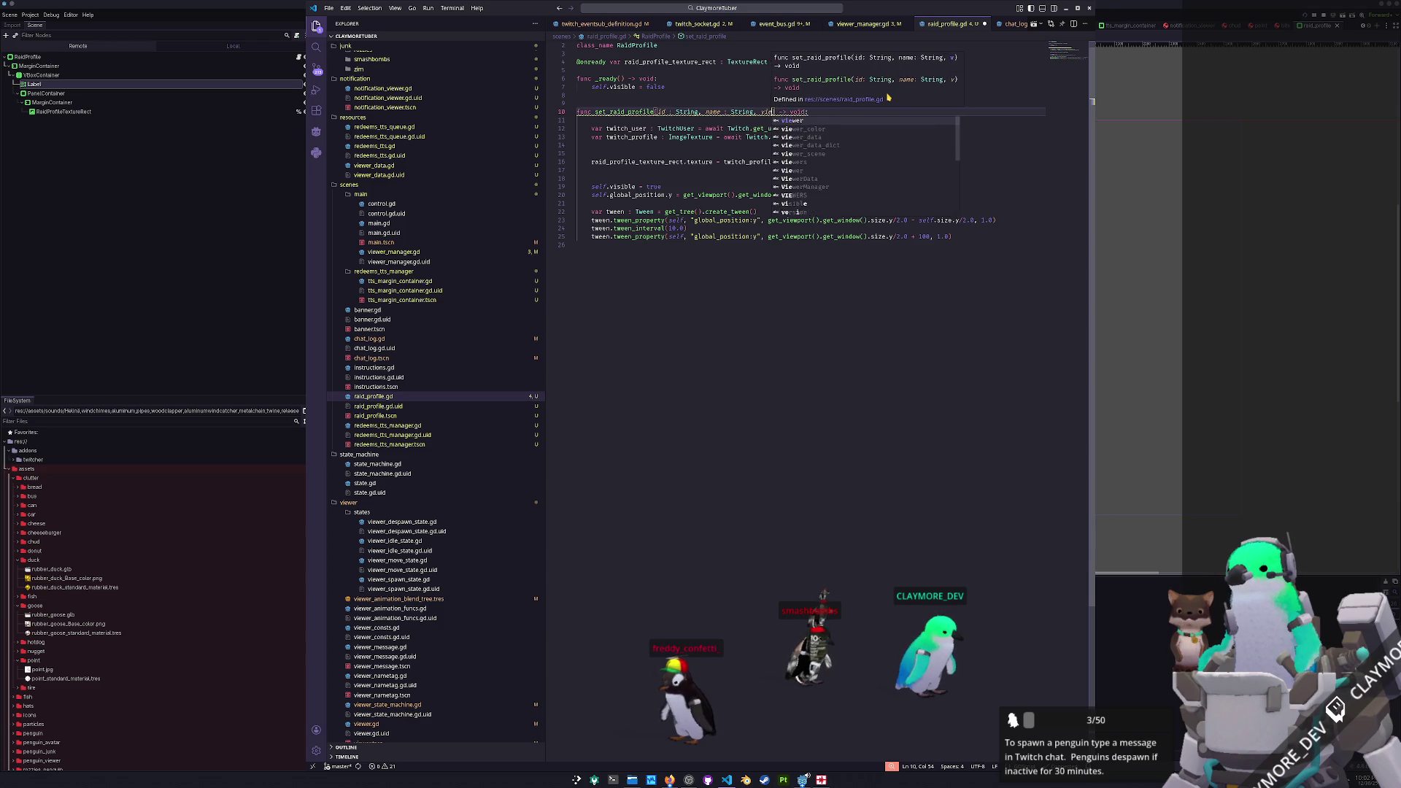
{"action": "type", "text": " : "}
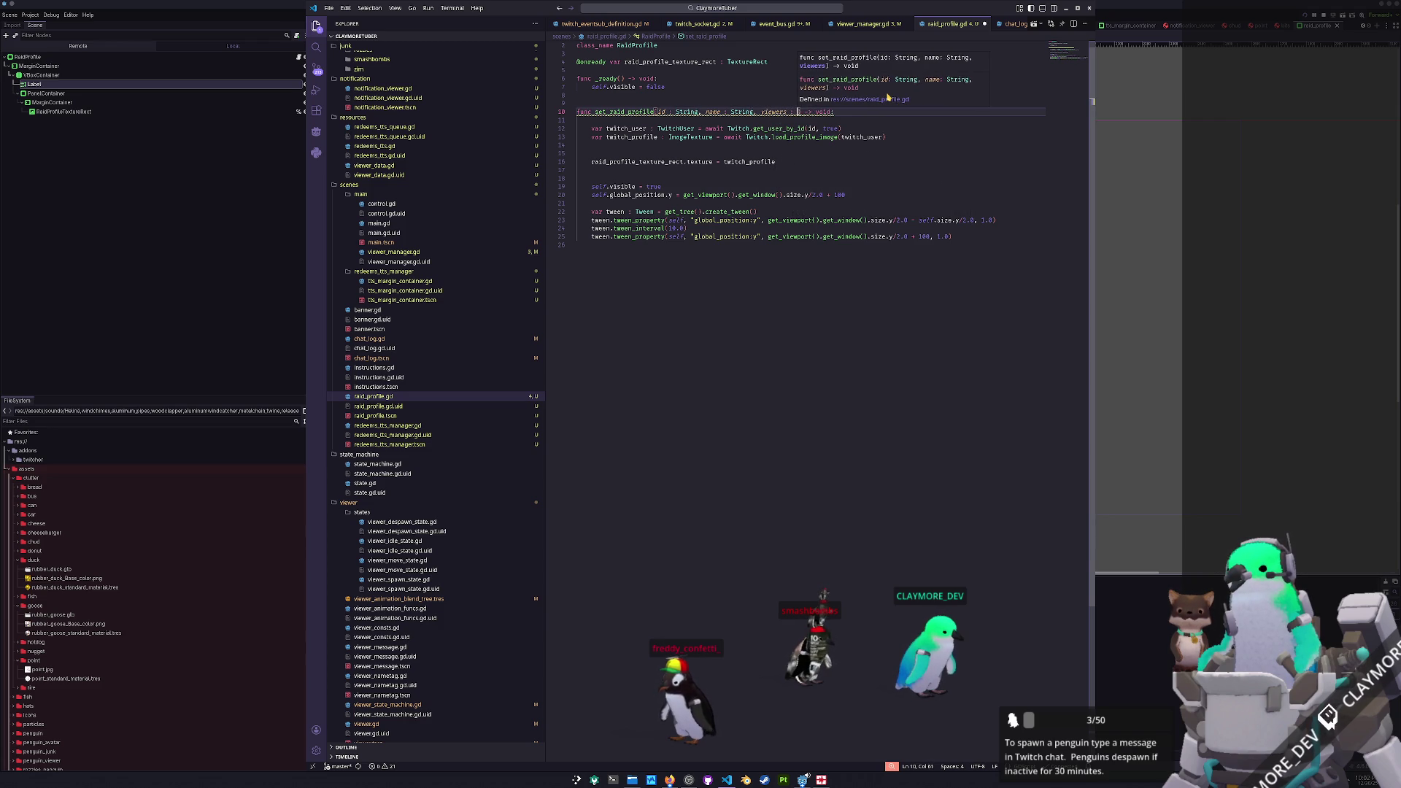
{"action": "type", "text": "int"}
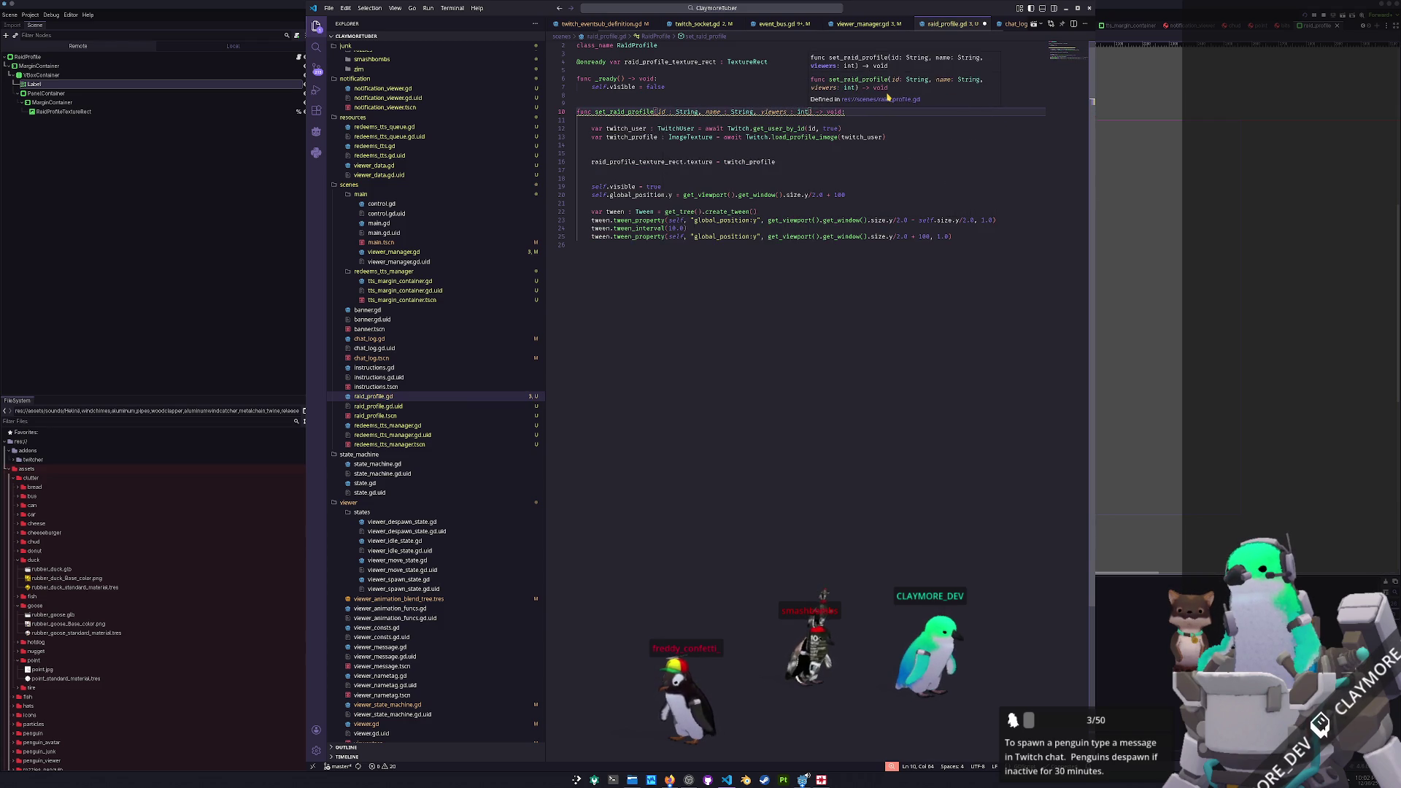
{"action": "key", "text": "Down"}
{"action": "key", "text": "Down"}
{"action": "key", "text": "Down"}
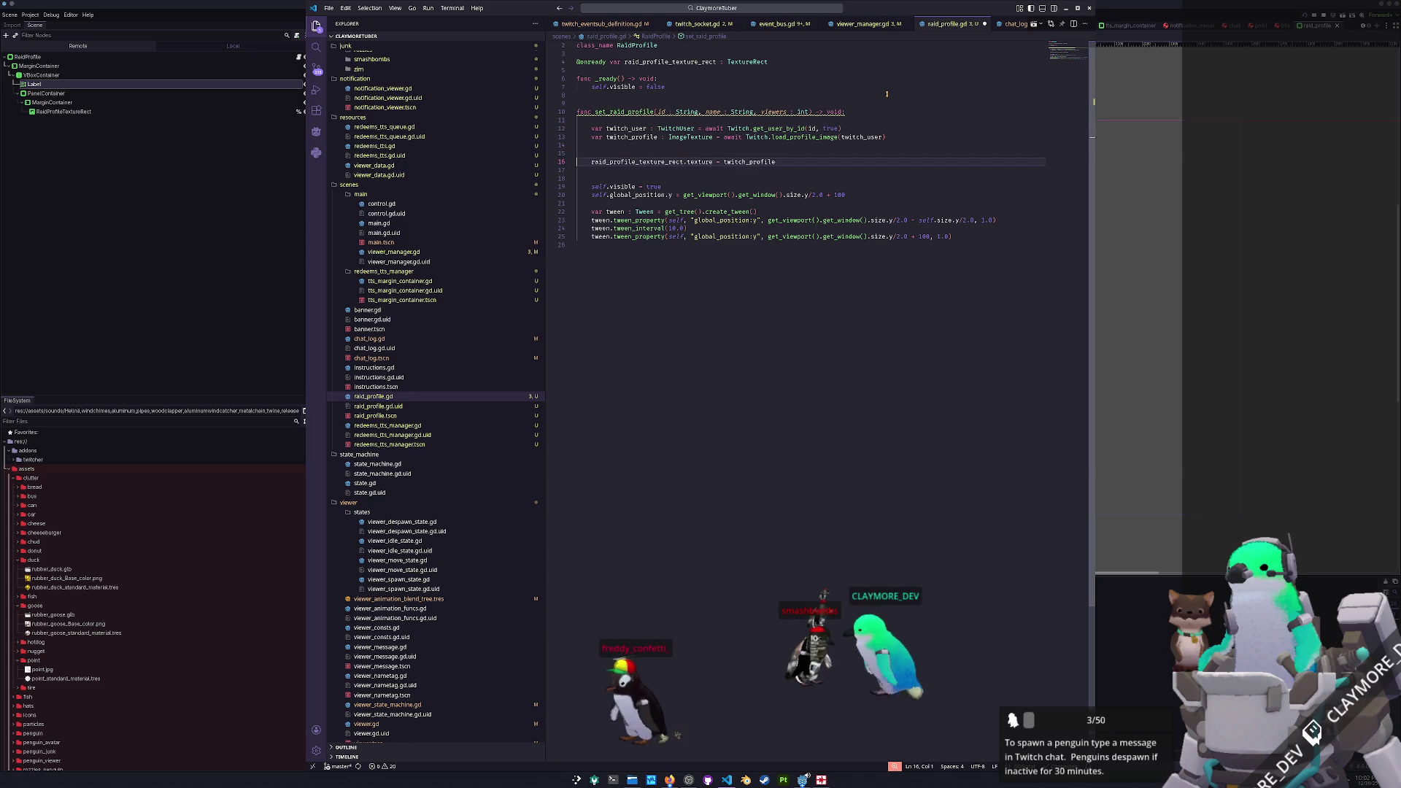
{"action": "key", "text": "Up"}
{"action": "key", "text": "Up"}
{"action": "key", "text": "Up"}
{"action": "key", "text": "Home"}
{"action": "key", "text": "Up"}
{"action": "key", "text": "Up"}
{"action": "key", "text": "Up"}
{"action": "key", "text": "Return"}
Declare raid_profile_label as a RichTextLabel bound to %RaidProfileLabel and rename the Label node to RaidProfileLabel.
{"action": "type", "text": "@onready var "}
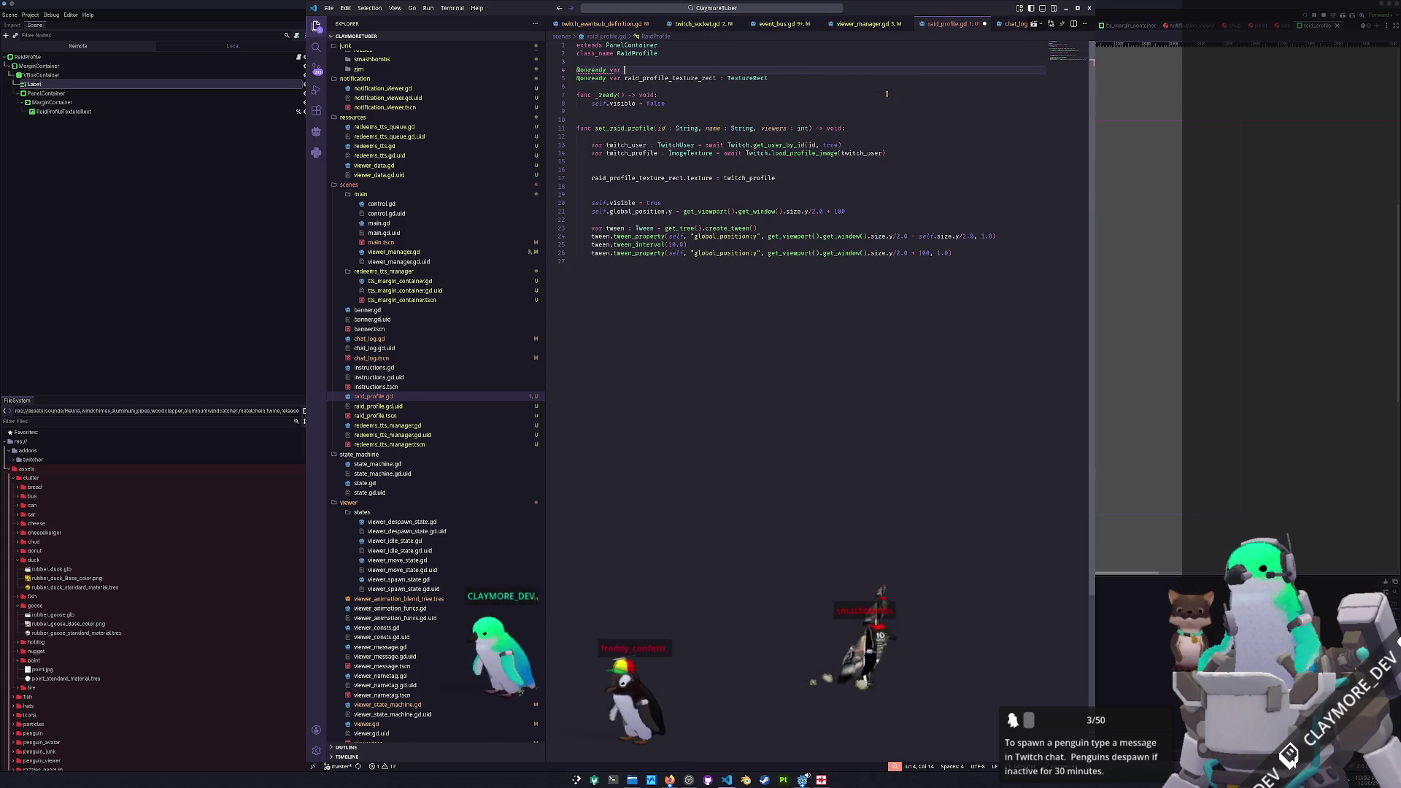
{"action": "type", "text": "label"}
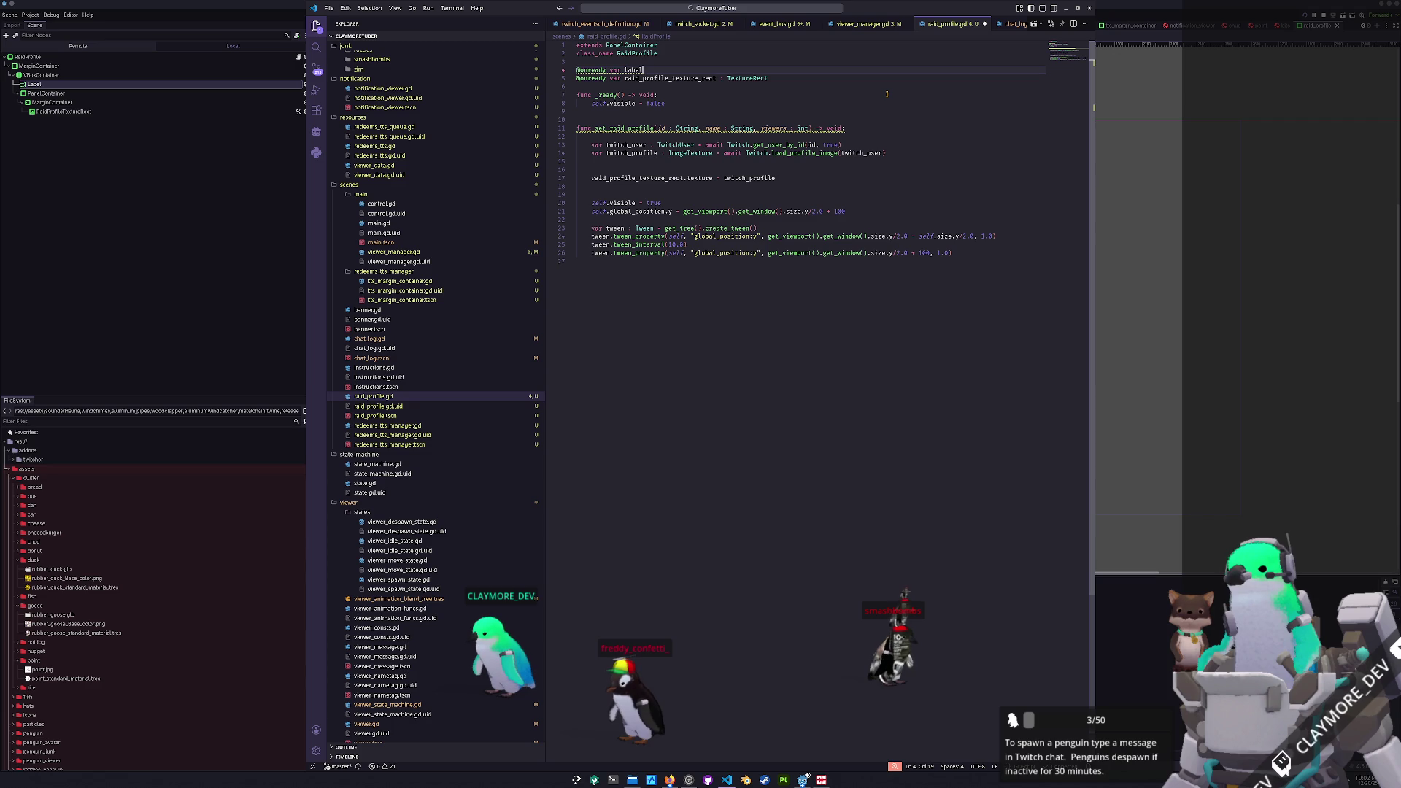
{"action": "key", "text": "BackSpace"}
{"action": "key", "text": "BackSpace"}
{"action": "type", "text": "raid_pr"}
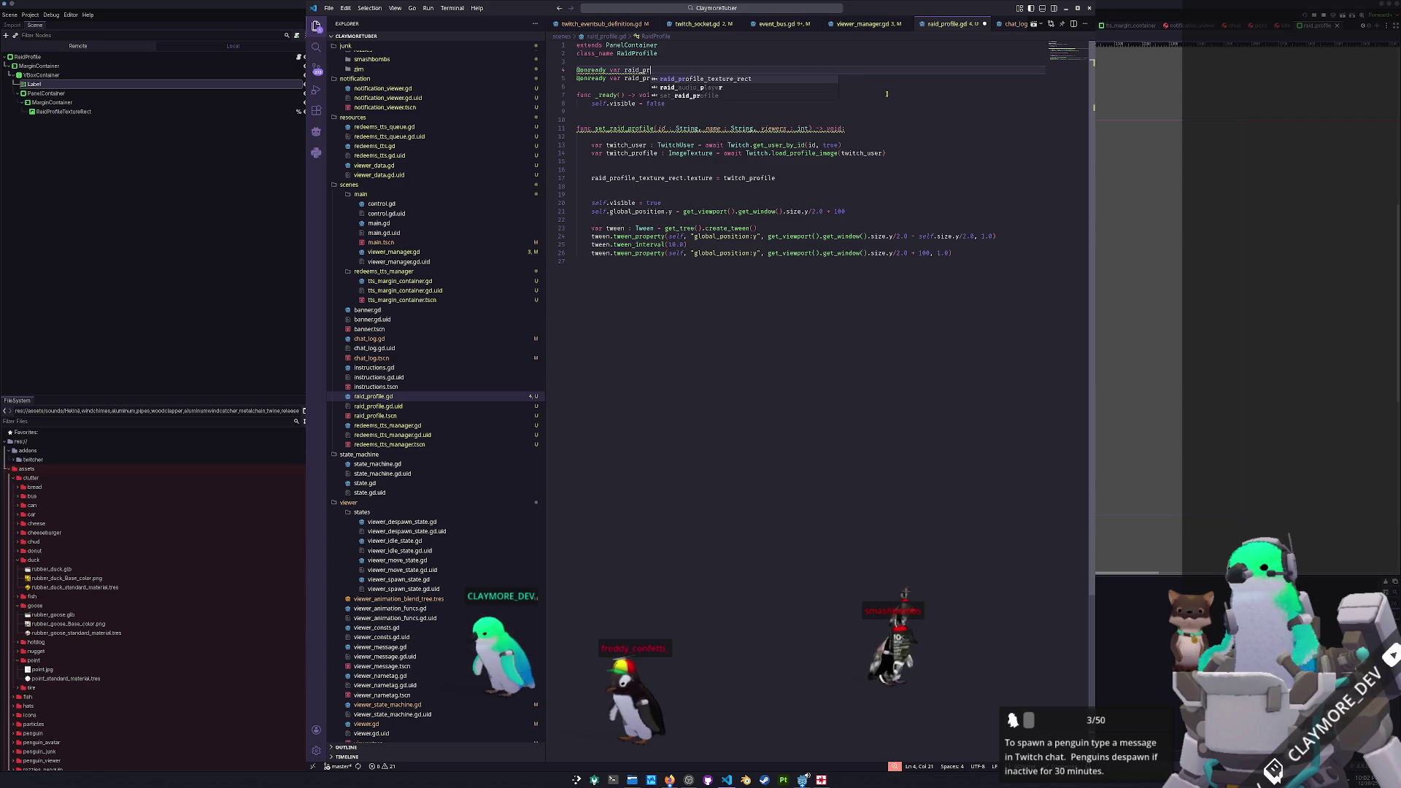
{"action": "type", "text": ": RichTe"}
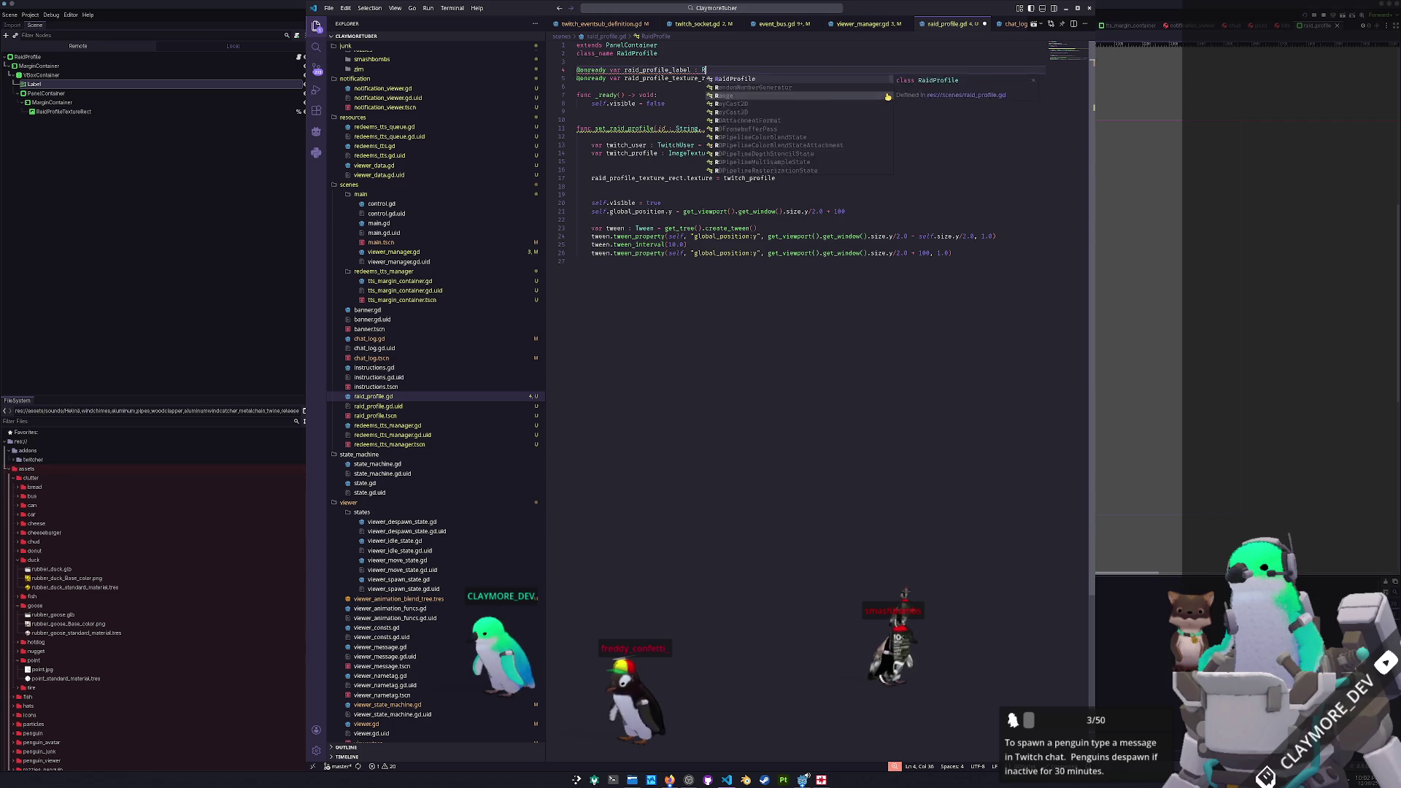
{"action": "type", "text": "extLabel"}
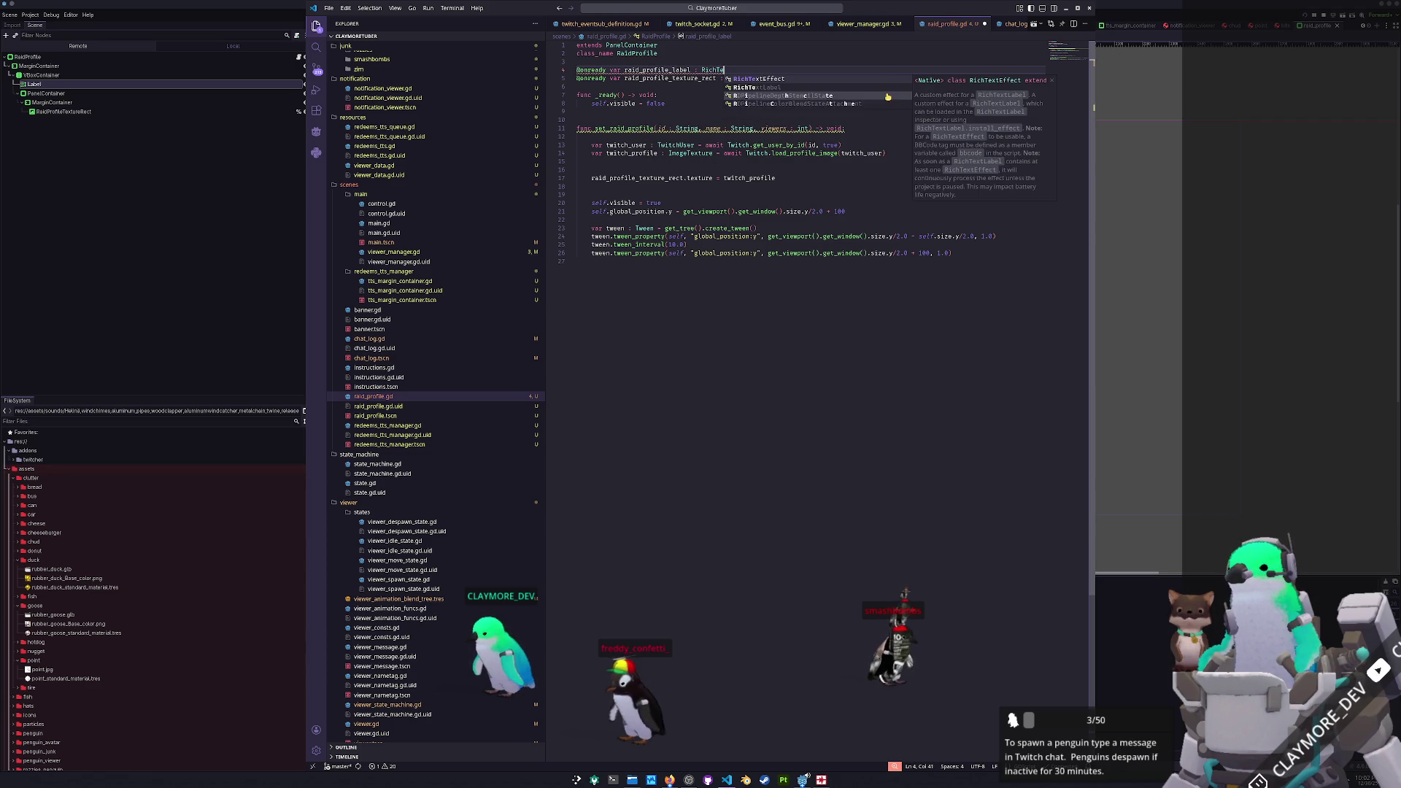
{"action": "type", "text": " ="}
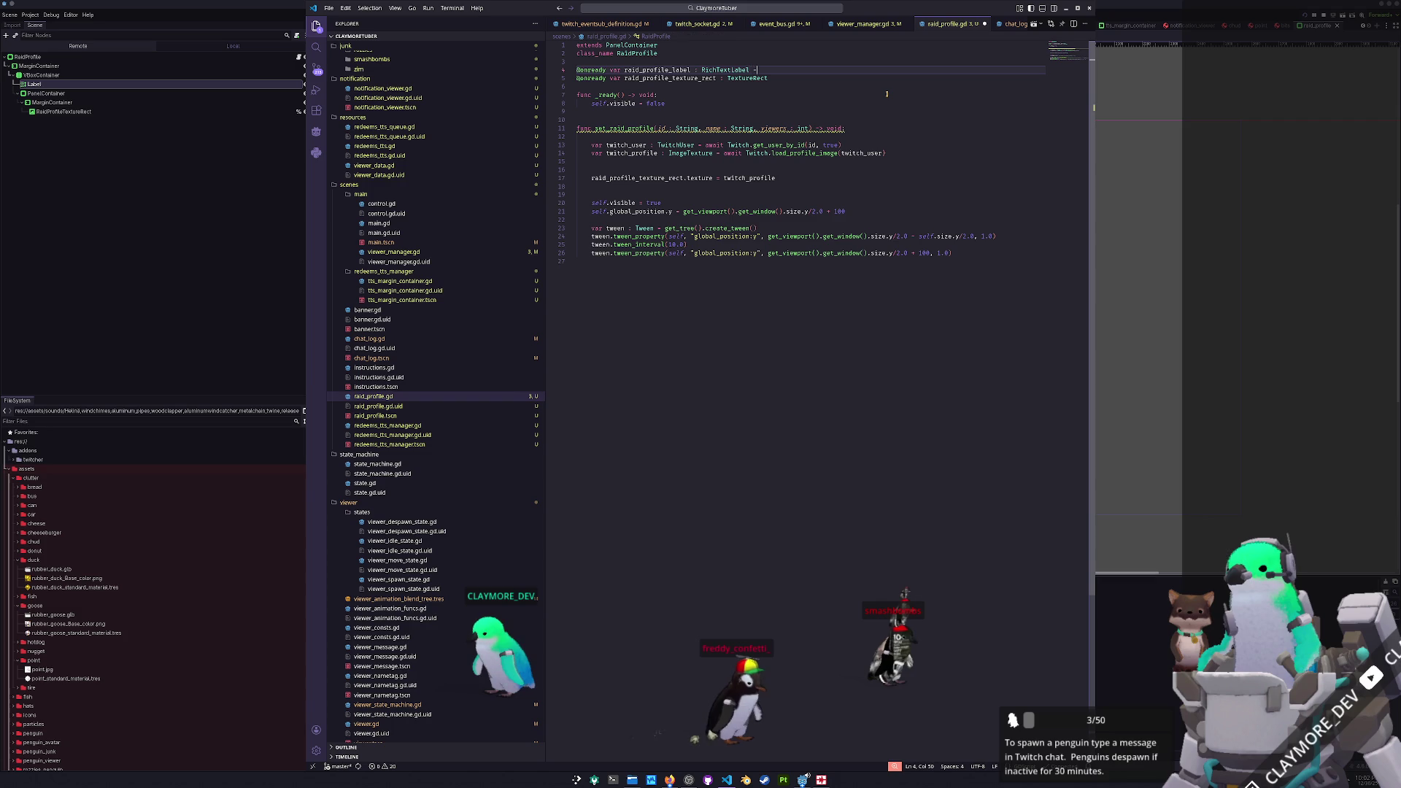
{"action": "type", "text": "Ra"}
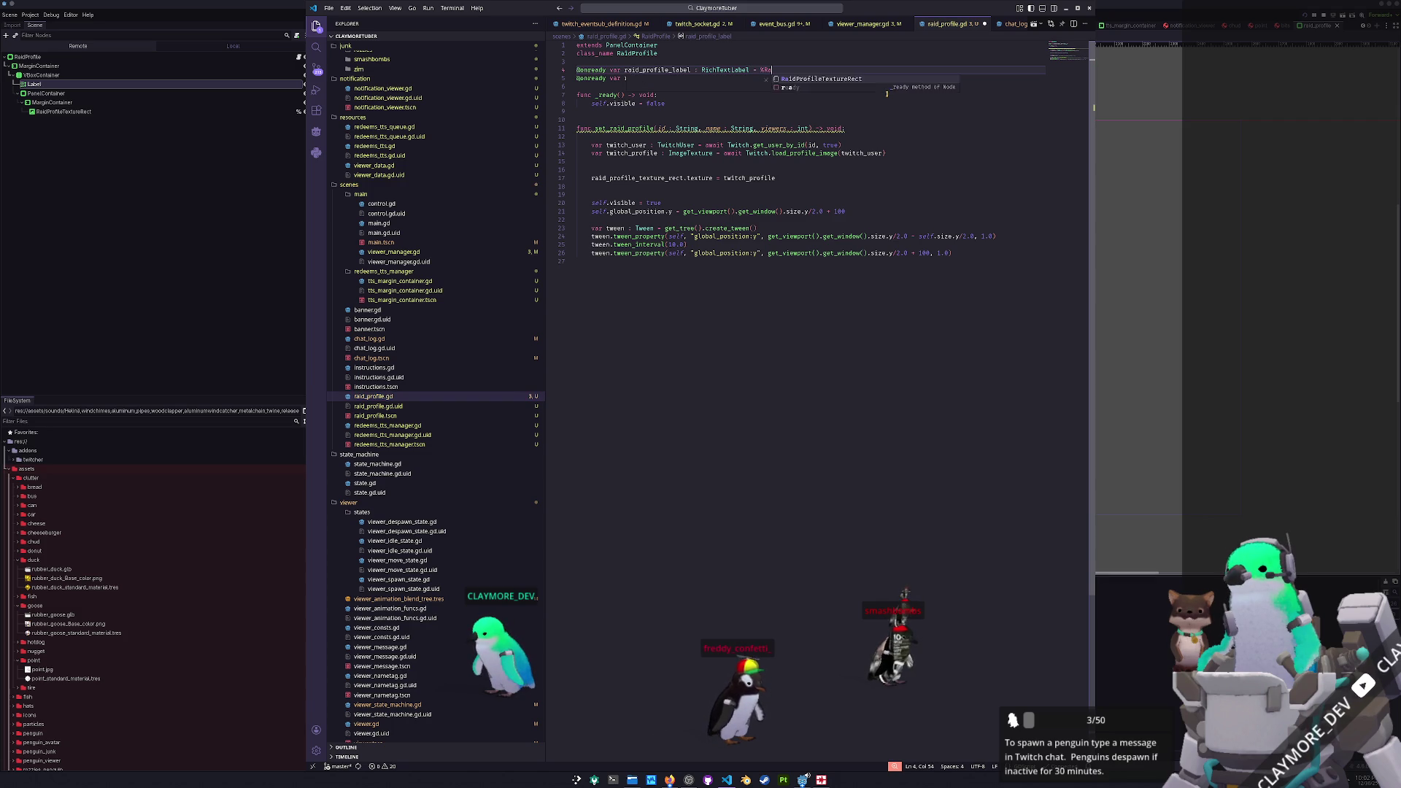
{"action": "type", "text": "eLabel"}
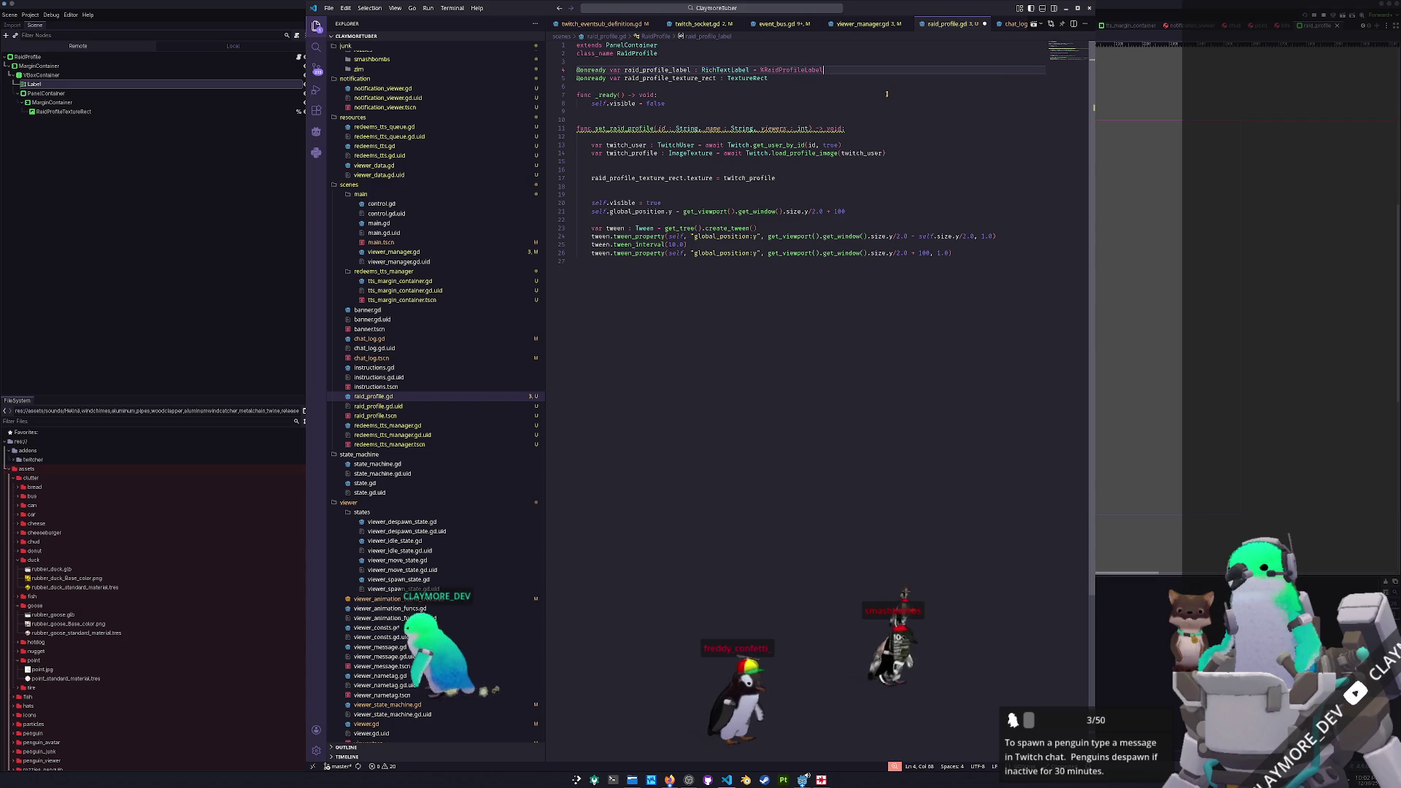
{"action": "key", "text": "ctrl+shift+Left"}
{"action": "key", "text": "ctrl+c"}
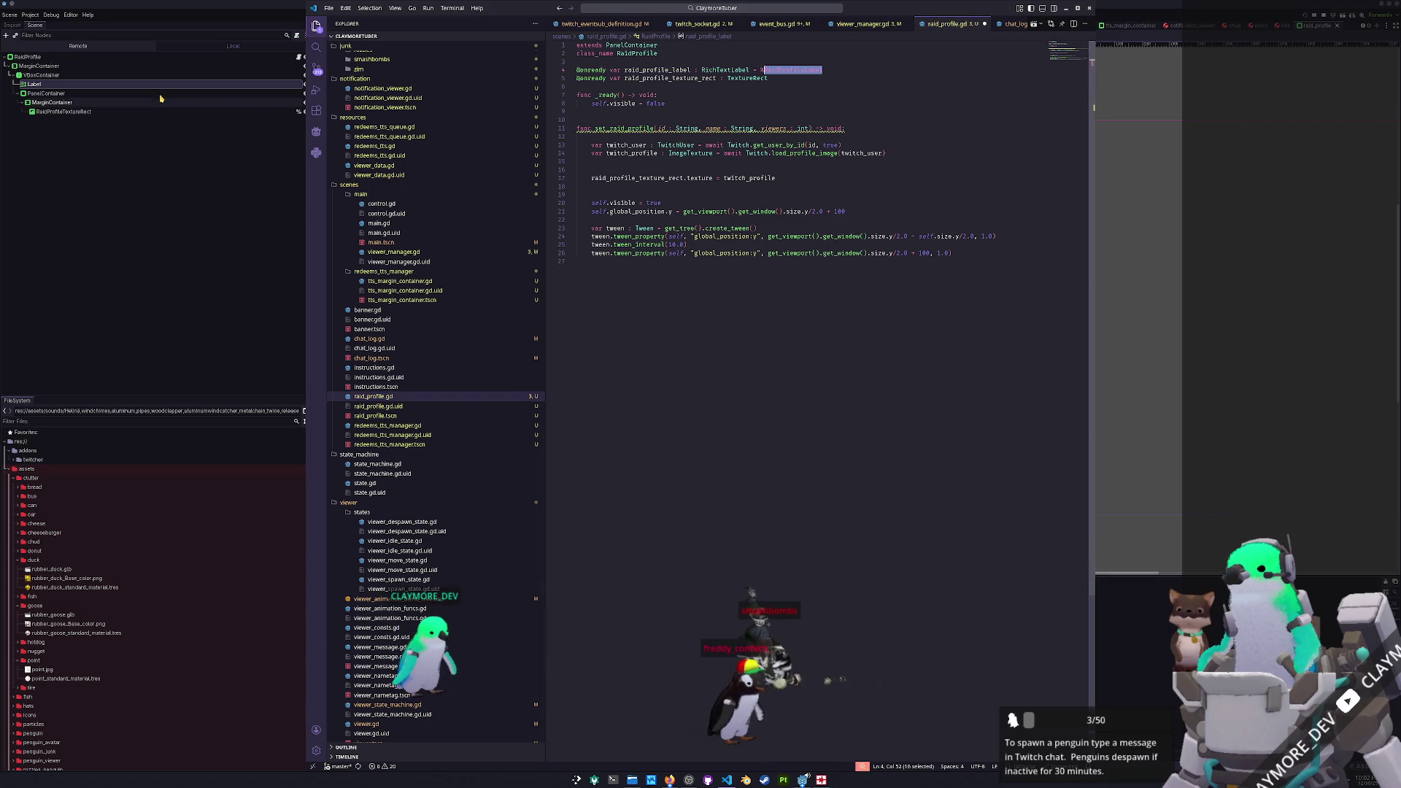
{"action": "left_click", "coordinate": [163, 85]}
{"action": "key", "text": "ctrl+v"}
{"action": "key", "text": "Return"}
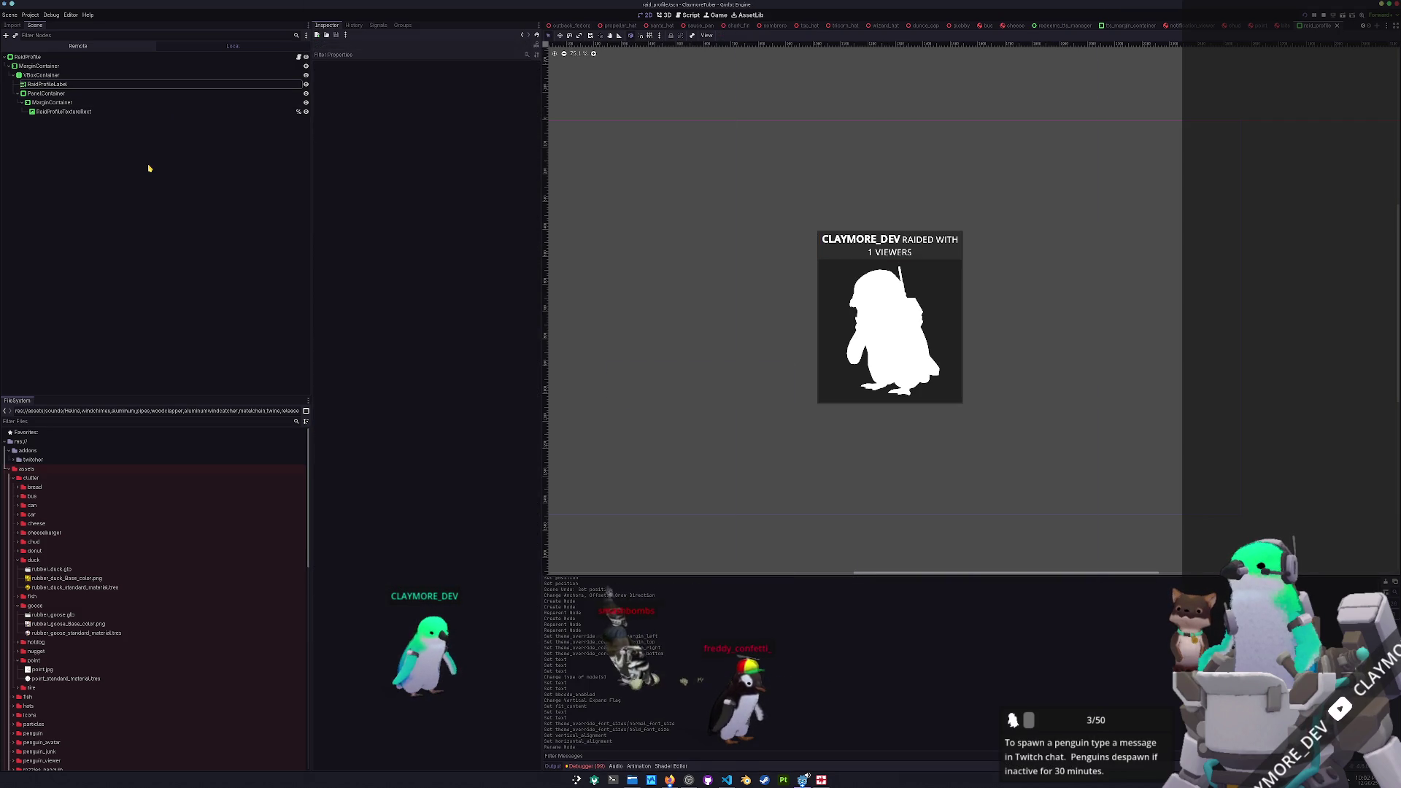
{"action": "key", "text": "alt+Tab"}
{"action": "left_click", "coordinate": [699, 89]}
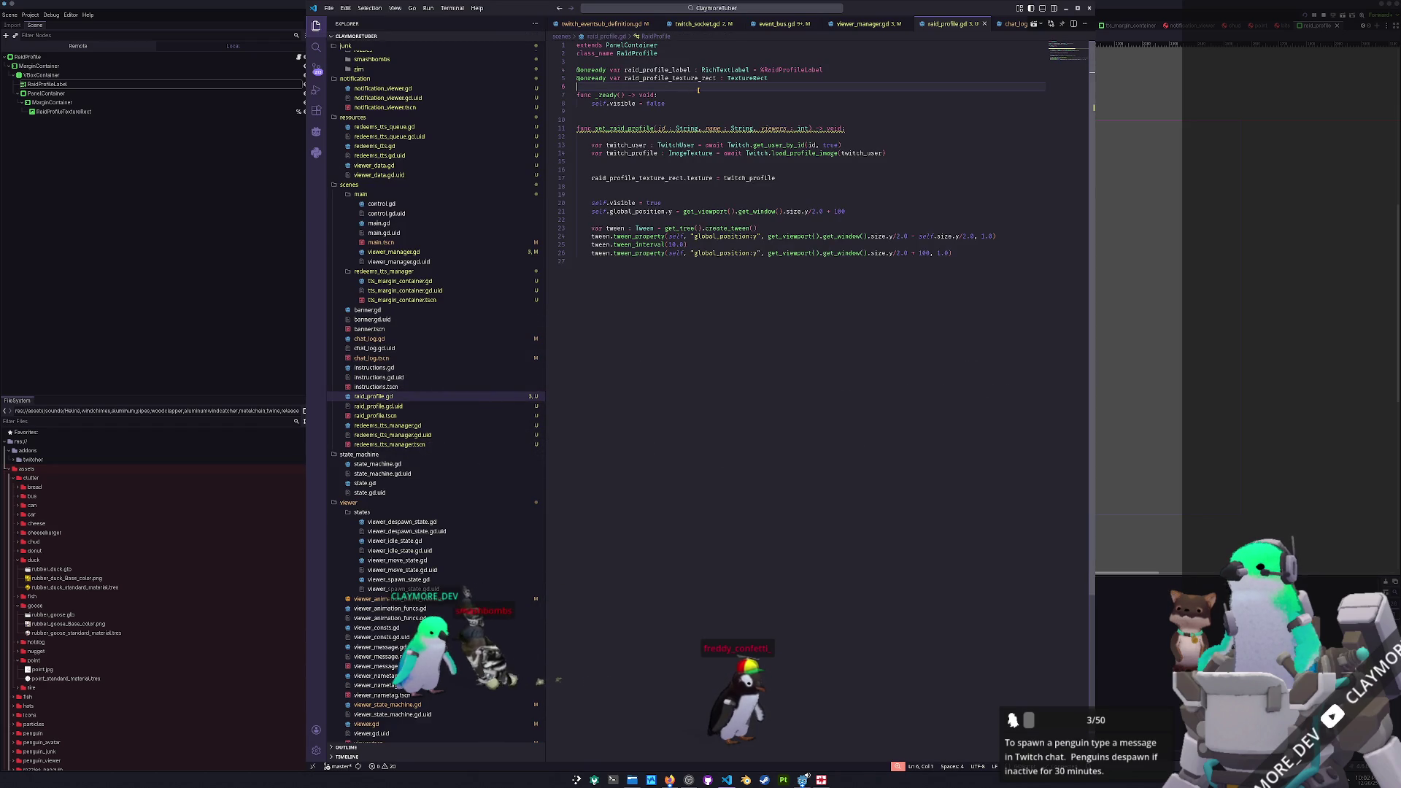
{"action": "key", "text": "Up"}
{"action": "key", "text": "End"}
{"action": "type", "text": "= "}
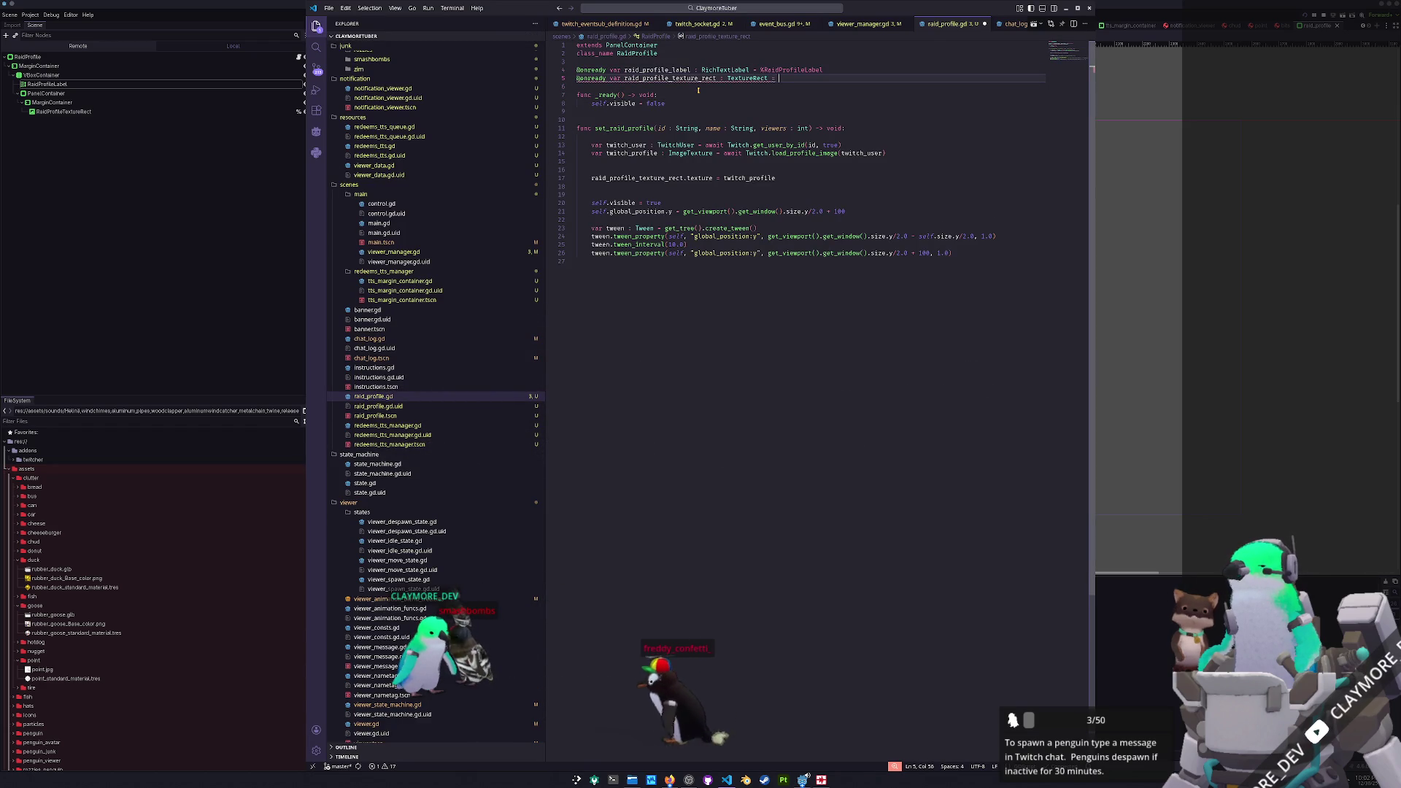
{"action": "type", "text": "%RaidP"}
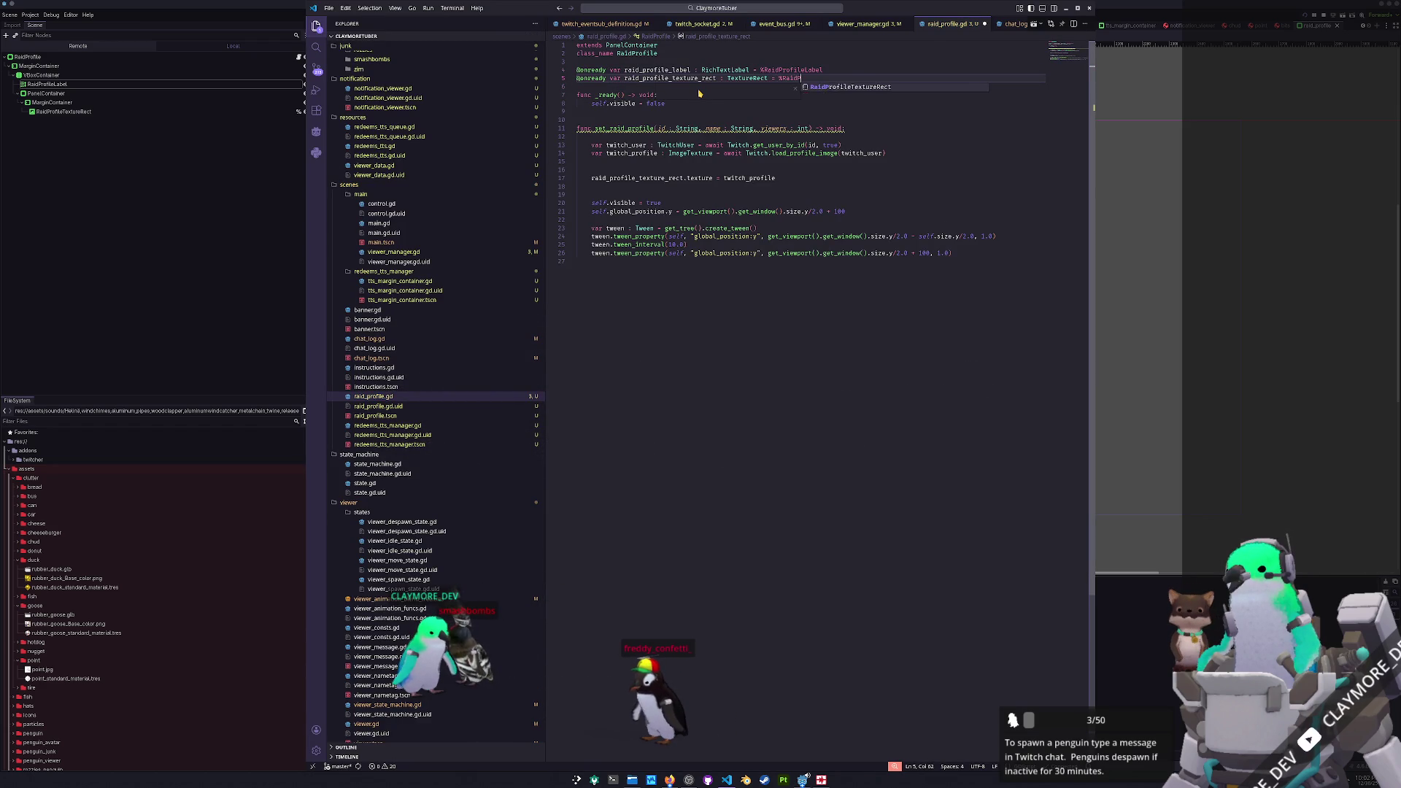
{"action": "key", "text": "Down"}
{"action": "key", "text": "Down"}
{"action": "key", "text": "Down"}
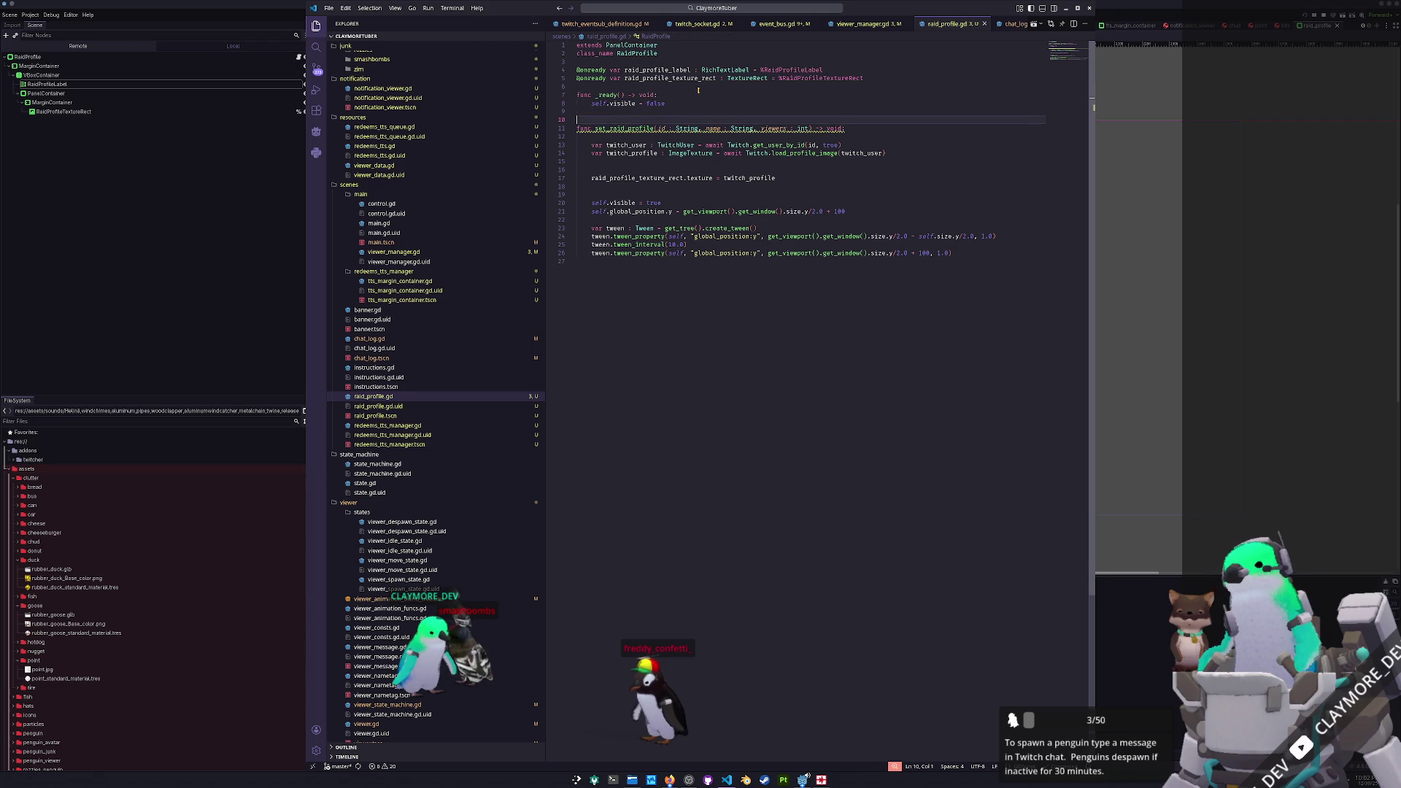
{"action": "key", "text": "Return"}
{"action": "key", "text": "Return"}
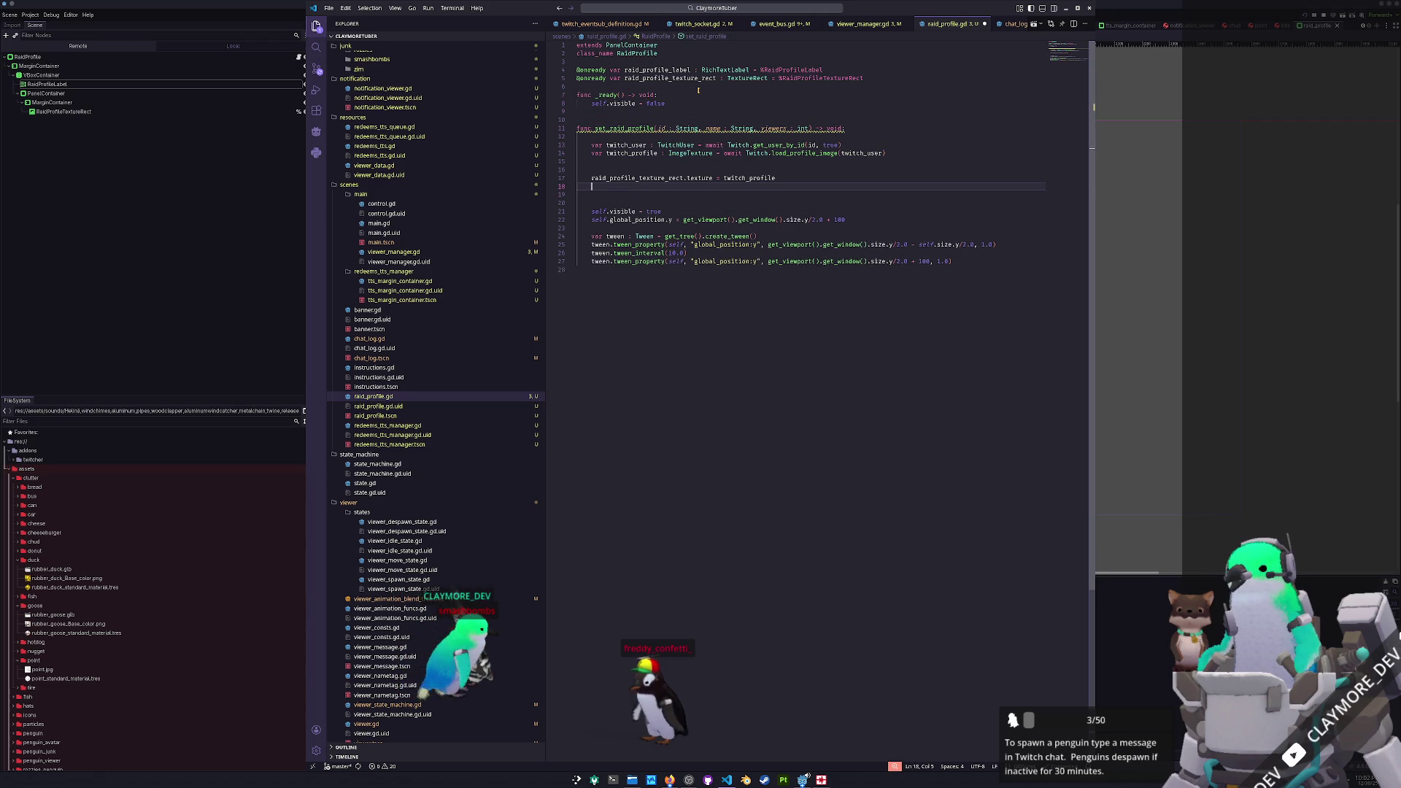
Set raid_profile_label.text to "[b]%s[/b] RAIDED WITH %d VIEWERS" % [name, viewers].
{"action": "key", "text": "BackSpace"}
{"action": "key", "text": "BackSpace"}
{"action": "type", "text": "raid_rpfio"}
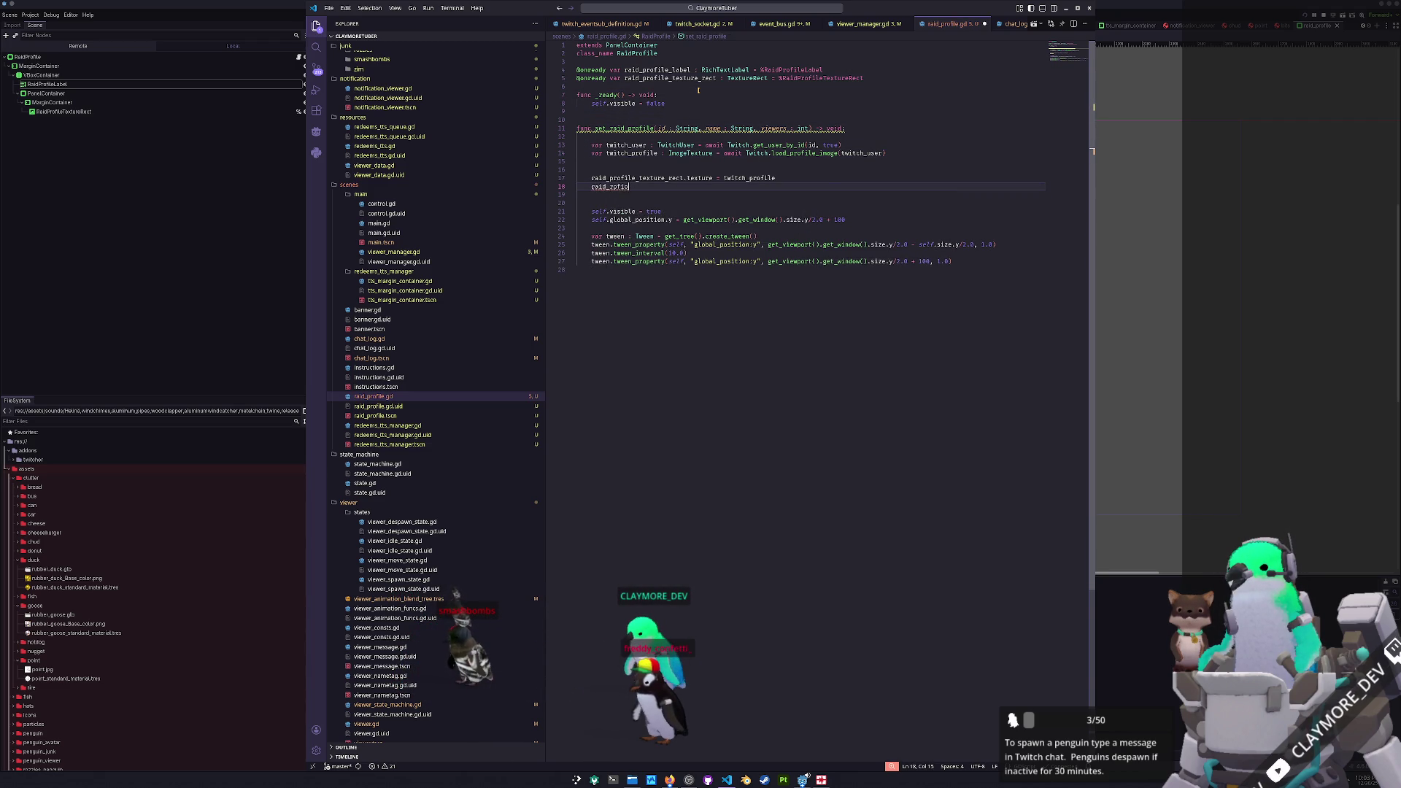
{"action": "type", "text": "file_labl"}
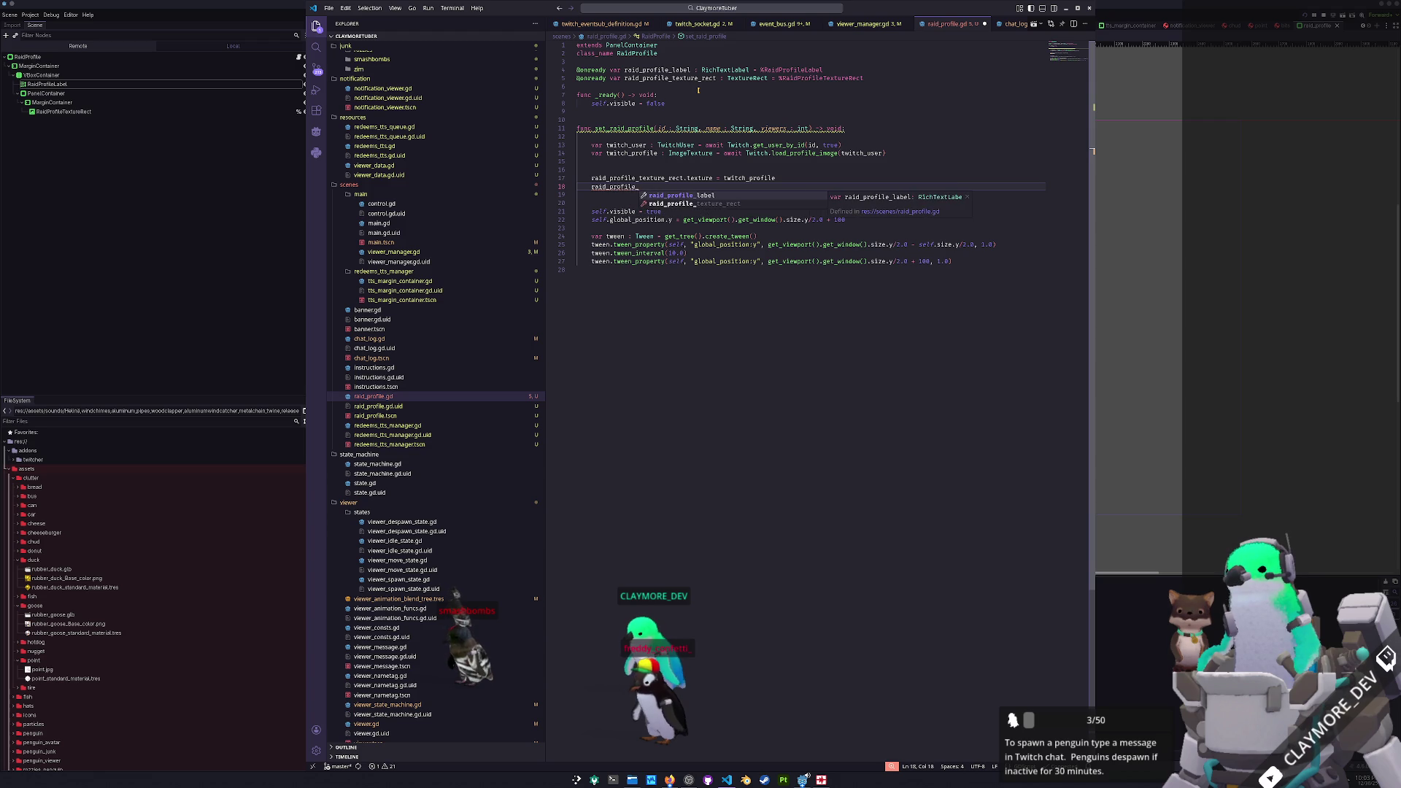
{"action": "key", "text": "BackSpace"}
{"action": "type", "text": "el = "}
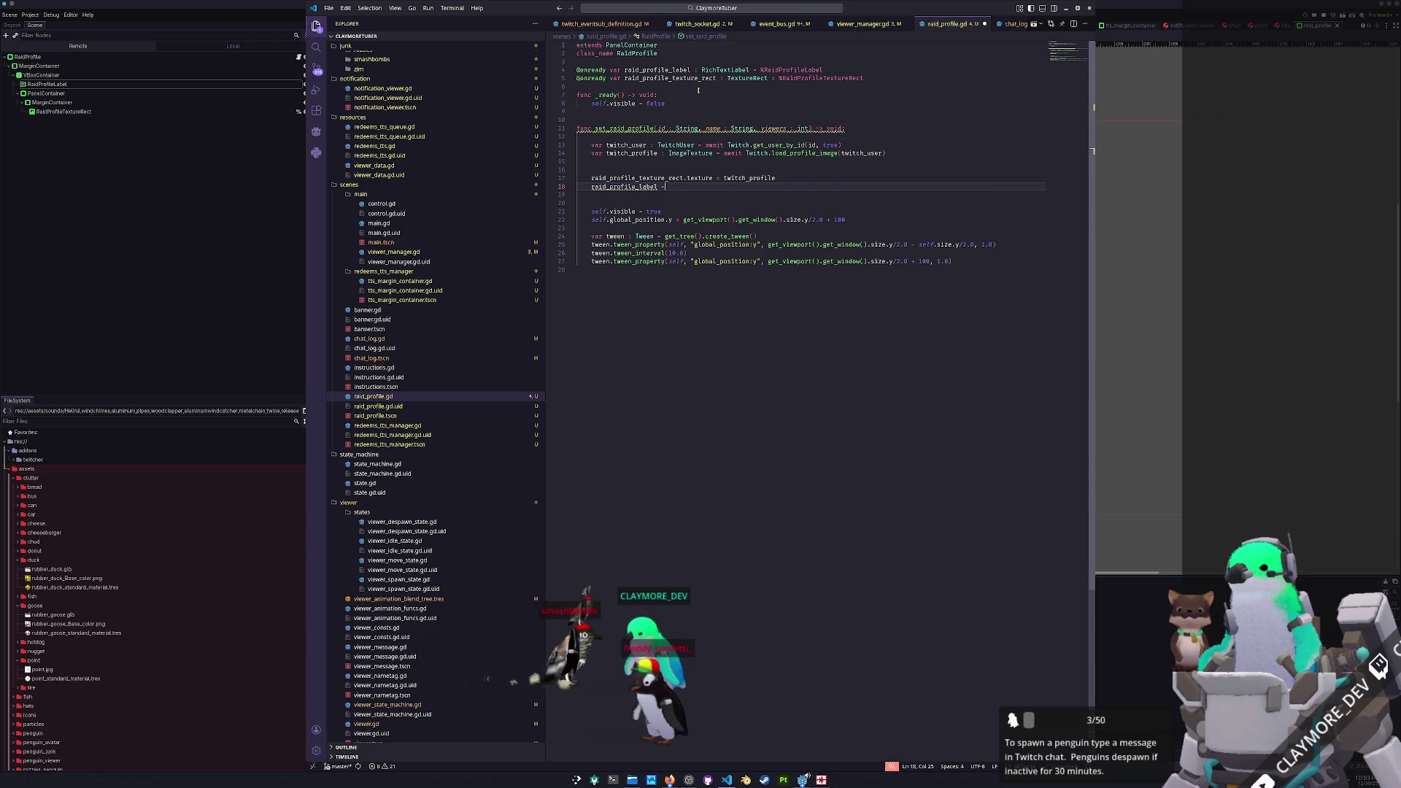
{"action": "type", "text": "\""}
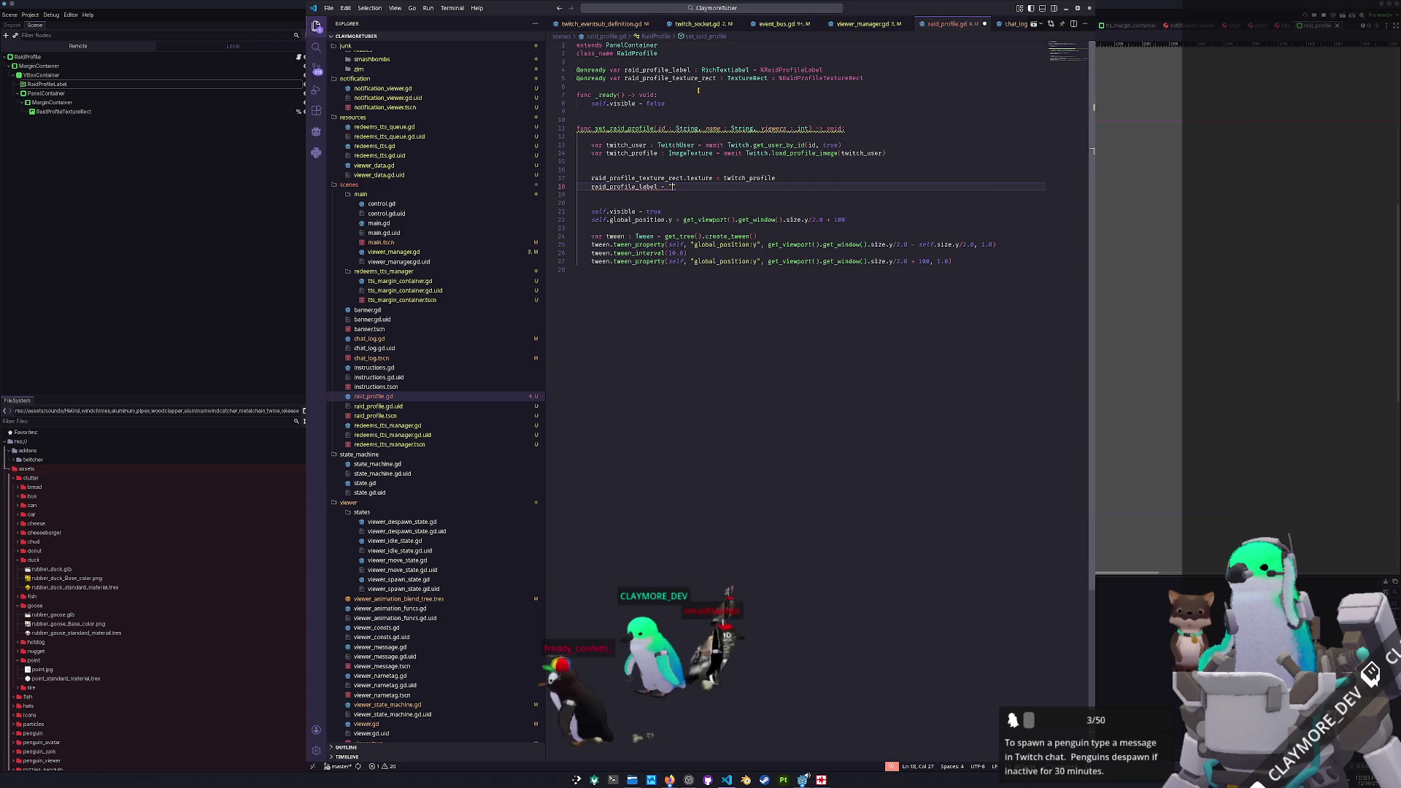
{"action": "type", "text": "[b]%s[/b] RAIDED WITH %d VI"}
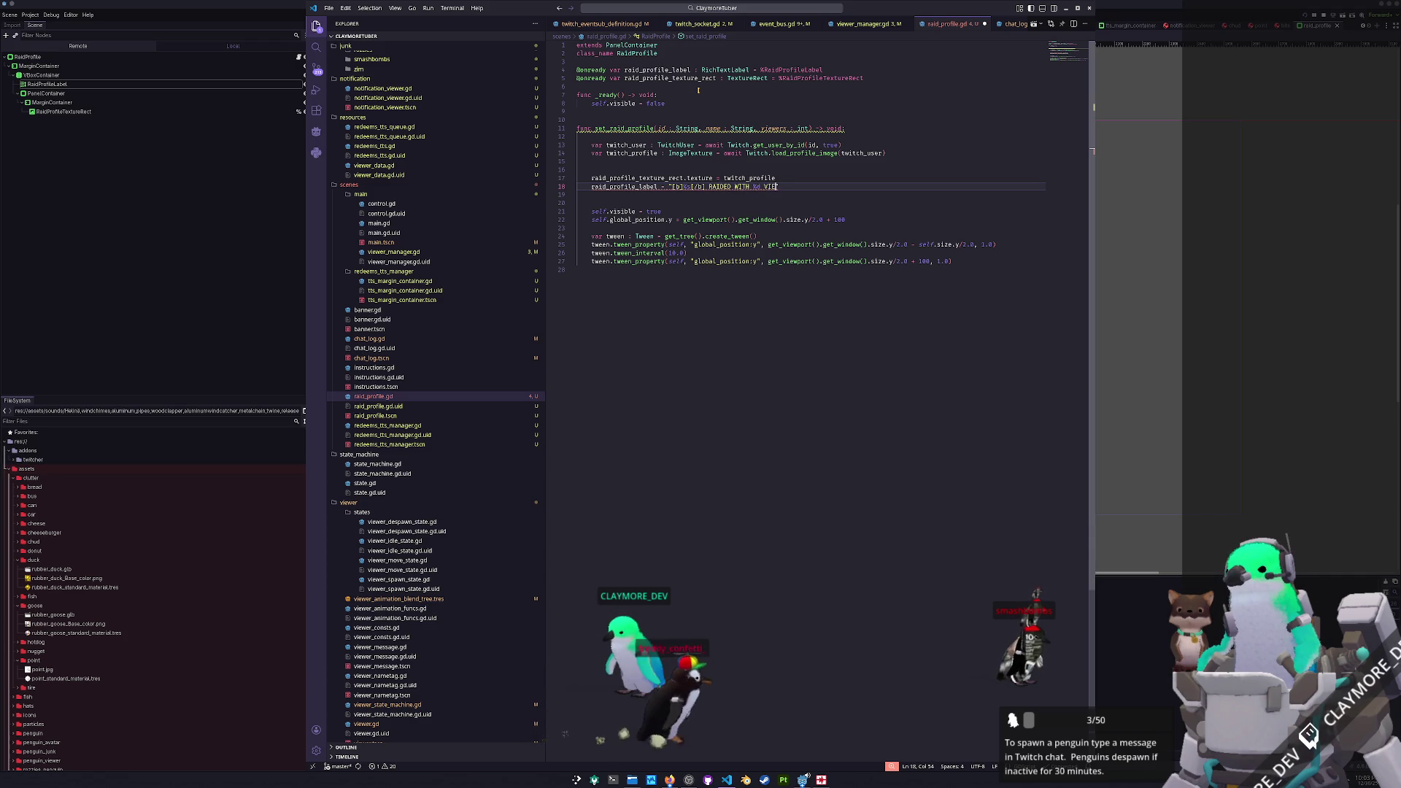
{"action": "type", "text": "RS\""}
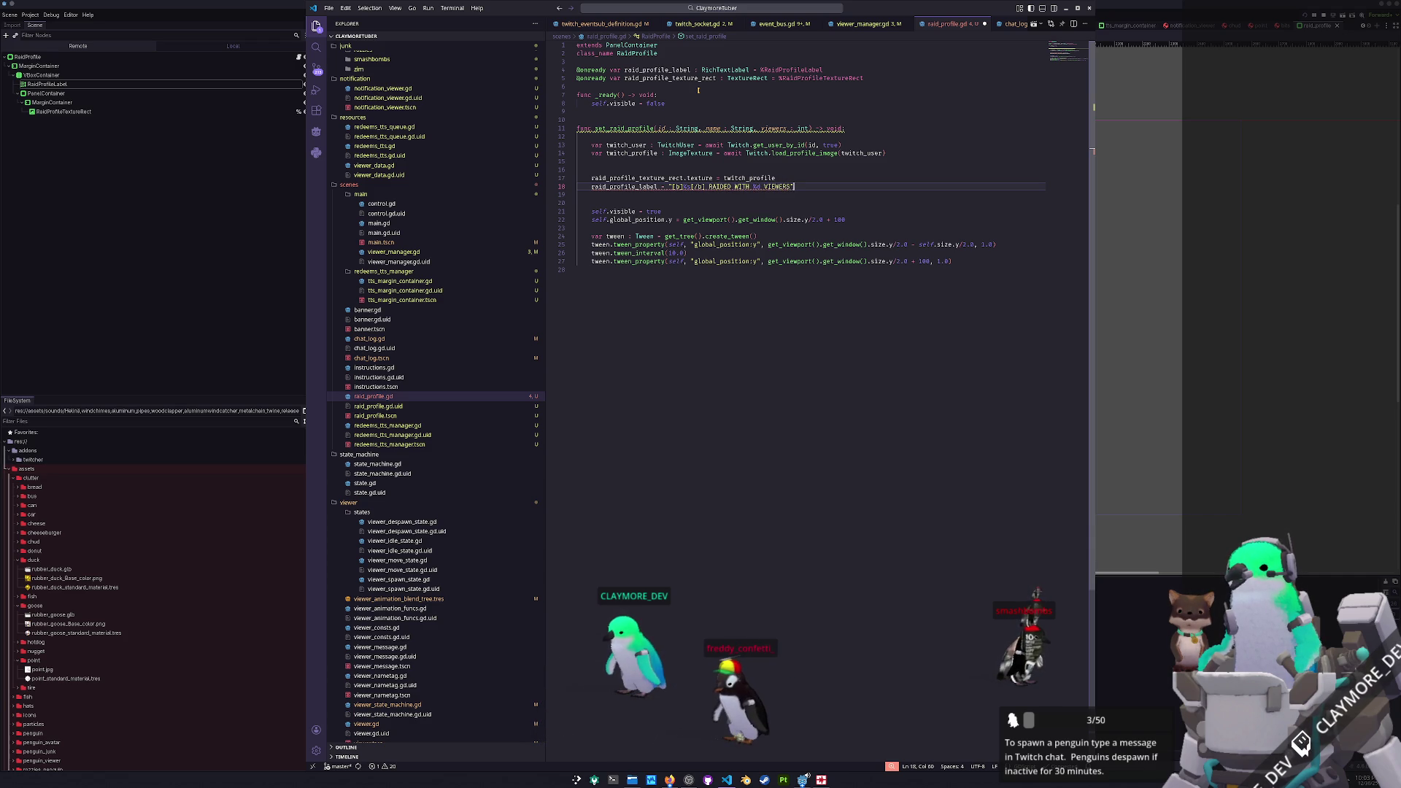
{"action": "type", "text": " % ["}
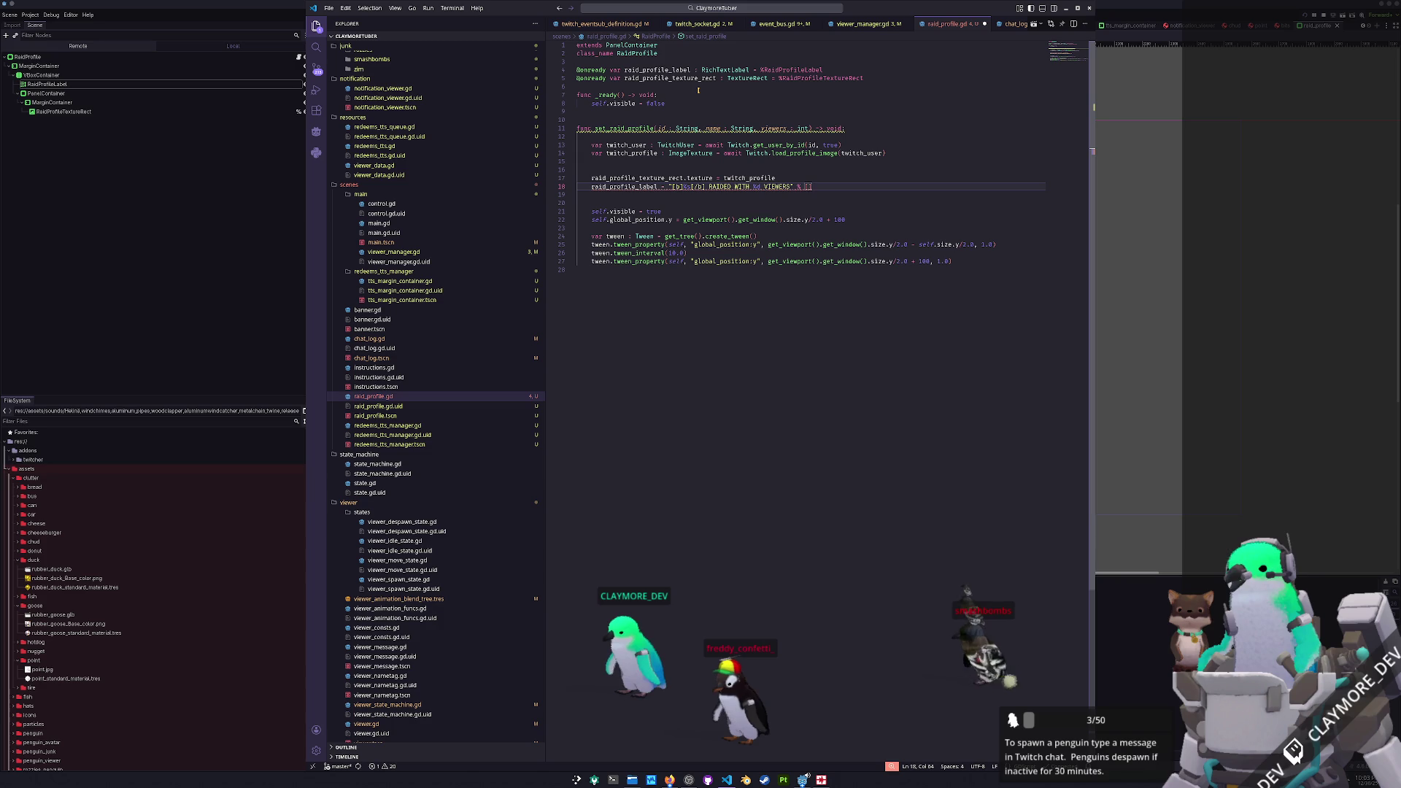
{"action": "type", "text": "name, "}
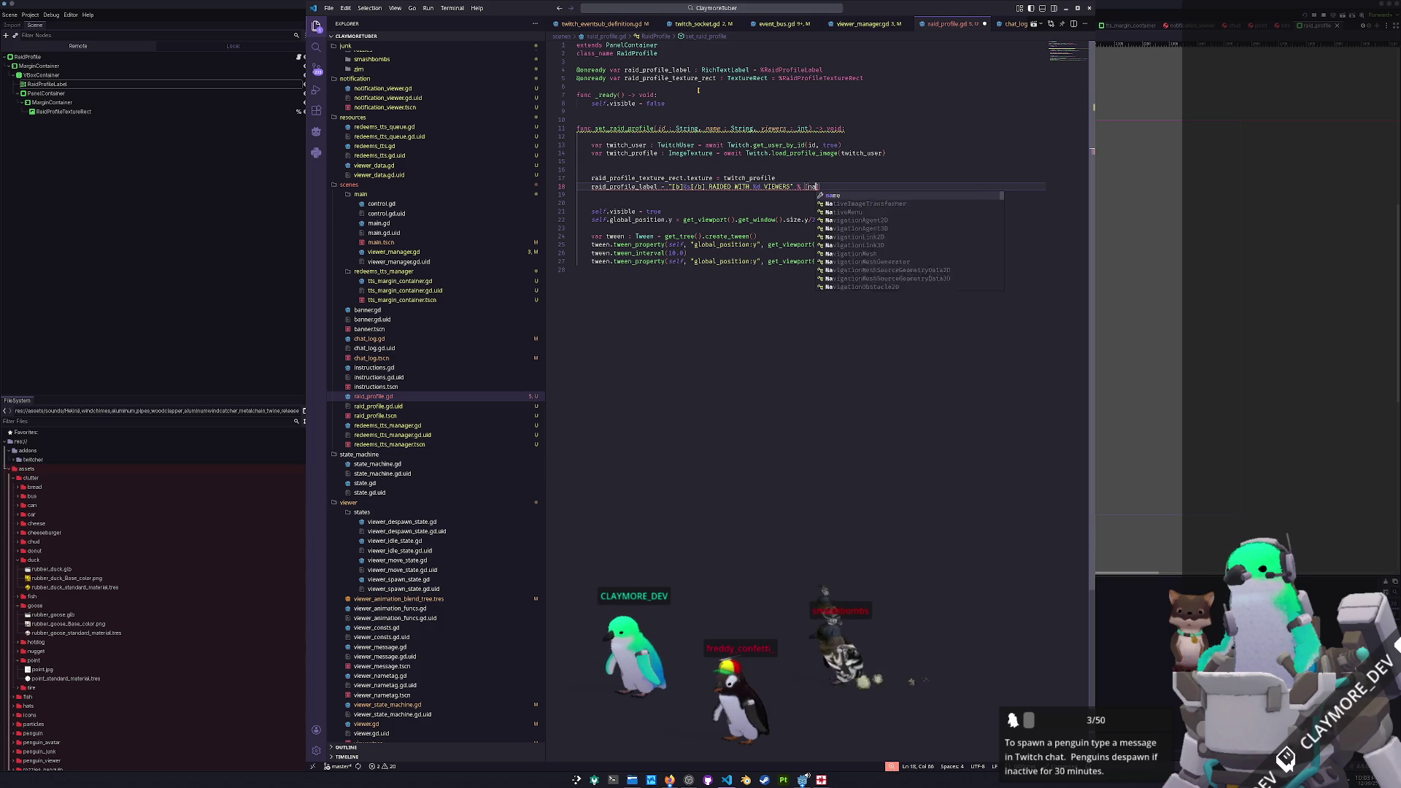
{"action": "type", "text": "viewers]"}
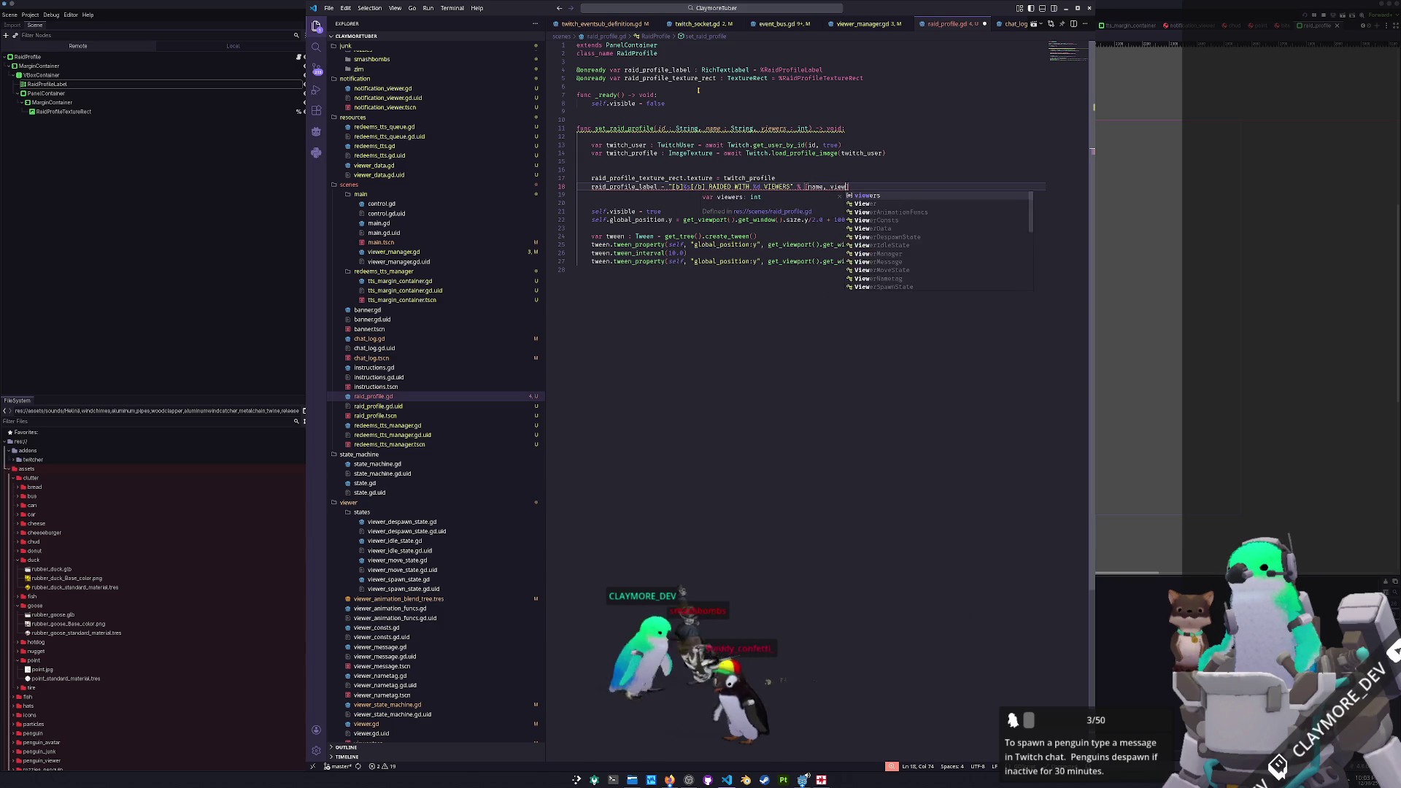
{"action": "key", "text": "ctrl+Left"}
{"action": "key", "text": "ctrl+Left"}
{"action": "key", "text": "ctrl+Left"}
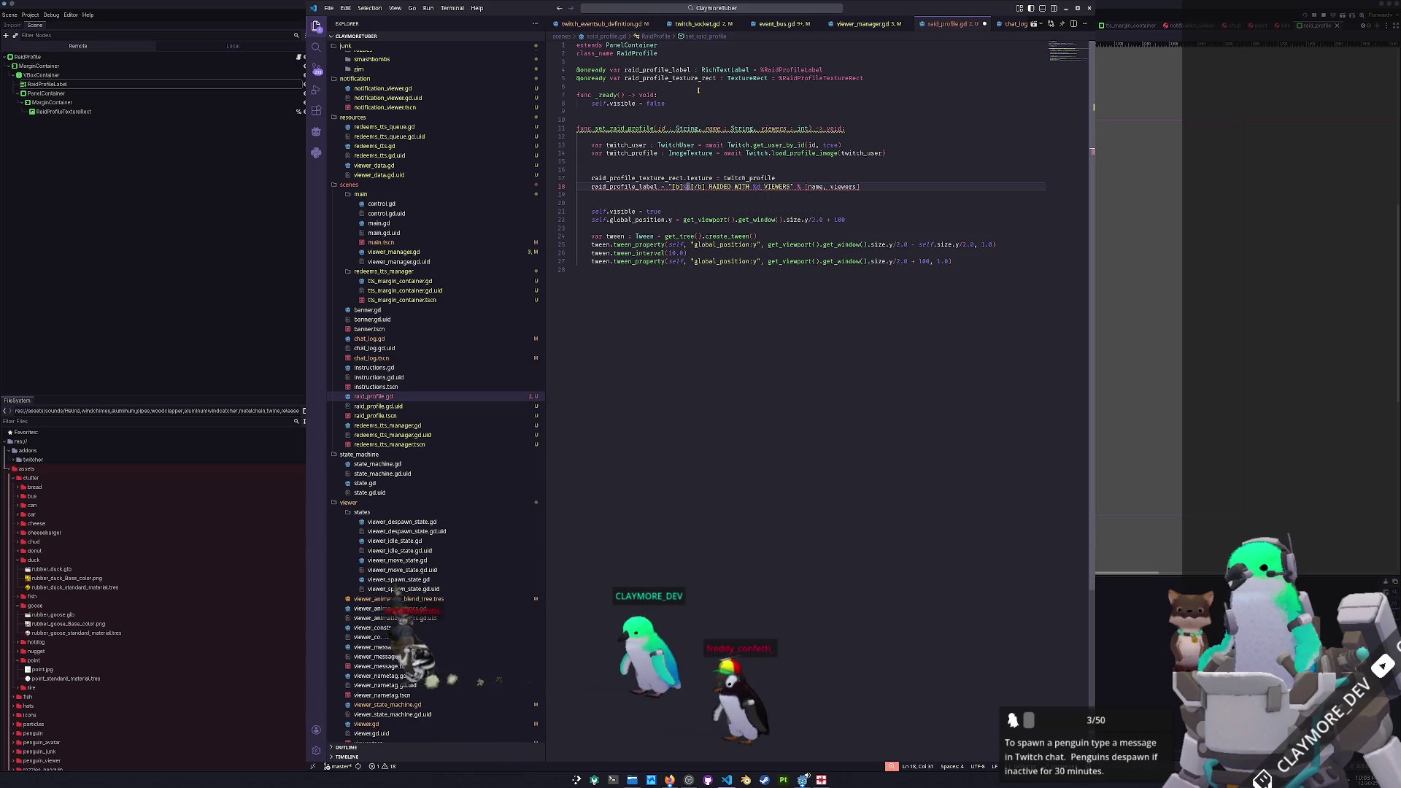
{"action": "type", "text": ".text"}
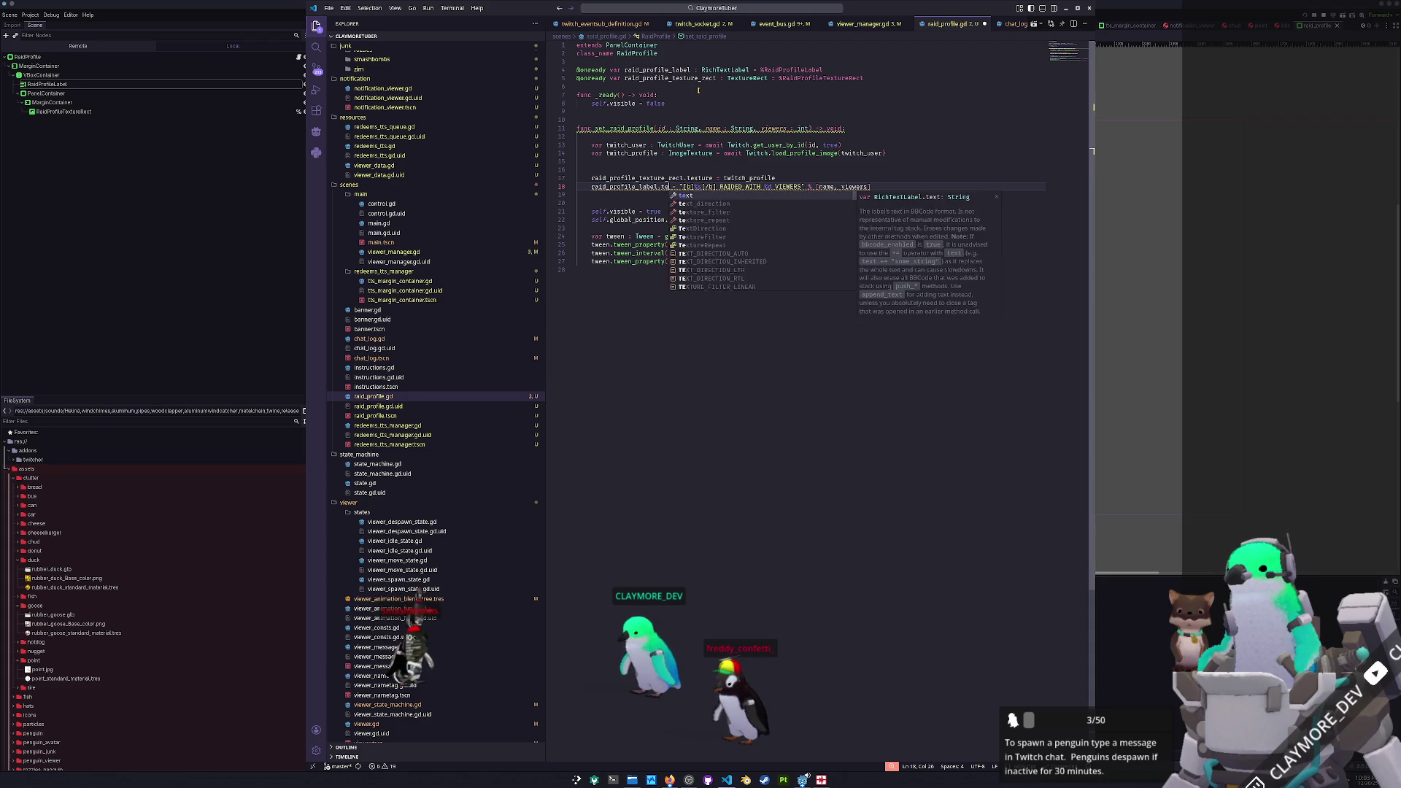
{"action": "key", "text": "Down"}
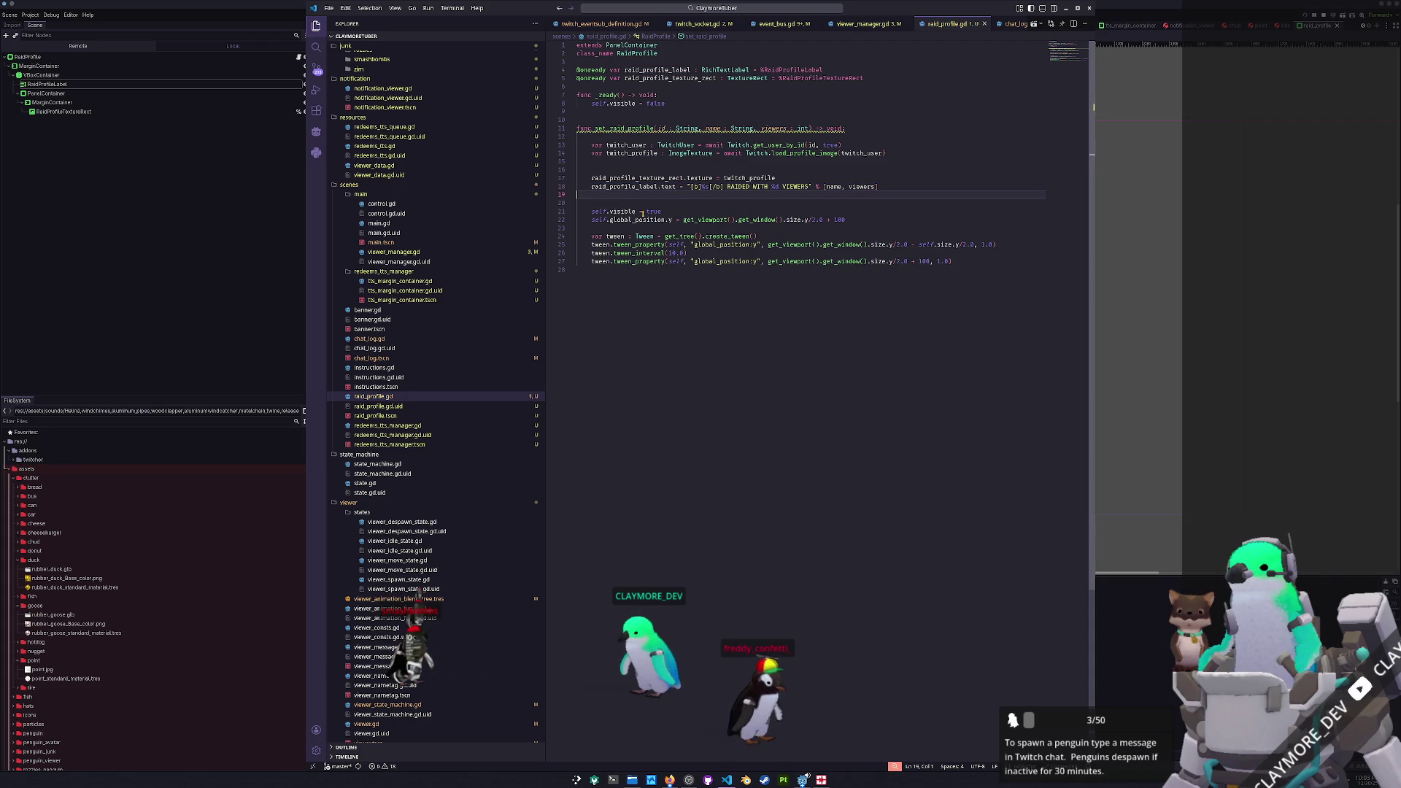
Inspect the RaidProfile root node in Godot's scene tree.
{"action": "left_click", "coordinate": [252, 238]}
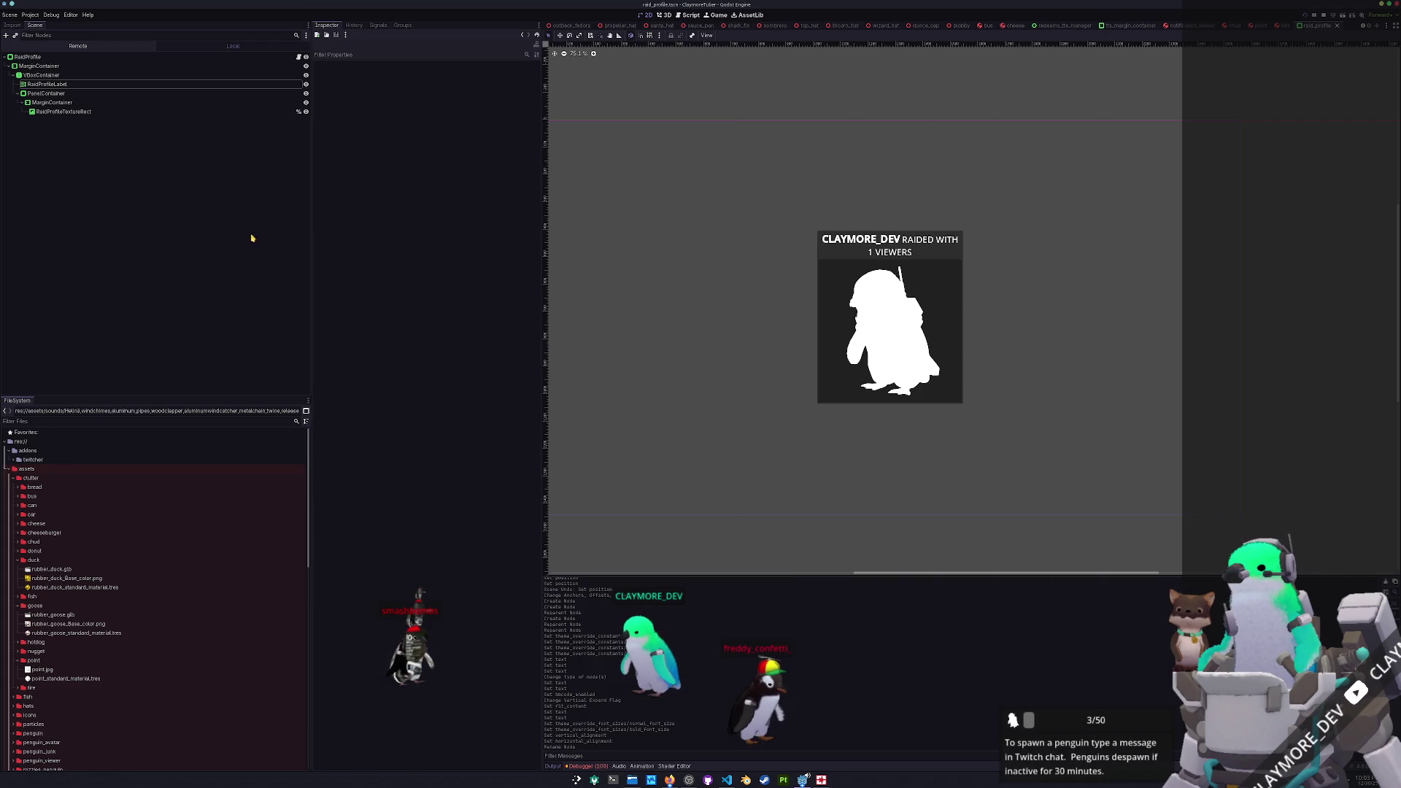
{"action": "left_click", "coordinate": [168, 57]}
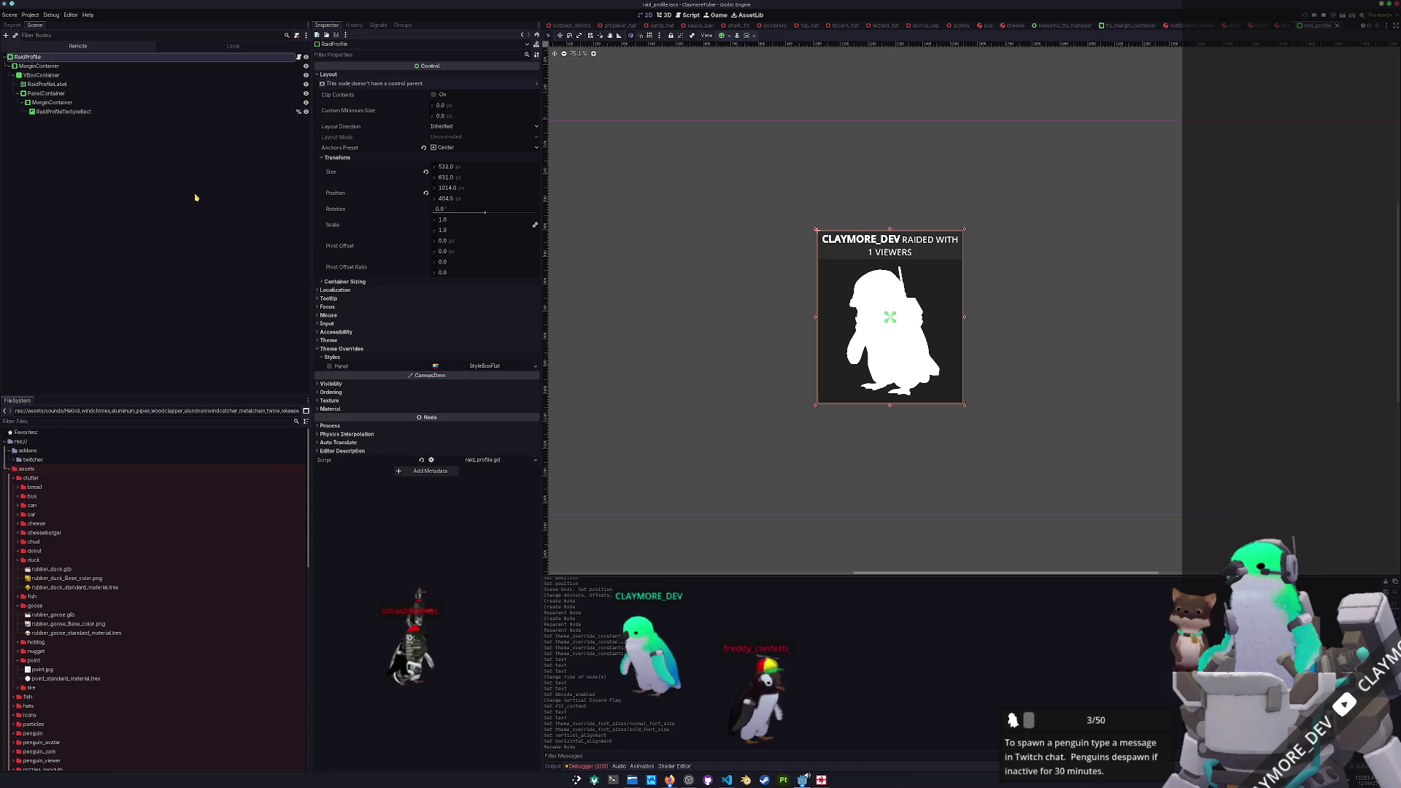
{"action": "key", "text": "alt+Tab"}
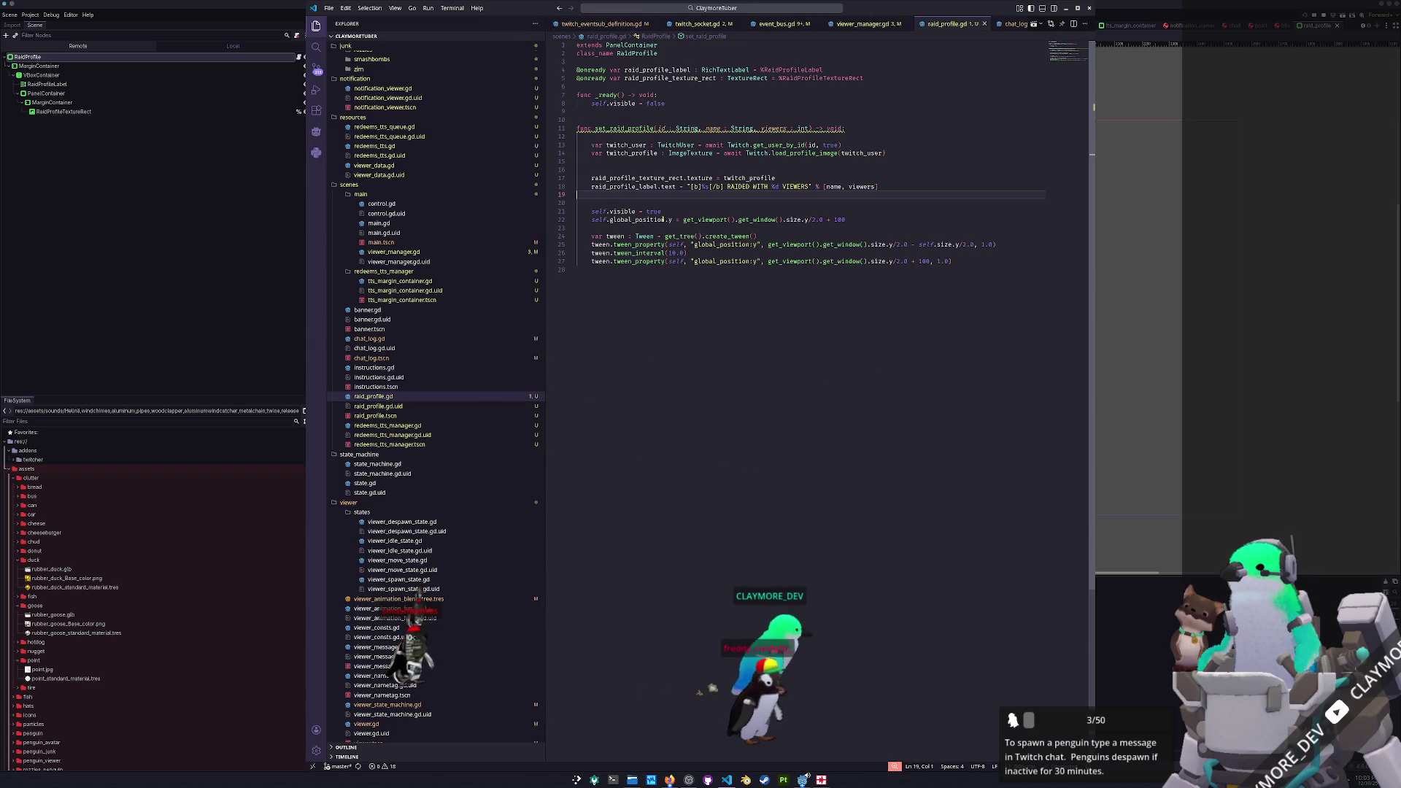
{"action": "left_click", "coordinate": [668, 281]}
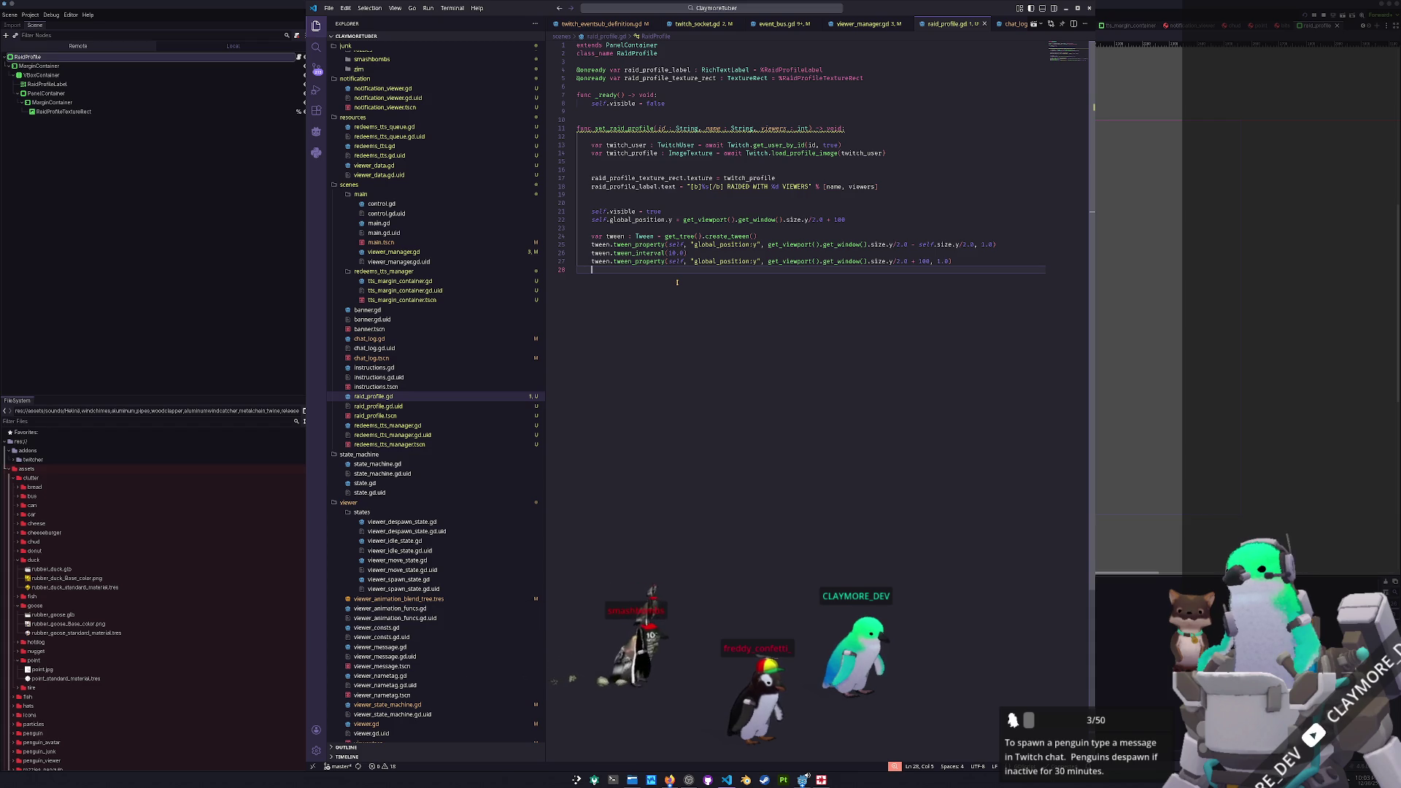
Replace the placeholder lambda with a final tween_callback using self.set("visible") and .bind(false).
{"action": "type", "text": "tween.t"}
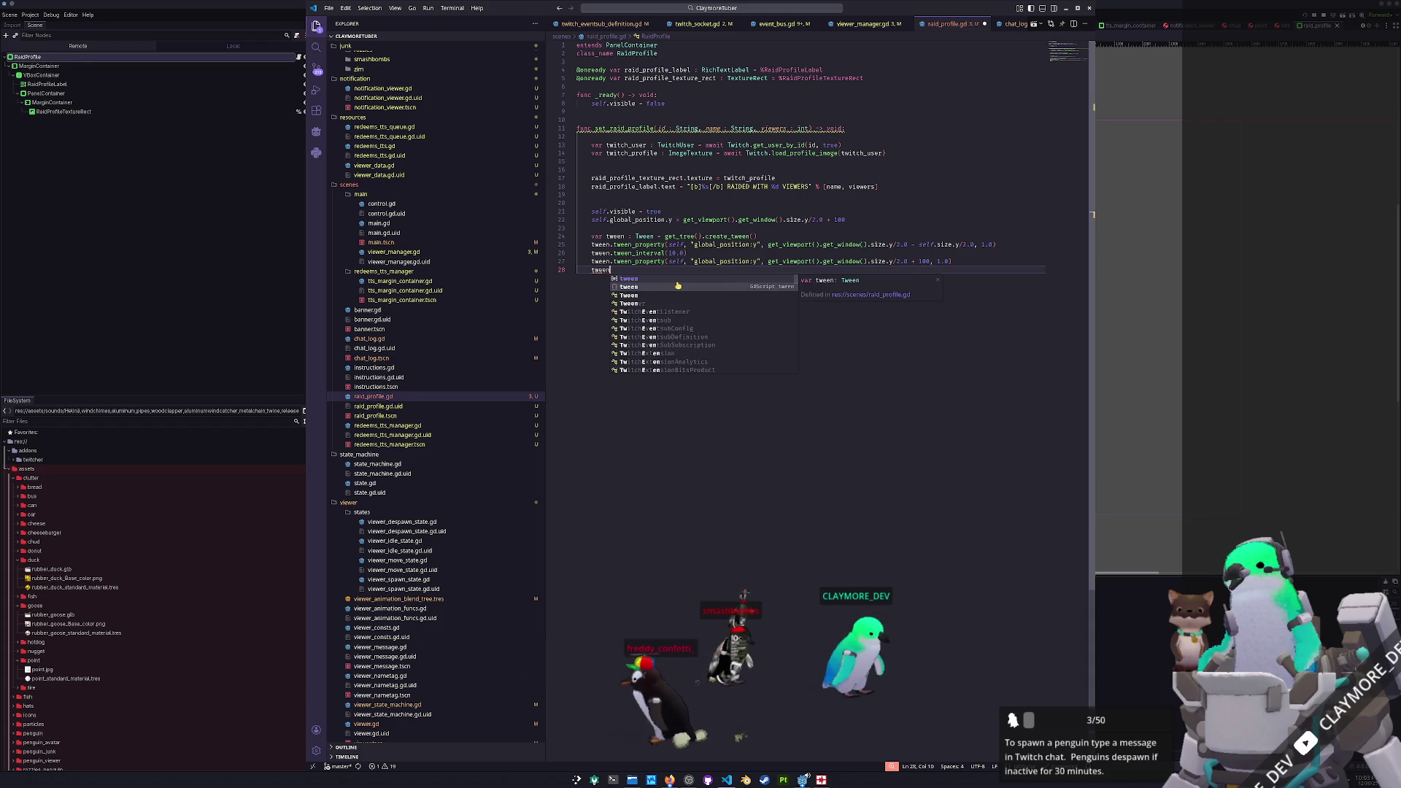
{"action": "type", "text": "ween_callback"}
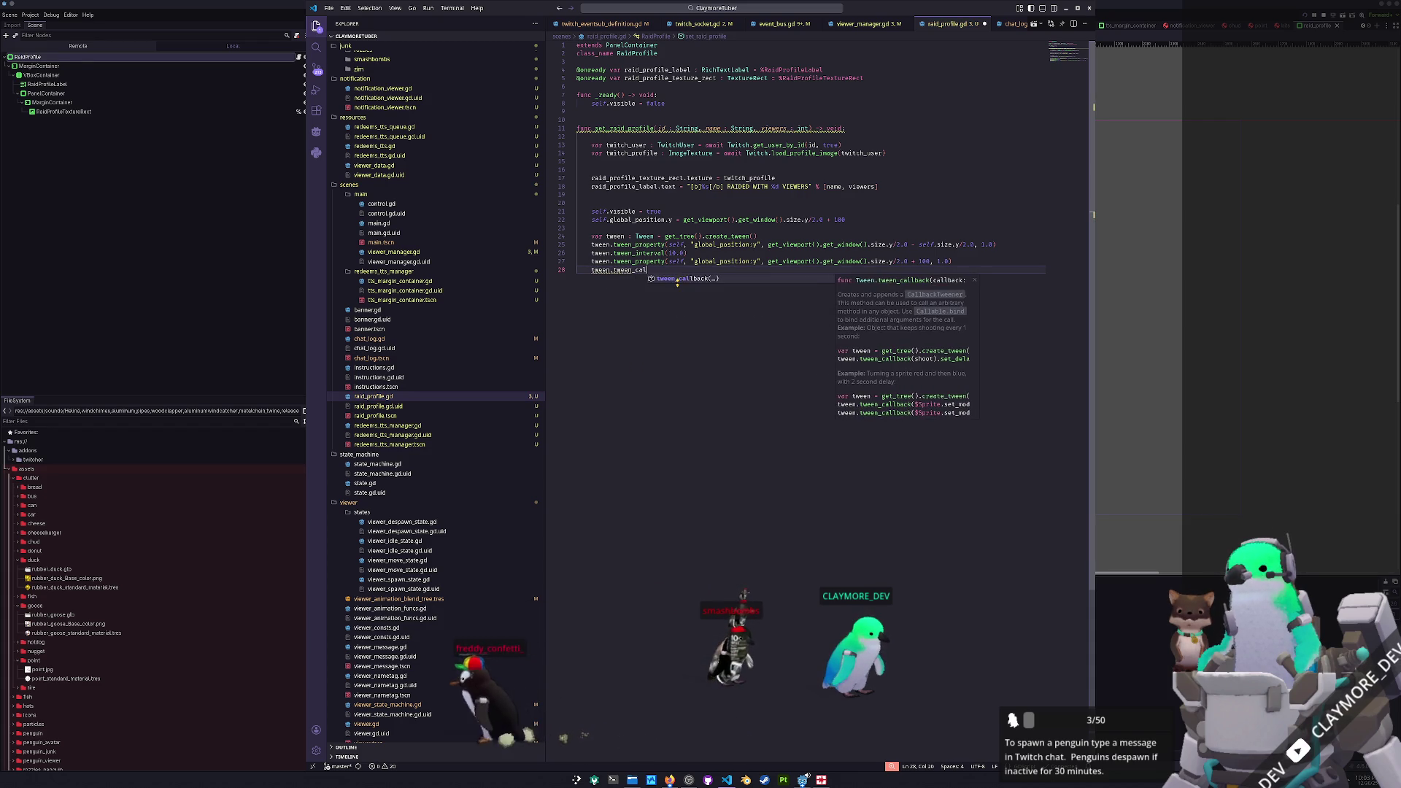
{"action": "type", "text": "("}
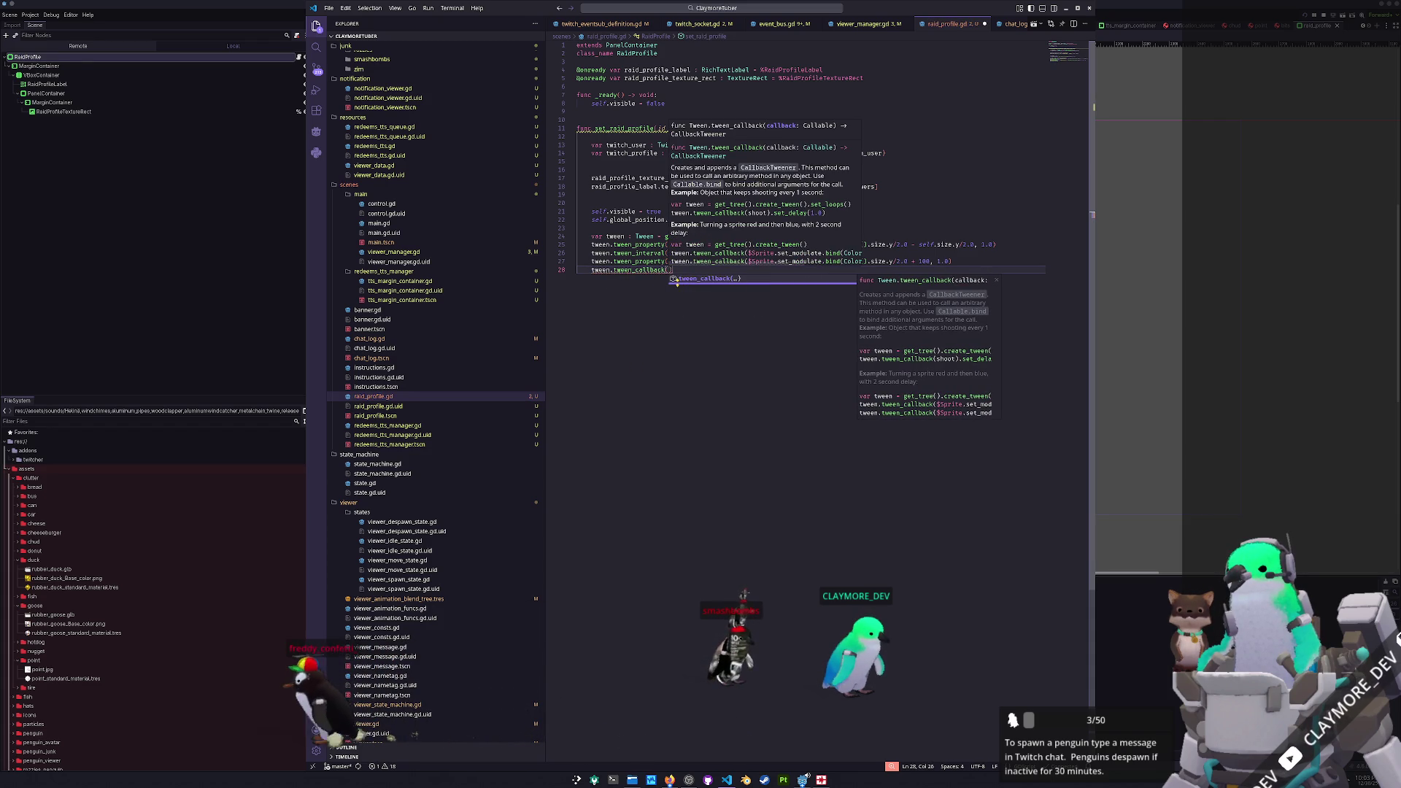
{"action": "type", "text": "self.vis"}
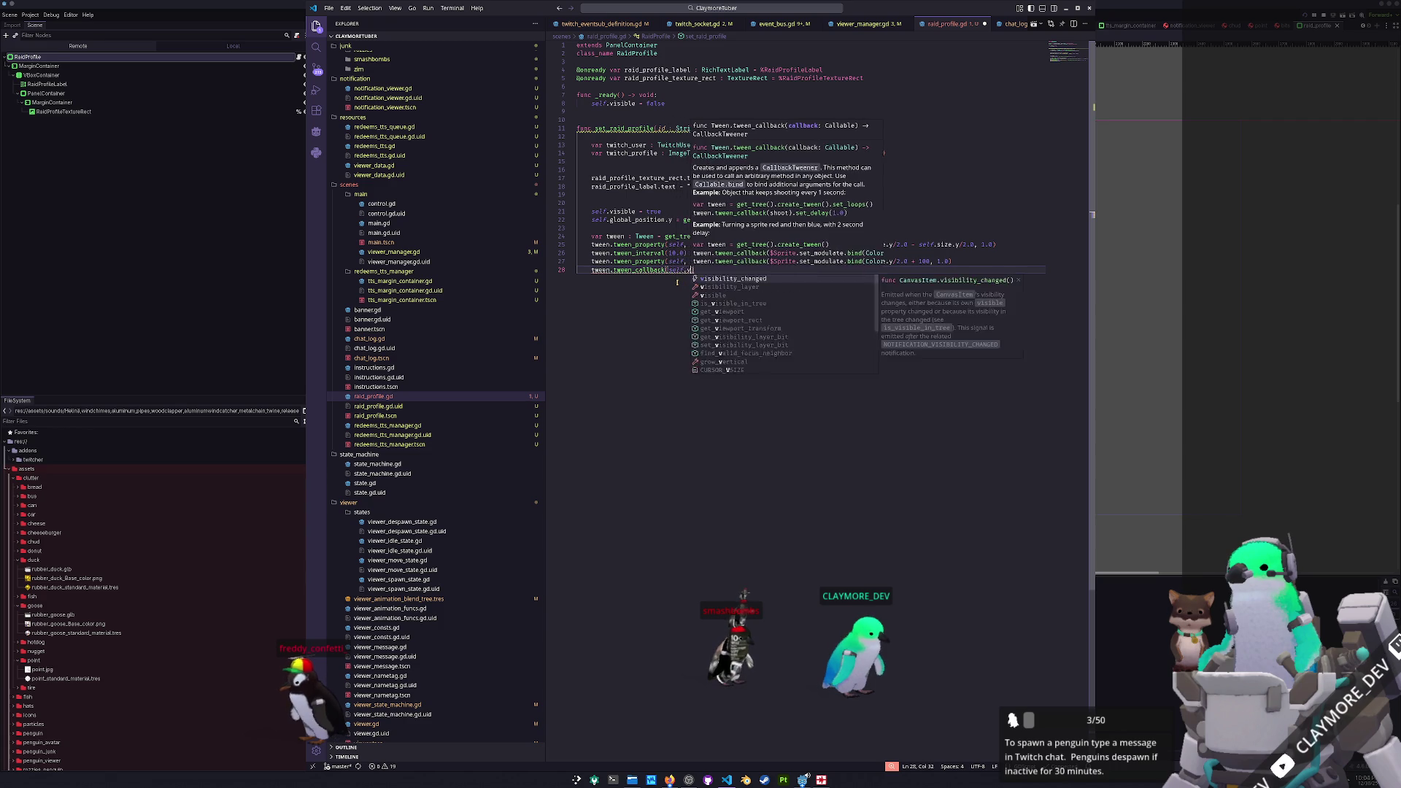
{"action": "key", "text": "BackSpace"}
{"action": "key", "text": "BackSpace"}
{"action": "key", "text": "BackSpace"}
{"action": "type", "text": ", \"visi"}
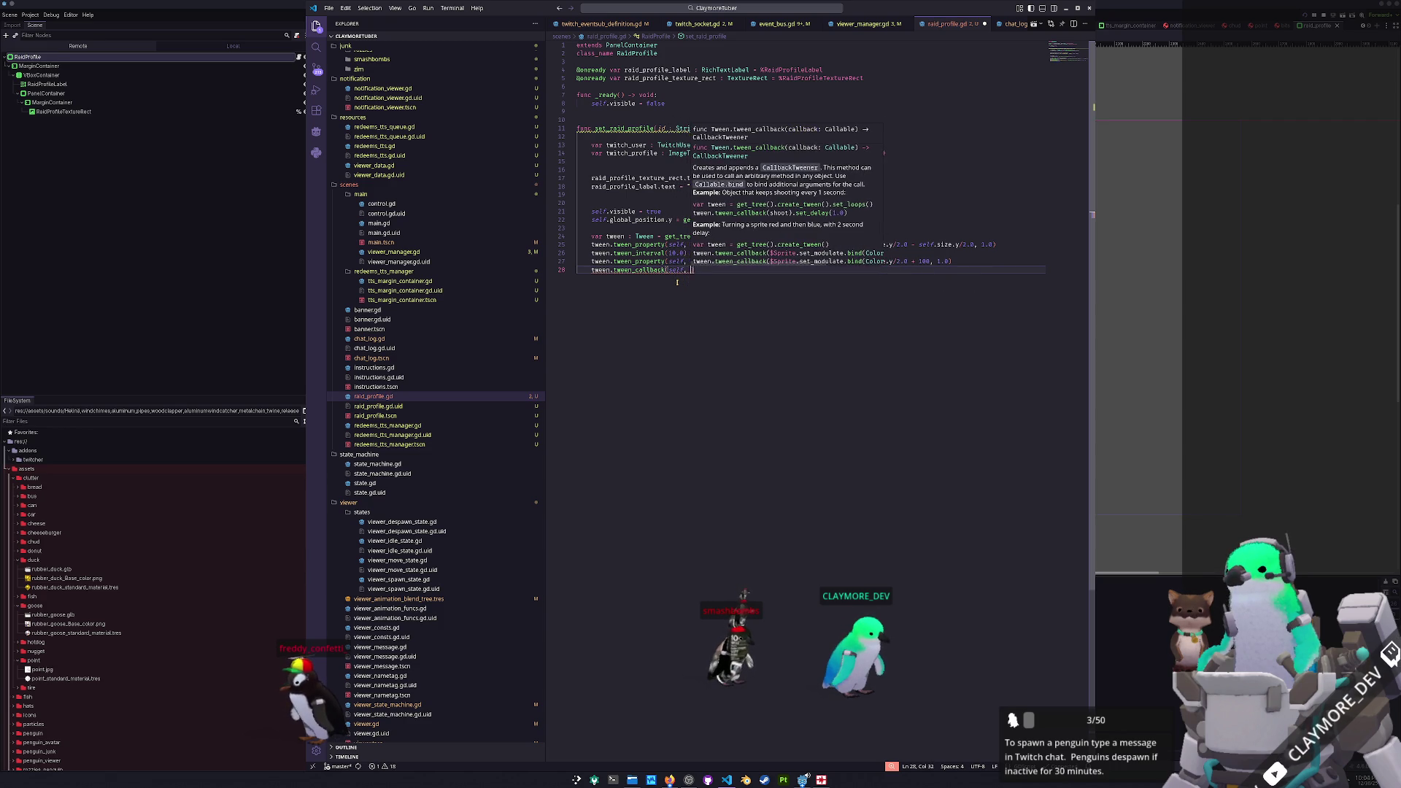
{"action": "type", "text": "ble\""}
{"action": "key", "text": "ctrl+shift+Left"}
{"action": "key", "text": "ctrl+shift+Left"}
{"action": "key", "text": "ctrl+shift+Left"}
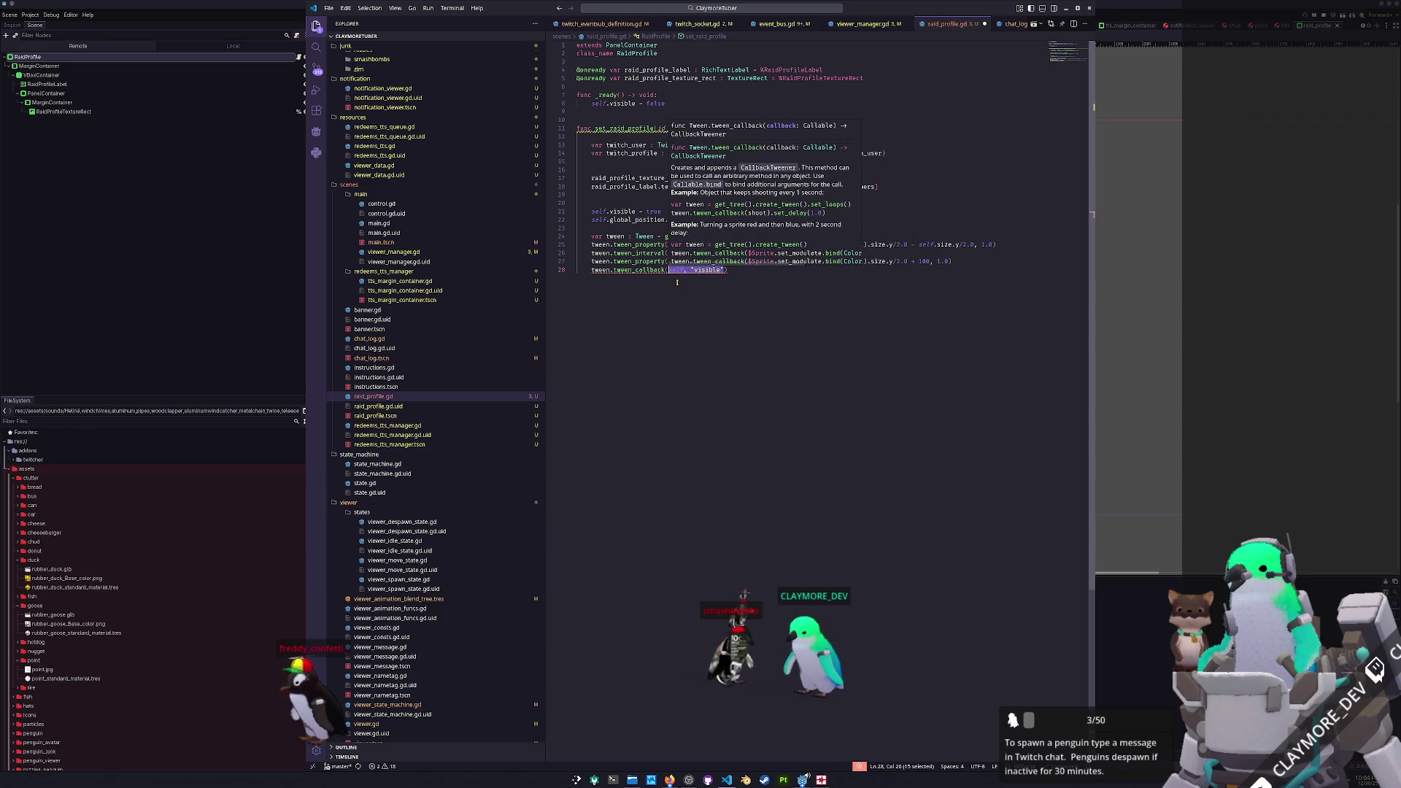
{"action": "type", "text": "func(x:"}
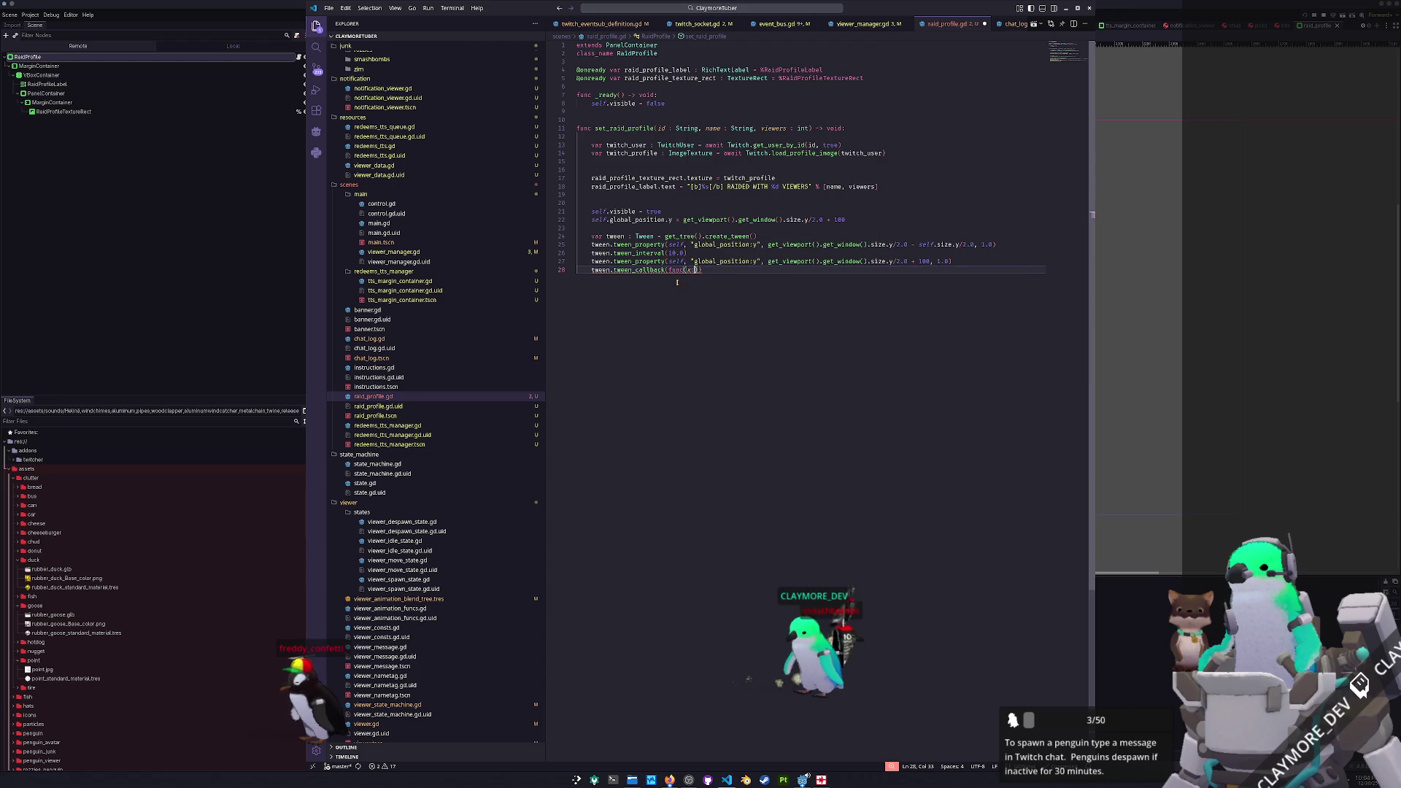
{"action": "type", "text": "PanelContainer"}
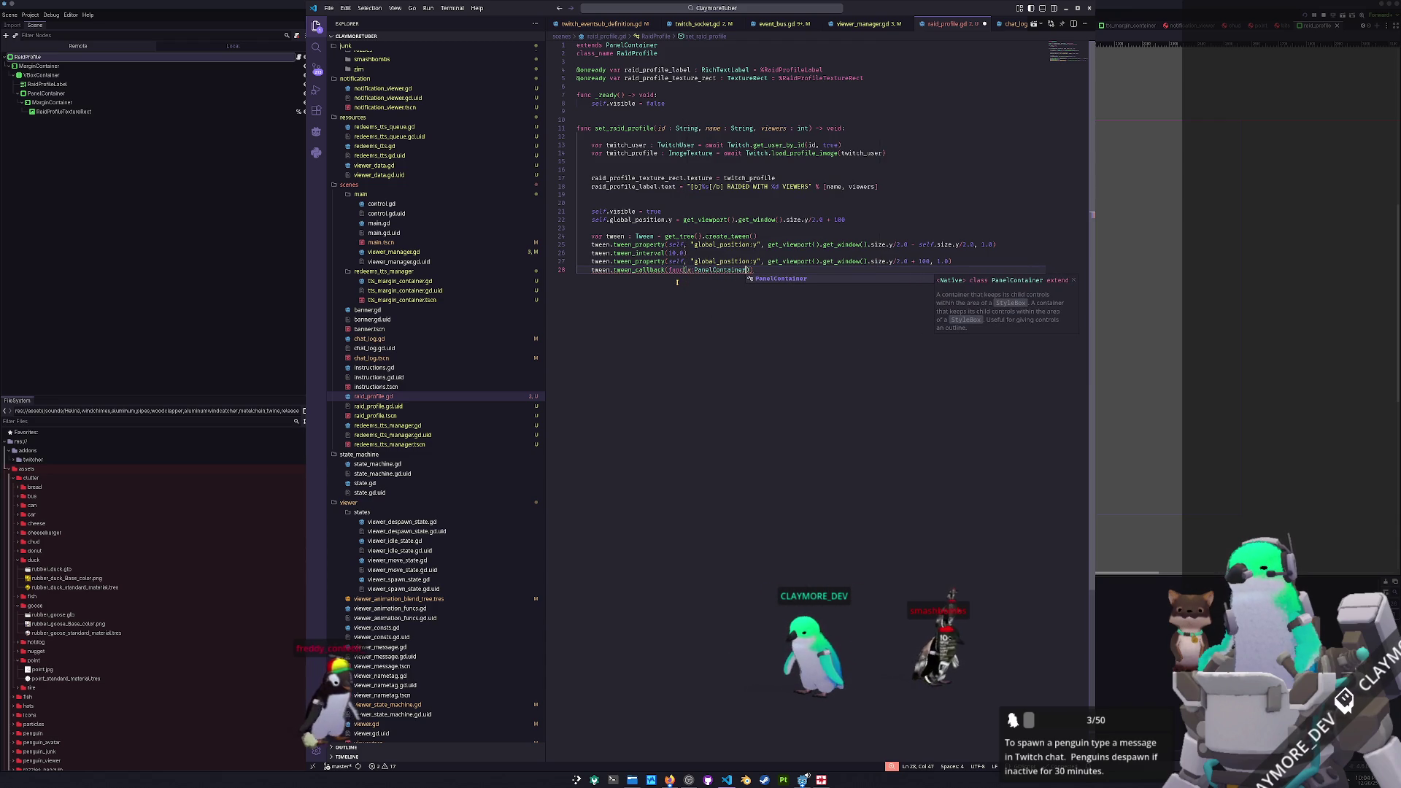
{"action": "key", "text": "ctrl+shift+Left"}
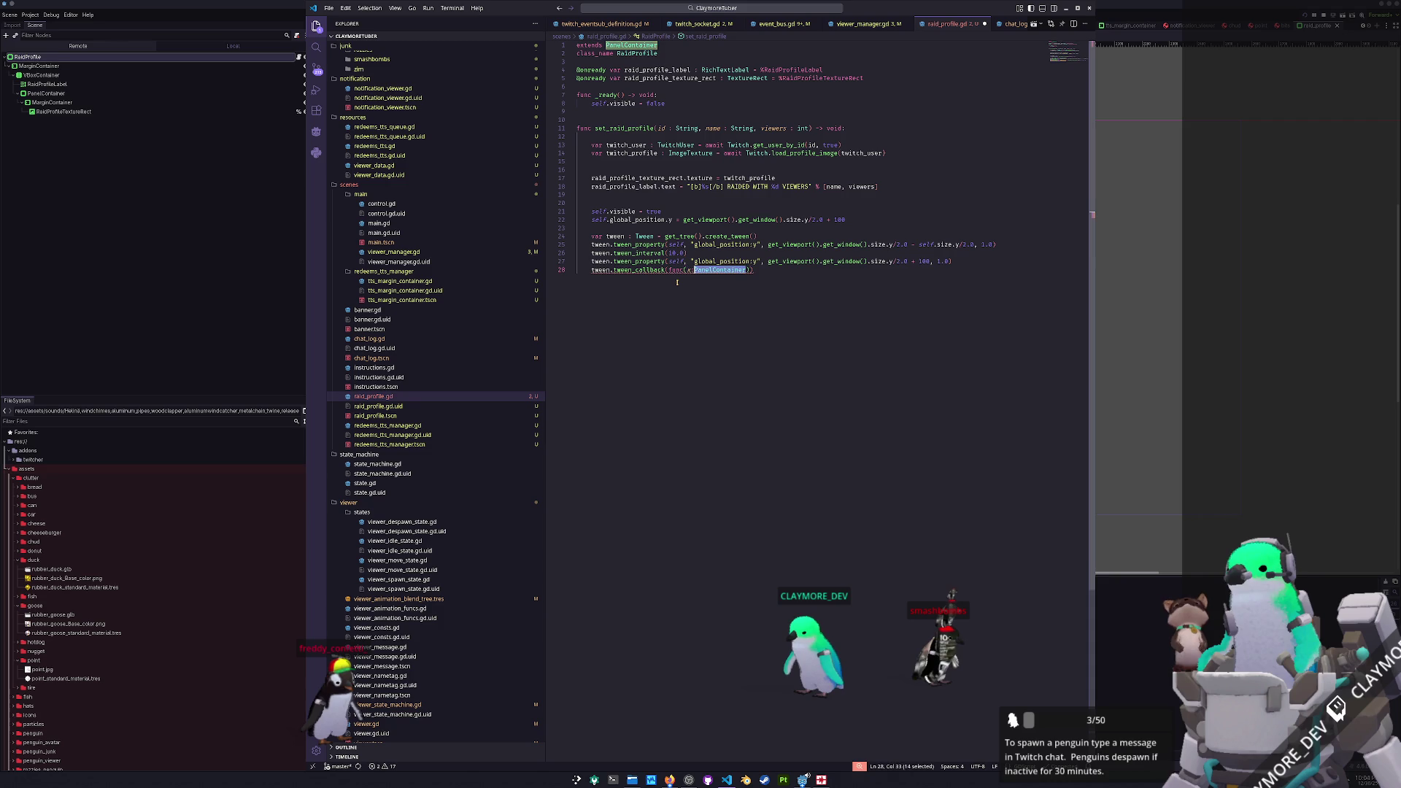
{"action": "key", "text": "shift+Right"}
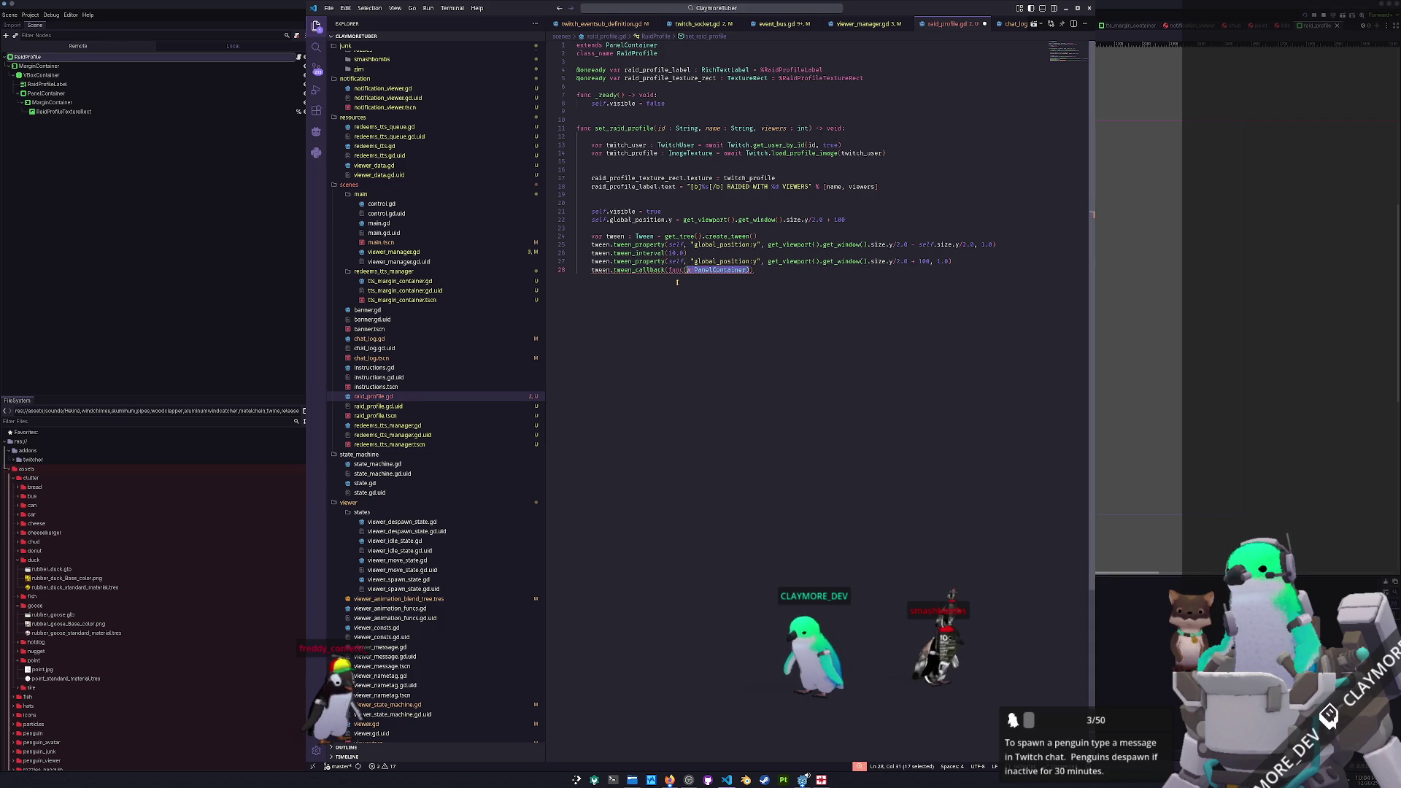
{"action": "key", "text": "BackSpace"}
{"action": "type", "text": "self.set("}
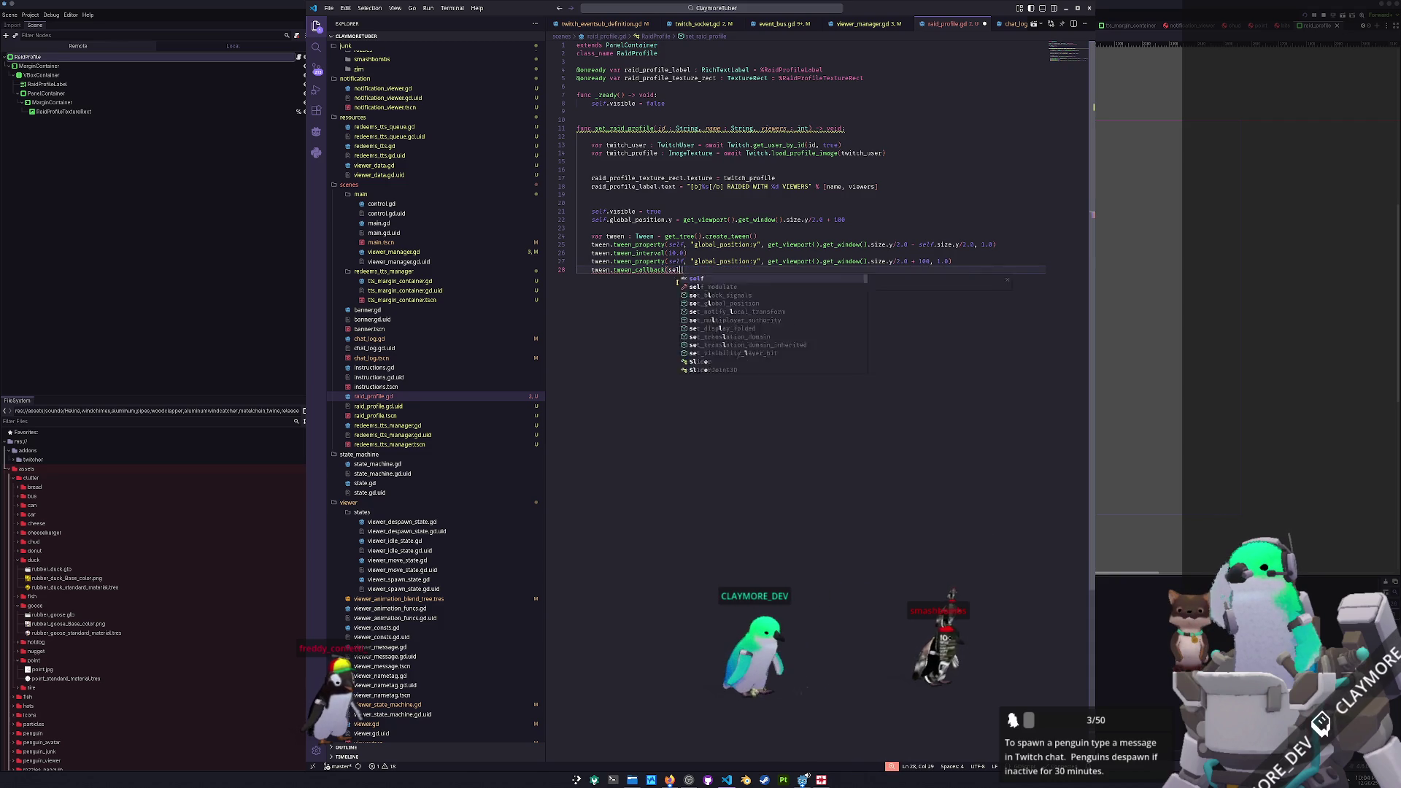
{"action": "type", "text": "\"visibl"}
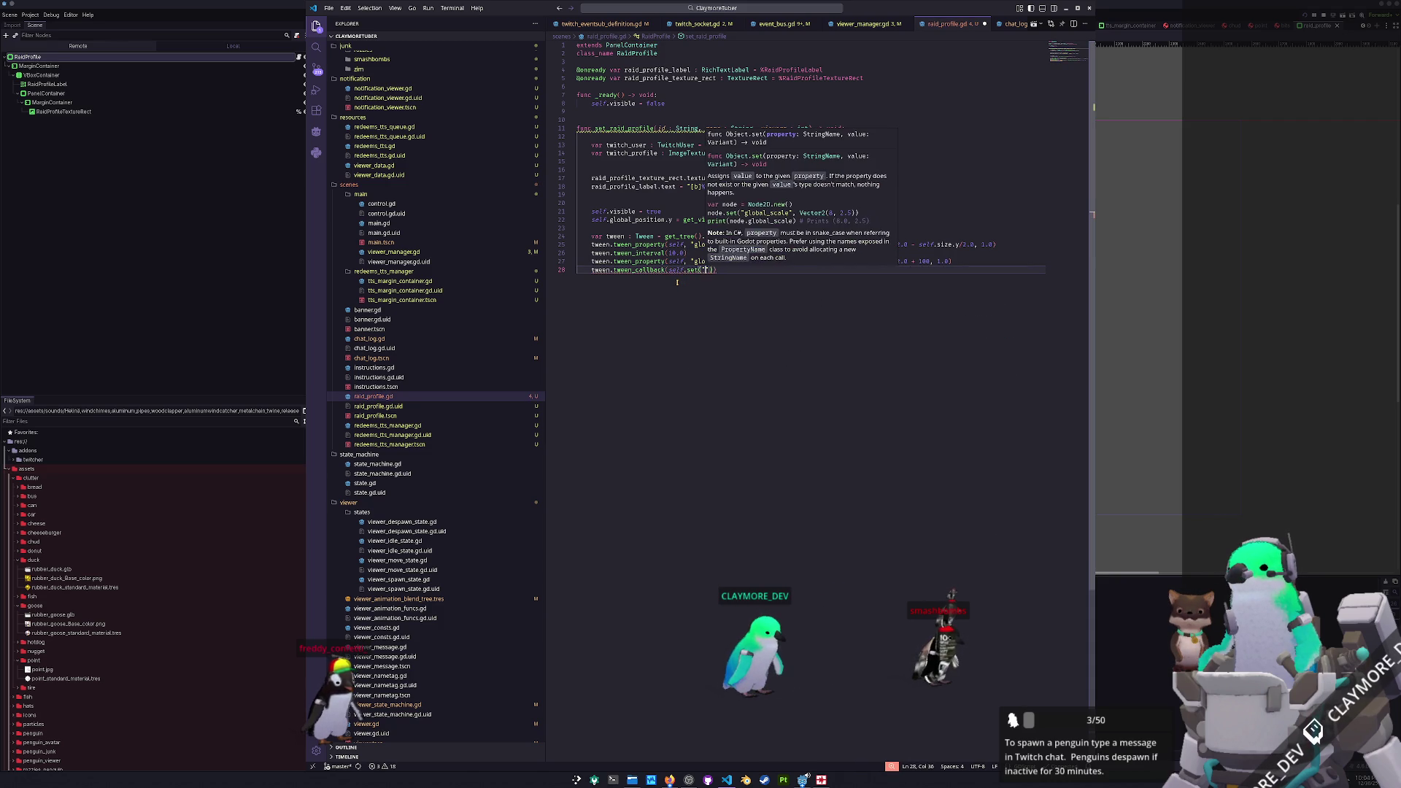
{"action": "type", "text": "e\")"}
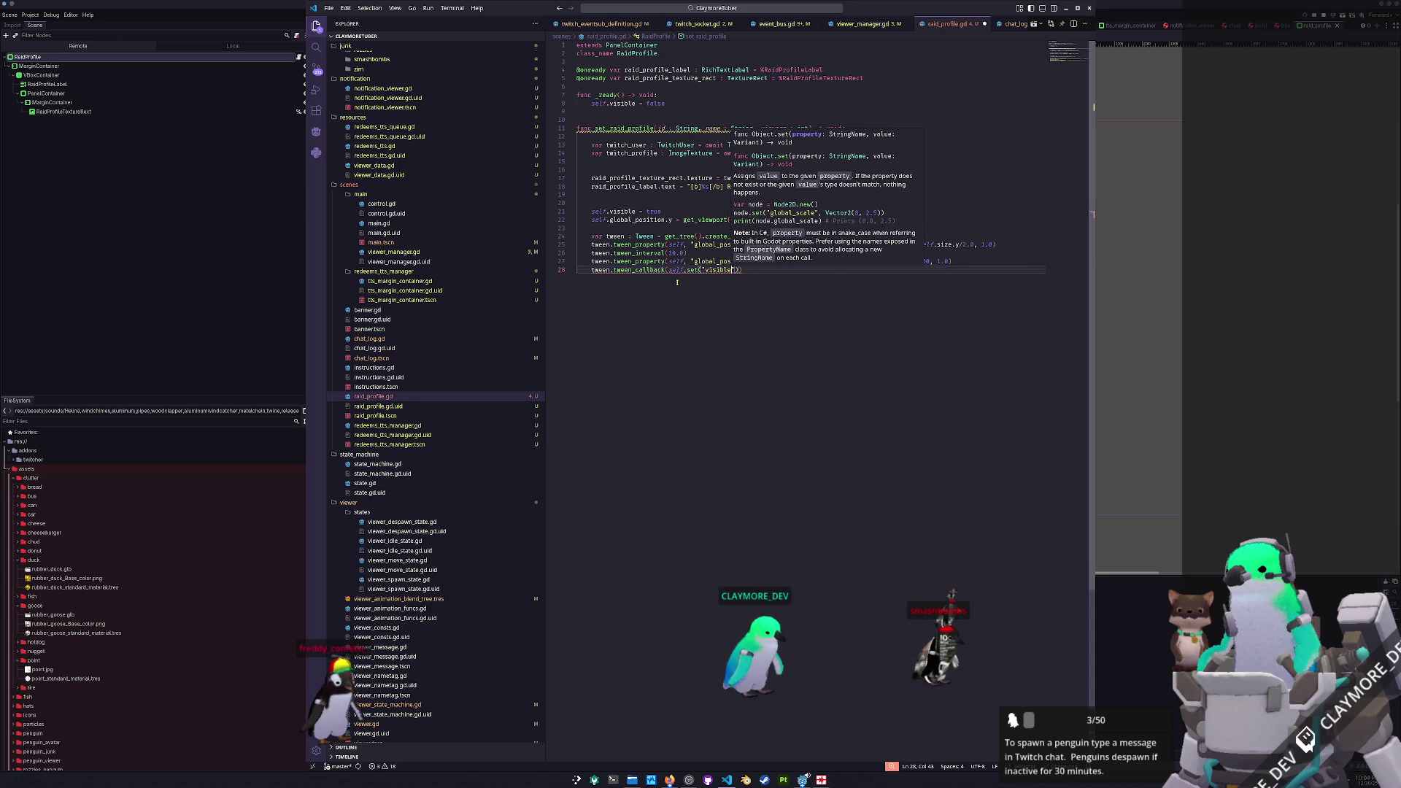
{"action": "type", "text": ", false"}
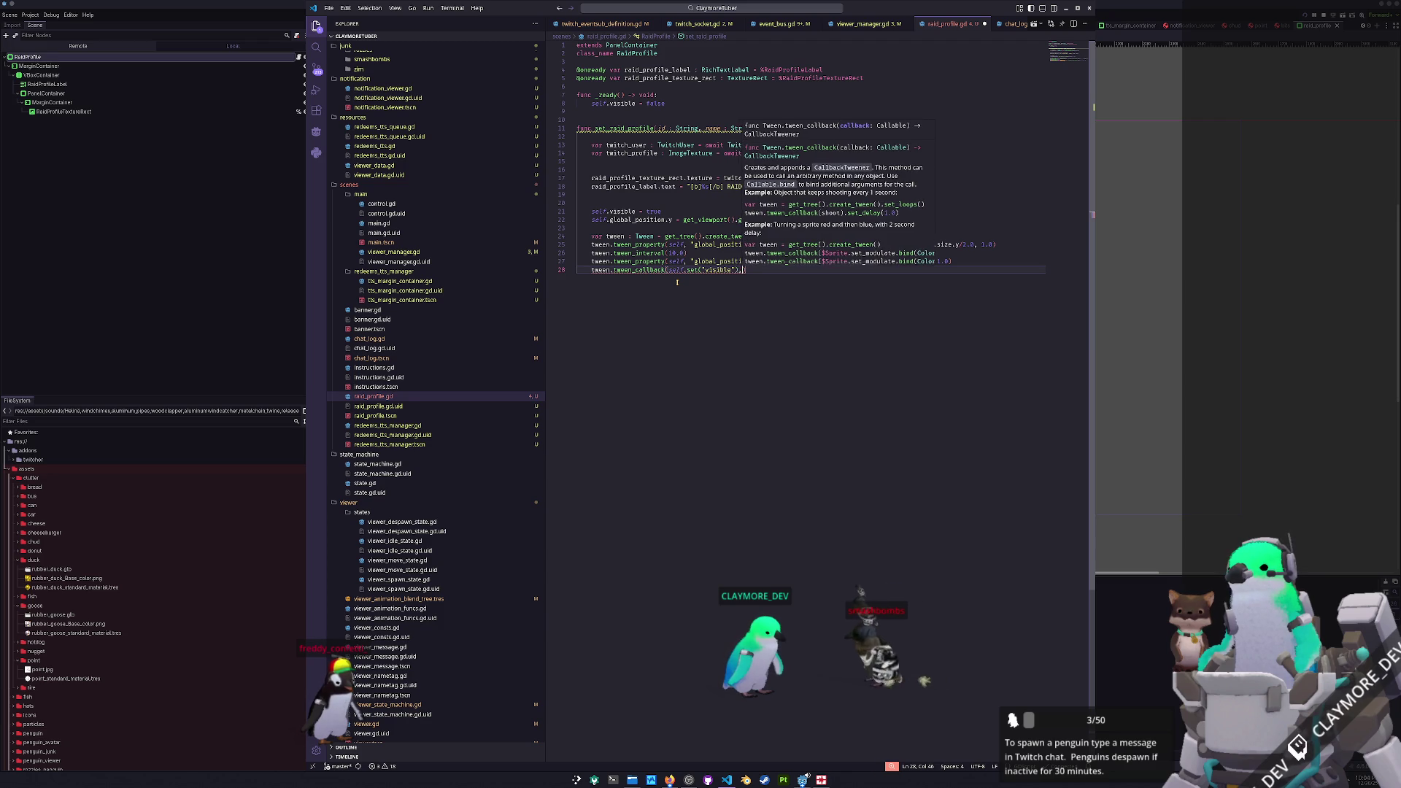
{"action": "key", "text": "BackSpace"}
{"action": "key", "text": "BackSpace"}
{"action": "key", "text": "BackSpace"}
{"action": "type", "text": ".bind("}
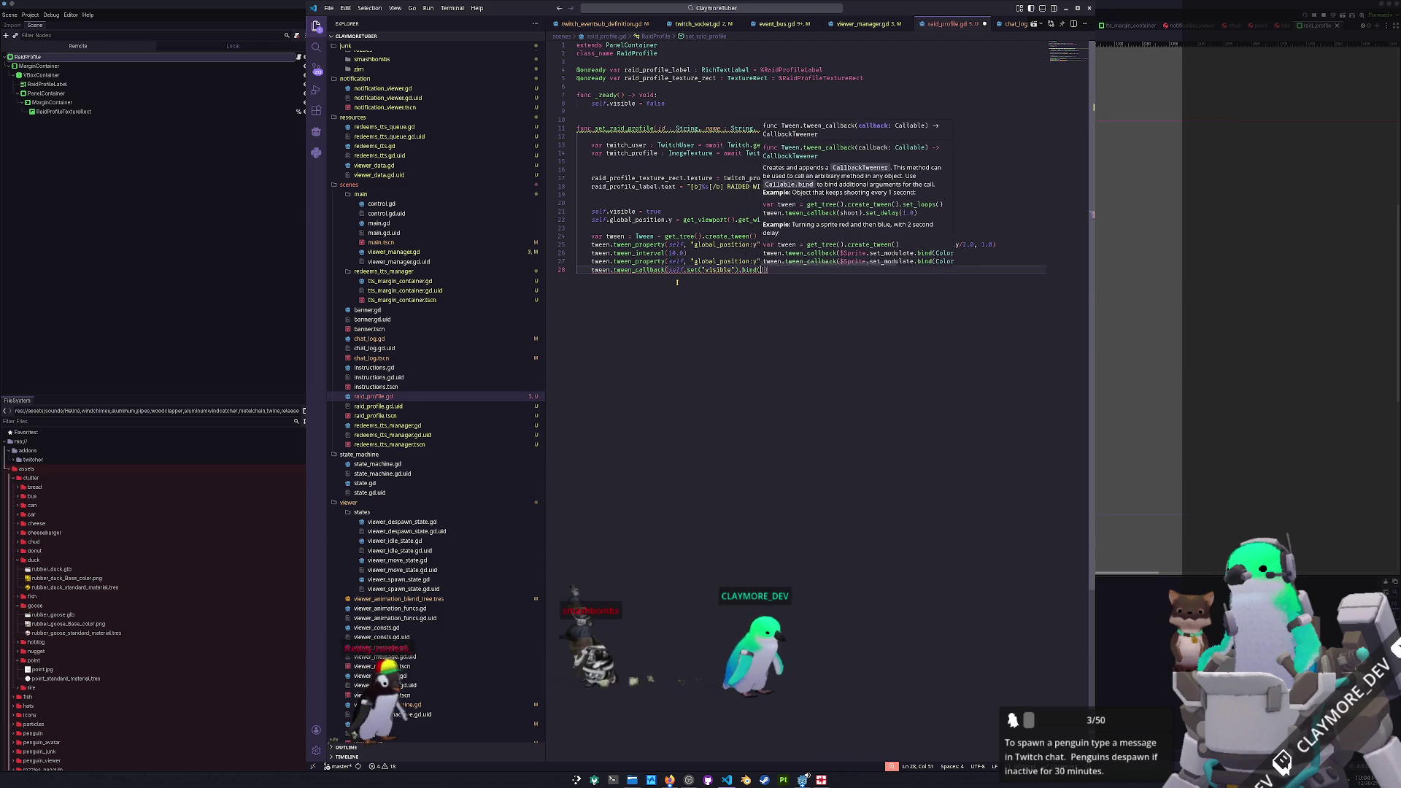
{"action": "type", "text": "(false)"}
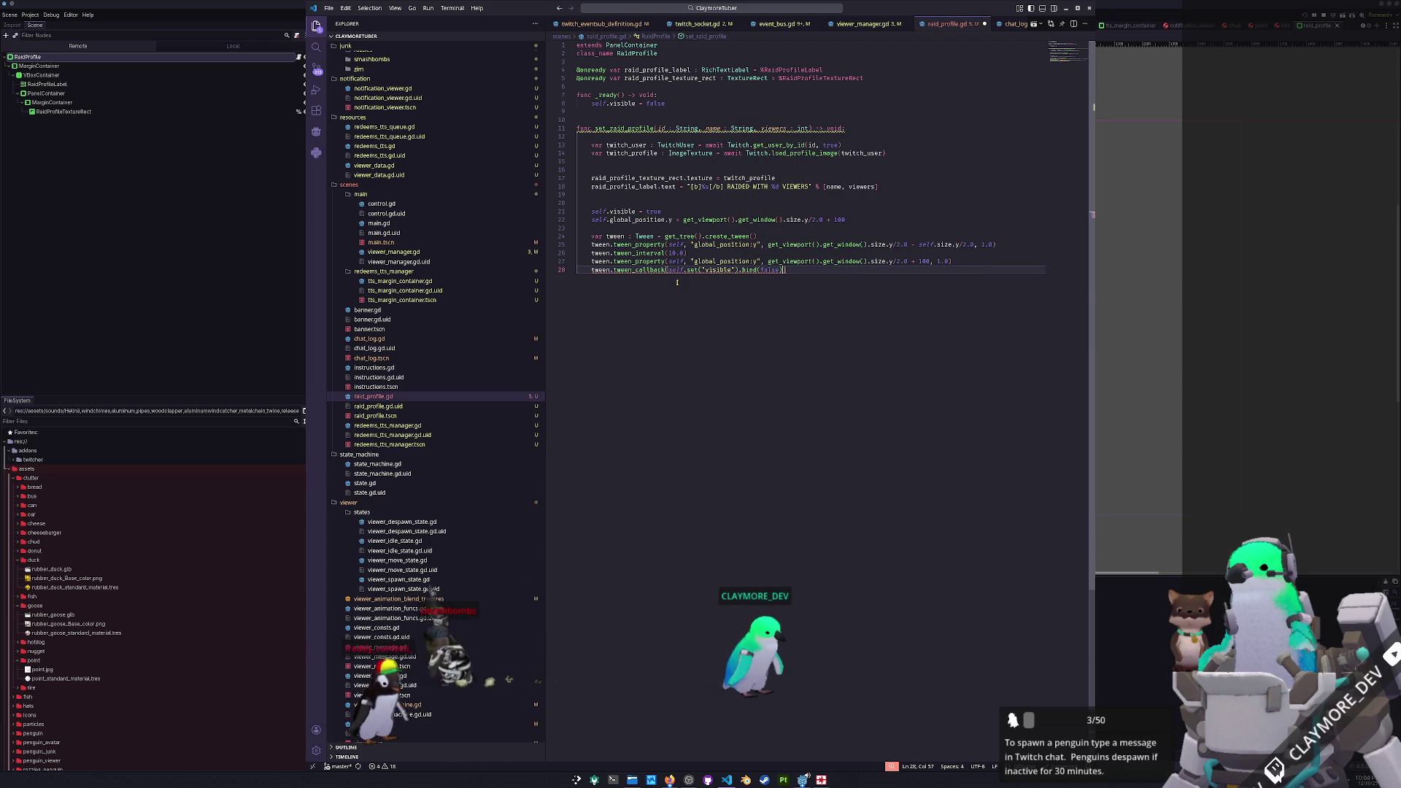
Rewrite the callback as self.set.bind("visible", false).
{"action": "mouse_move", "coordinate": [689, 271]}
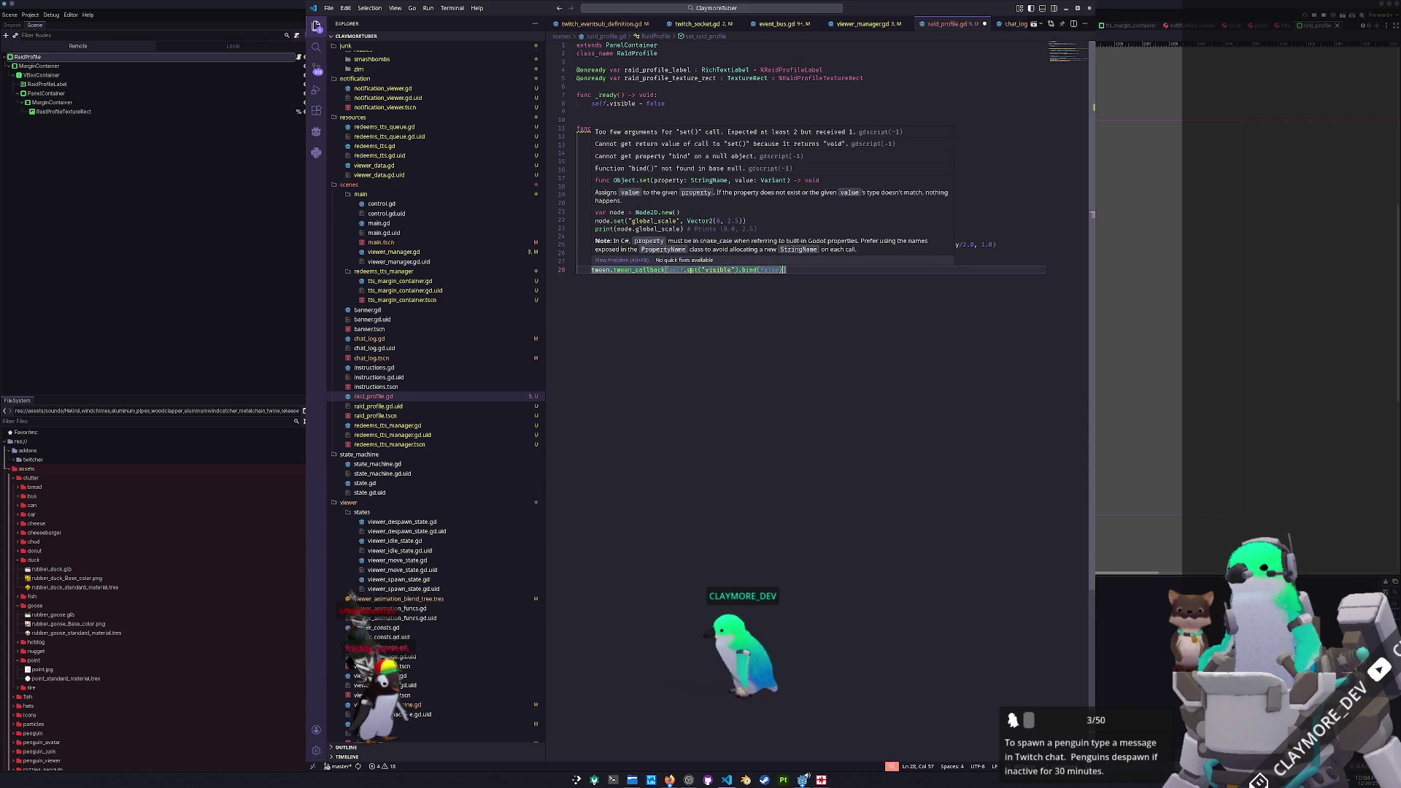
{"action": "left_click", "coordinate": [732, 271]}
{"action": "left_click_drag", "start_coordinate": [736, 271], "coordinate": [705, 271]}
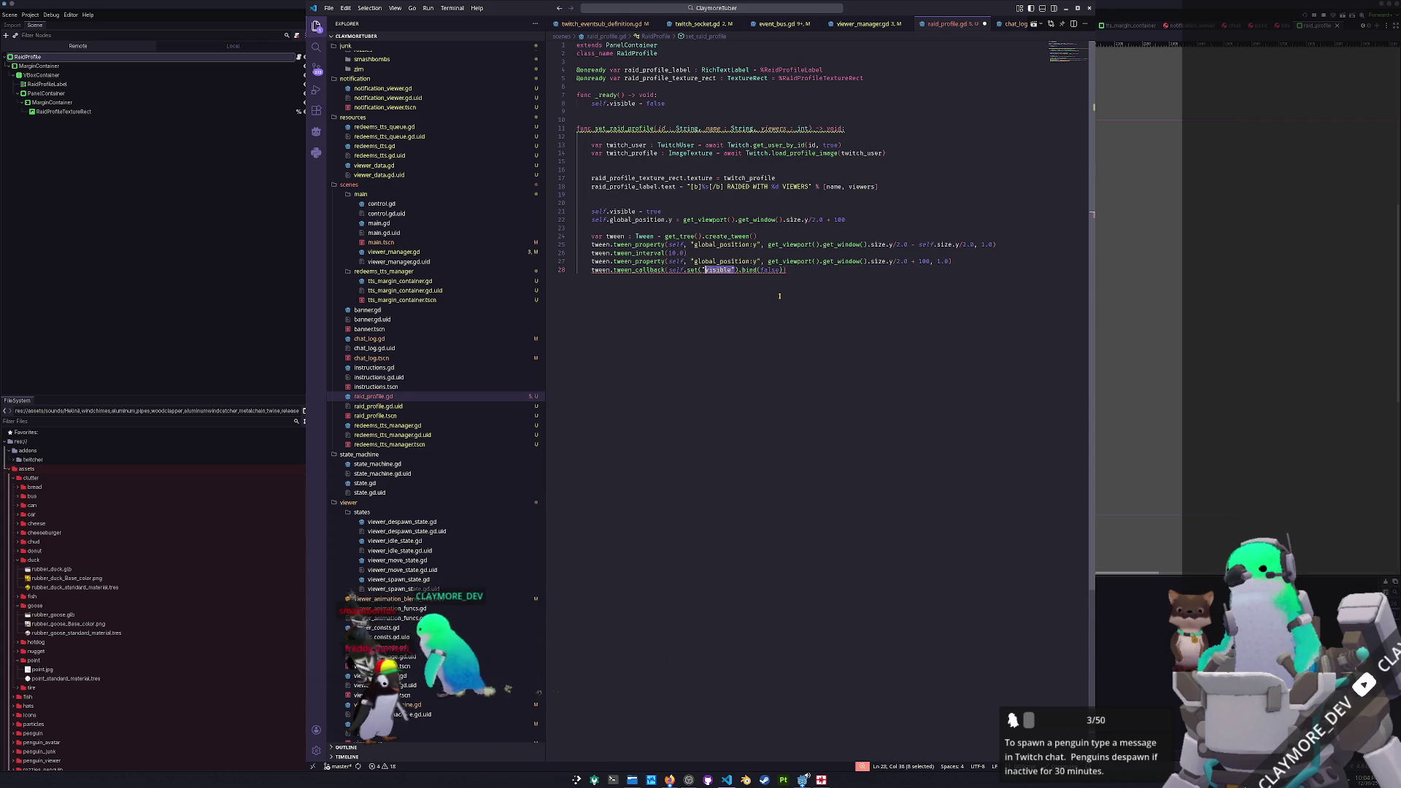
{"action": "key", "text": "BackSpace"}
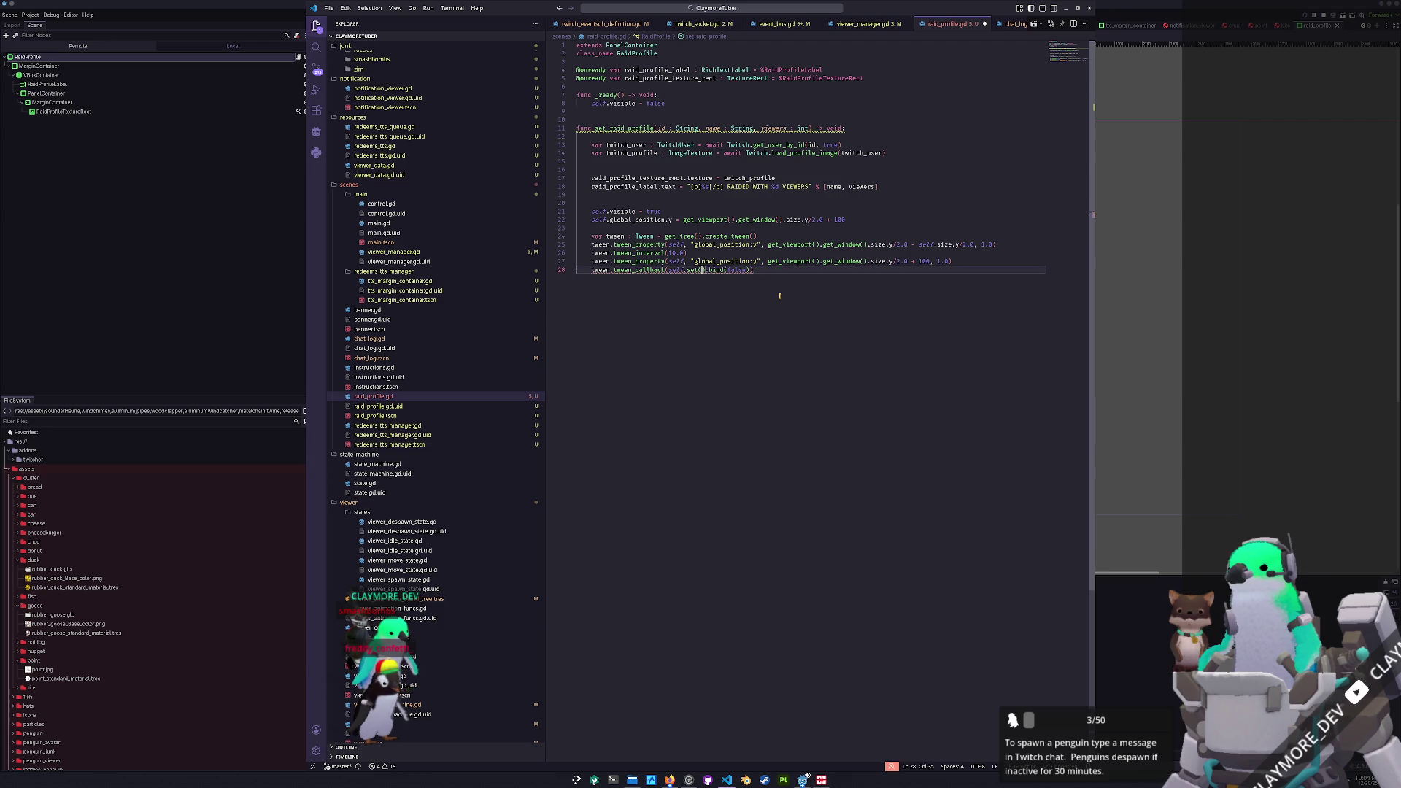
{"action": "type", "text": "\"visible\", "}
{"action": "type", "text": ","}
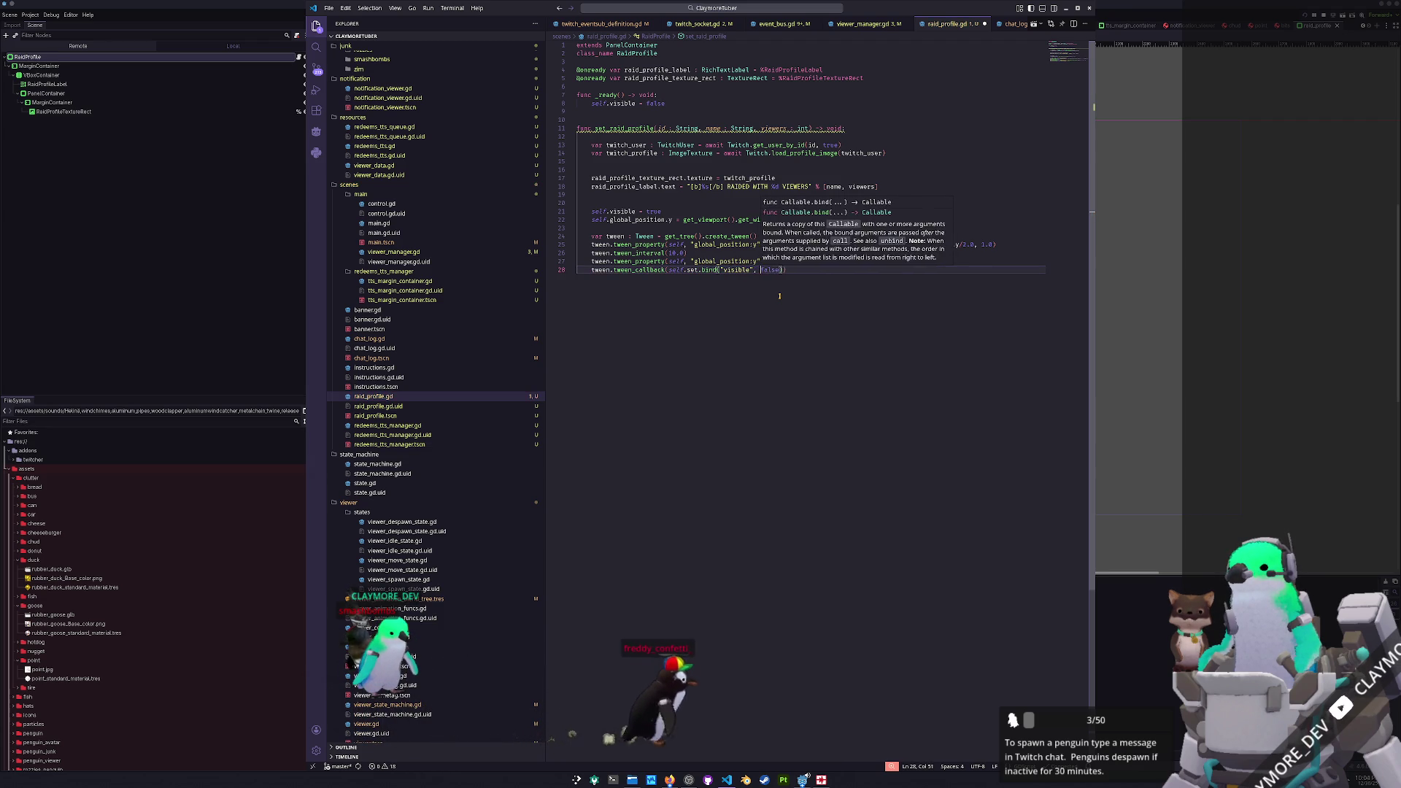
{"action": "key", "text": "End"}
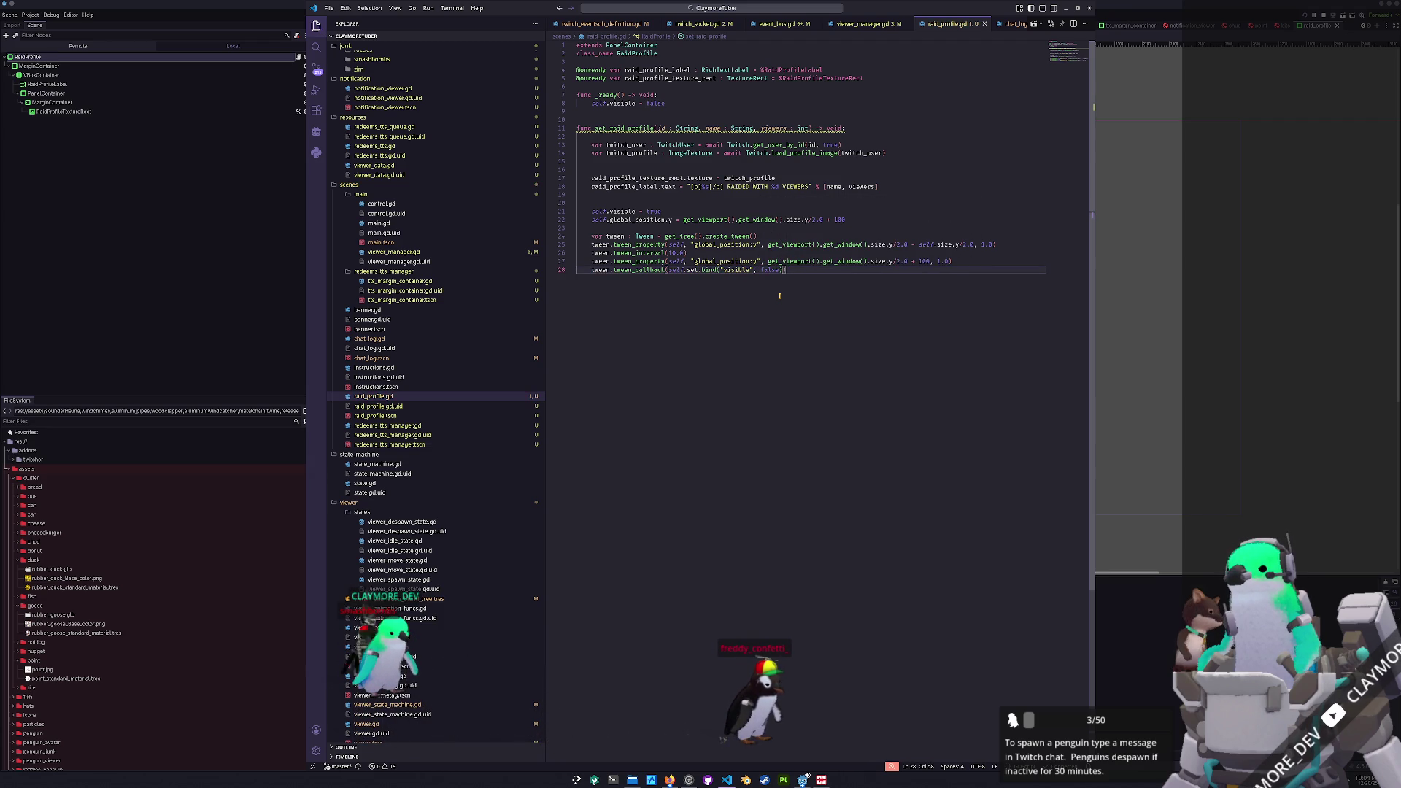
{"action": "key", "text": "Up"}
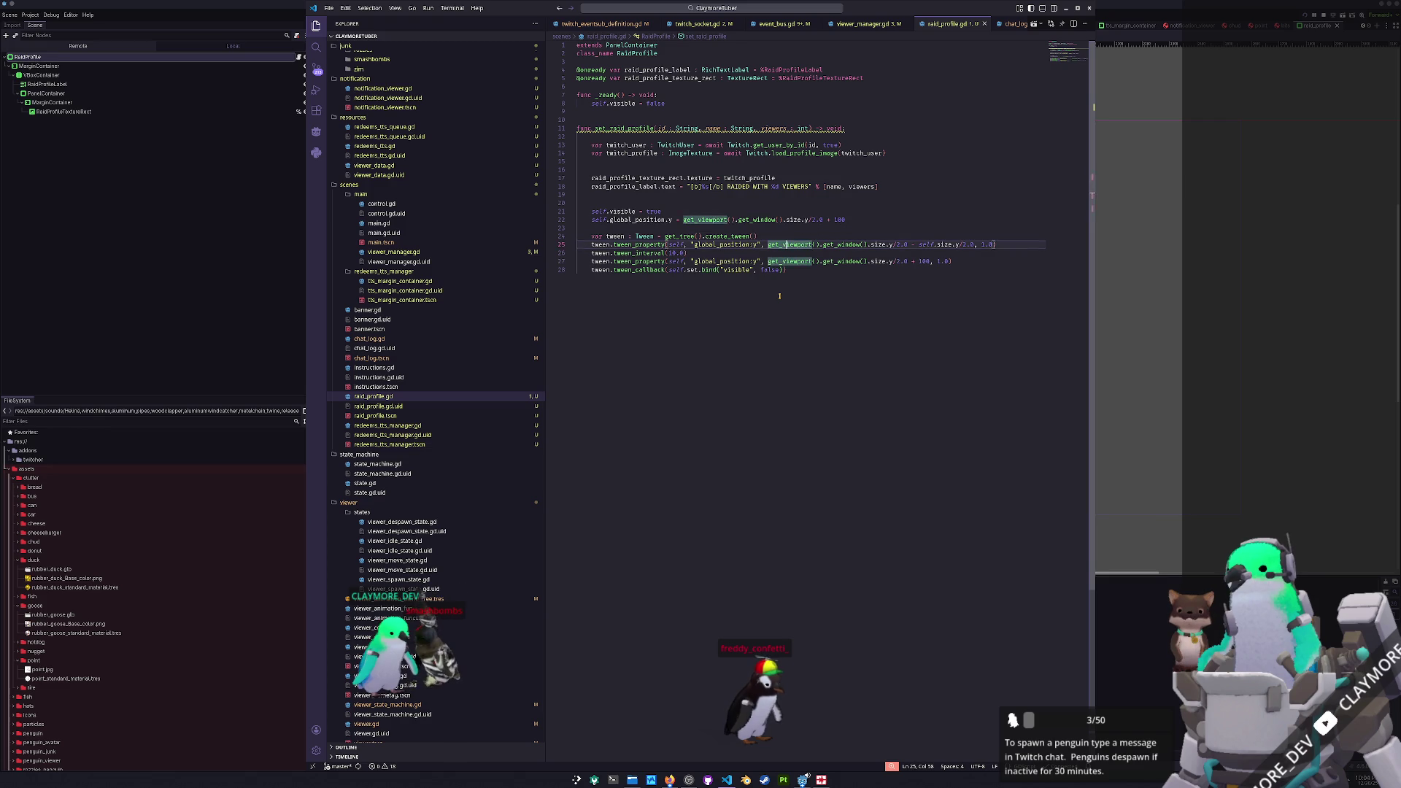
{"action": "key", "text": "Down"}
{"action": "key", "text": "Up"}
{"action": "key", "text": "Up"}
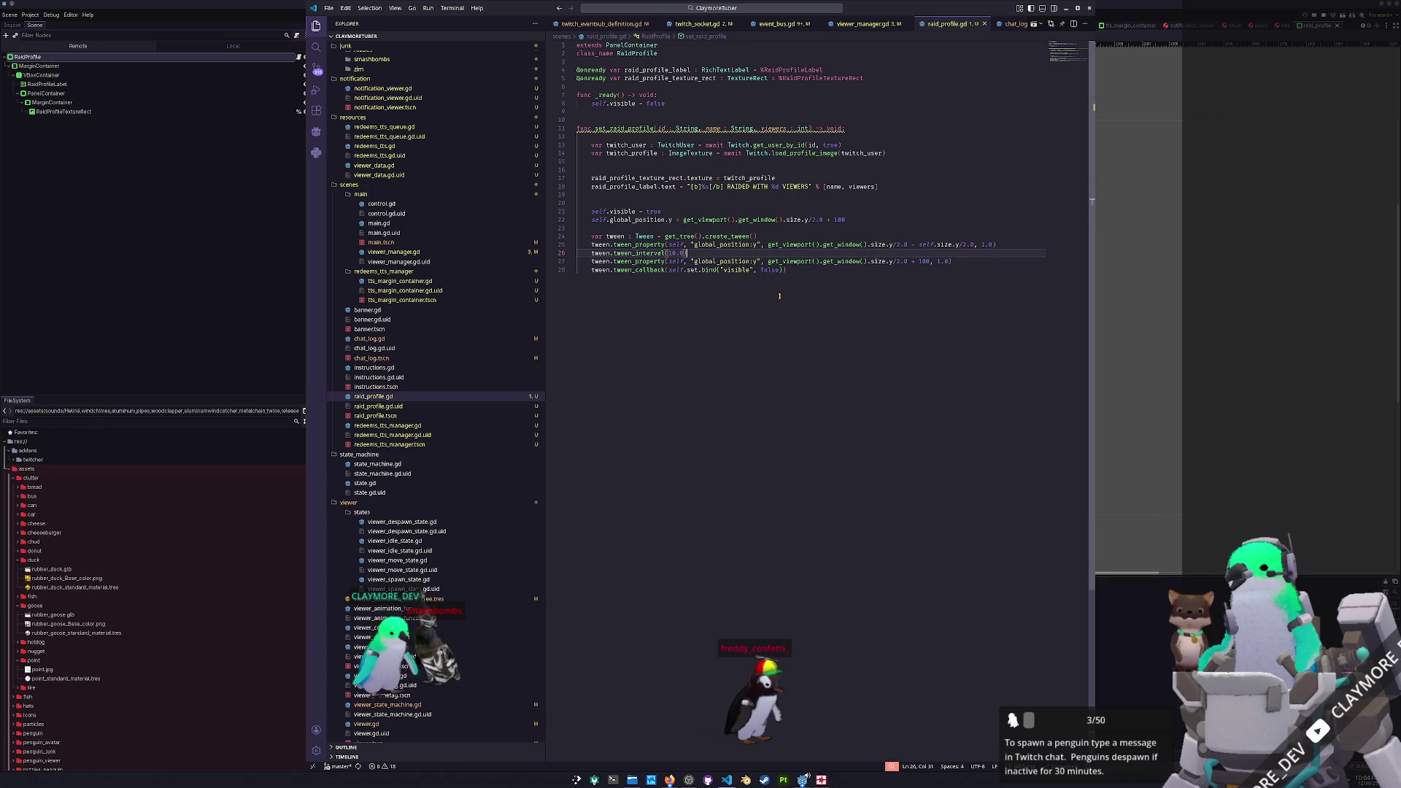
{"action": "key", "text": "Down"}
{"action": "key", "text": "Down"}
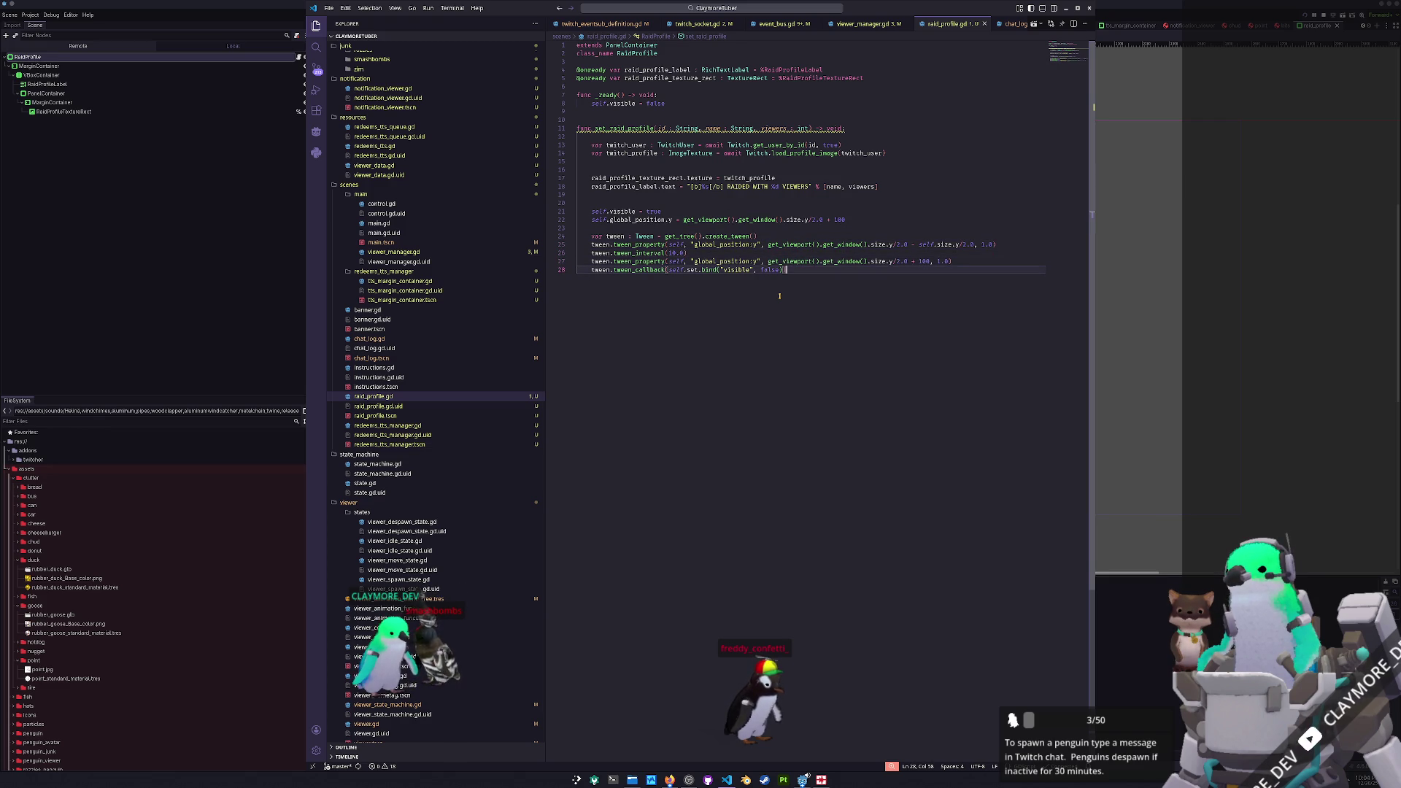
Run the project with F5 in Godot to test the raid popup.
{"action": "left_click", "coordinate": [1201, 260]}
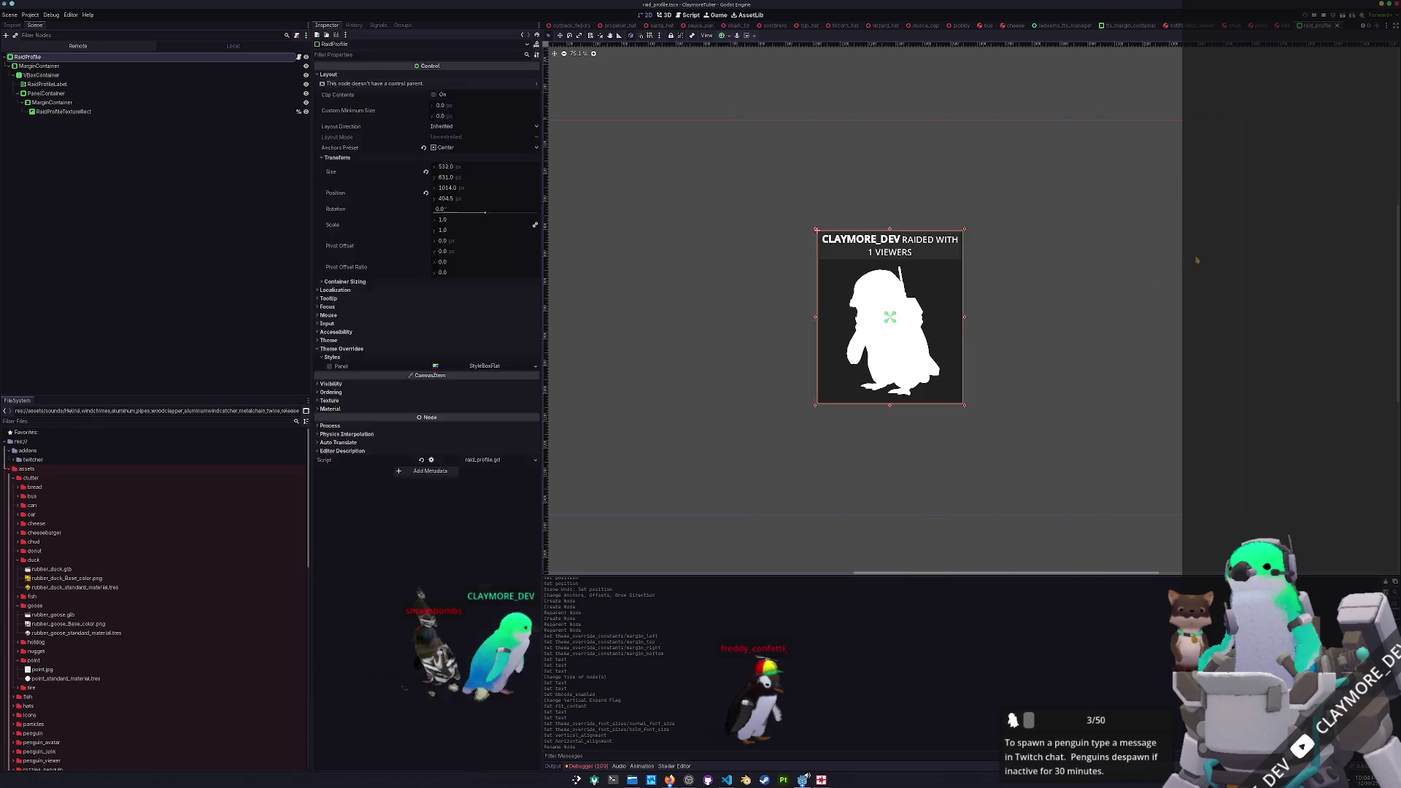
{"action": "key", "text": "F5"}
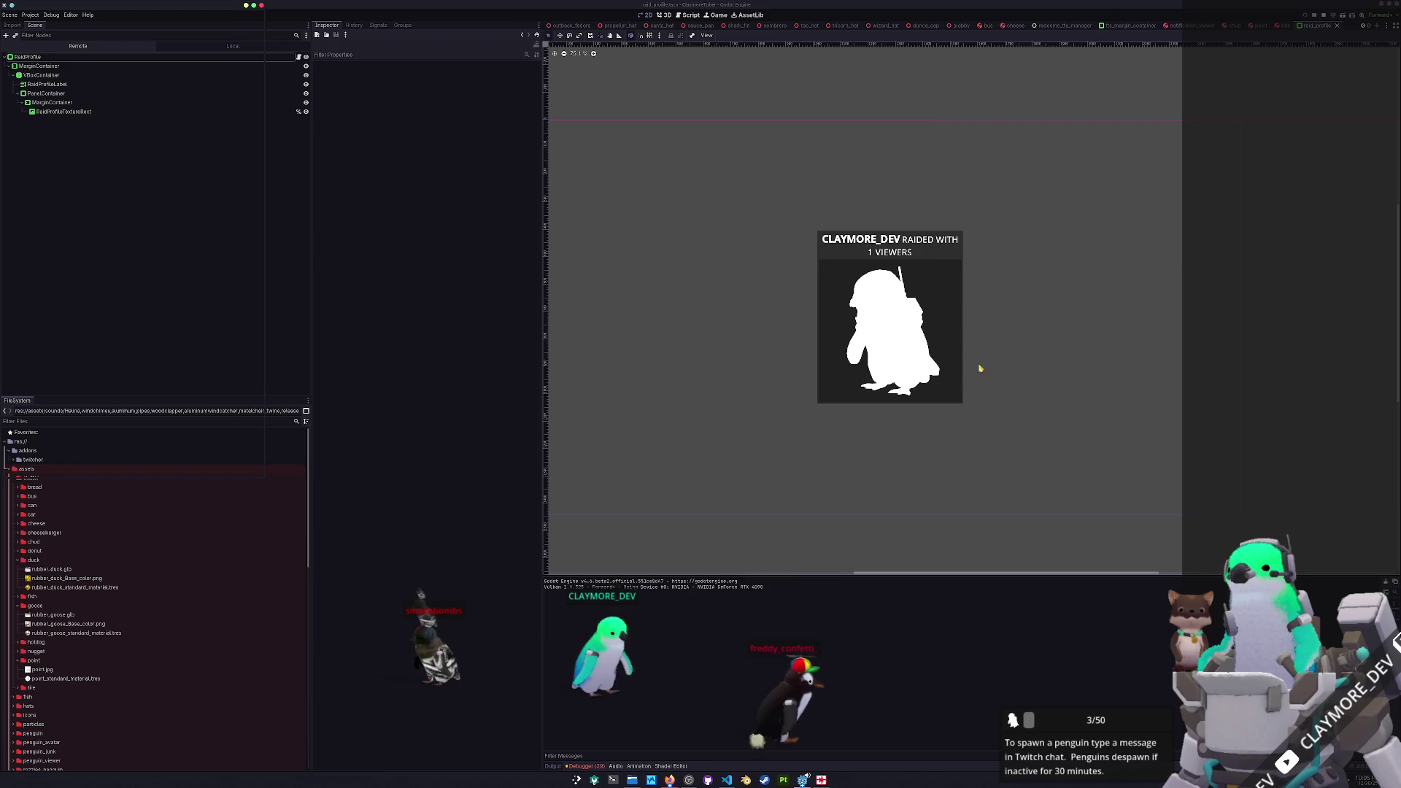
{"action": "key", "text": "alt+Tab"}
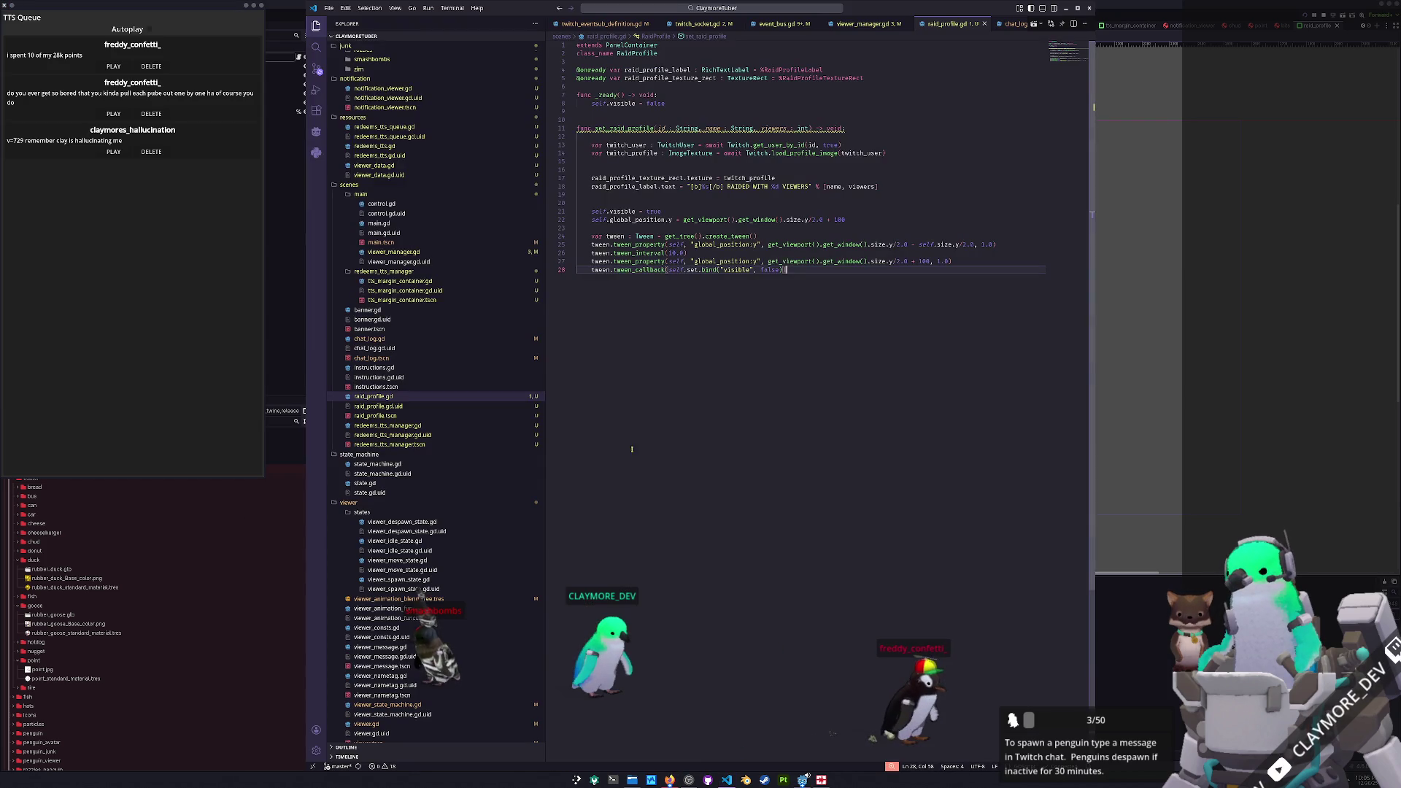
{"action": "left_click", "coordinate": [858, 23]}
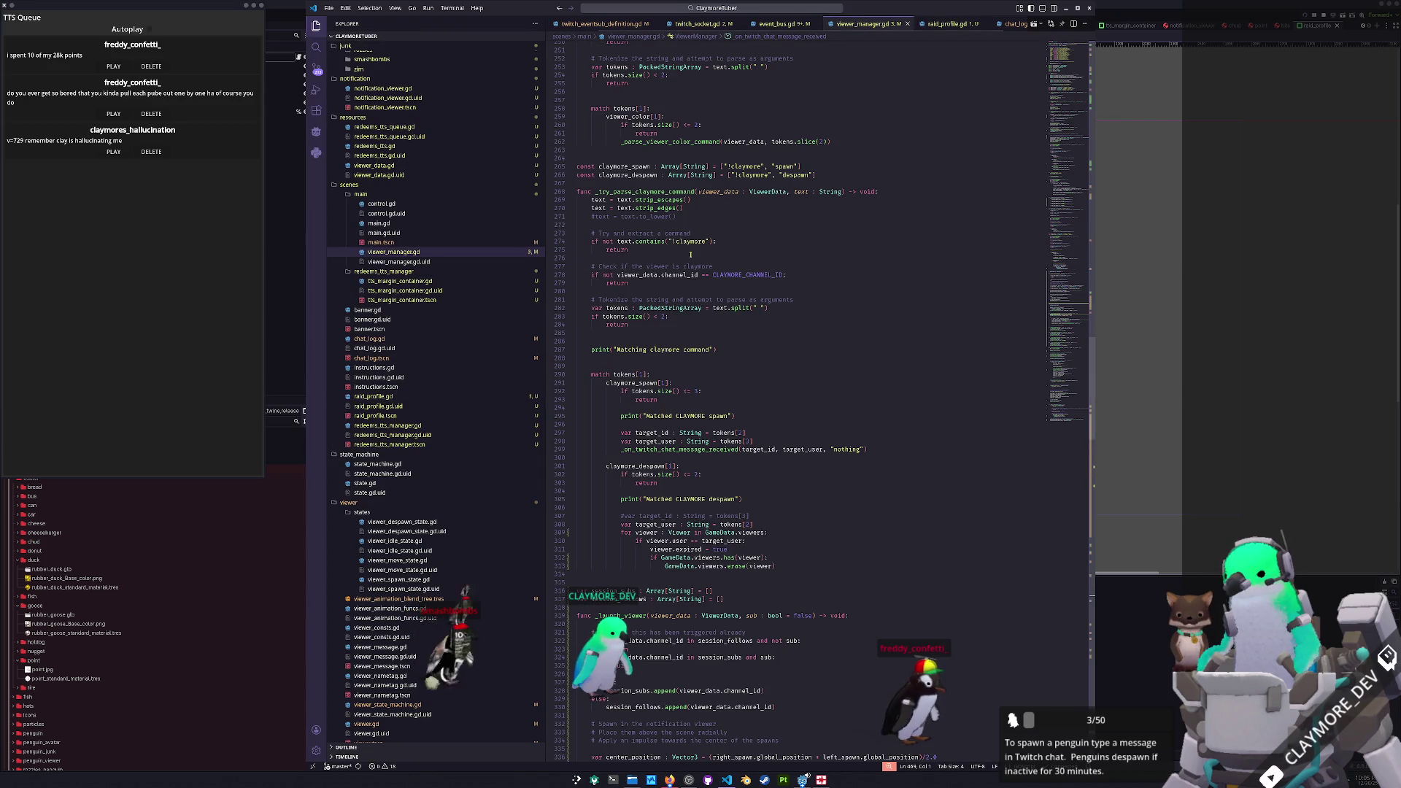
{"action": "left_click_drag", "start_coordinate": [1097, 311], "coordinate": [1092, 116]}
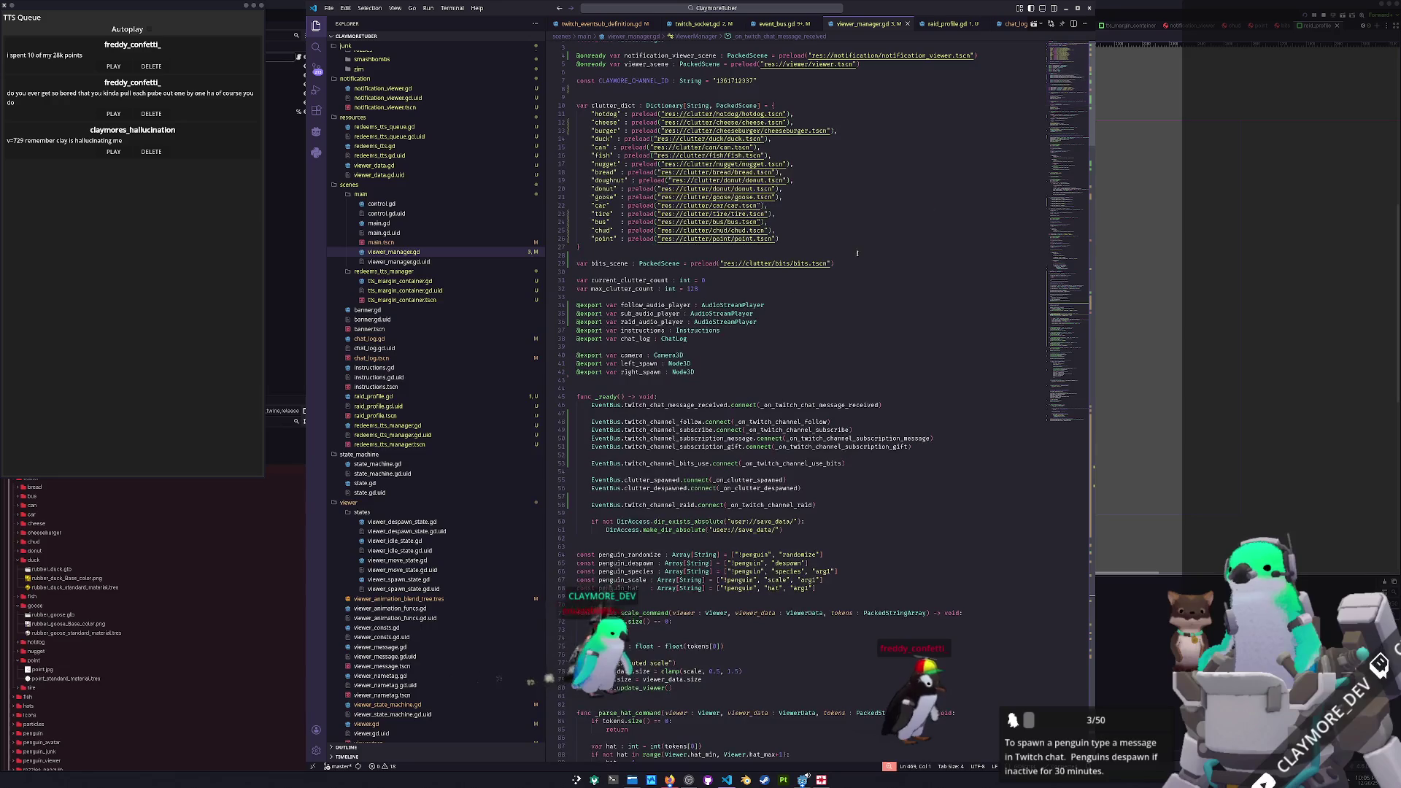
{"action": "key", "text": "Return"}
{"action": "type", "text": "@export var raid_profile : "}
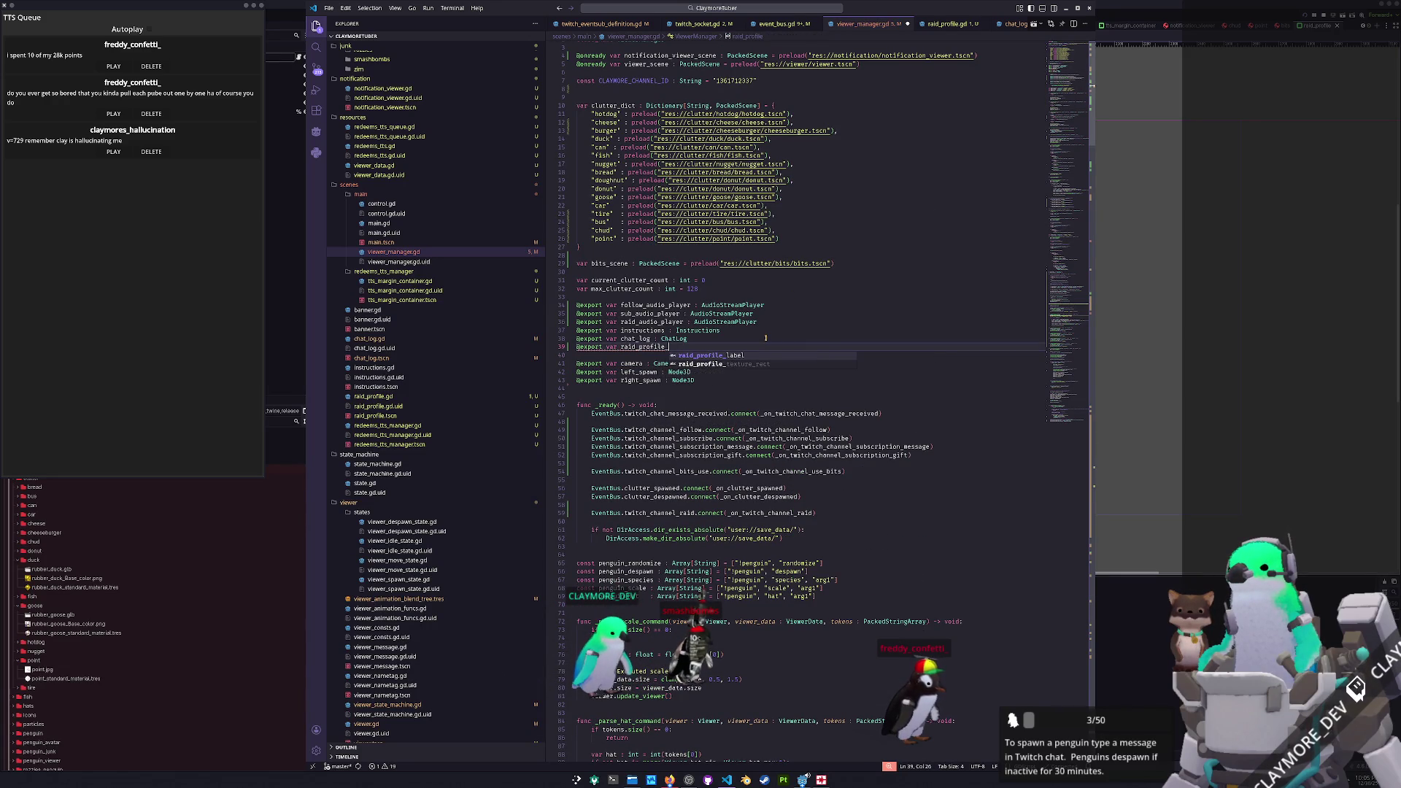
{"action": "type", "text": "RaidProfile"}
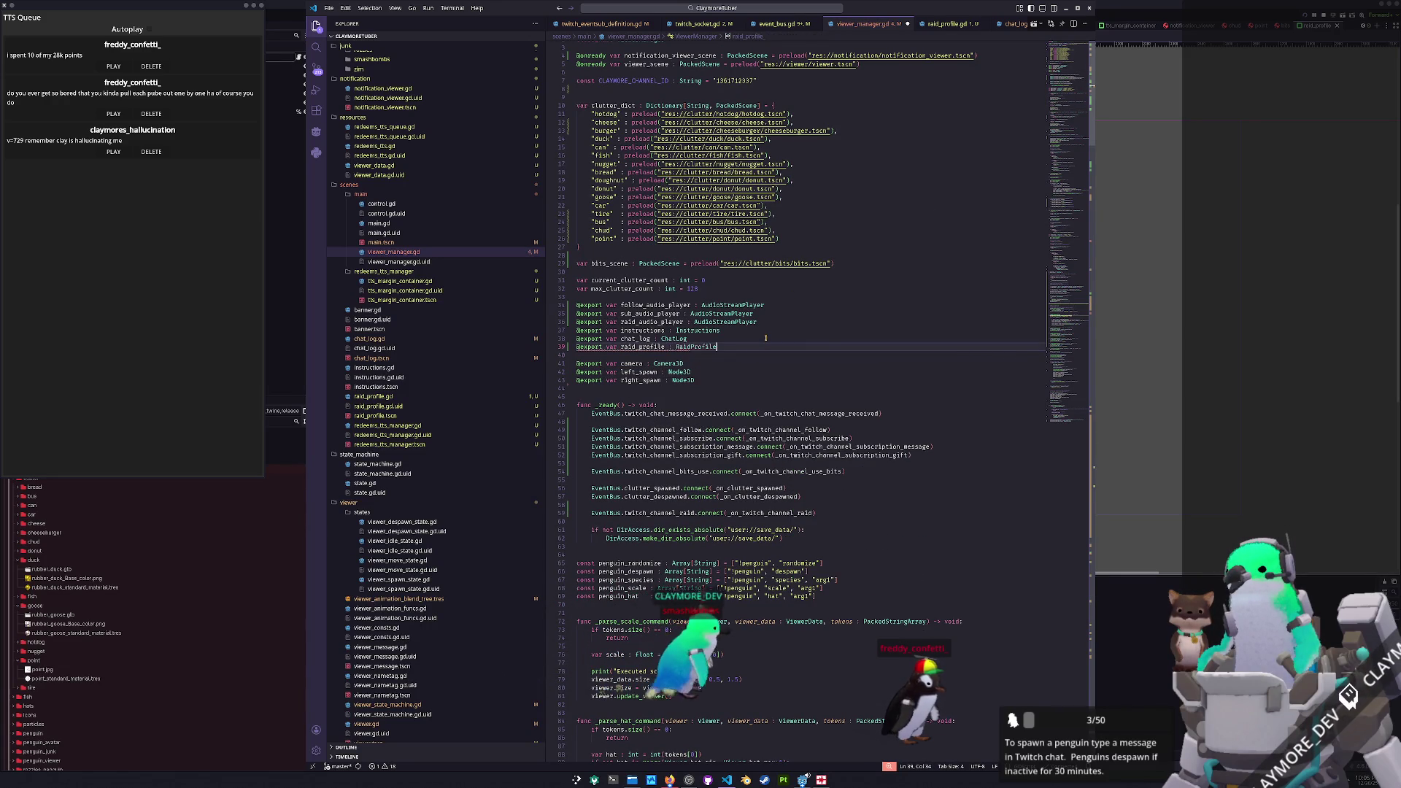
{"action": "key", "text": "Down"}
{"action": "key", "text": "ctrl+s"}
{"action": "left_click", "coordinate": [1189, 357]}
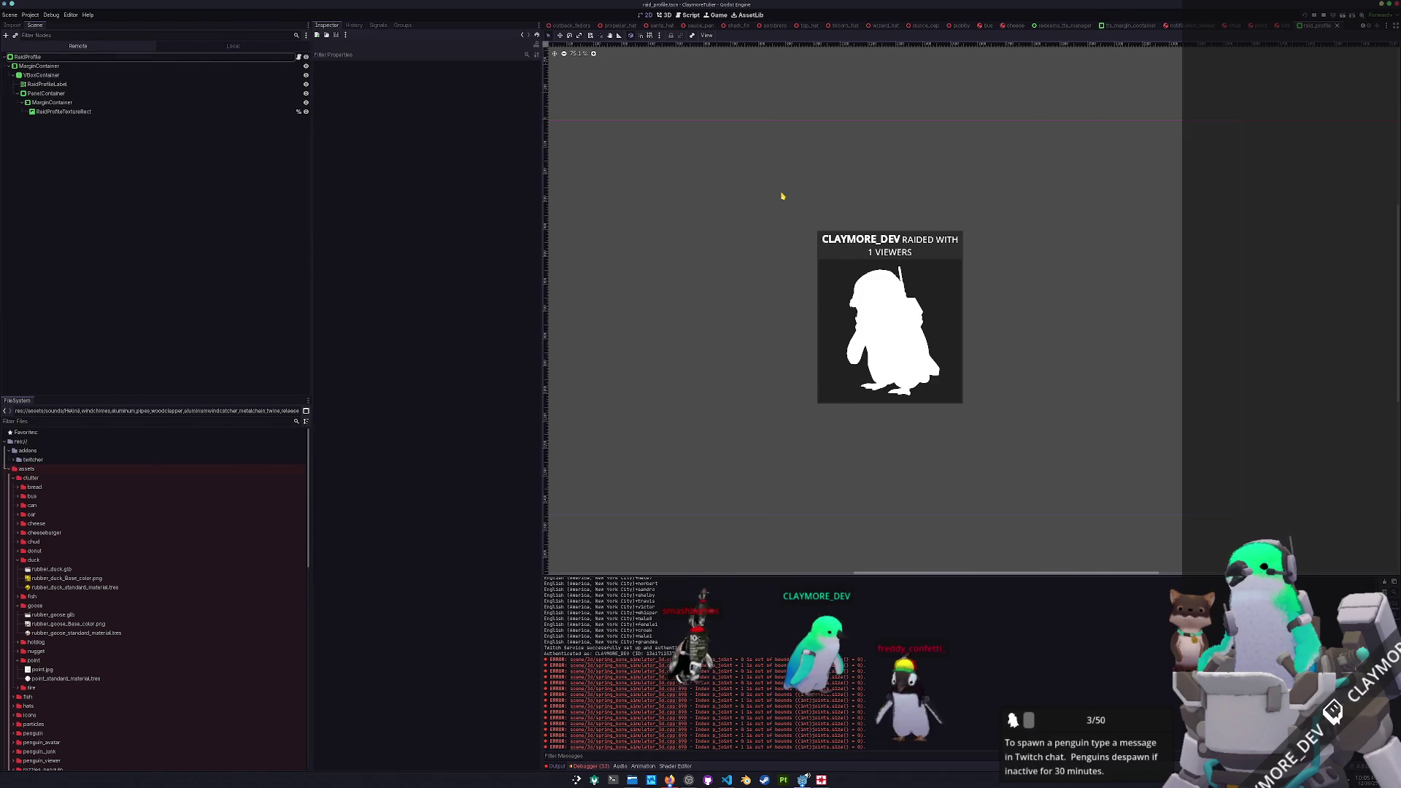
Open the main.tscn scene through the quick file search.
{"action": "key", "text": "shift+alt+o"}
{"action": "type", "text": "main"}
{"action": "key", "text": "Down"}
{"action": "key", "text": "Return"}
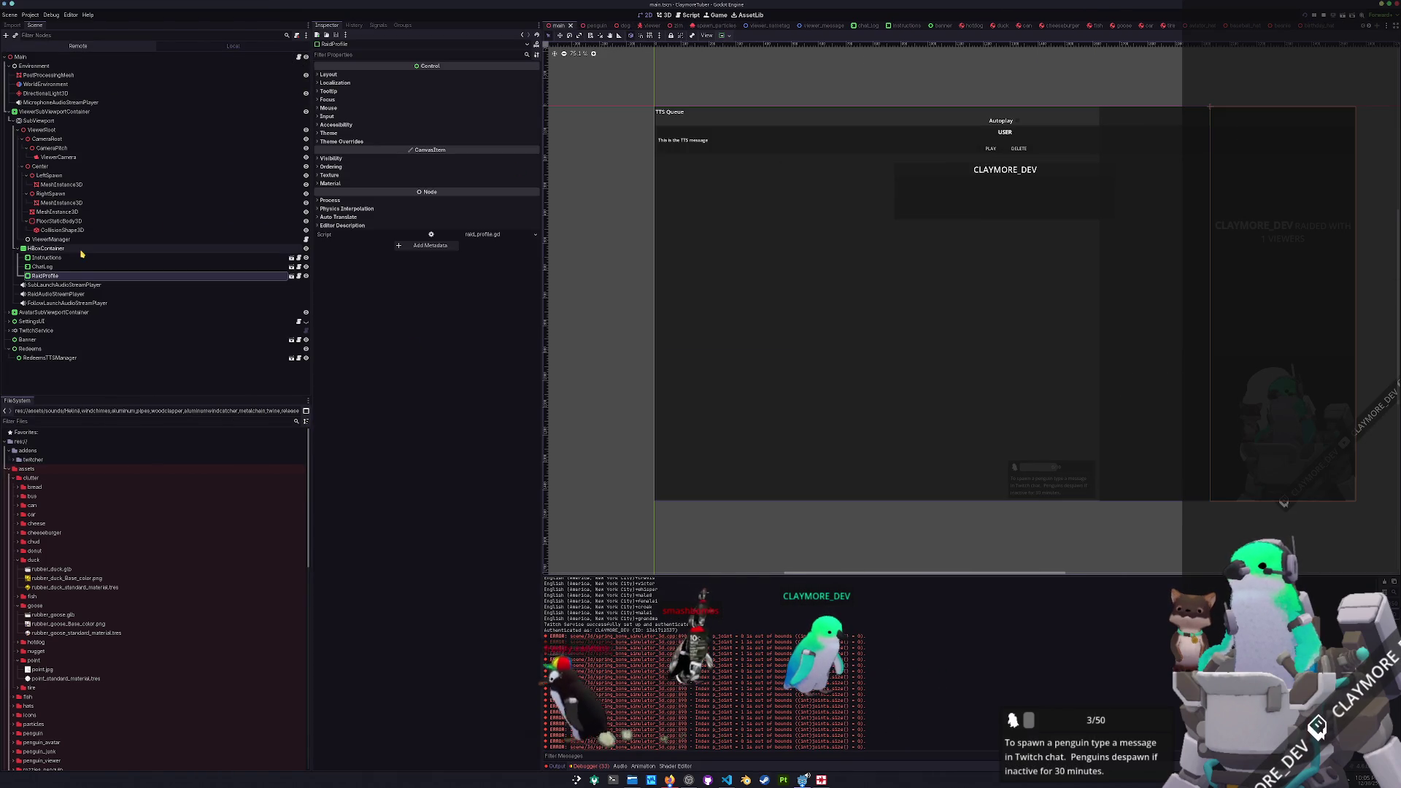
Assign RaidProfile to ViewerManager's Raid Profile and RaidAudioStreamPlayer to its Raid Audio Player.
{"action": "left_click", "coordinate": [58, 240]}
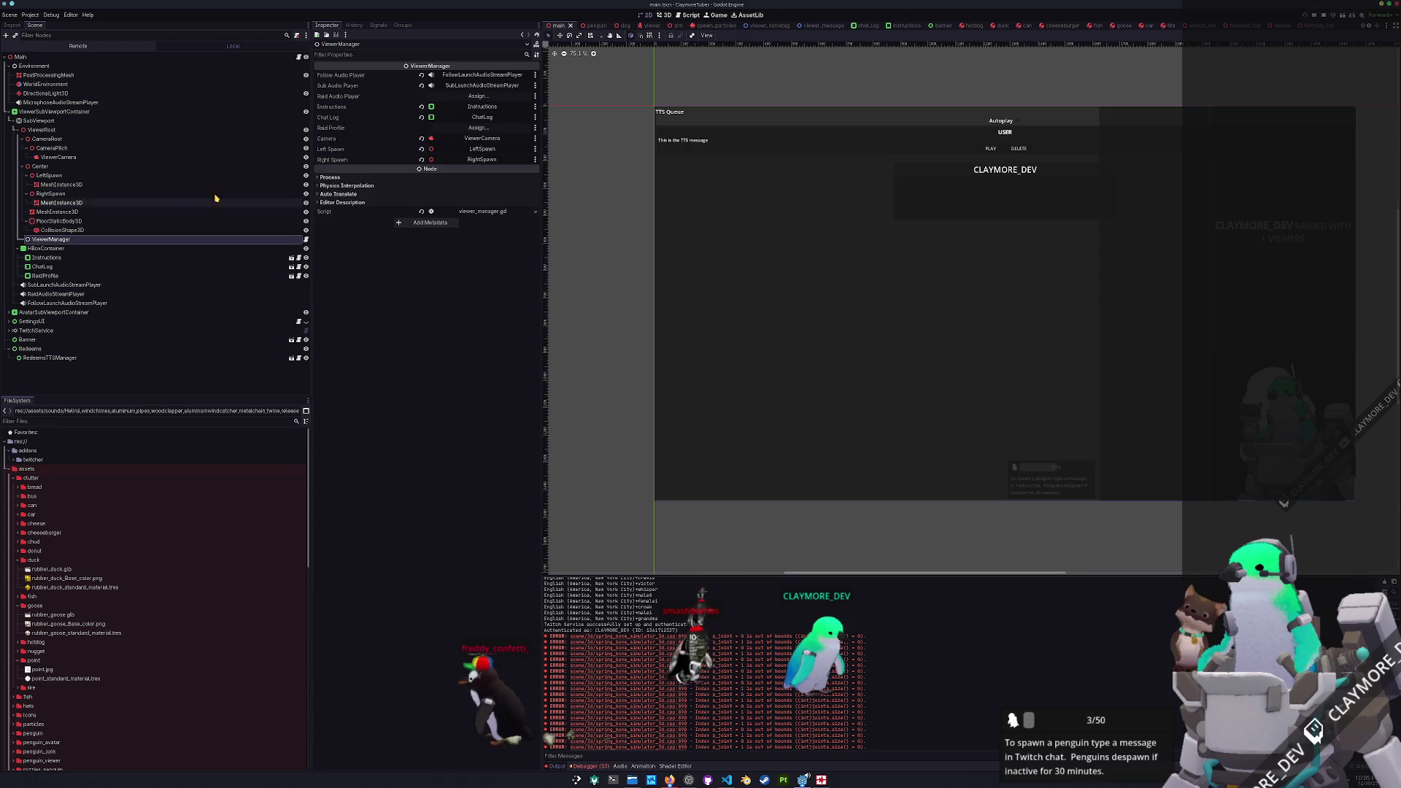
{"action": "left_click", "coordinate": [478, 128]}
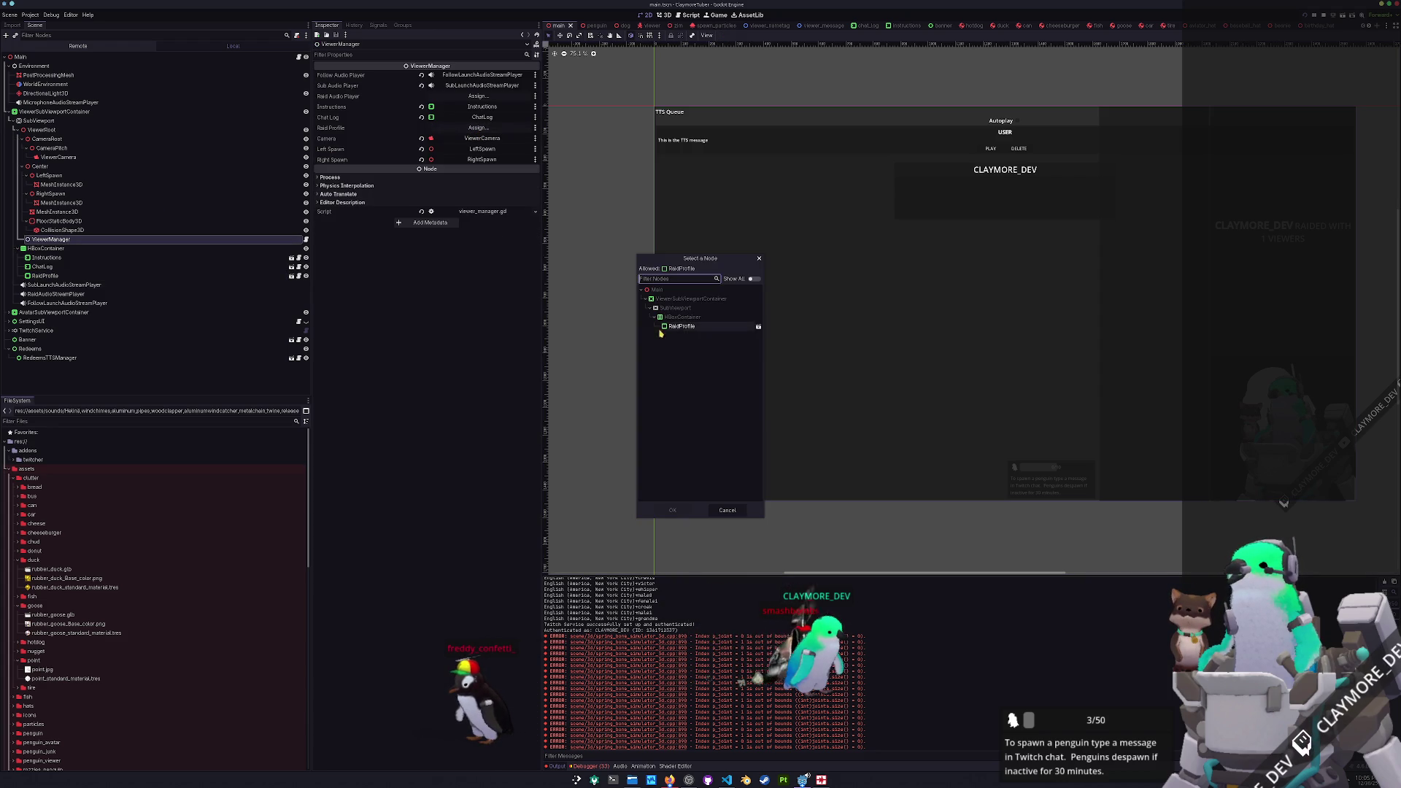
{"action": "double_click", "coordinate": [684, 327]}
{"action": "left_click", "coordinate": [478, 96]}
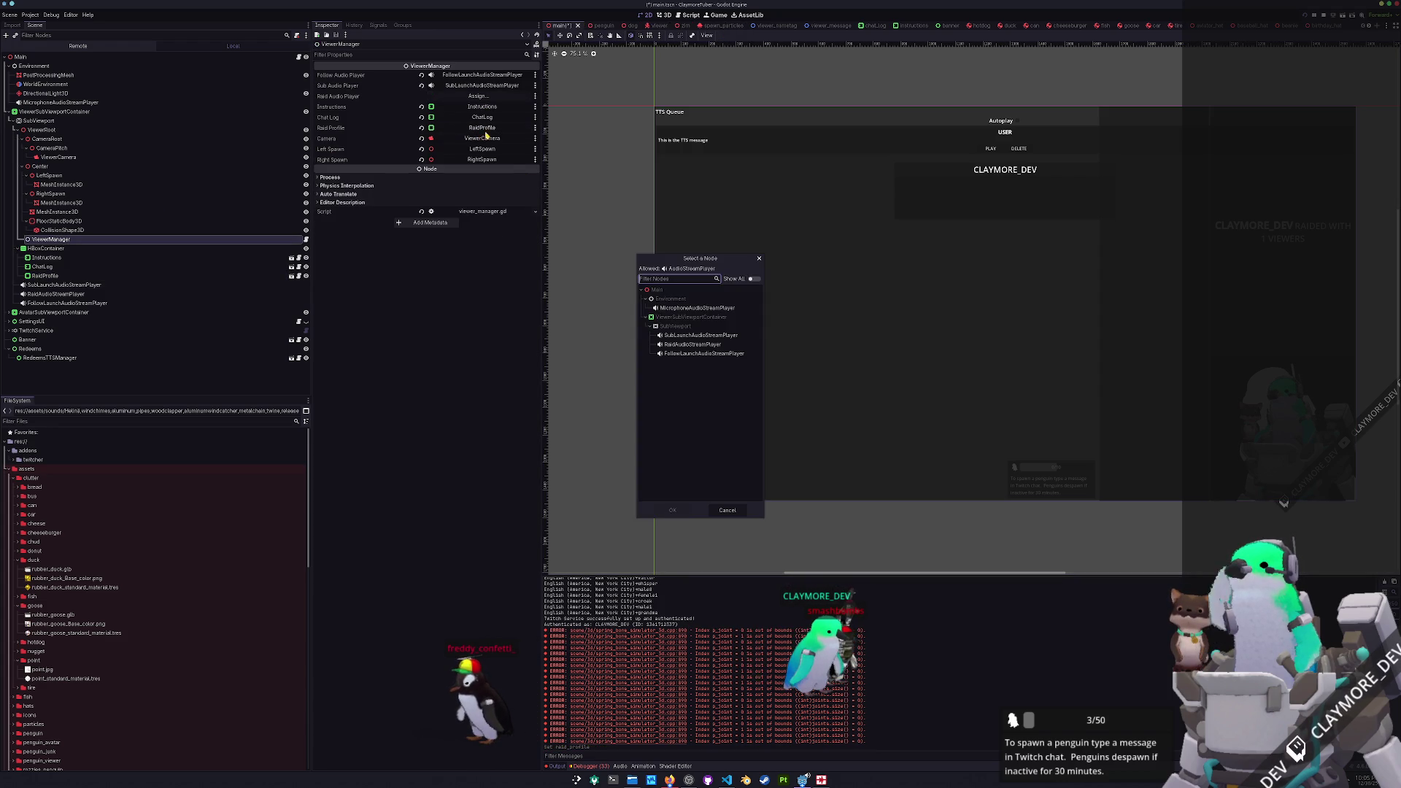
{"action": "double_click", "coordinate": [690, 345]}
Move RaidAudioStreamPlayer below FollowLaunchAudioStreamPlayer in the Scene dock.
{"action": "left_click_drag", "start_coordinate": [65, 295], "coordinate": [70, 307]}
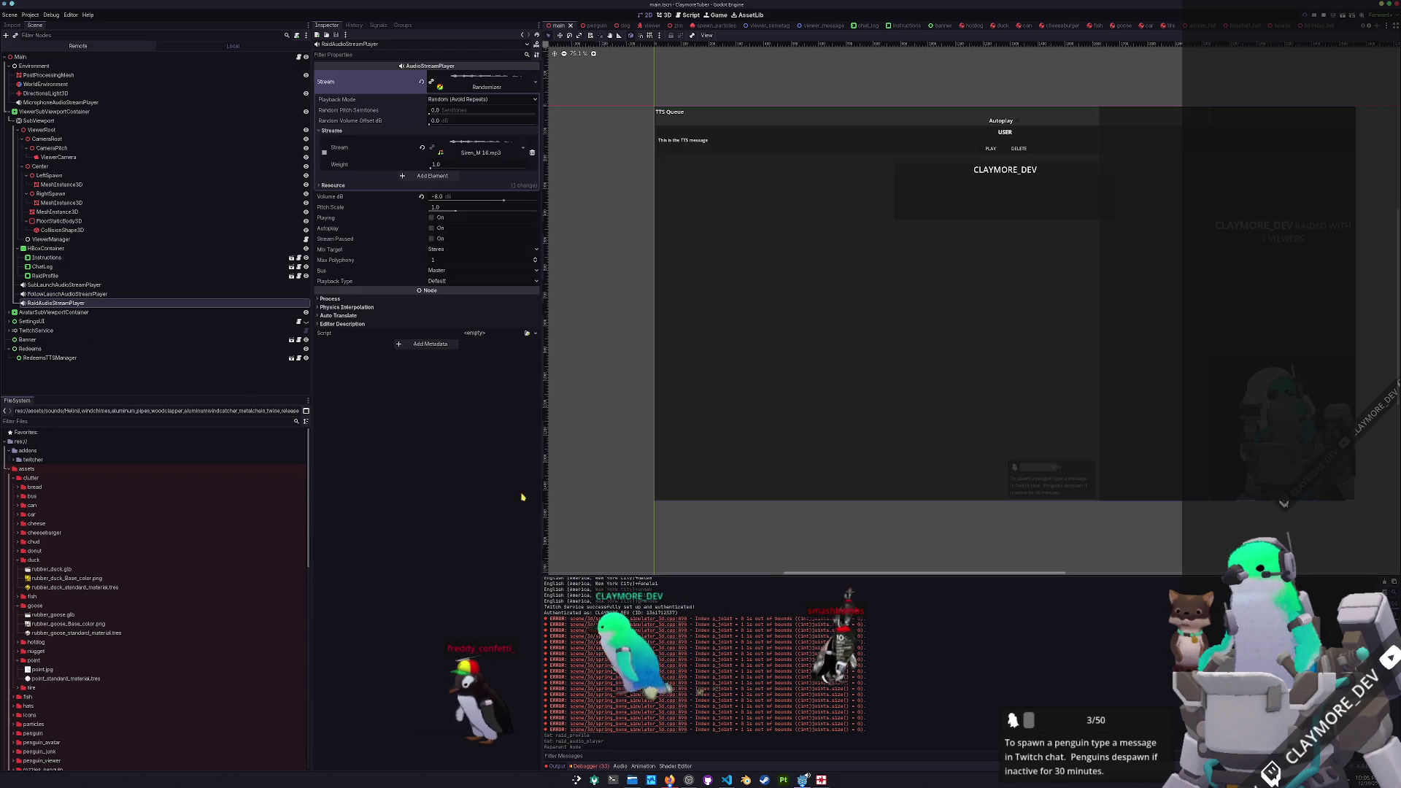
{"action": "key", "text": "alt+Tab"}
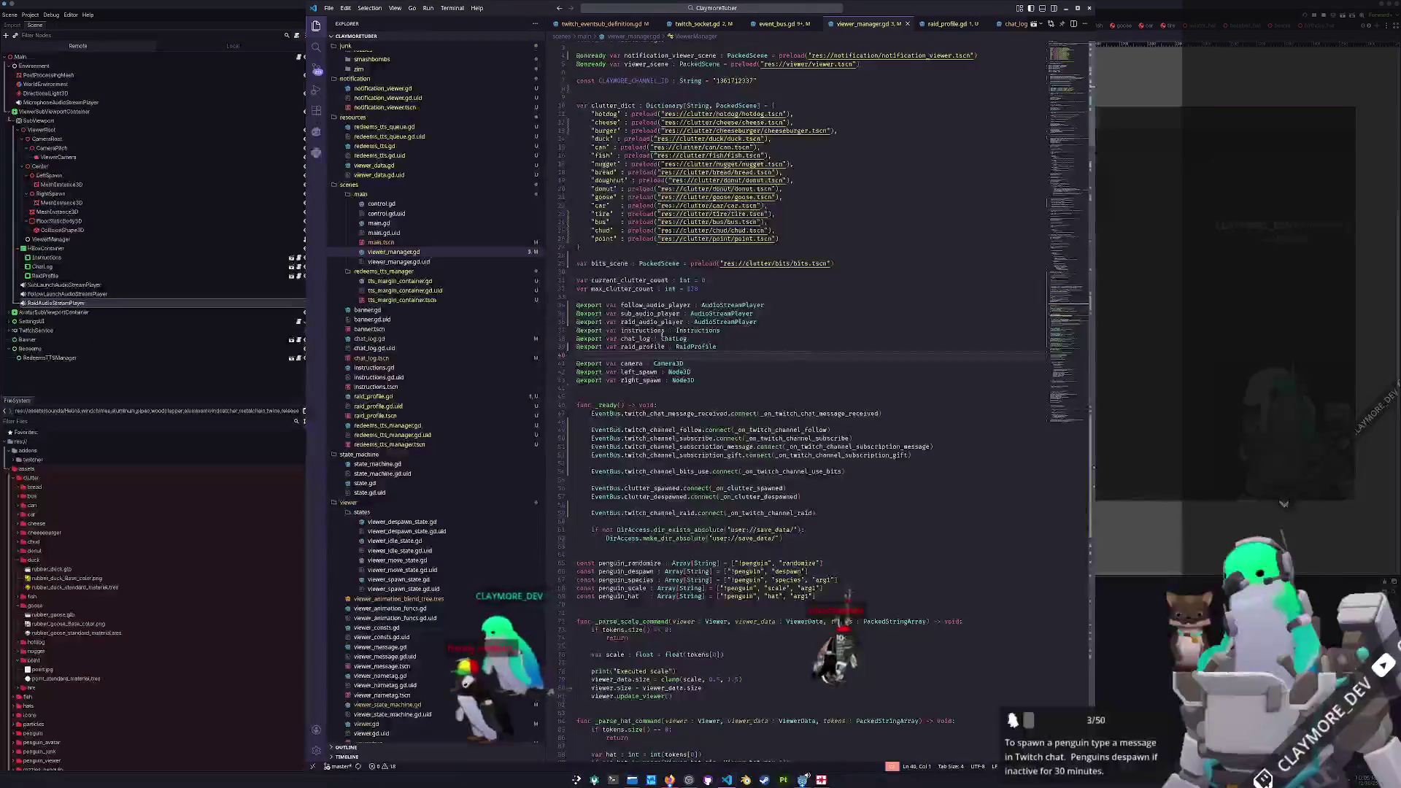
{"action": "scroll", "coordinate": [741, 347], "scroll_direction": "down", "scroll_amount": 2}
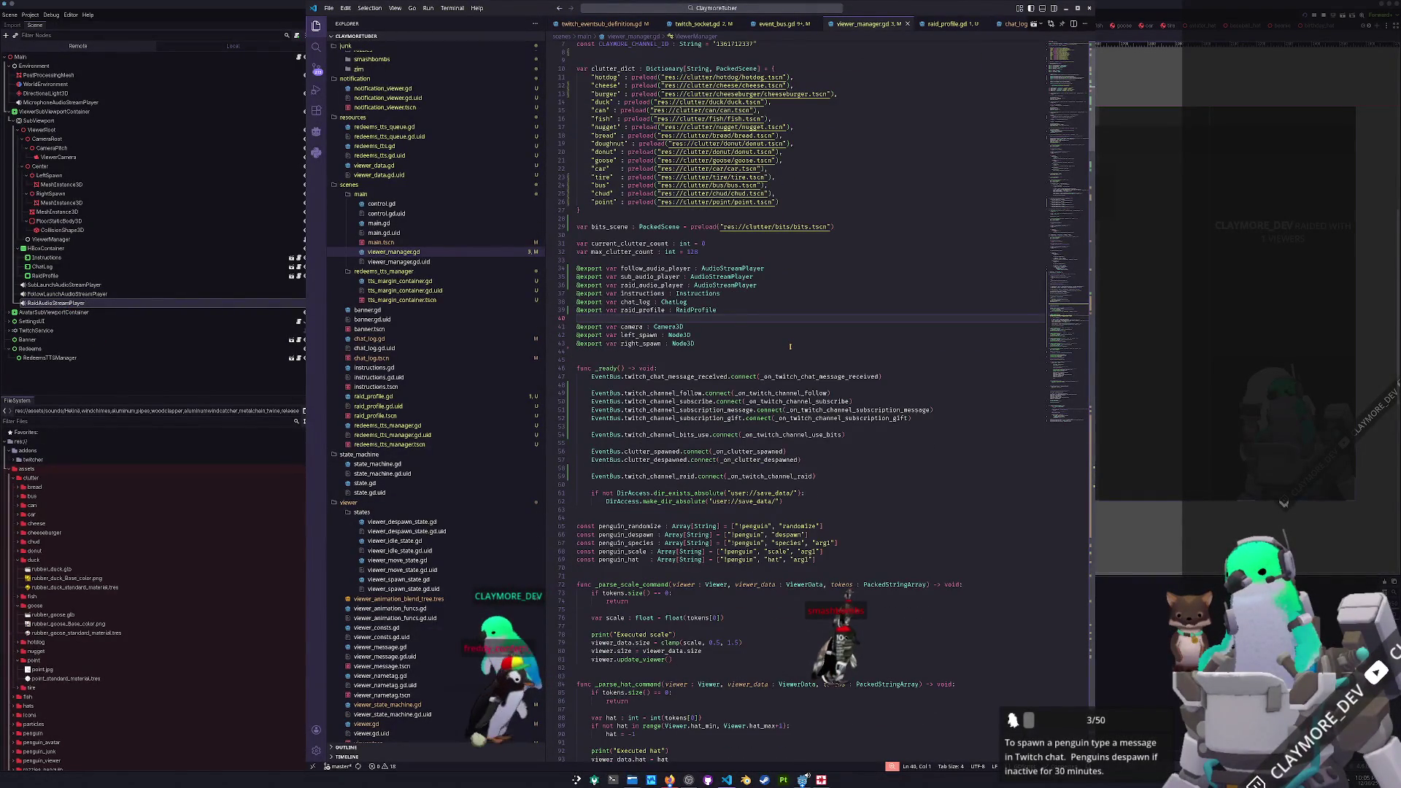
{"action": "key", "text": "alt+Tab"}
{"action": "scroll", "coordinate": [1042, 563], "scroll_direction": "down", "scroll_amount": 3}
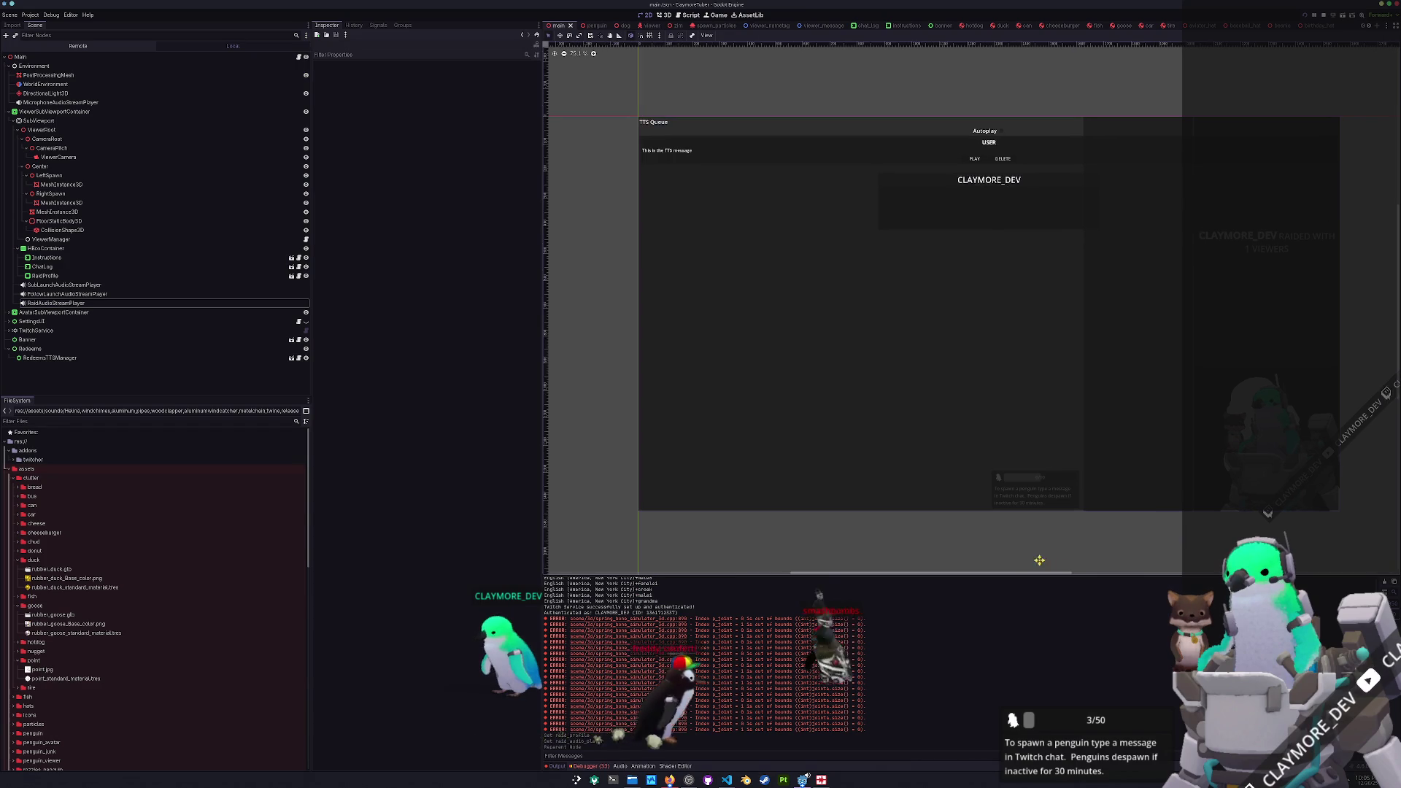
Drag RaidProfile out of HBoxContainer to sit under Main, between TwitchService and Banner.
{"action": "scroll", "coordinate": [1008, 542], "scroll_direction": "up", "scroll_amount": 2}
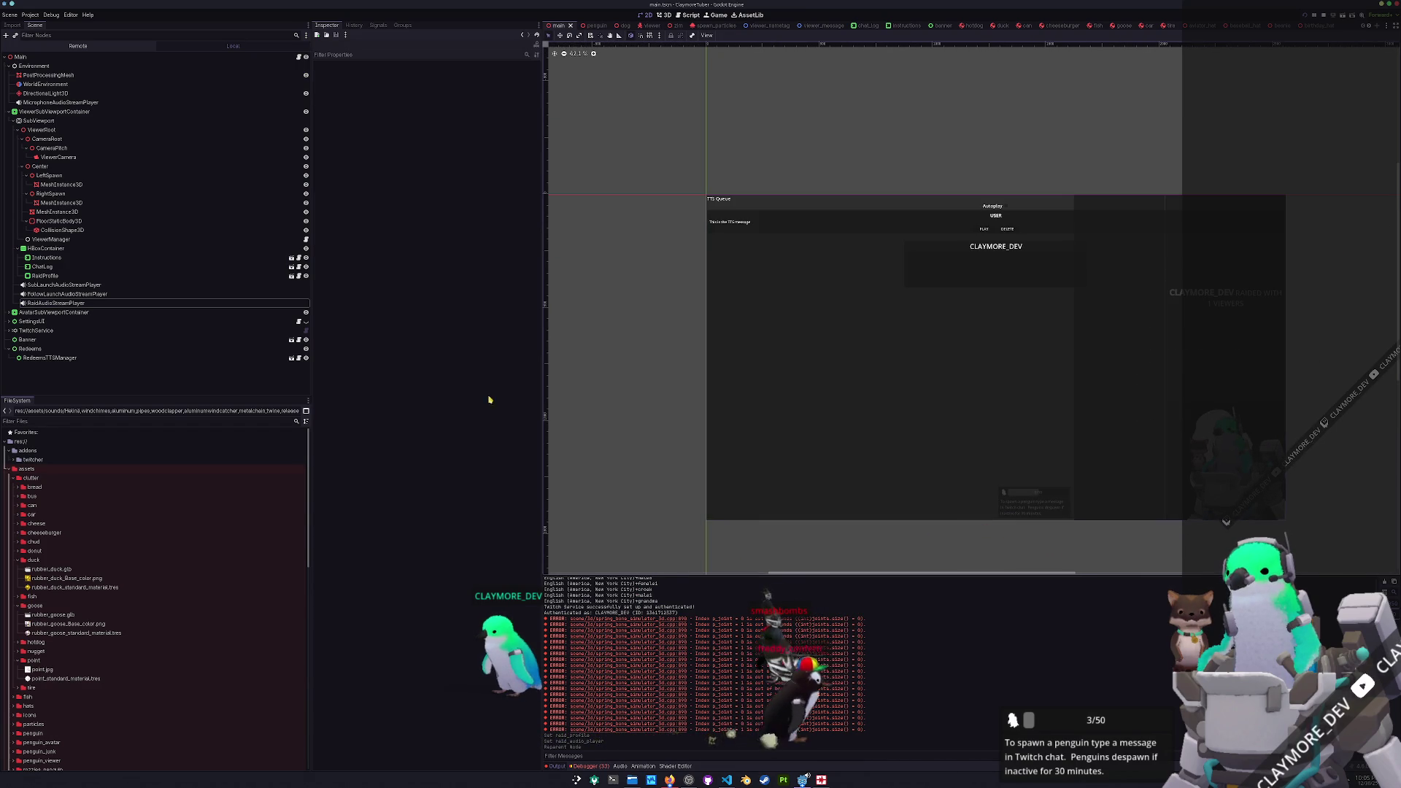
{"action": "left_click", "coordinate": [206, 276]}
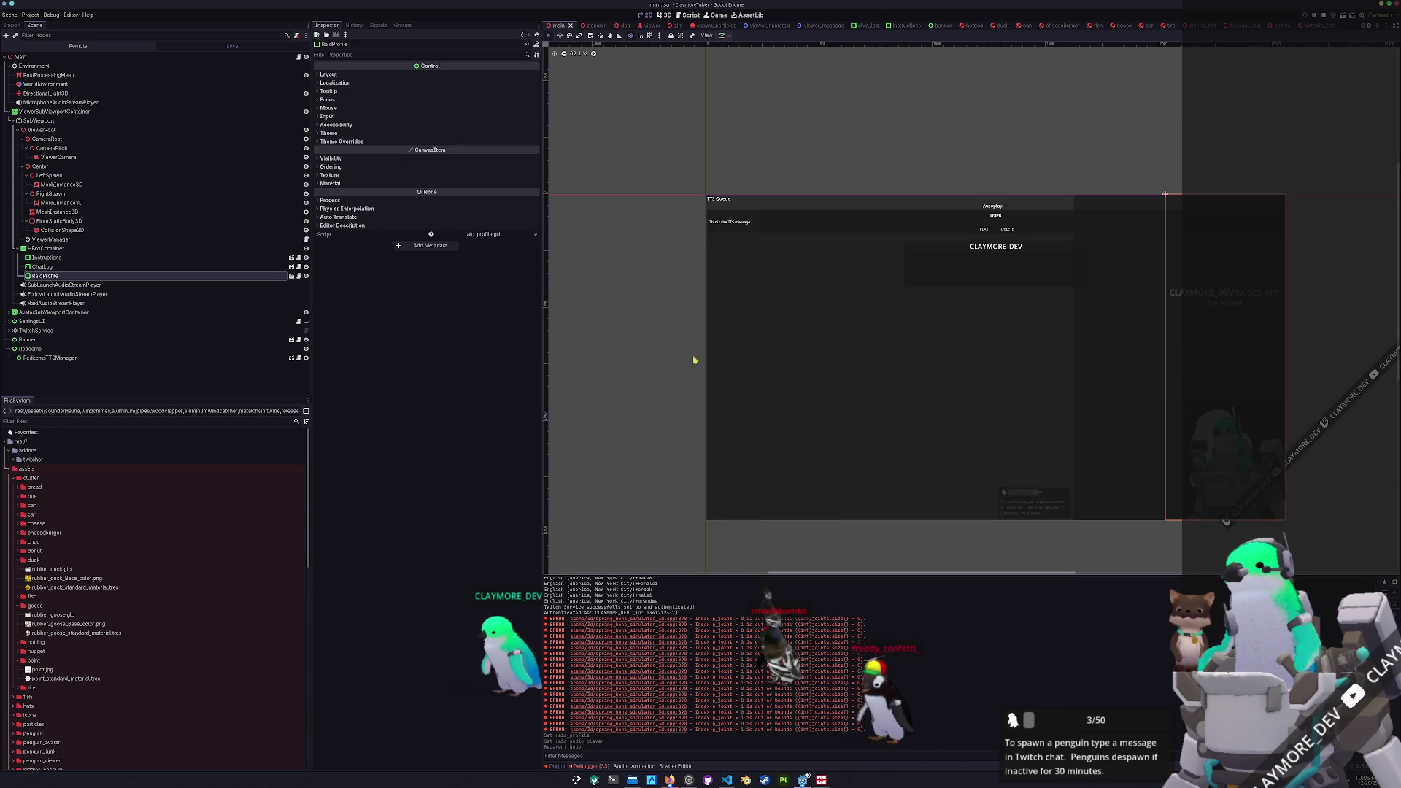
{"action": "key", "text": "Up"}
{"action": "key", "text": "Up"}
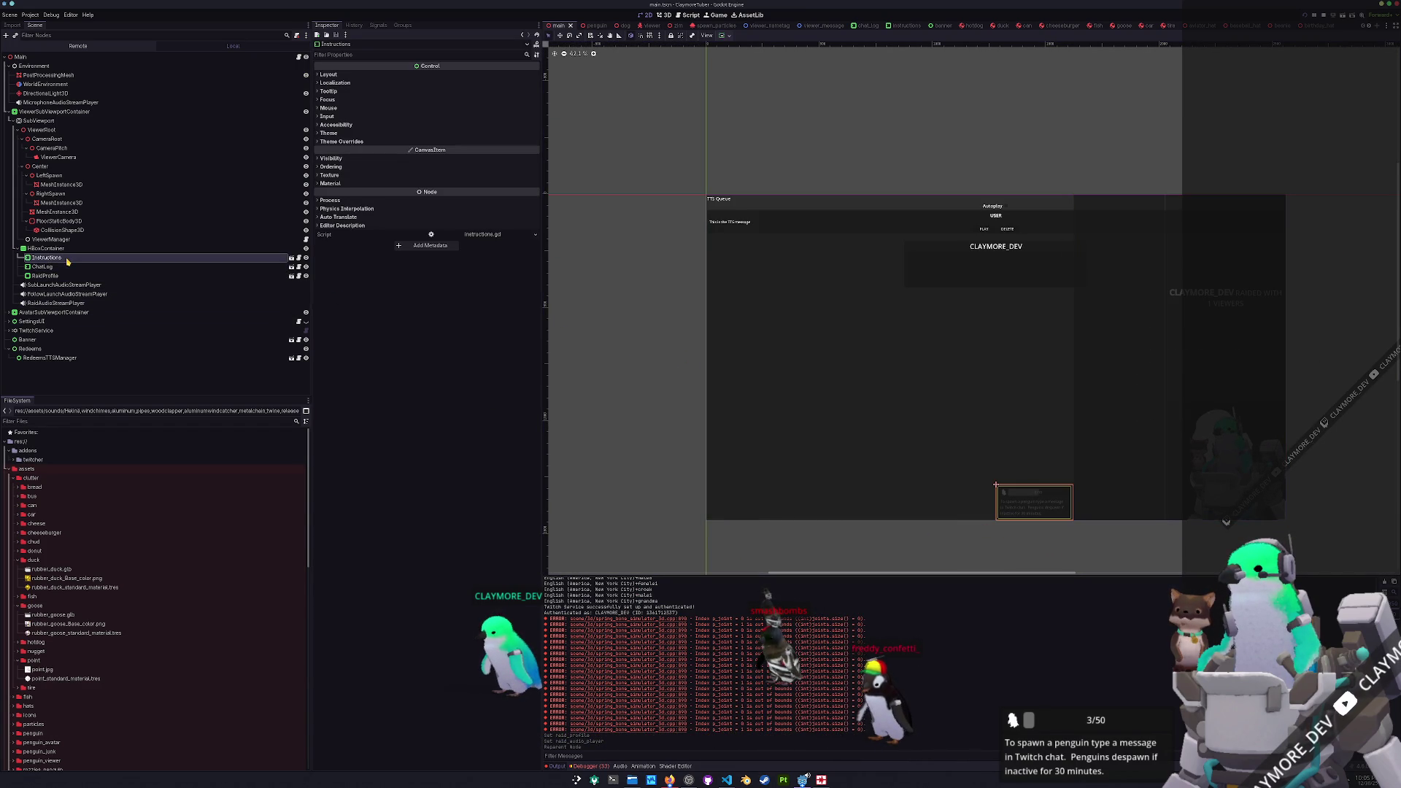
{"action": "left_click", "coordinate": [52, 277]}
{"action": "mouse_move", "coordinate": [123, 259]}
{"action": "left_mouse_down"}
{"action": "mouse_move", "coordinate": [81, 129]}
{"action": "mouse_move", "coordinate": [85, 286]}
{"action": "left_mouse_up"}
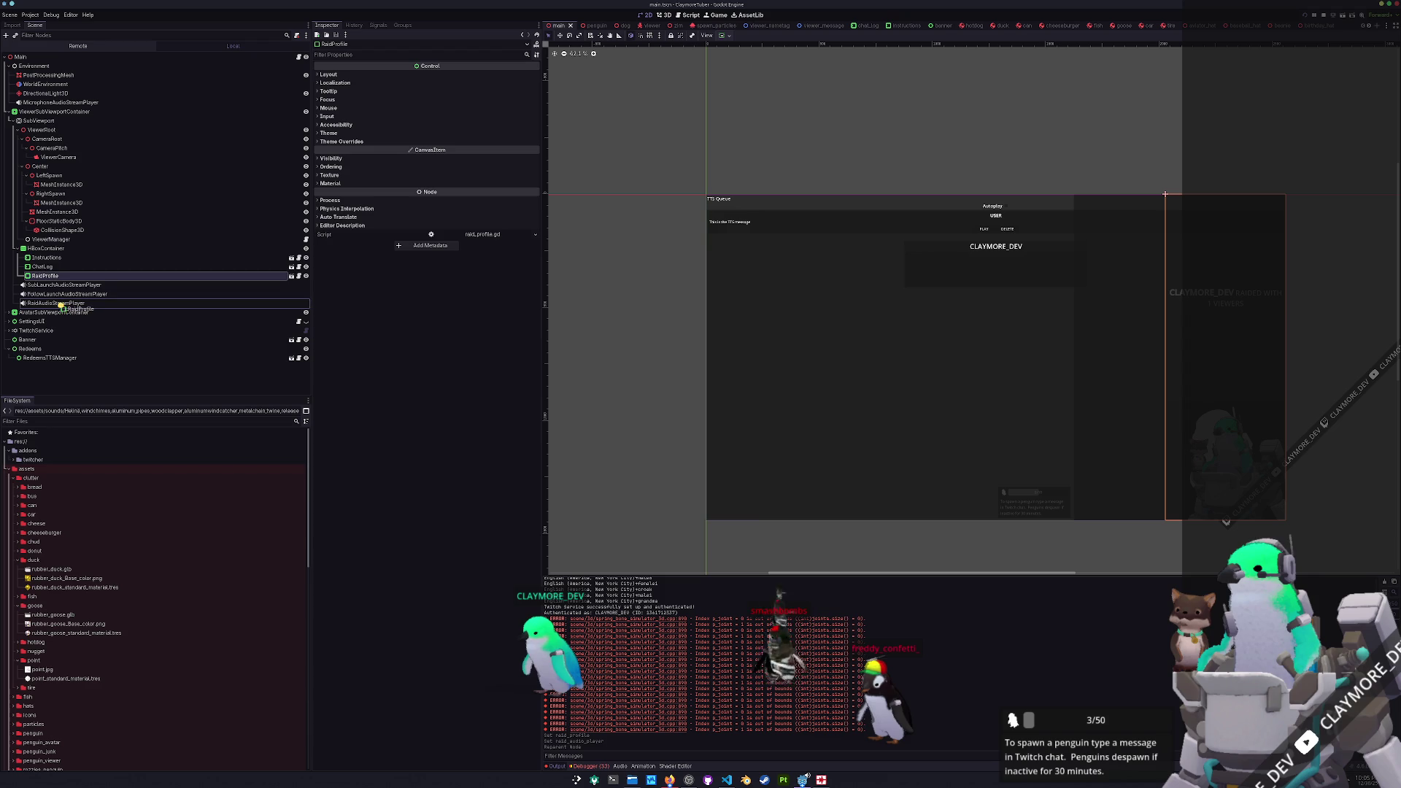
{"action": "left_click", "coordinate": [61, 305]}
{"action": "left_click_drag", "start_coordinate": [62, 321], "coordinate": [61, 337]}
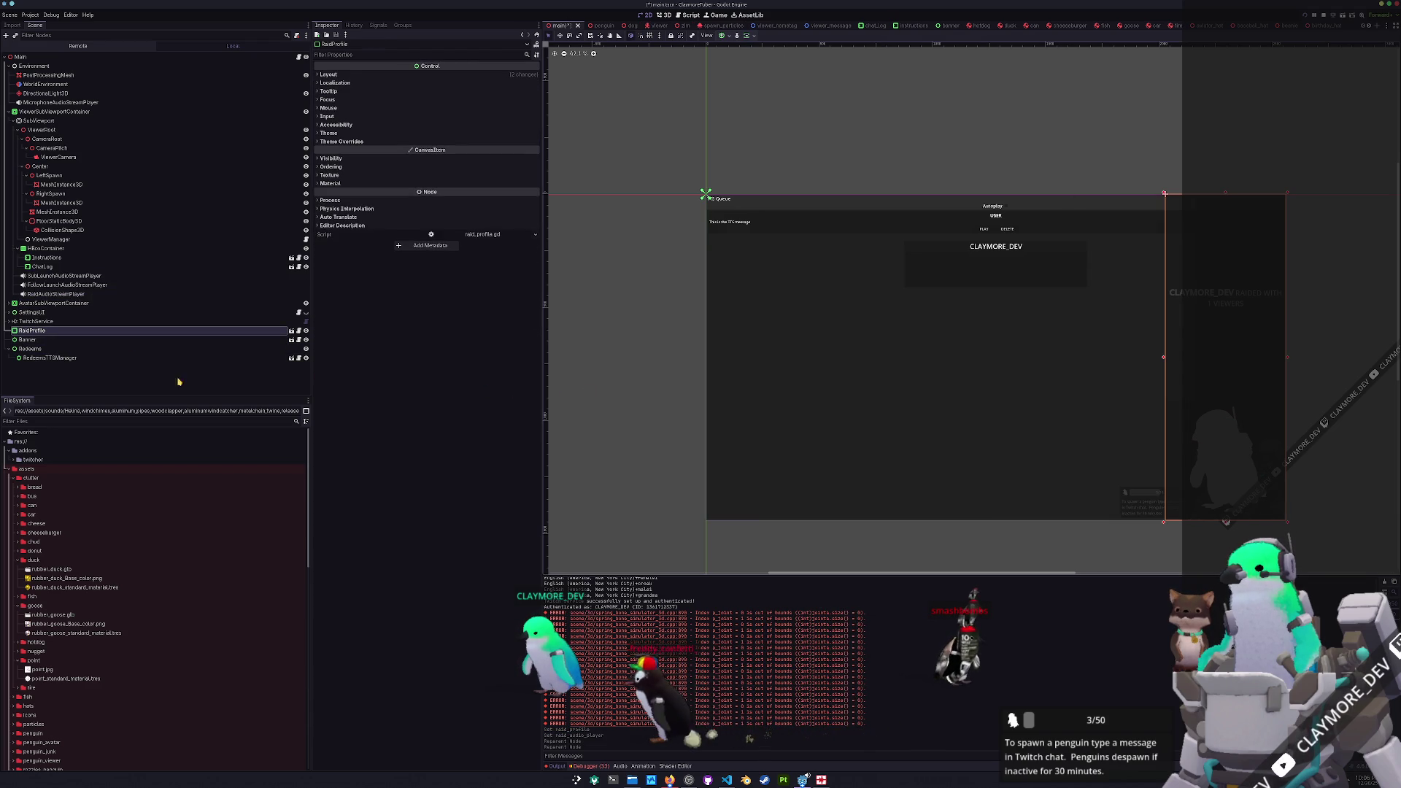
Set RaidProfile's container sizing to Shrink Center both ways and apply the Center anchor preset.
{"action": "left_click", "coordinate": [745, 35]}
{"action": "left_click", "coordinate": [764, 58]}
{"action": "left_click", "coordinate": [764, 95]}
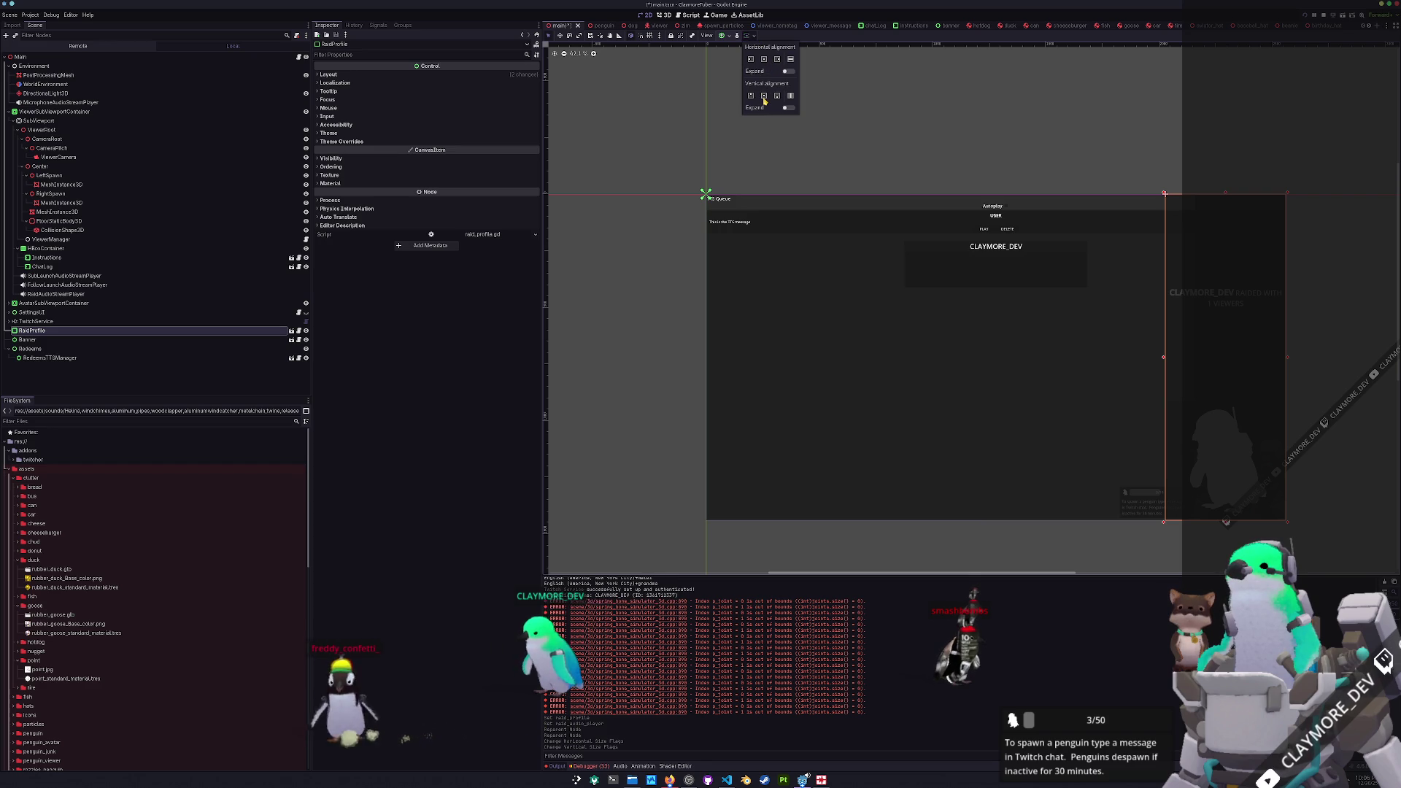
{"action": "left_click", "coordinate": [730, 35]}
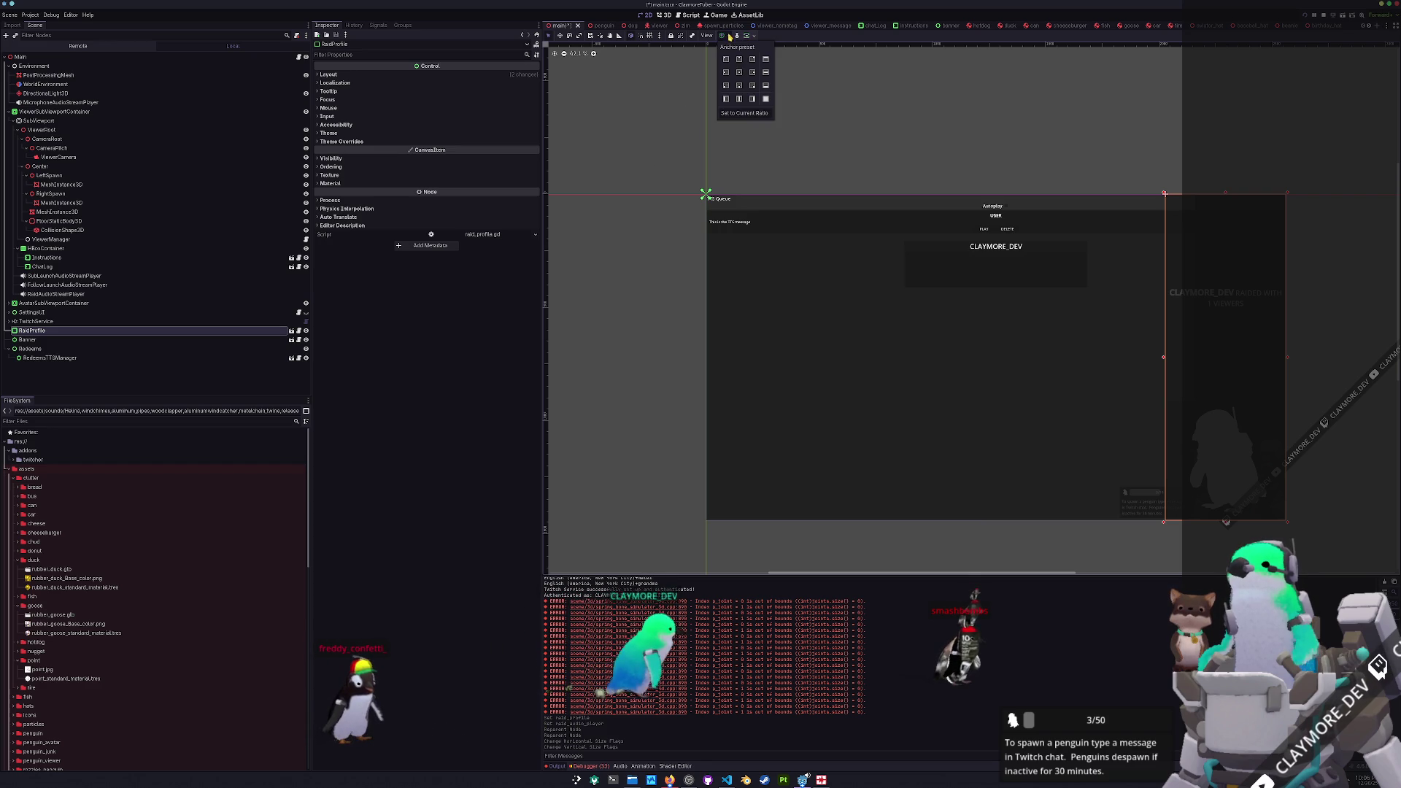
{"action": "left_click", "coordinate": [740, 72]}
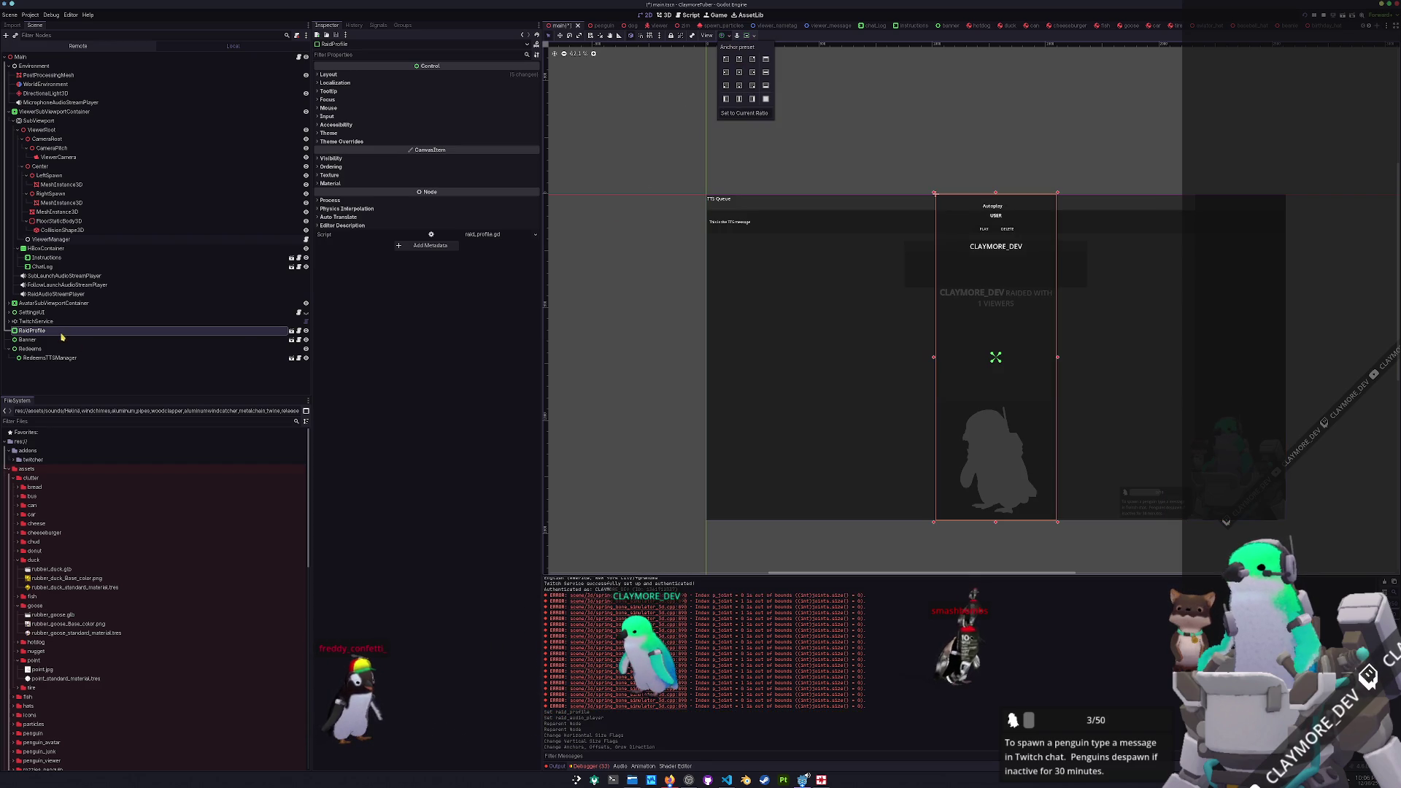
Resize RaidProfile to 532×631 in Layout > Transform and re-center it with the Center preset.
{"action": "left_click", "coordinate": [370, 75]}
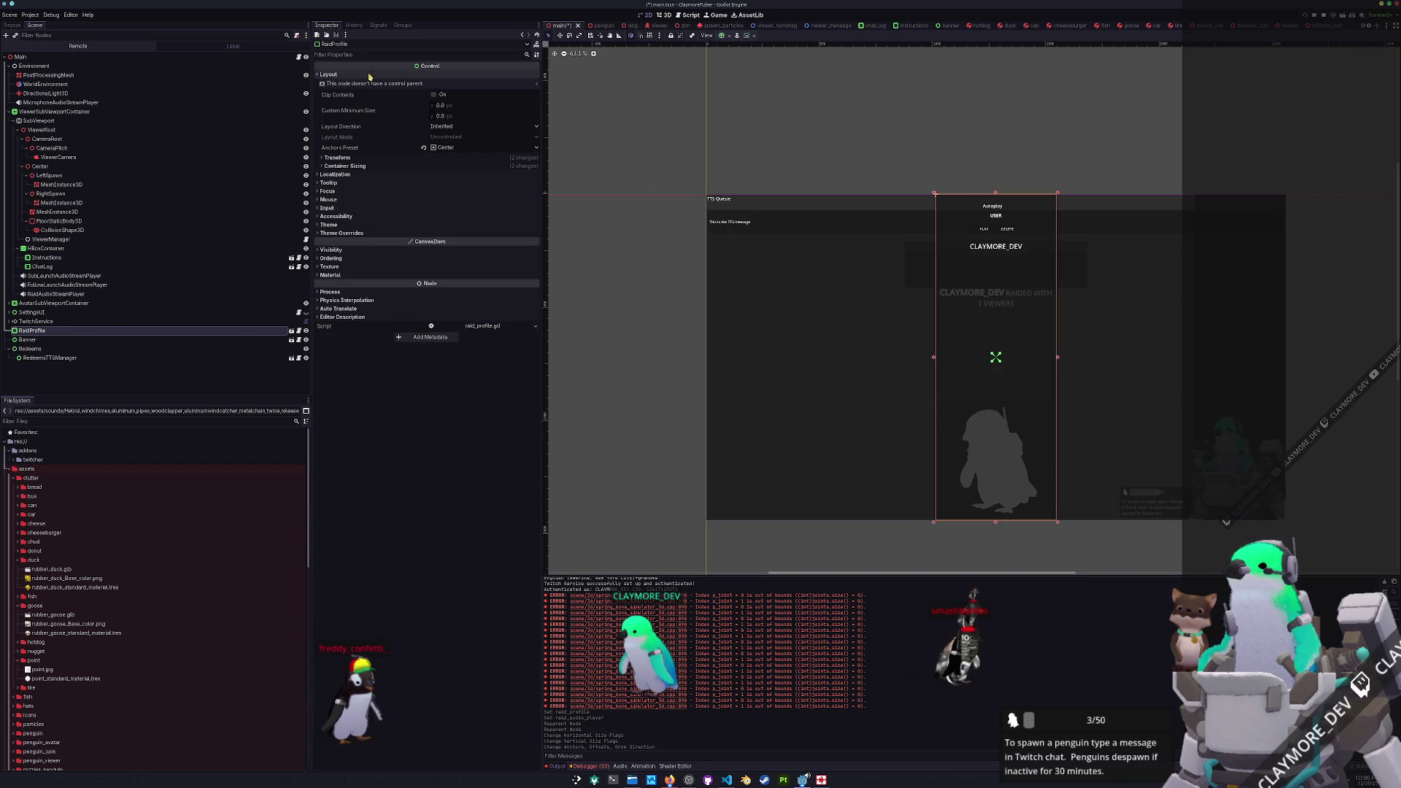
{"action": "left_click", "coordinate": [340, 166]}
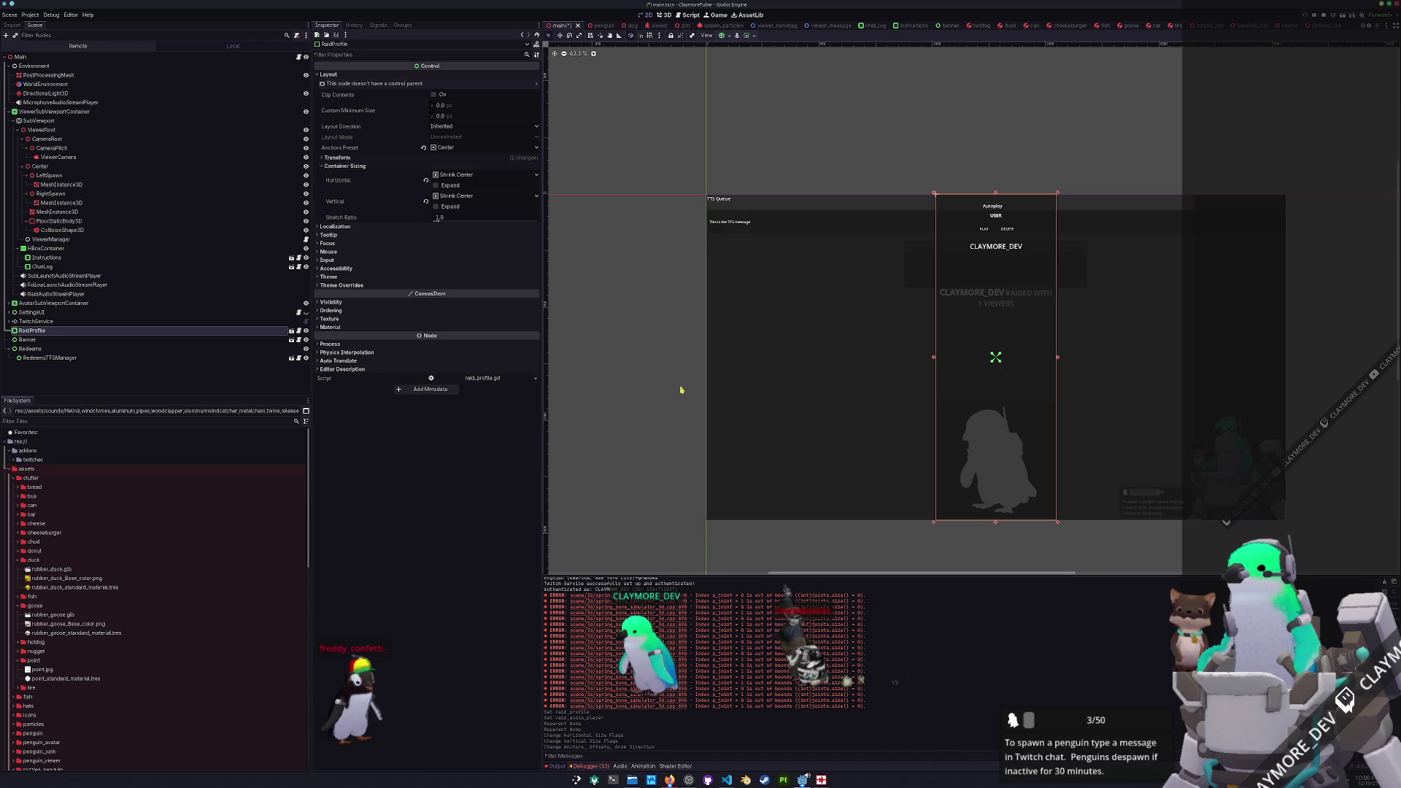
{"action": "scroll", "coordinate": [682, 394], "scroll_direction": "left", "scroll_amount": 2}
{"action": "scroll", "coordinate": [744, 397], "scroll_direction": "right", "scroll_amount": 4}
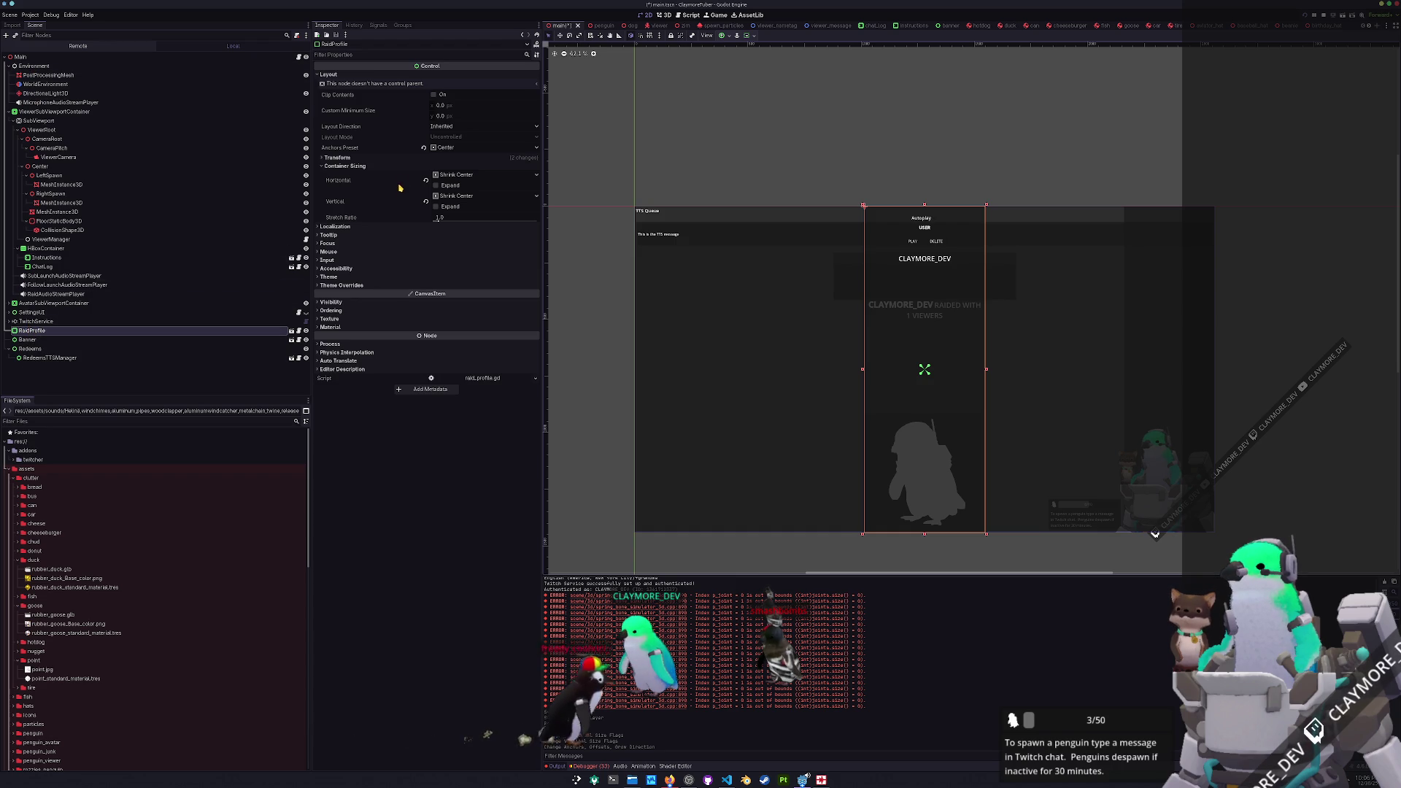
{"action": "left_click", "coordinate": [360, 157]}
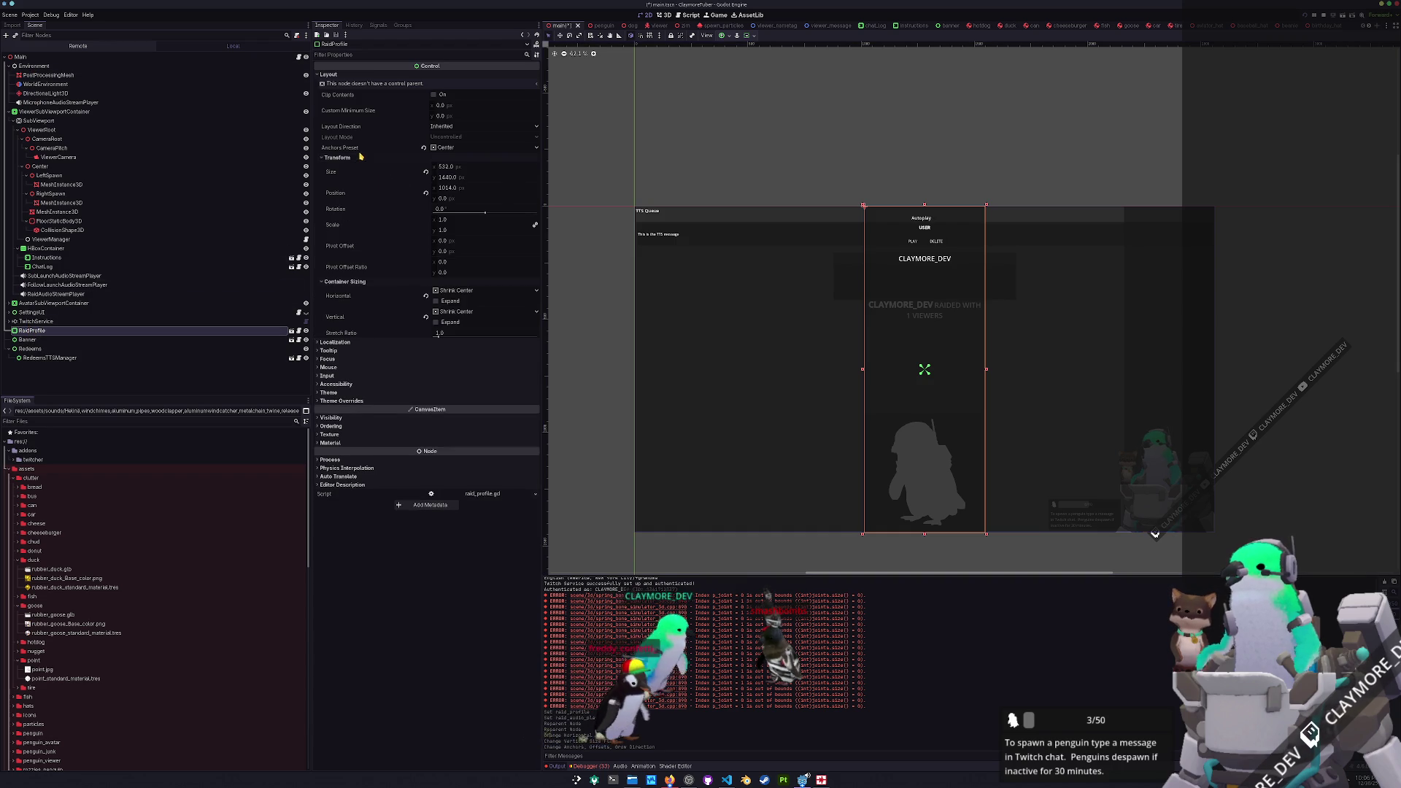
{"action": "left_click", "coordinate": [426, 172]}
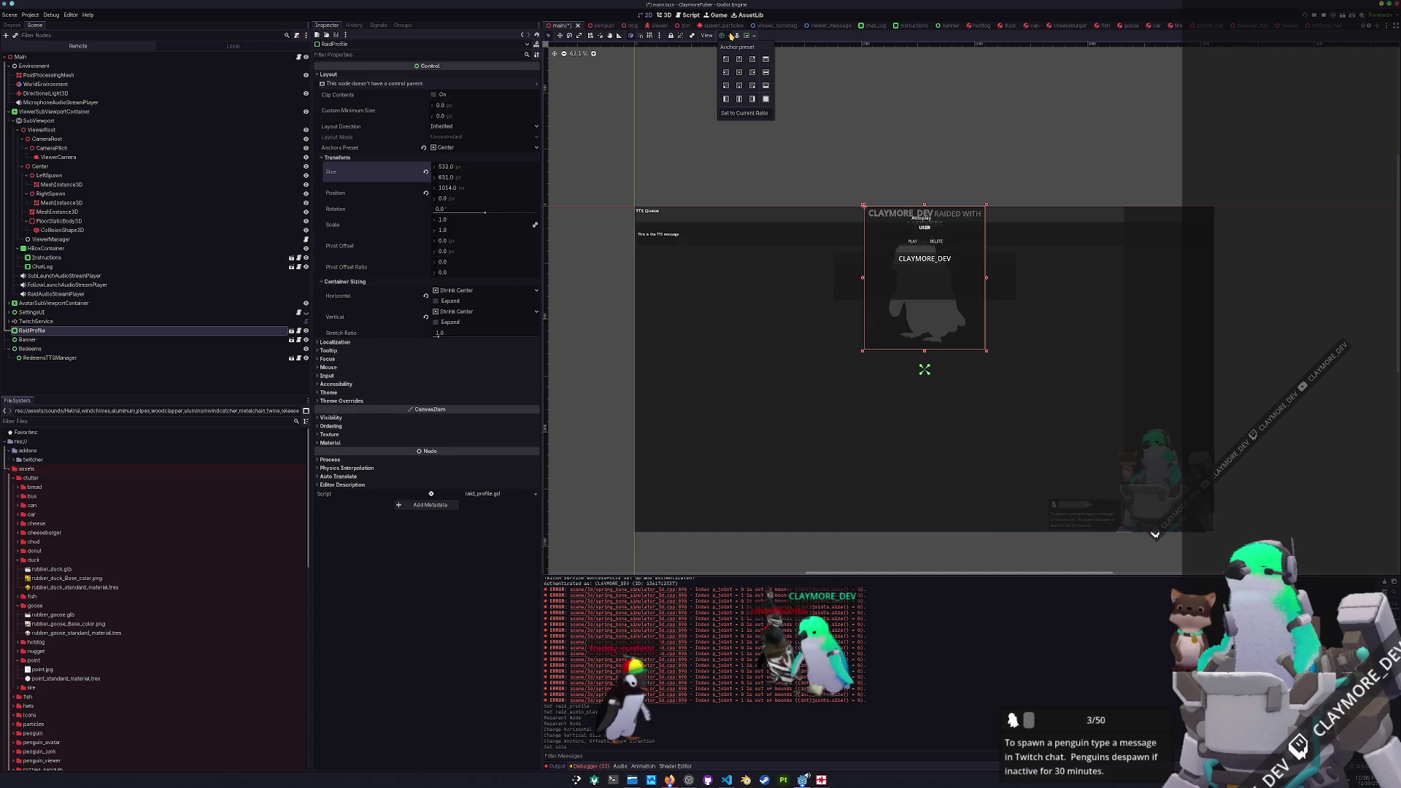
{"action": "left_click", "coordinate": [739, 73]}
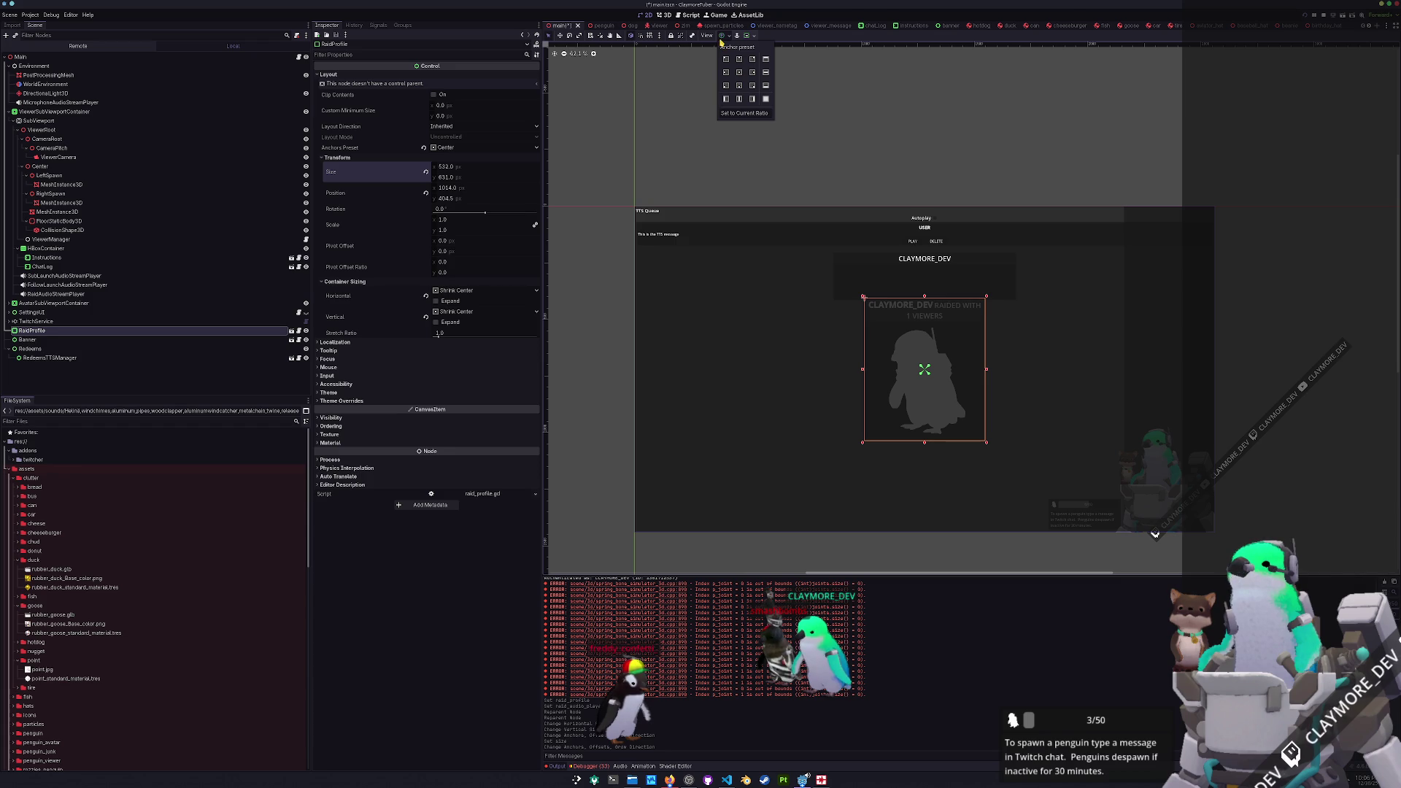
{"action": "left_click", "coordinate": [739, 37]}
{"action": "left_click", "coordinate": [738, 37]}
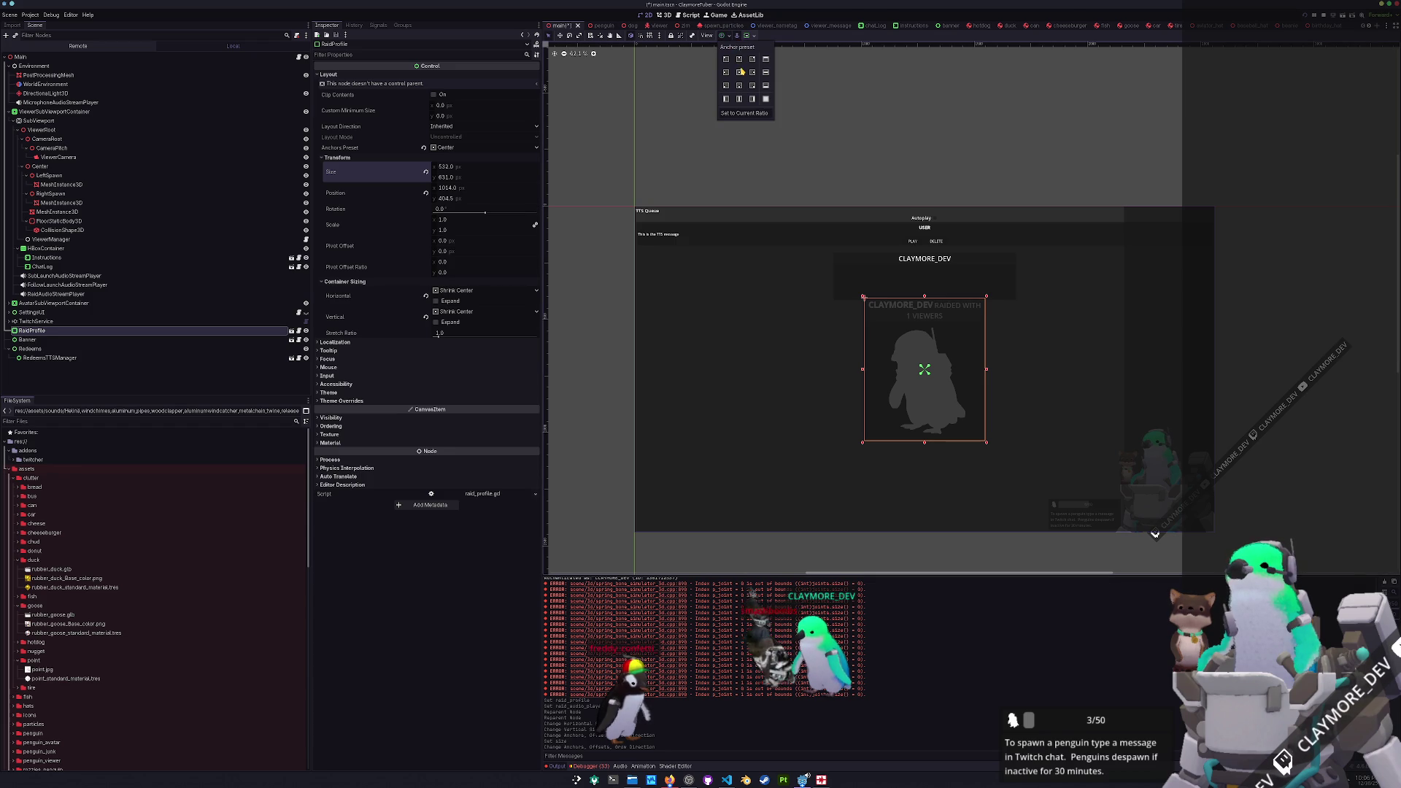
Save the main scene, run the game, and move RaidProfile above AvatarSubViewportContainer.
{"action": "key", "text": "ctrl+s"}
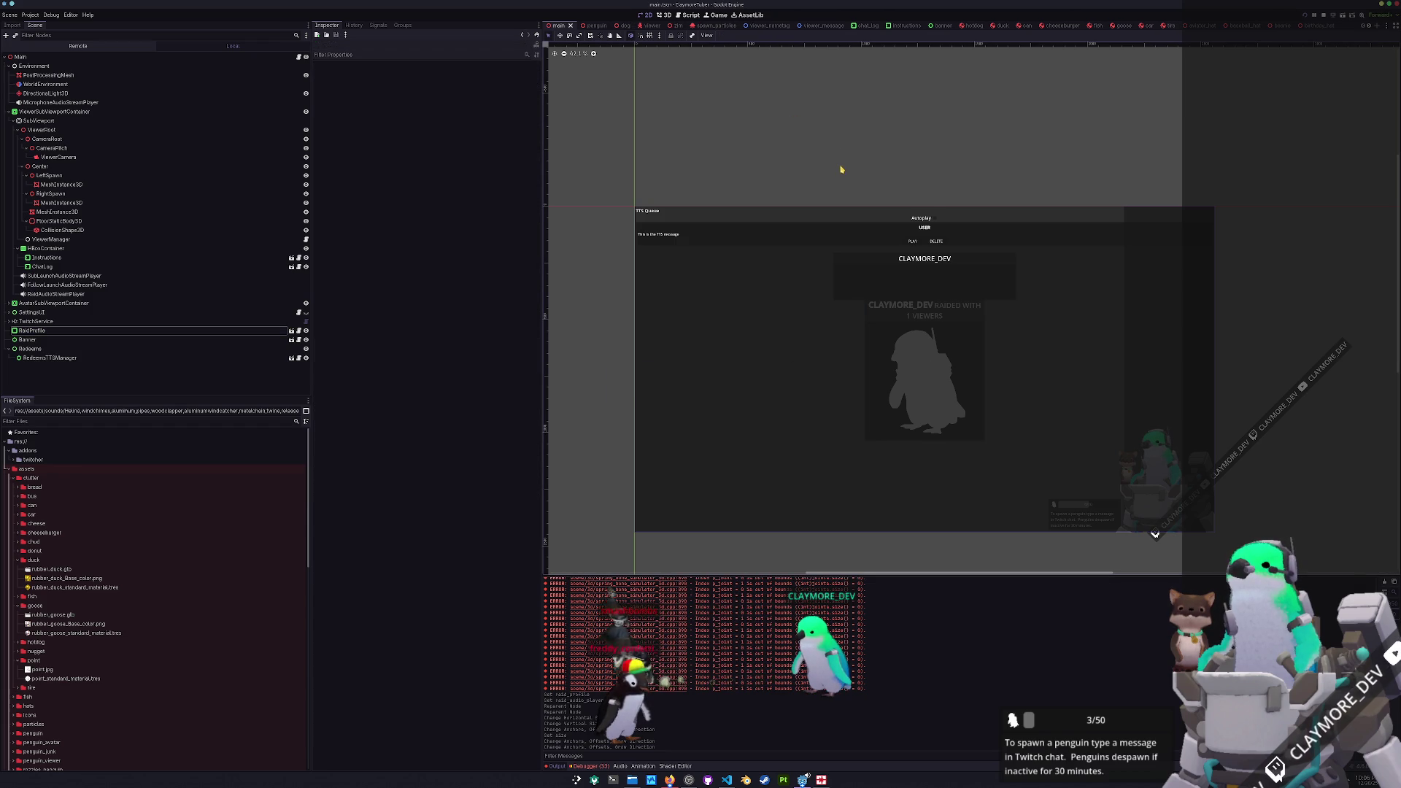
{"action": "key", "text": "F5"}
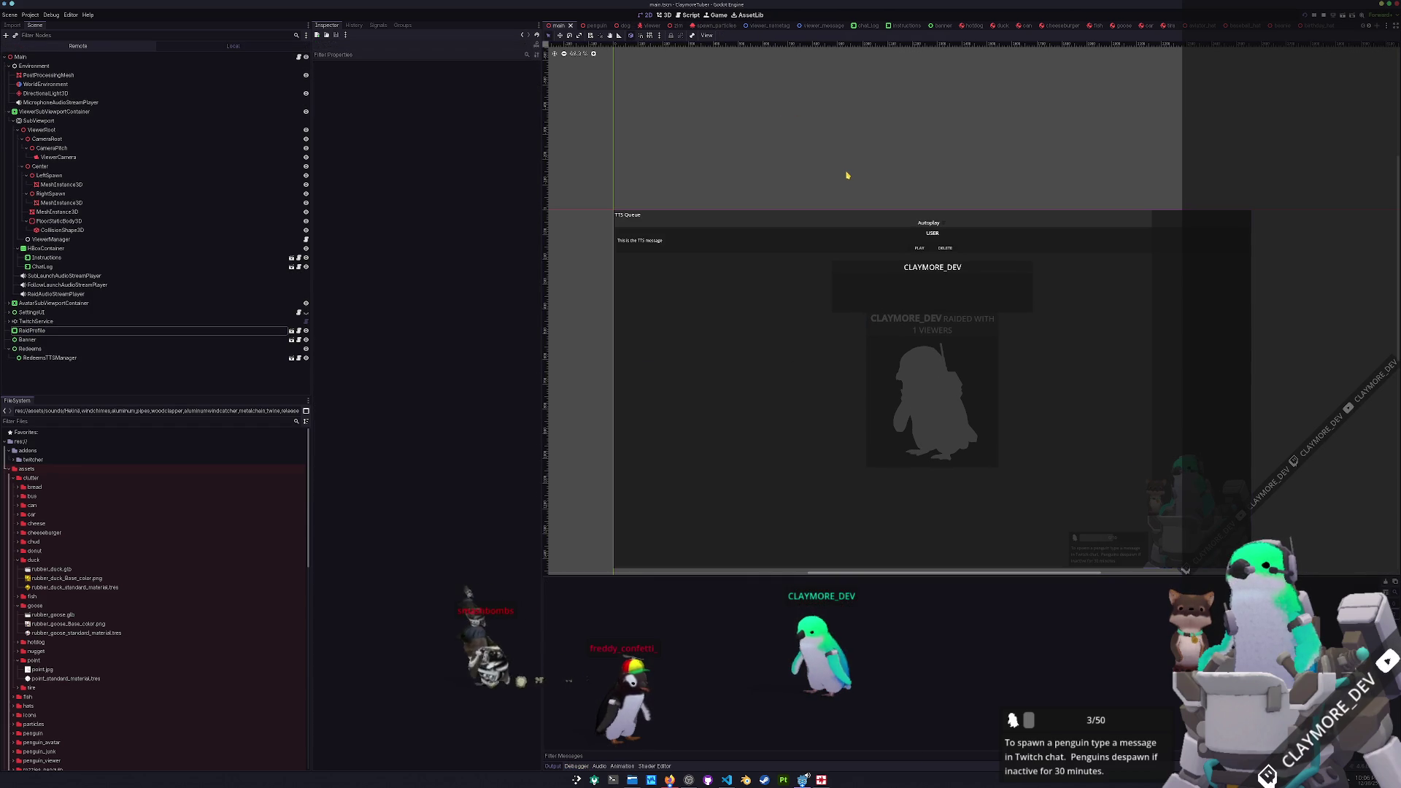
{"action": "left_click", "coordinate": [63, 332]}
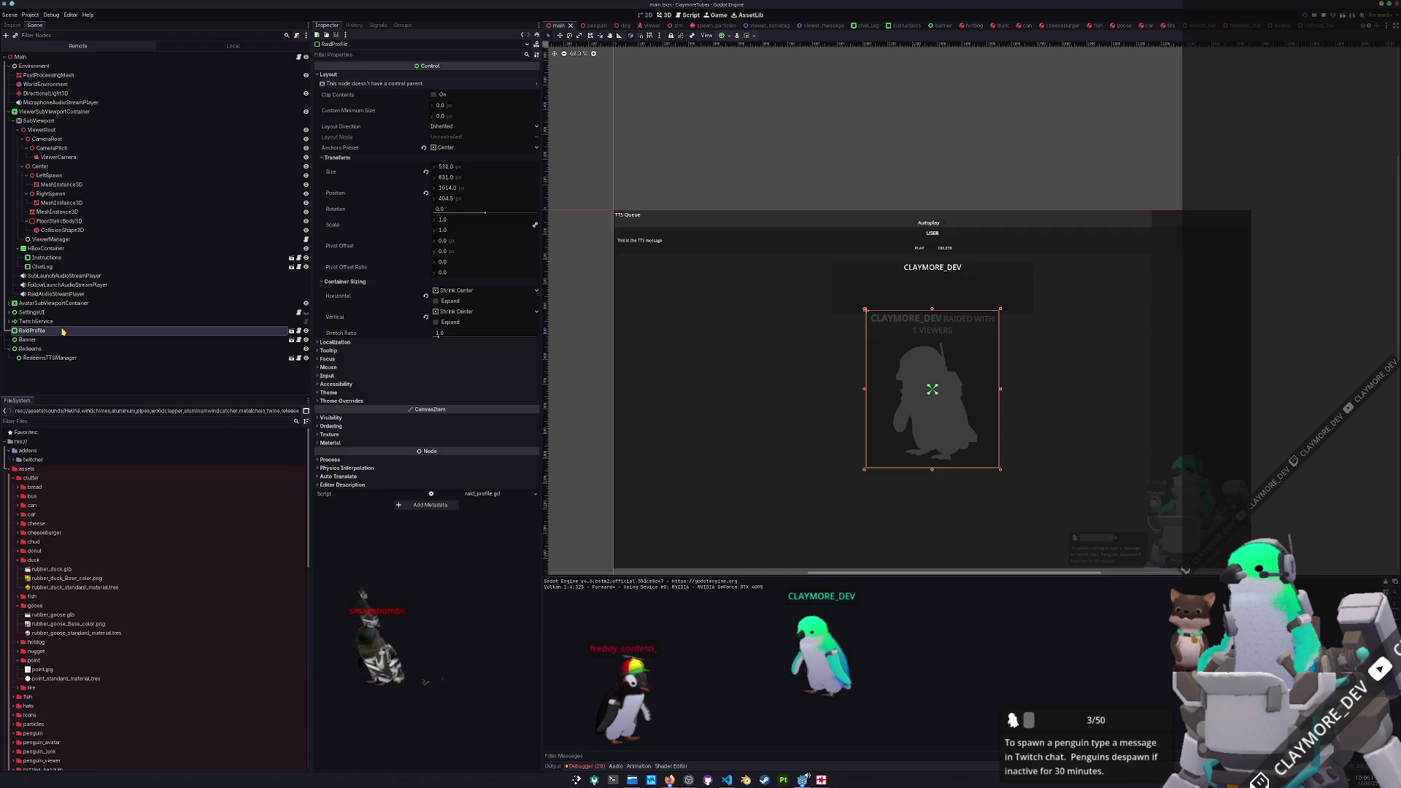
{"action": "left_click_drag", "start_coordinate": [35, 331], "coordinate": [44, 300]}
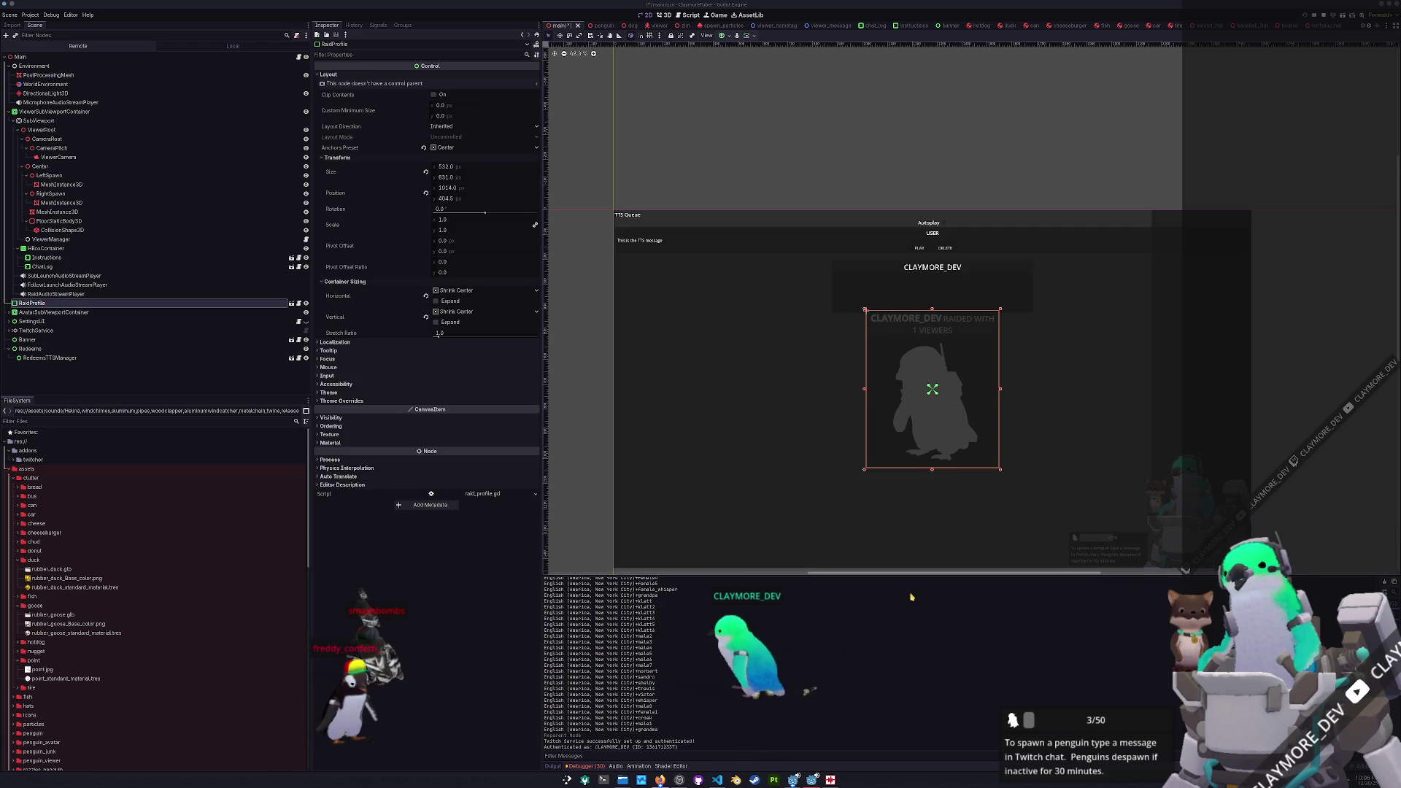
Bring the running HADALYTH (DEBUG) game window to the front over the editor.
{"action": "left_click", "coordinate": [805, 782]}
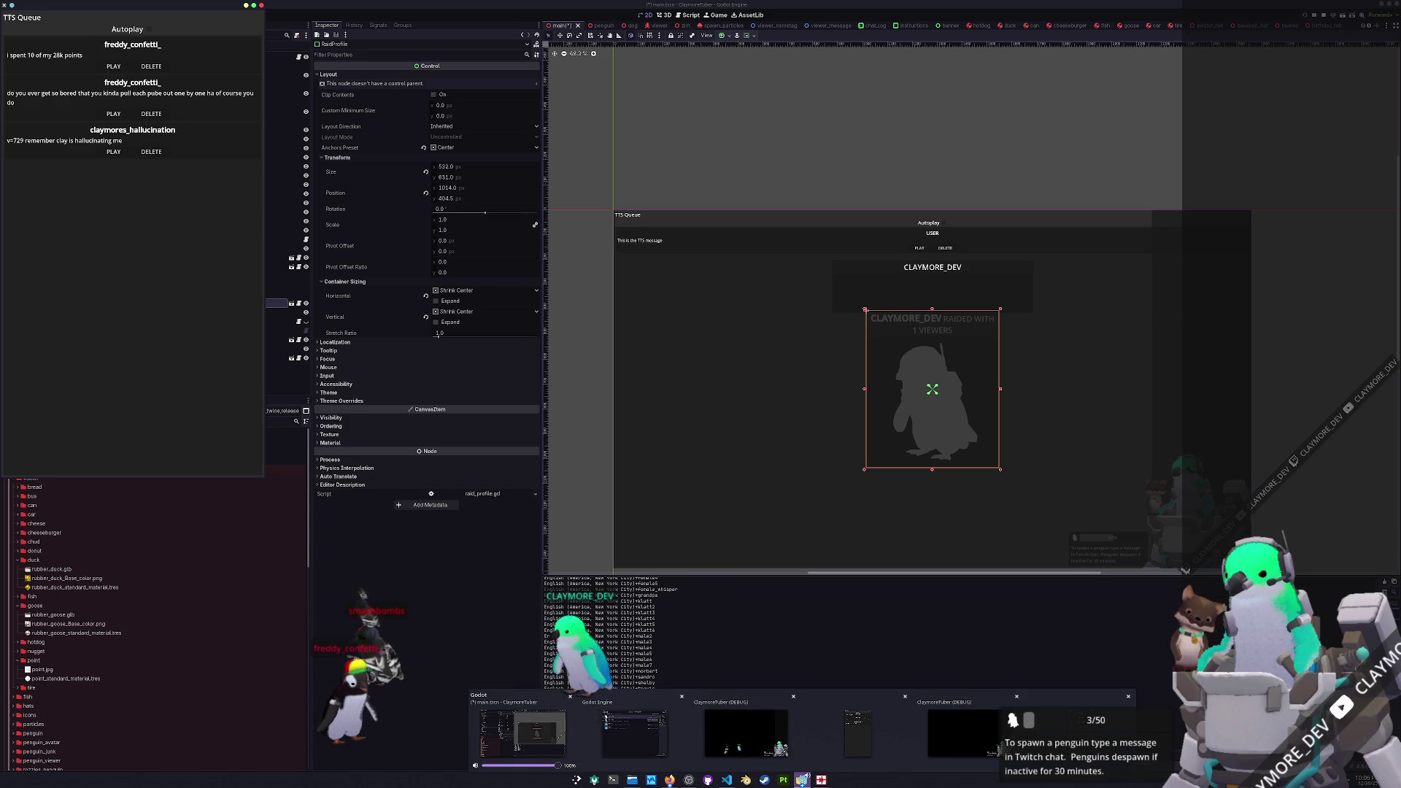
{"action": "left_click", "coordinate": [962, 732]}
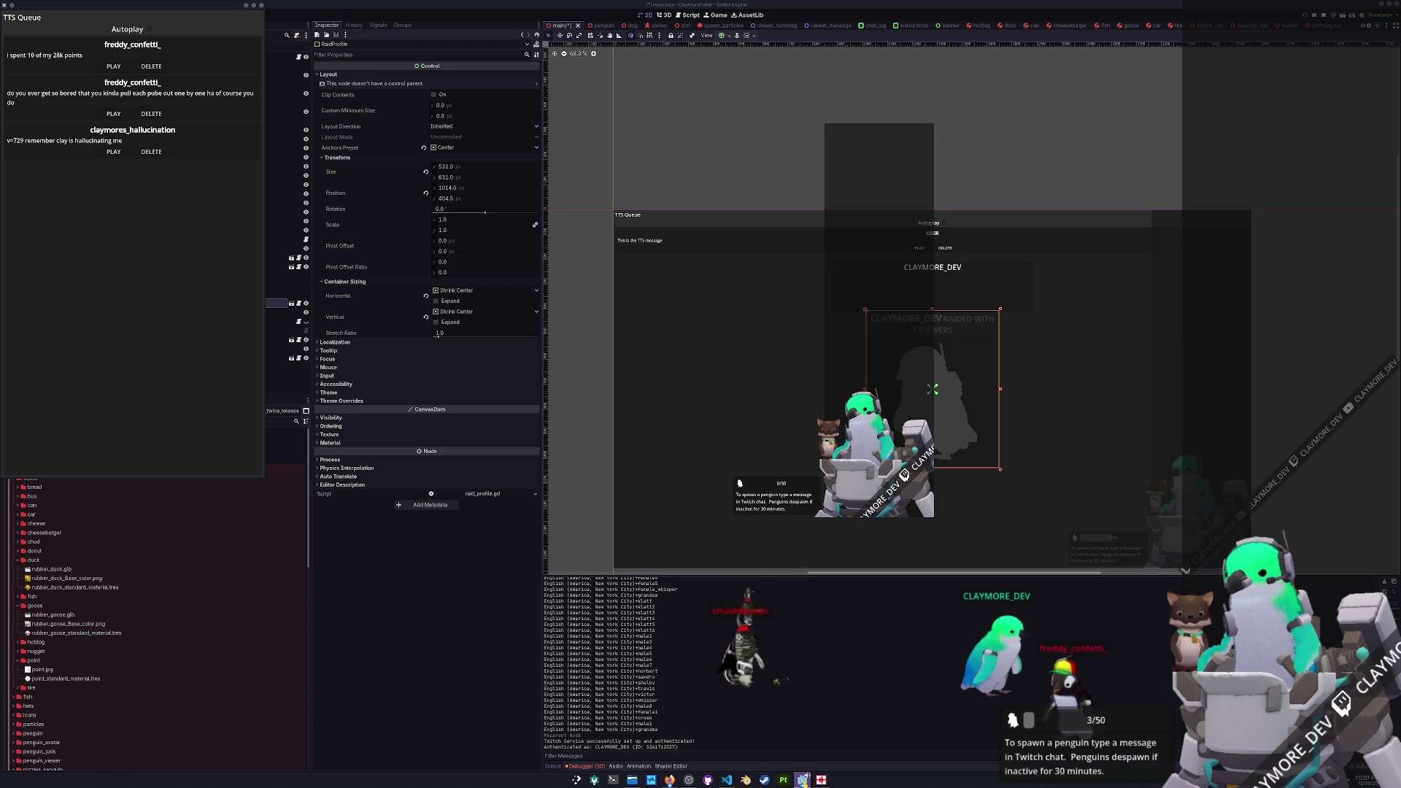
{"action": "mouse_move", "coordinate": [803, 779]}
{"action": "left_click", "coordinate": [633, 734]}
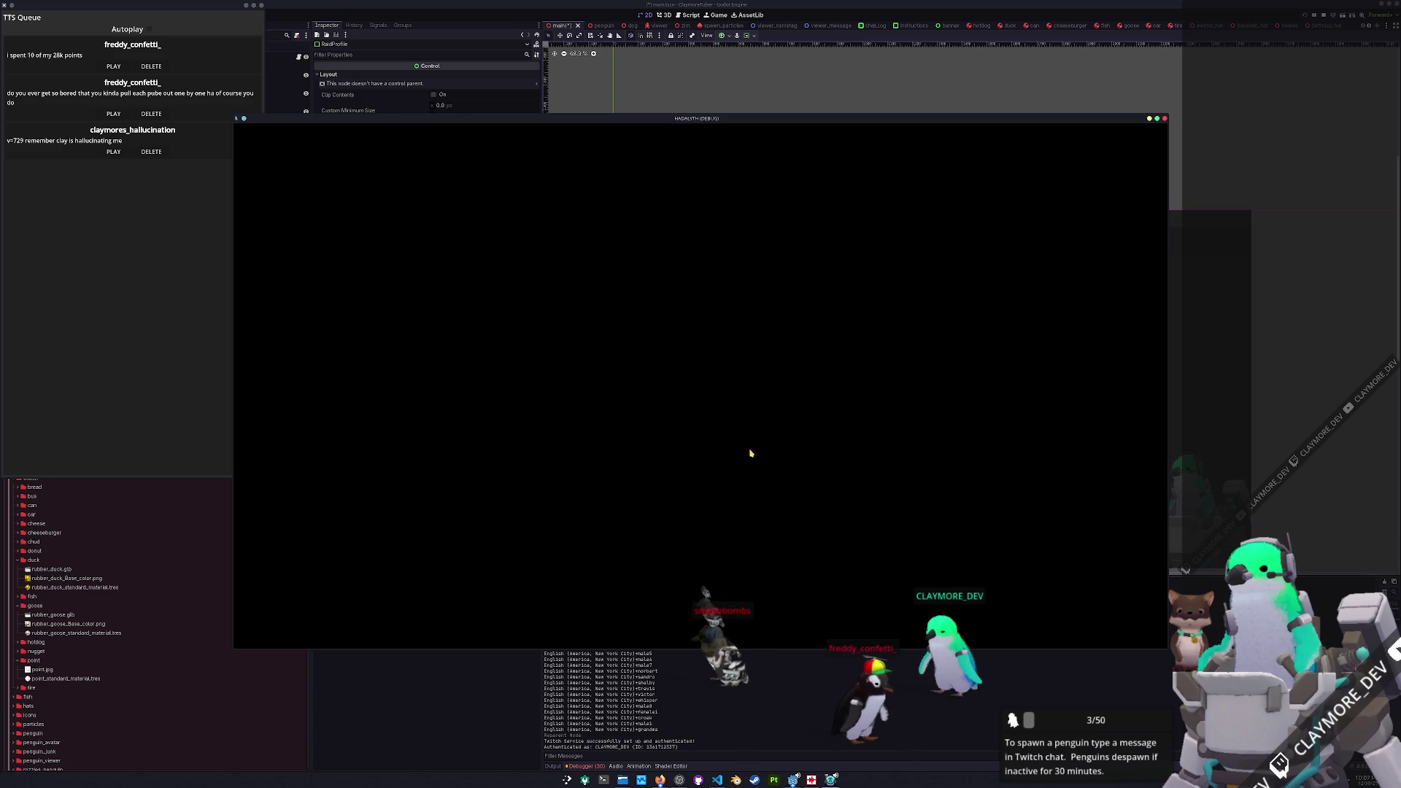
Load the first save slot in the running game and check it in OBS Studio.
{"action": "left_click", "coordinate": [641, 444]}
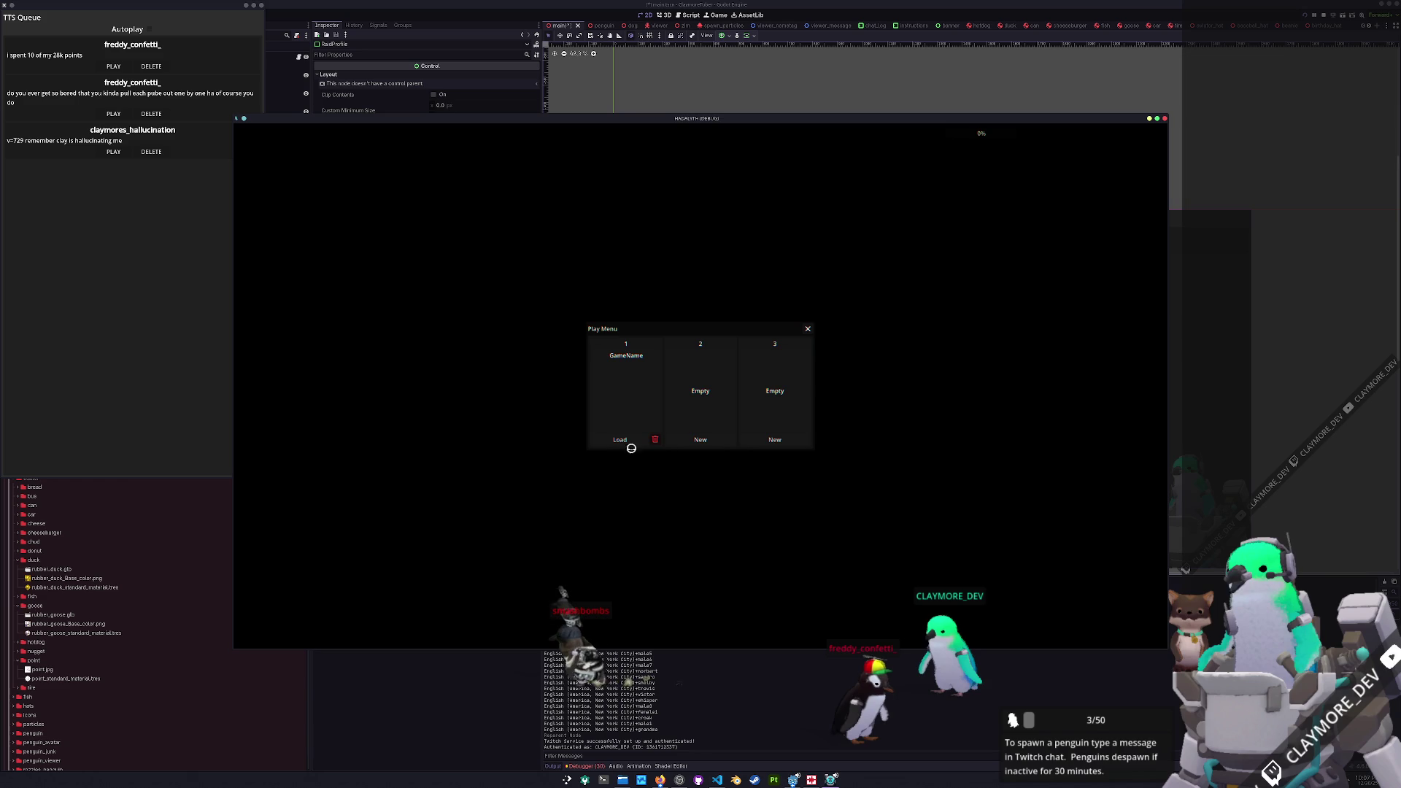
{"action": "left_click", "coordinate": [623, 439]}
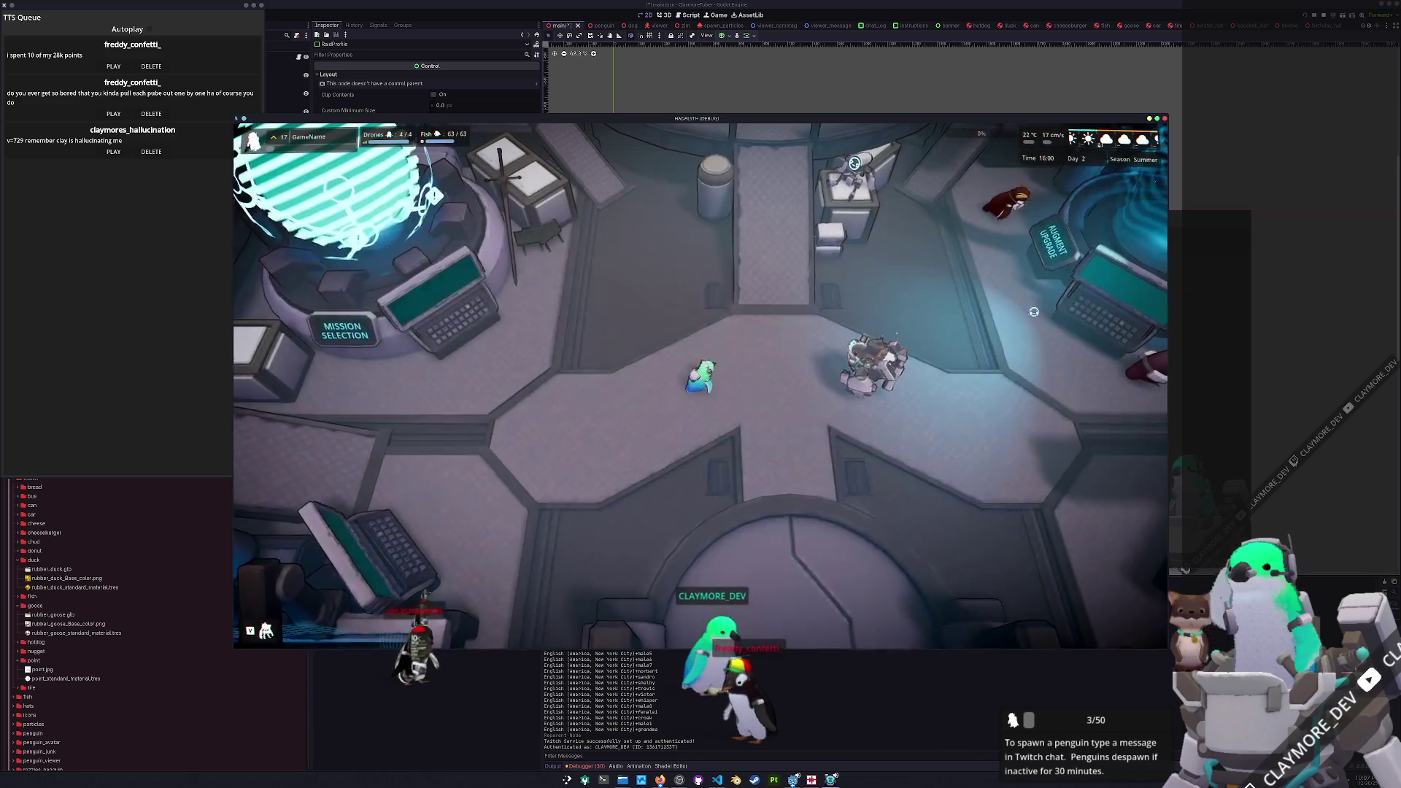
{"action": "key", "text": "alt+Tab"}
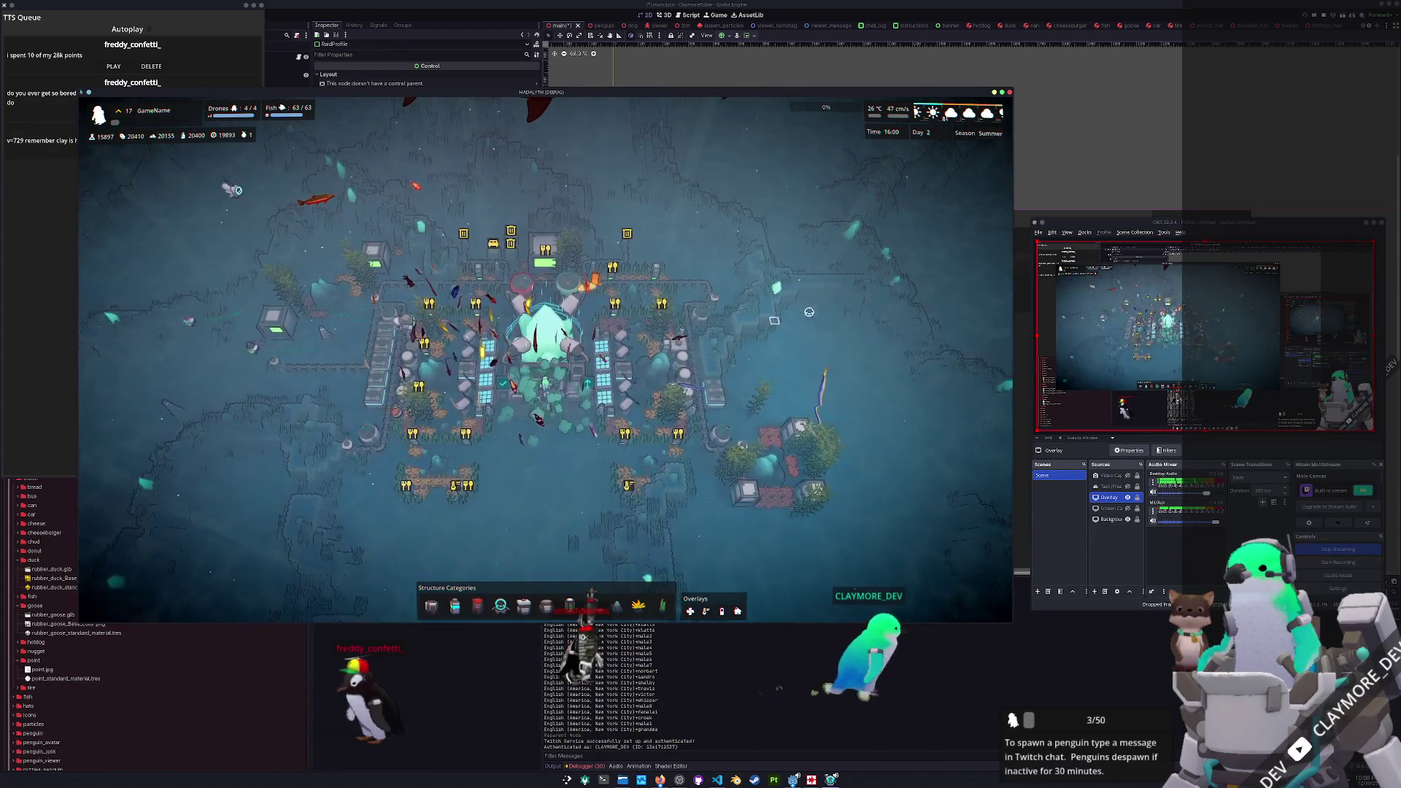
{"action": "left_click", "coordinate": [1024, 222]}
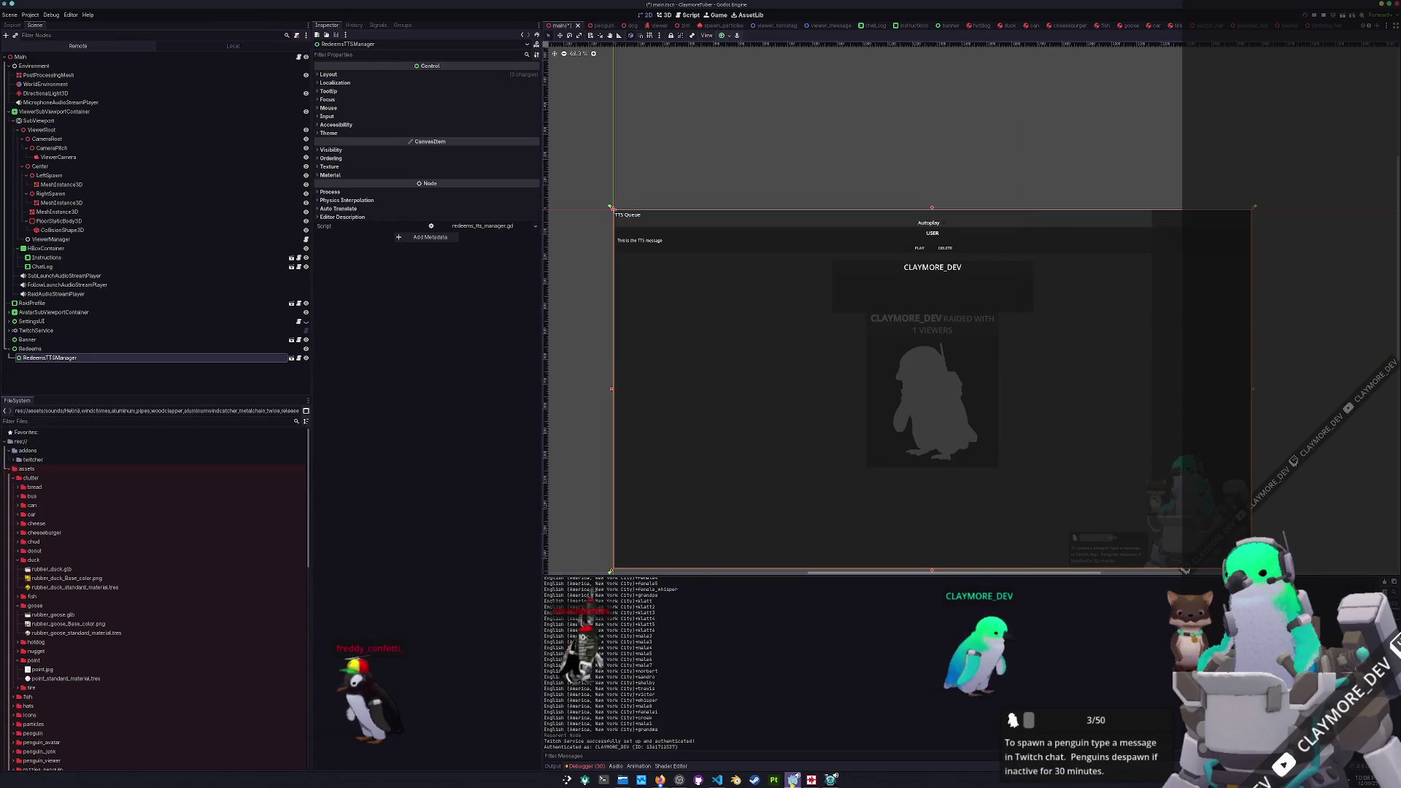
Bring the HADALYTH game window and the avatar window forward, then OBS Studio.
{"action": "mouse_move", "coordinate": [794, 780]}
{"action": "left_click", "coordinate": [946, 741]}
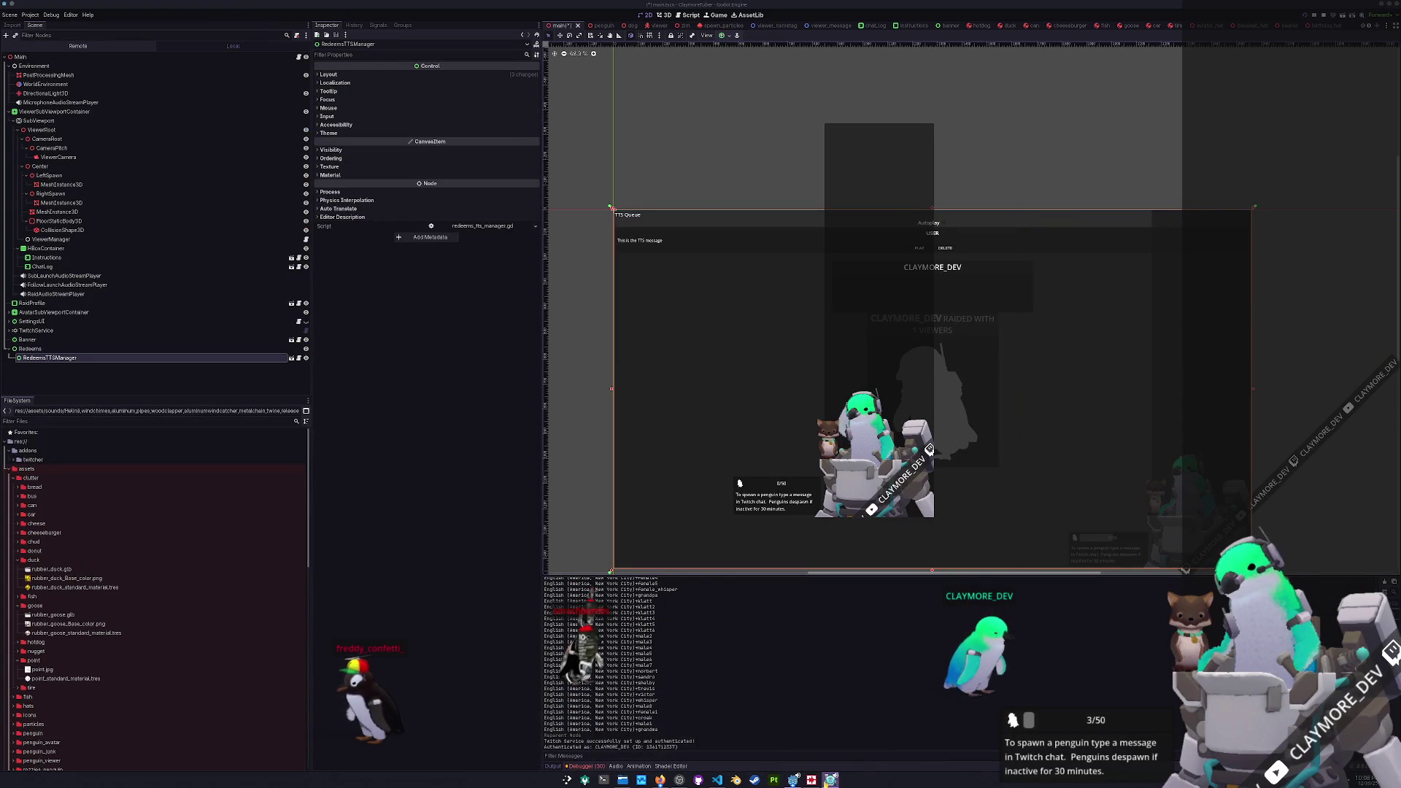
{"action": "mouse_move", "coordinate": [793, 780]}
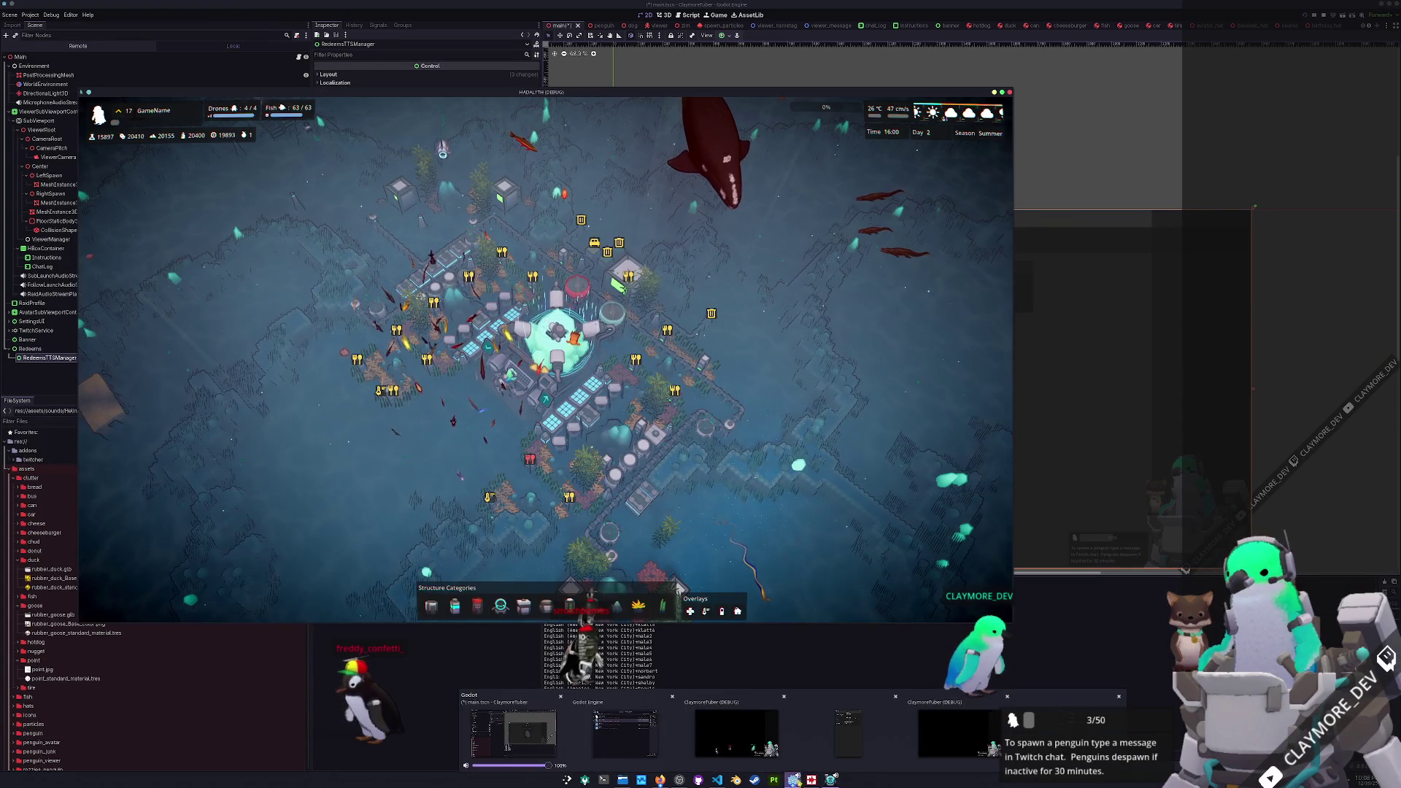
{"action": "left_click", "coordinate": [948, 732]}
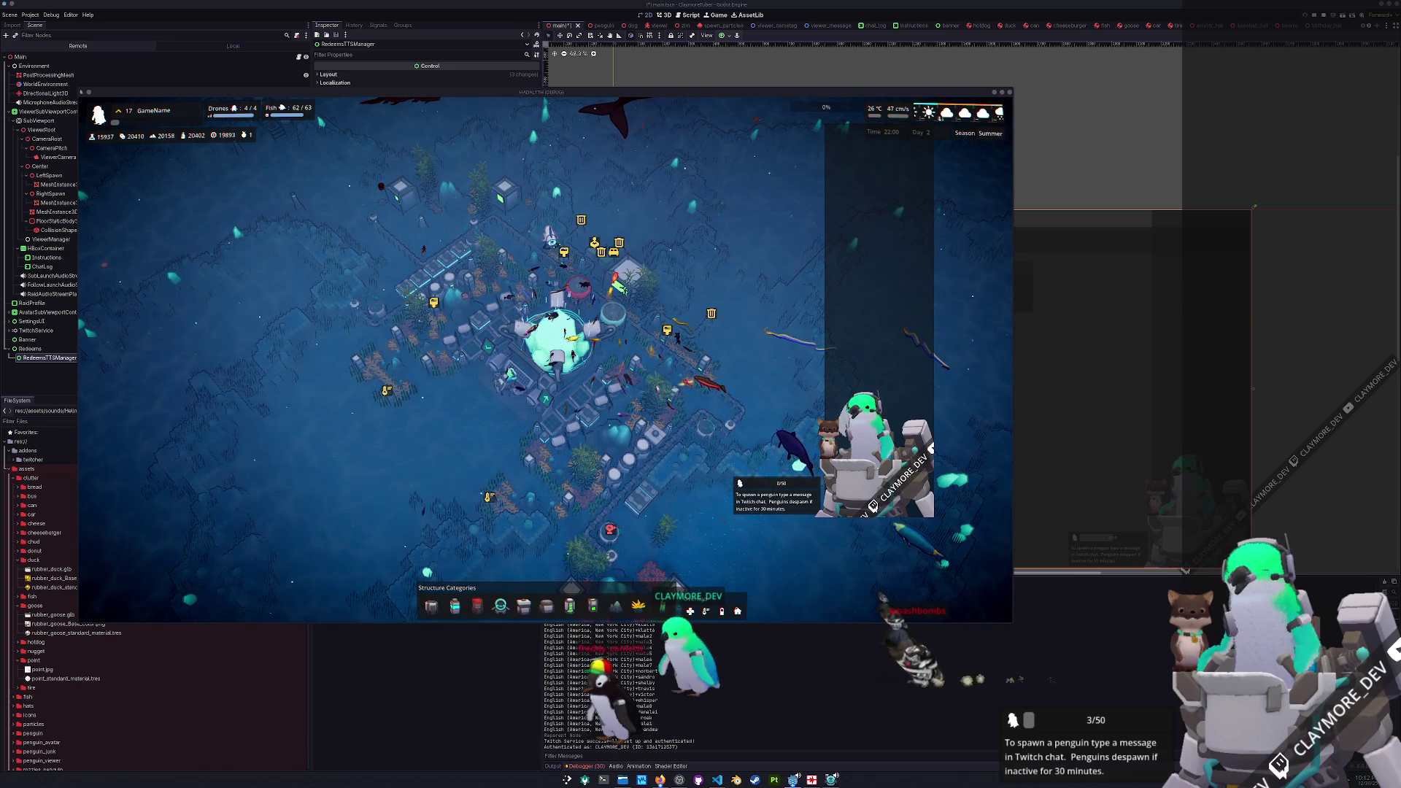
{"action": "left_click", "coordinate": [660, 779]}
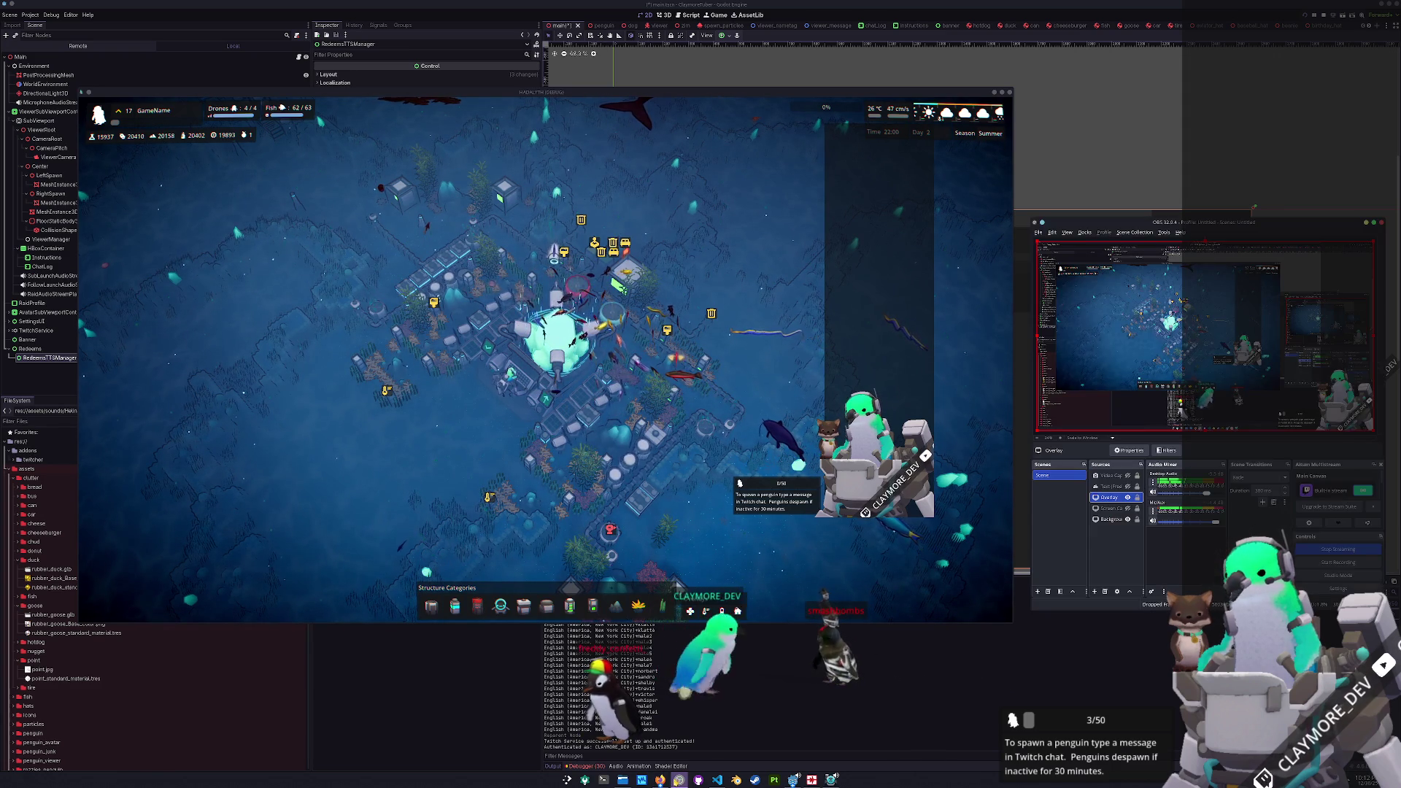
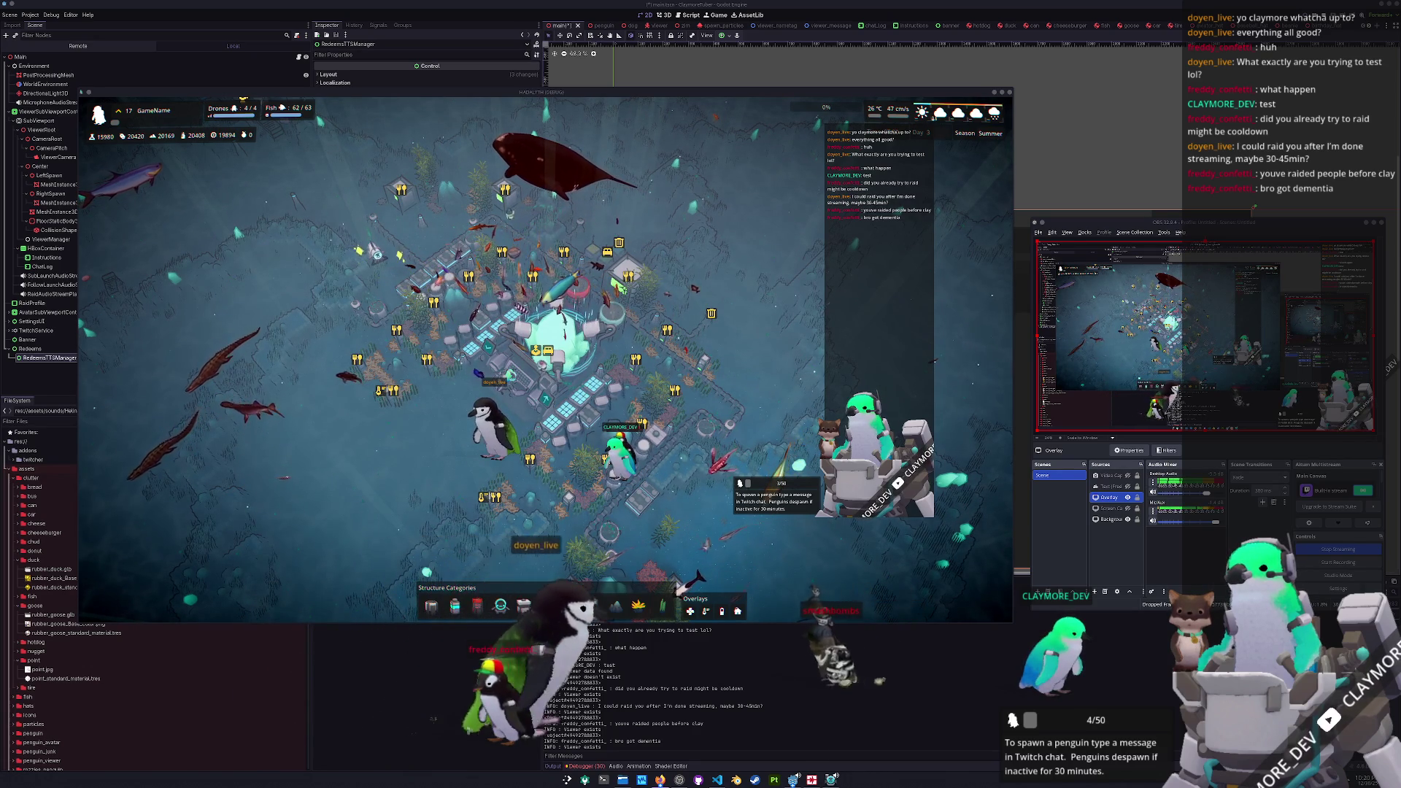
Move the Twitch channel window aside to reveal the running game.
{"action": "key", "text": "super+shift+Left"}
{"action": "left_click_drag", "start_coordinate": [846, 285], "coordinate": [967, 271]}
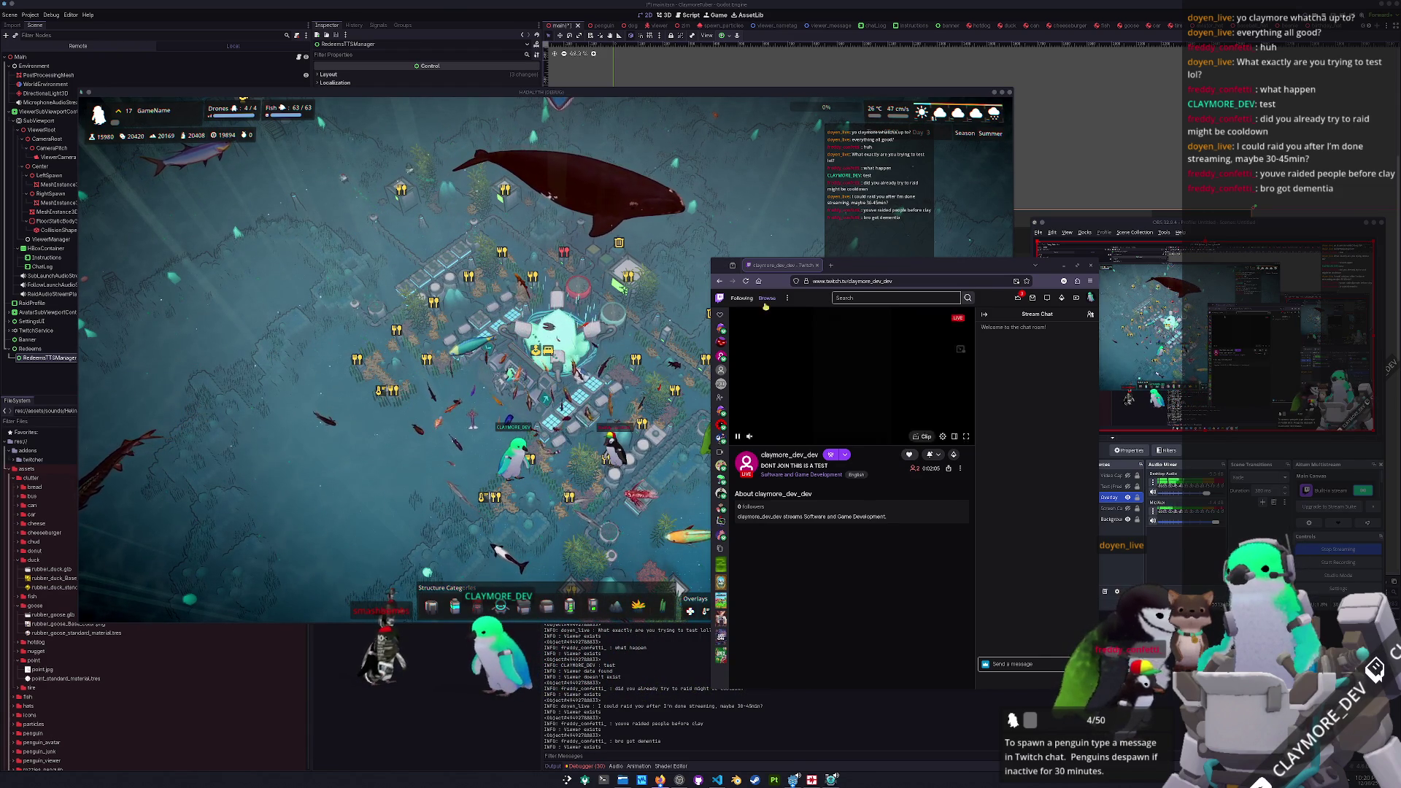
{"action": "left_click", "coordinate": [1064, 265]}
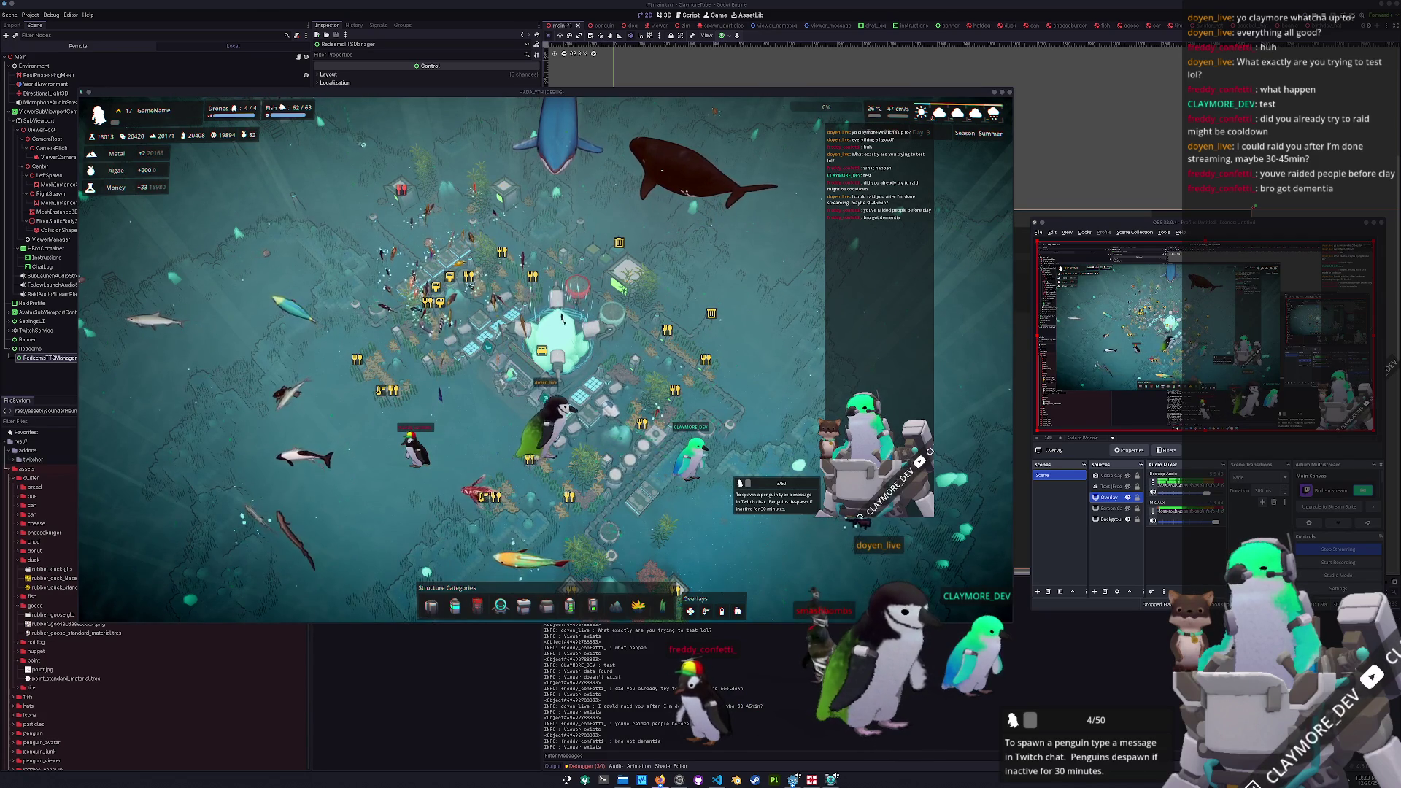
{"action": "scroll", "coordinate": [410, 435], "scroll_direction": "up", "scroll_amount": 5}
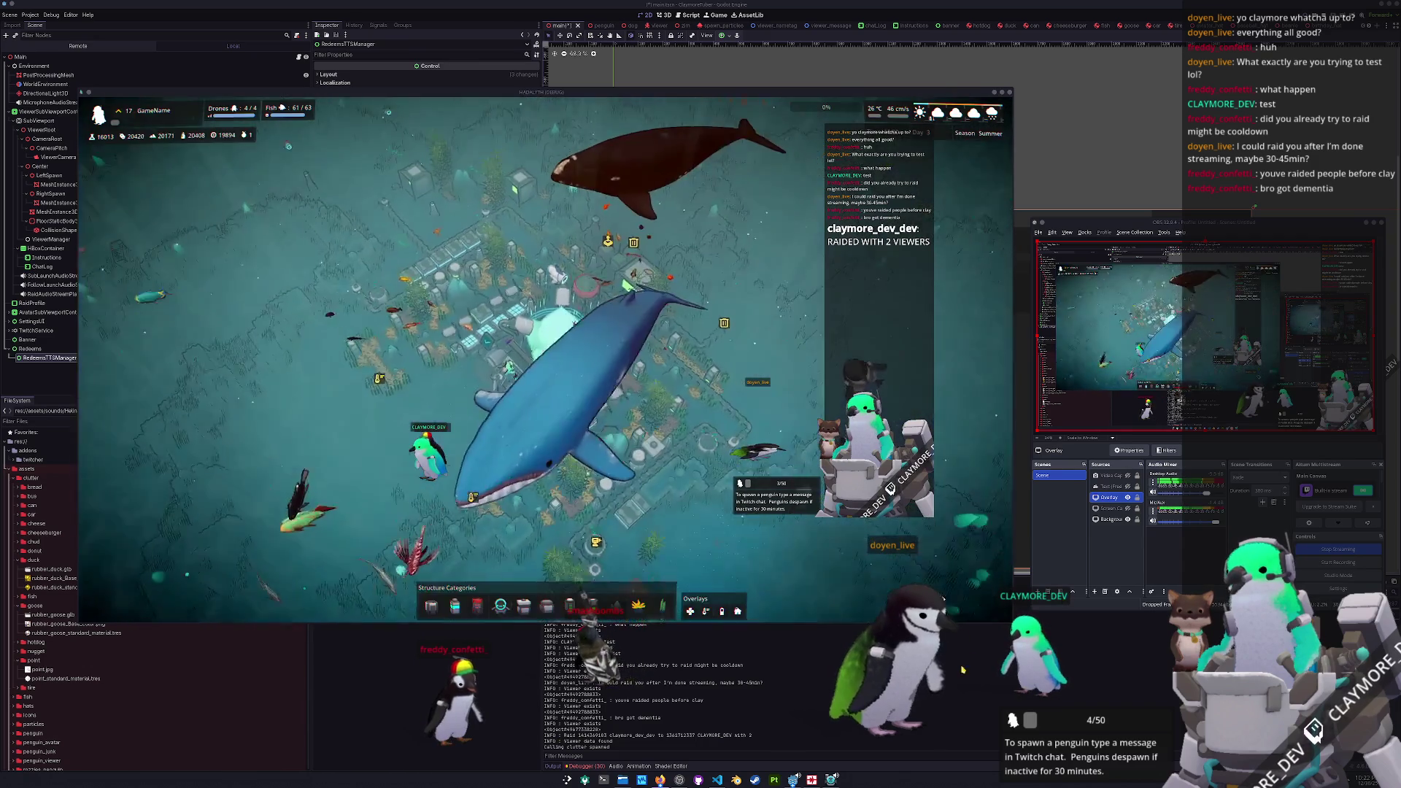
Stop the game, open the redeems_tts_manager and raid_profile scenes, then go to viewer_manager.gd.
{"action": "key", "text": "F8"}
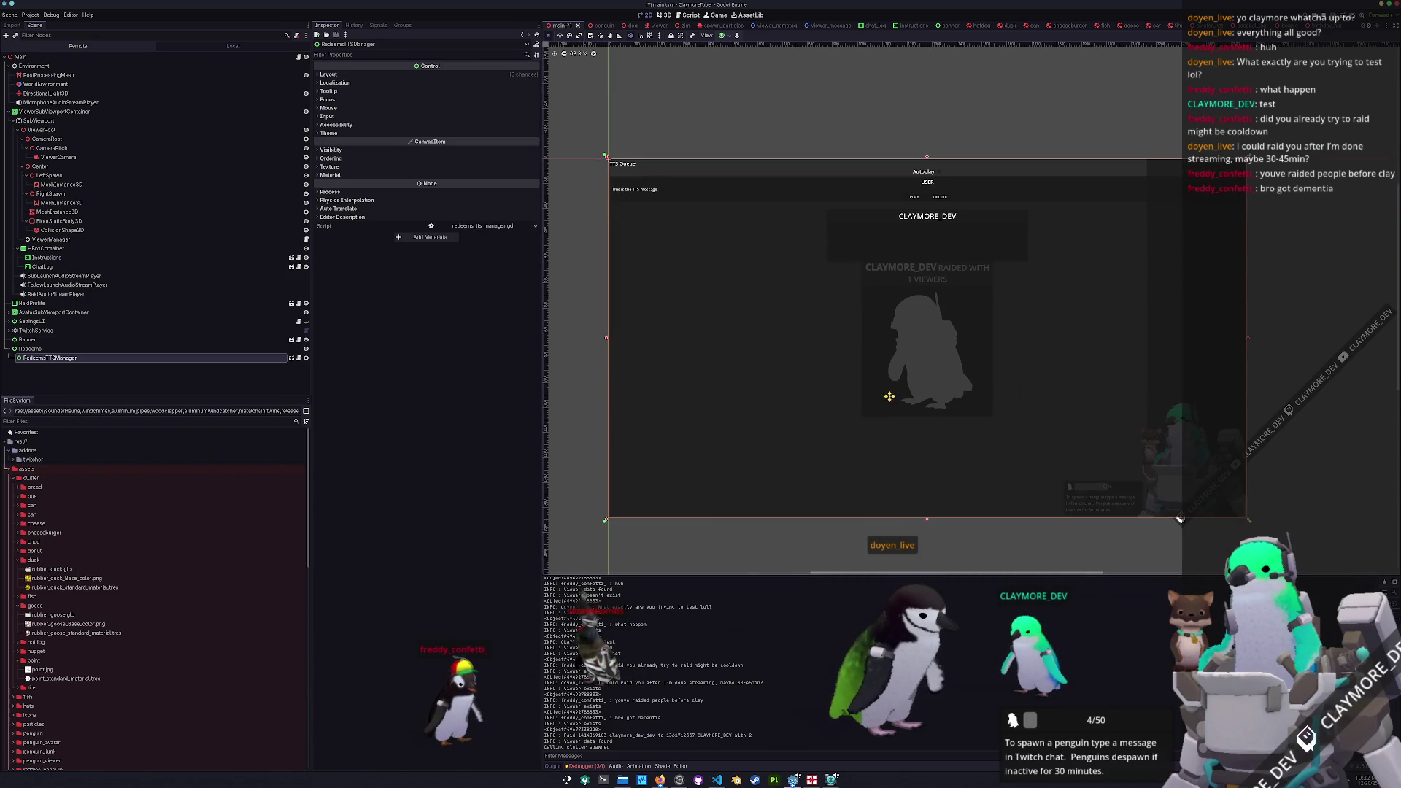
{"action": "double_click", "coordinate": [895, 417]}
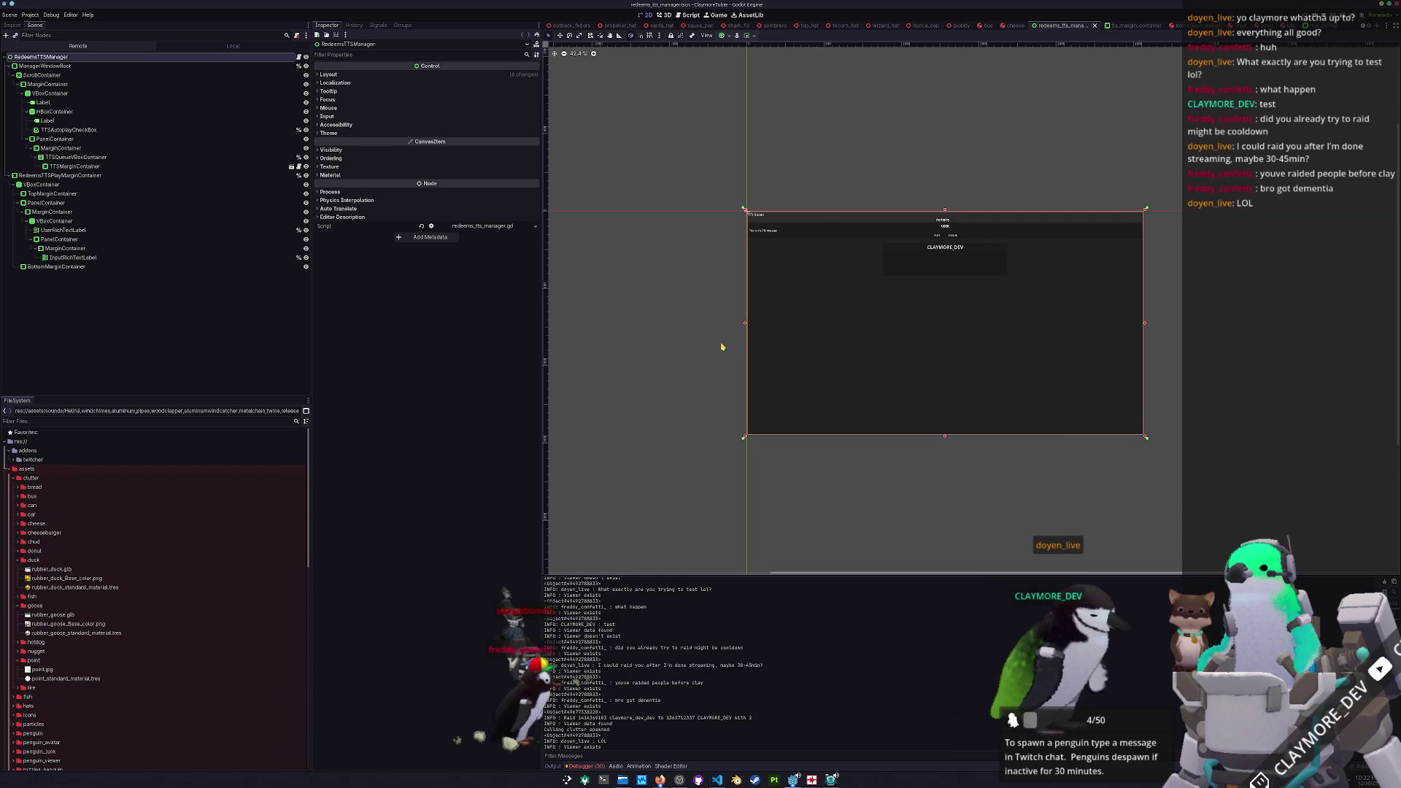
{"action": "scroll", "coordinate": [722, 347], "scroll_direction": "down", "scroll_amount": 1}
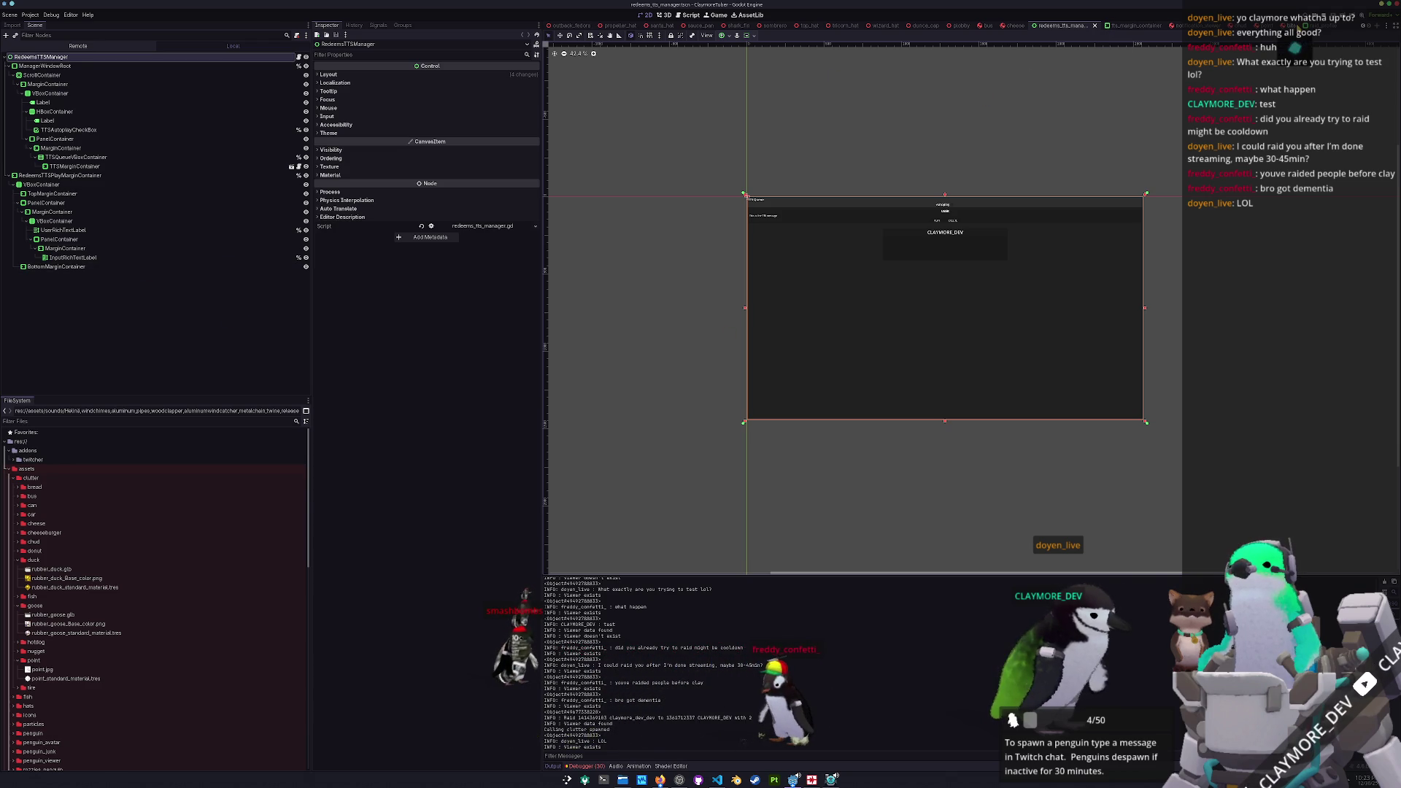
{"action": "left_click", "coordinate": [1313, 25]}
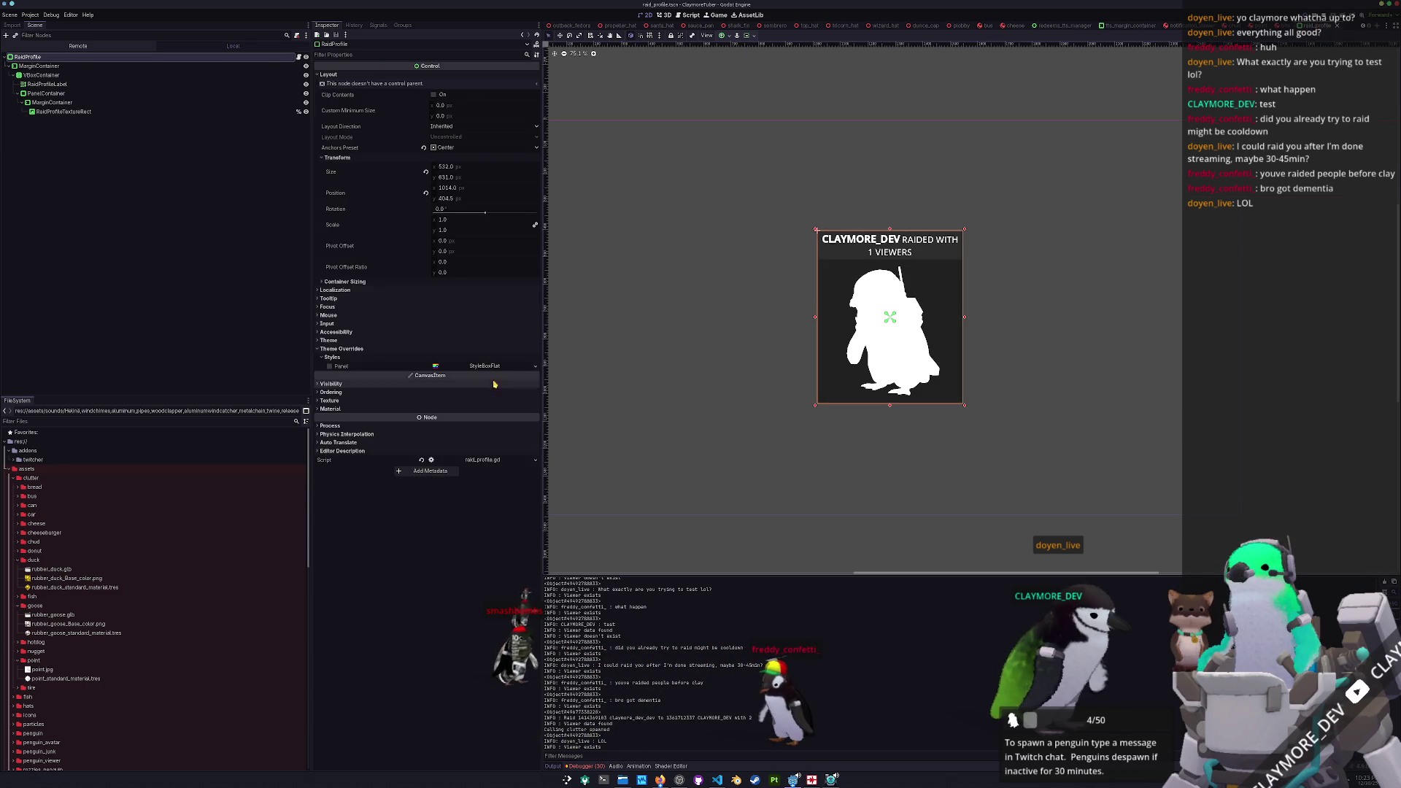
{"action": "left_click", "coordinate": [718, 780]}
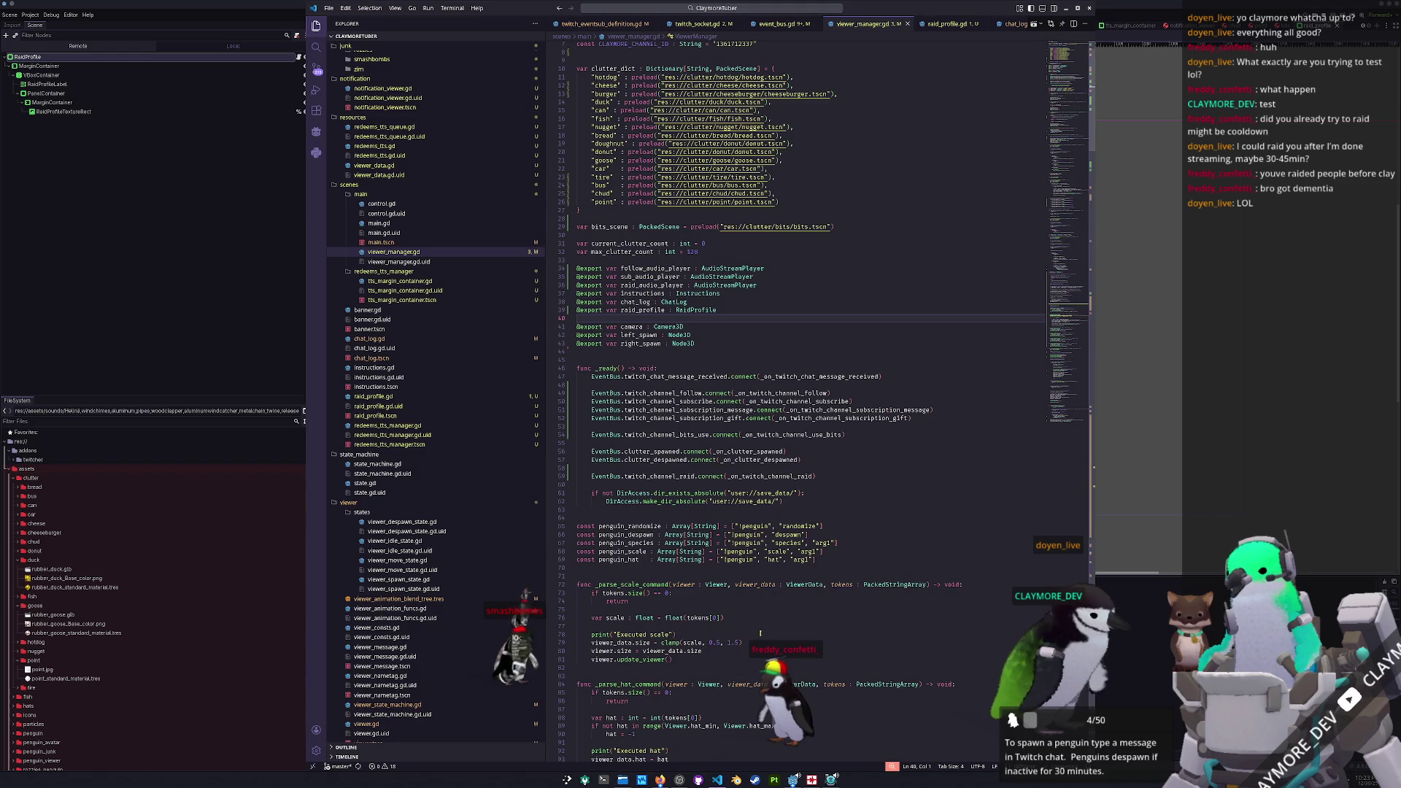
Select the raid_profile variable on line 39 and scroll down to the raid handler.
{"action": "double_click", "coordinate": [640, 310]}
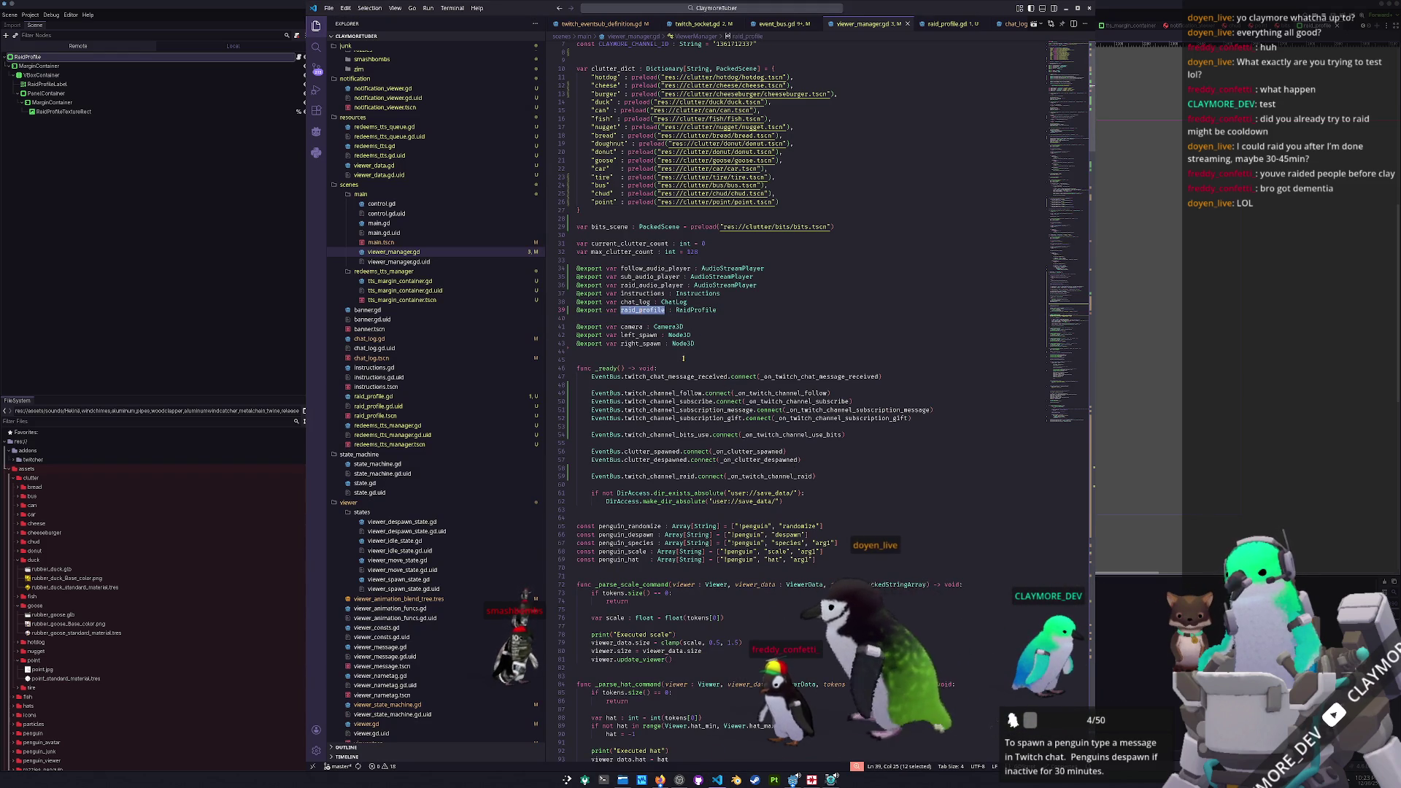
{"action": "scroll", "coordinate": [683, 358], "scroll_direction": "down", "scroll_amount": 20}
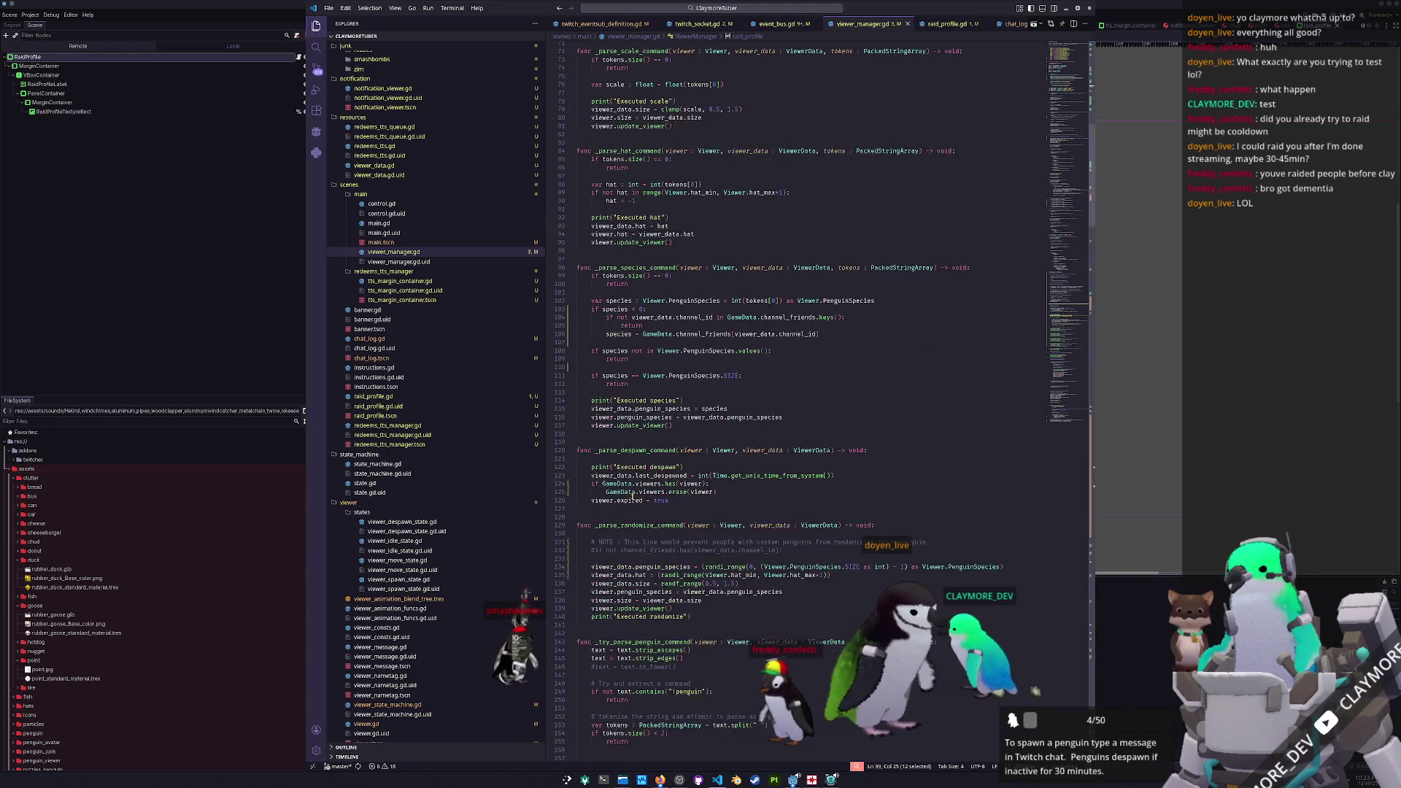
{"action": "scroll", "coordinate": [632, 499], "scroll_direction": "down", "scroll_amount": 17}
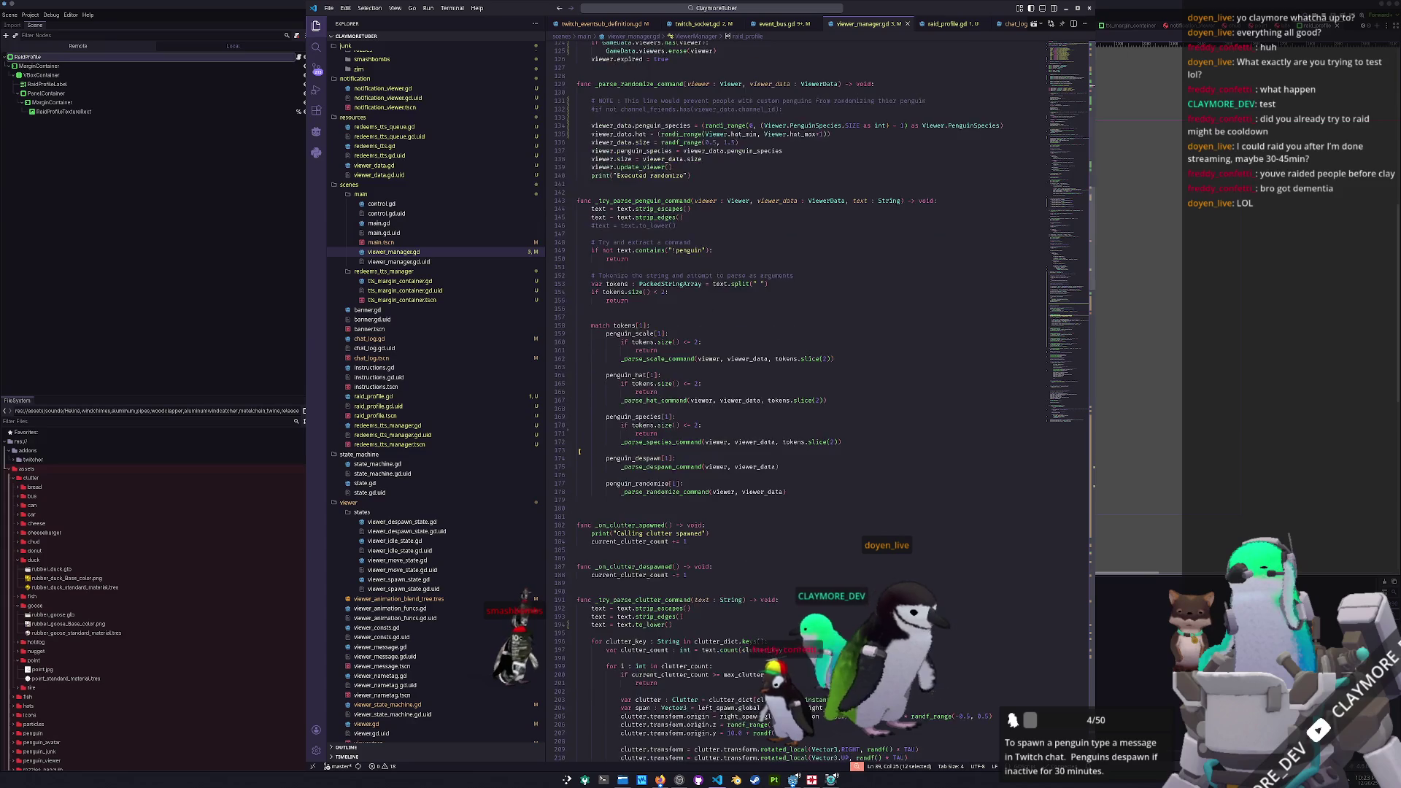
{"action": "scroll", "coordinate": [581, 452], "scroll_direction": "down", "scroll_amount": 19}
{"action": "scroll", "coordinate": [582, 467], "scroll_direction": "down", "scroll_amount": 20}
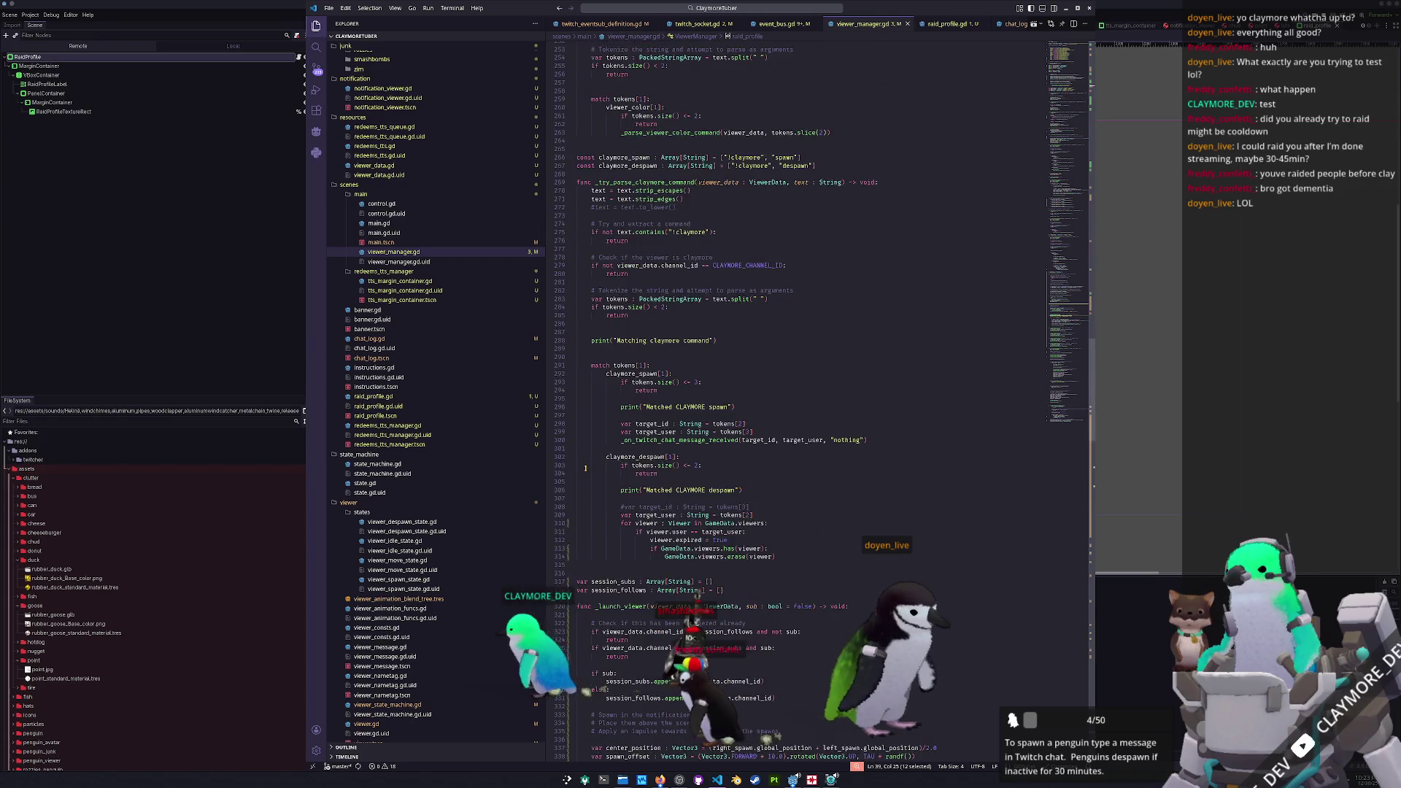
{"action": "scroll", "coordinate": [585, 469], "scroll_direction": "down", "scroll_amount": 5}
{"action": "scroll", "coordinate": [584, 468], "scroll_direction": "down", "scroll_amount": 18}
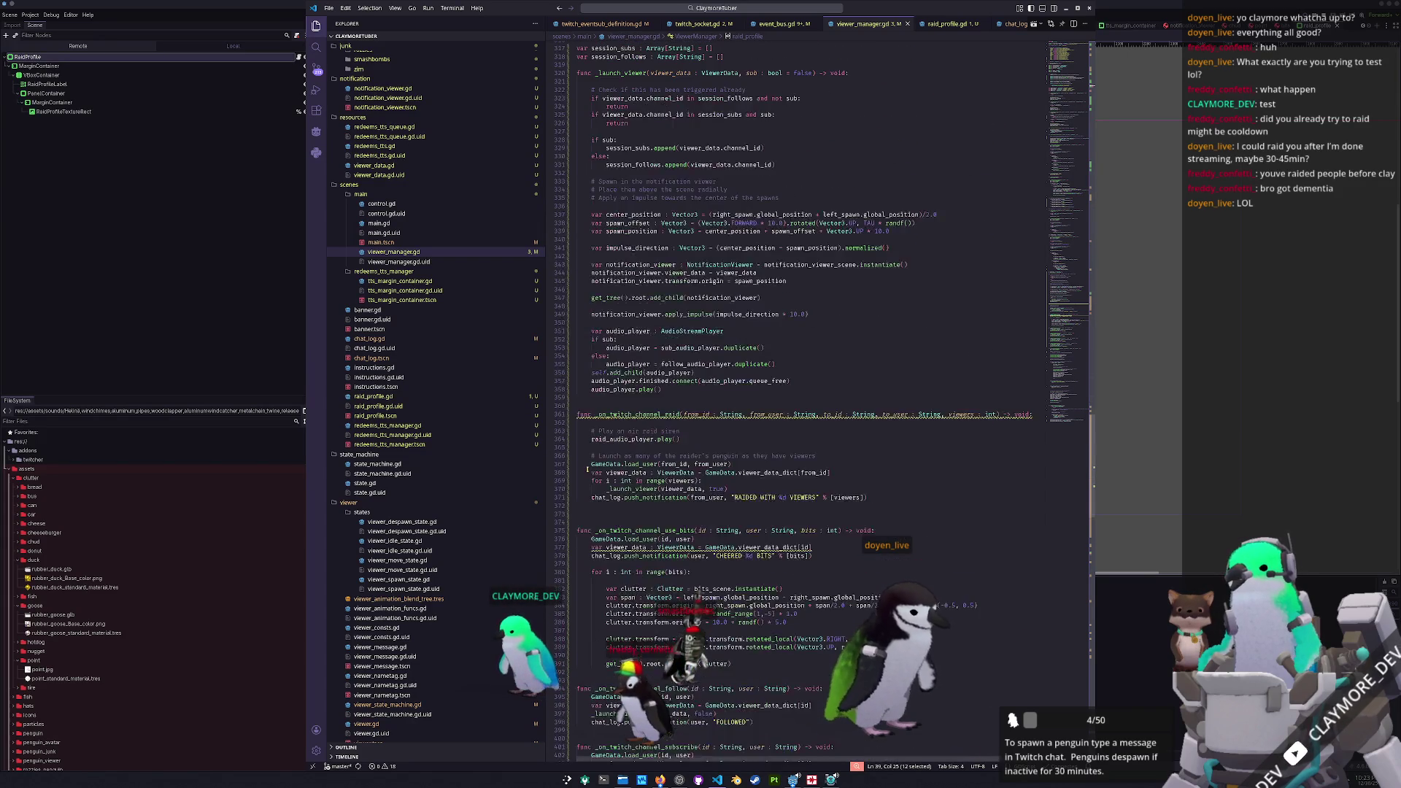
Add raid_profile.set_raid_profile(from_id, from_user, viewers) on a new line after the raid handler.
{"action": "left_click", "coordinate": [606, 477]}
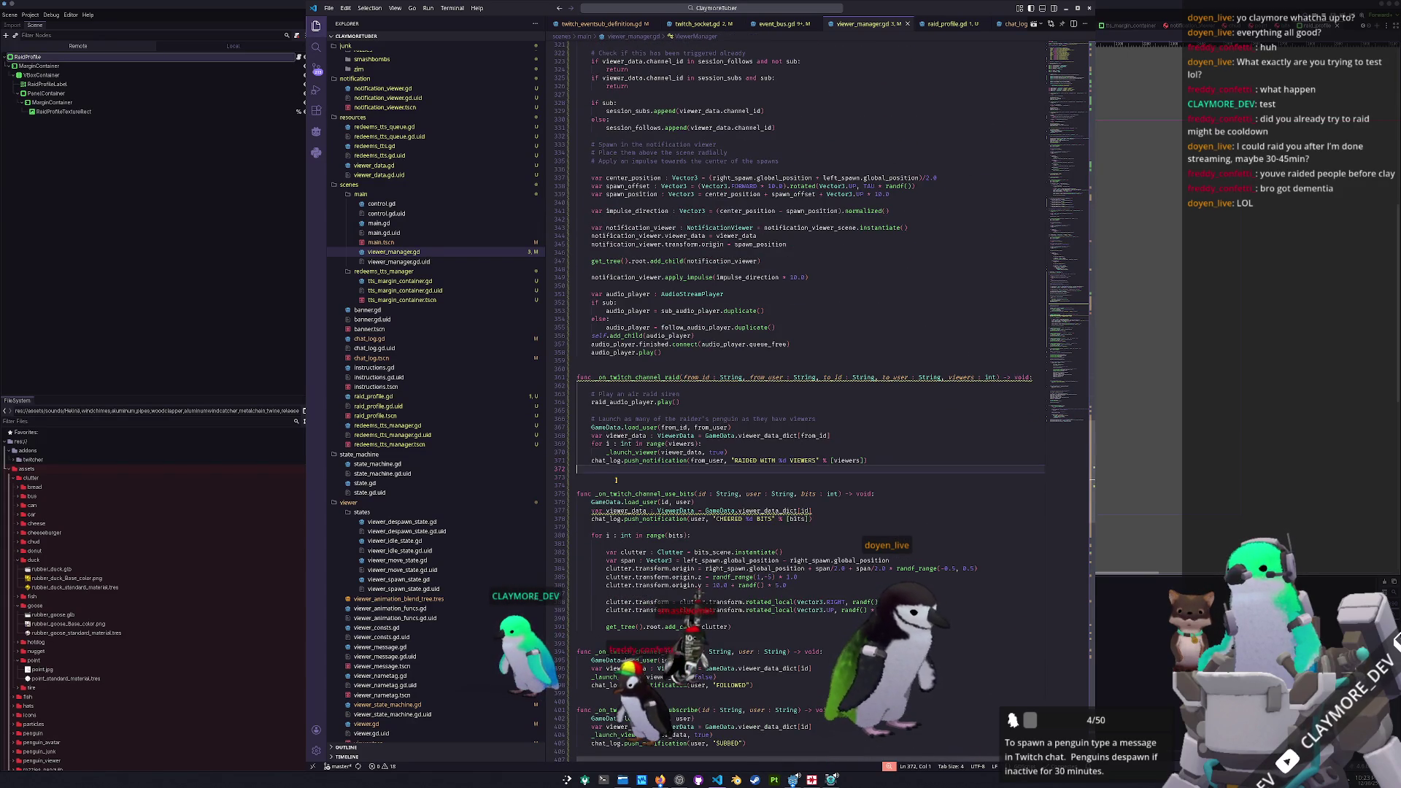
{"action": "key", "text": "Return"}
{"action": "type", "text": "raid_profile."}
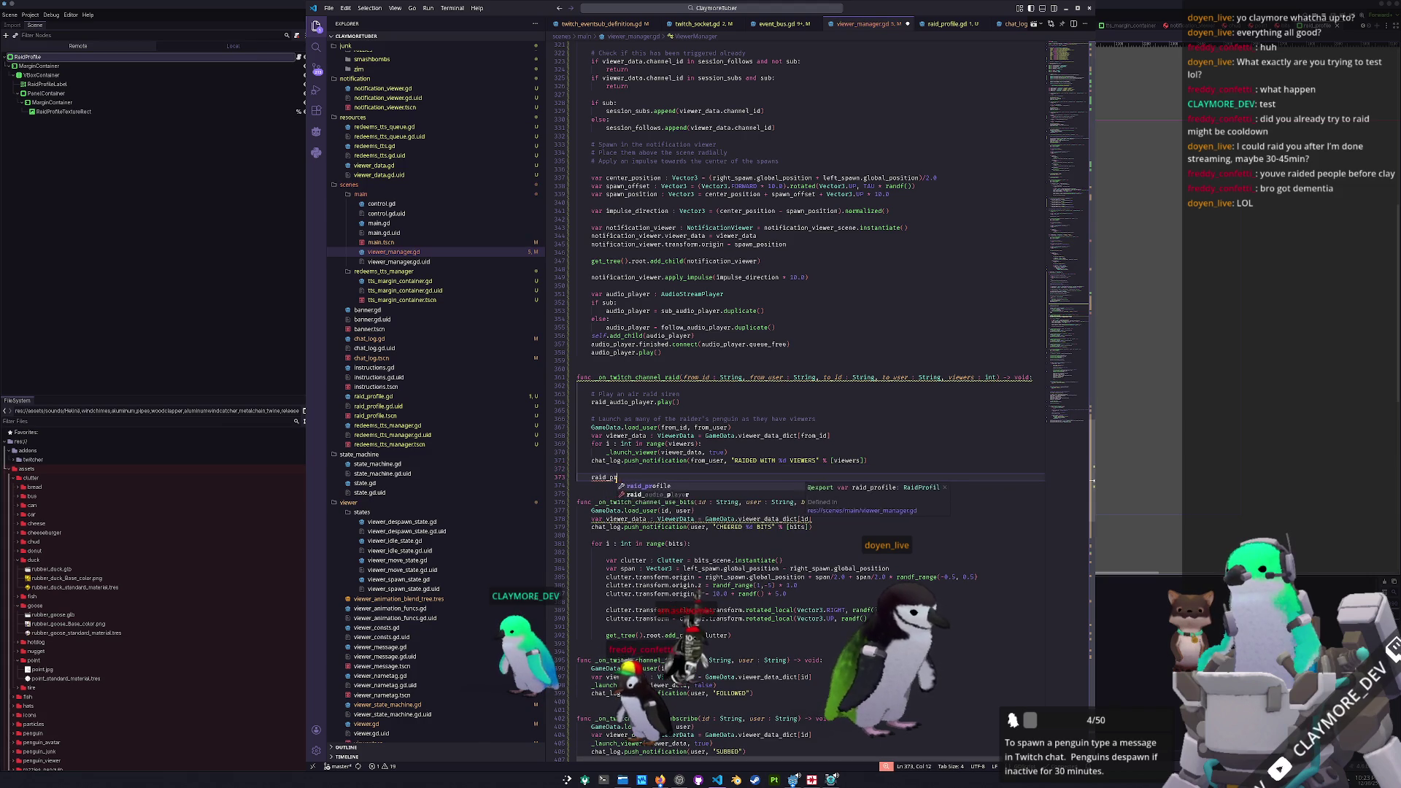
{"action": "type", "text": "update"}
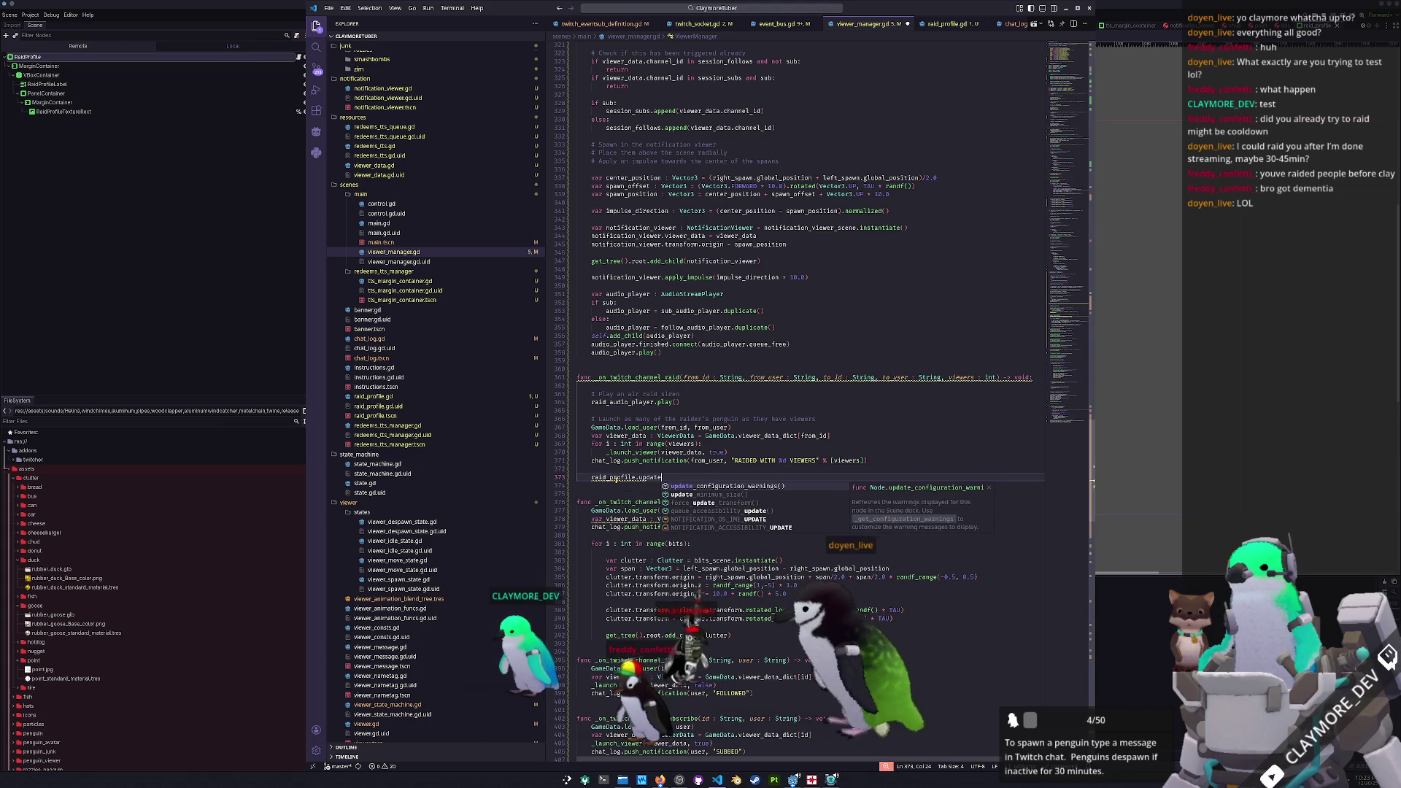
{"action": "key", "text": "BackSpace"}
{"action": "key", "text": "BackSpace"}
{"action": "key", "text": "BackSpace"}
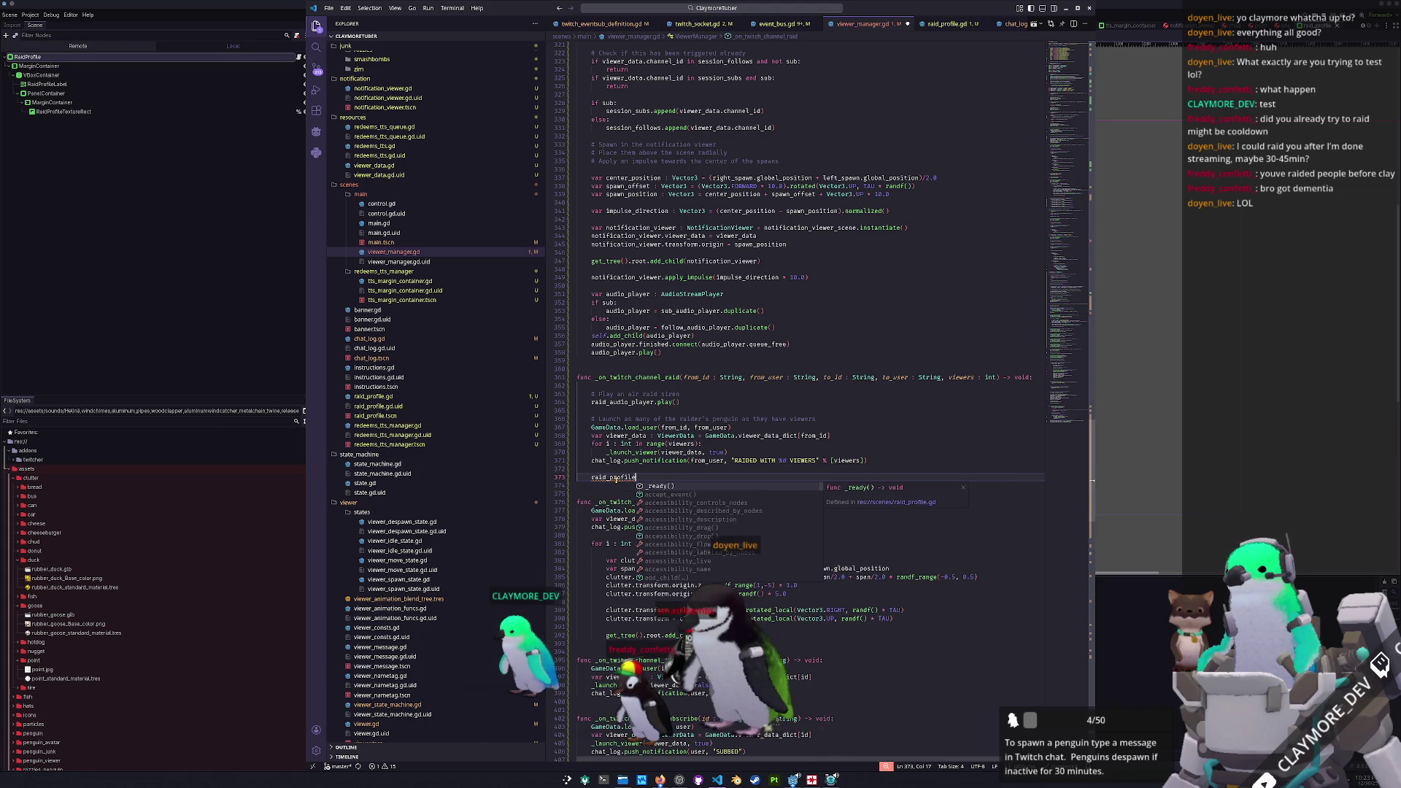
{"action": "type", "text": ".prof"}
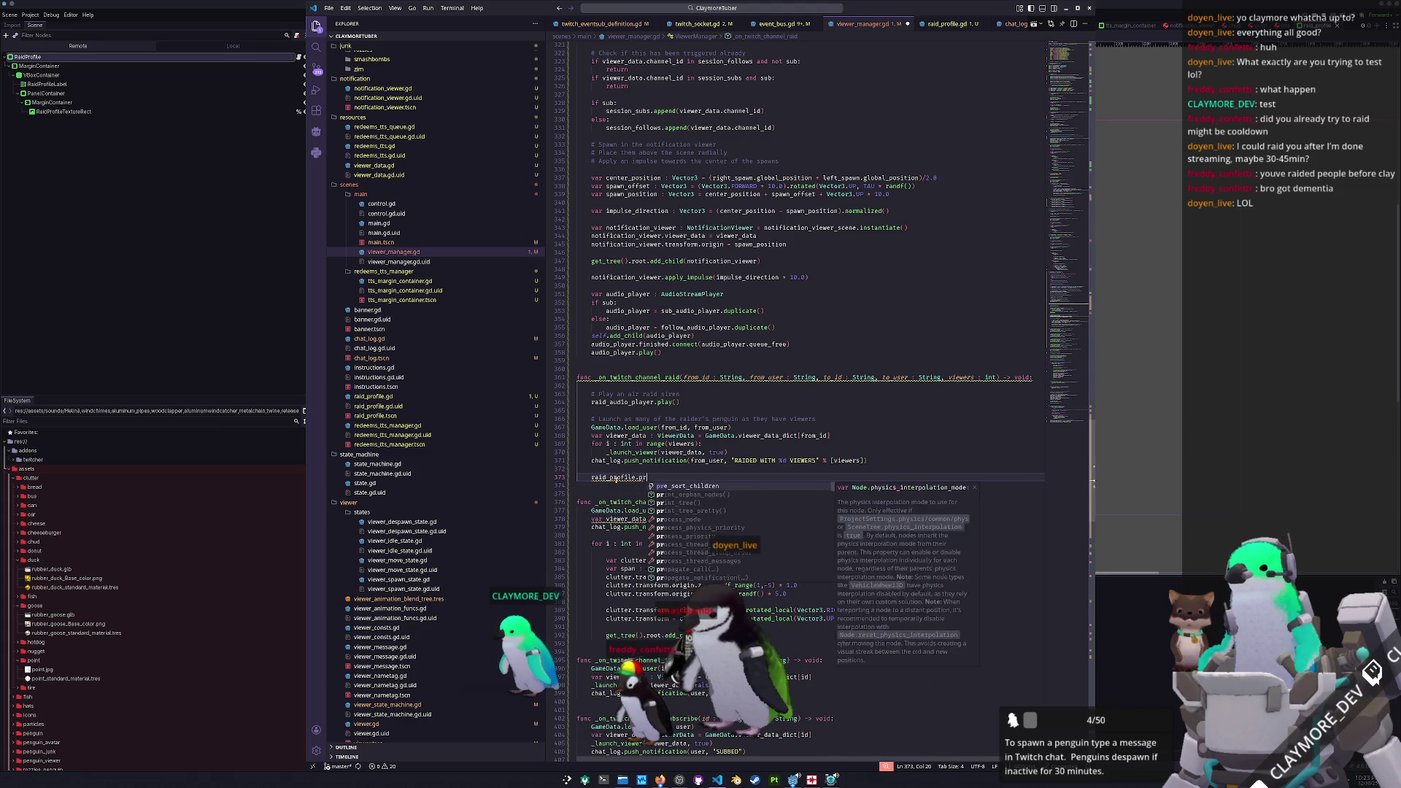
{"action": "key", "text": "Down"}
{"action": "key", "text": "Down"}
{"action": "key", "text": "Down"}
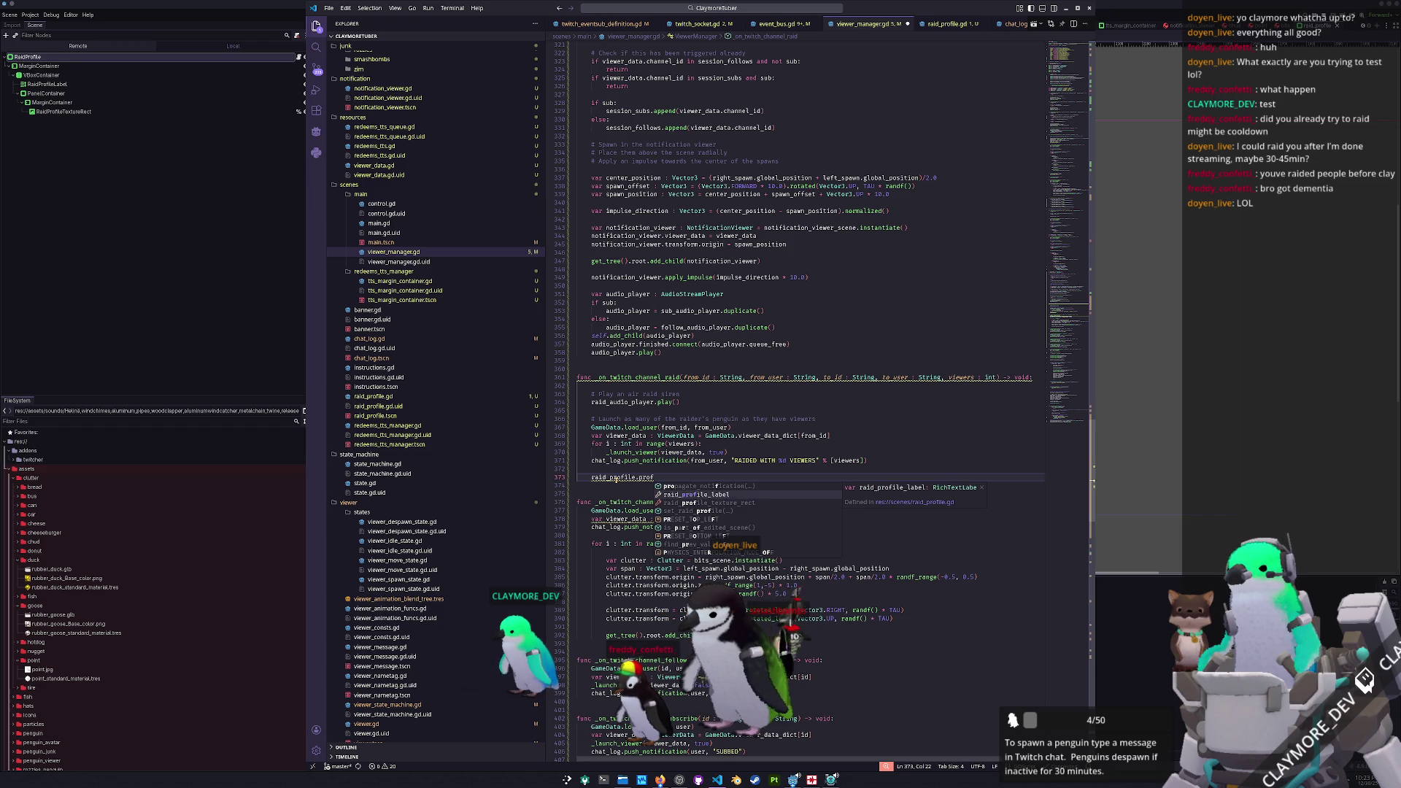
{"action": "key", "text": "Return"}
{"action": "type", "text": ")"}
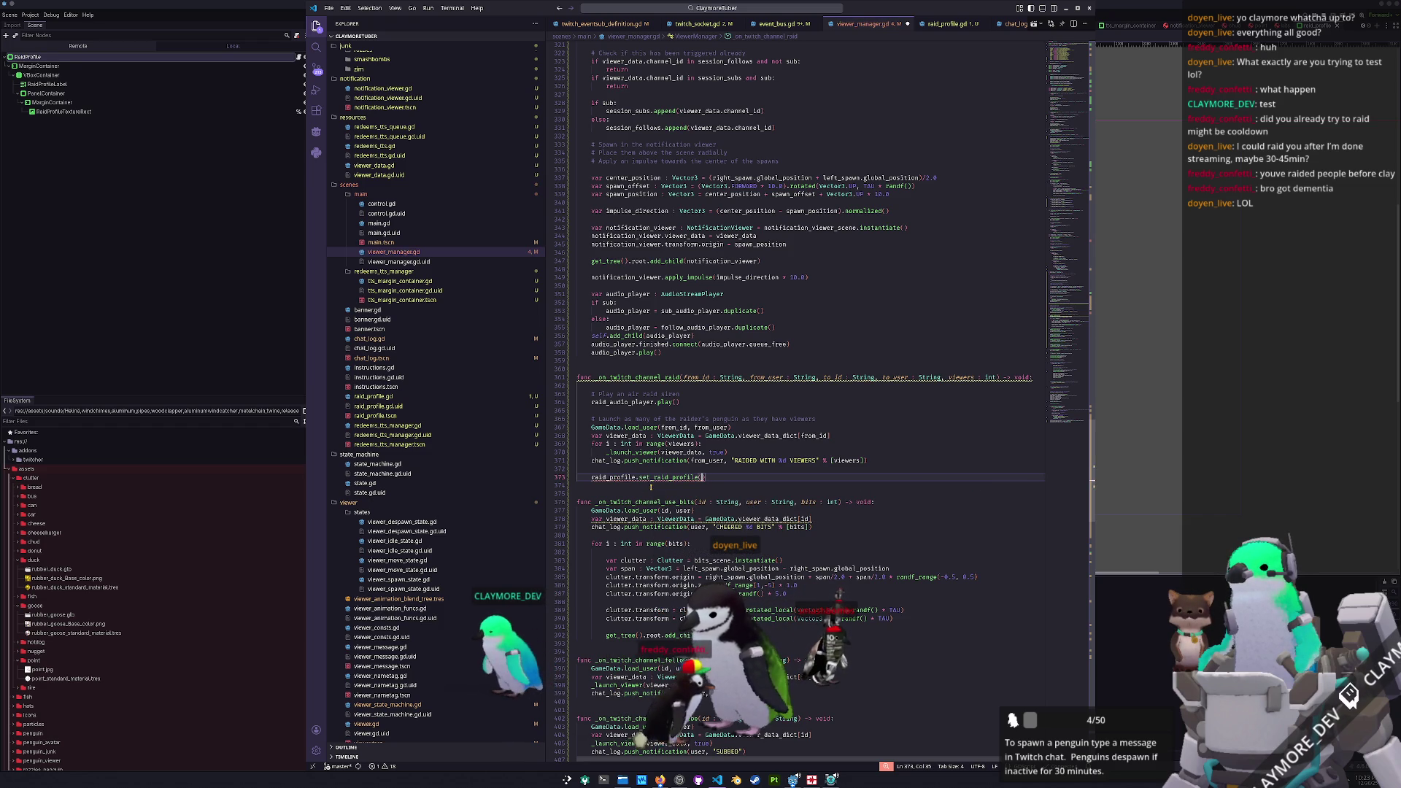
{"action": "mouse_move", "coordinate": [681, 478]}
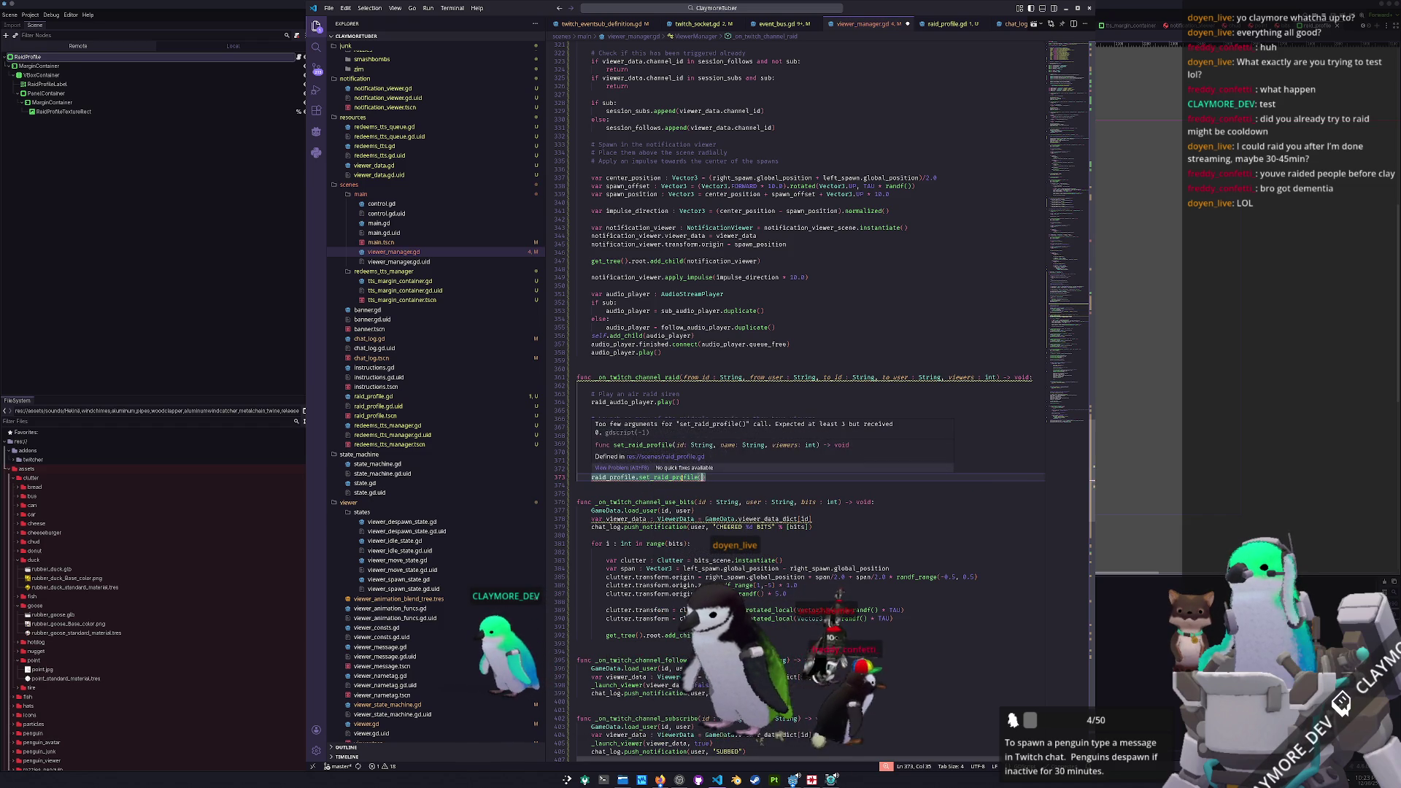
{"action": "type", "text": "from_id, from_user"}
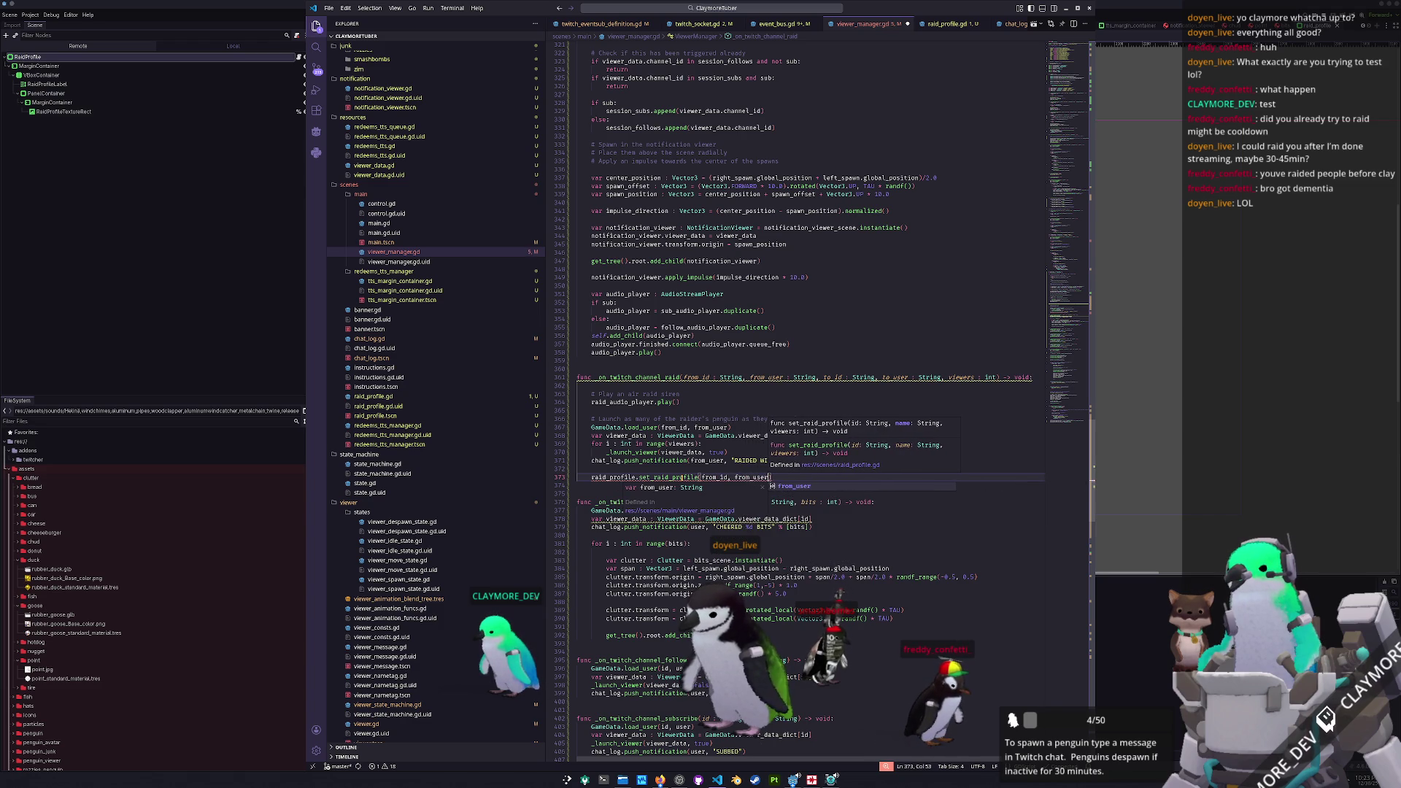
{"action": "type", "text": ", viewers"}
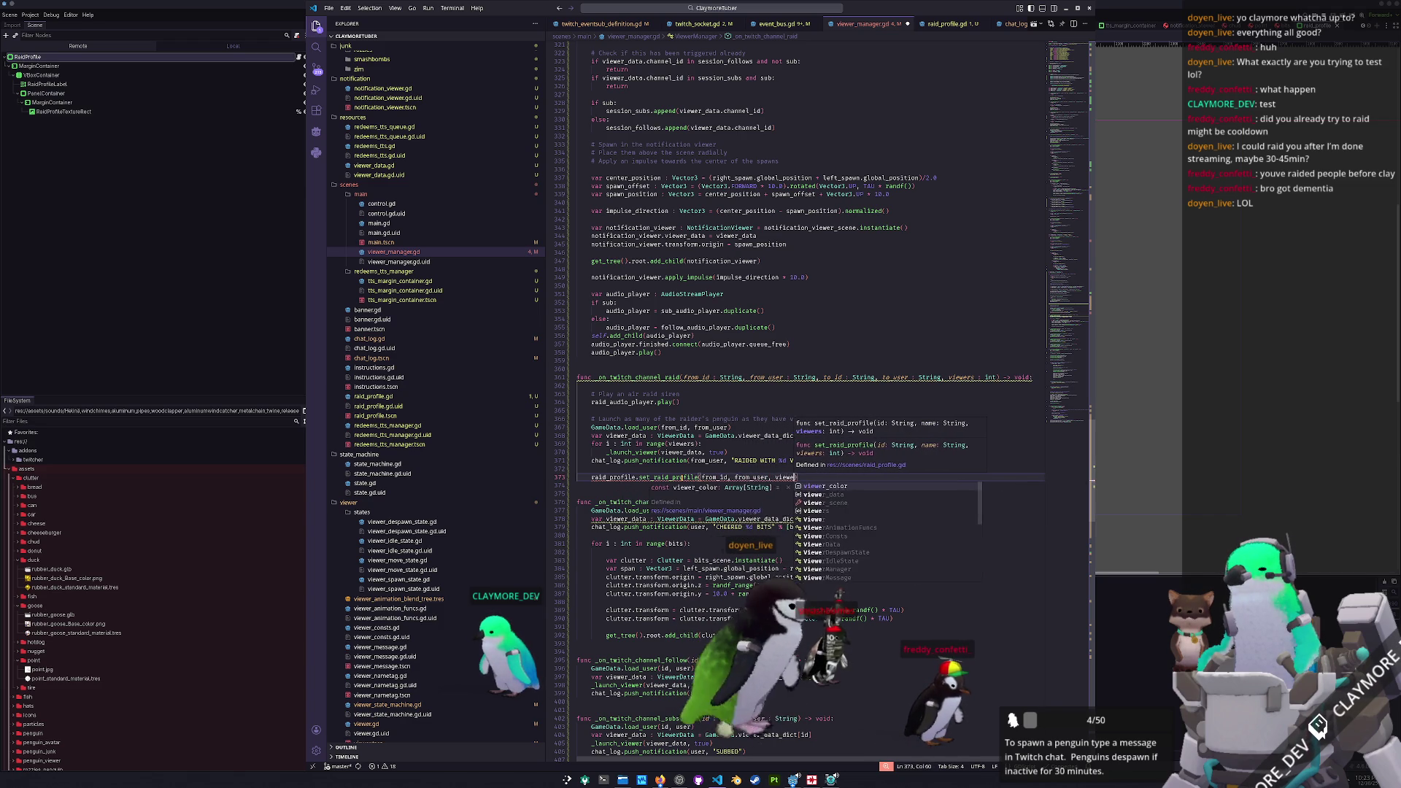
{"action": "key", "text": "Escape"}
{"action": "key", "text": "Down"}
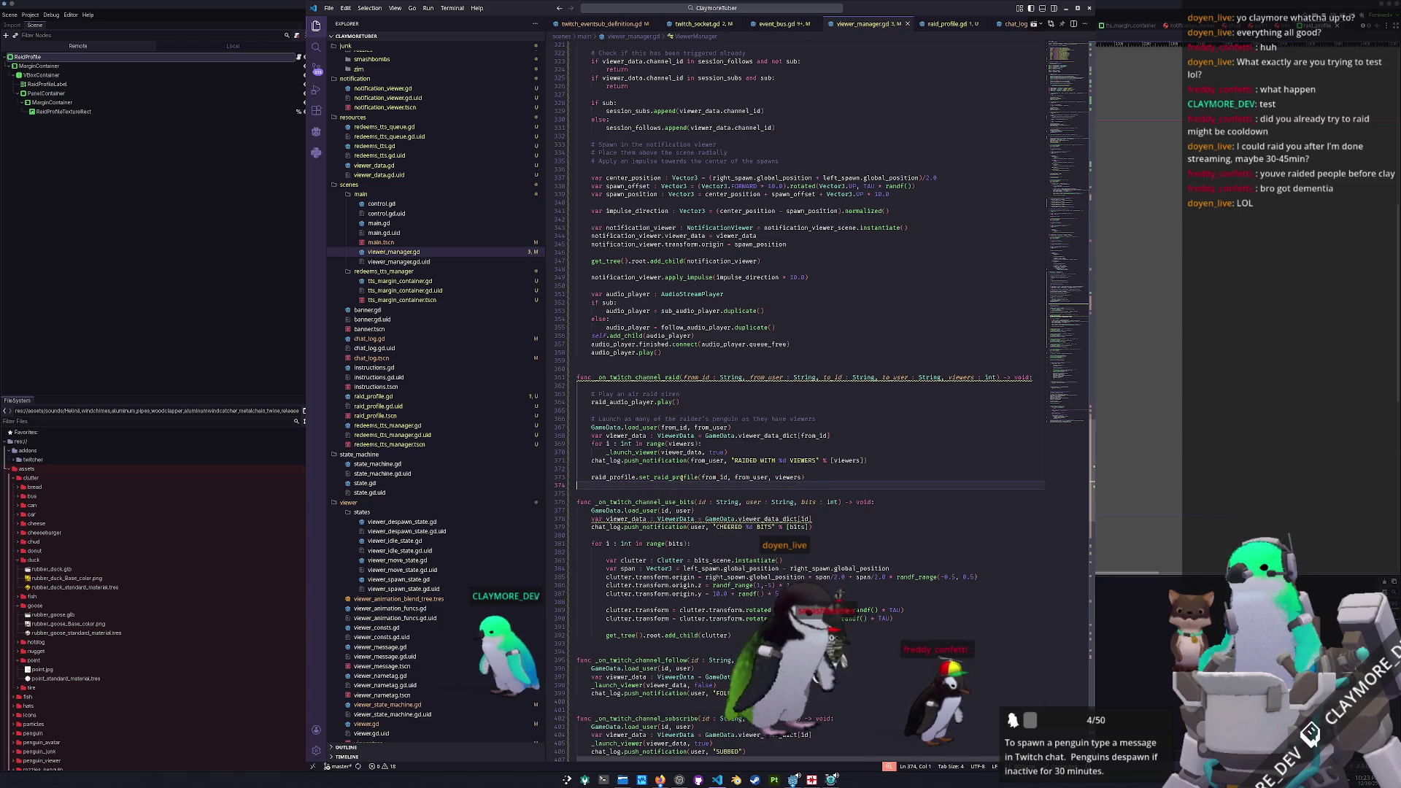
{"action": "left_click", "coordinate": [1214, 491]}
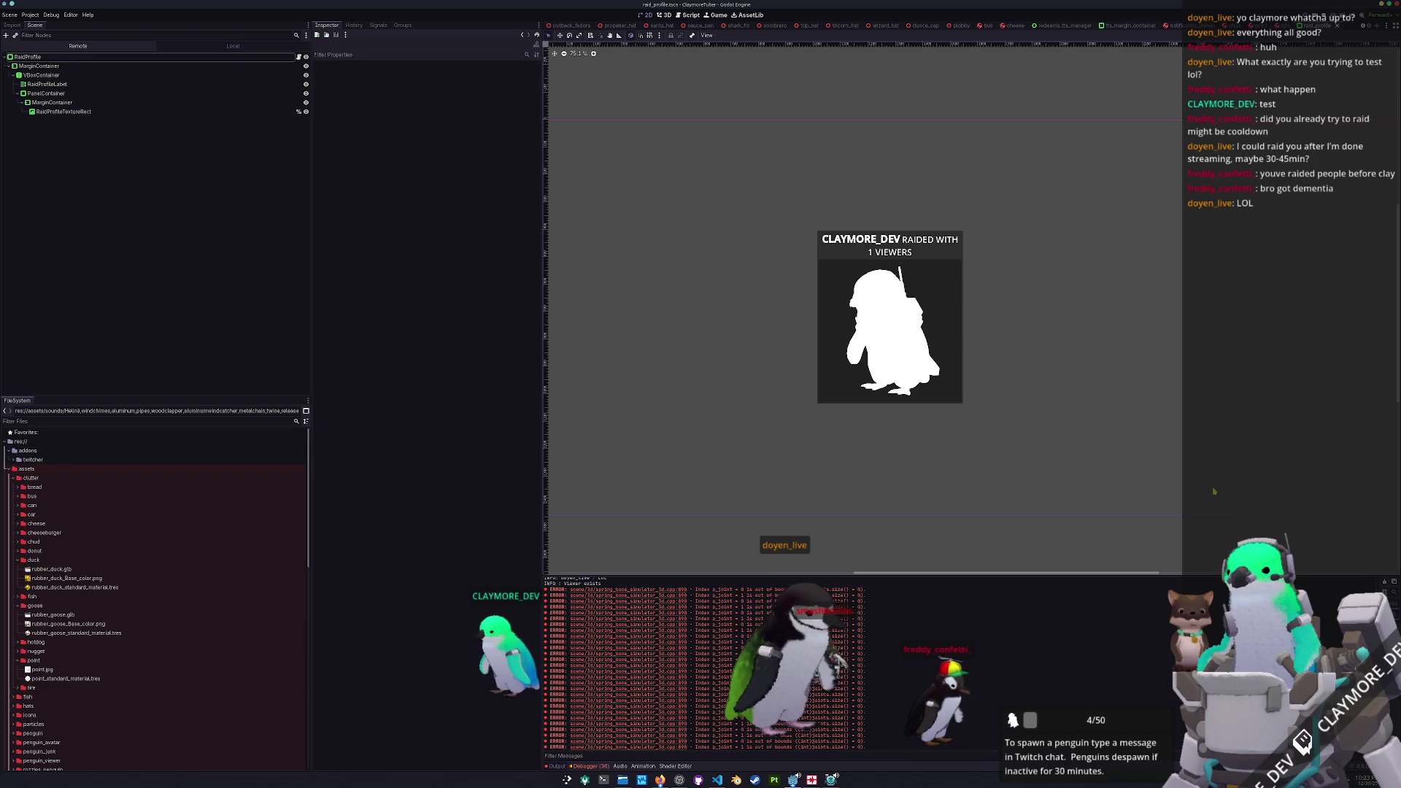
Run the project with F5, then place the Notion Tasks board up and left beside it.
{"action": "key", "text": "F5"}
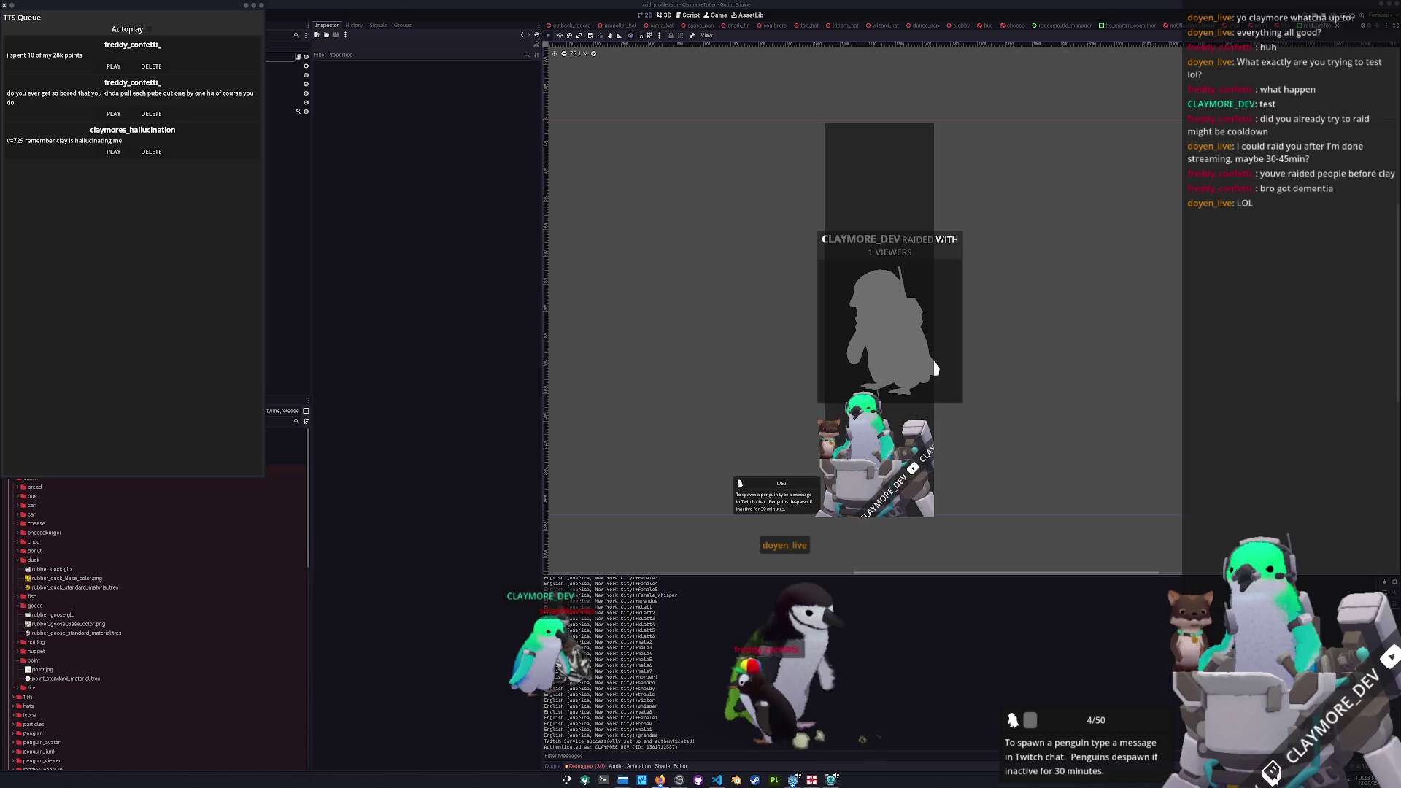
{"action": "mouse_move", "coordinate": [661, 779]}
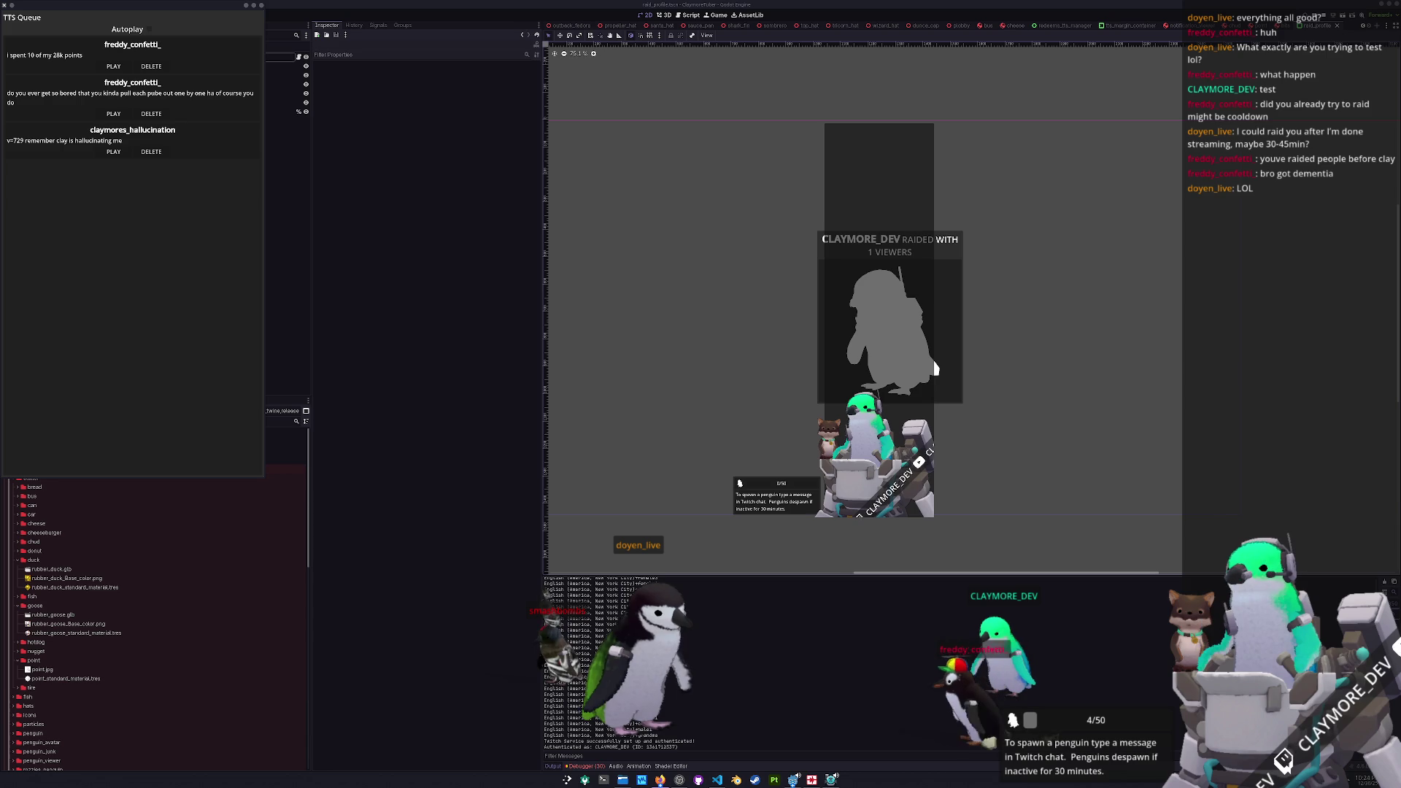
{"action": "key", "text": "alt+Tab"}
{"action": "mouse_move", "coordinate": [1168, 326]}
{"action": "left_mouse_down"}
{"action": "mouse_move", "coordinate": [1119, 330]}
{"action": "mouse_move", "coordinate": [1121, 273]}
{"action": "left_mouse_up"}
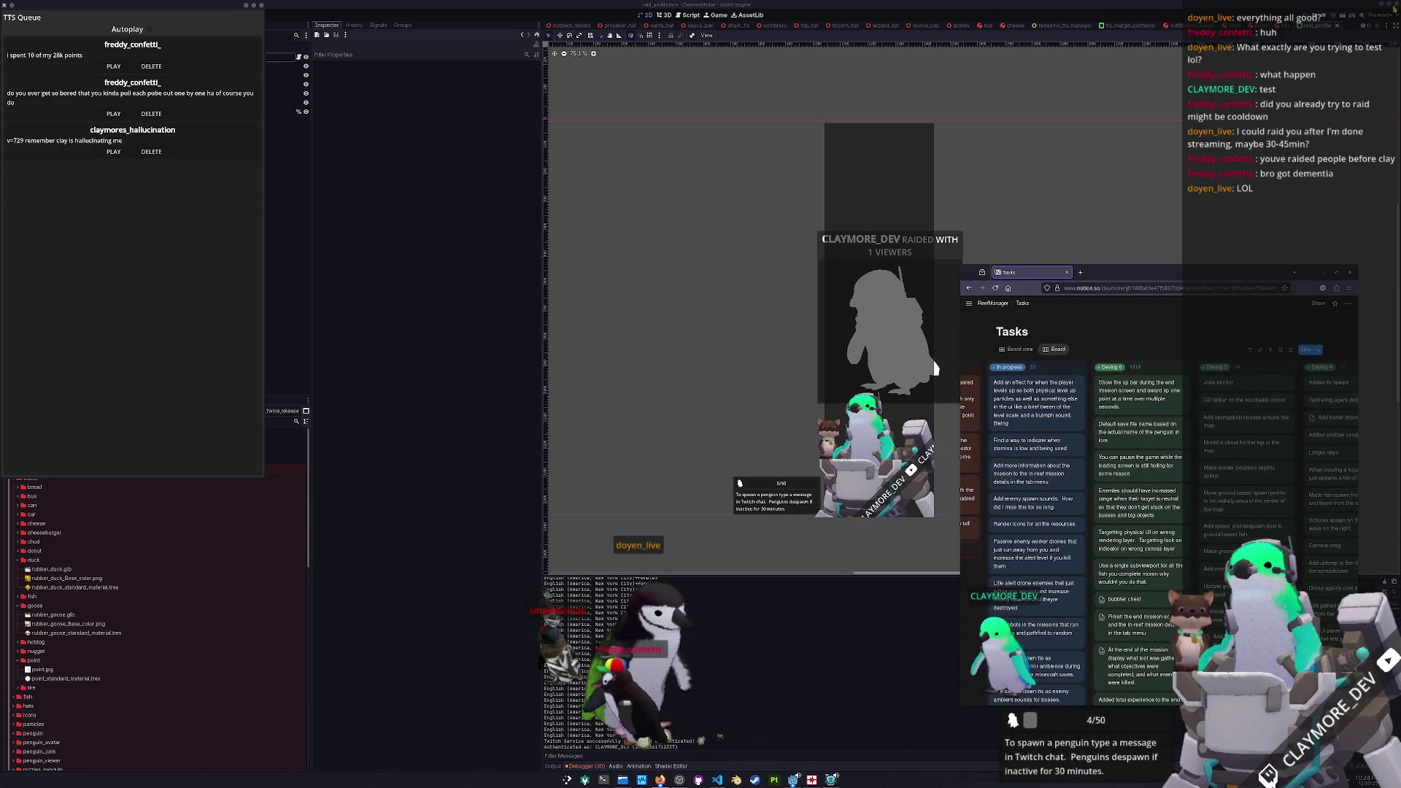
{"action": "key", "text": "ctrl+q"}
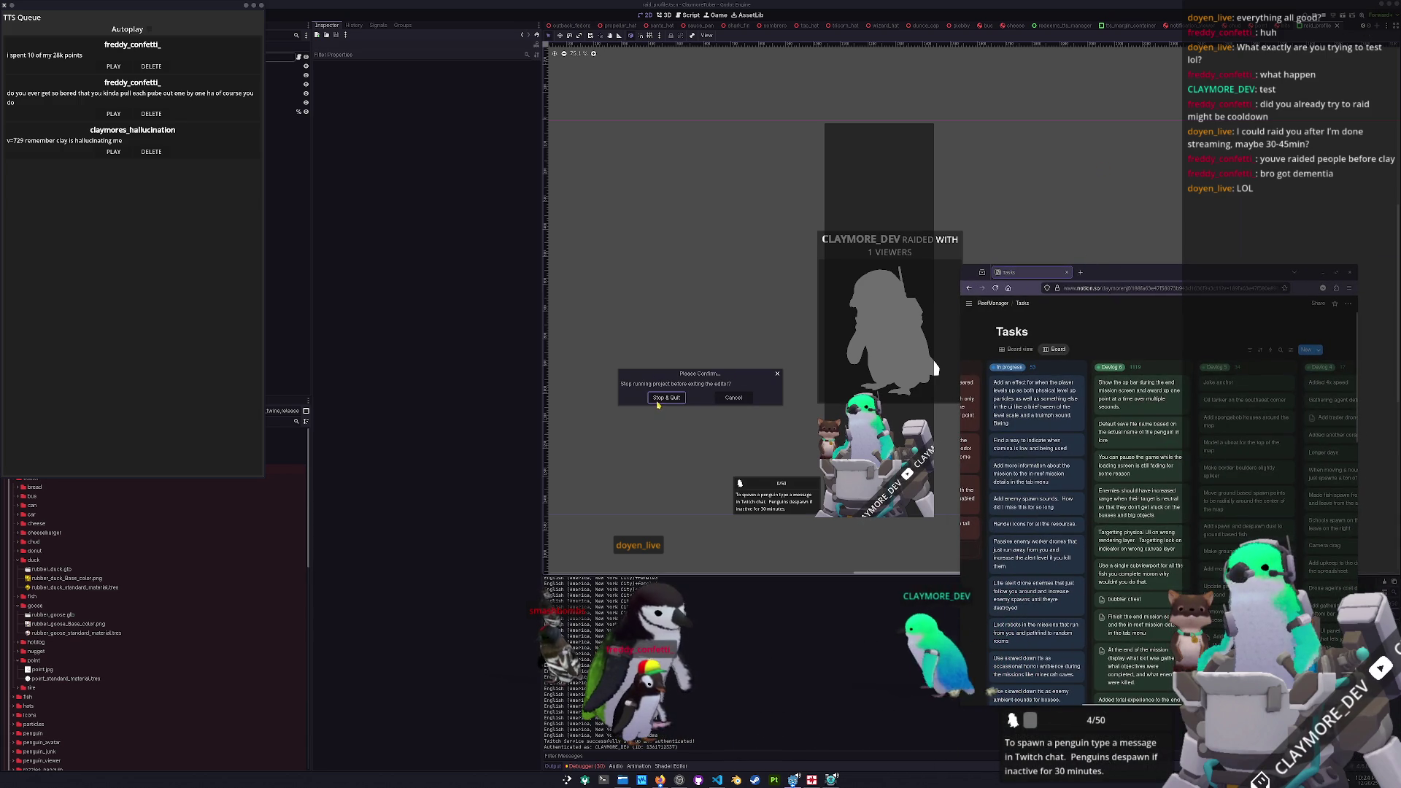
{"action": "left_click", "coordinate": [785, 620]}
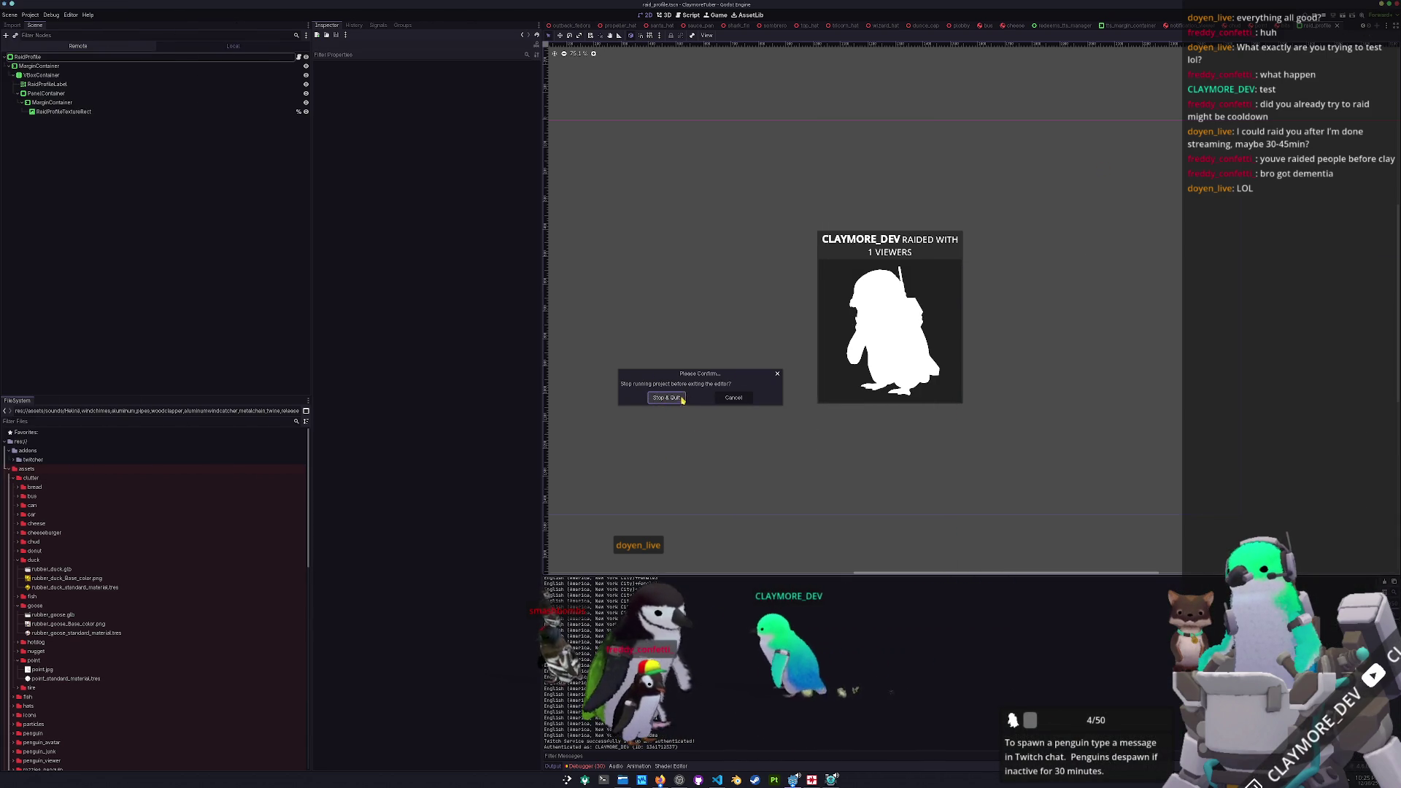
{"action": "left_click", "coordinate": [677, 399]}
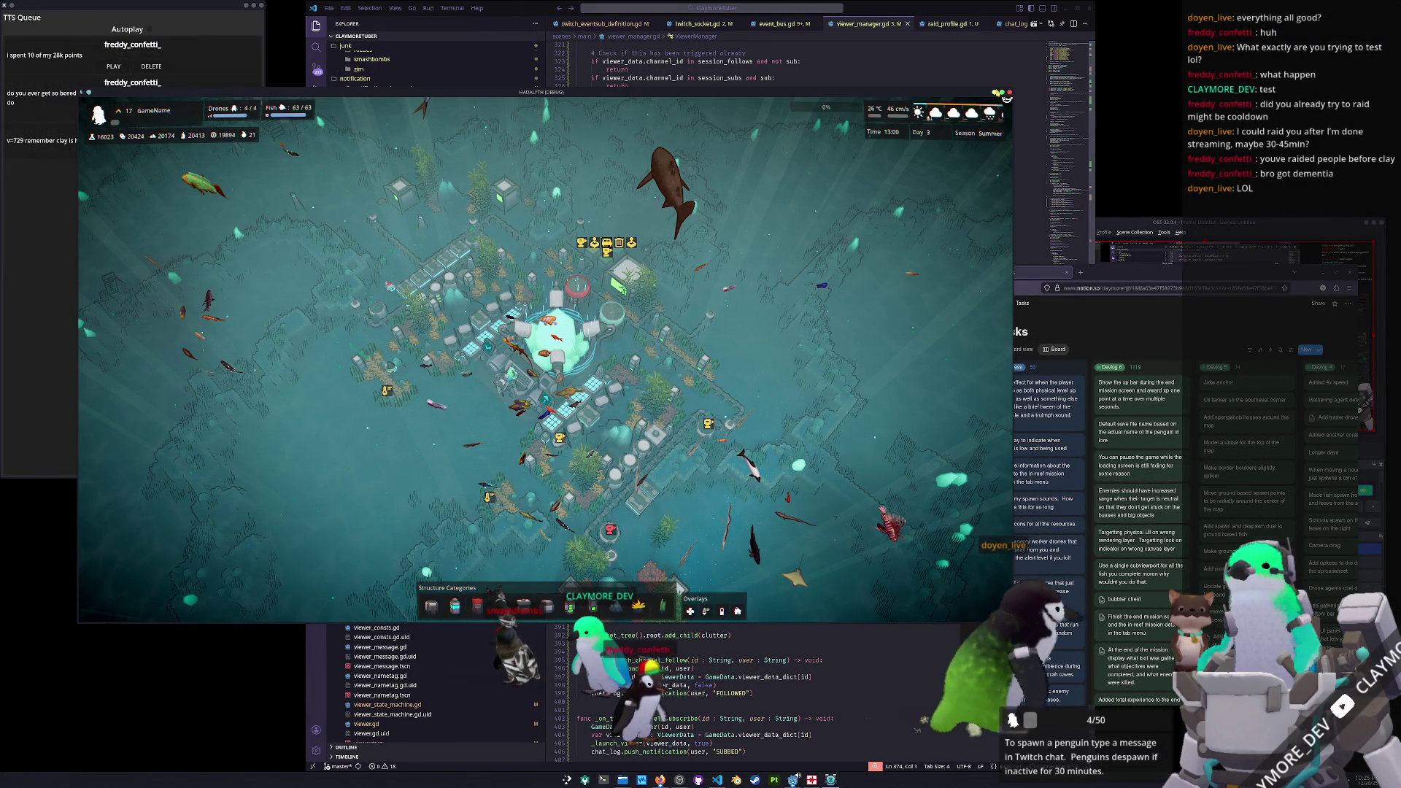
{"action": "left_click", "coordinate": [1090, 9]}
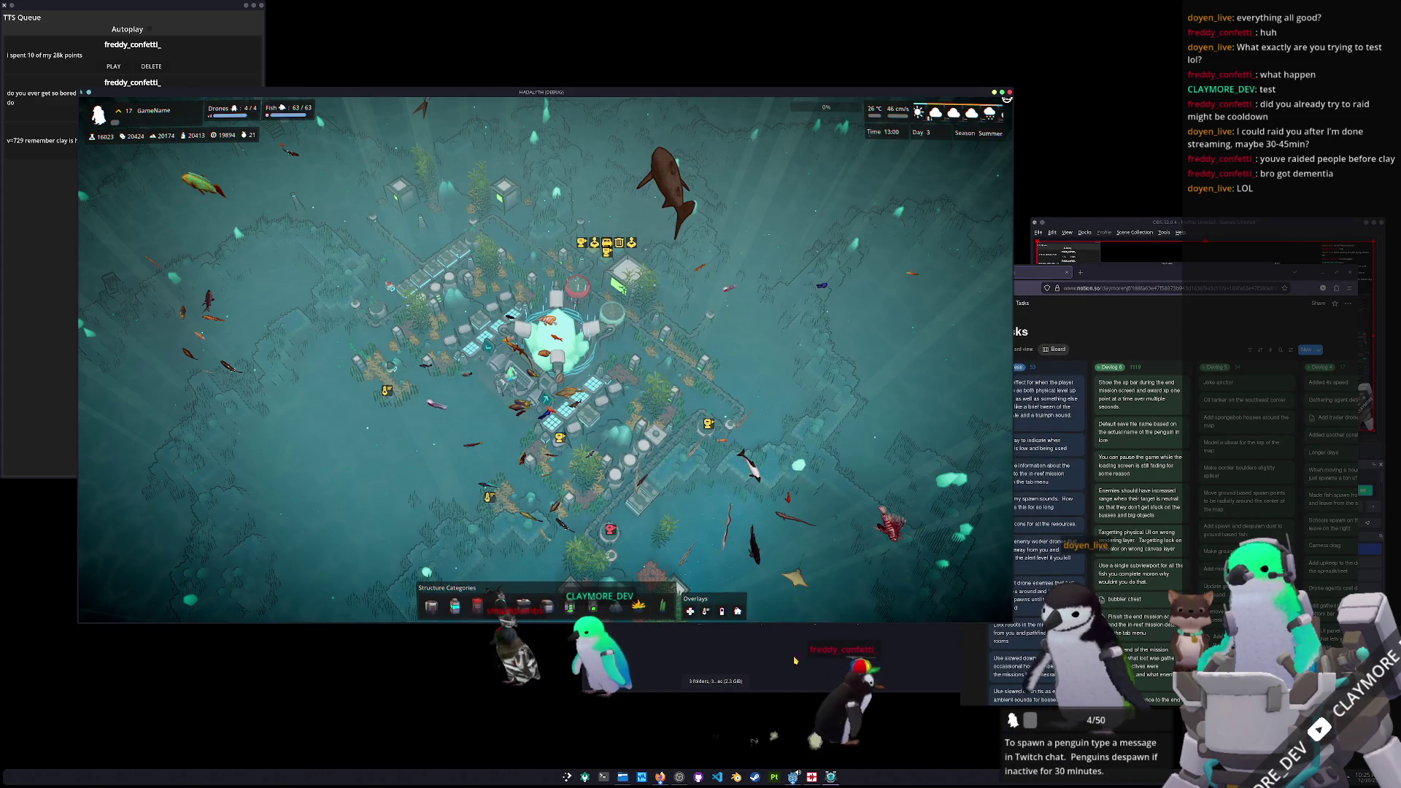
Close the game window, raise the Project Manager, and open the HADALYTH project.
{"action": "left_click", "coordinate": [1009, 93]}
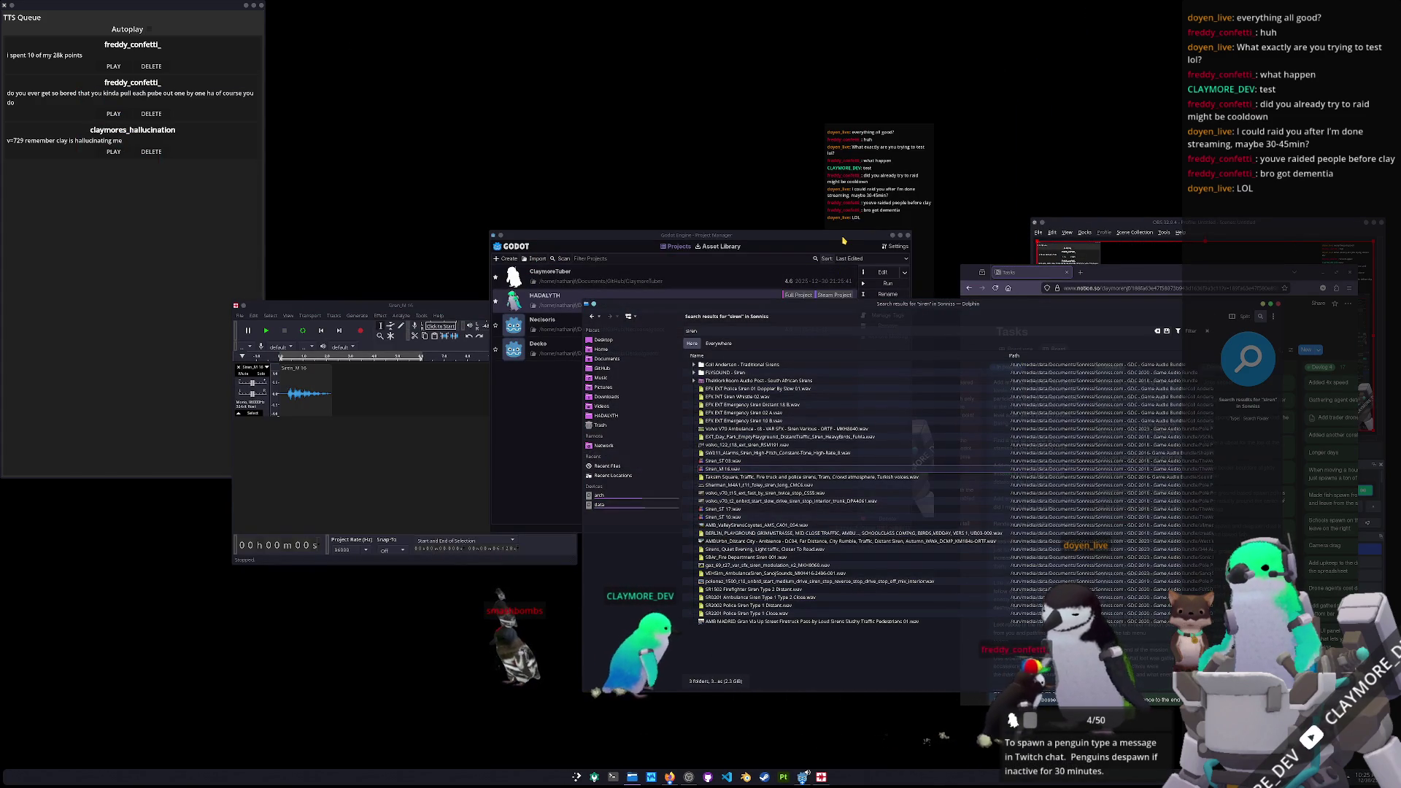
{"action": "mouse_move", "coordinate": [834, 235]}
{"action": "left_mouse_down"}
{"action": "mouse_move", "coordinate": [863, 279]}
{"action": "mouse_move", "coordinate": [969, 283]}
{"action": "left_mouse_up"}
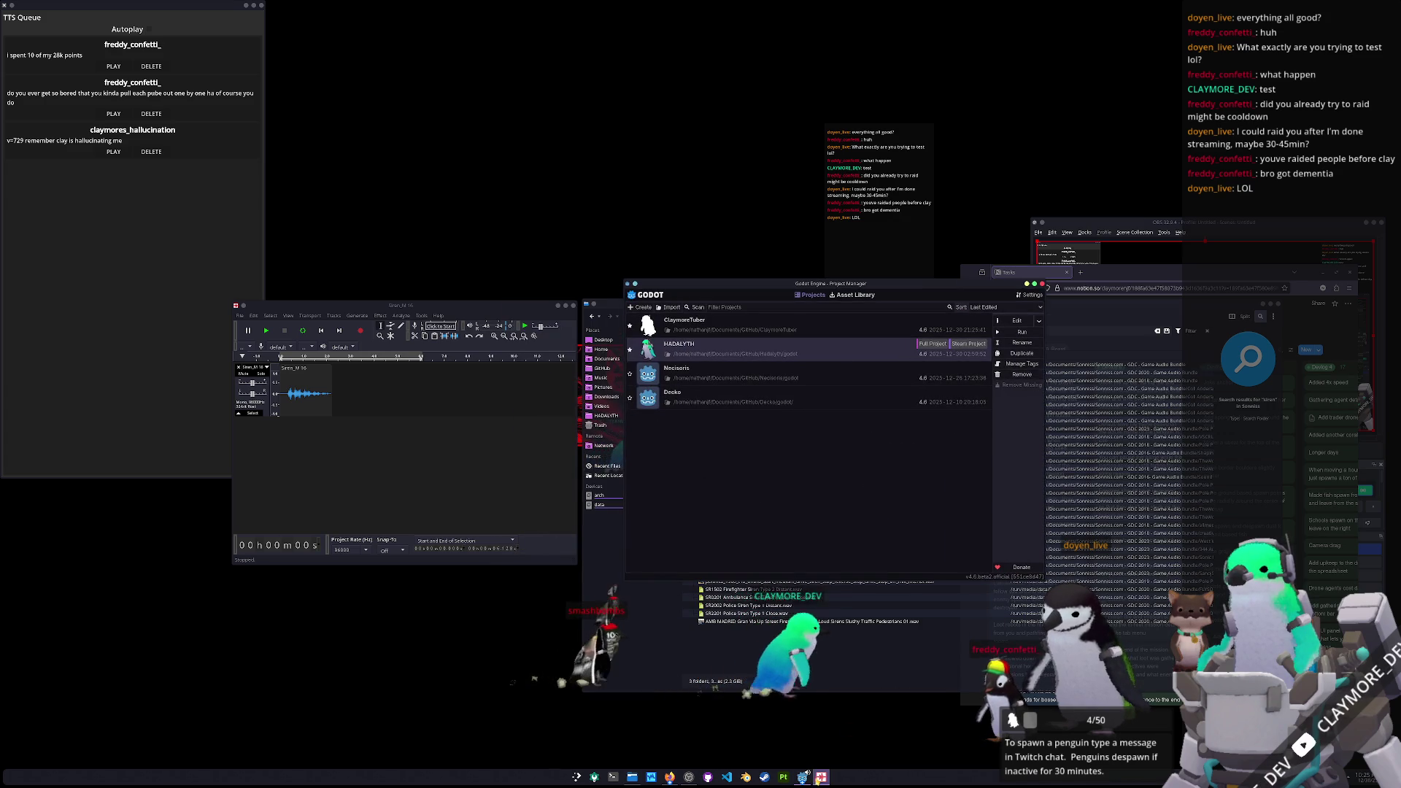
{"action": "mouse_move", "coordinate": [803, 777]}
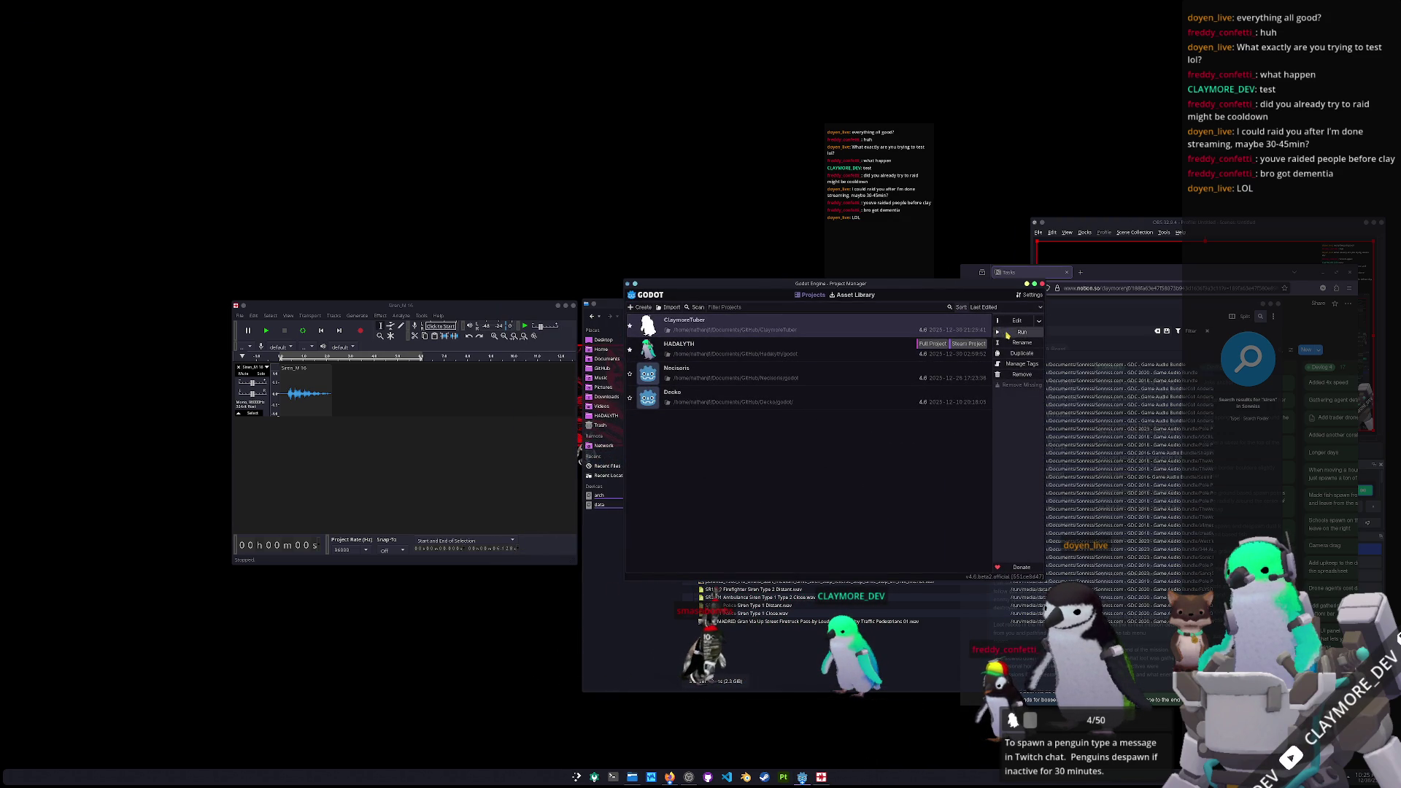
{"action": "double_click", "coordinate": [929, 340]}
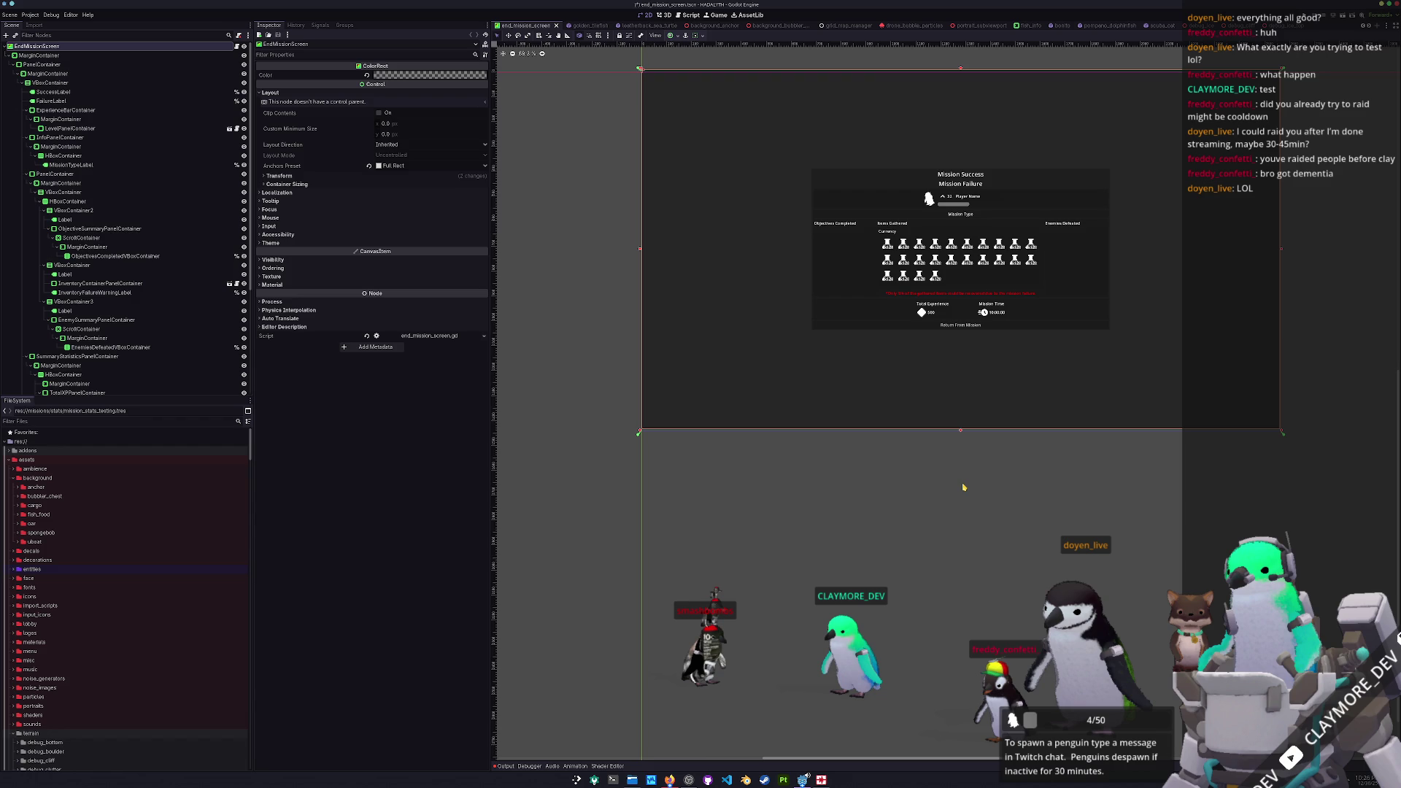
Point the OBS Overlay source at the overlay window, then return to the Godot editor.
{"action": "left_click", "coordinate": [689, 779]}
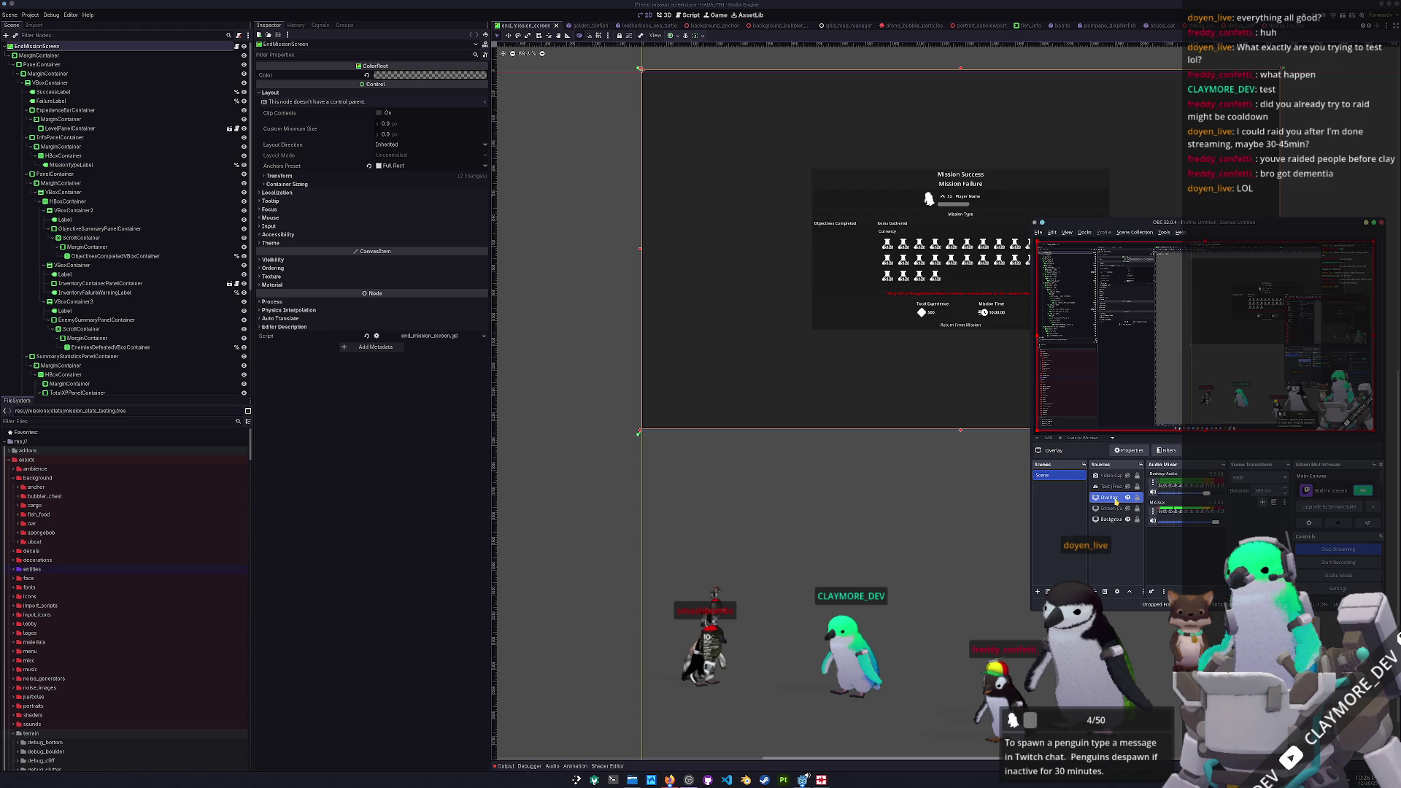
{"action": "double_click", "coordinate": [1109, 497]}
{"action": "left_click", "coordinate": [1099, 421]}
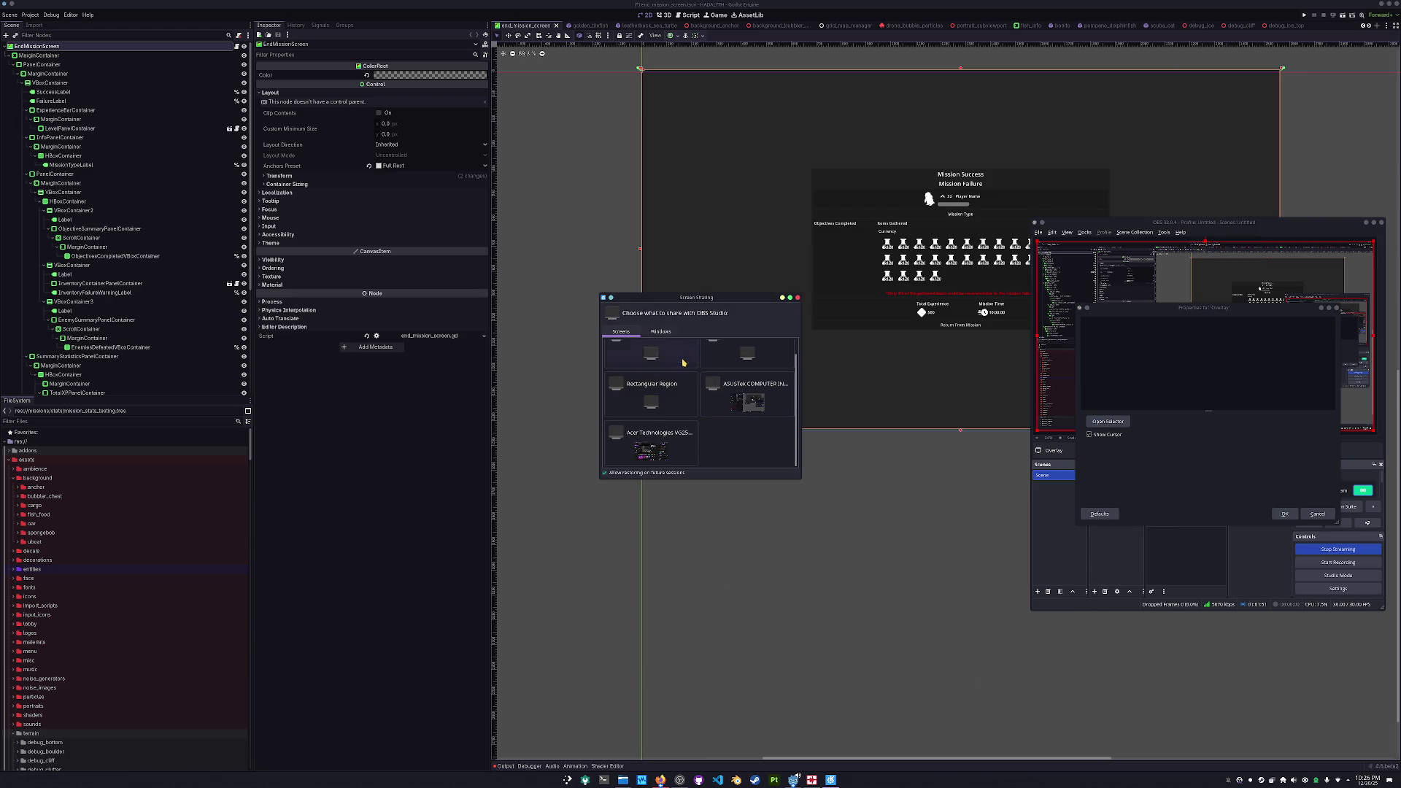
{"action": "left_click", "coordinate": [660, 332]}
{"action": "scroll", "coordinate": [741, 413], "scroll_direction": "down", "scroll_amount": 3}
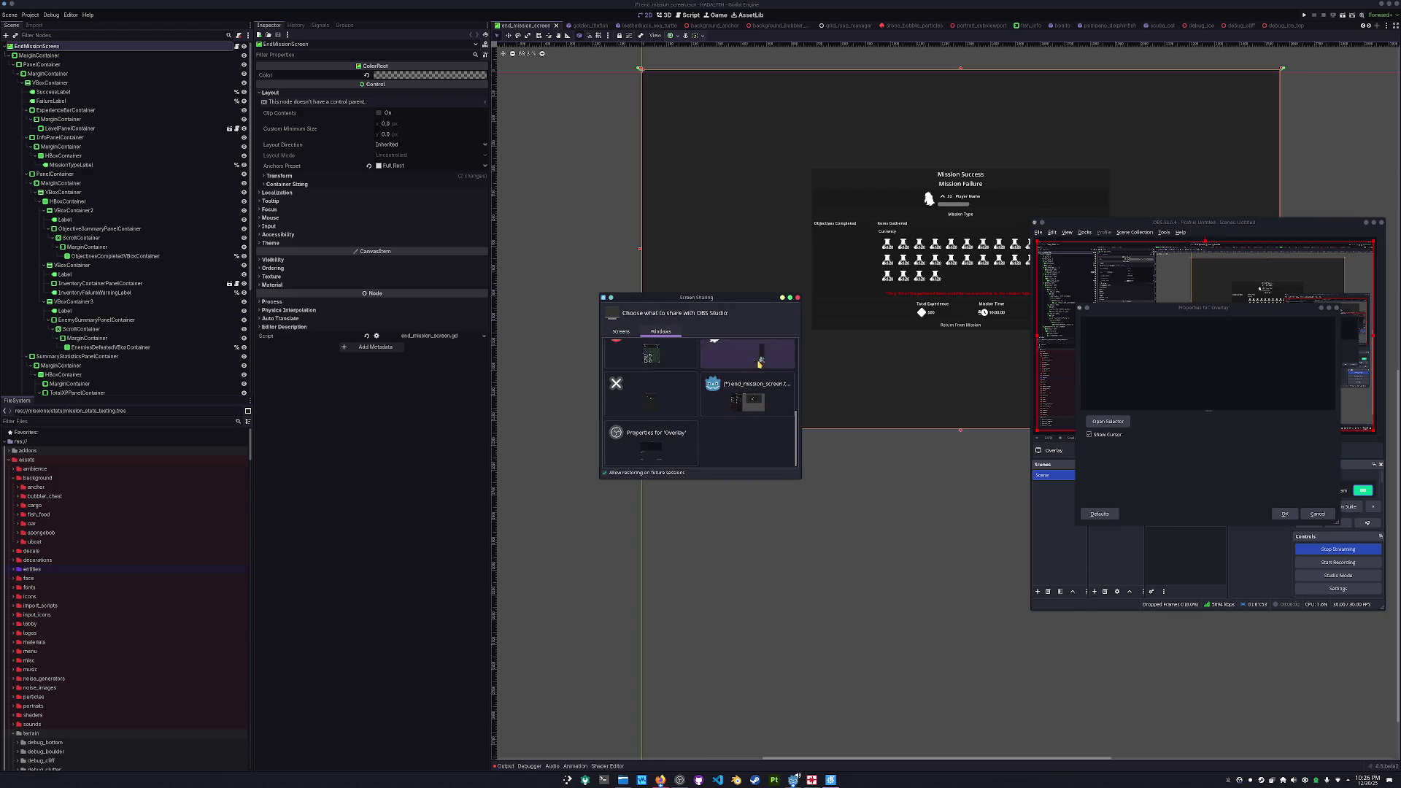
{"action": "double_click", "coordinate": [748, 355]}
{"action": "key", "text": "Return"}
{"action": "left_click", "coordinate": [855, 542]}
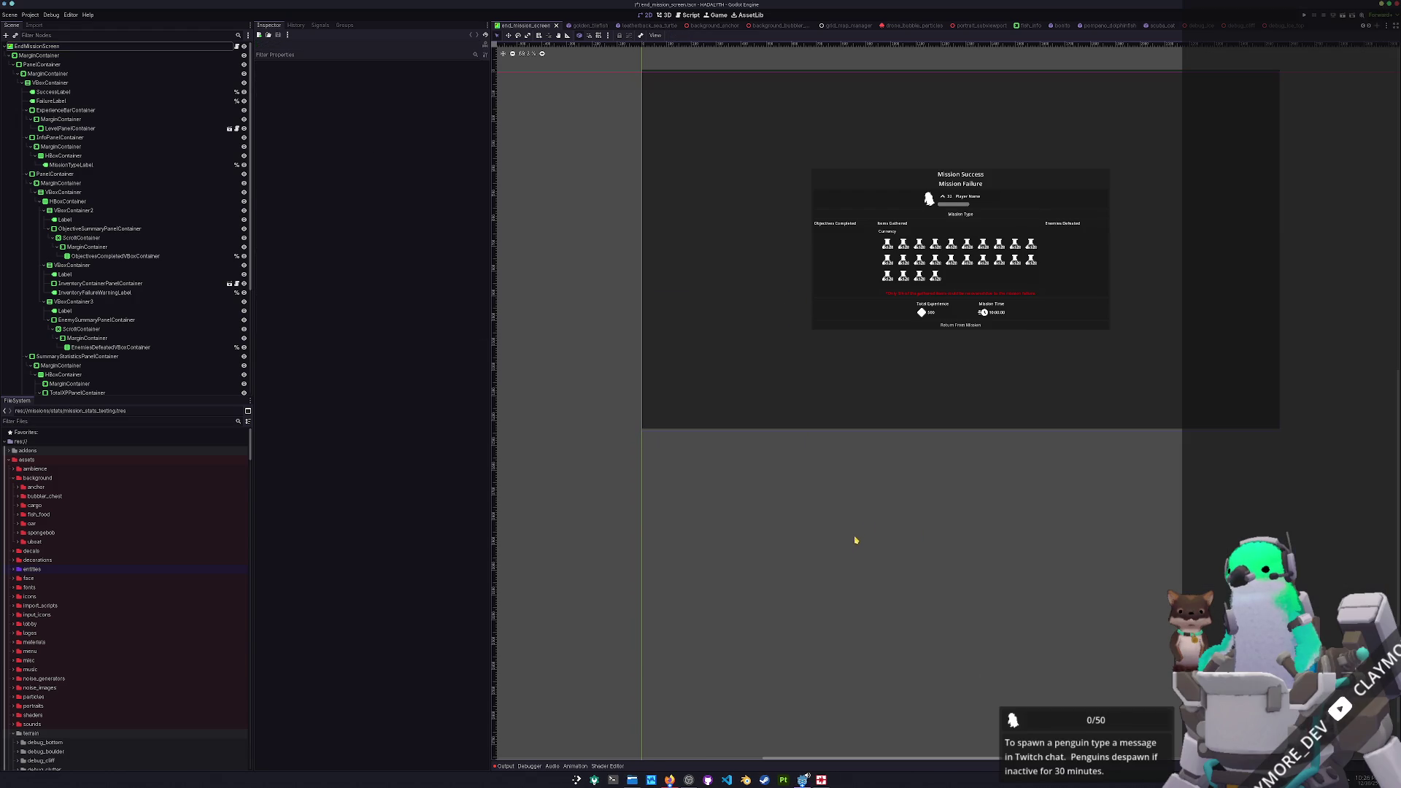
Save the end_mission_screen scene with Ctrl+S and bring the Notion Tasks window forward.
{"action": "left_click_drag", "start_coordinate": [903, 496], "coordinate": [883, 551]}
{"action": "key", "text": "ctrl+s"}
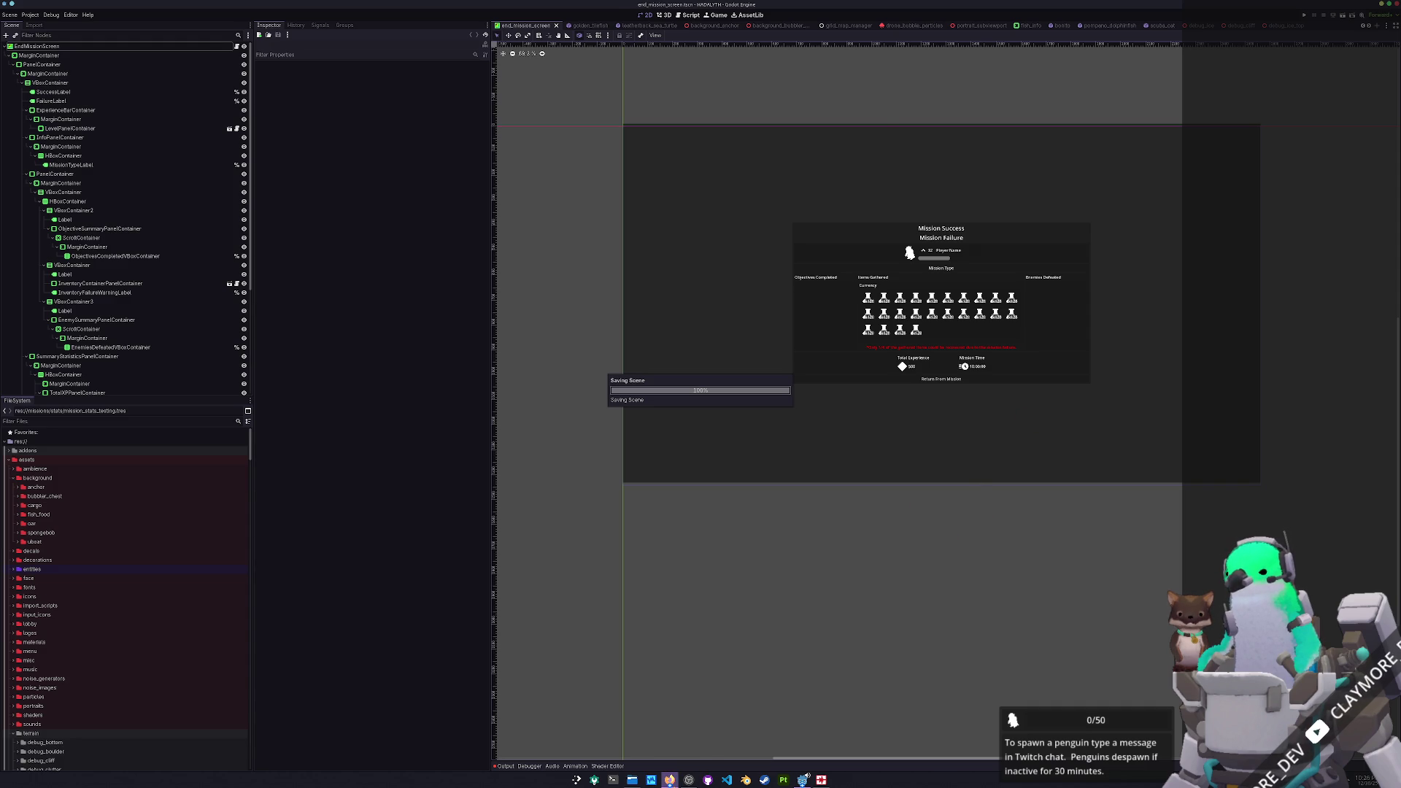
{"action": "mouse_move", "coordinate": [669, 778]}
{"action": "left_click", "coordinate": [824, 743]}
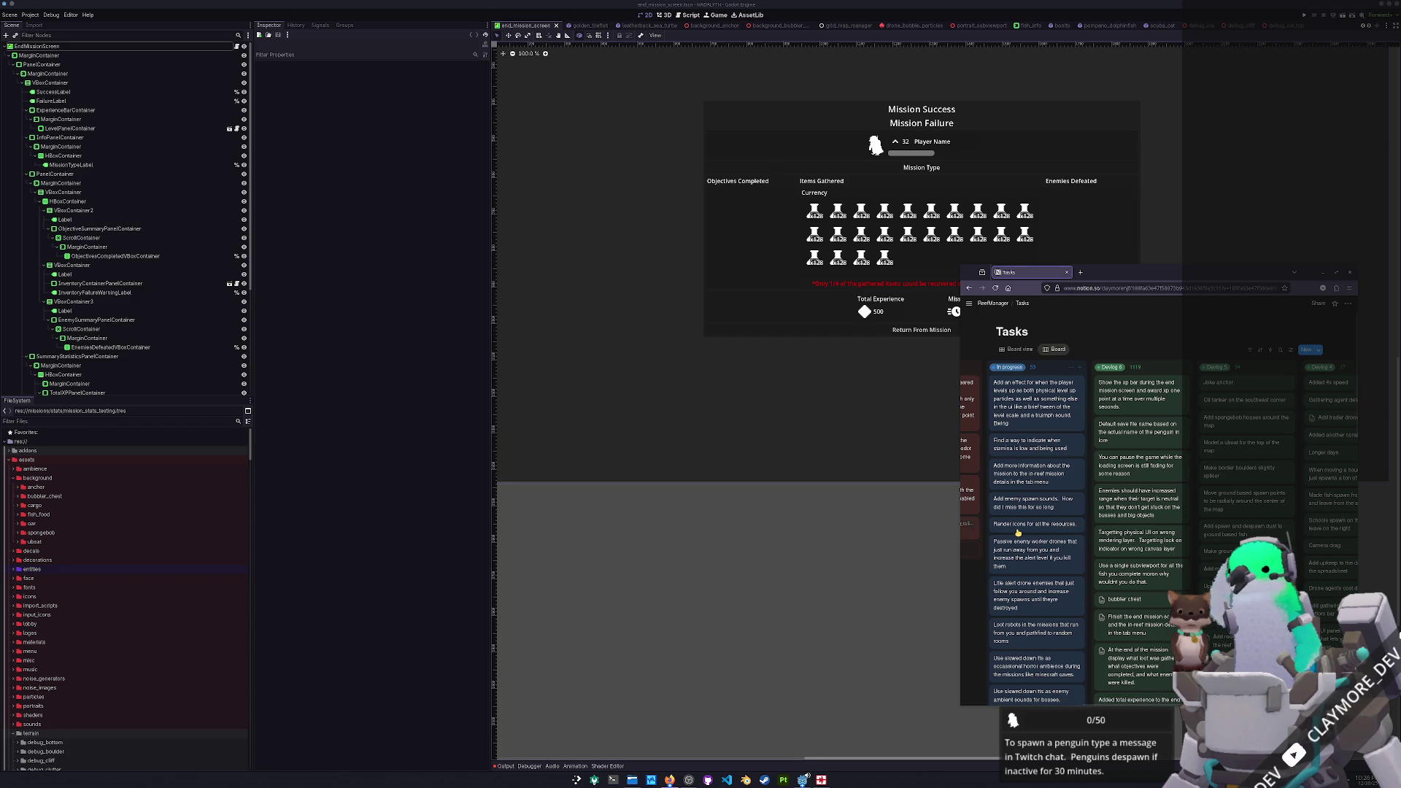
Open the 'Render icons for all the resources.' task card, then hide the browser and return to Godot.
{"action": "left_click", "coordinate": [1018, 524]}
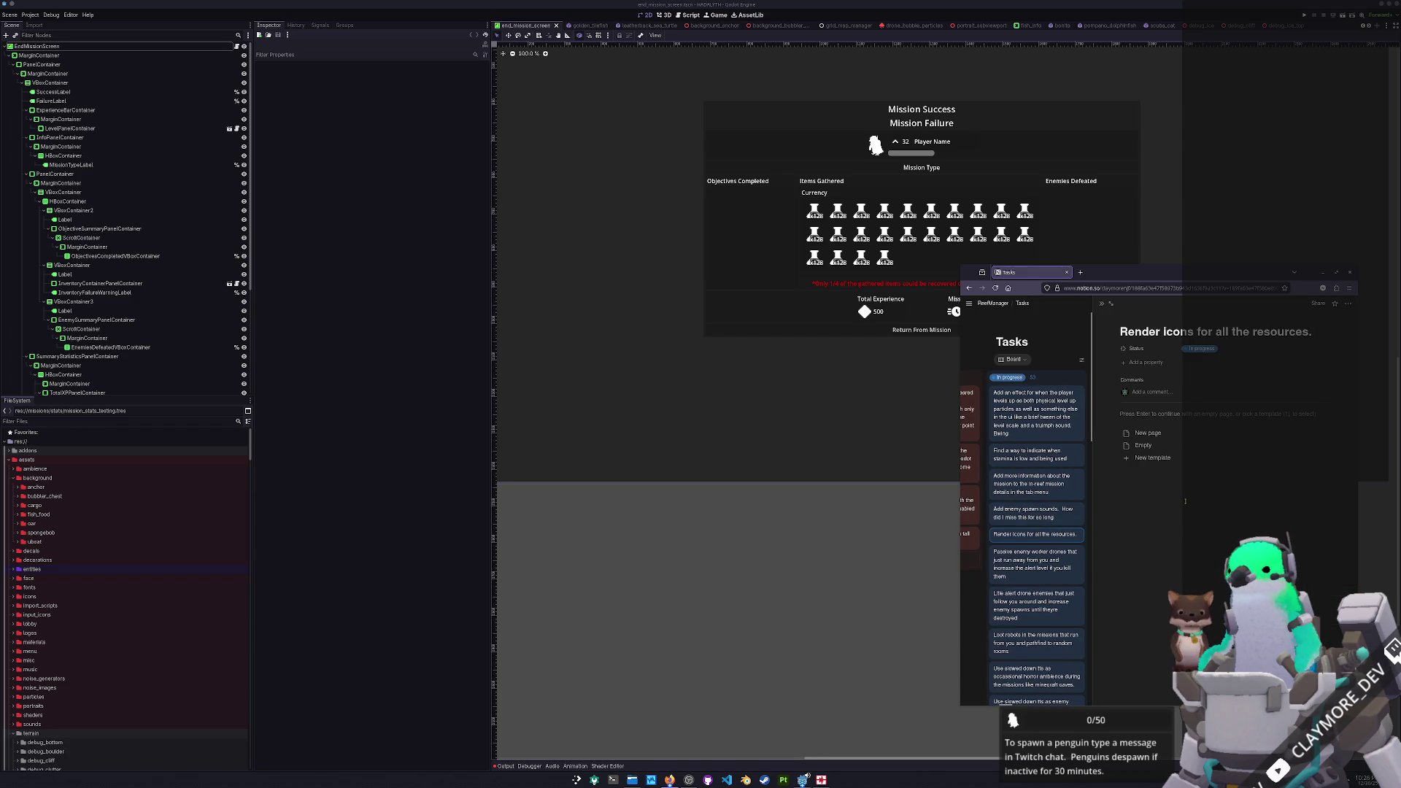
{"action": "key", "text": "Return"}
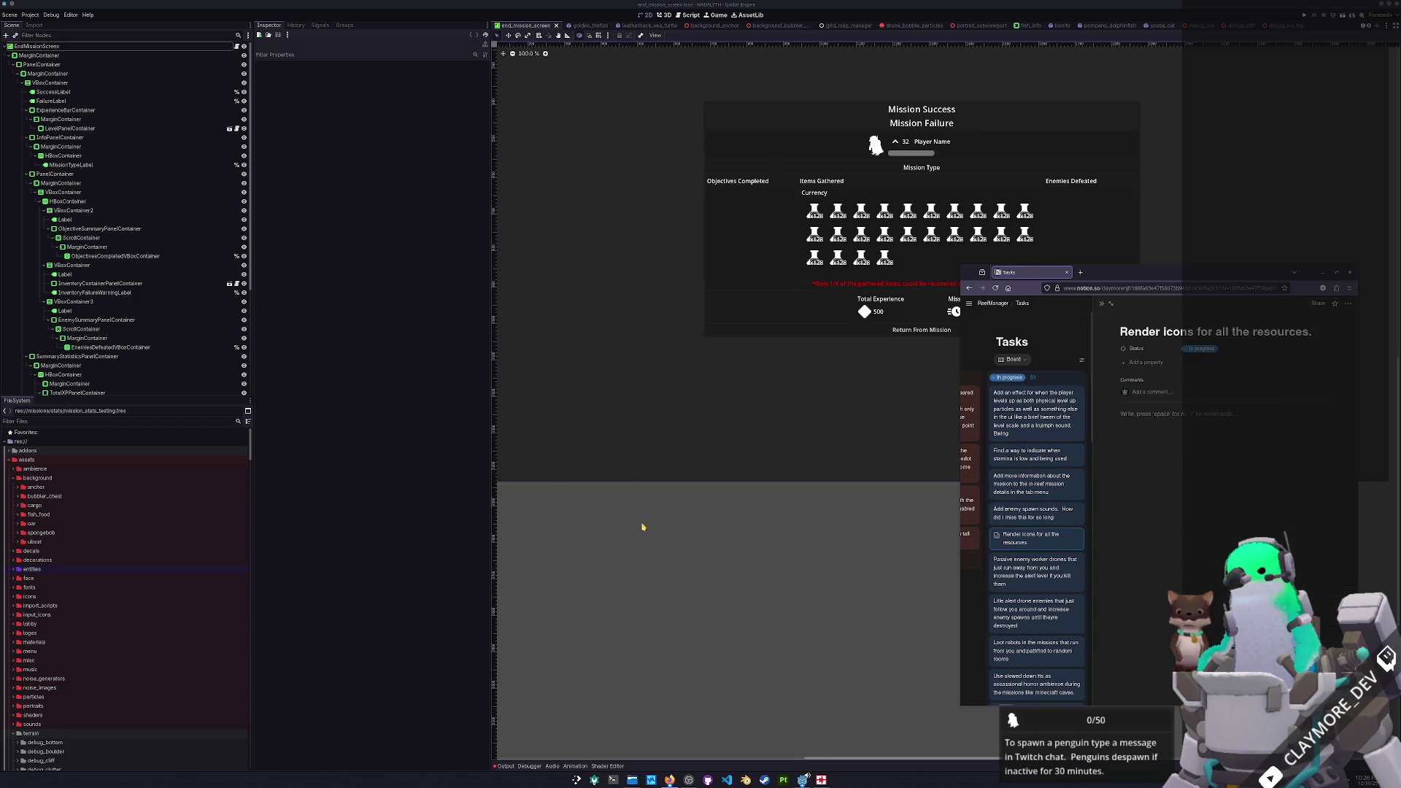
{"action": "left_click", "coordinate": [644, 523]}
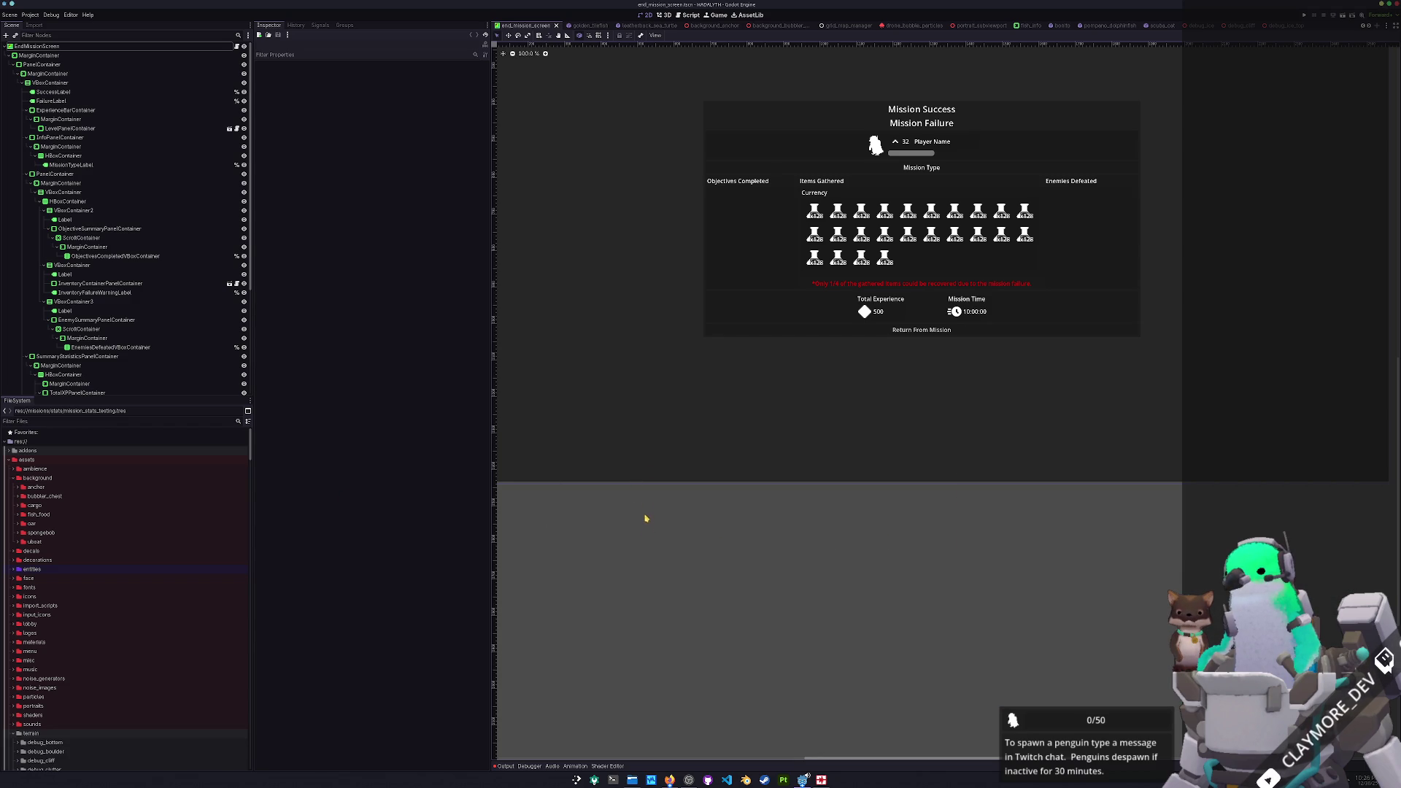
{"action": "left_click", "coordinate": [58, 422]}
Filter FileSystem for 'inven', open inventory_item_archive.tres, and expand its Inventory Items list.
{"action": "type", "text": "invent"}
{"action": "key", "text": "BackSpace"}
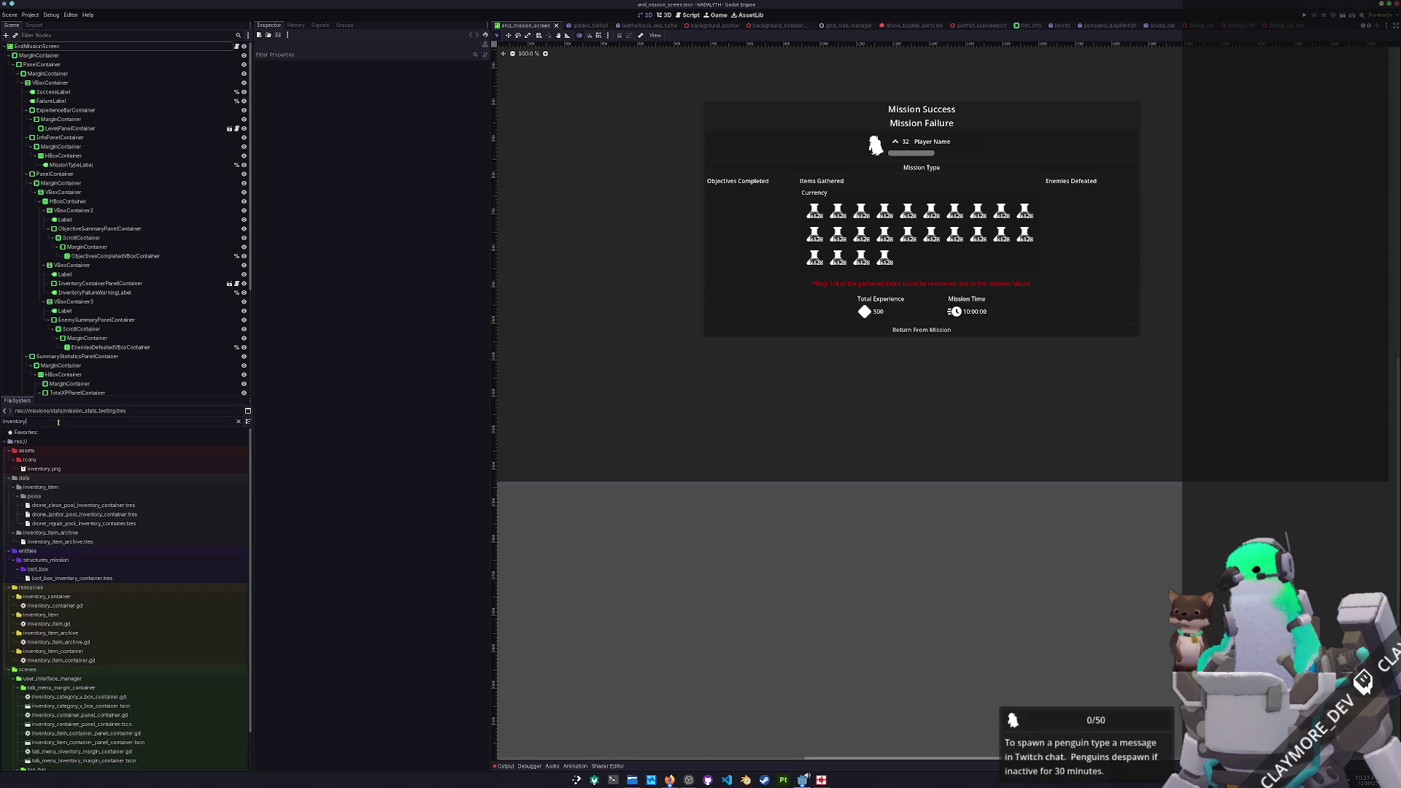
{"action": "scroll", "coordinate": [73, 526], "scroll_direction": "down", "scroll_amount": 2}
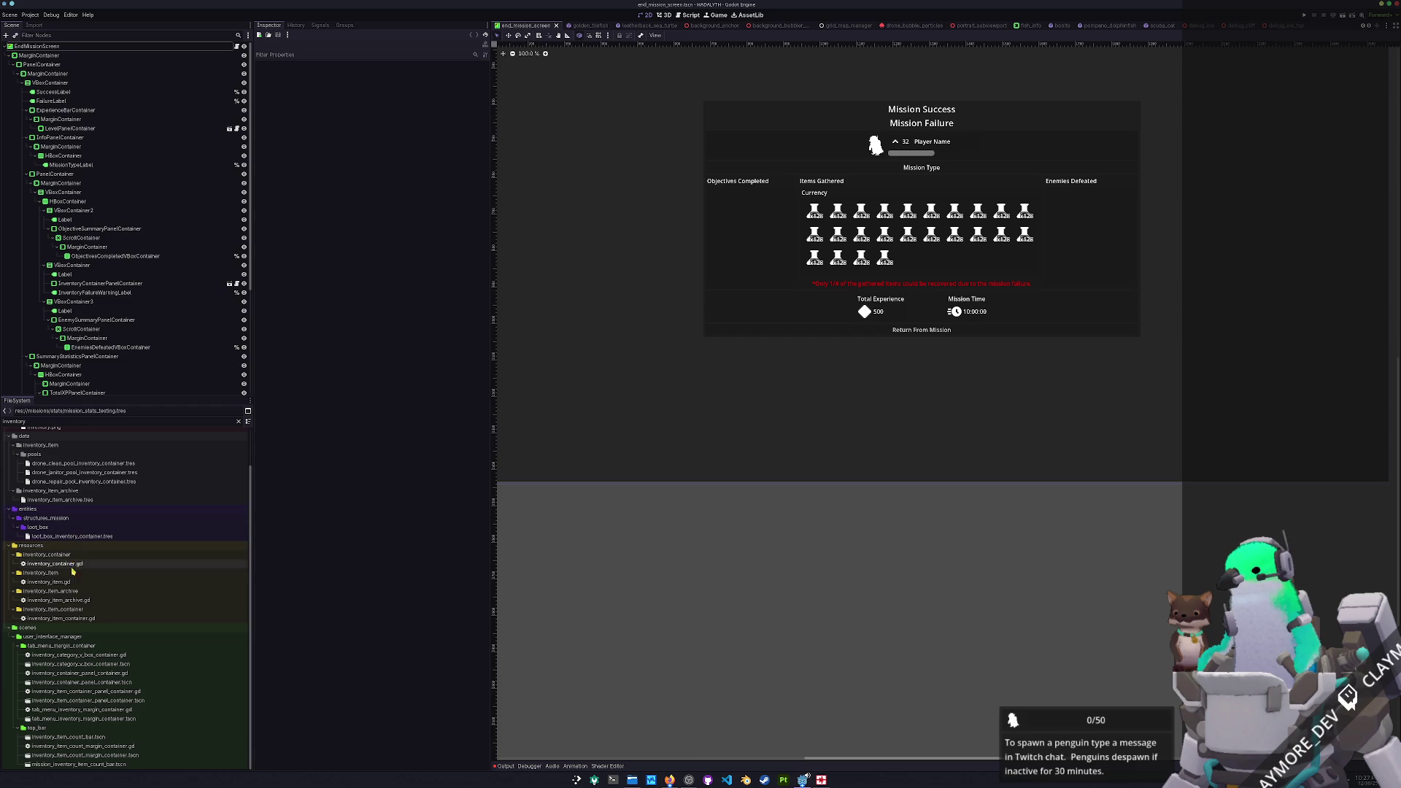
{"action": "scroll", "coordinate": [73, 573], "scroll_direction": "up", "scroll_amount": 2}
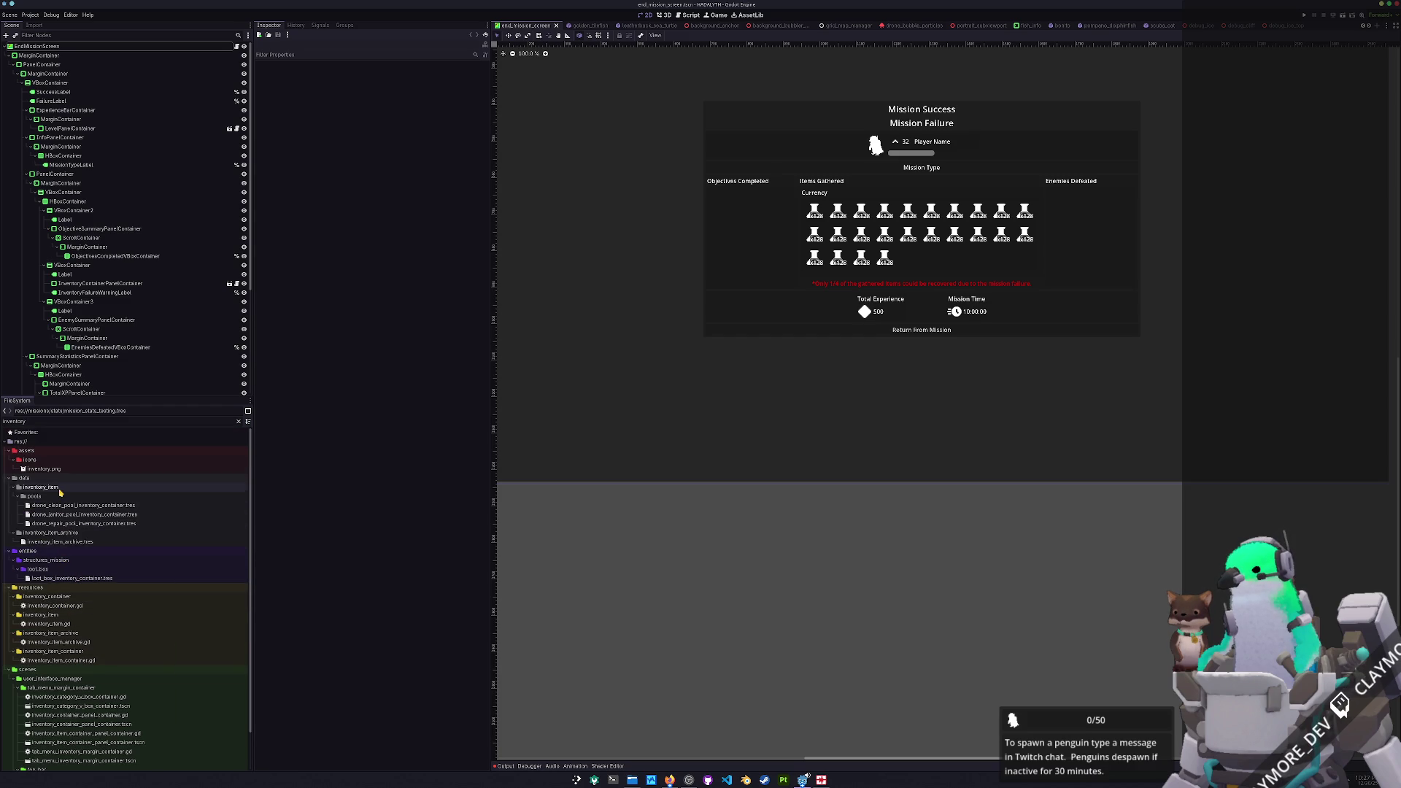
{"action": "left_click", "coordinate": [50, 542]}
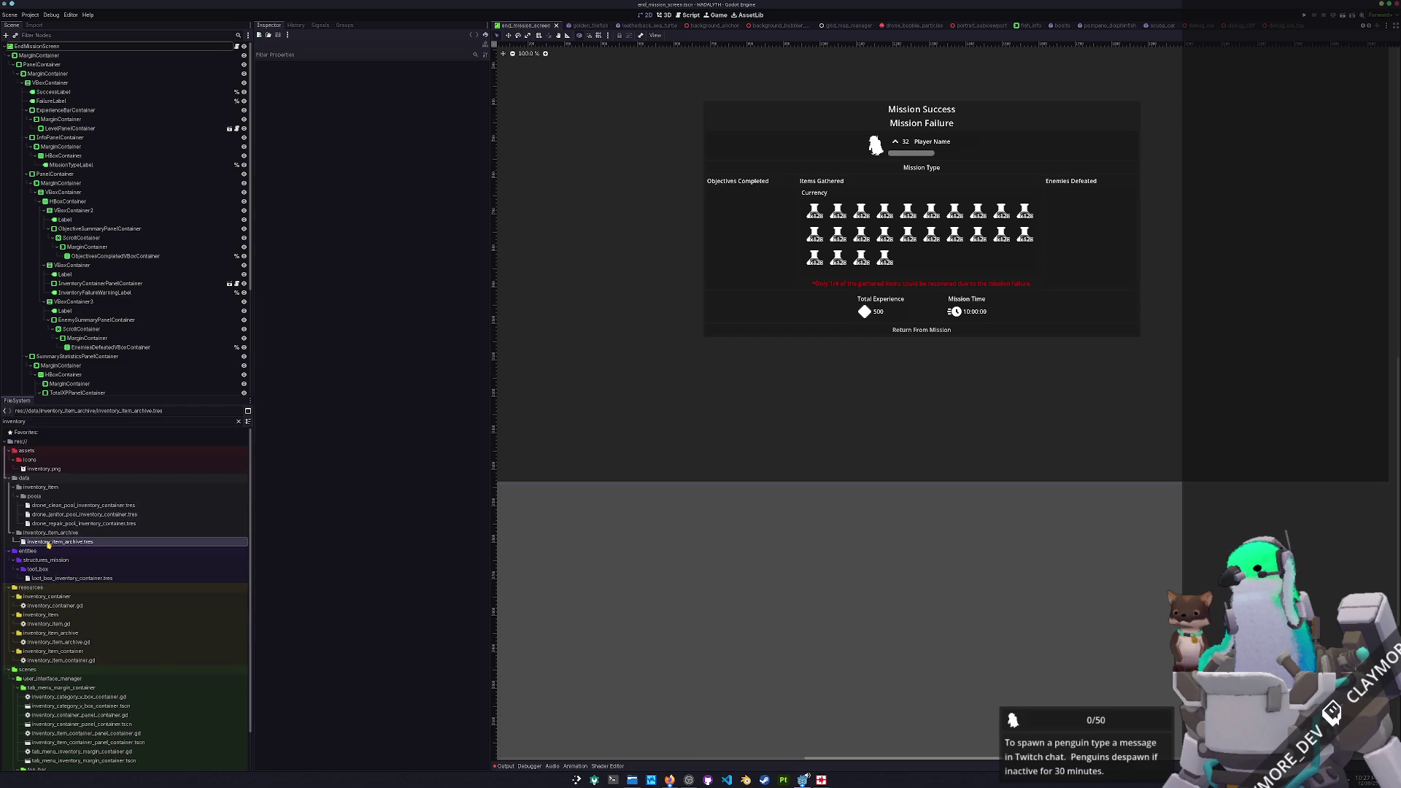
{"action": "left_click", "coordinate": [430, 75]}
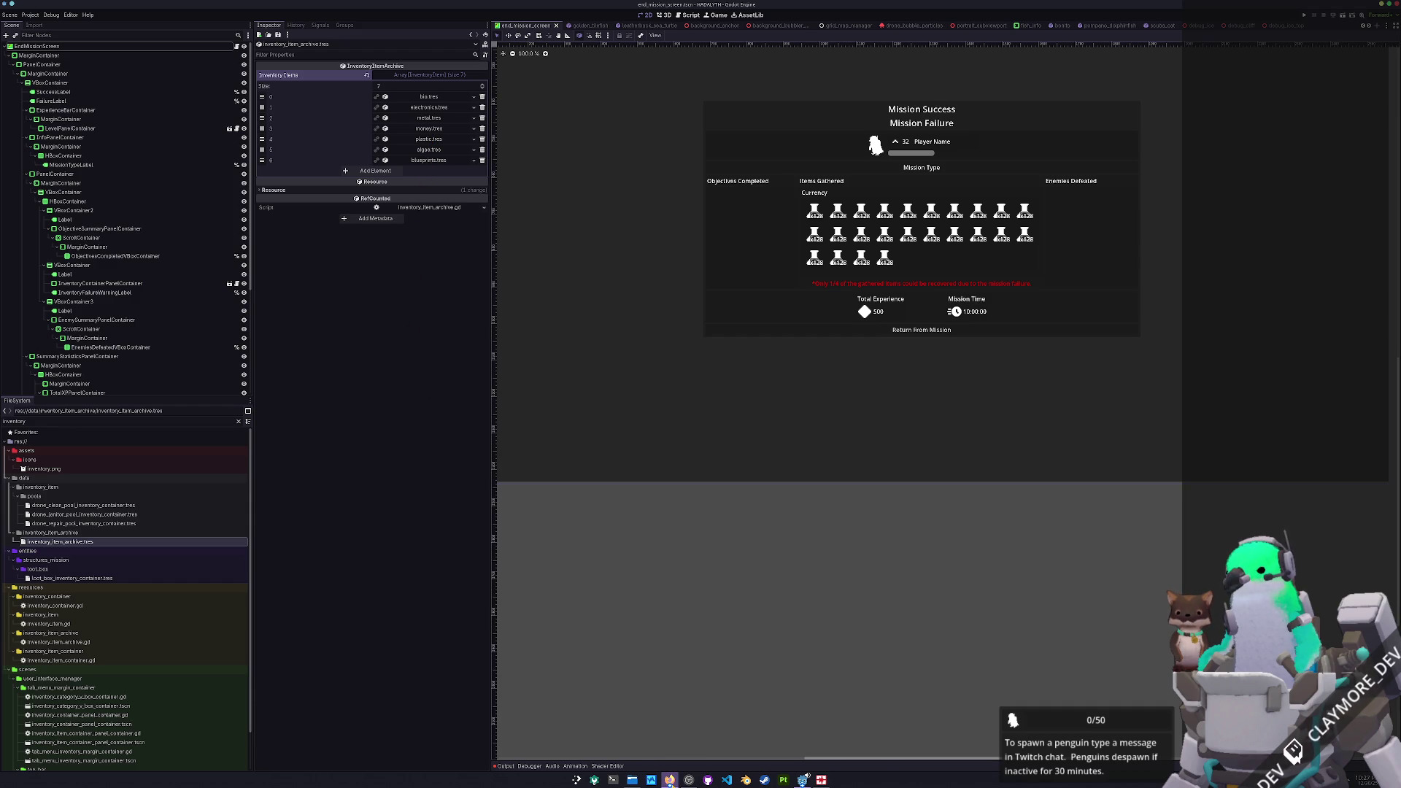
{"action": "mouse_move", "coordinate": [670, 780]}
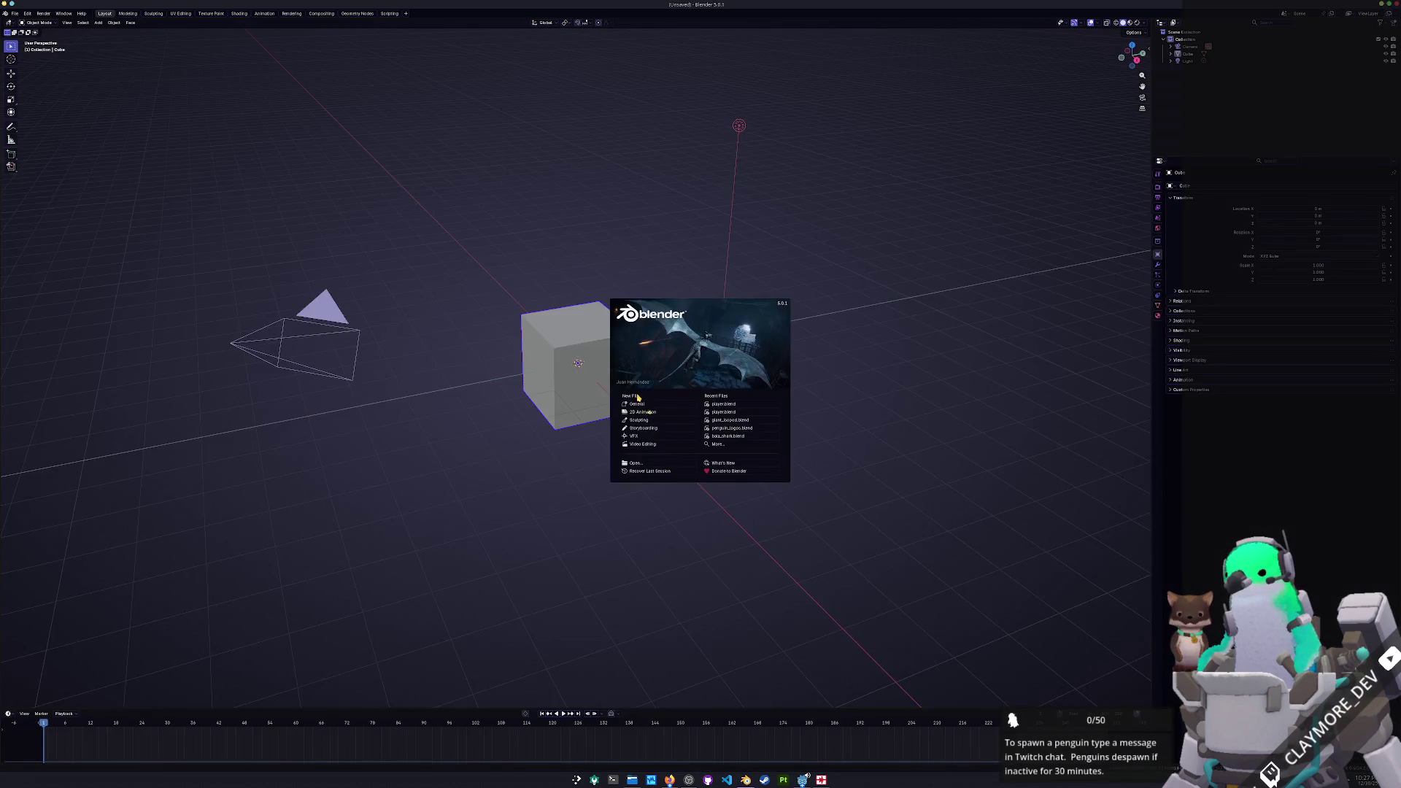
Dismiss the splash screen and delete the default camera, light and cube.
{"action": "left_click", "coordinate": [637, 404]}
{"action": "key", "text": "a"}
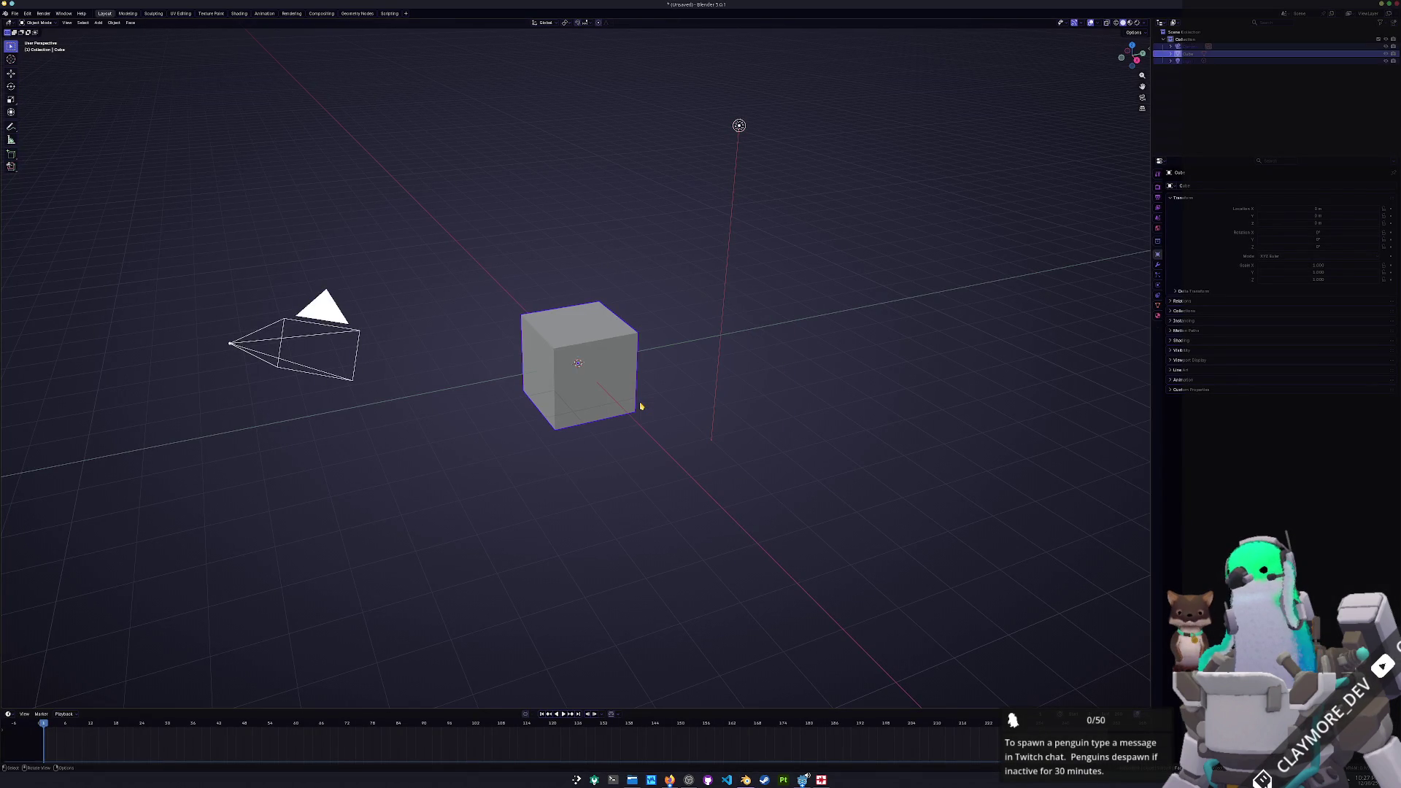
{"action": "key", "text": "Delete"}
Save the empty scene as inventory_icons.blend in the project's icons source folder.
{"action": "key", "text": "ctrl+s"}
{"action": "left_click", "coordinate": [524, 219]}
{"action": "left_click", "coordinate": [524, 219]}
{"action": "left_click", "coordinate": [526, 219]}
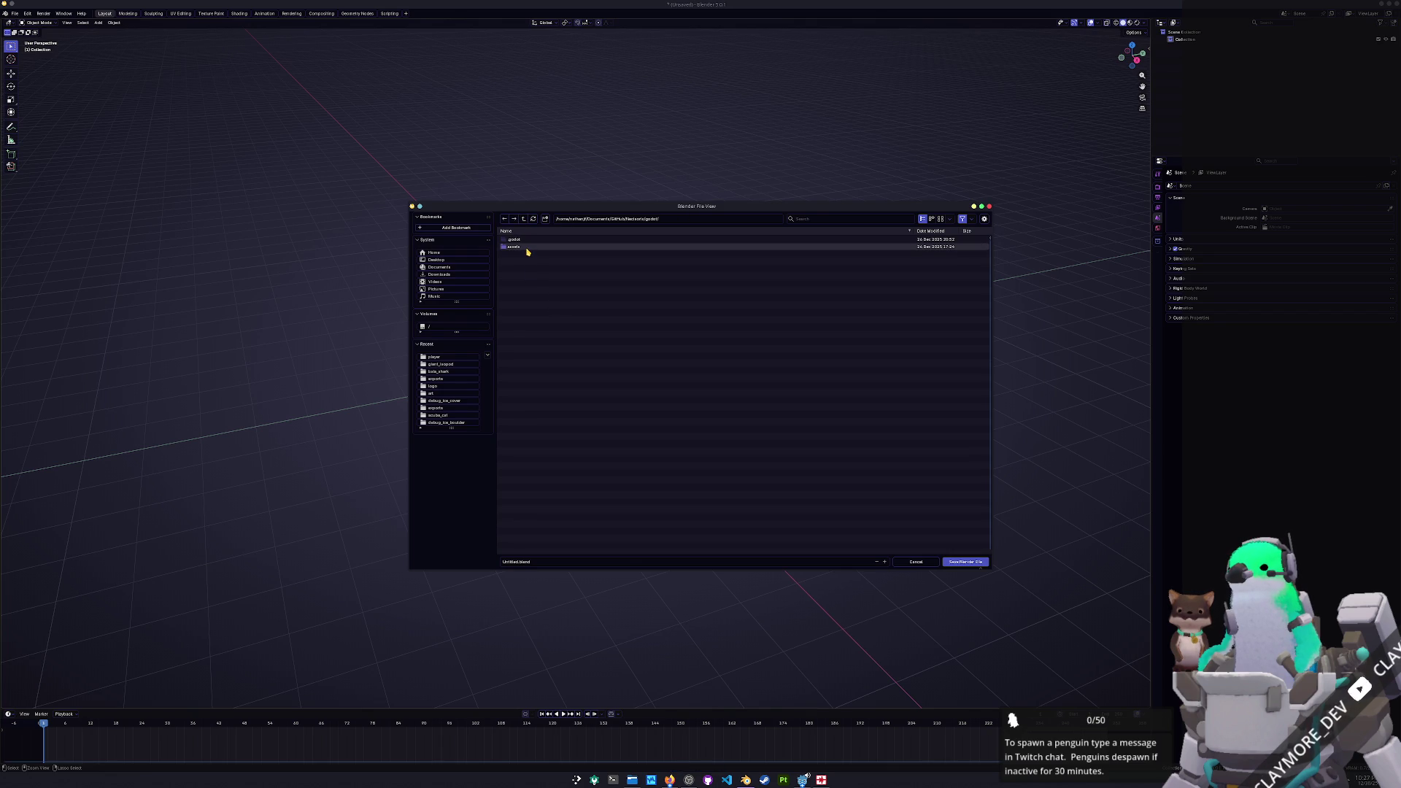
{"action": "double_click", "coordinate": [656, 562]}
{"action": "key", "text": "ctrl+v"}
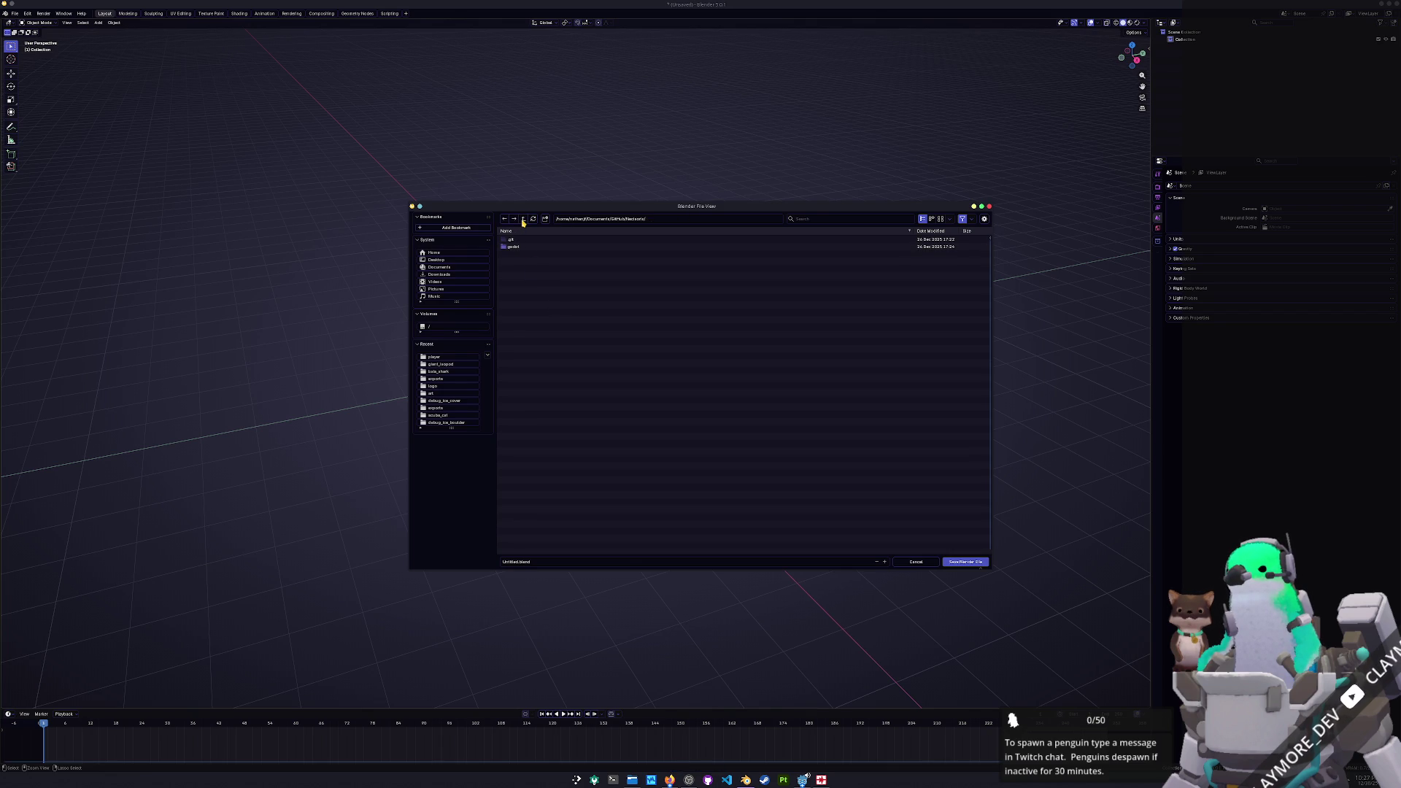
{"action": "type", "text": "inventory_icons"}
{"action": "key", "text": "Return"}
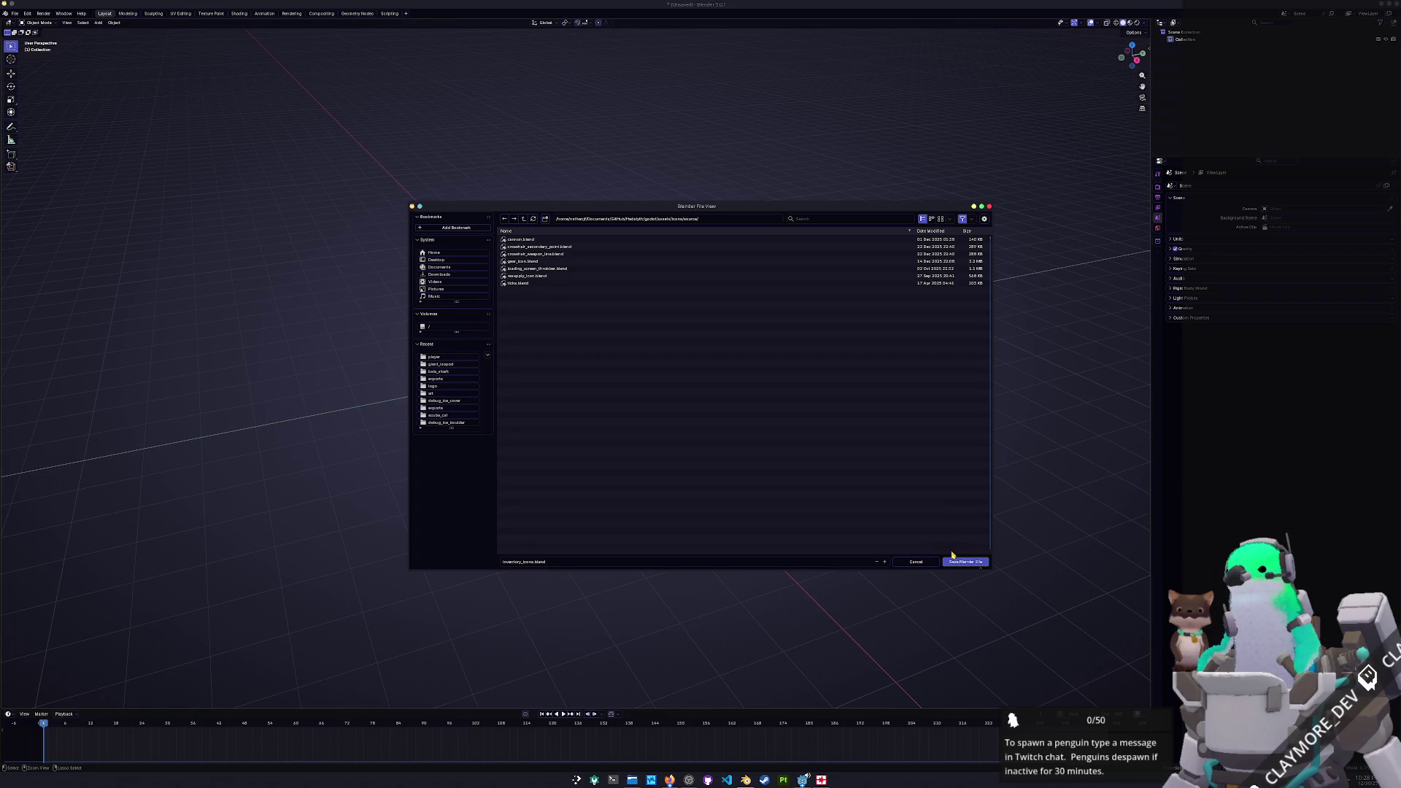
{"action": "left_click", "coordinate": [958, 566]}
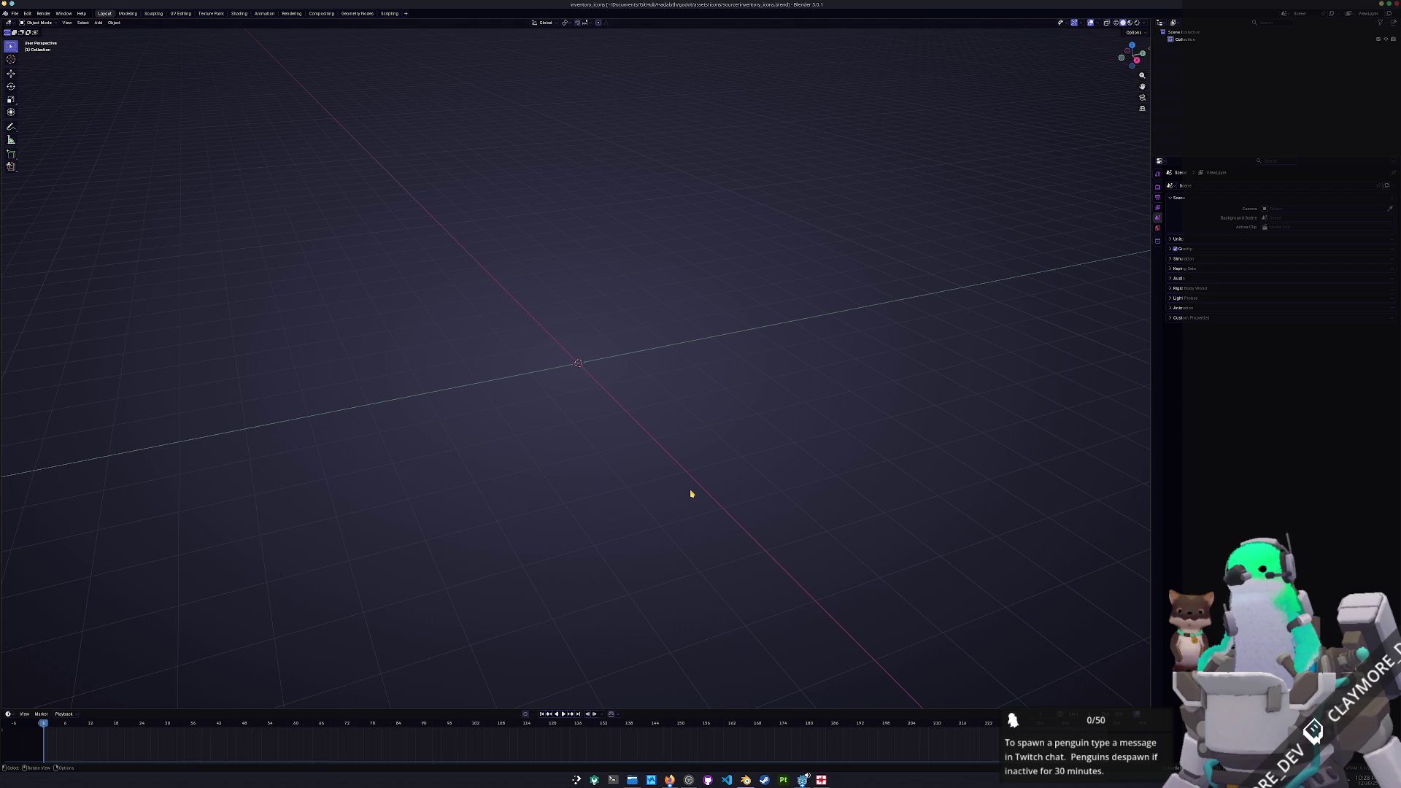
{"action": "scroll", "coordinate": [619, 362], "scroll_direction": "up", "scroll_amount": 1}
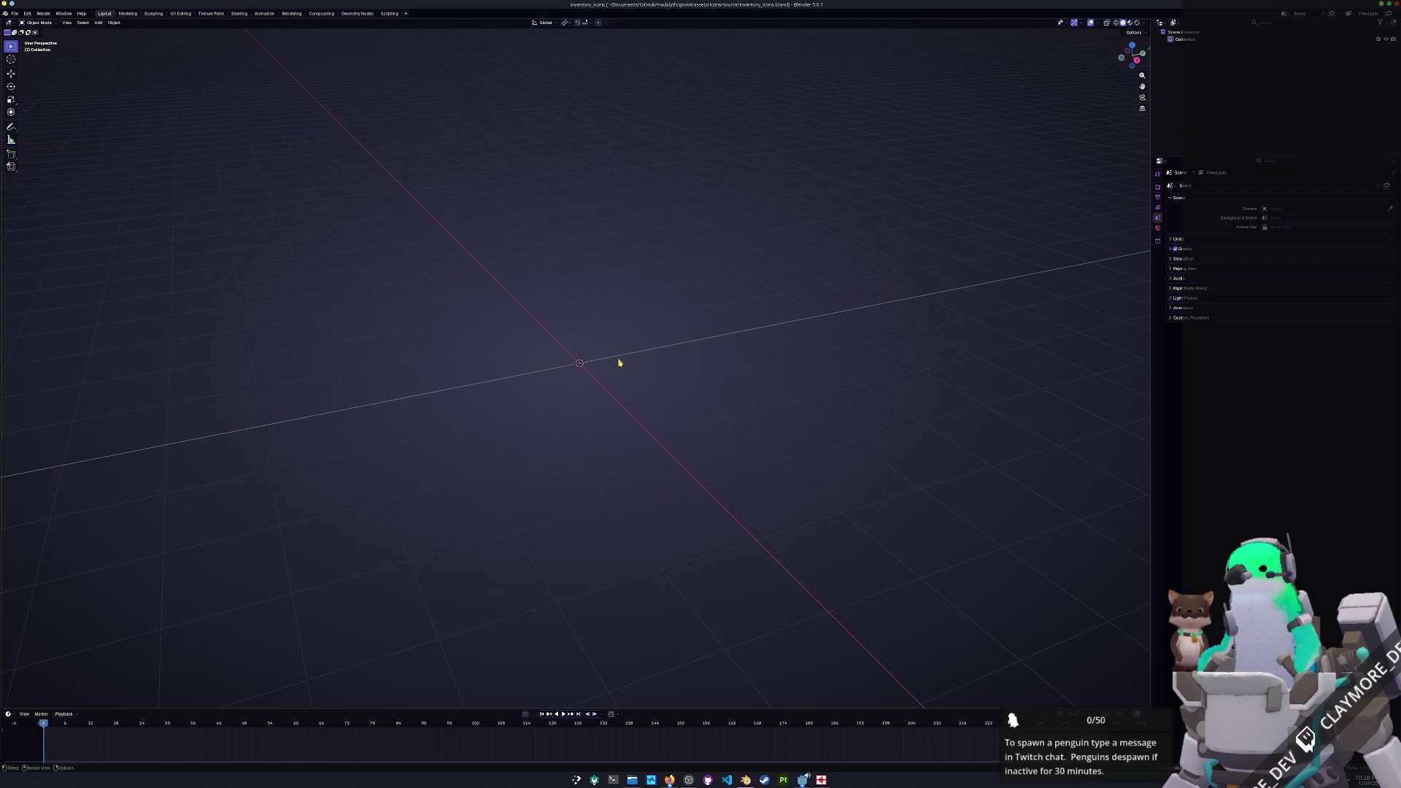
{"action": "scroll", "coordinate": [624, 350], "scroll_direction": "up", "scroll_amount": 1}
{"action": "key", "text": "ctrl+s"}
{"action": "key", "text": "KP_4"}
{"action": "key", "text": "KP_4"}
{"action": "key", "text": "KP_4"}
{"action": "left_click", "coordinate": [13, 14]}
Append the plastic_bottle mesh from assets/entities/structures/pollution/plastic_bottle/plastic_bottle.blend.
{"action": "mouse_move", "coordinate": [67, 128]}
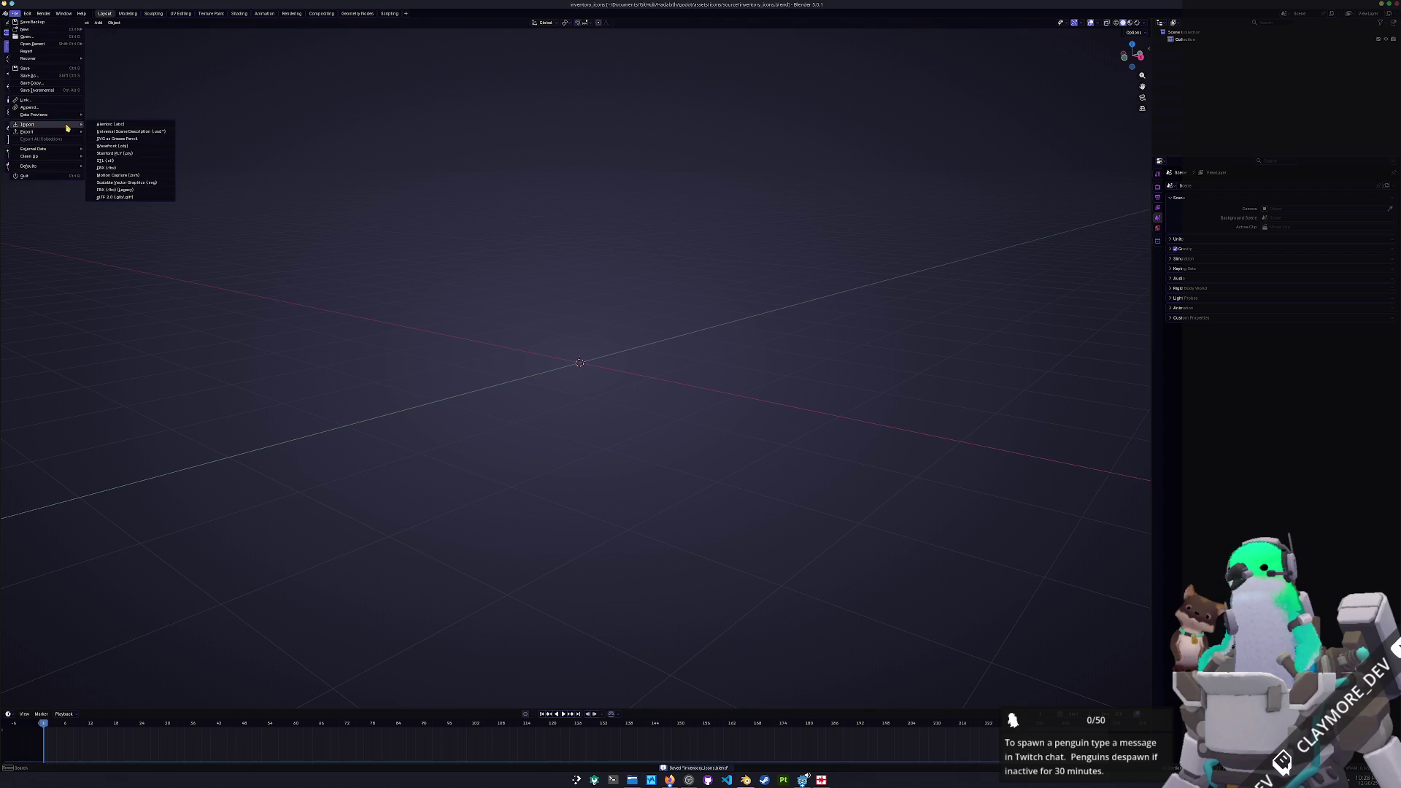
{"action": "left_click", "coordinate": [33, 107]}
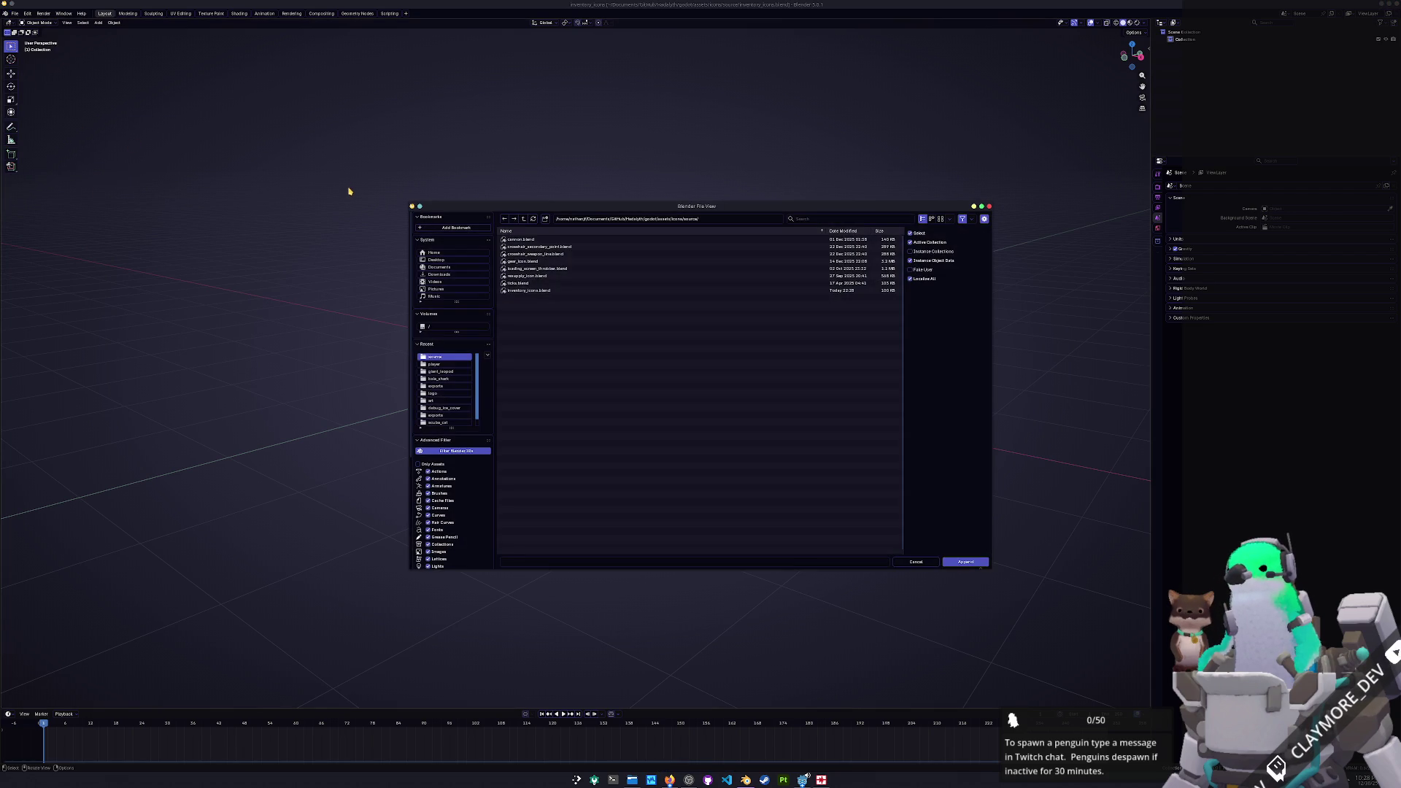
{"action": "left_click", "coordinate": [523, 219]}
{"action": "left_click", "coordinate": [524, 219]}
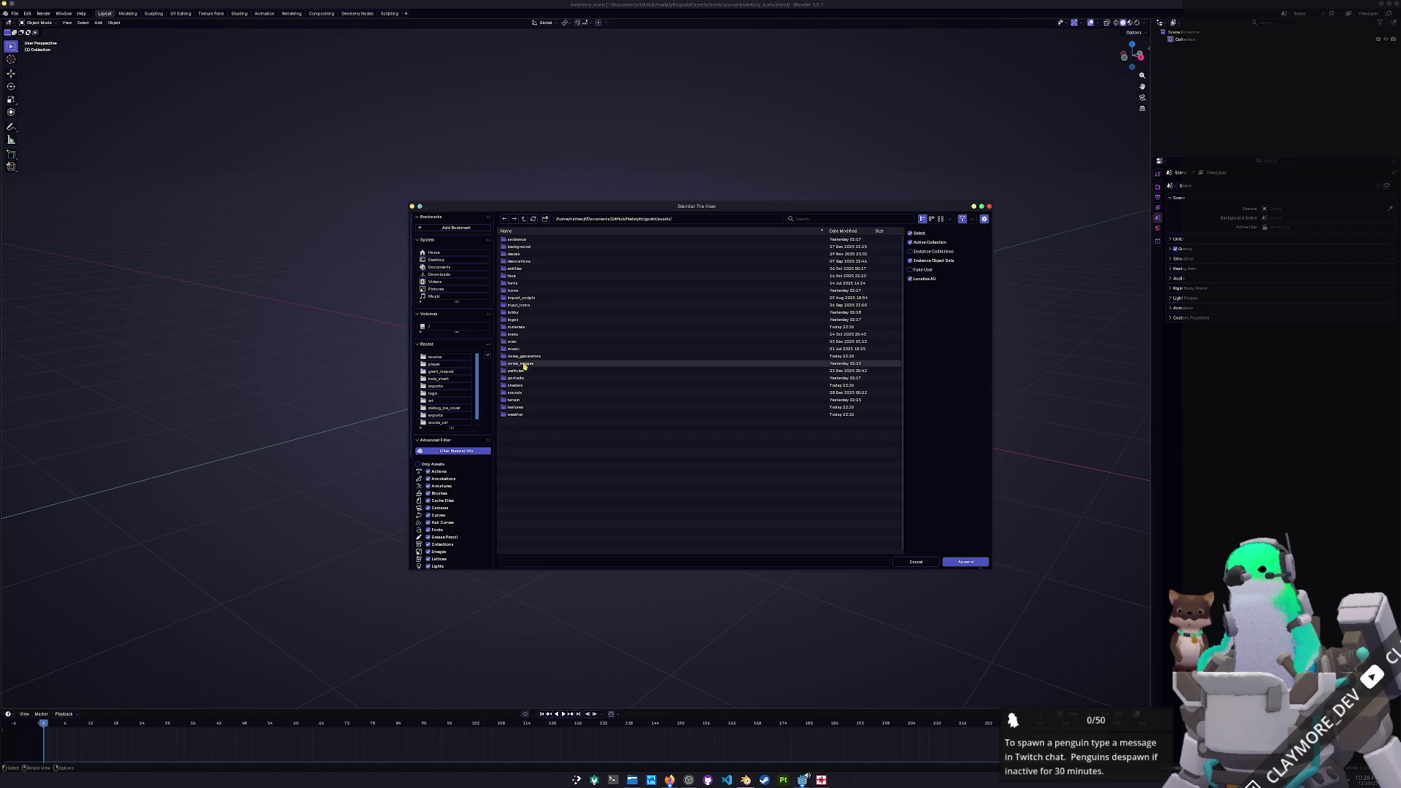
{"action": "left_click", "coordinate": [523, 219]}
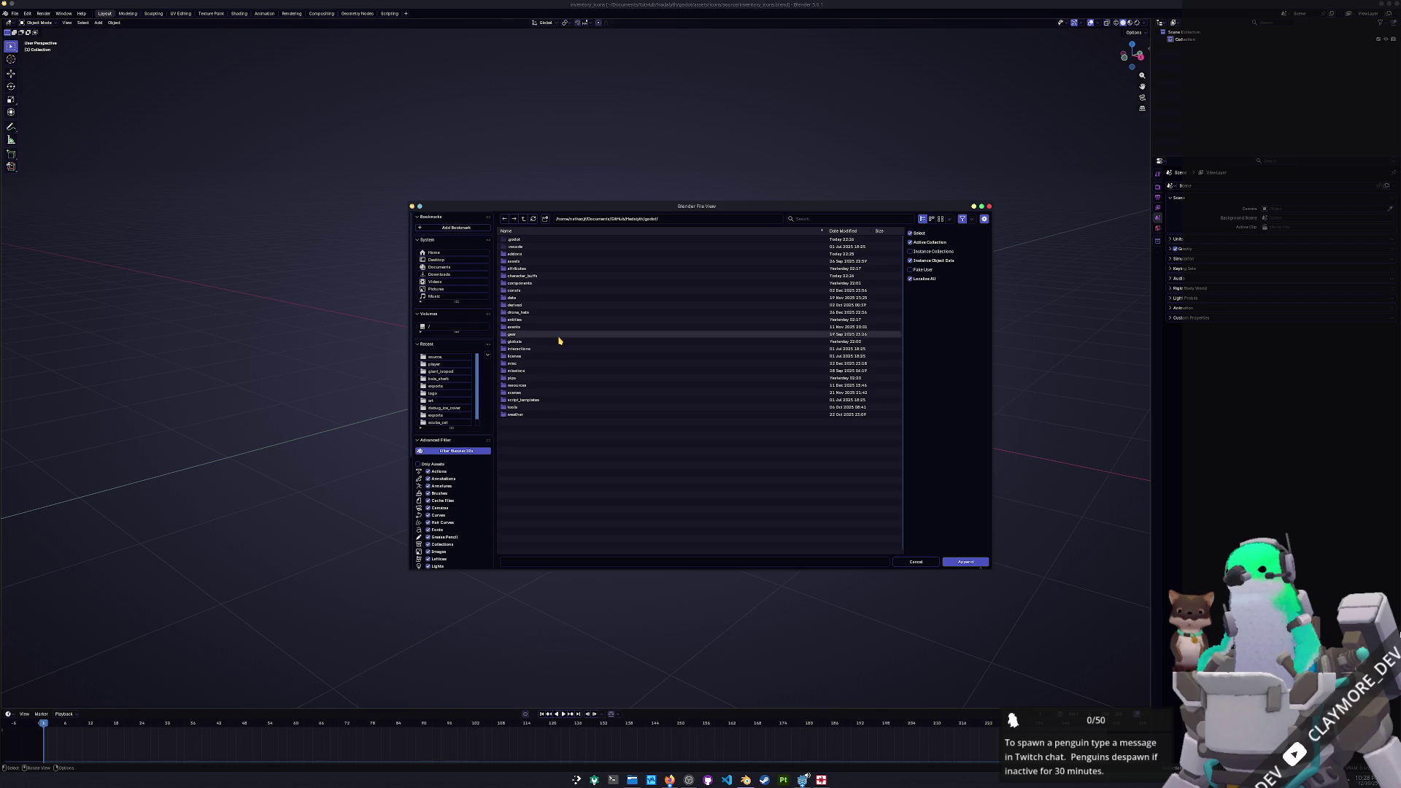
{"action": "double_click", "coordinate": [529, 261]}
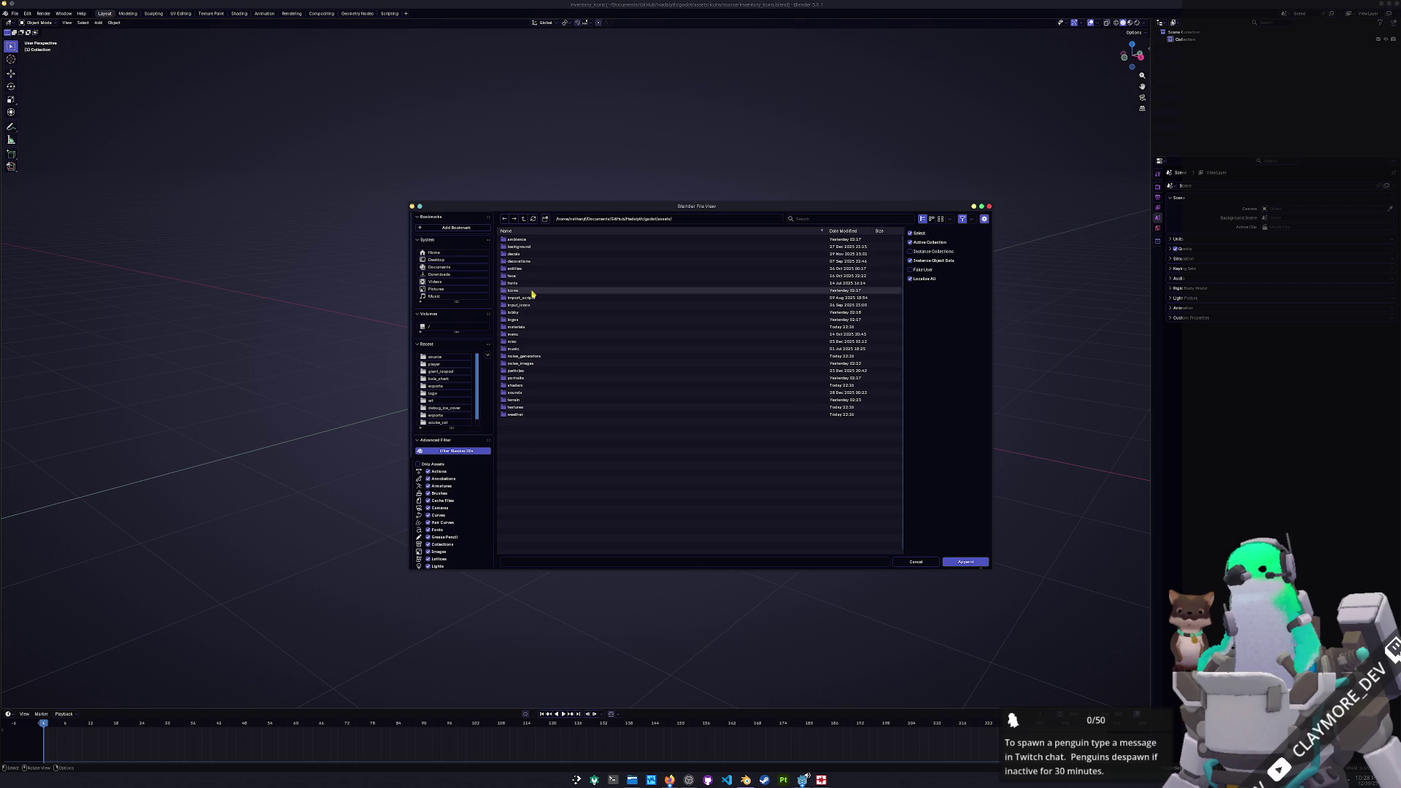
{"action": "double_click", "coordinate": [530, 269]}
{"action": "double_click", "coordinate": [528, 300]}
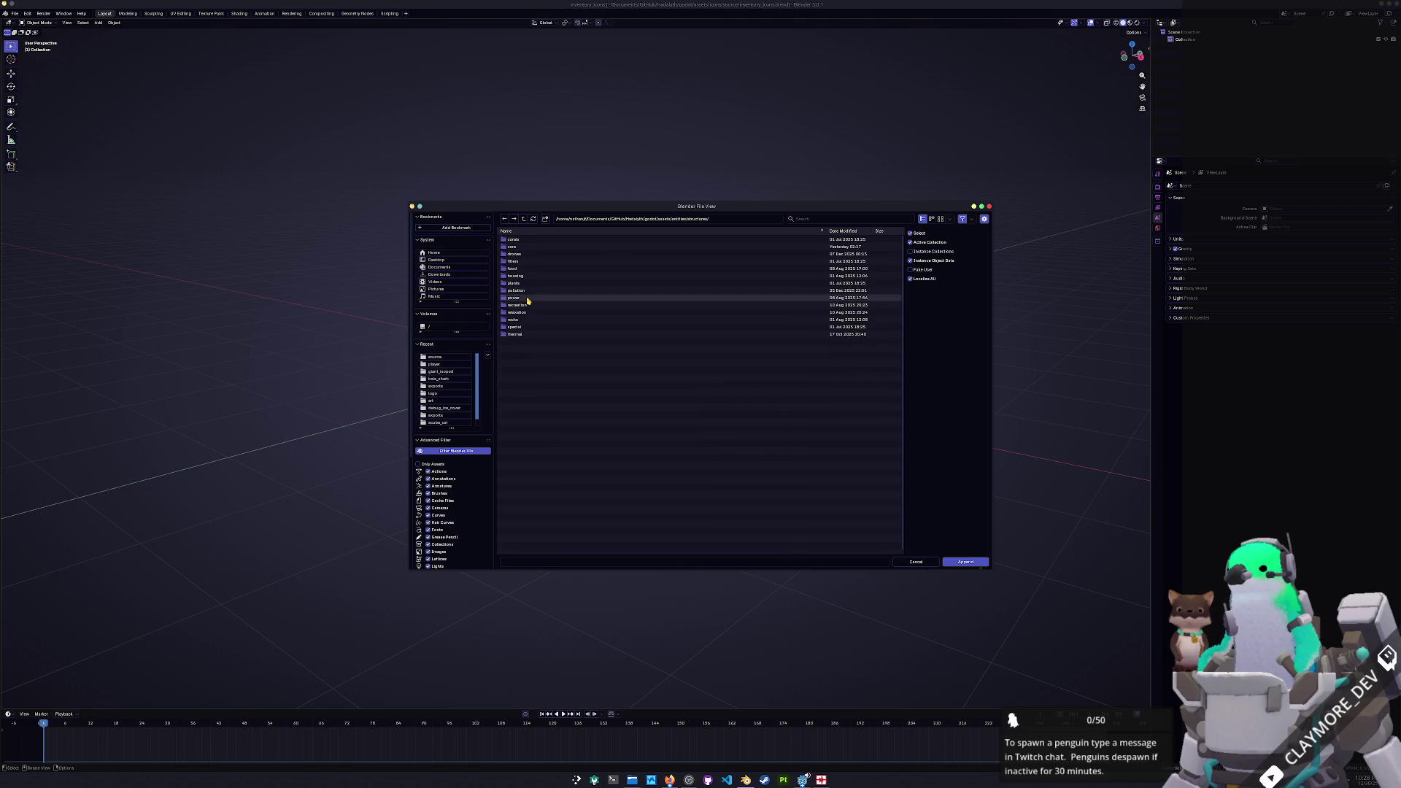
{"action": "double_click", "coordinate": [528, 290]}
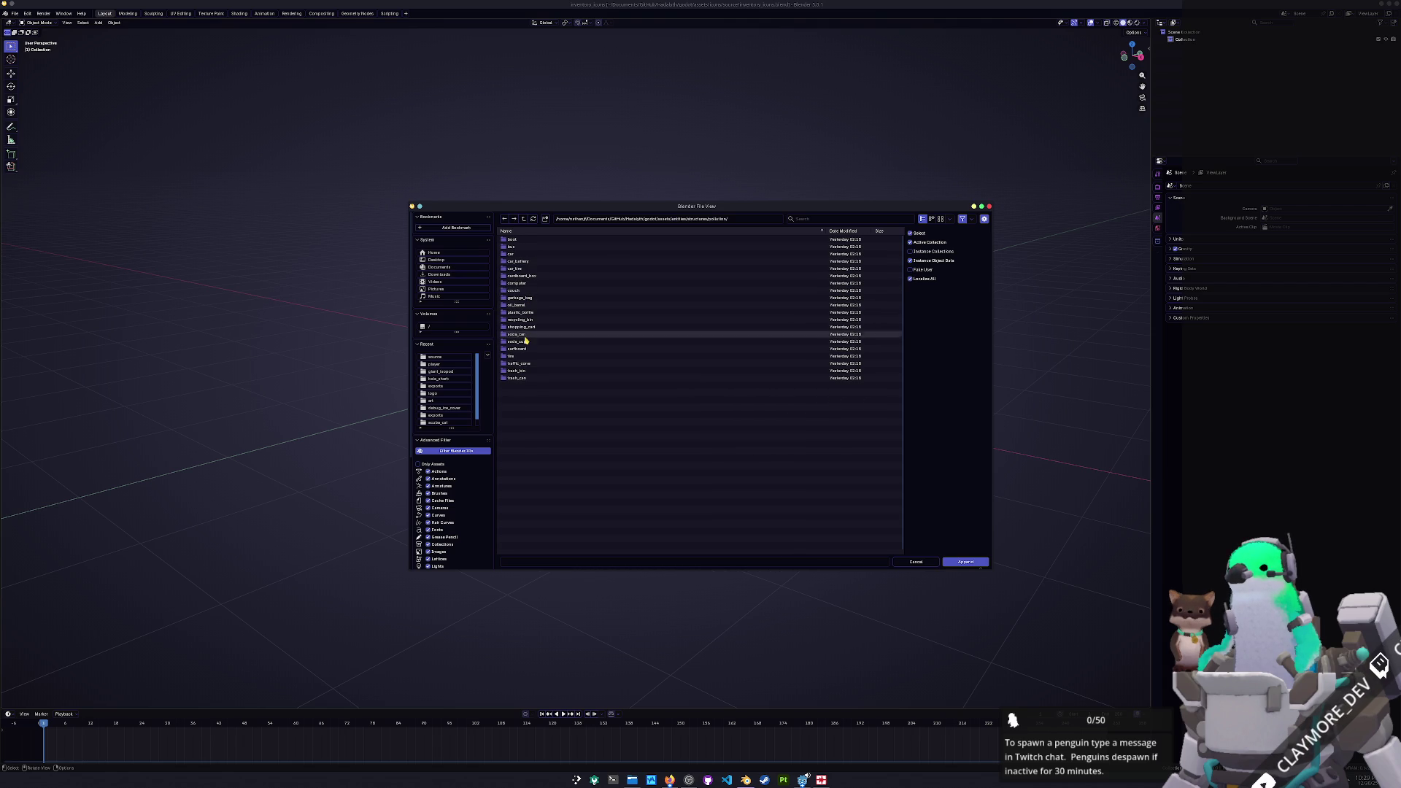
{"action": "double_click", "coordinate": [527, 313]}
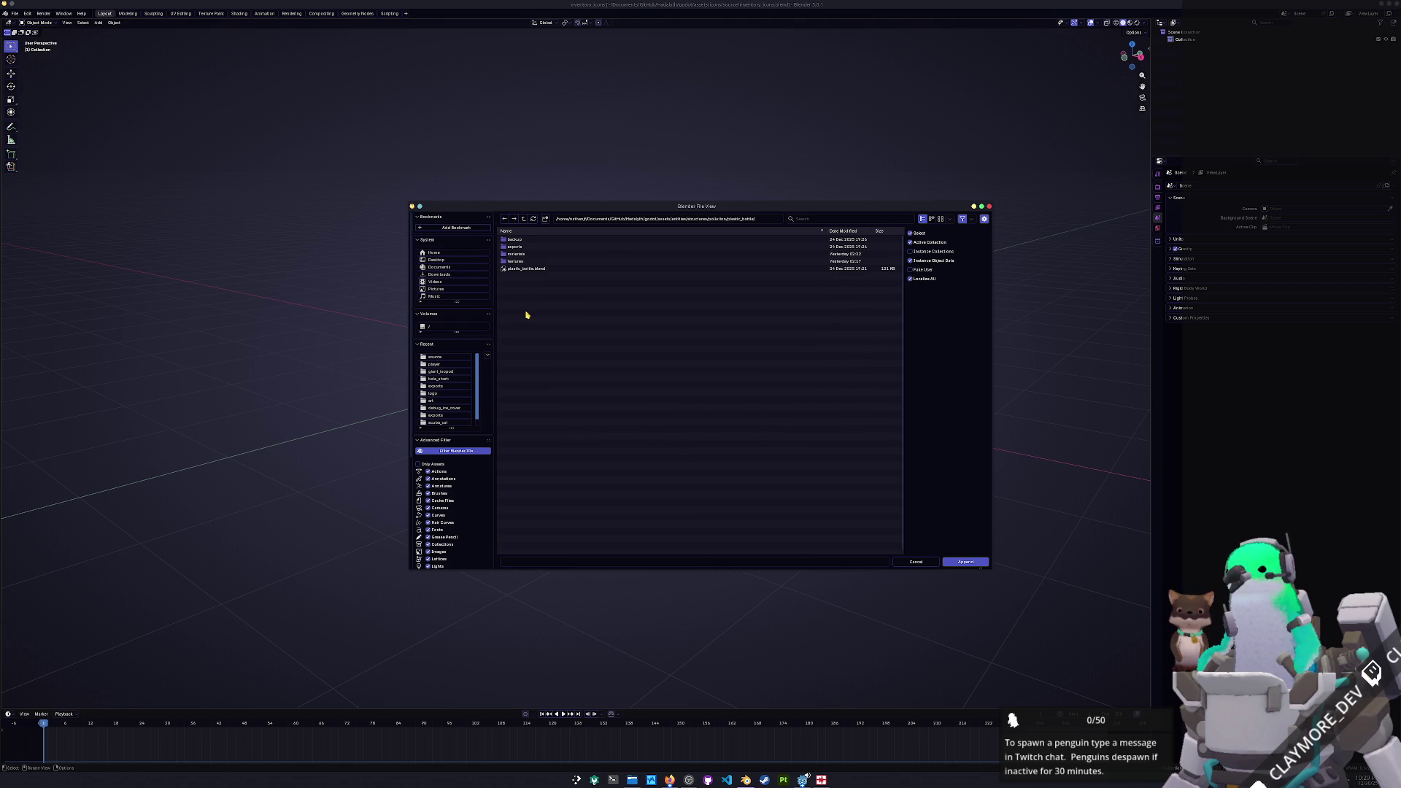
{"action": "double_click", "coordinate": [526, 269]}
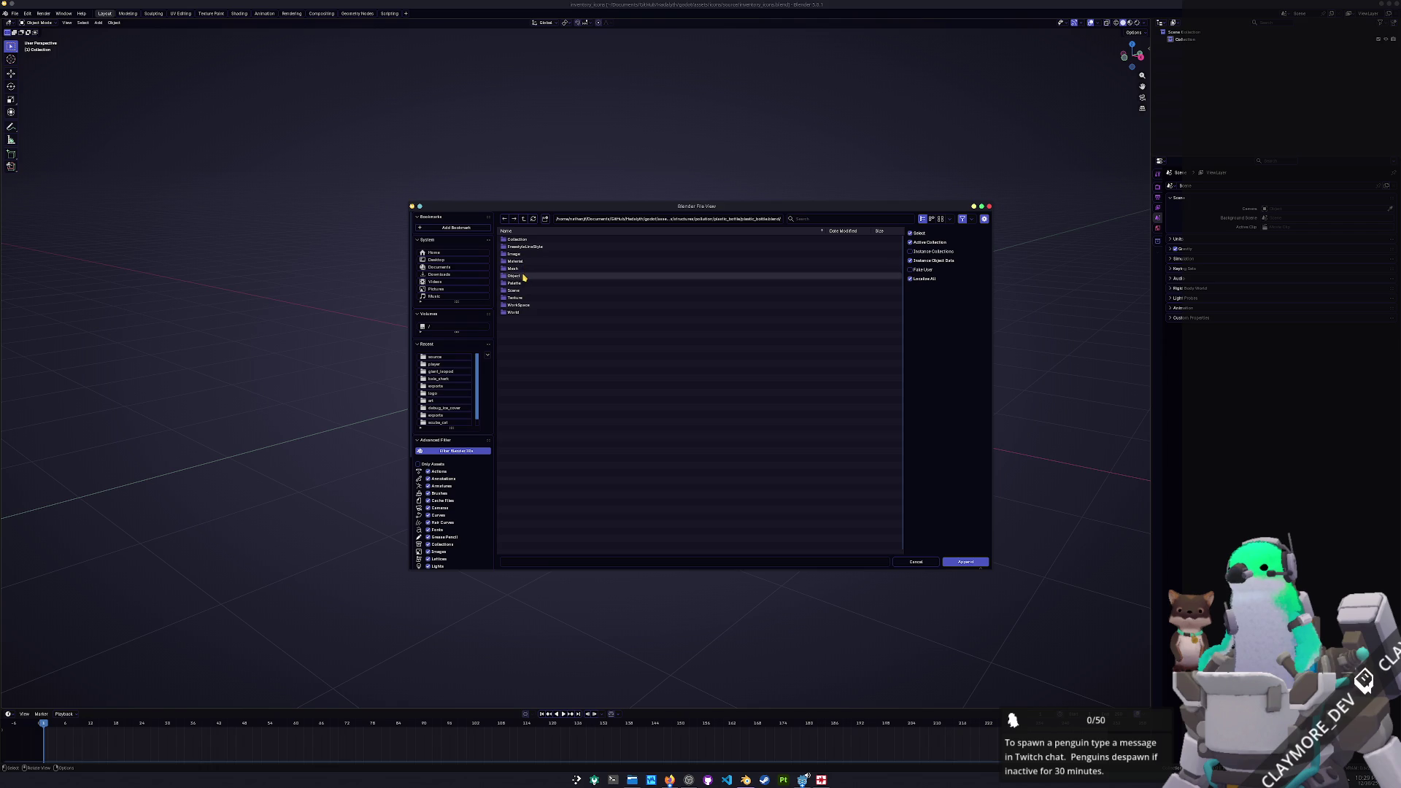
{"action": "double_click", "coordinate": [524, 268]}
{"action": "double_click", "coordinate": [525, 247]}
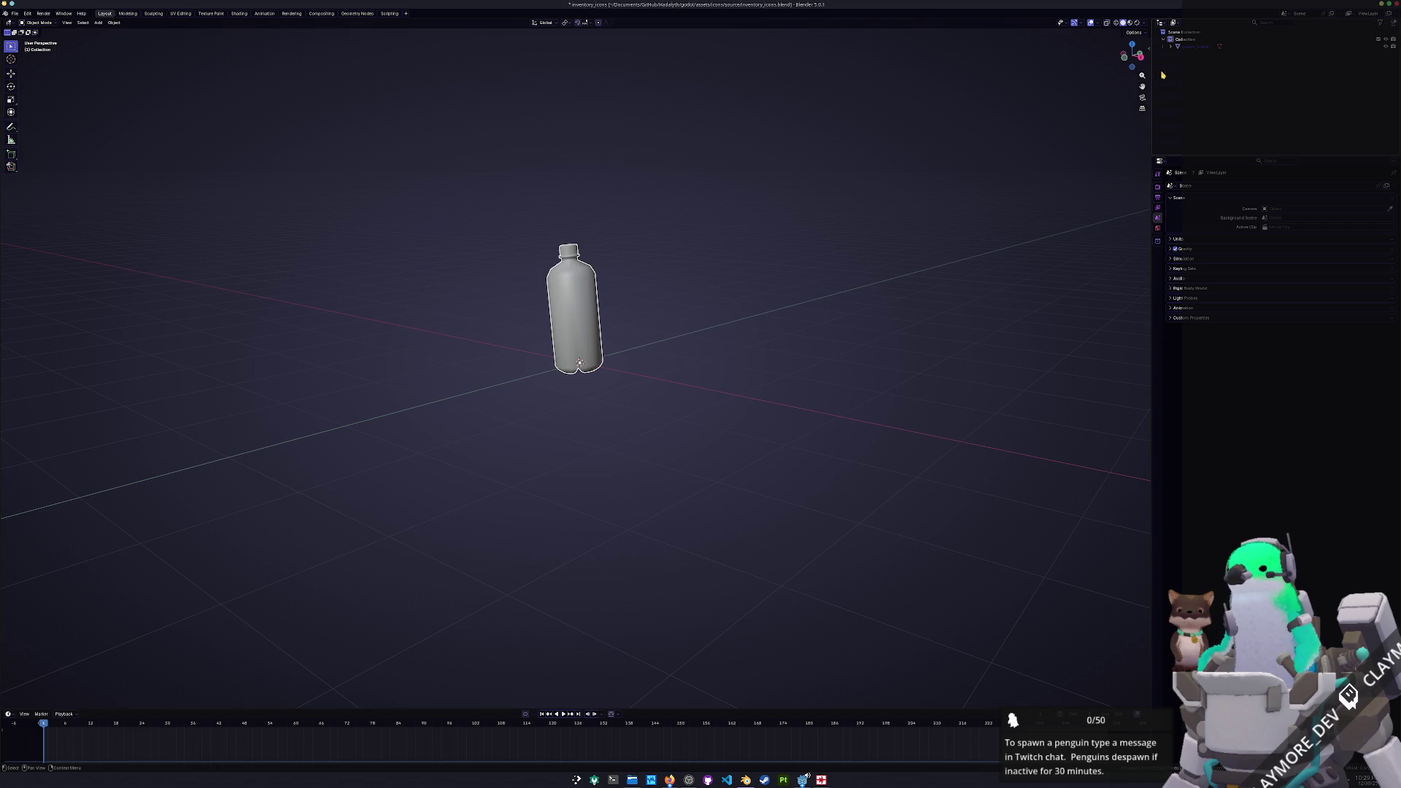
Create a new collection named InventoryItems and move plastic_bottle into it.
{"action": "right_click", "coordinate": [1185, 40]}
{"action": "left_click", "coordinate": [1157, 41]}
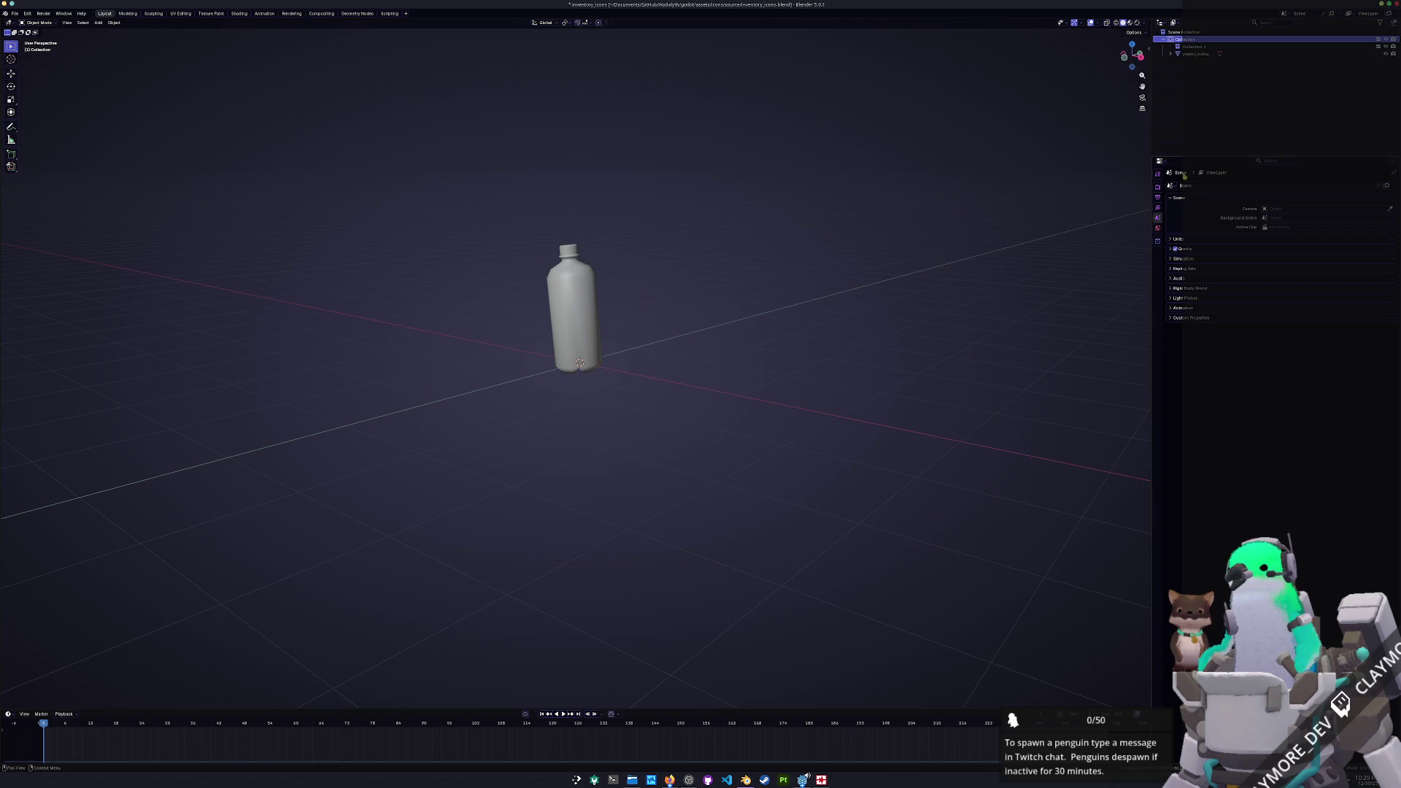
{"action": "double_click", "coordinate": [1191, 46]}
{"action": "type", "text": "bot"}
{"action": "key", "text": "Return"}
{"action": "left_click_drag", "start_coordinate": [1183, 57], "coordinate": [1198, 47]}
Run the Godot game with F6 to check the inventory, then recentre the bottle in Blender.
{"action": "key", "text": "alt+Tab"}
{"action": "key", "text": "F6"}
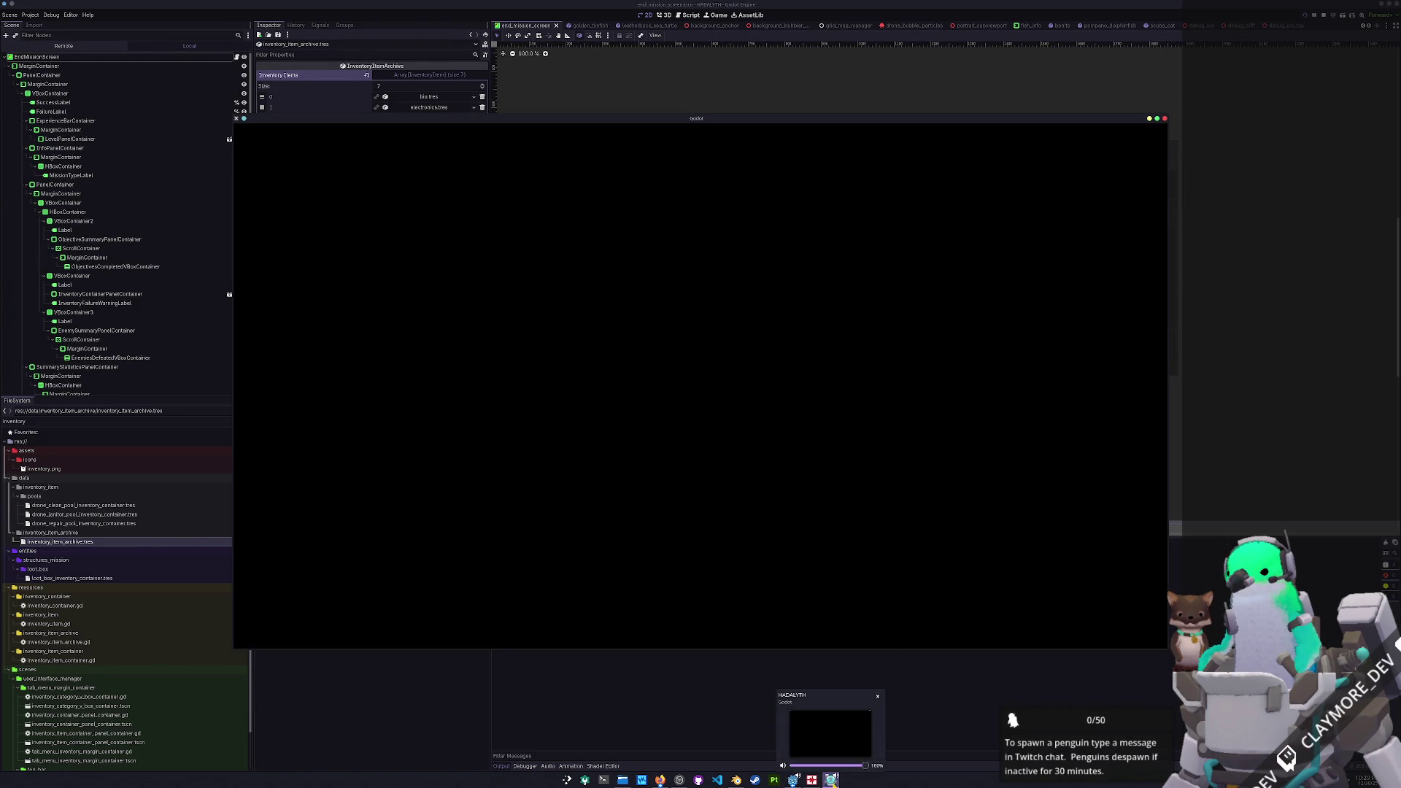
{"action": "left_click", "coordinate": [734, 782]}
{"action": "scroll", "coordinate": [610, 435], "scroll_direction": "up", "scroll_amount": 2}
{"action": "left_click_drag", "start_coordinate": [613, 433], "coordinate": [662, 447]}
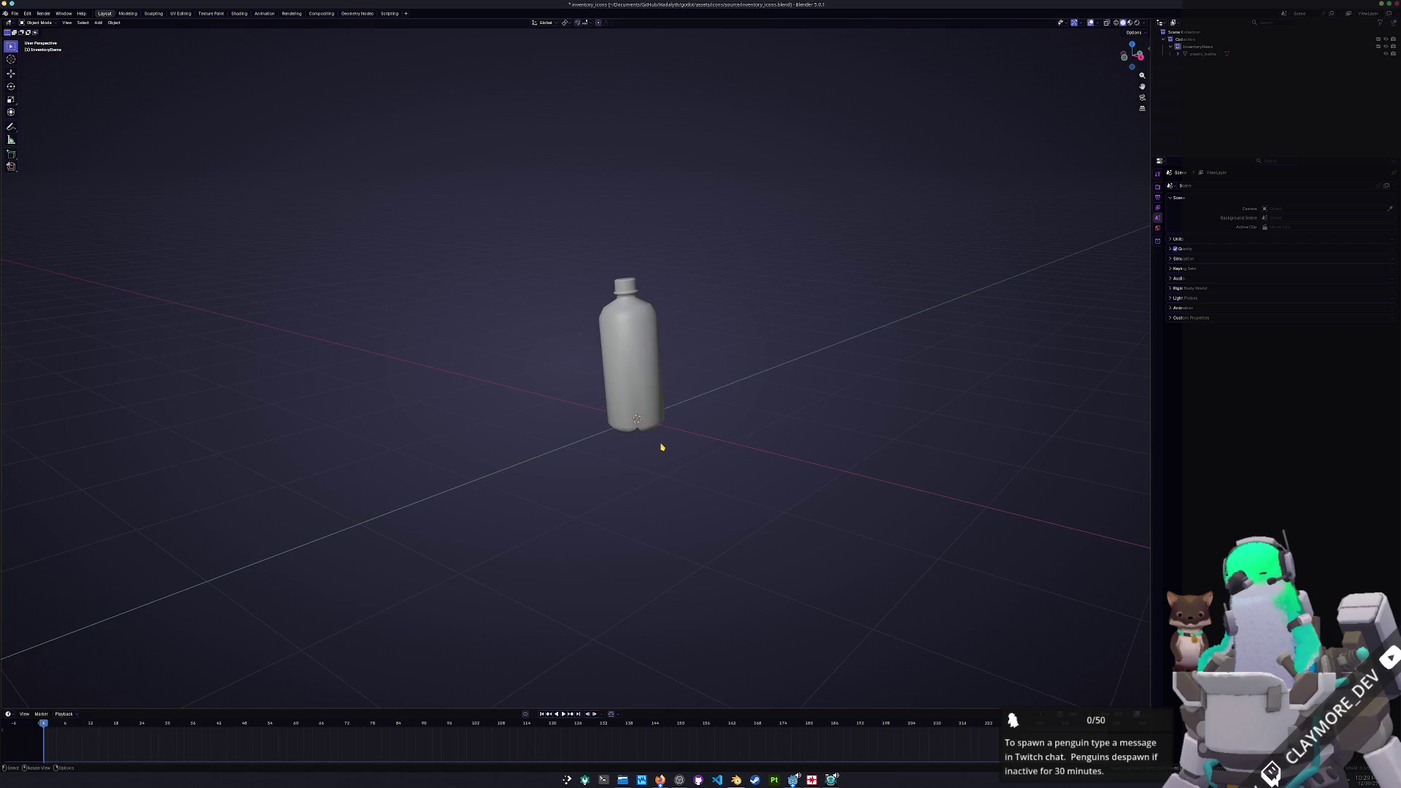
{"action": "scroll", "coordinate": [734, 451], "scroll_direction": "up", "scroll_amount": 1}
{"action": "scroll", "coordinate": [735, 452], "scroll_direction": "down", "scroll_amount": 1}
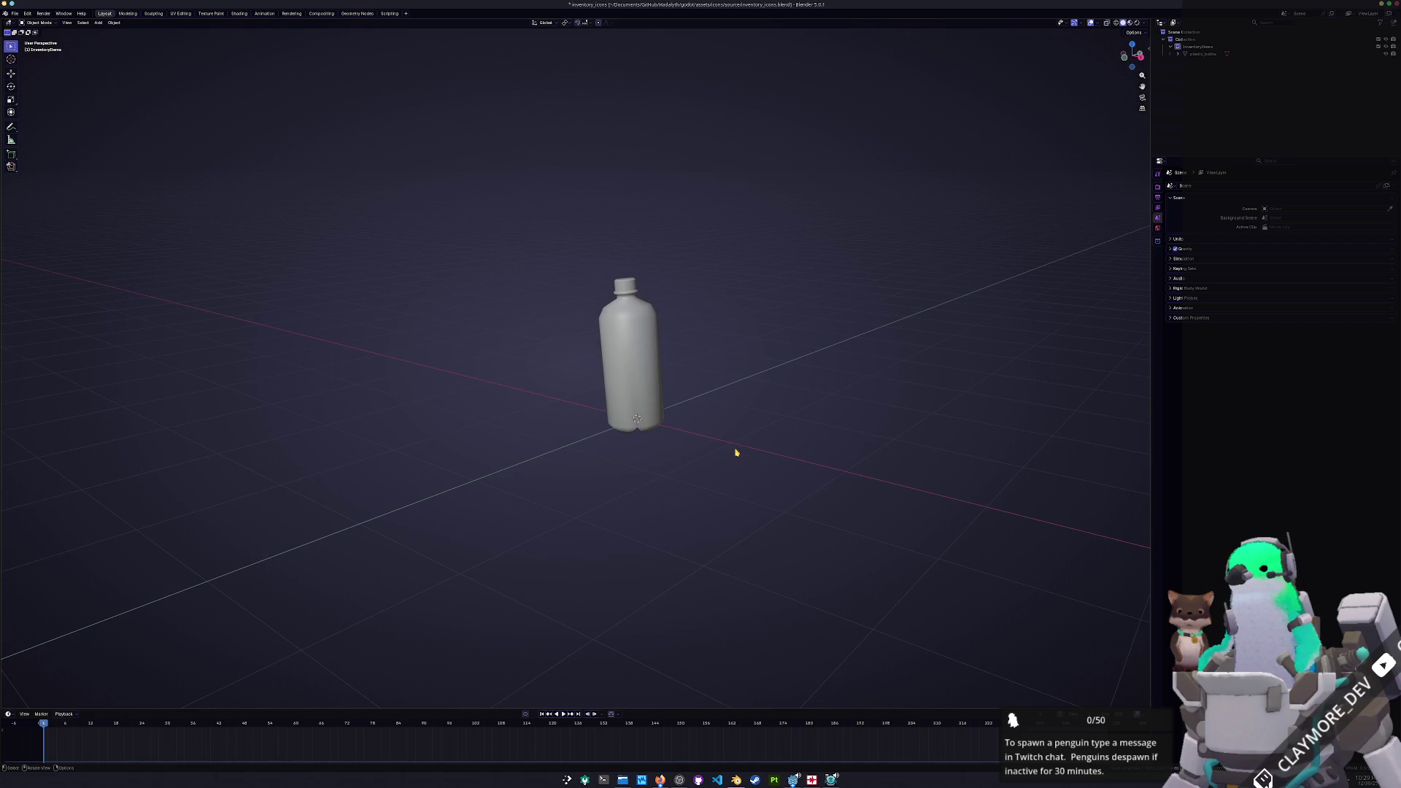
Create a Plastic sub-collection inside InventoryItems and move plastic_bottle into it.
{"action": "right_click", "coordinate": [1204, 48]}
{"action": "left_click", "coordinate": [1204, 48]}
{"action": "double_click", "coordinate": [1208, 54]}
{"action": "key", "text": "BackSpace"}
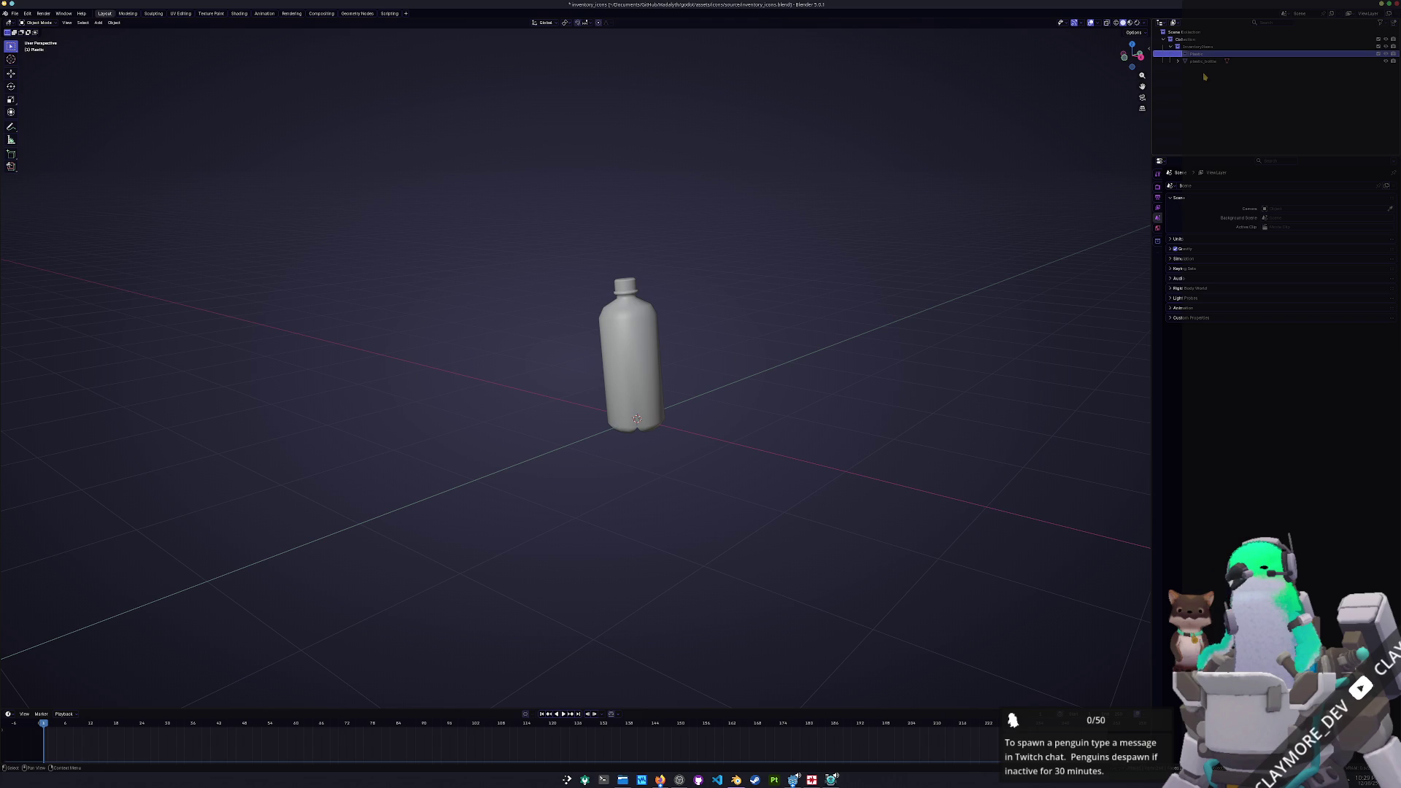
{"action": "left_click_drag", "start_coordinate": [1203, 61], "coordinate": [1197, 53]}
{"action": "left_click", "coordinate": [928, 183]}
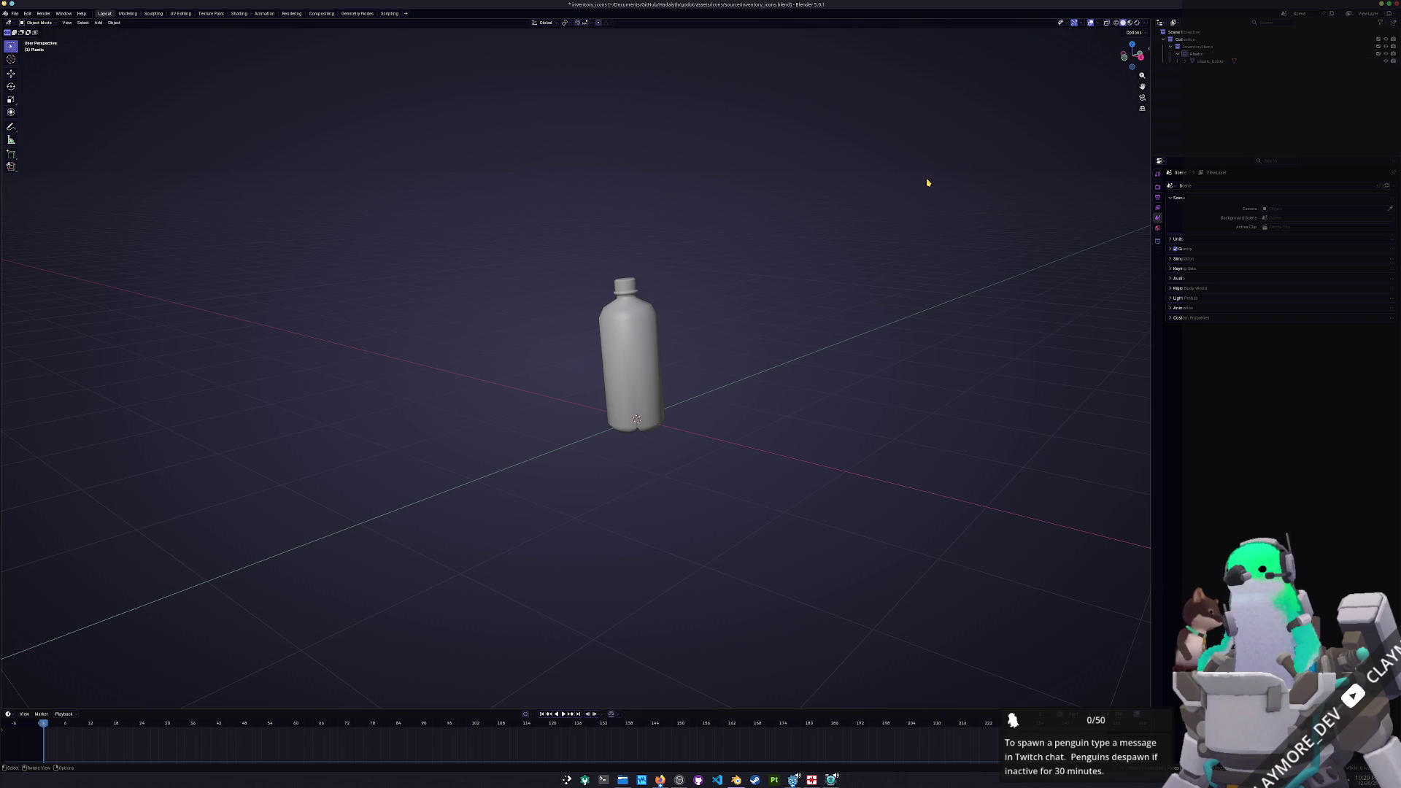
{"action": "key", "text": "shift+a"}
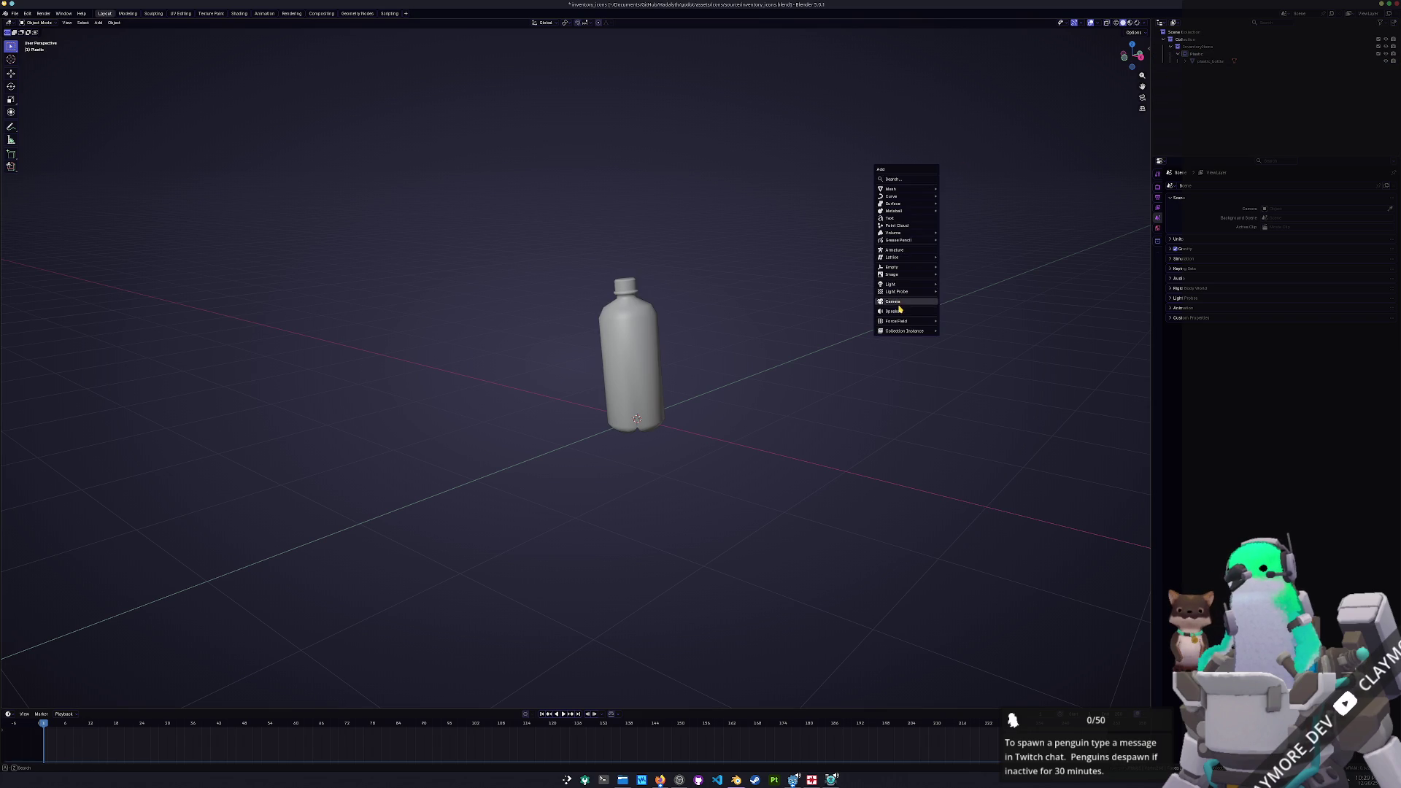
Add a camera, reset its location and rotation, and rotate it 90° about X.
{"action": "left_click", "coordinate": [901, 302]}
{"action": "scroll", "coordinate": [923, 314], "scroll_direction": "down", "scroll_amount": 5}
{"action": "key", "text": "alt+g"}
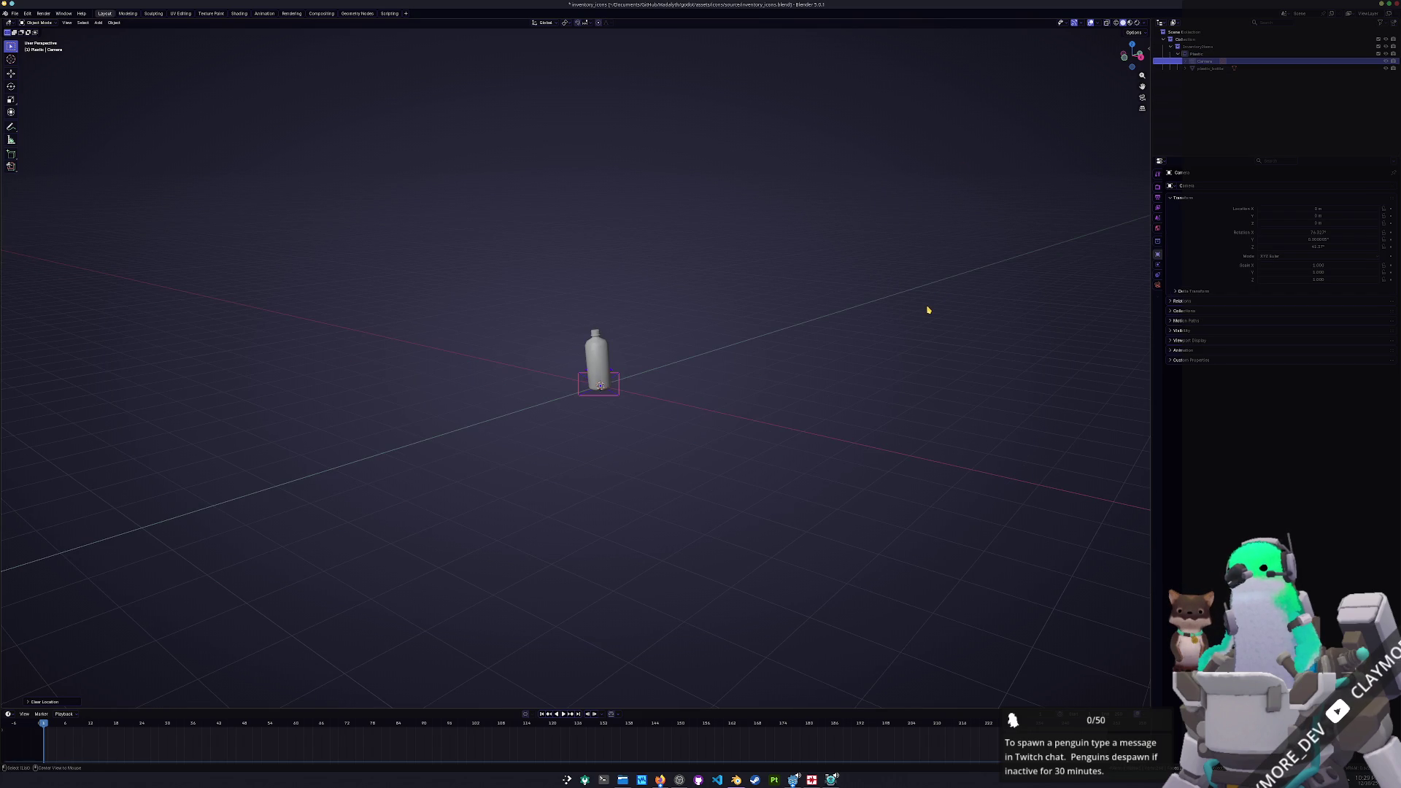
{"action": "key", "text": "alt+r"}
{"action": "key", "text": "r"}
{"action": "key", "text": "x"}
{"action": "key", "text": "9"}
{"action": "key", "text": "0"}
{"action": "key", "text": "Return"}
Move the camera back along Y to about -7.6 m.
{"action": "key", "text": "g"}
{"action": "key", "text": "y"}
{"action": "type", "text": "-16"}
{"action": "key", "text": "Return"}
{"action": "scroll", "coordinate": [647, 441], "scroll_direction": "down", "scroll_amount": 3}
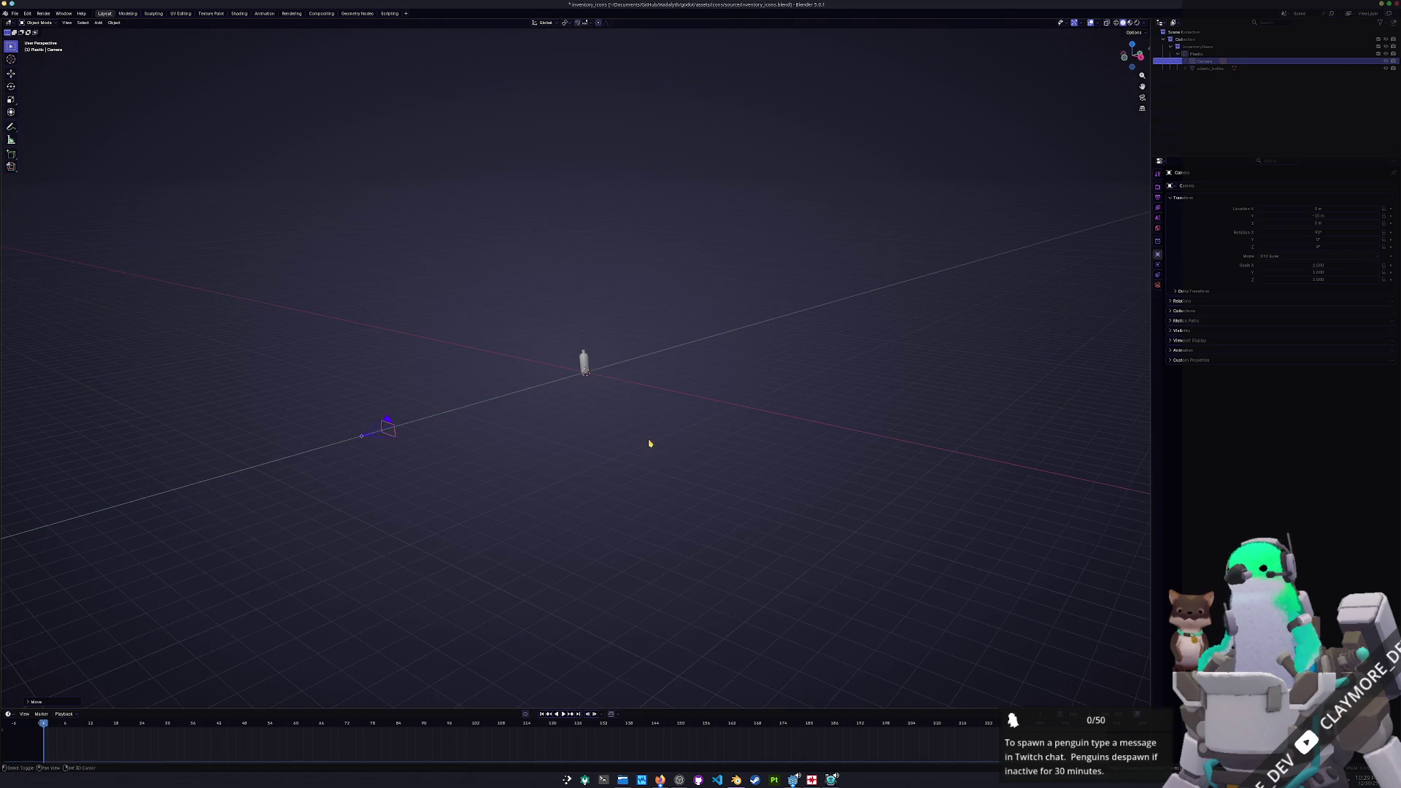
{"action": "key", "text": "alt+g"}
{"action": "type", "text": "gy-56"}
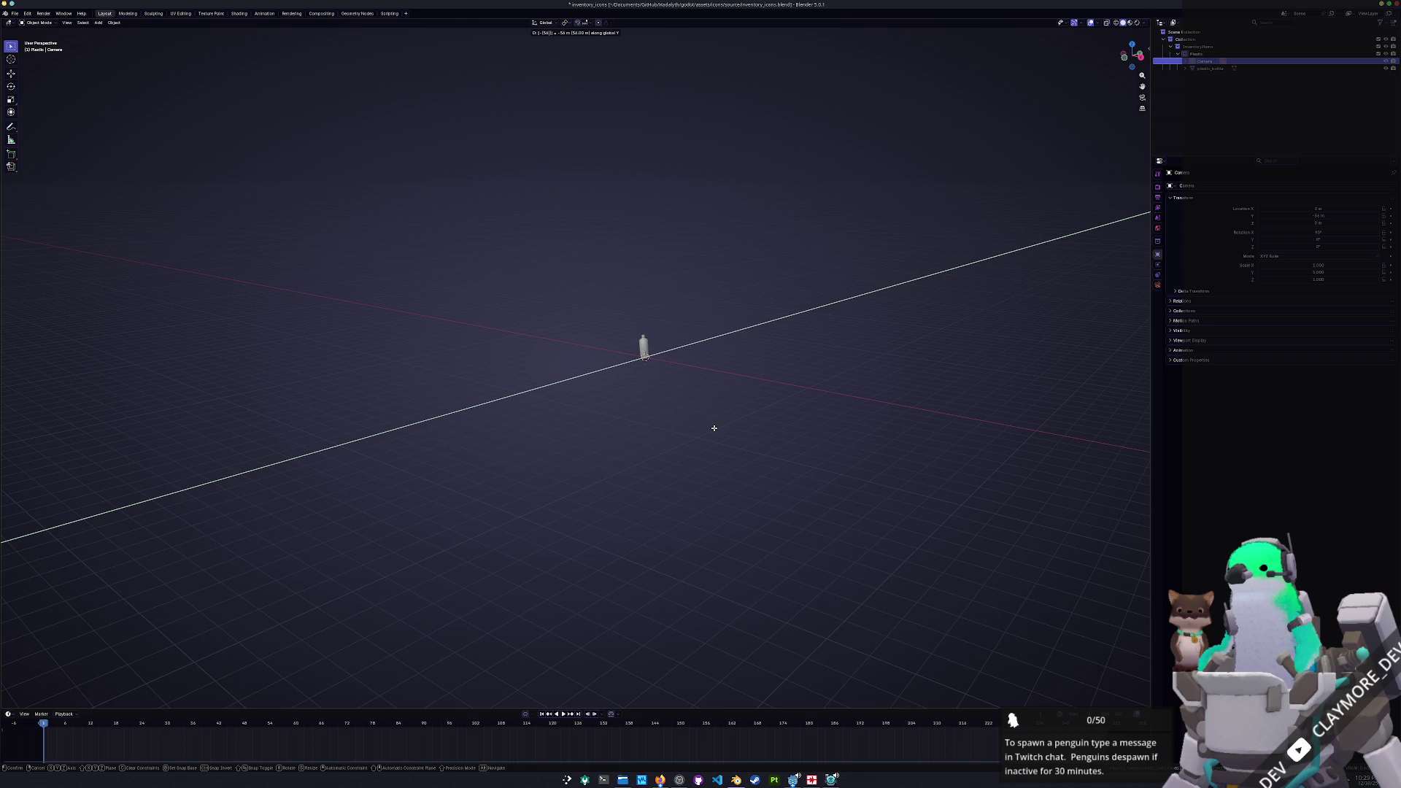
{"action": "key", "text": "BackSpace"}
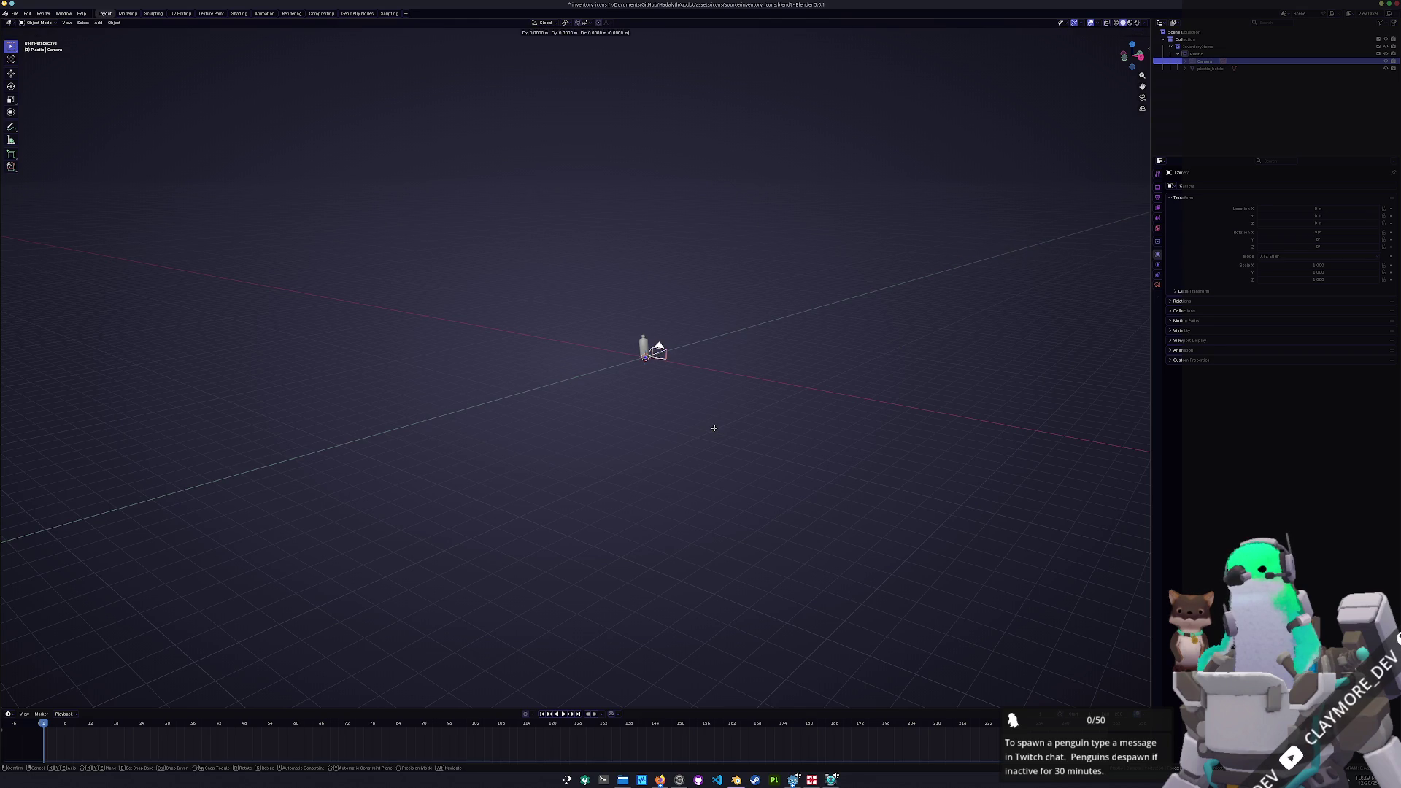
{"action": "key", "text": "Return"}
{"action": "scroll", "coordinate": [750, 427], "scroll_direction": "up", "scroll_amount": 4}
{"action": "key", "text": "g"}
{"action": "key", "text": "y"}
{"action": "key", "text": "Return"}
Raise the camera slightly along Z and look through the camera view.
{"action": "key", "text": "g"}
{"action": "key", "text": "z"}
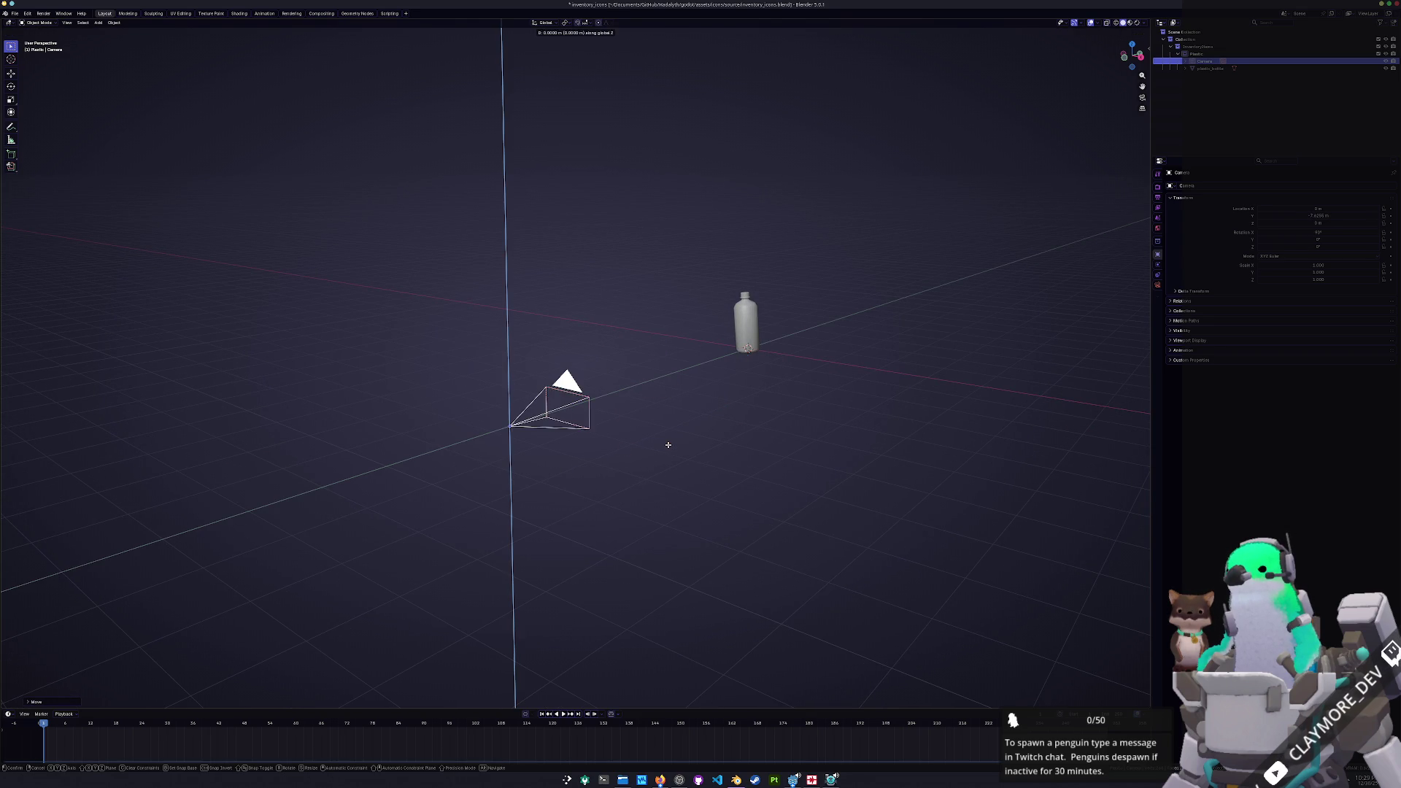
{"action": "key", "text": "Return"}
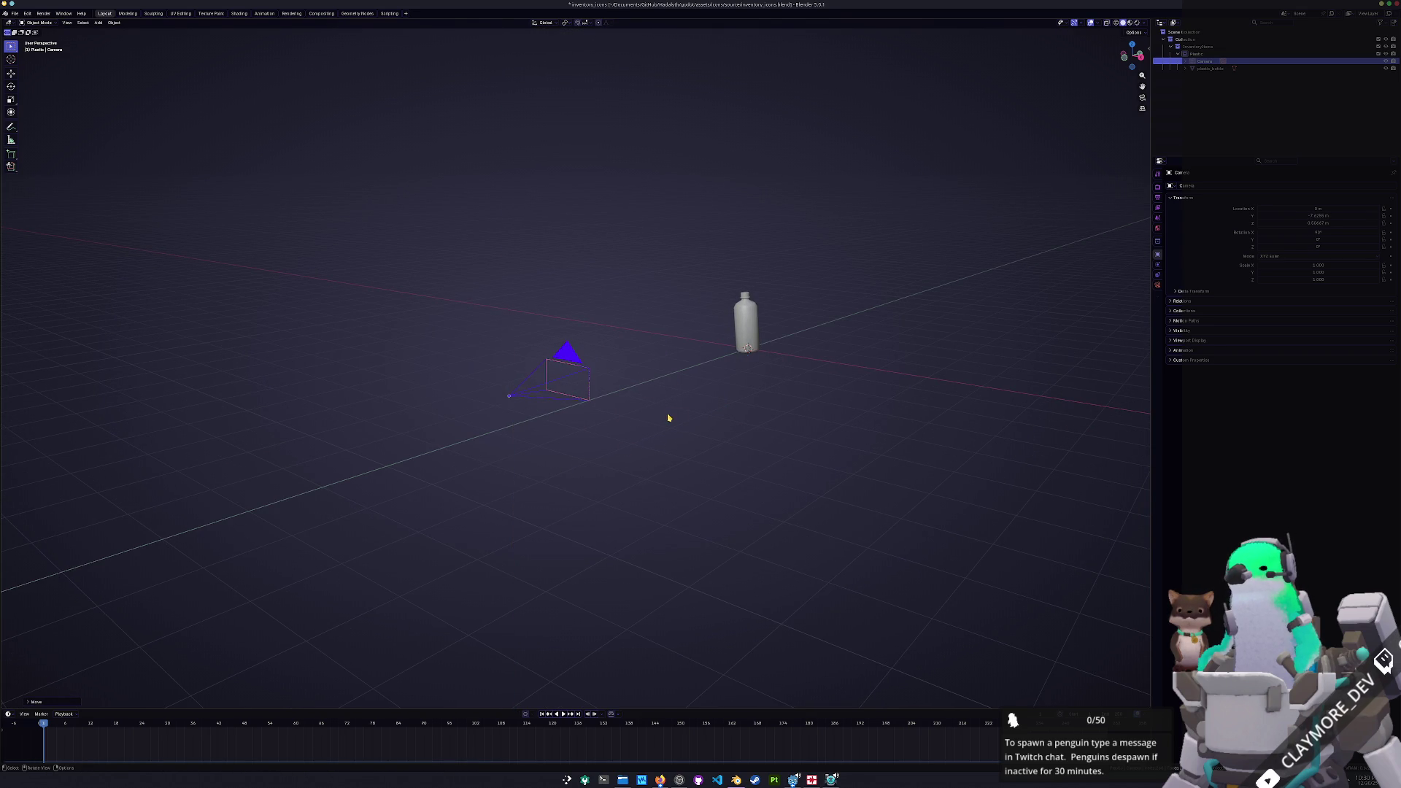
{"action": "scroll", "coordinate": [792, 423], "scroll_direction": "up", "scroll_amount": 3}
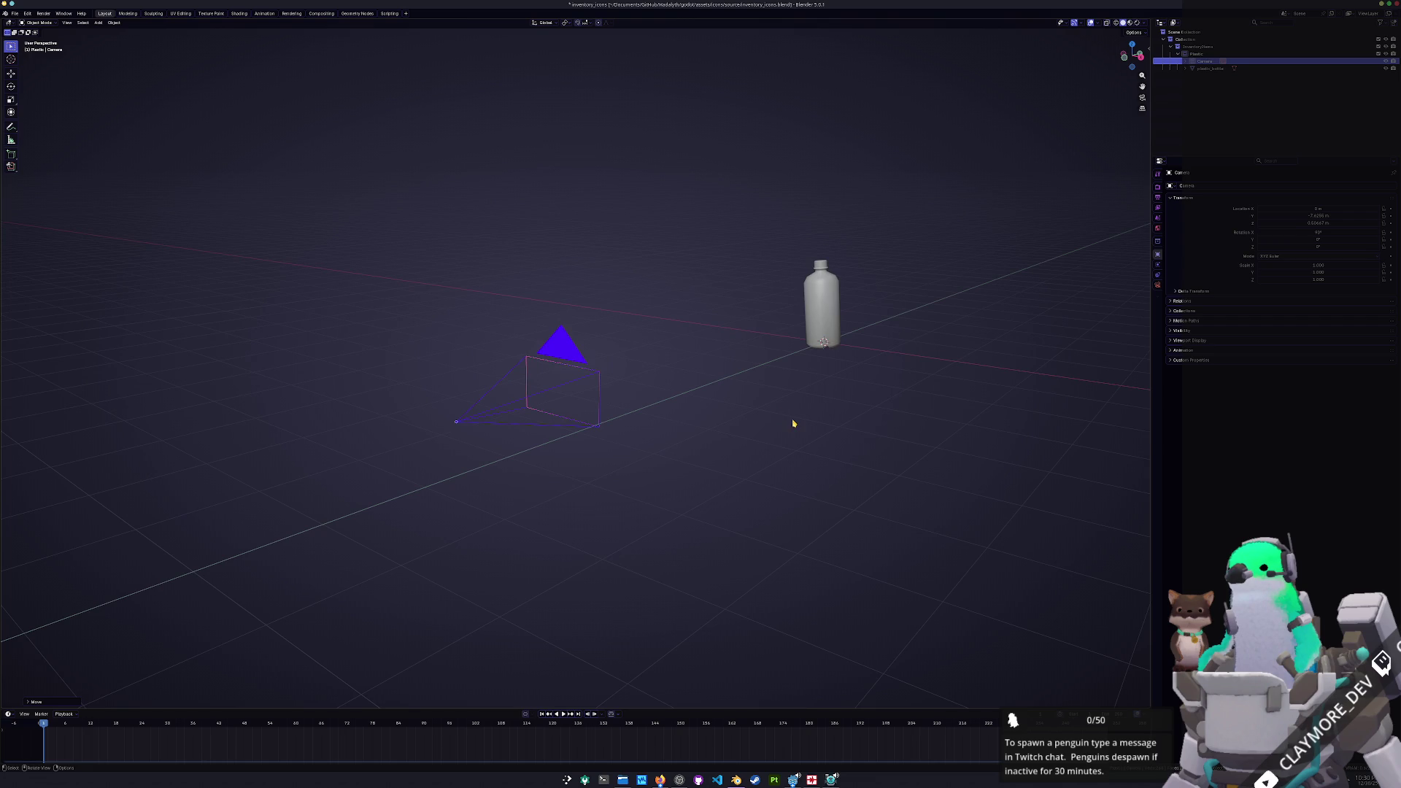
{"action": "left_click", "coordinate": [1158, 286]}
{"action": "key", "text": "KP_0"}
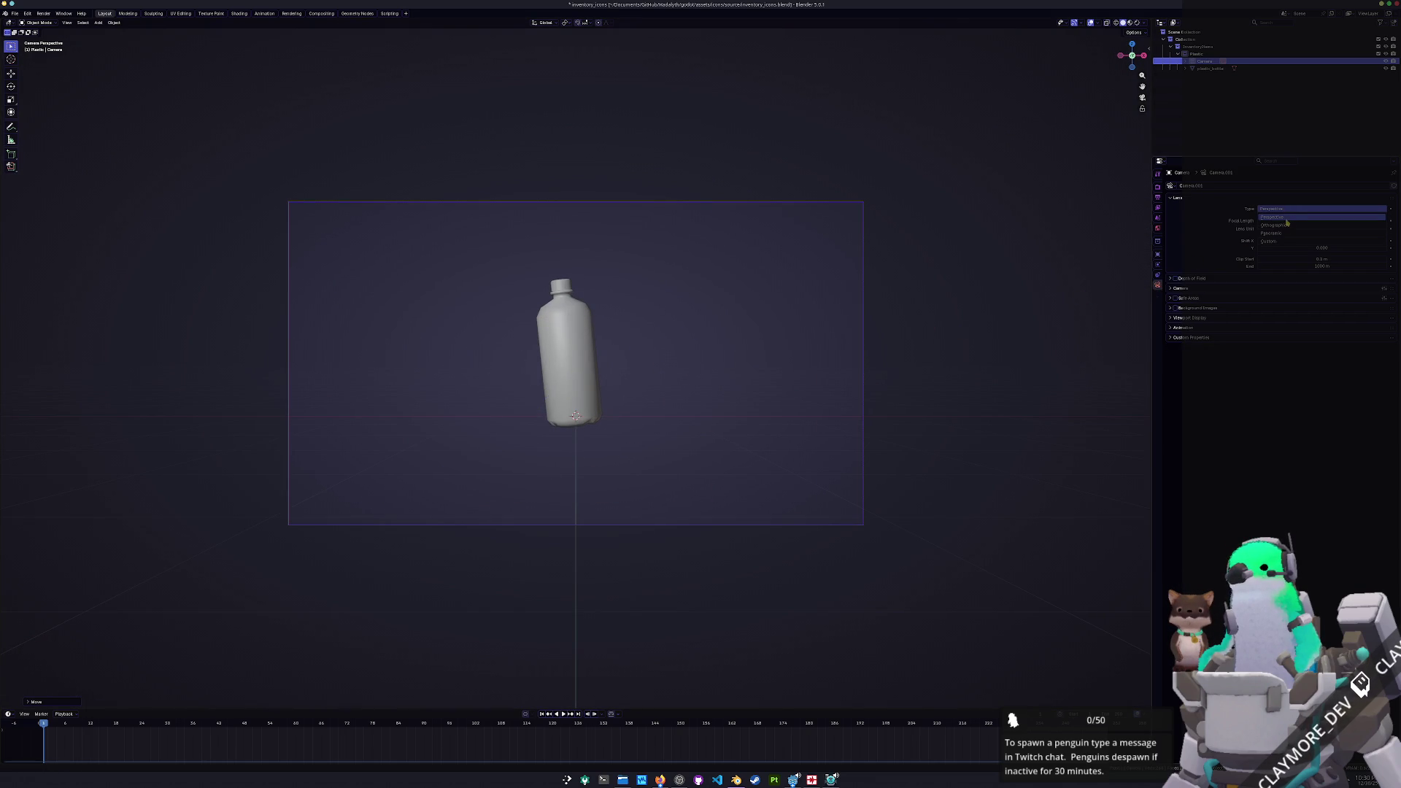
Set the output resolution to 256 × 256 px.
{"action": "left_click", "coordinate": [1158, 188]}
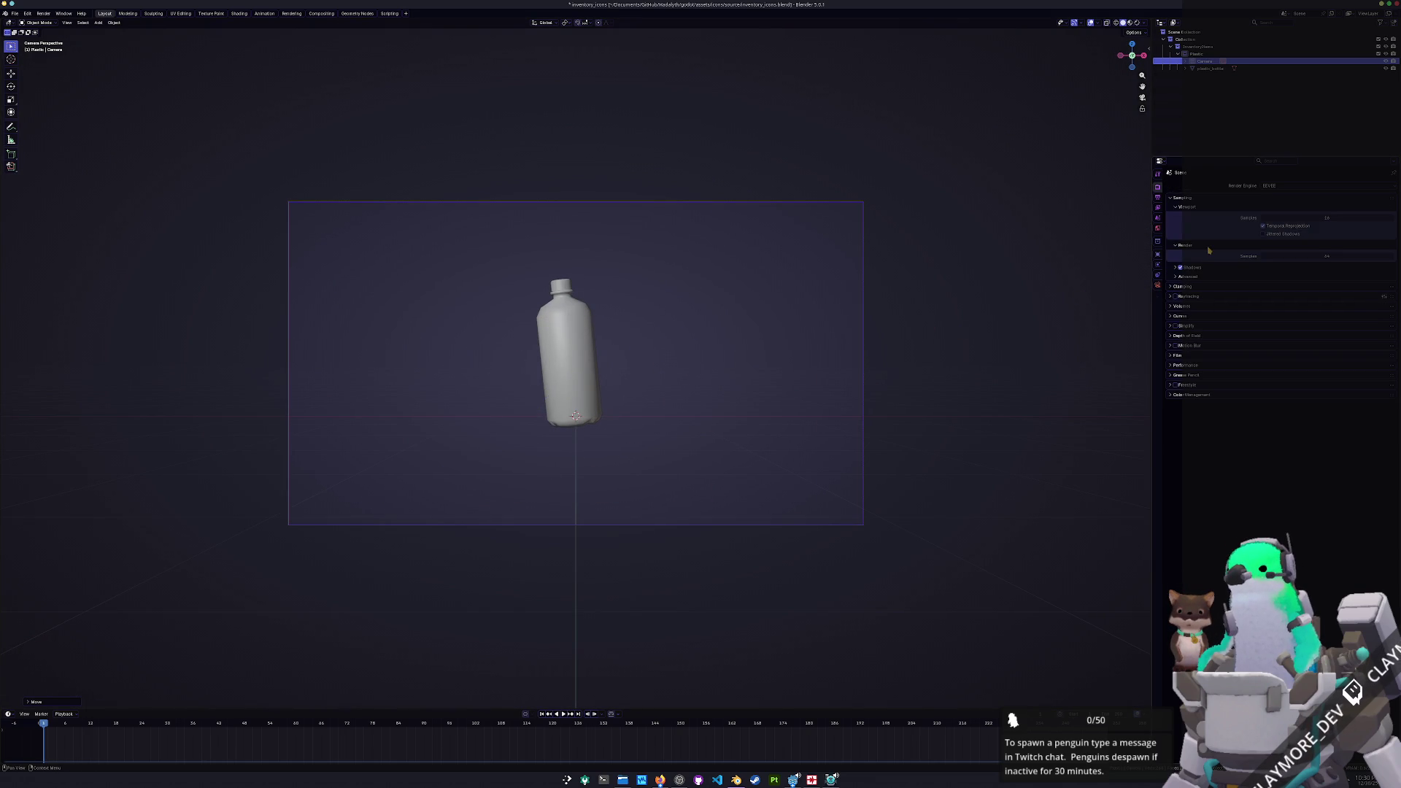
{"action": "left_click", "coordinate": [1295, 186]}
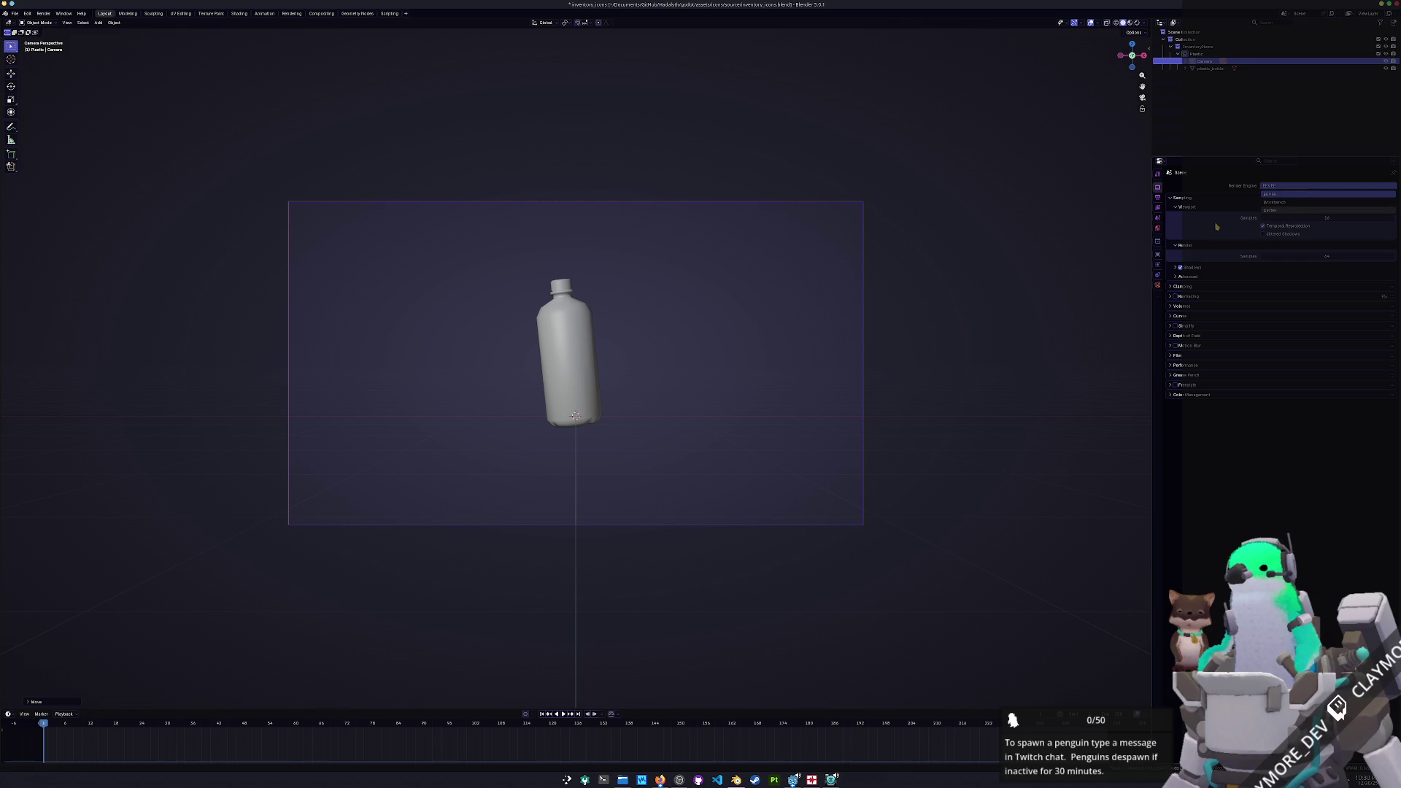
{"action": "left_click", "coordinate": [1158, 198]}
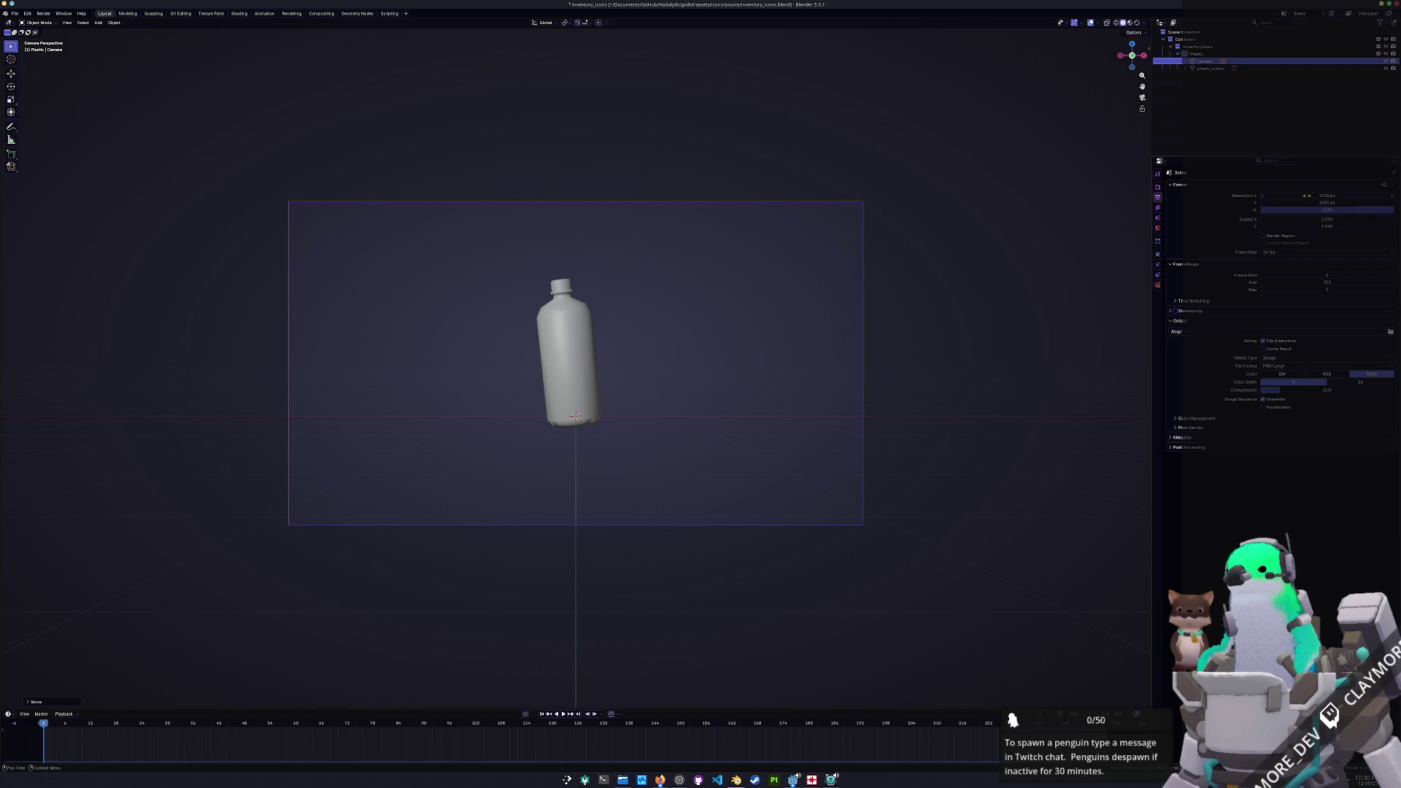
{"action": "left_click_drag", "start_coordinate": [1317, 195], "coordinate": [1318, 202]}
{"action": "type", "text": "1080"}
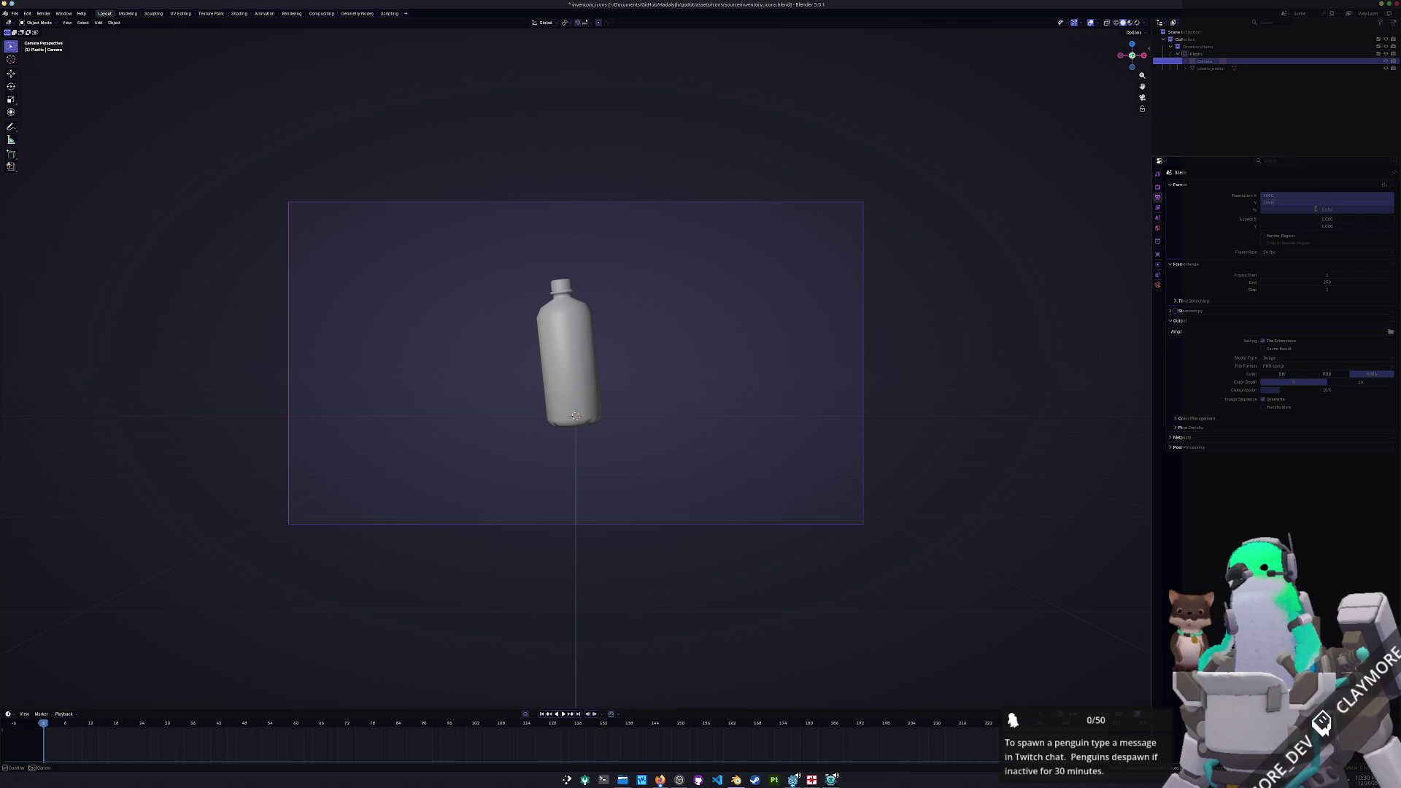
{"action": "key", "text": "Return"}
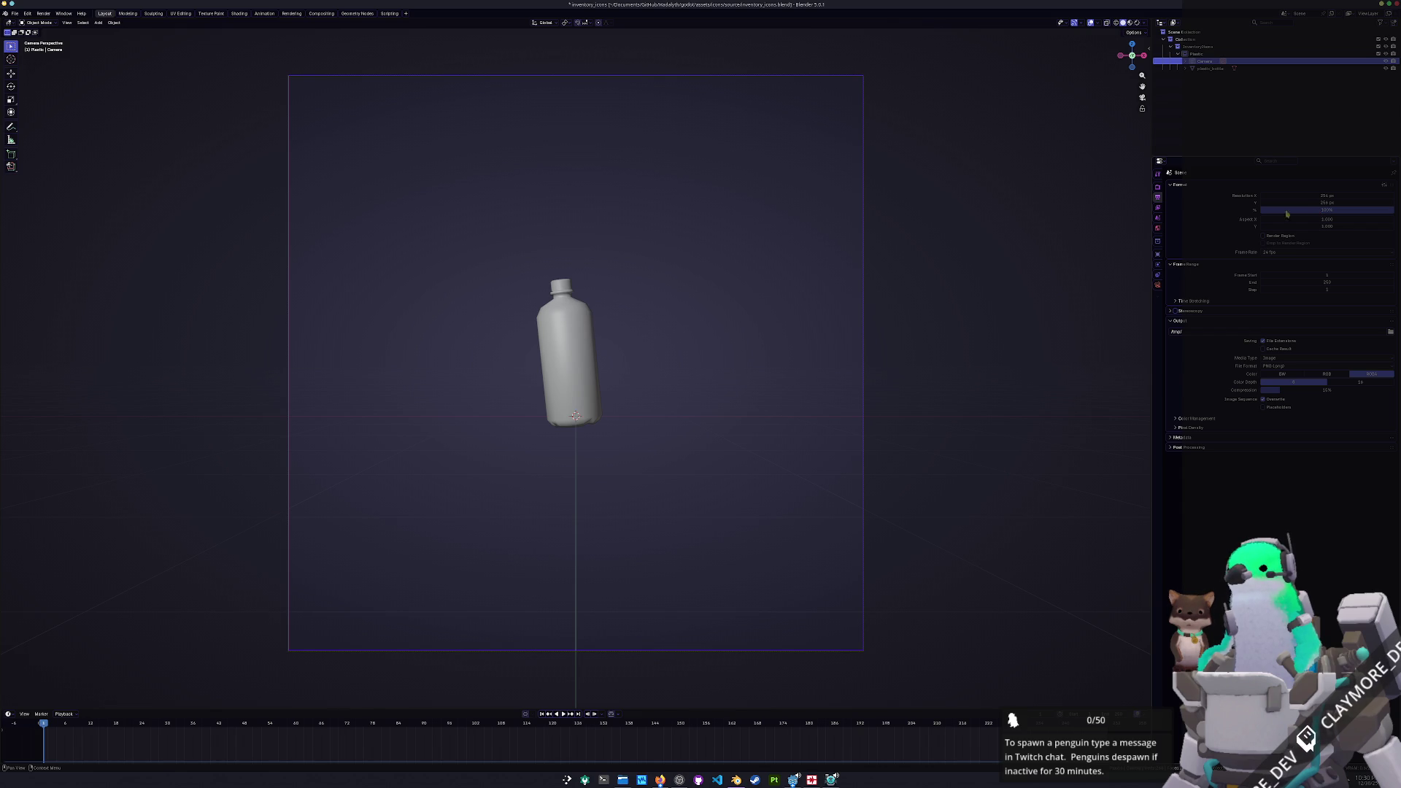
Increase the camera's focal length so the bottle fills the frame, then recentre it vertically.
{"action": "left_click", "coordinate": [688, 375]}
{"action": "left_click", "coordinate": [635, 387]}
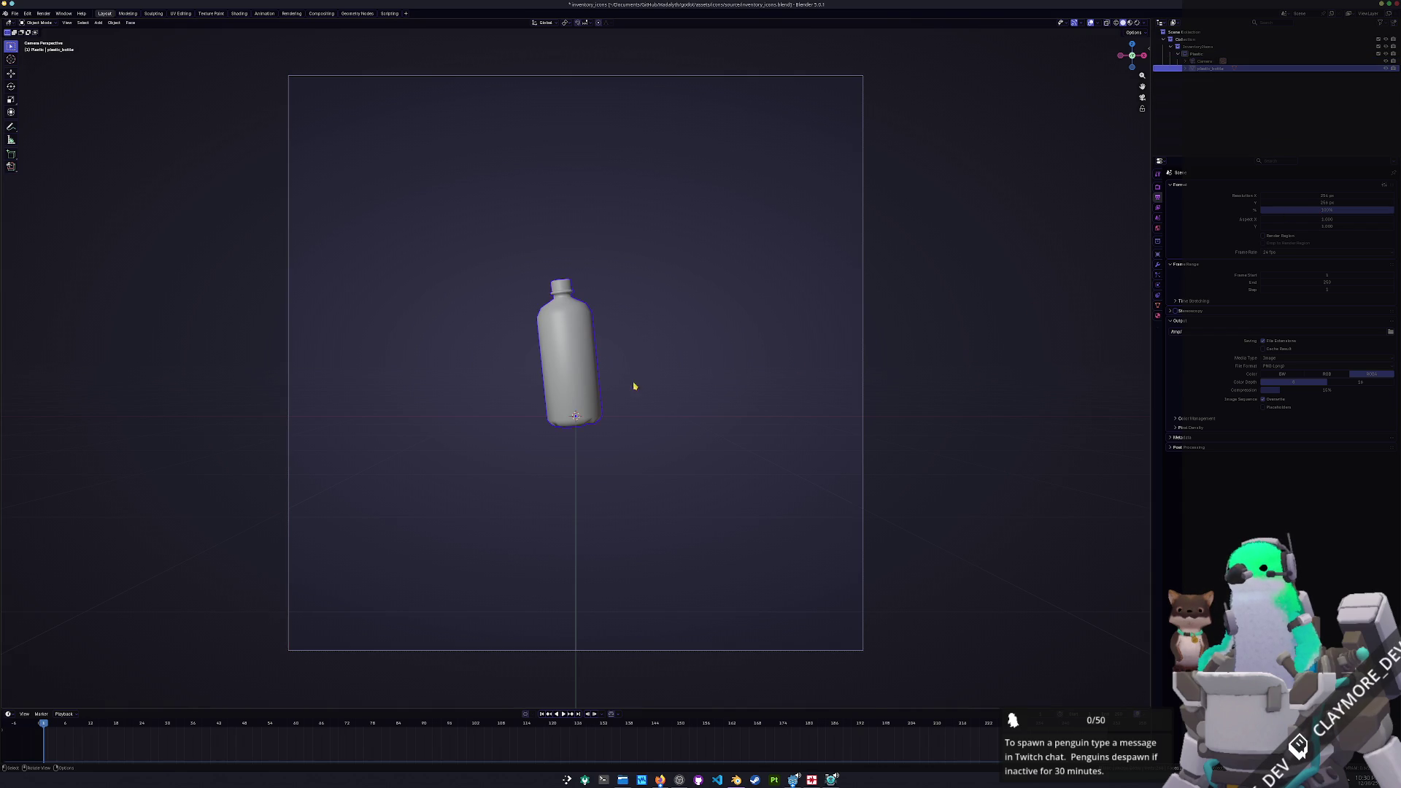
{"action": "scroll", "coordinate": [907, 344], "scroll_direction": "down", "scroll_amount": 3}
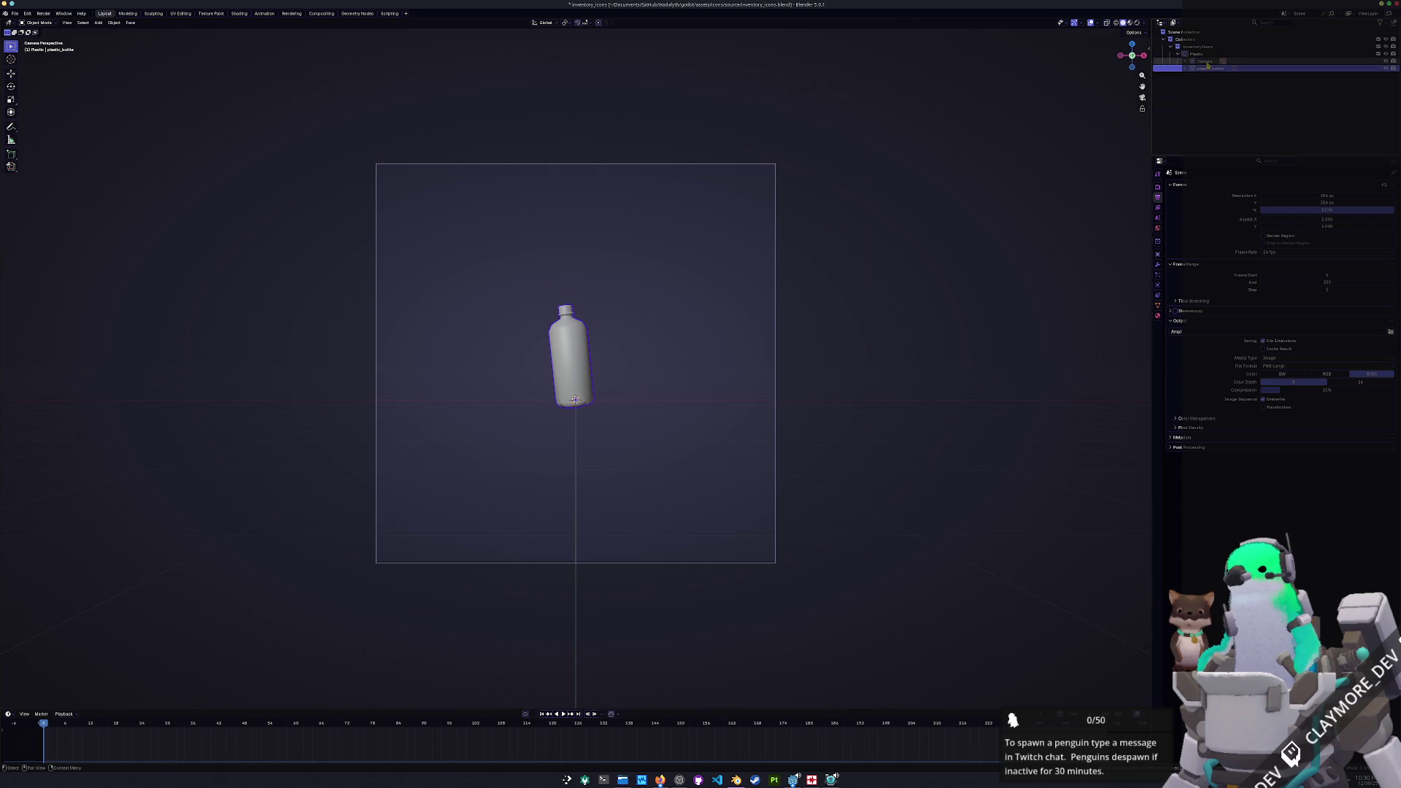
{"action": "left_click", "coordinate": [1204, 62]}
{"action": "left_click", "coordinate": [1157, 284]}
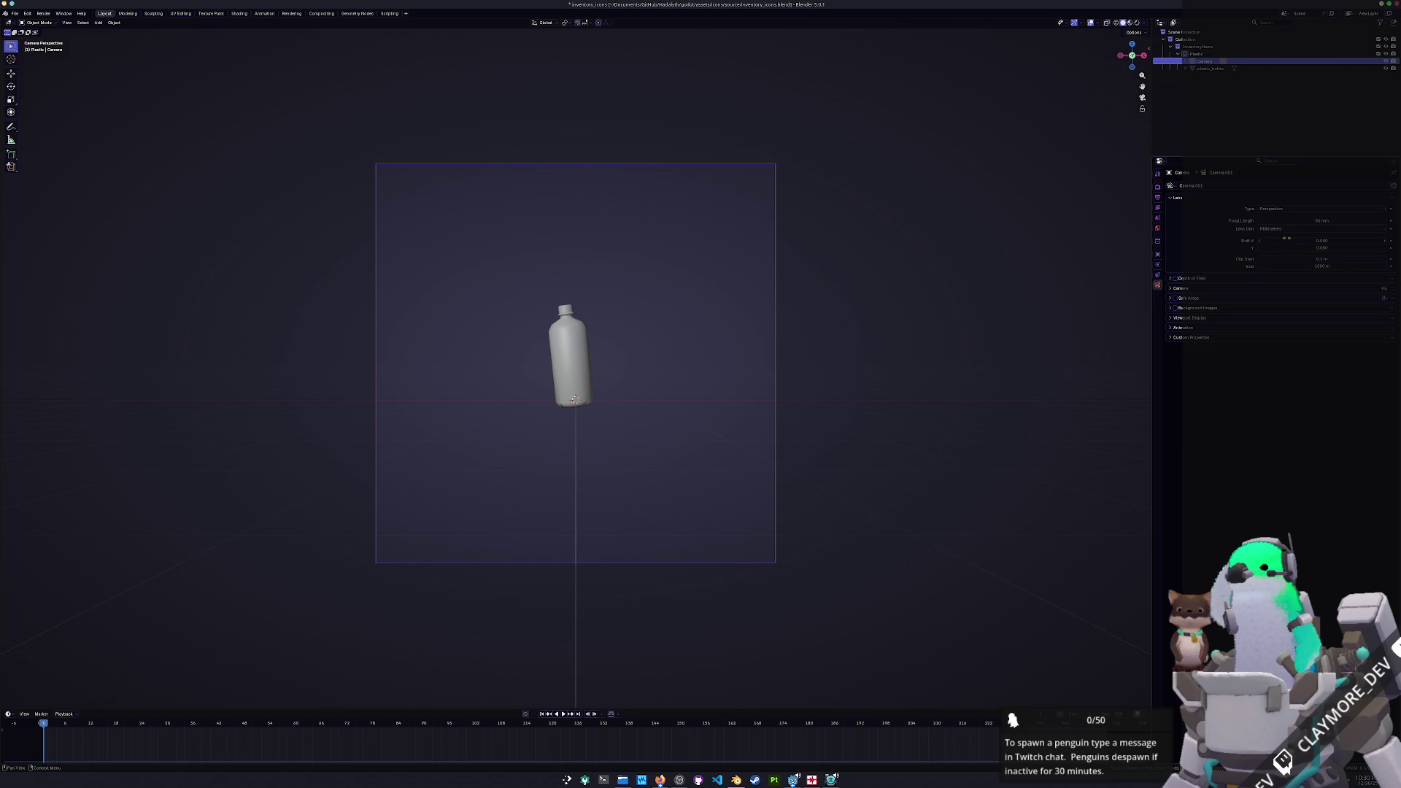
{"action": "left_click_drag", "start_coordinate": [1298, 220], "coordinate": [1343, 220]}
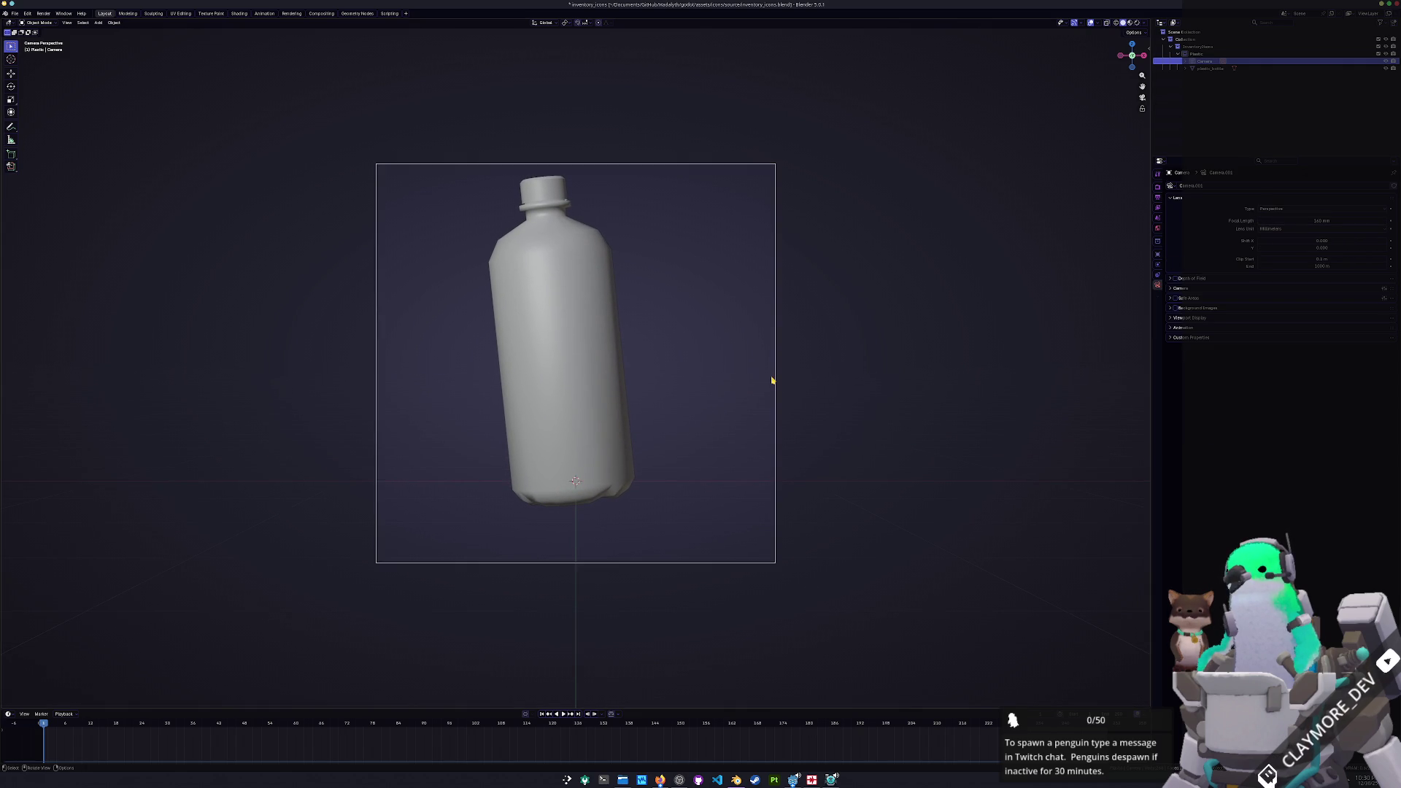
{"action": "key", "text": "g"}
{"action": "key", "text": "z"}
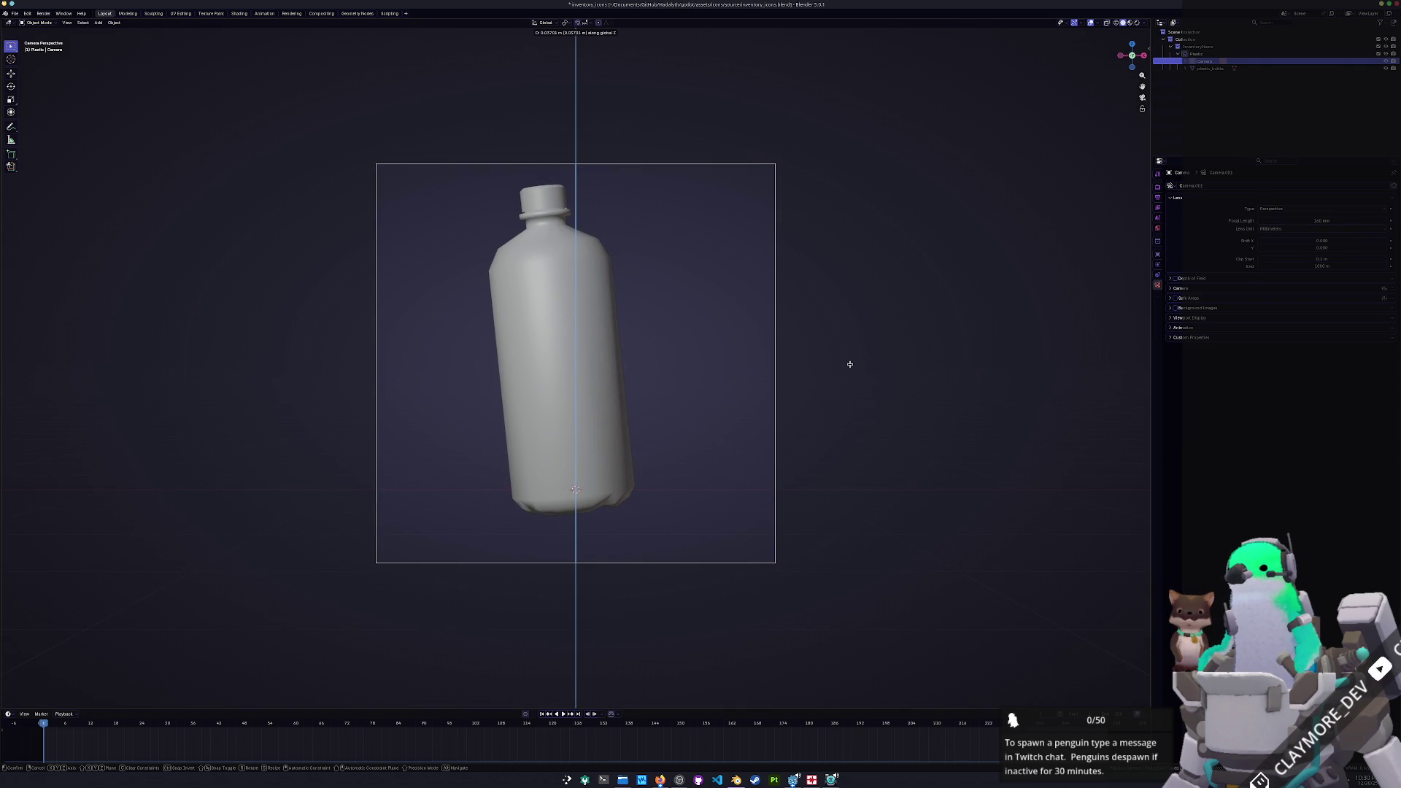
{"action": "left_click", "coordinate": [849, 362]}
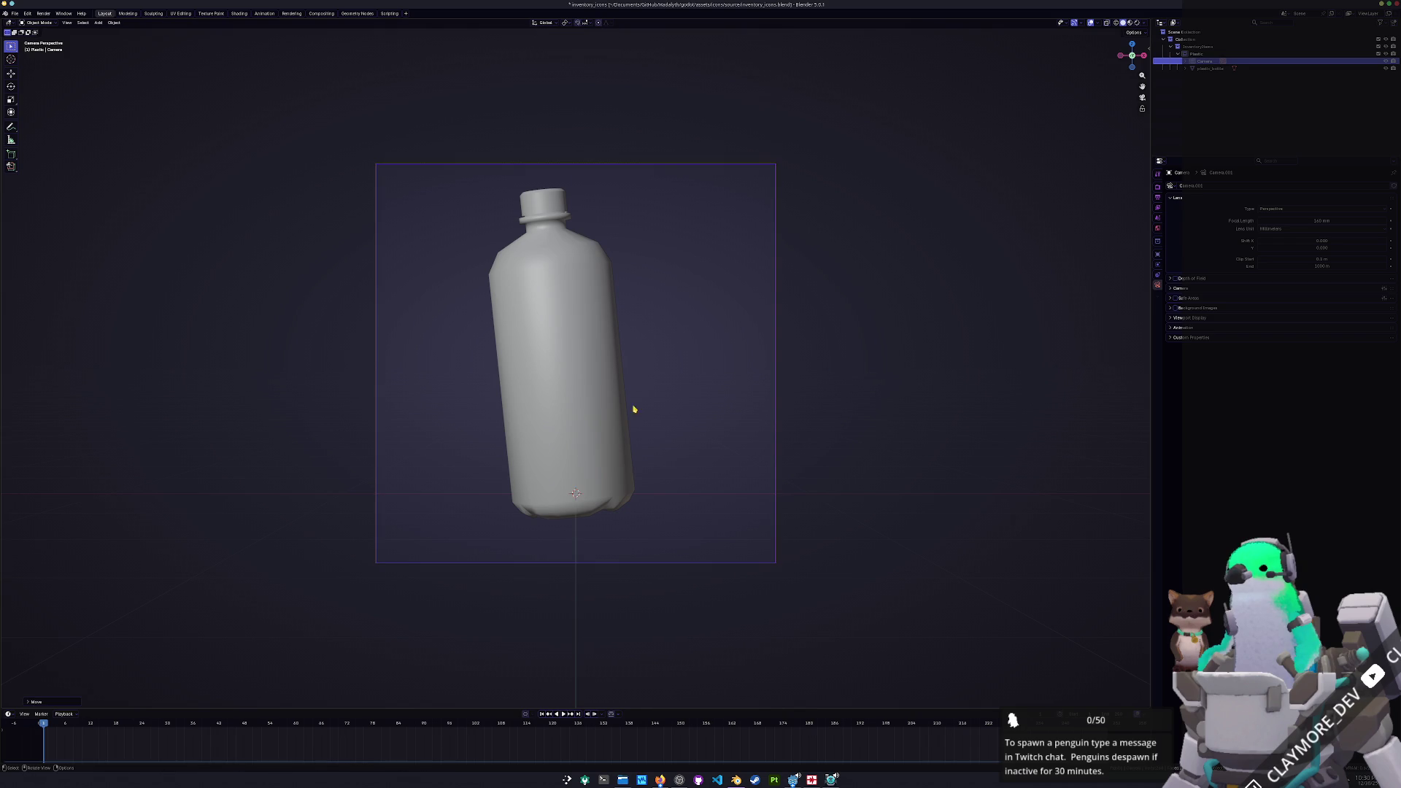
Set the camera location to Y -8 m and Z 0.5 m in the sidebar.
{"action": "left_click", "coordinate": [632, 410]}
{"action": "left_click", "coordinate": [777, 413]}
{"action": "key", "text": "g"}
{"action": "key", "text": "z"}
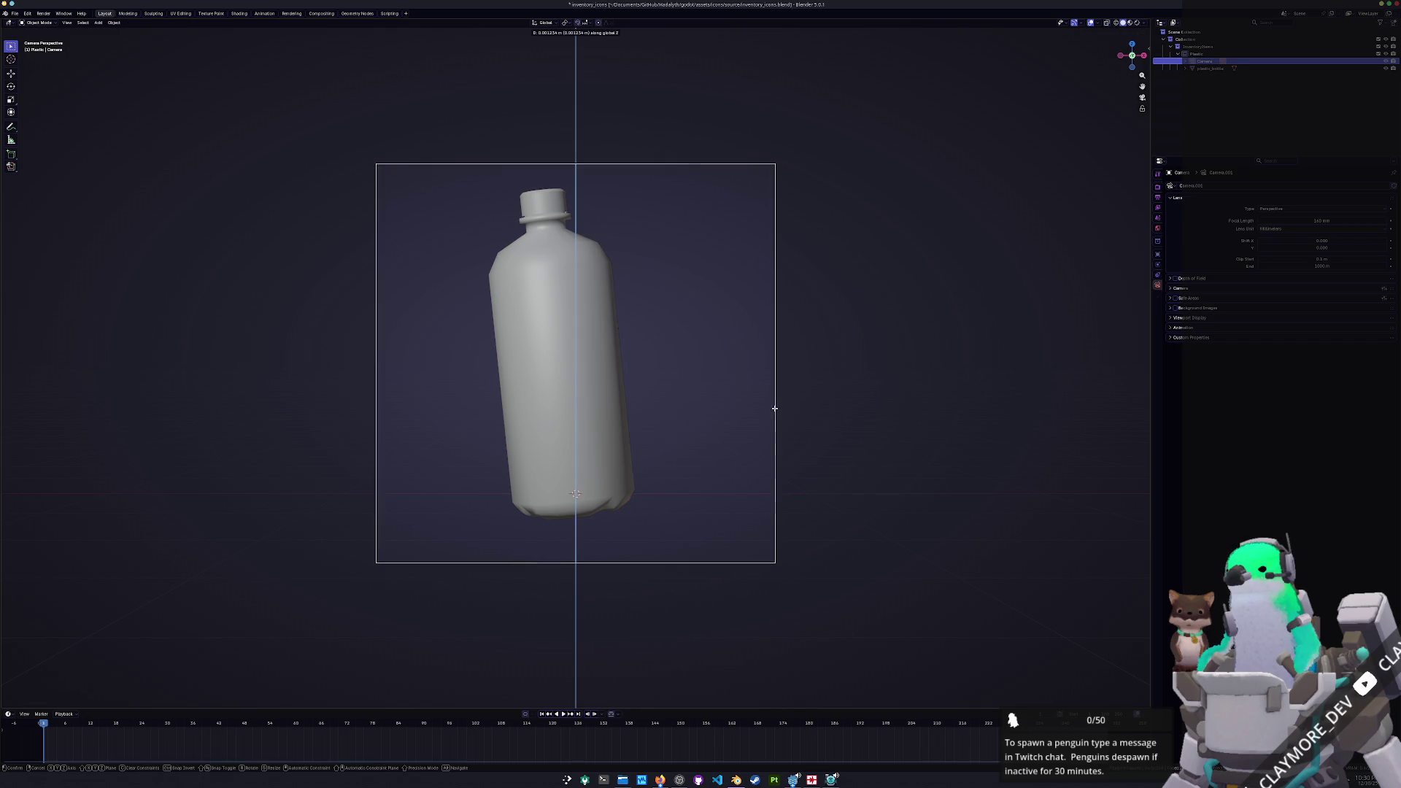
{"action": "key", "text": "Escape"}
{"action": "key", "text": "ctrl+z"}
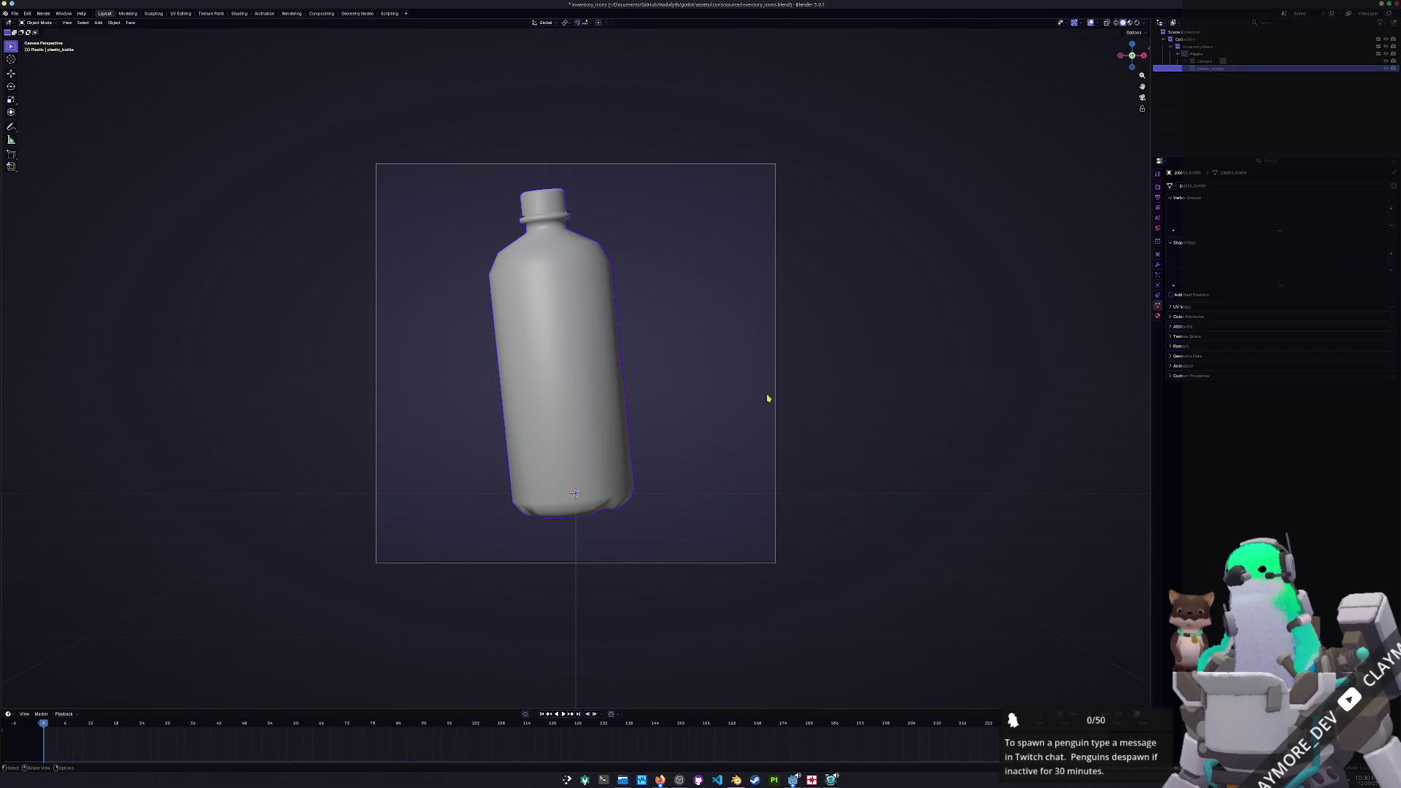
{"action": "left_click", "coordinate": [775, 397]}
{"action": "key", "text": "n"}
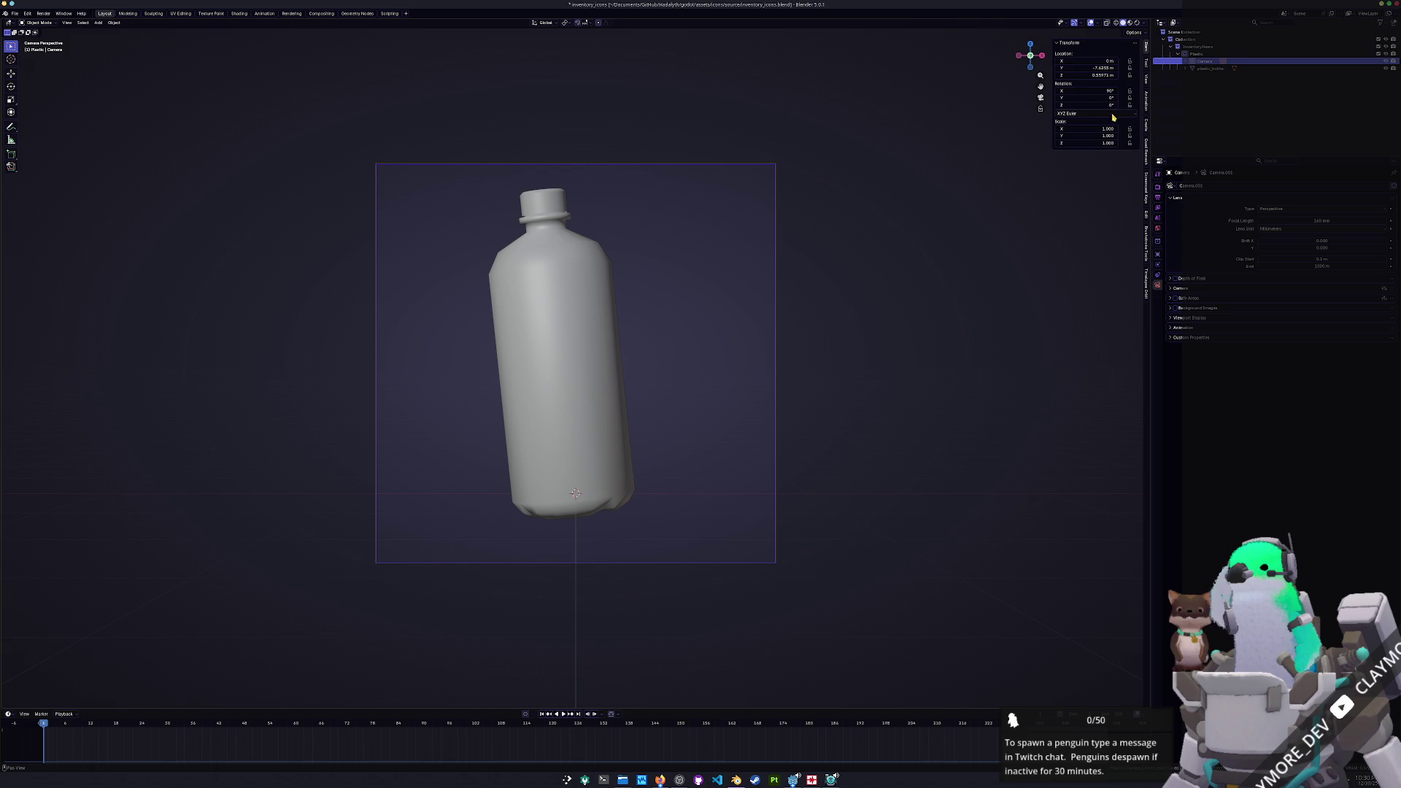
{"action": "left_click", "coordinate": [1101, 68]}
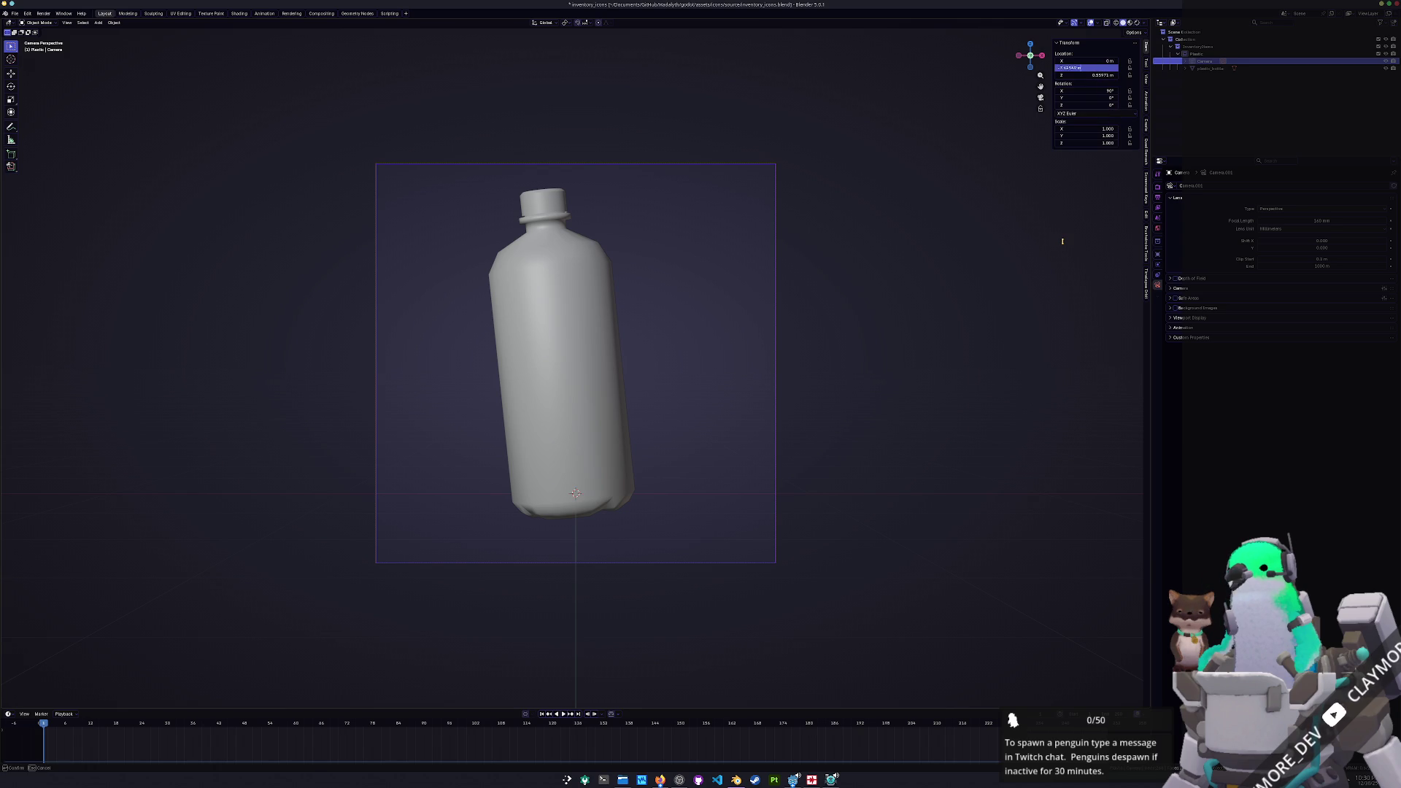
{"action": "type", "text": "-8"}
{"action": "key", "text": "Return"}
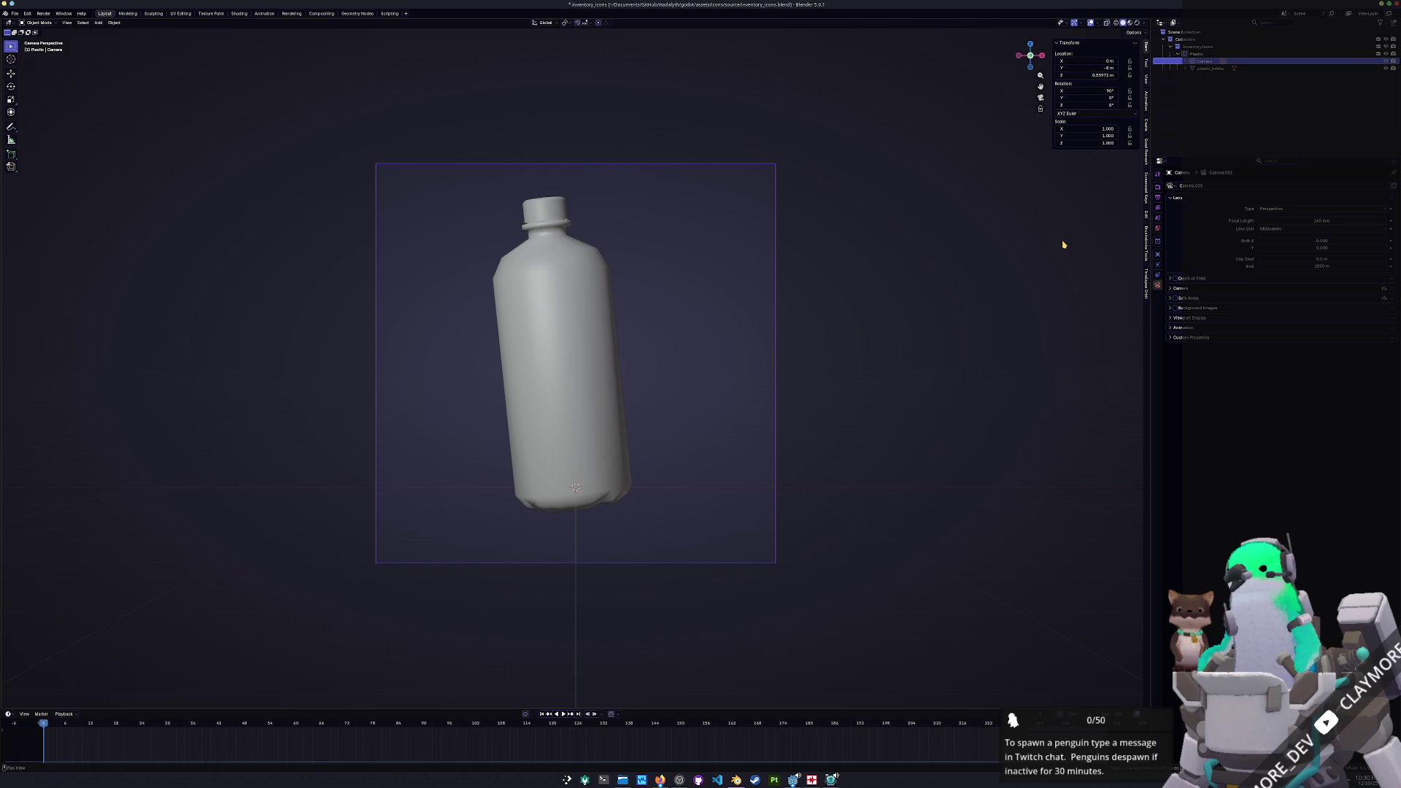
{"action": "left_click", "coordinate": [1102, 75]}
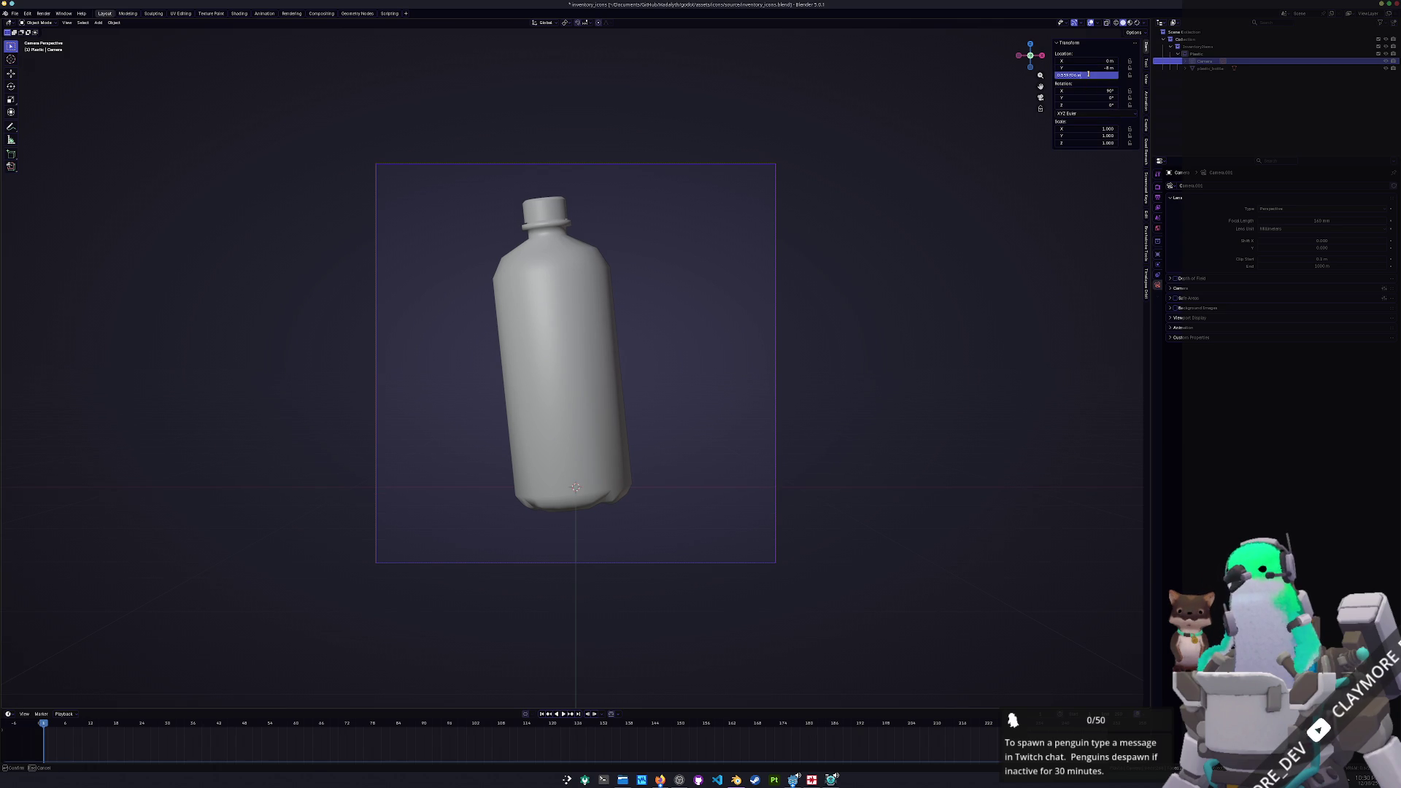
{"action": "type", "text": ".5"}
{"action": "key", "text": "Return"}
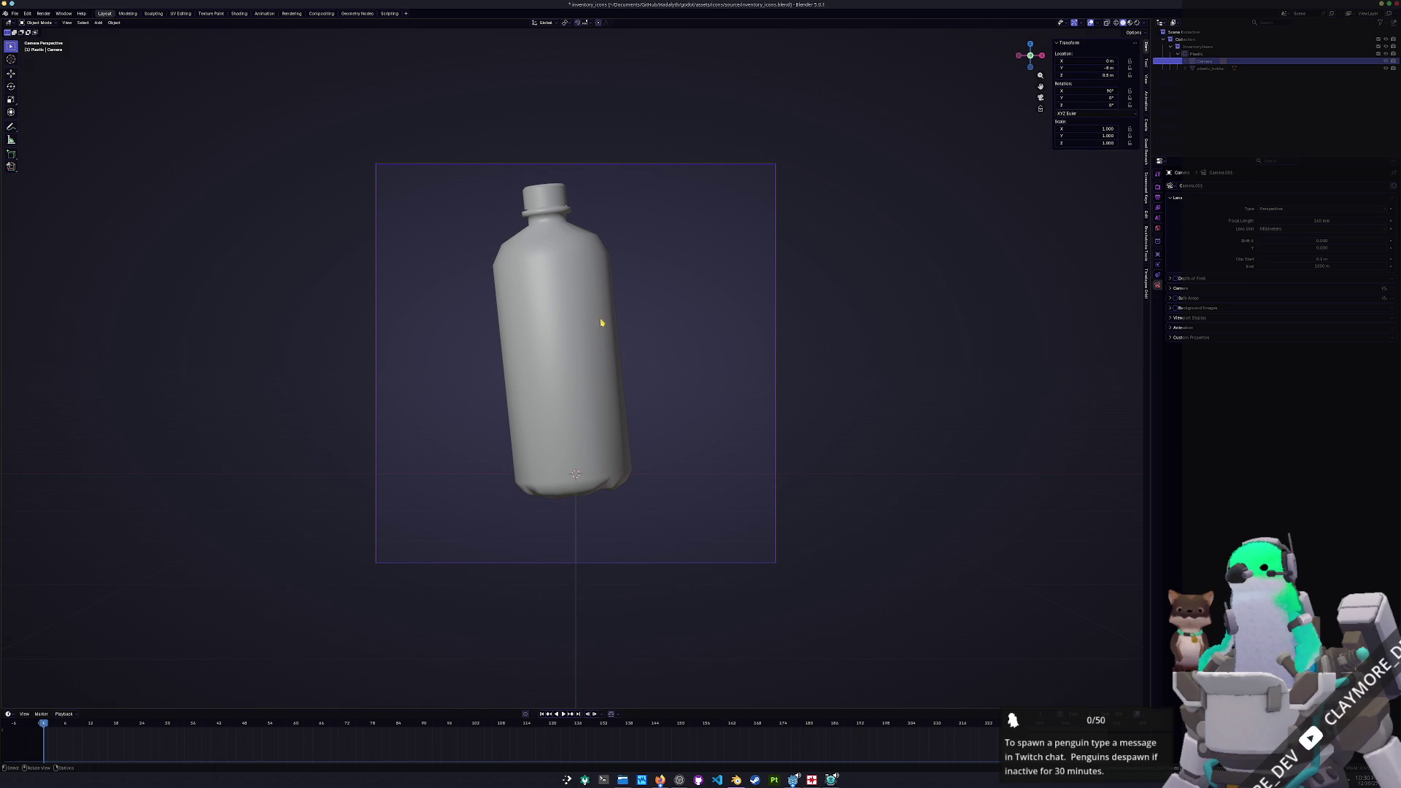
Enlarge the bottle to about 1.147 scale and adjust its height in the frame.
{"action": "left_click", "coordinate": [604, 322]}
{"action": "key", "text": "g"}
{"action": "key", "text": "z"}
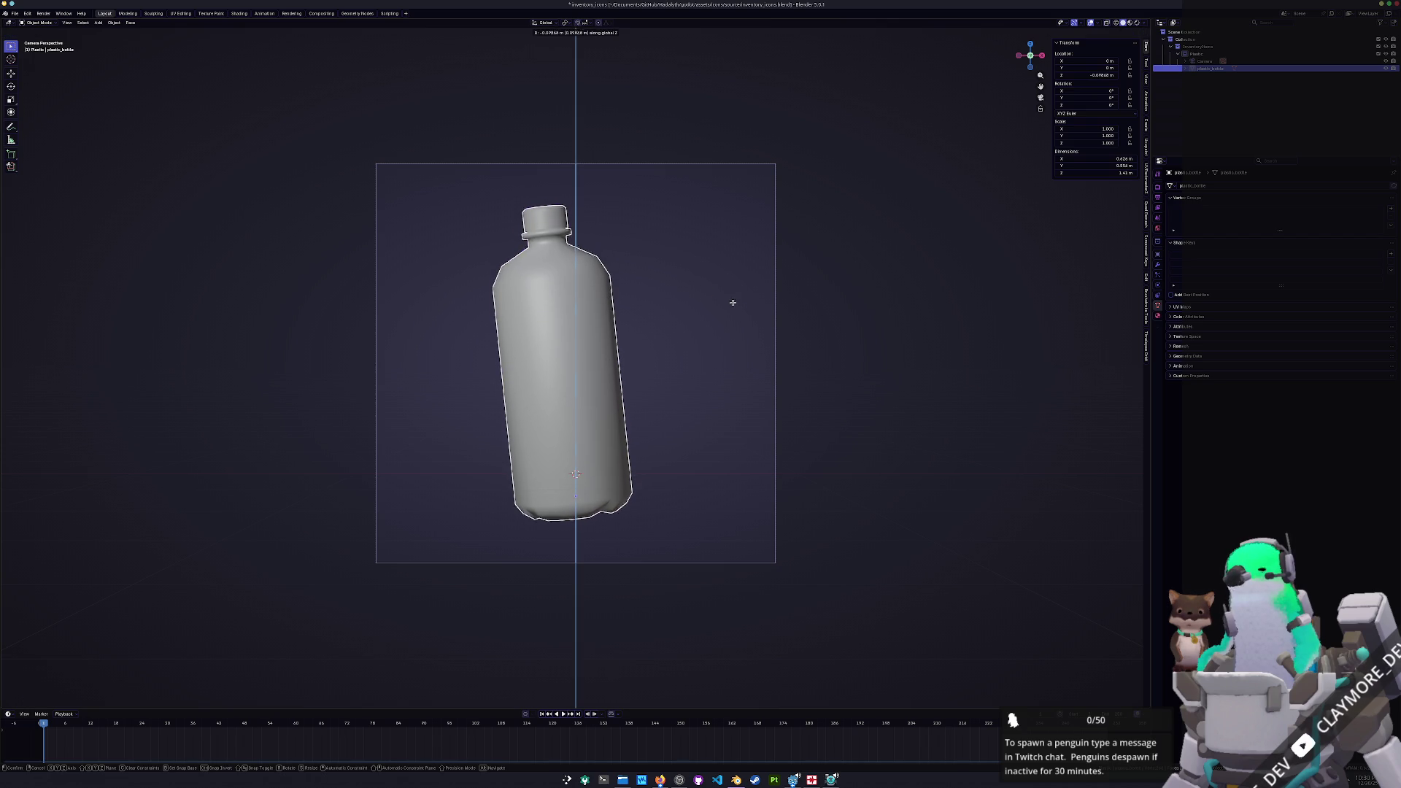
{"action": "left_click", "coordinate": [733, 301]}
{"action": "key", "text": "s"}
{"action": "left_click", "coordinate": [827, 302]}
{"action": "key", "text": "g"}
{"action": "key", "text": "z"}
{"action": "left_click", "coordinate": [827, 302]}
{"action": "key", "text": "s"}
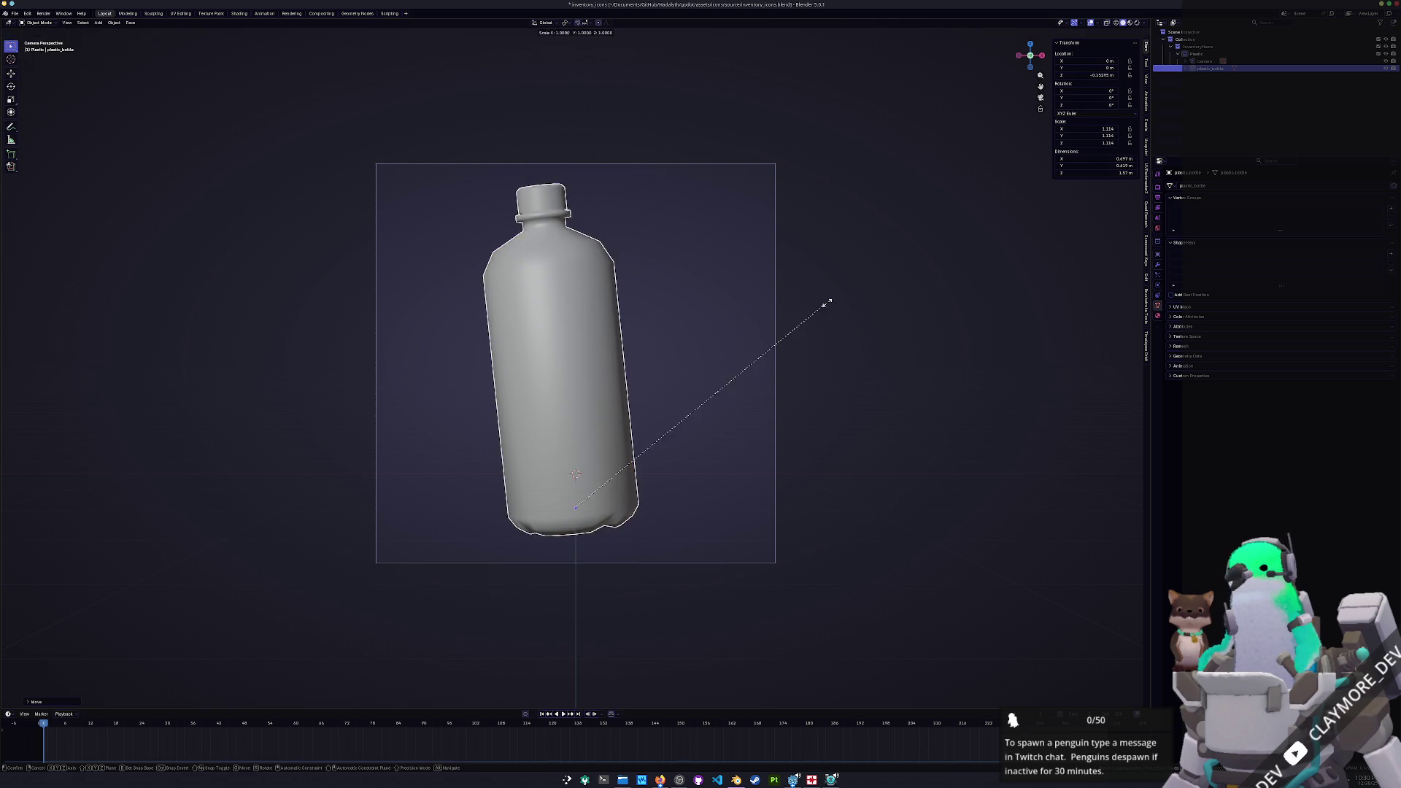
{"action": "left_click", "coordinate": [832, 303]}
{"action": "key", "text": "g"}
{"action": "key", "text": "z"}
{"action": "left_click", "coordinate": [834, 308]}
{"action": "key", "text": "s"}
{"action": "left_click", "coordinate": [837, 304]}
{"action": "key", "text": "g"}
{"action": "key", "text": "z"}
{"action": "left_click", "coordinate": [838, 306]}
Tilt the bottle about one degree and nudge it sideways along X.
{"action": "key", "text": "r"}
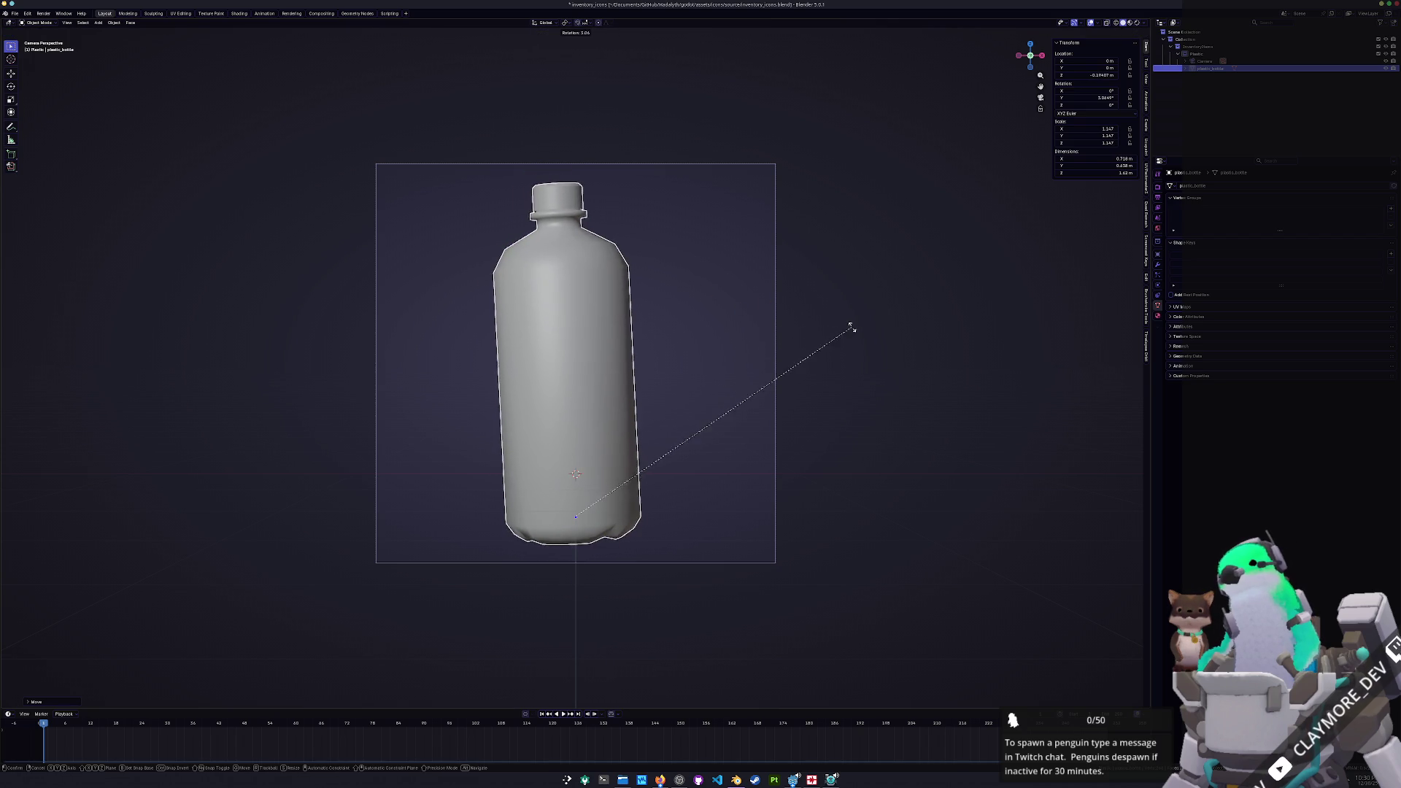
{"action": "left_click", "coordinate": [858, 389]}
{"action": "key", "text": "ctrl+z"}
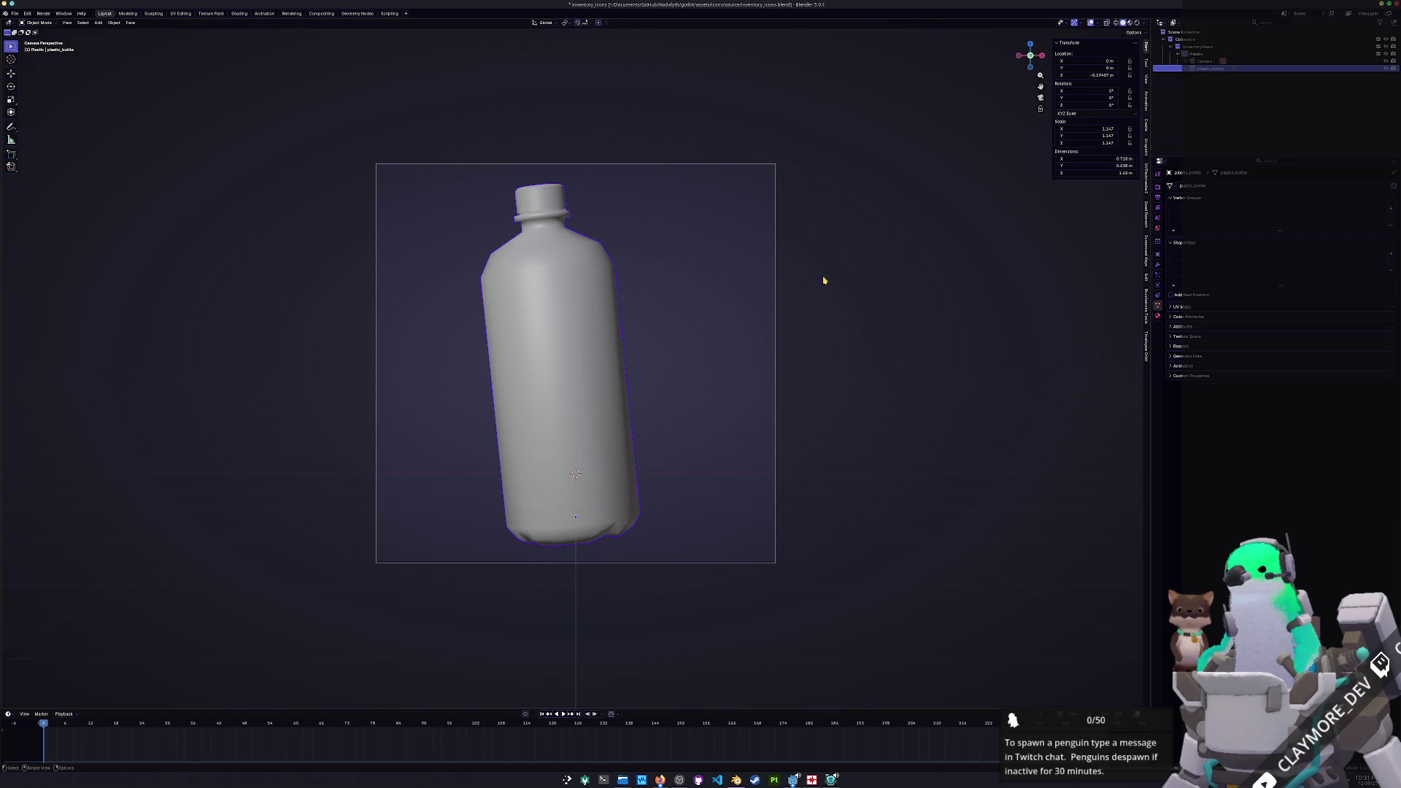
{"action": "key", "text": "r"}
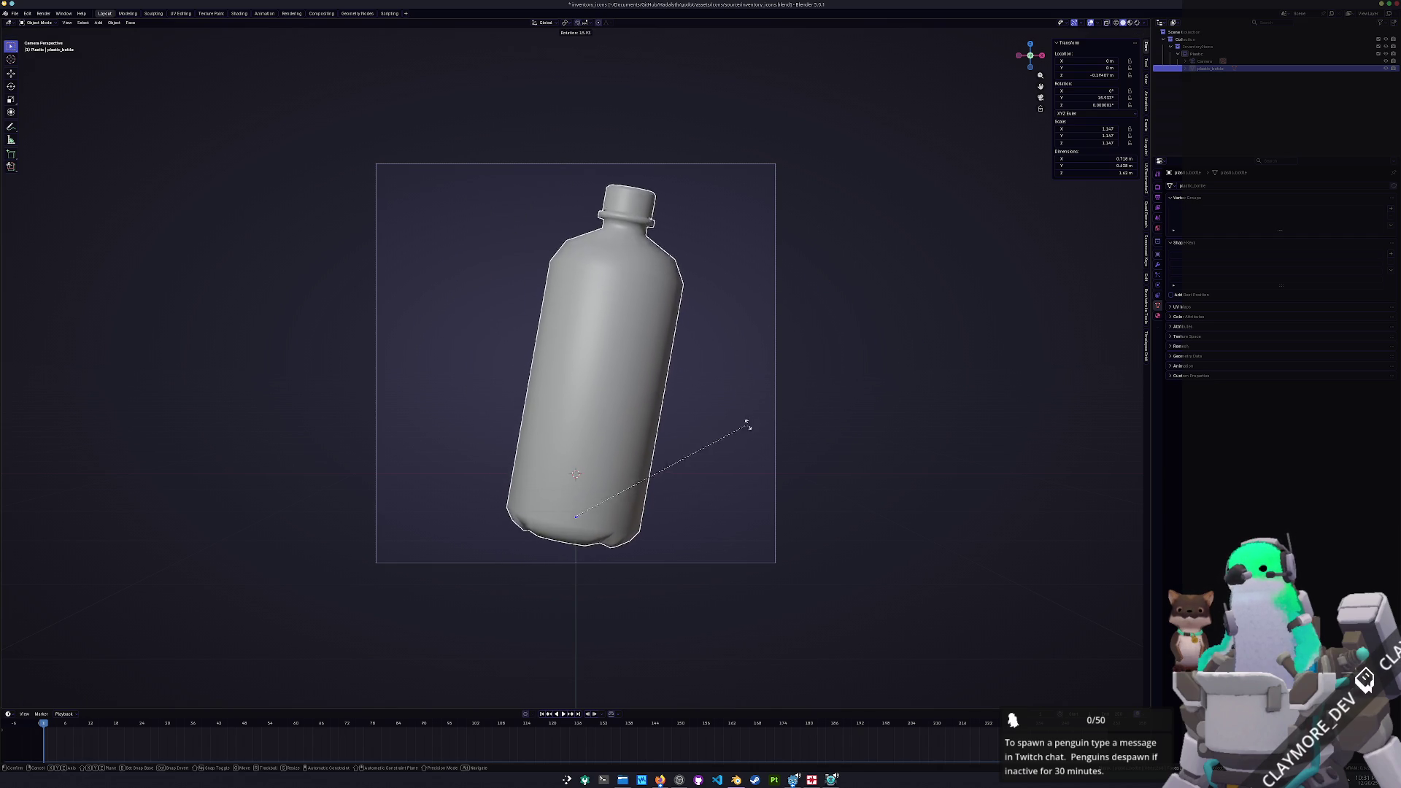
{"action": "key", "text": "Escape"}
{"action": "key", "text": "r"}
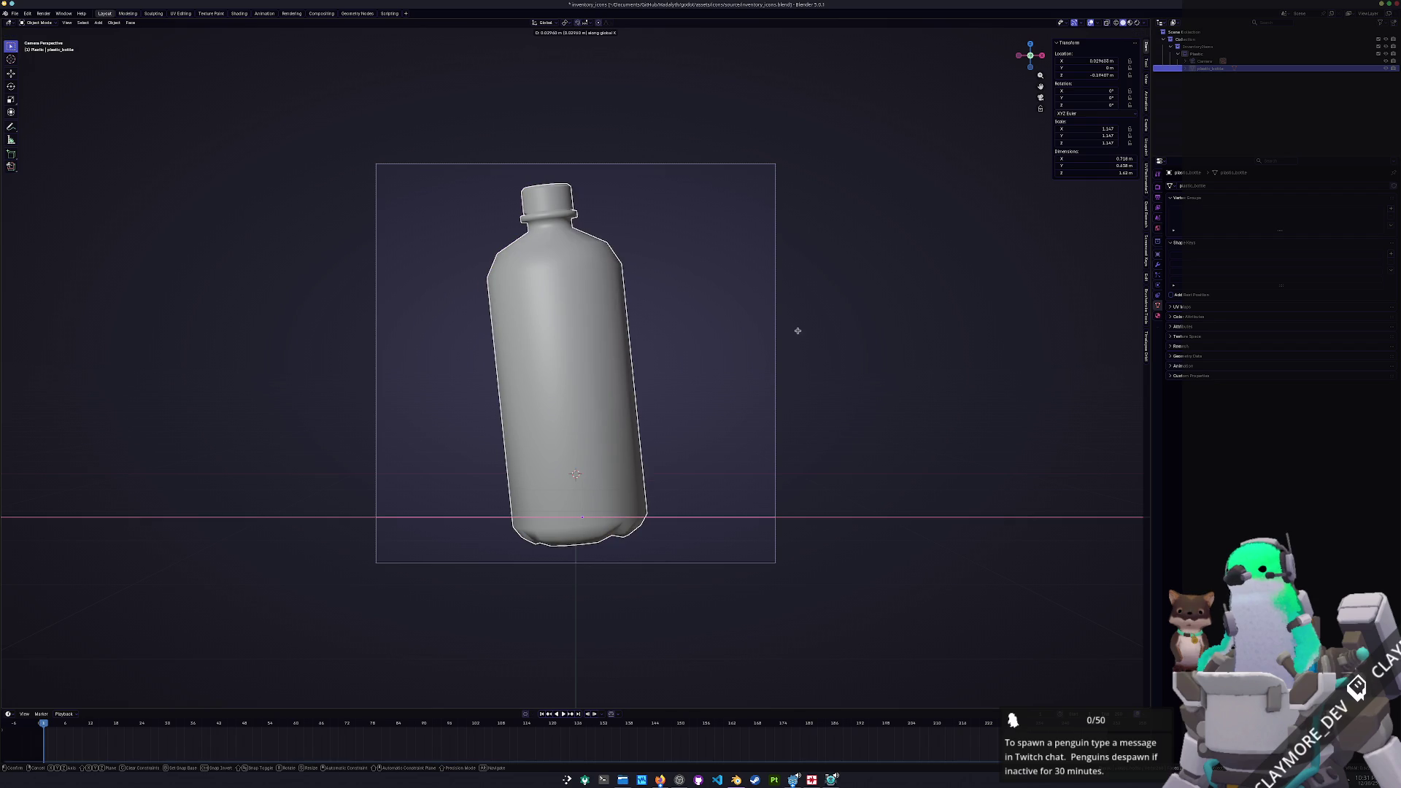
{"action": "left_click", "coordinate": [798, 328]}
{"action": "key", "text": "g"}
{"action": "key", "text": "x"}
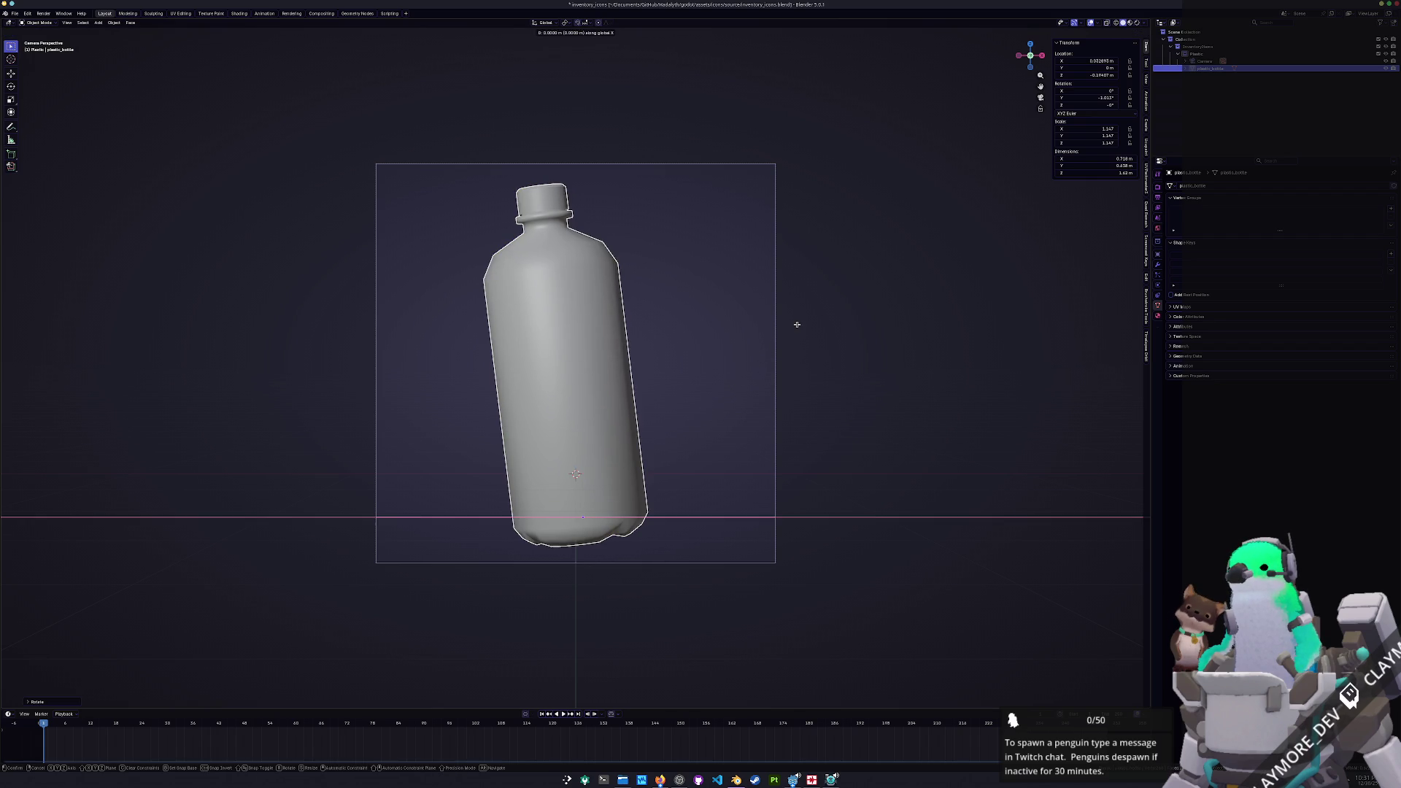
{"action": "key", "text": "Escape"}
Move the camera into Collection and save the file.
{"action": "left_click", "coordinate": [829, 326]}
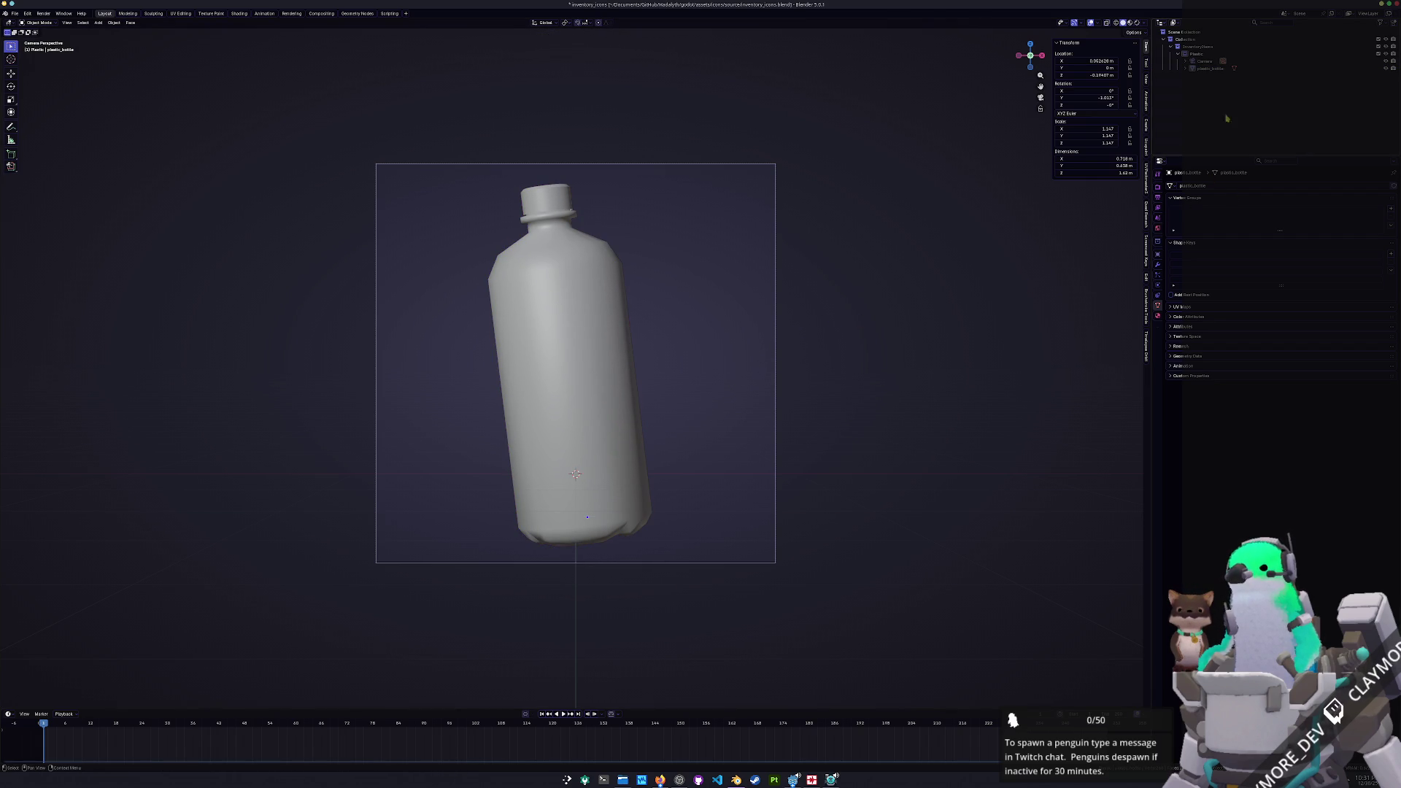
{"action": "left_click_drag", "start_coordinate": [1205, 62], "coordinate": [1208, 38]}
{"action": "left_click", "coordinate": [926, 281]}
{"action": "key", "text": "ctrl+s"}
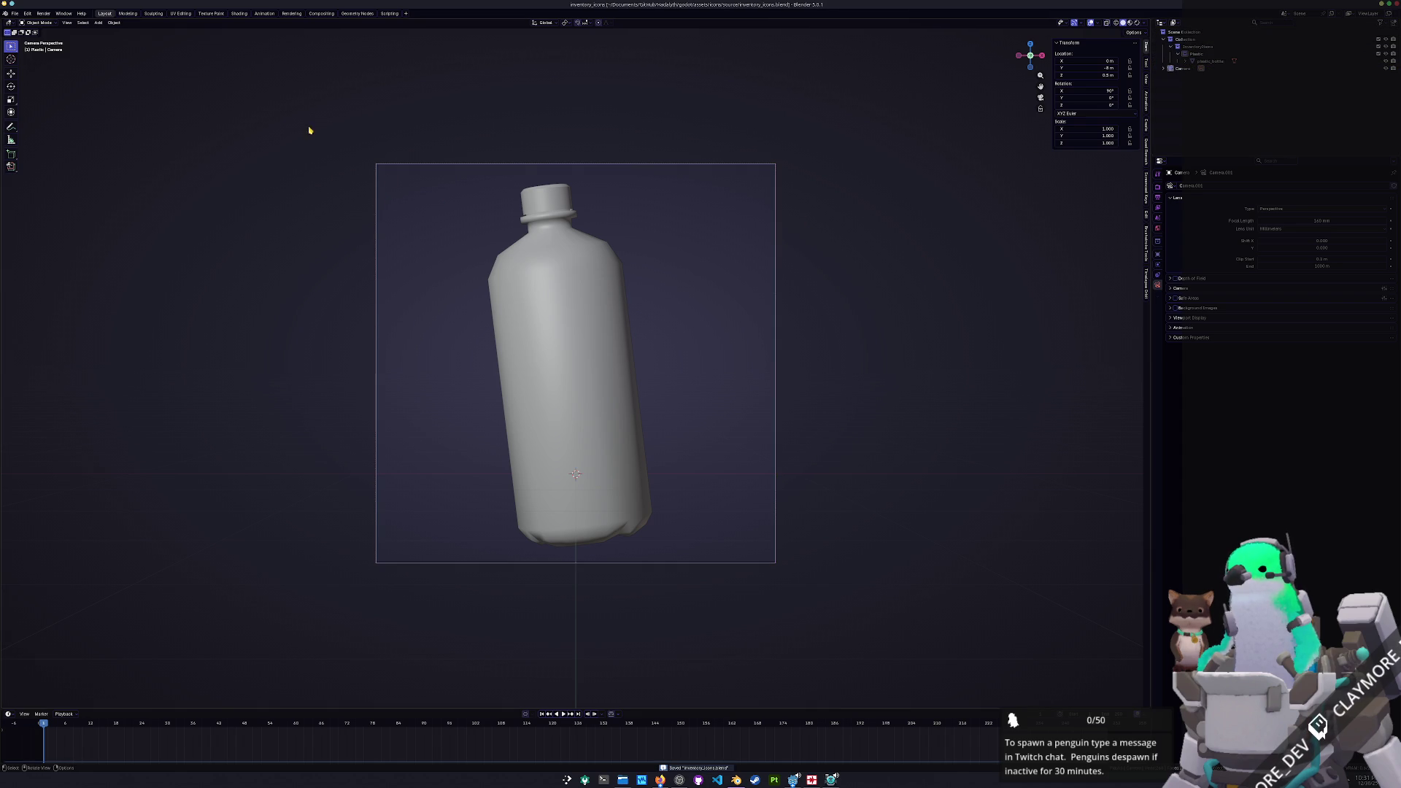
{"action": "key", "text": "ctrl+Page_Down"}
{"action": "key", "text": "ctrl+Page_Down"}
{"action": "key", "text": "ctrl+Page_Down"}
Load plastic_bottle_Base_color.png from the plastic_bottle materials folder into the Image Texture node.
{"action": "left_click", "coordinate": [669, 229]}
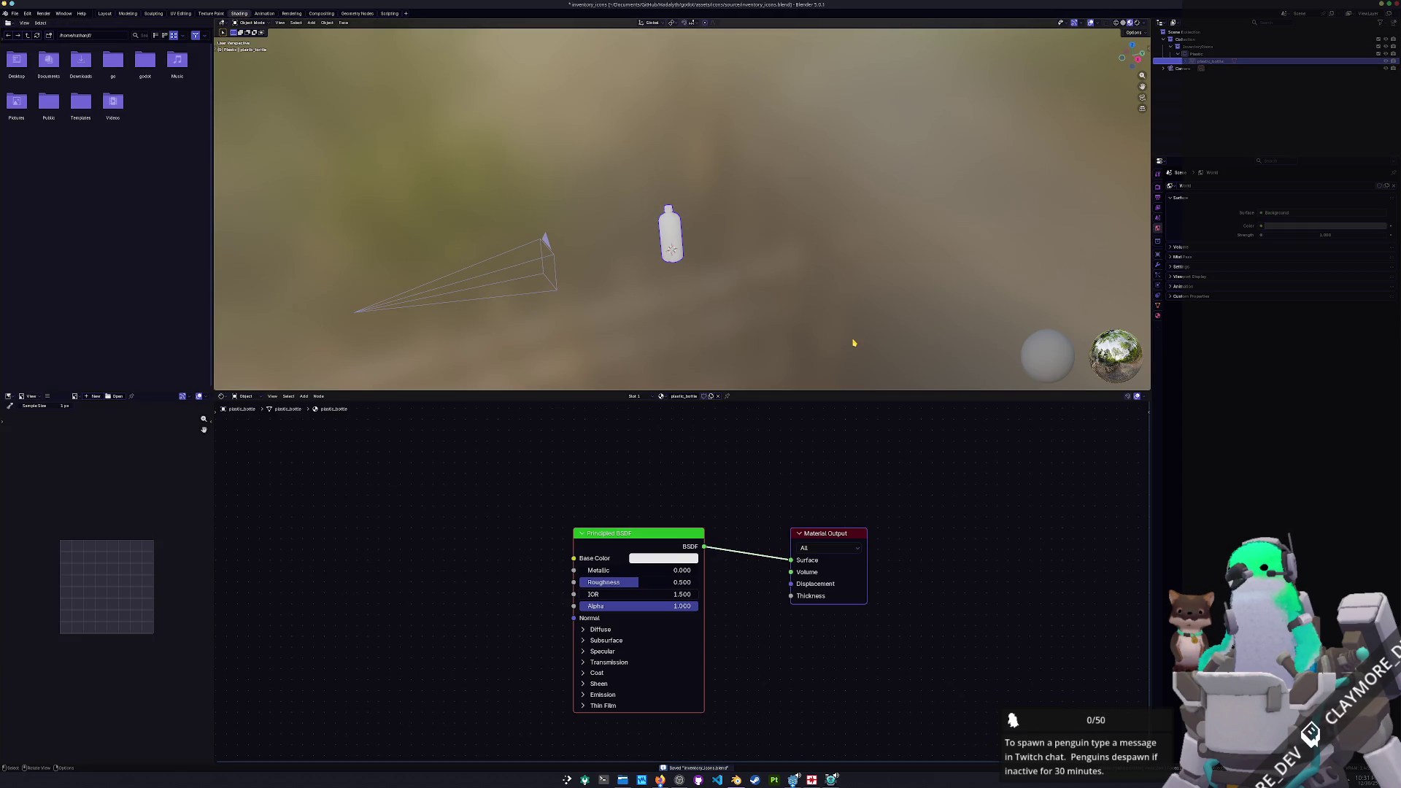
{"action": "left_click_drag", "start_coordinate": [791, 564], "coordinate": [788, 562]}
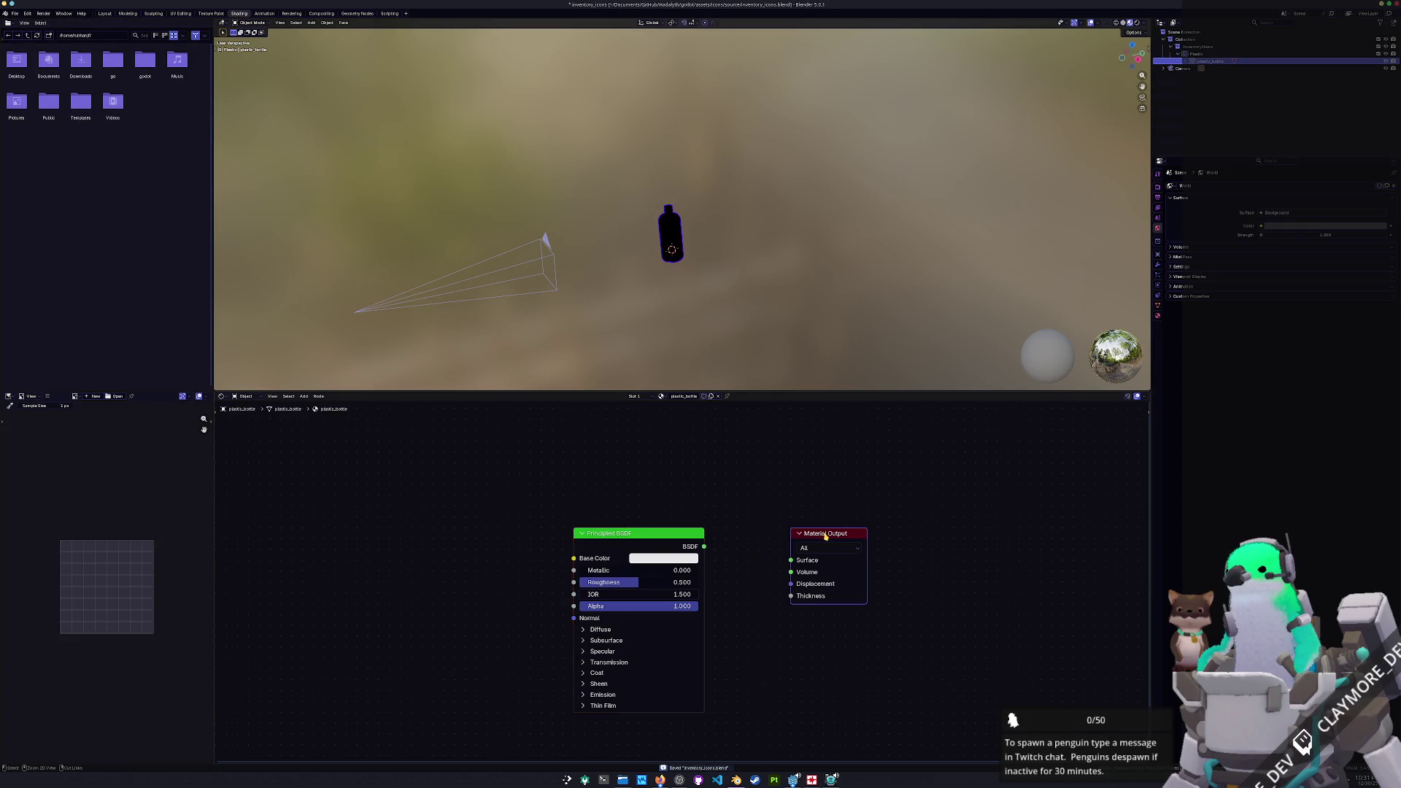
{"action": "key", "text": "Tab"}
{"action": "left_click", "coordinate": [881, 630]}
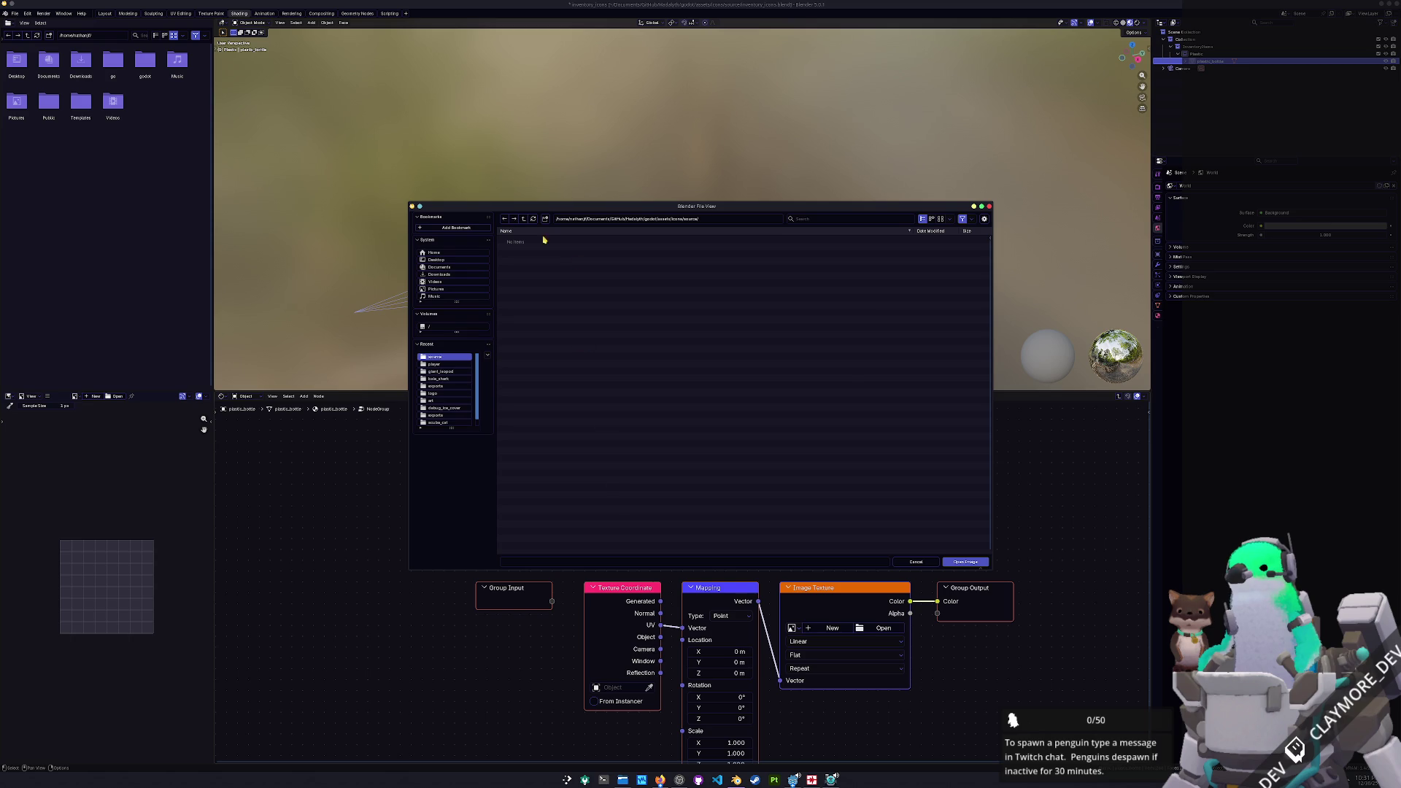
{"action": "left_click", "coordinate": [524, 220]}
{"action": "left_click", "coordinate": [524, 219]}
{"action": "left_click", "coordinate": [524, 219]}
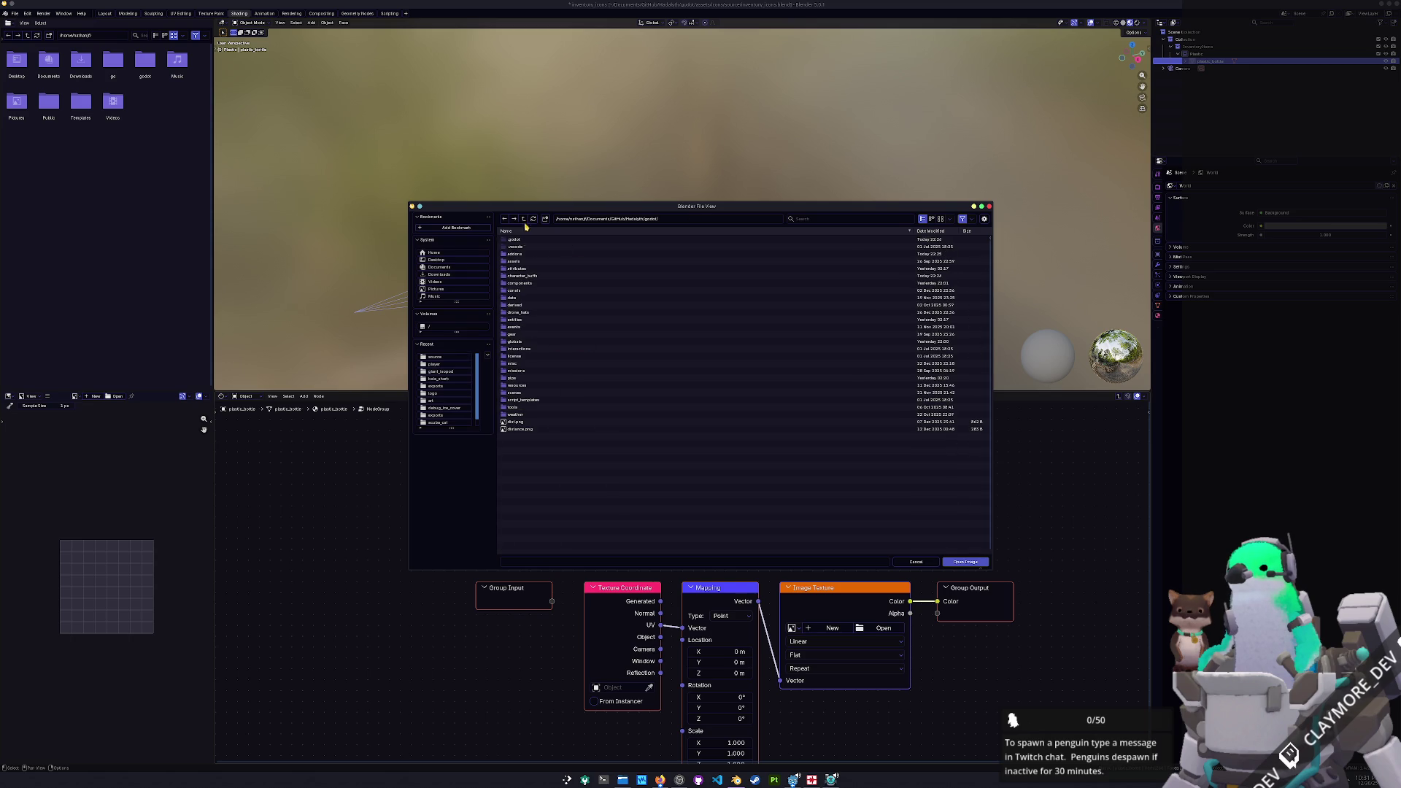
{"action": "double_click", "coordinate": [519, 261]}
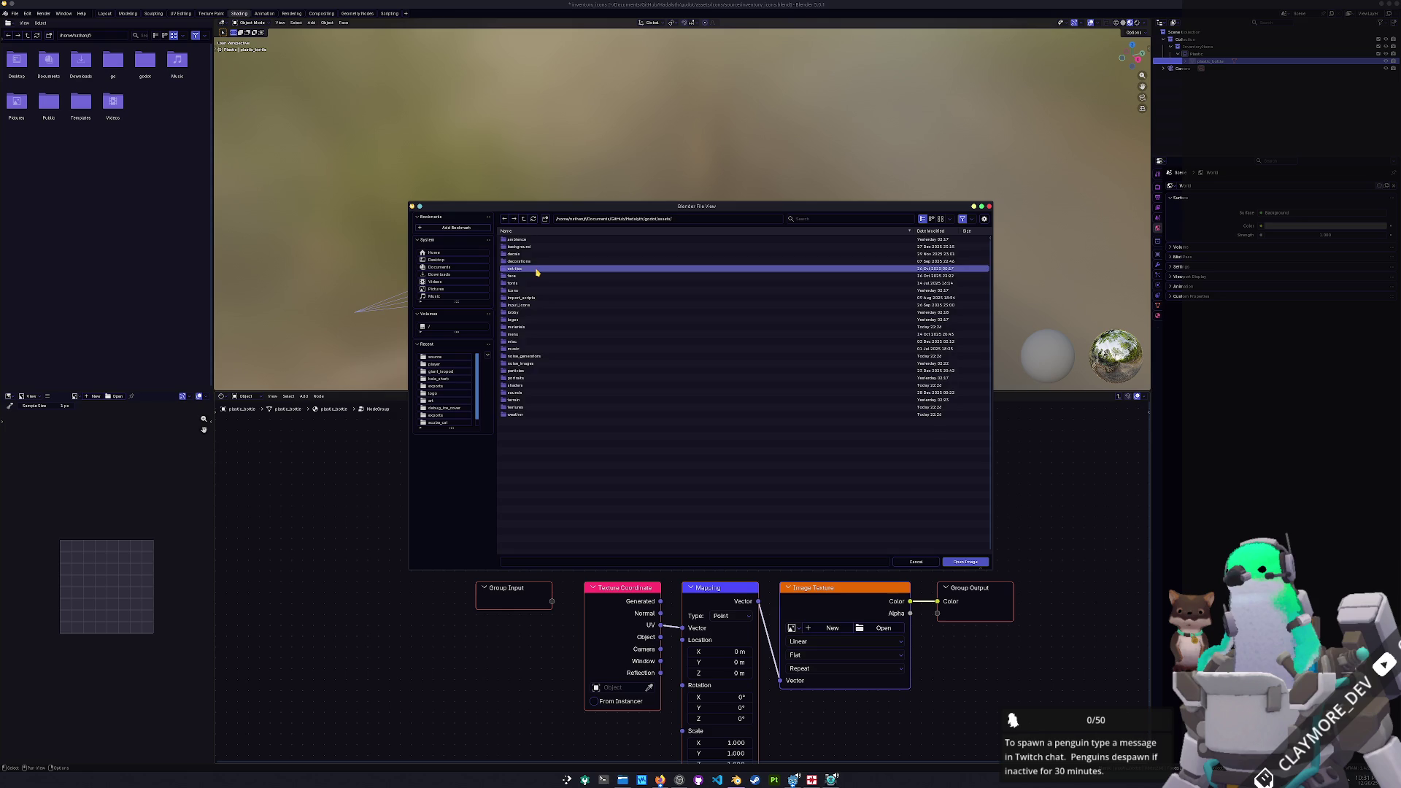
{"action": "double_click", "coordinate": [537, 269]}
{"action": "double_click", "coordinate": [532, 297]}
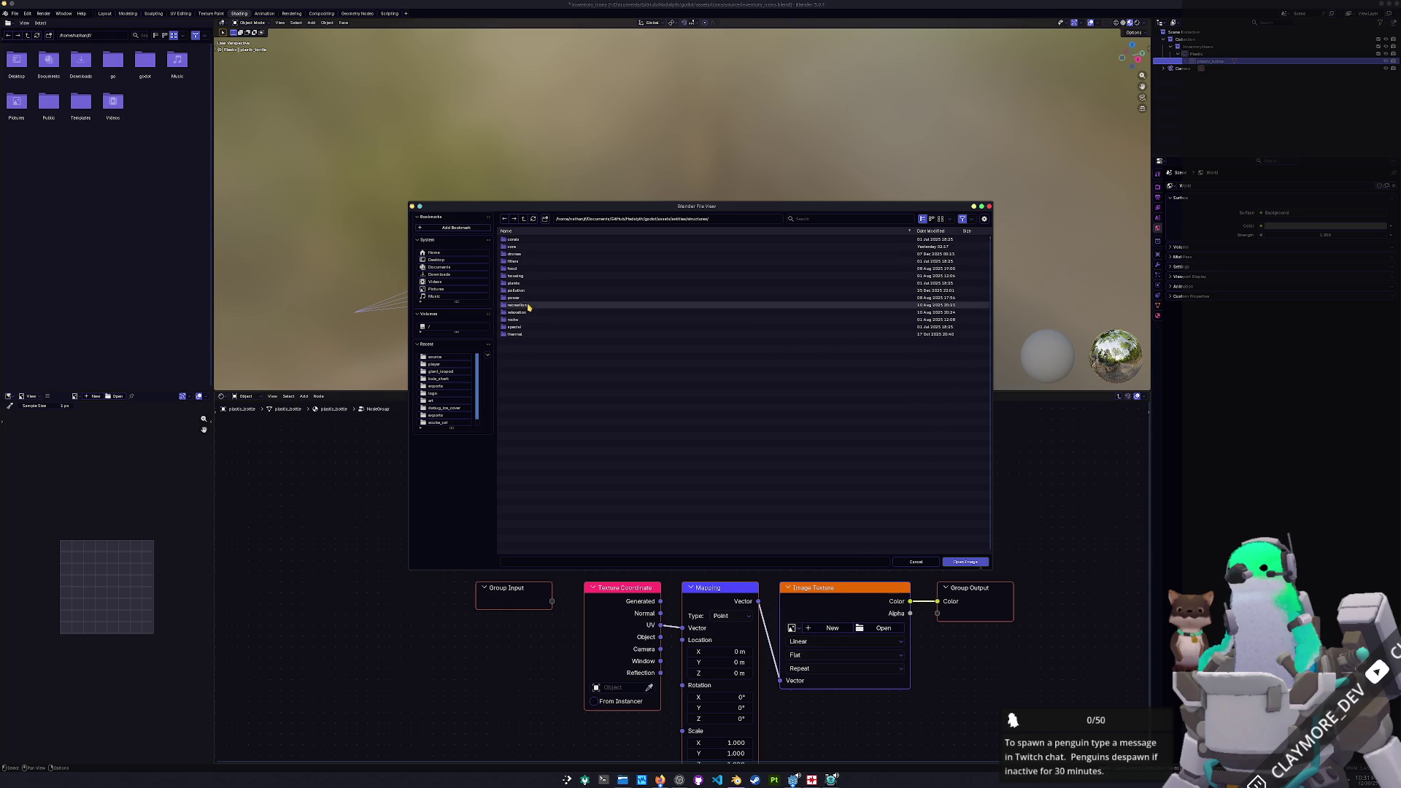
{"action": "double_click", "coordinate": [518, 290]}
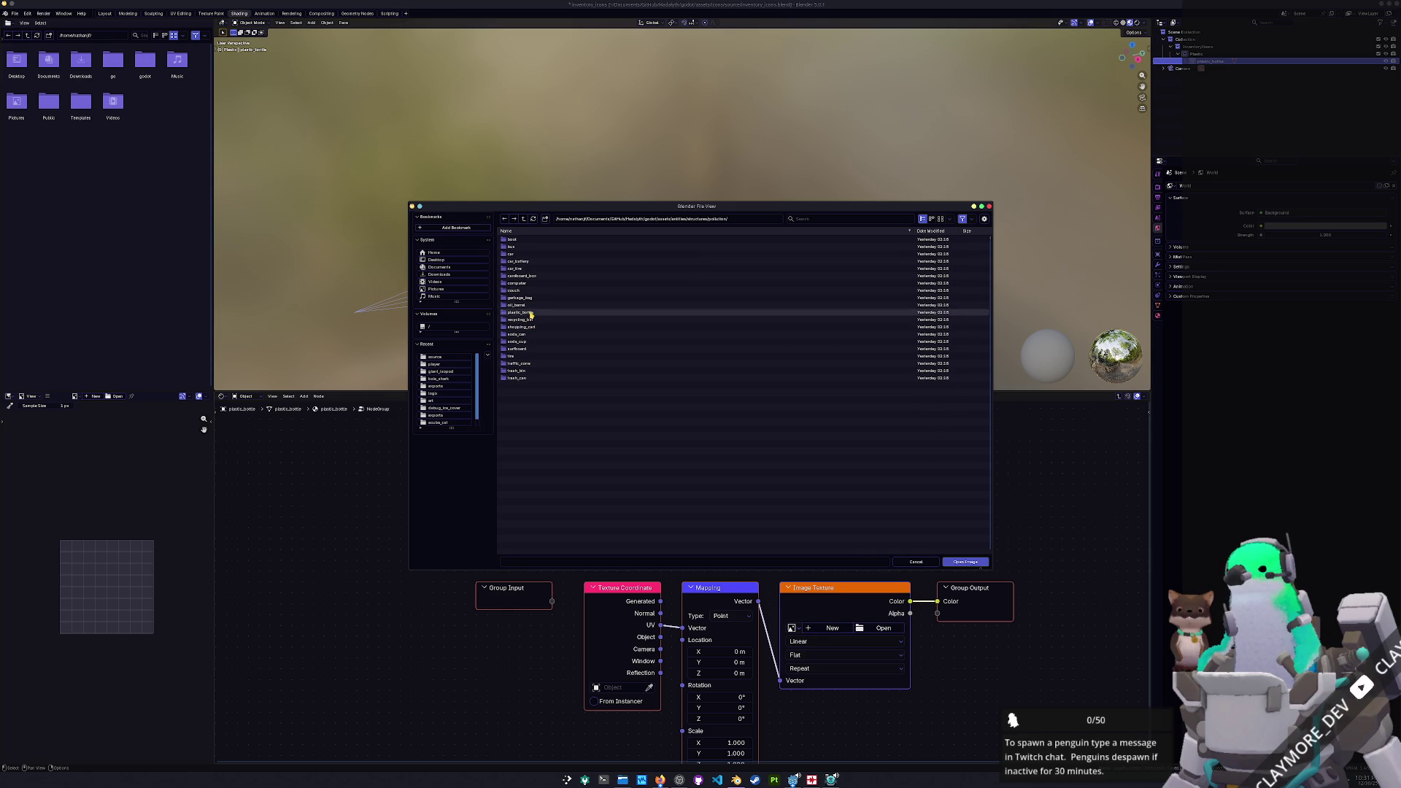
{"action": "double_click", "coordinate": [530, 313]}
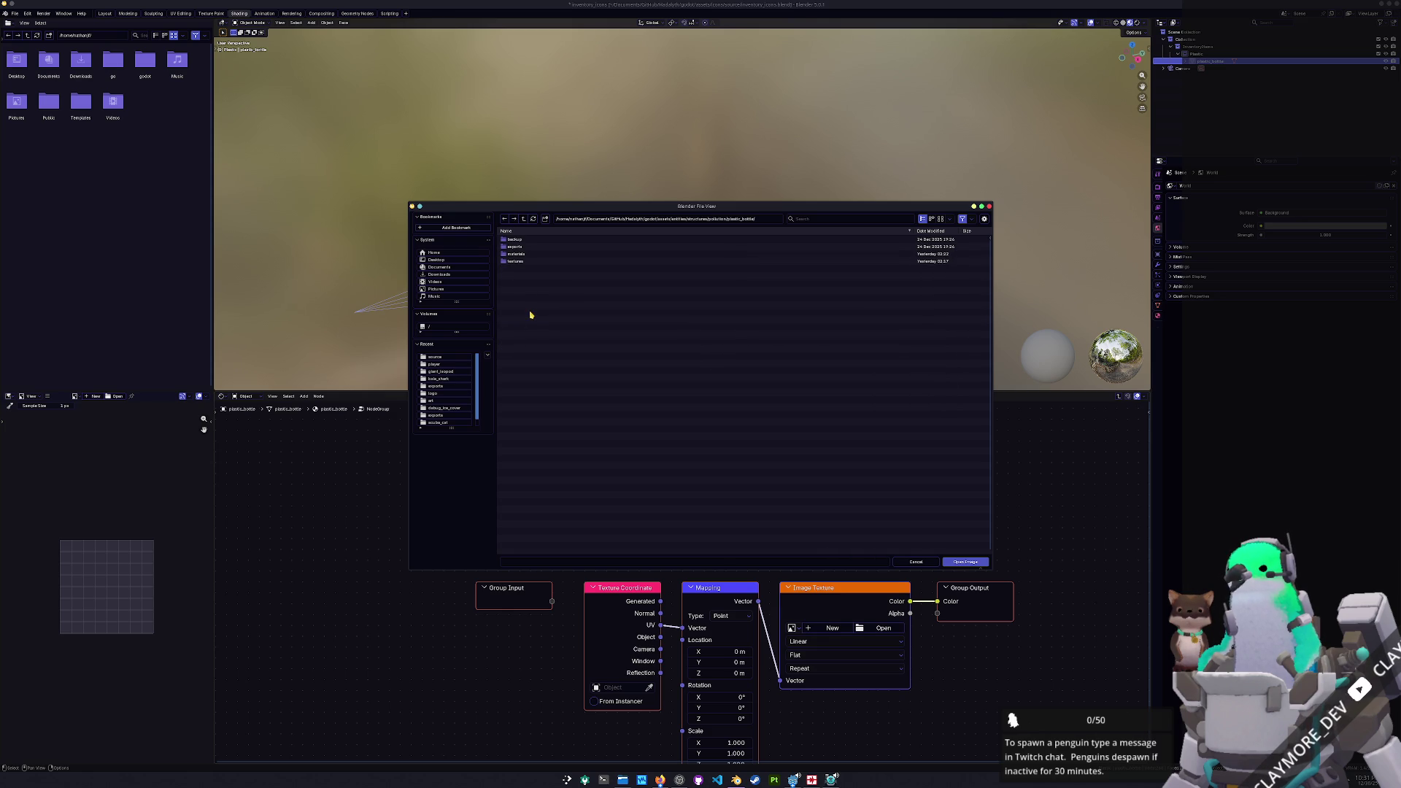
{"action": "double_click", "coordinate": [524, 257]}
{"action": "double_click", "coordinate": [519, 240]}
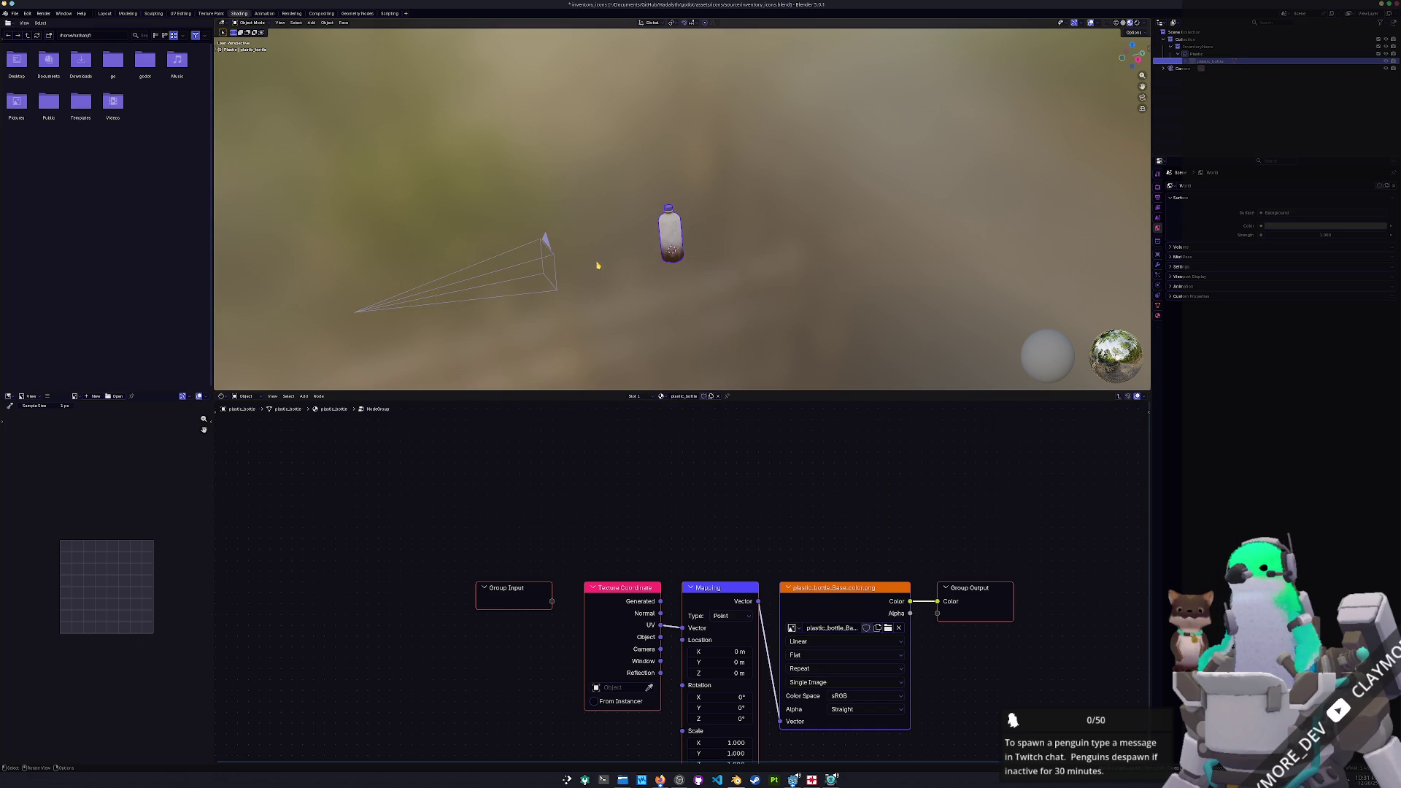
View the textured bottle through the scene camera, then go to the Compositing workspace.
{"action": "scroll", "coordinate": [597, 266], "scroll_direction": "up", "scroll_amount": 2}
{"action": "key", "text": "KP_0"}
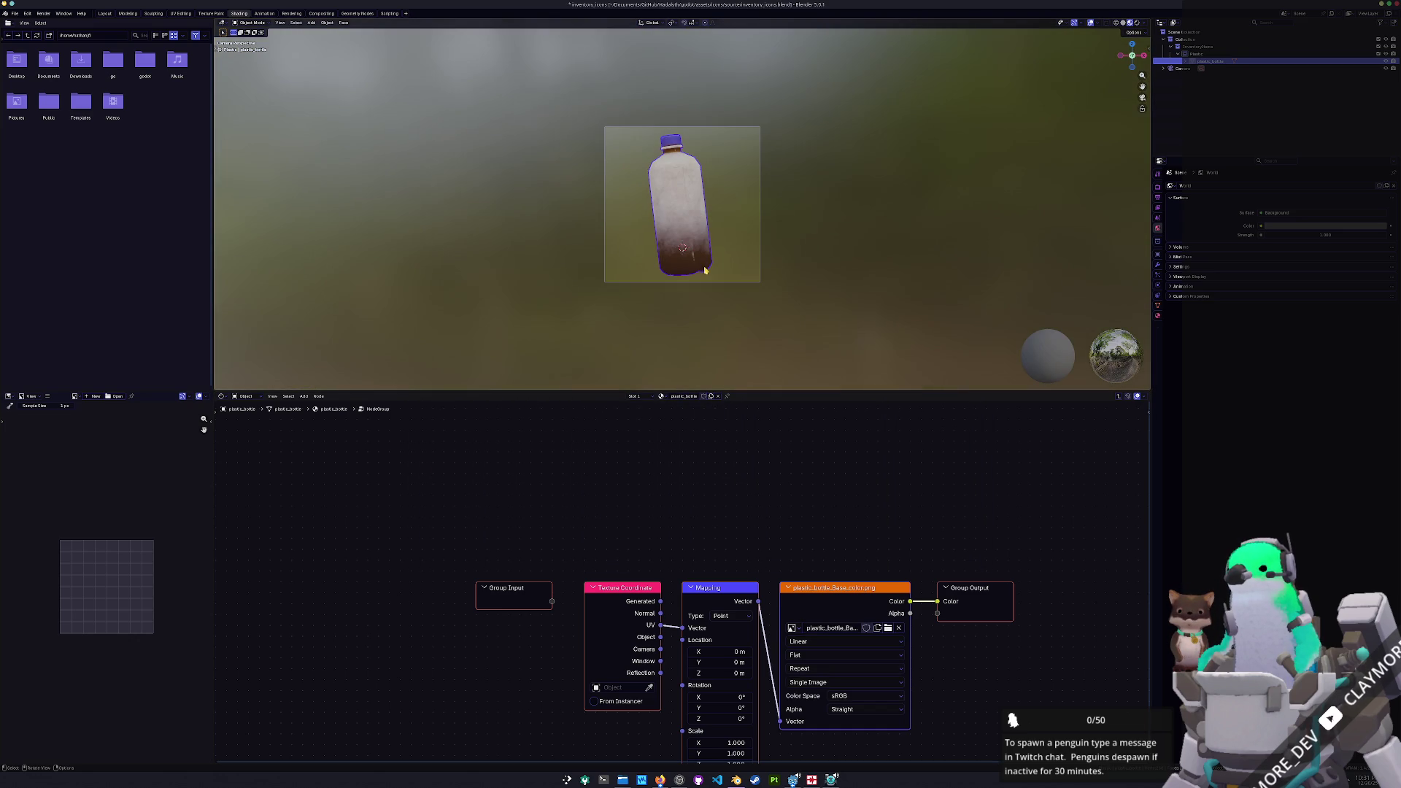
{"action": "left_click", "coordinate": [321, 13]}
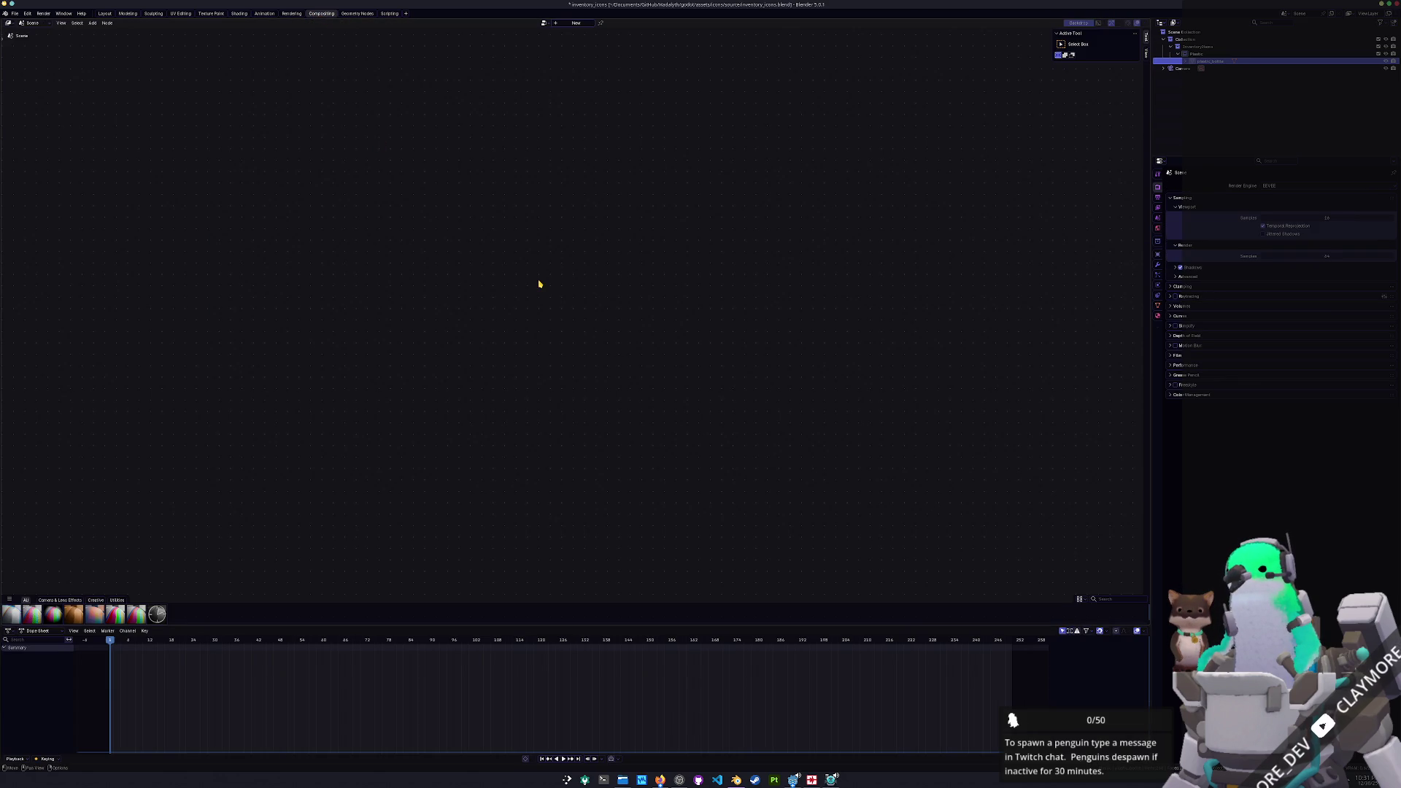
Split off a 3D camera view with rendered shading and the compositor always applied.
{"action": "mouse_move", "coordinate": [1148, 22]}
{"action": "left_mouse_down"}
{"action": "mouse_move", "coordinate": [1060, 36]}
{"action": "mouse_move", "coordinate": [639, 36]}
{"action": "mouse_move", "coordinate": [657, 36]}
{"action": "left_mouse_up"}
{"action": "left_click", "coordinate": [667, 23]}
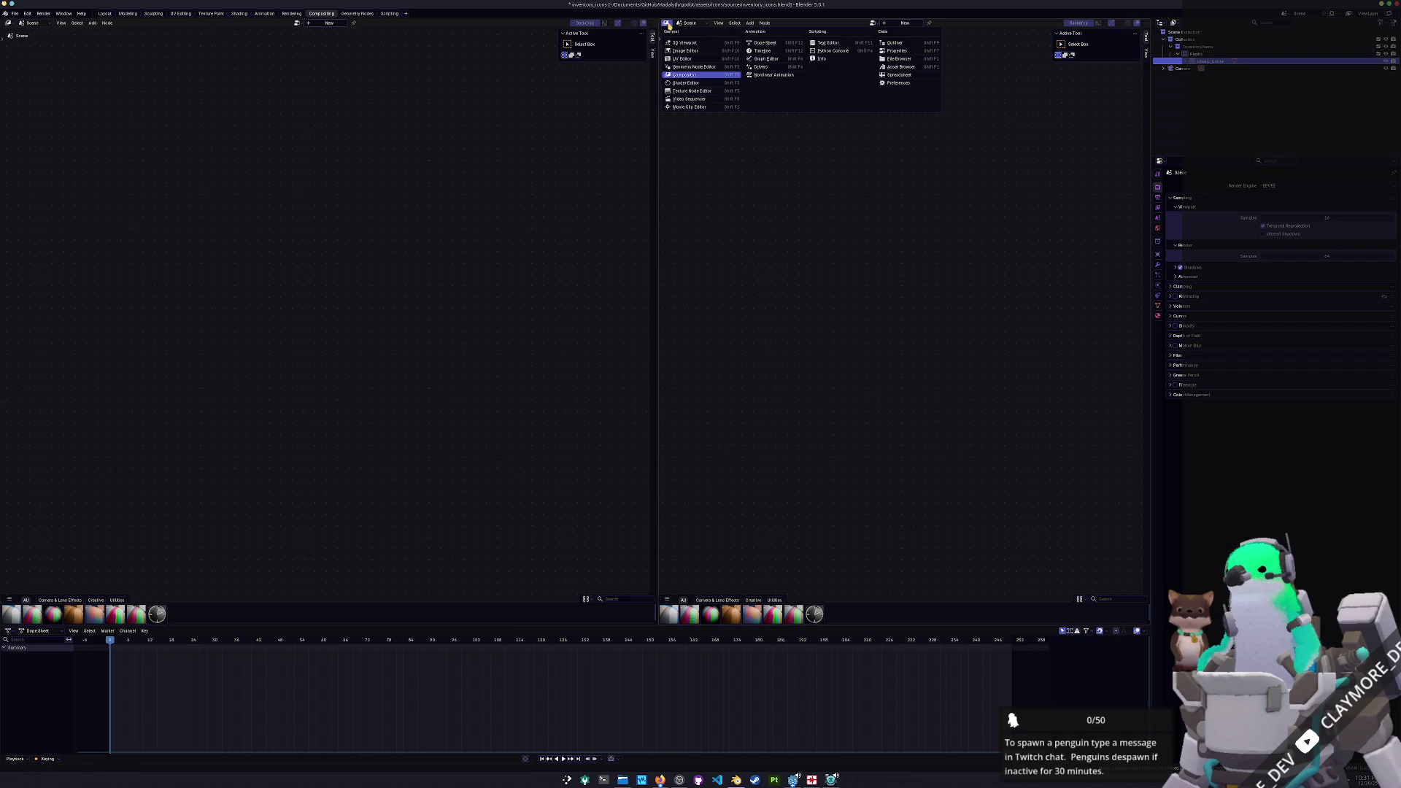
{"action": "left_click", "coordinate": [678, 42]}
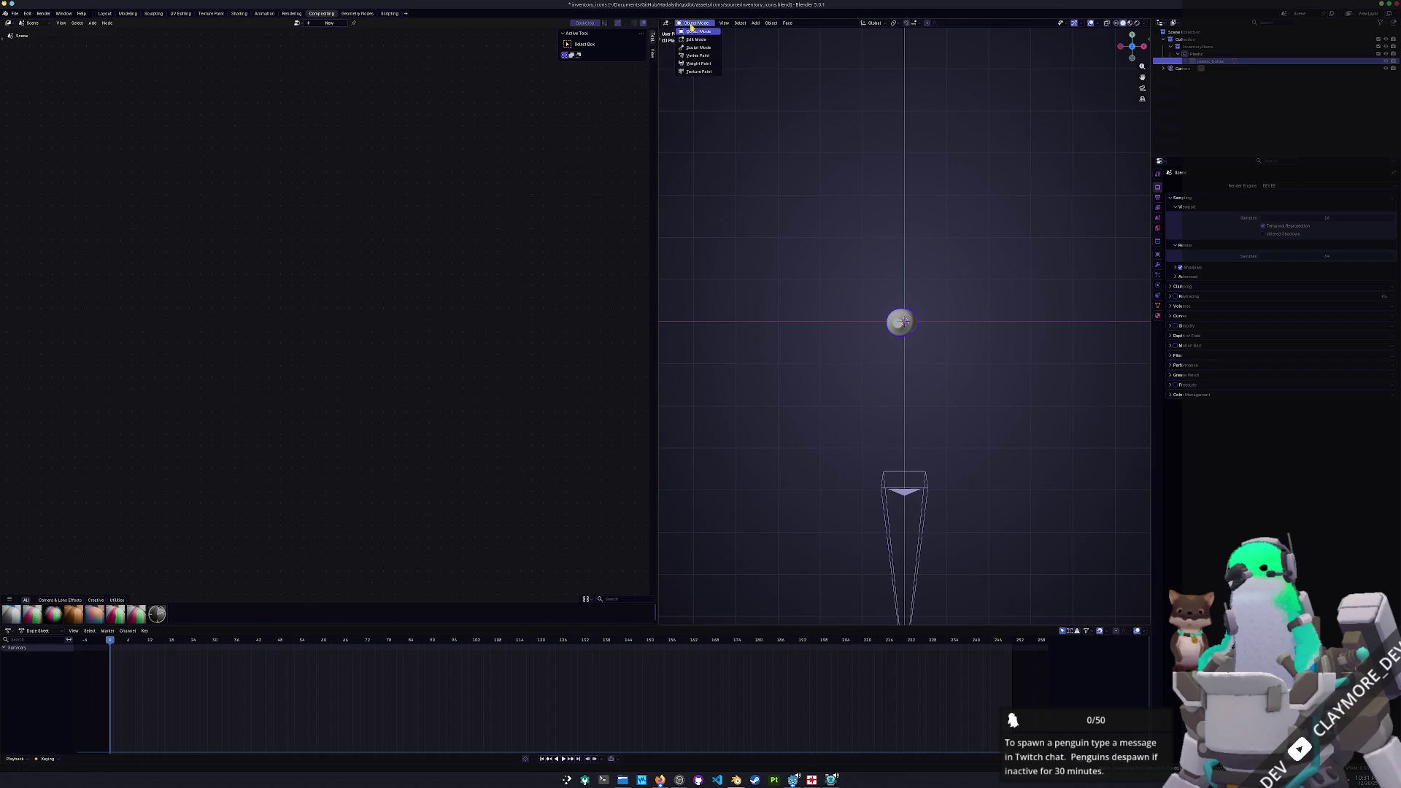
{"action": "key", "text": "KP_0"}
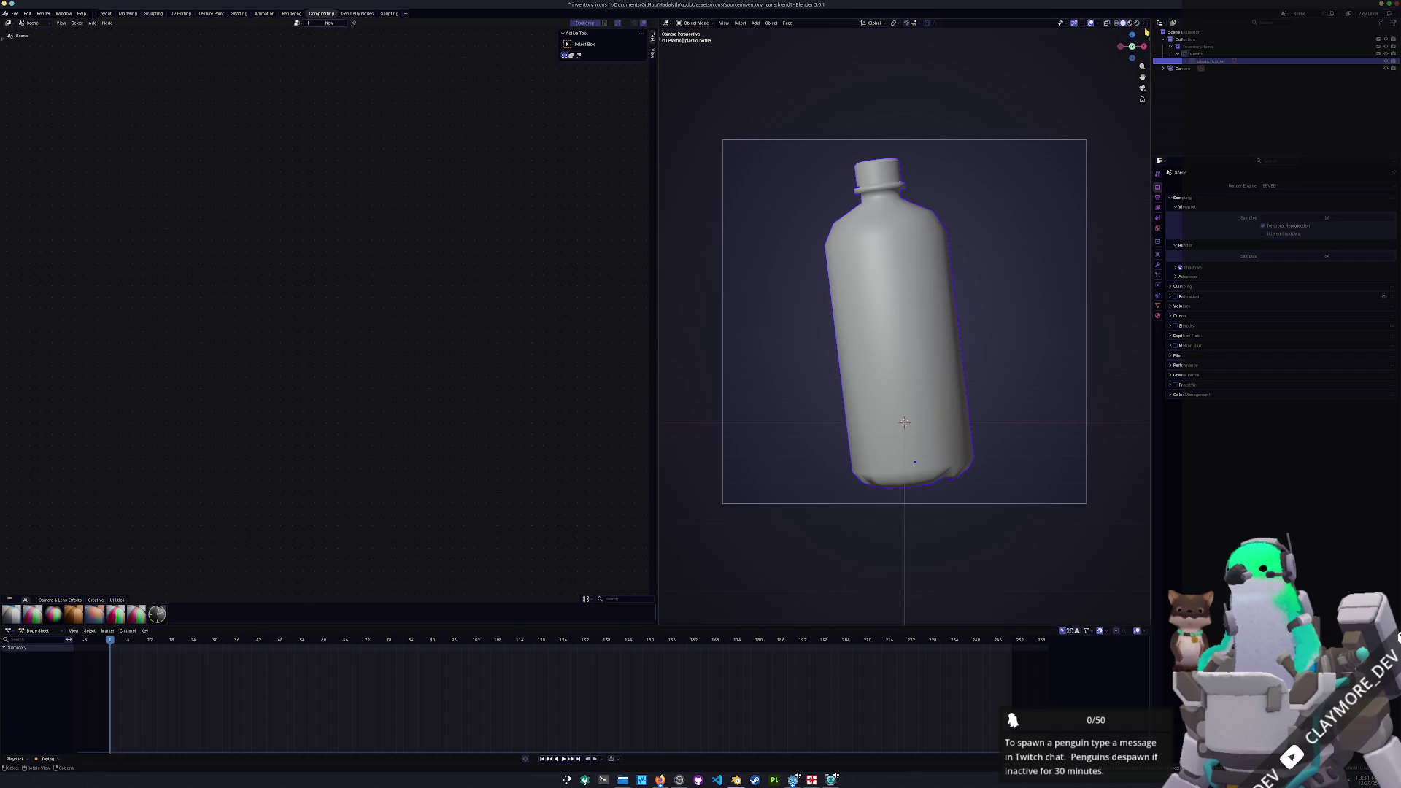
{"action": "left_click", "coordinate": [1138, 23]}
{"action": "left_click", "coordinate": [1146, 23]}
{"action": "left_click", "coordinate": [1171, 134]}
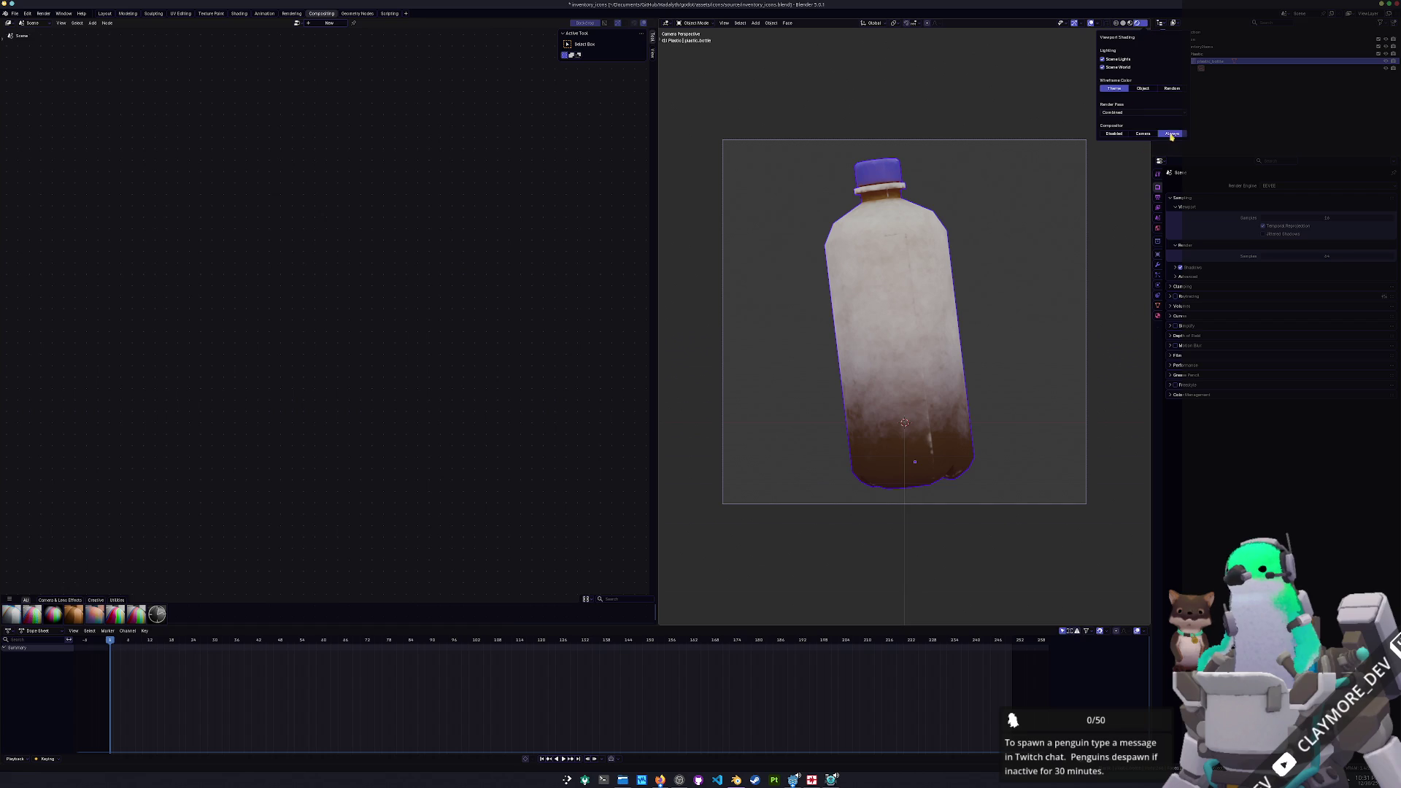
Spin the bottle around its local Z axis, then tilt it slightly.
{"action": "key", "text": "r"}
{"action": "key", "text": "z"}
{"action": "key", "text": "z"}
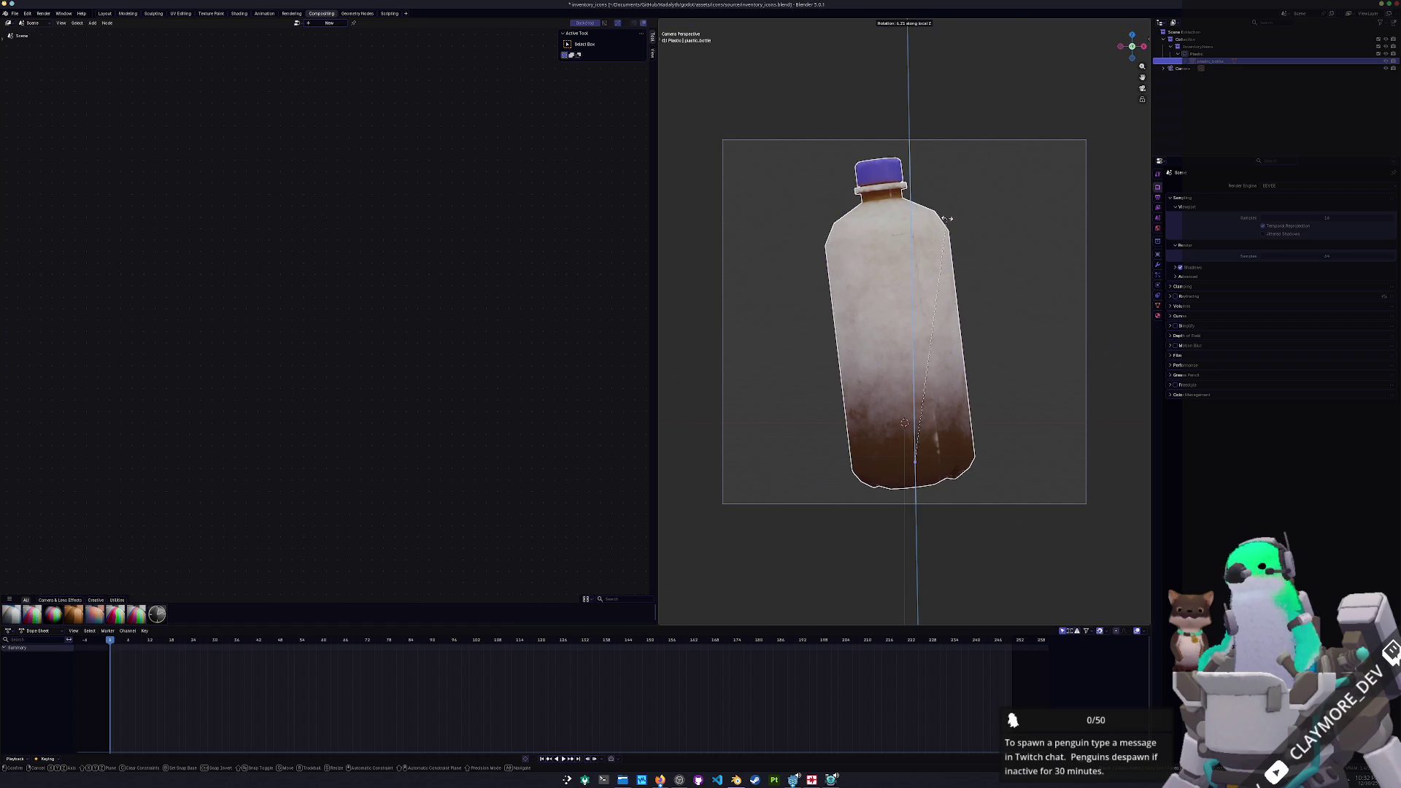
{"action": "left_click", "coordinate": [807, 384]}
{"action": "key", "text": "r"}
{"action": "left_click", "coordinate": [1044, 241]}
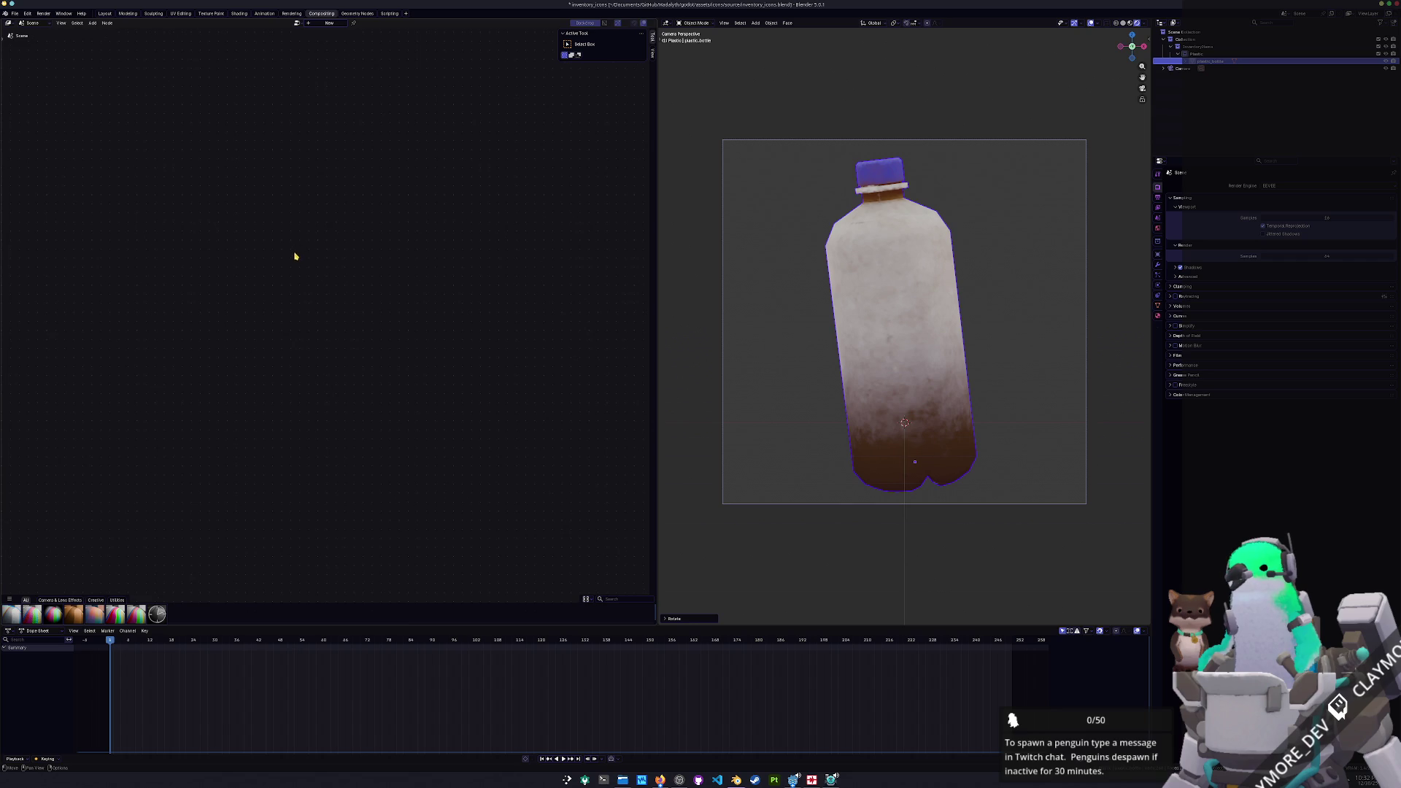
Create a new compositor node tree and move the Group Output and Viewer nodes to the right.
{"action": "left_click", "coordinate": [327, 24]}
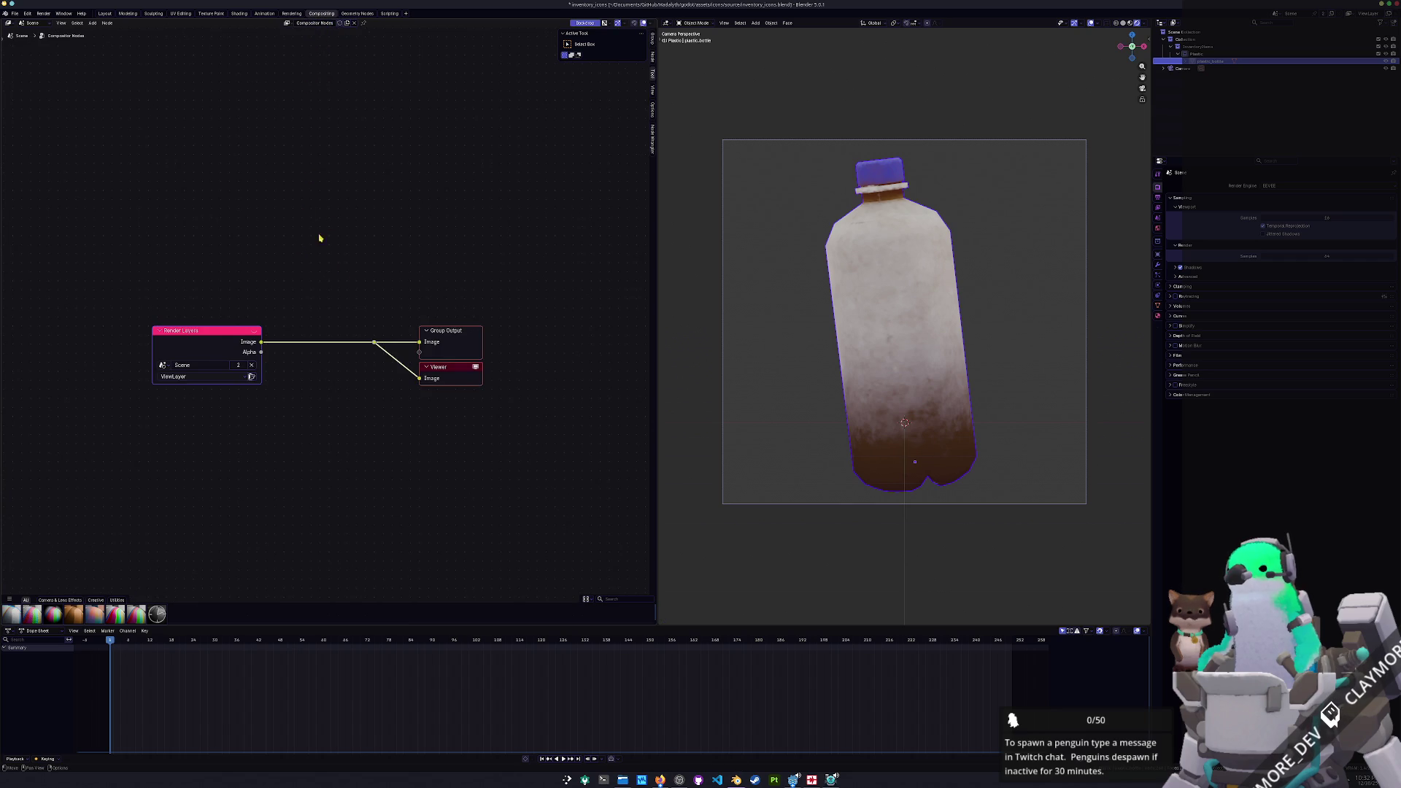
{"action": "scroll", "coordinate": [348, 291], "scroll_direction": "up", "scroll_amount": 1}
{"action": "left_click_drag", "start_coordinate": [401, 386], "coordinate": [363, 308]}
{"action": "left_click_drag", "start_coordinate": [515, 437], "coordinate": [334, 282]}
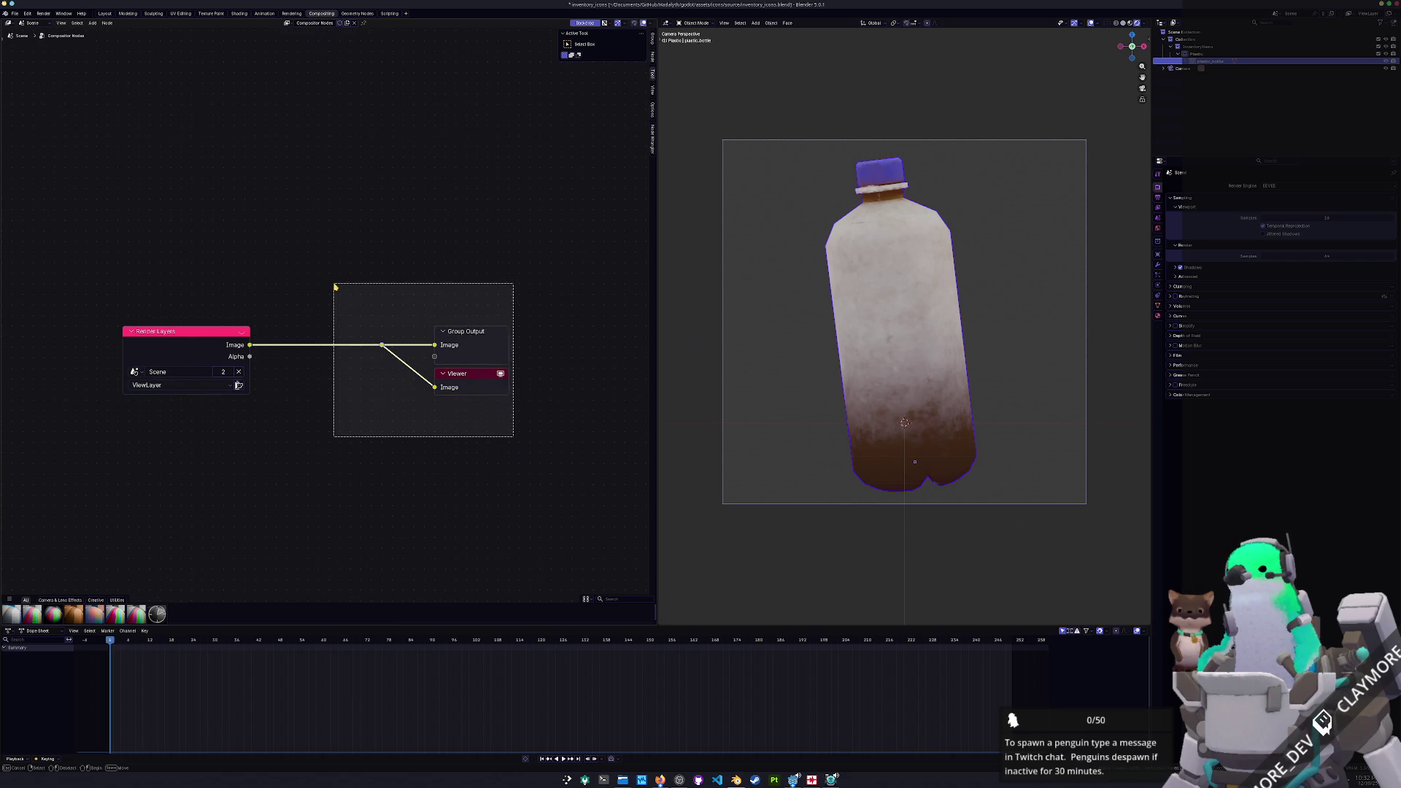
{"action": "left_click", "coordinate": [345, 323]}
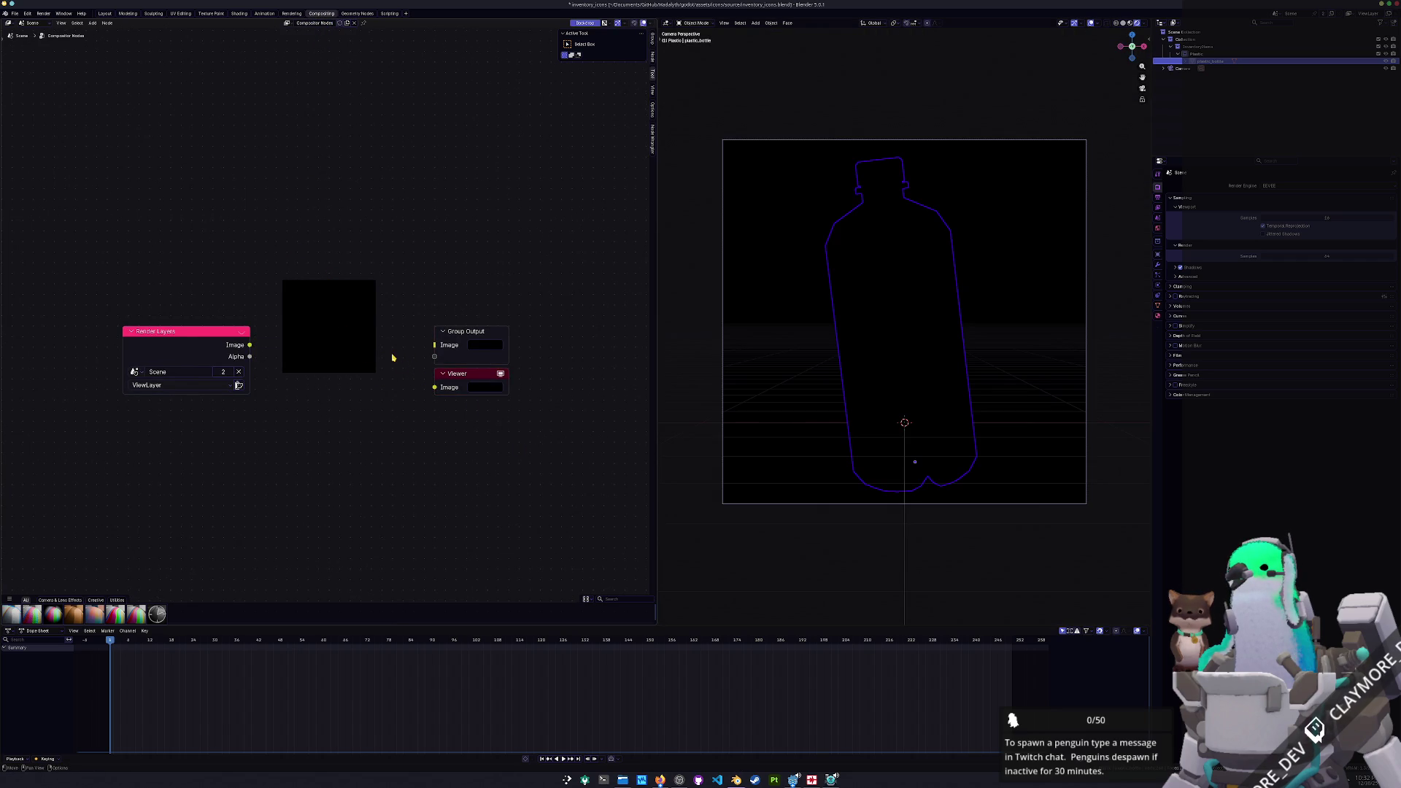
{"action": "key", "text": "g"}
{"action": "left_click", "coordinate": [506, 304]}
Add a Sobel Filter node fed by the render Image and preview it in the Viewer.
{"action": "key", "text": "shift+a"}
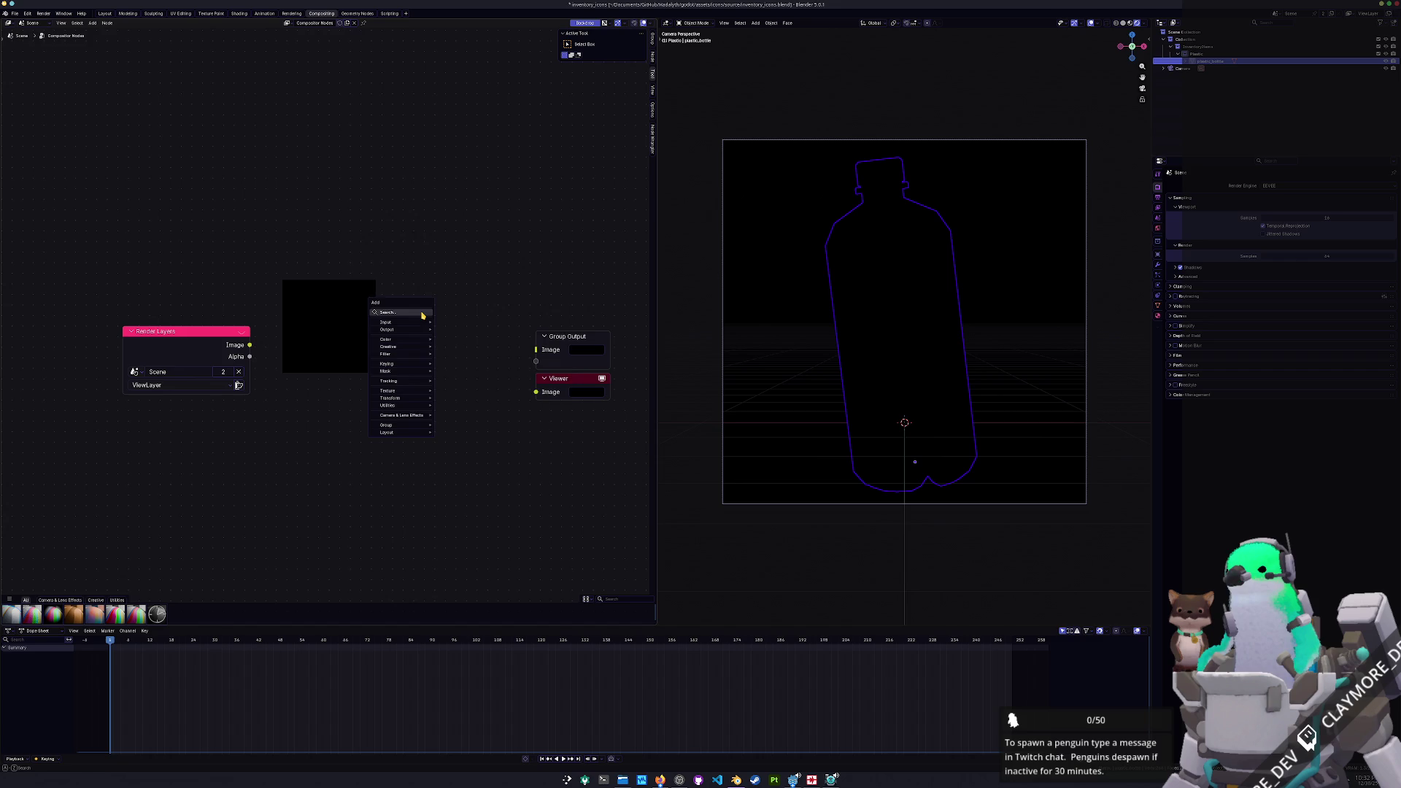
{"action": "left_click", "coordinate": [422, 314]}
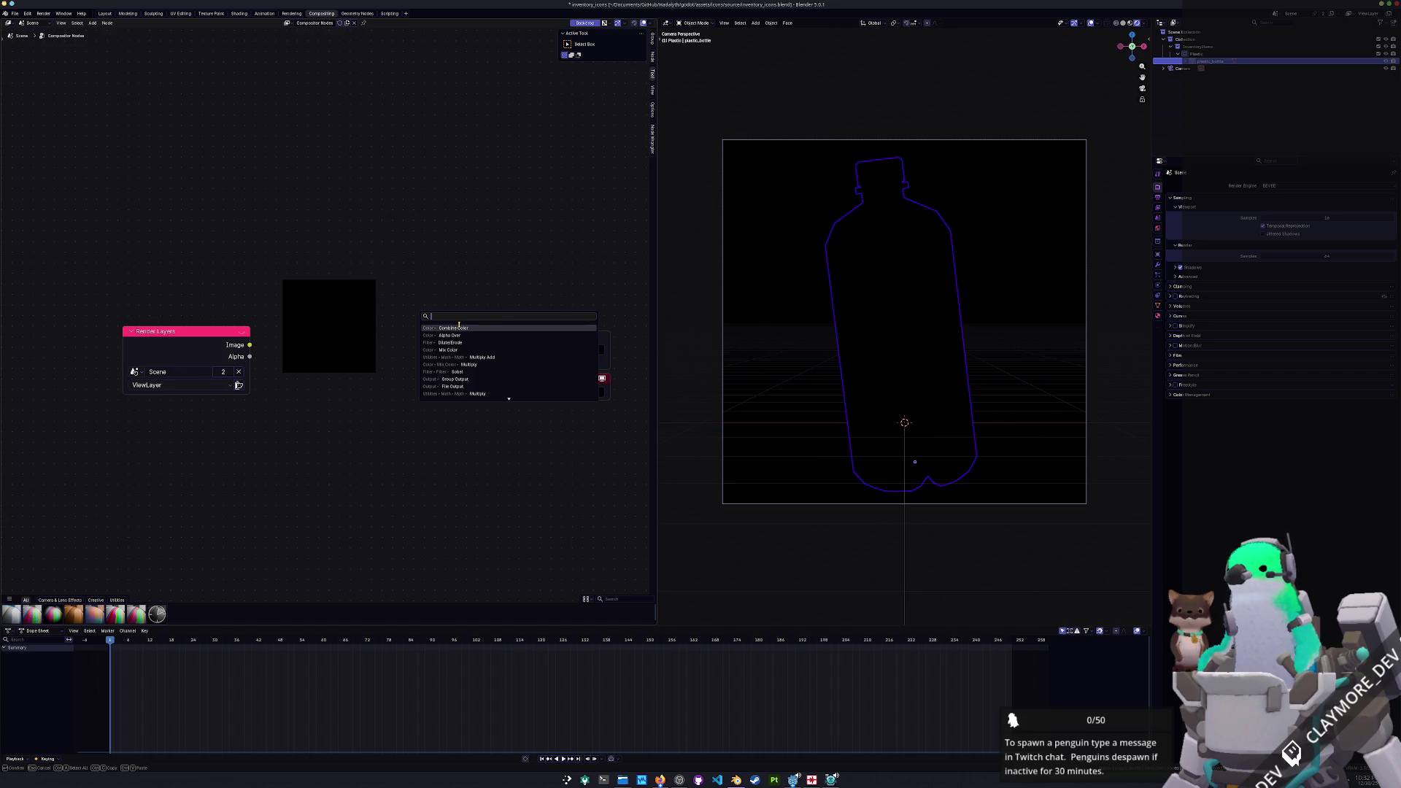
{"action": "type", "text": "sobel"}
{"action": "key", "text": "Return"}
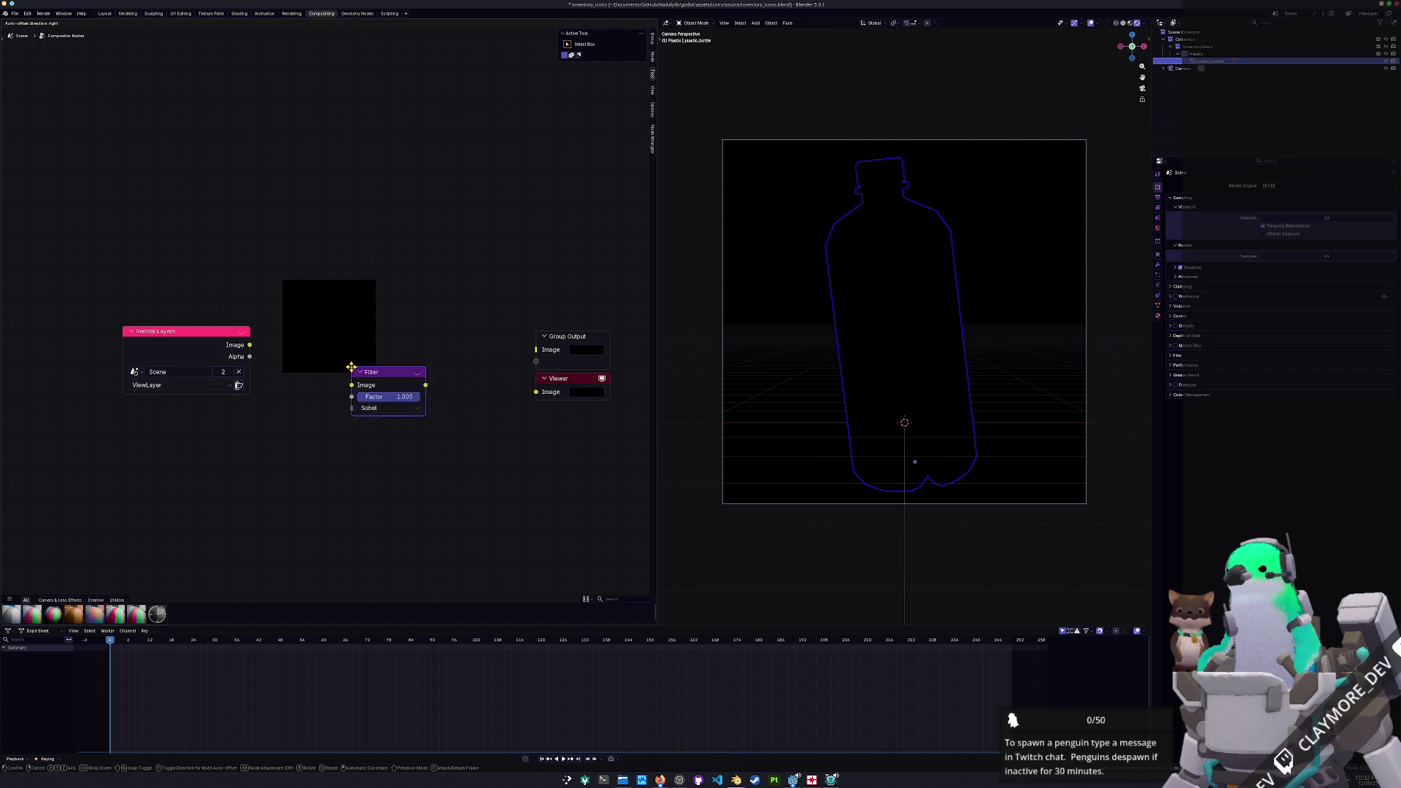
{"action": "left_click", "coordinate": [329, 394]}
{"action": "mouse_move", "coordinate": [249, 344]}
{"action": "left_mouse_down"}
{"action": "mouse_move", "coordinate": [322, 402]}
{"action": "mouse_move", "coordinate": [409, 417]}
{"action": "left_mouse_up"}
{"action": "left_click", "coordinate": [340, 408], "text": "ctrl+shift"}
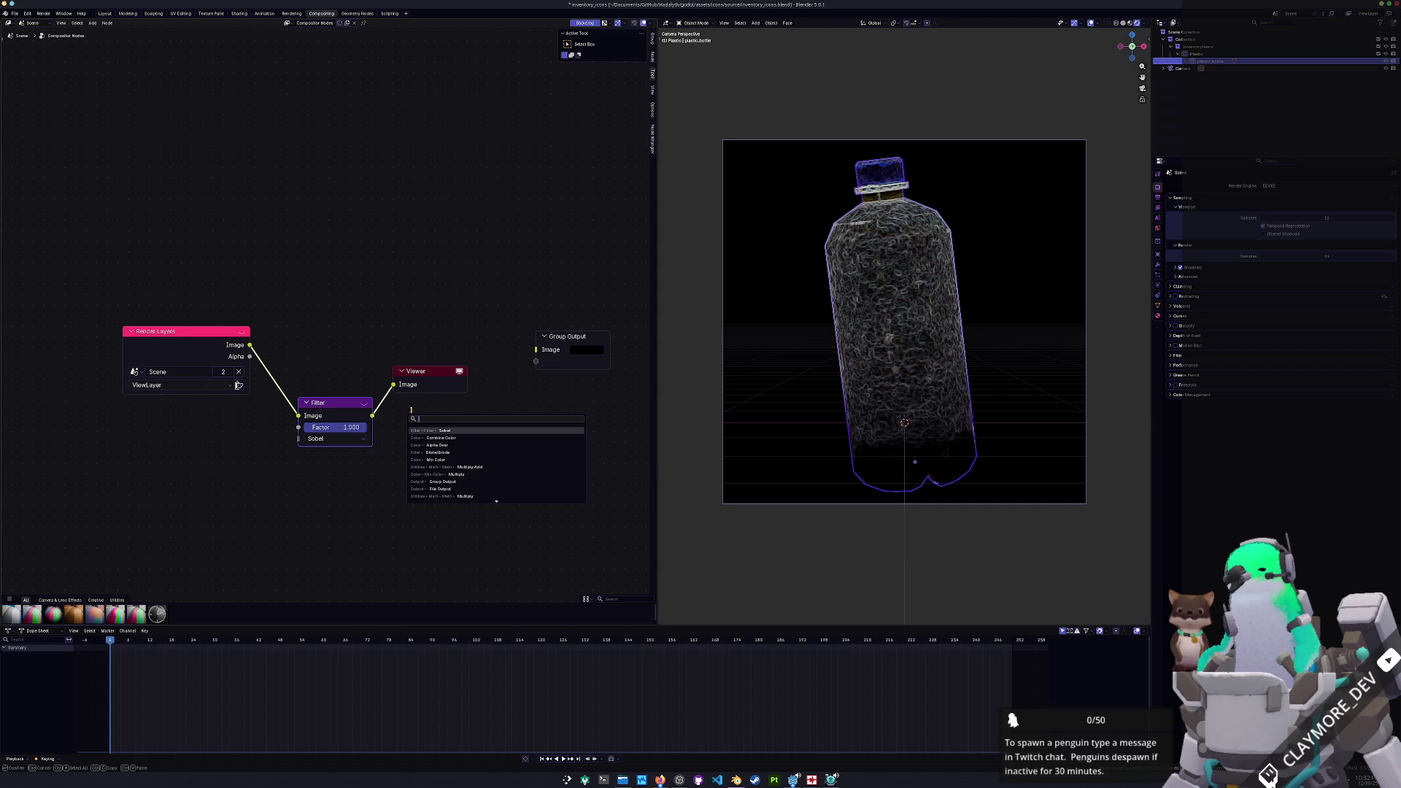
Insert a Greater Than math node between the Filter and the Viewer.
{"action": "type", "text": "greater"}
{"action": "key", "text": "Return"}
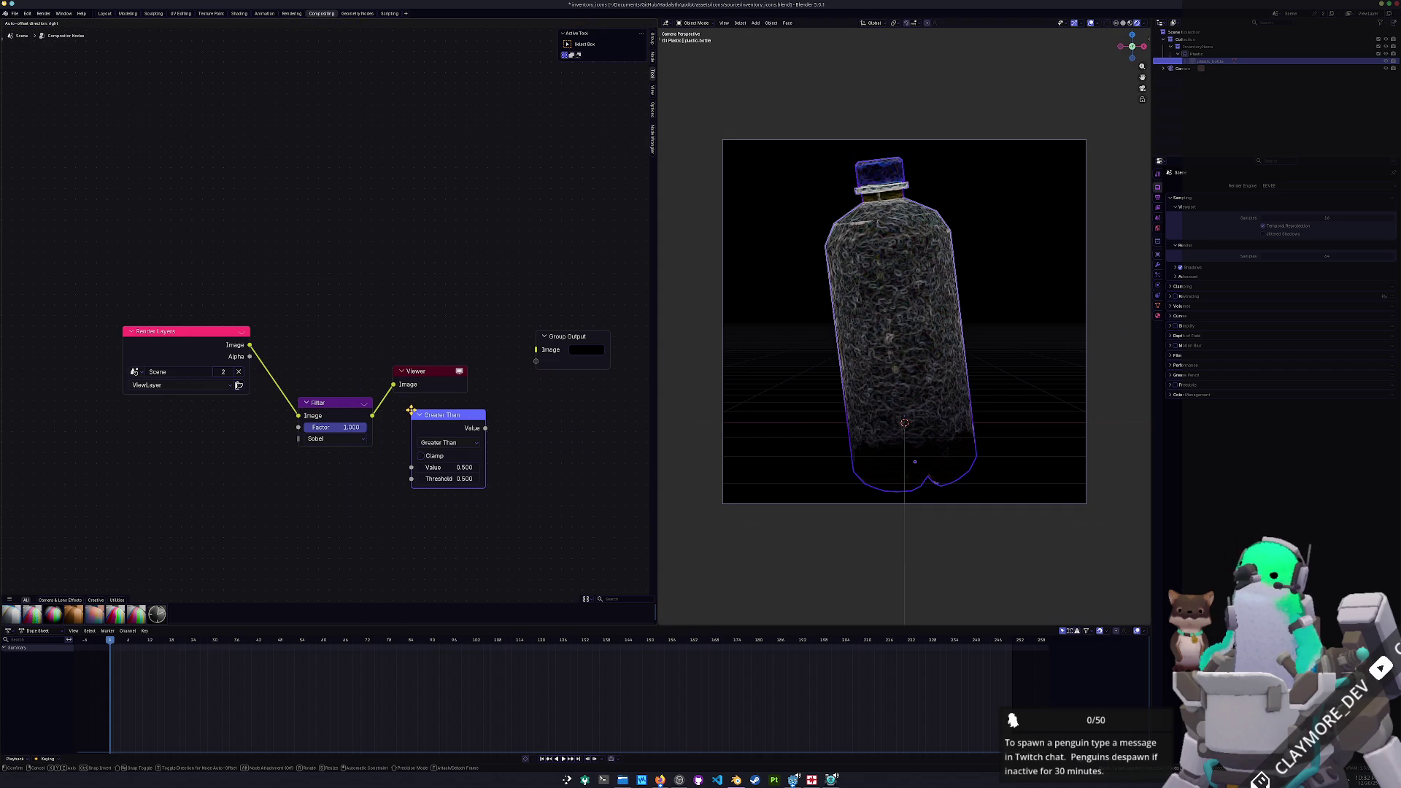
{"action": "left_click", "coordinate": [395, 408]}
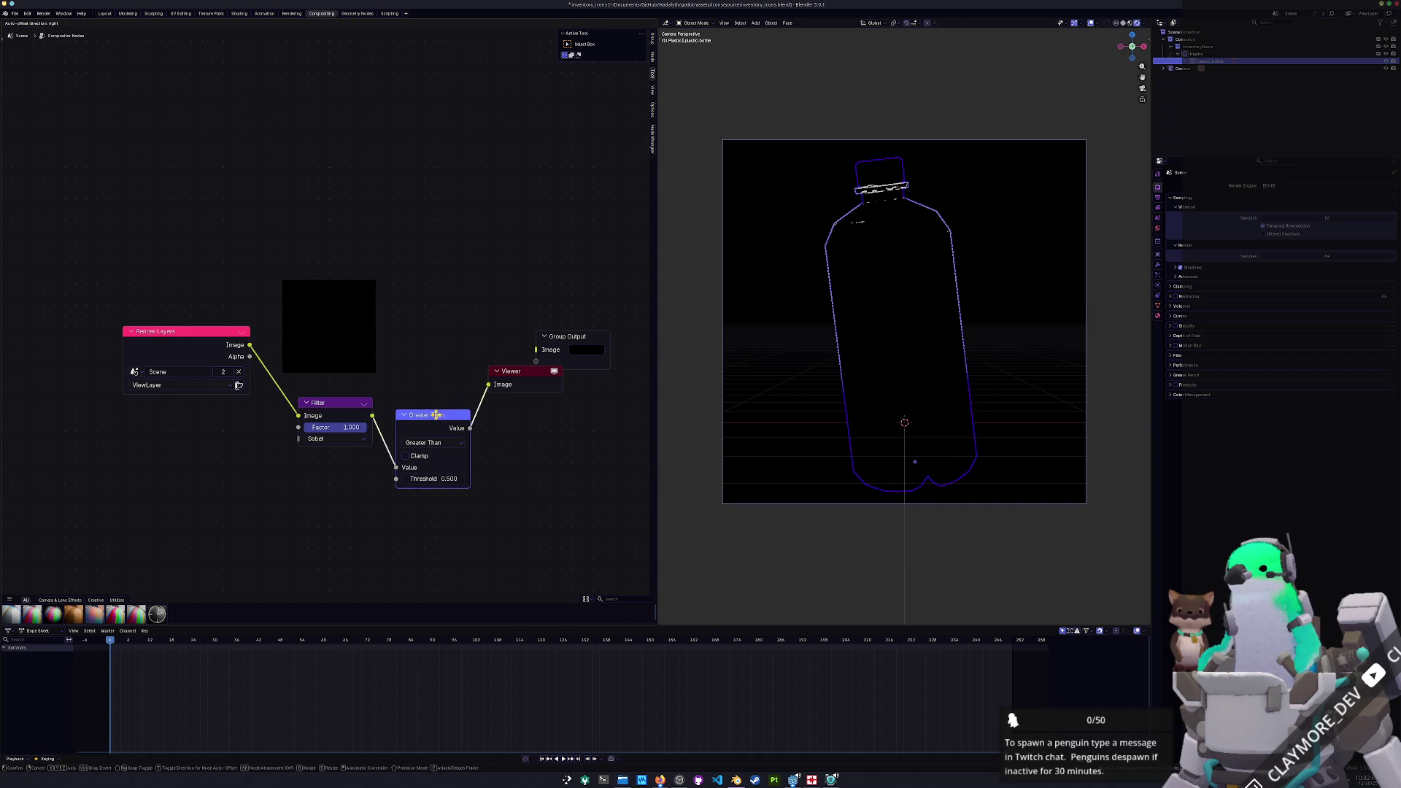
{"action": "left_click_drag", "start_coordinate": [525, 374], "coordinate": [543, 410]}
{"action": "left_click_drag", "start_coordinate": [341, 408], "coordinate": [326, 421]}
Enable the Depth pass, feed Depth into the Filter instead of Image, and raise the threshold.
{"action": "left_click", "coordinate": [1159, 197]}
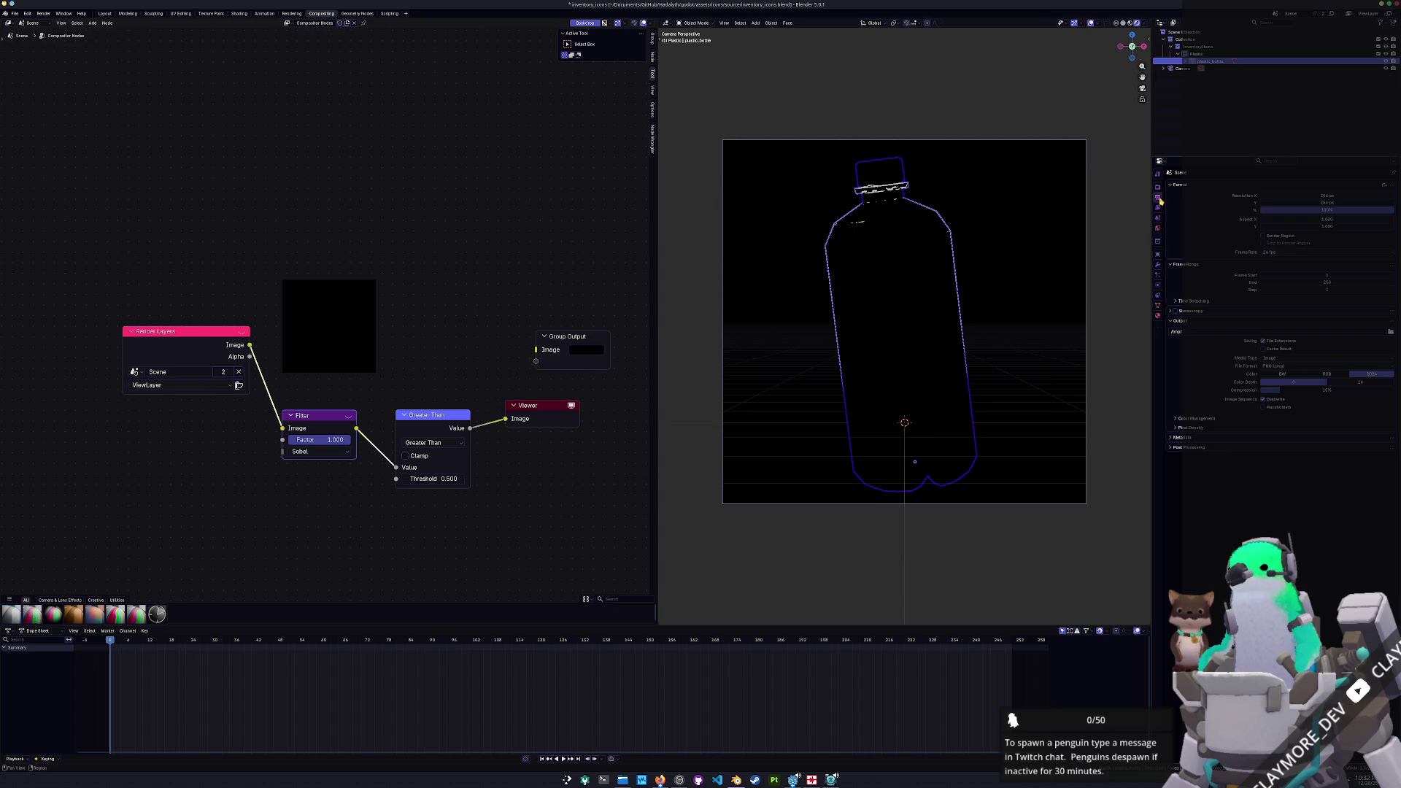
{"action": "left_click", "coordinate": [1159, 208]}
{"action": "left_click", "coordinate": [1264, 257]}
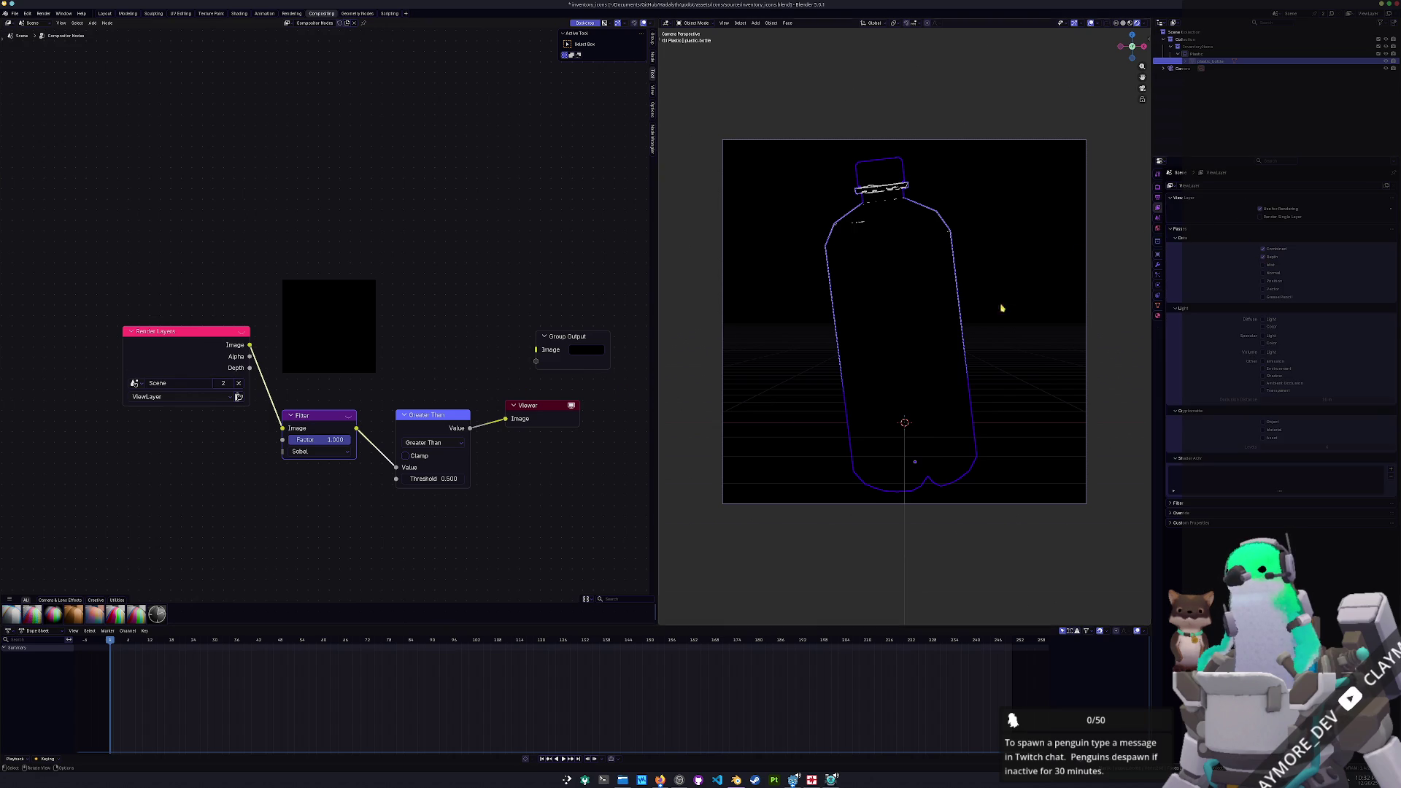
{"action": "left_click_drag", "start_coordinate": [249, 369], "coordinate": [284, 429]}
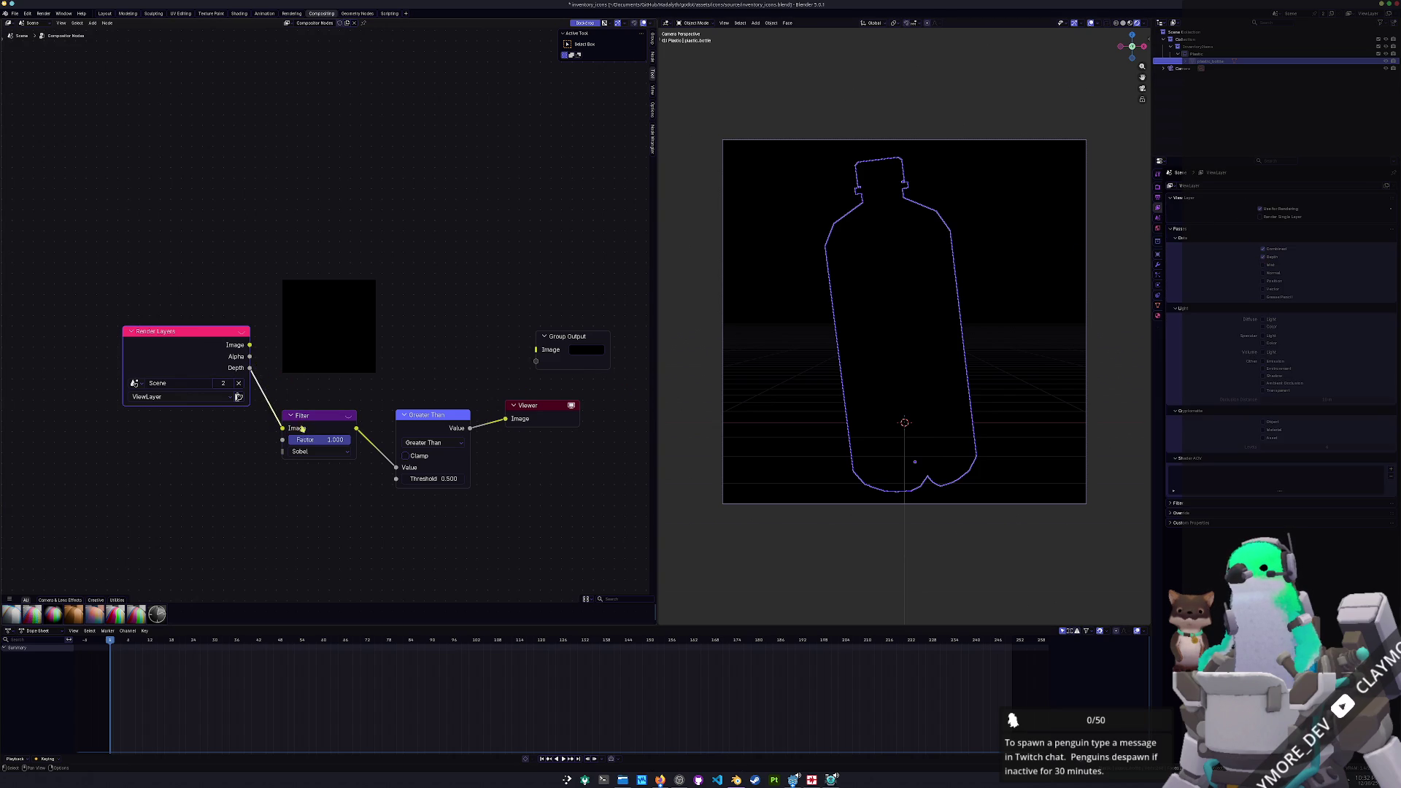
{"action": "left_click_drag", "start_coordinate": [436, 419], "coordinate": [398, 426]}
{"action": "mouse_move", "coordinate": [394, 485]}
{"action": "left_mouse_down"}
{"action": "mouse_move", "coordinate": [445, 484]}
{"action": "mouse_move", "coordinate": [394, 485]}
{"action": "mouse_move", "coordinate": [403, 495]}
{"action": "left_mouse_up"}
Set the Greater Than threshold to 1.000 and reposition the node.
{"action": "left_click", "coordinate": [398, 485]}
{"action": "type", "text": "0.5"}
{"action": "key", "text": "Return"}
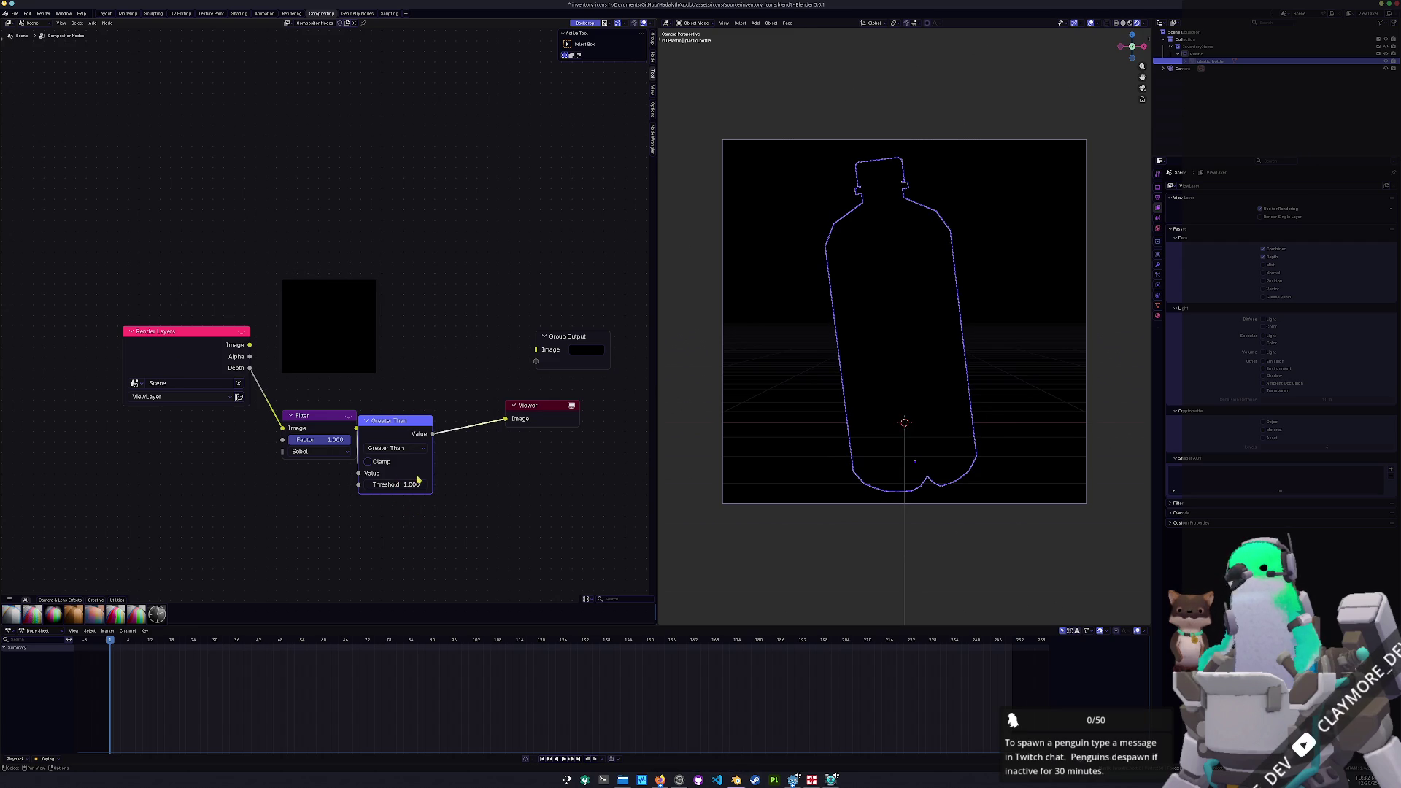
{"action": "left_click_drag", "start_coordinate": [394, 420], "coordinate": [421, 422]}
{"action": "left_click_drag", "start_coordinate": [437, 413], "coordinate": [429, 411]}
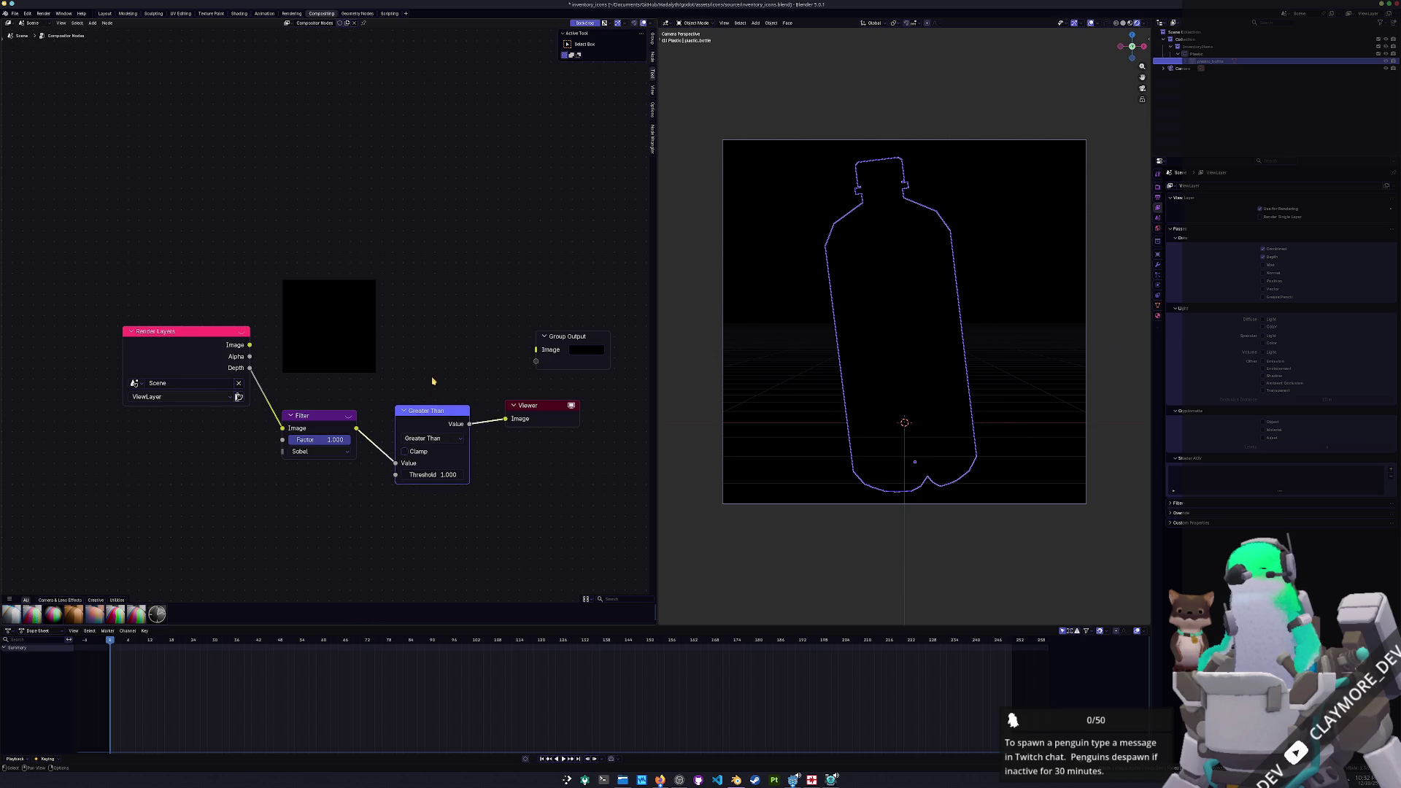
Insert a Math Multiply node between Greater Than and the Viewer, discarding a wrong colour Multiply.
{"action": "key", "text": "shift+a"}
{"action": "left_click", "coordinate": [494, 366]}
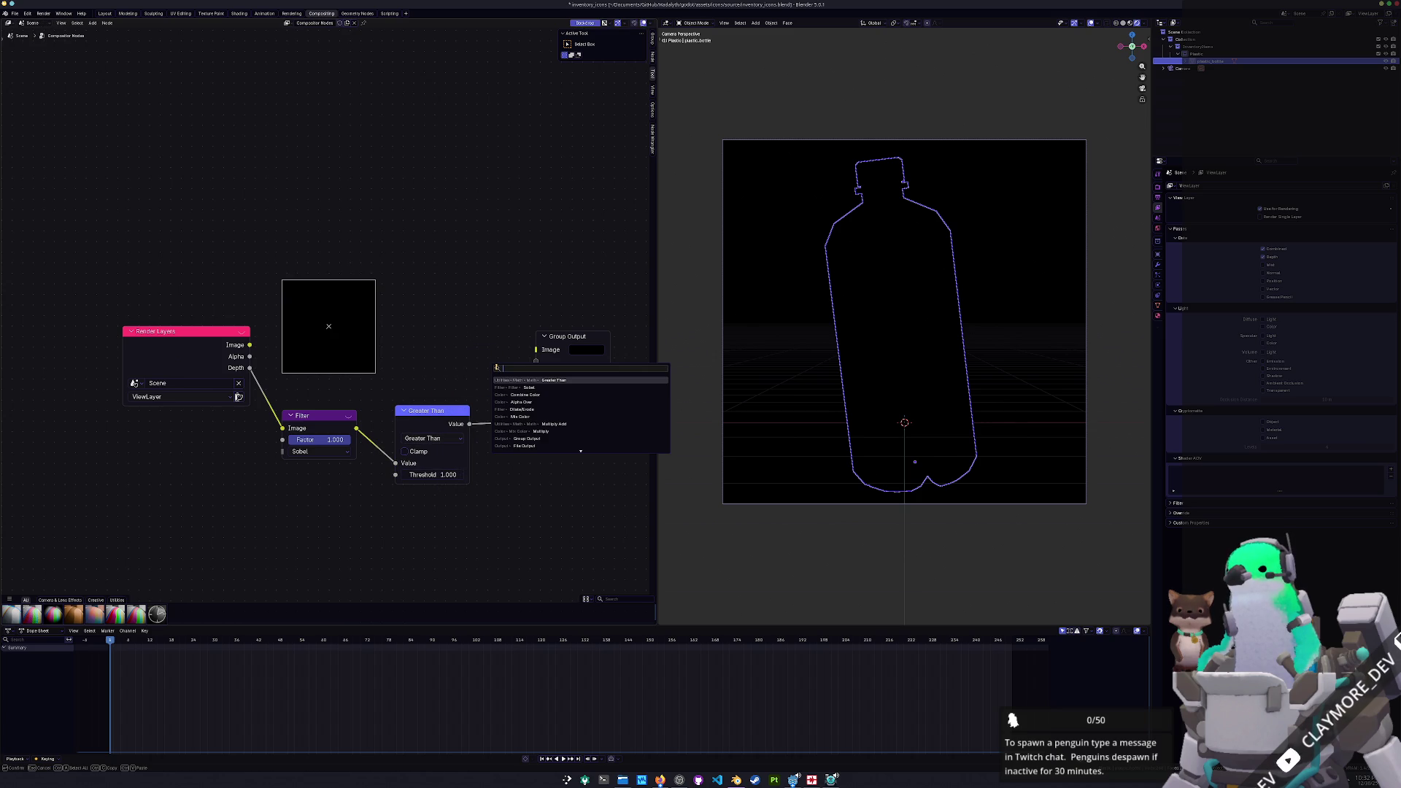
{"action": "type", "text": "multiply"}
{"action": "key", "text": "Return"}
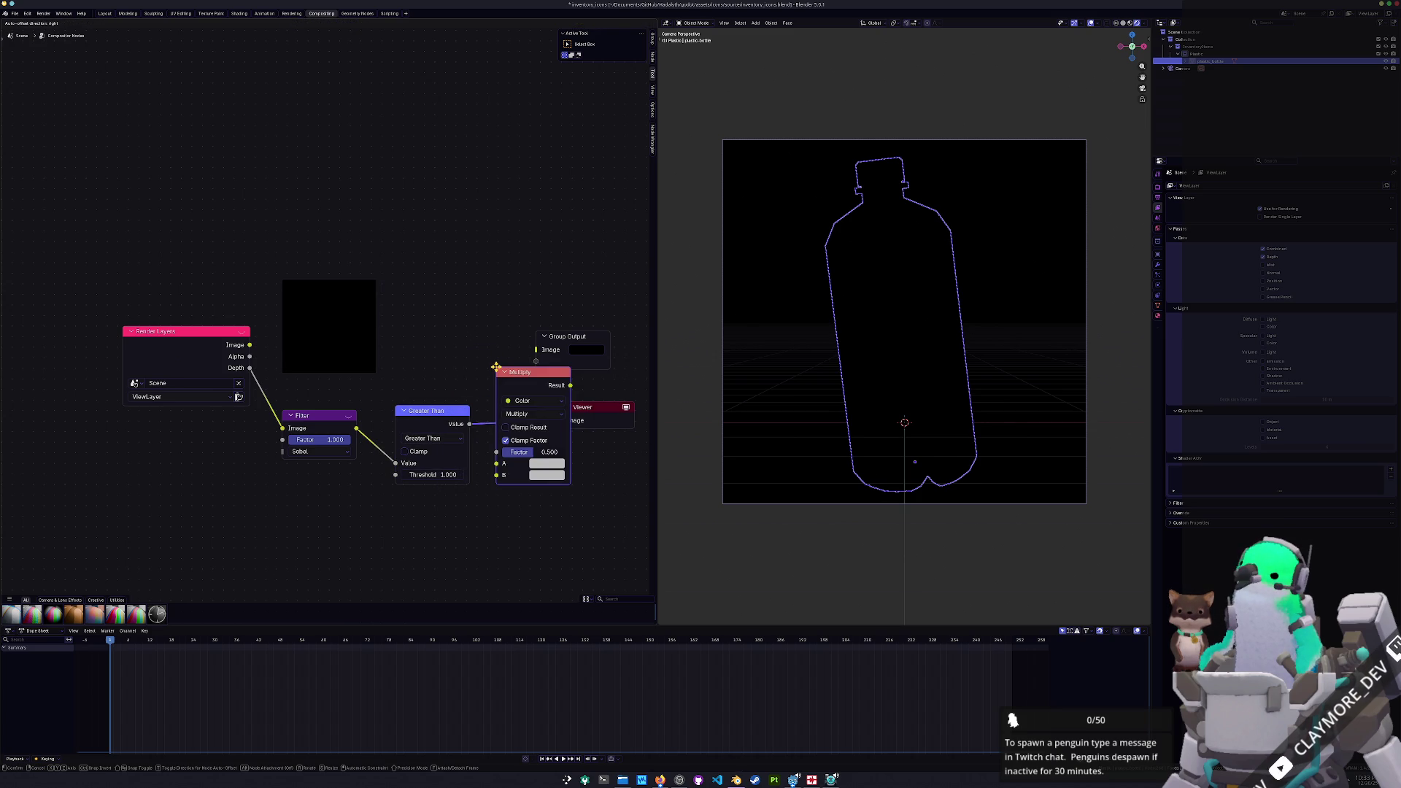
{"action": "key", "text": "Escape"}
{"action": "key", "text": "shift+a"}
{"action": "type", "text": "multi"}
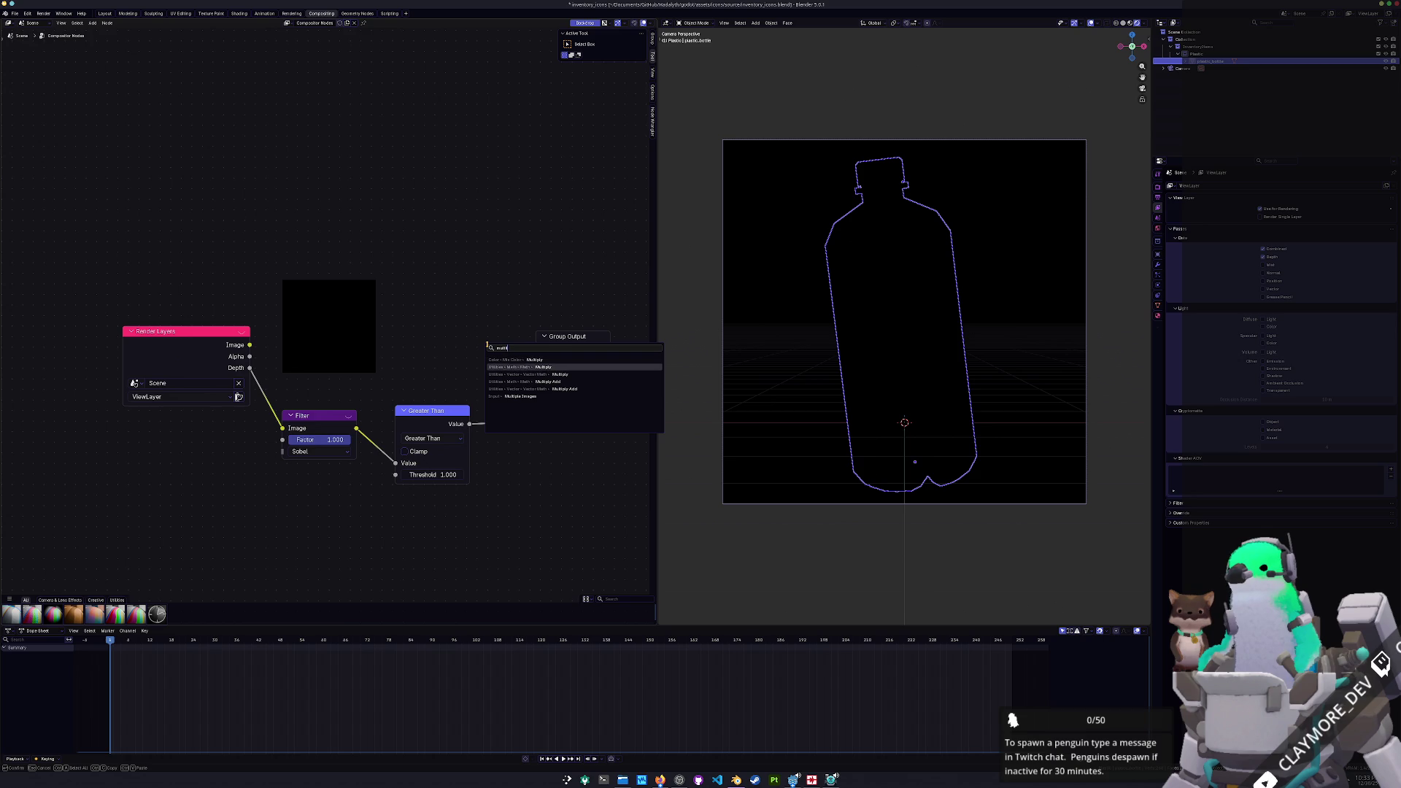
{"action": "key", "text": "Down"}
{"action": "key", "text": "Return"}
{"action": "left_click", "coordinate": [489, 407]}
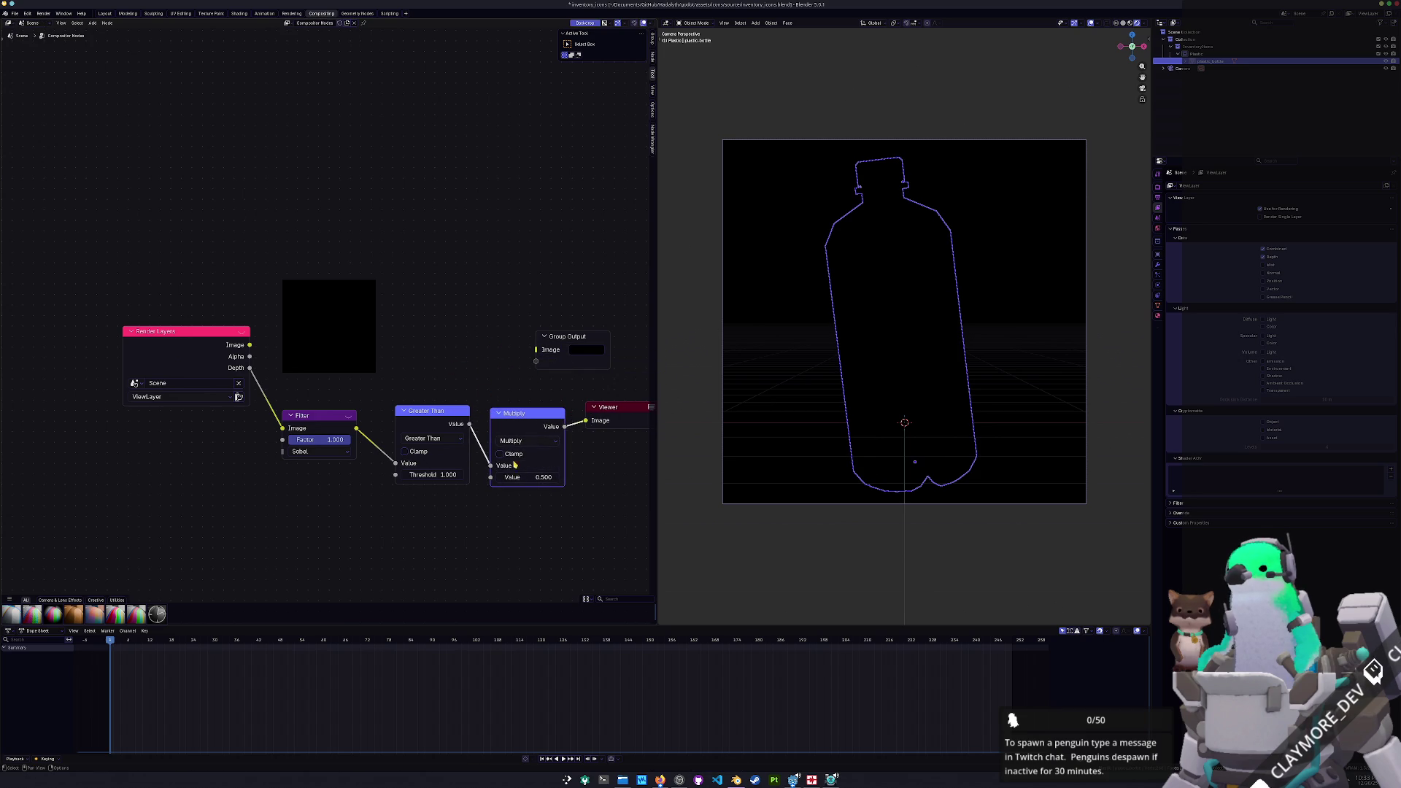
Move the Viewer and Group Output nodes up and to the right.
{"action": "scroll", "coordinate": [511, 460], "scroll_direction": "right", "scroll_amount": 5}
{"action": "left_click", "coordinate": [478, 426]}
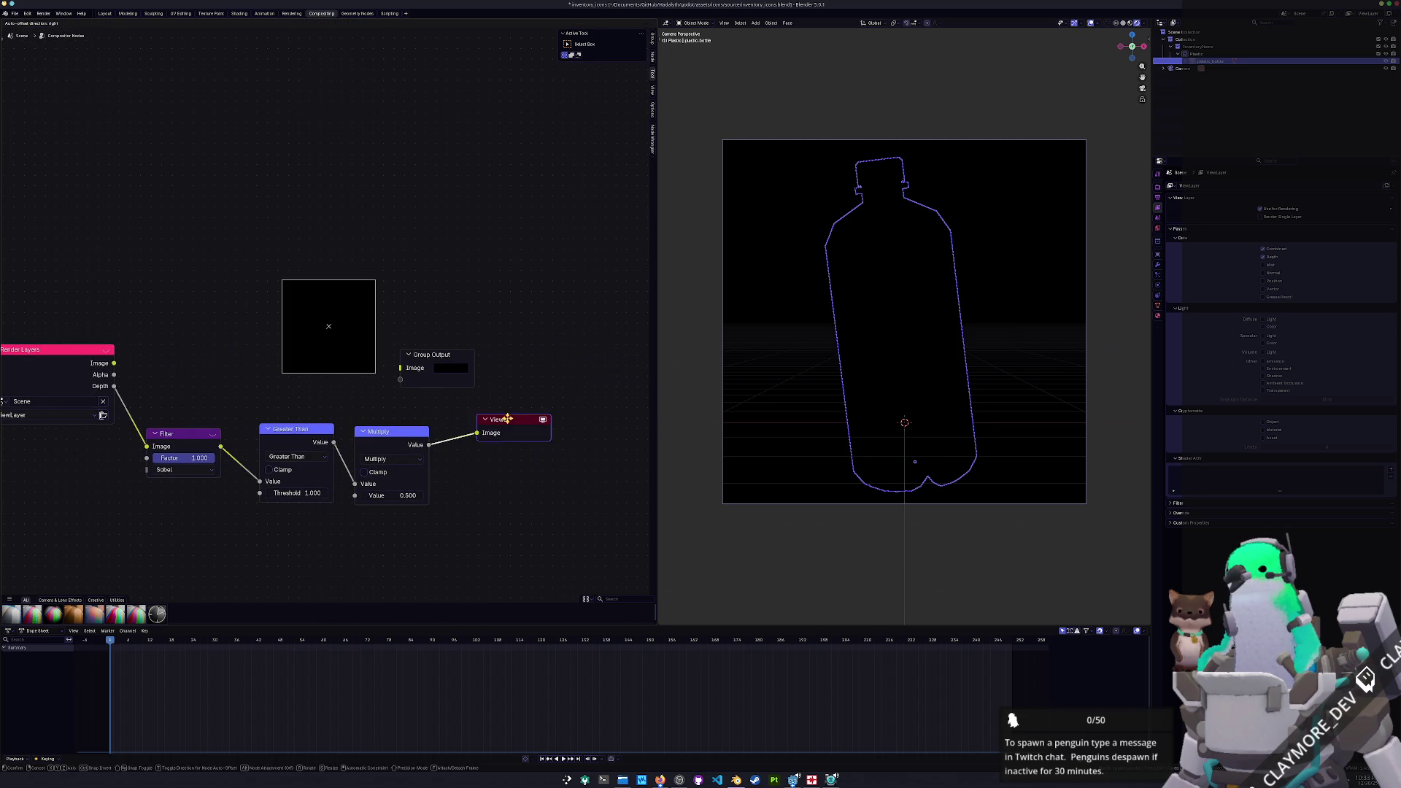
{"action": "scroll", "coordinate": [452, 416], "scroll_direction": "right", "scroll_amount": 5}
{"action": "scroll", "coordinate": [452, 416], "scroll_direction": "up", "scroll_amount": 2}
{"action": "left_click_drag", "start_coordinate": [442, 450], "coordinate": [502, 379]}
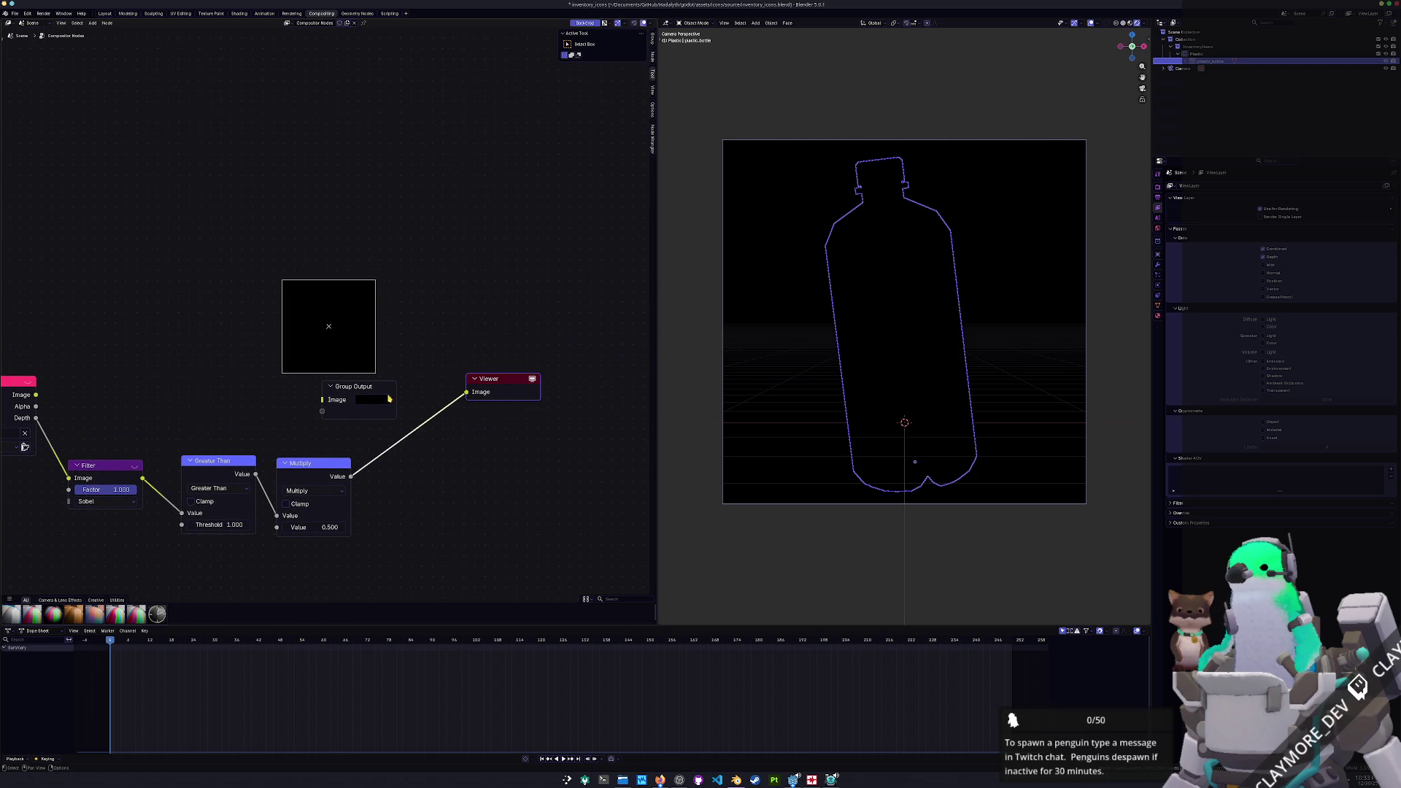
{"action": "mouse_move", "coordinate": [363, 392]}
{"action": "left_mouse_down"}
{"action": "mouse_move", "coordinate": [447, 374]}
{"action": "mouse_move", "coordinate": [499, 313]}
{"action": "mouse_move", "coordinate": [511, 334]}
{"action": "left_mouse_up"}
{"action": "scroll", "coordinate": [438, 357], "scroll_direction": "left", "scroll_amount": 7}
{"action": "scroll", "coordinate": [438, 358], "scroll_direction": "down", "scroll_amount": 3}
{"action": "key", "text": "shift+a"}
{"action": "left_click", "coordinate": [476, 338]}
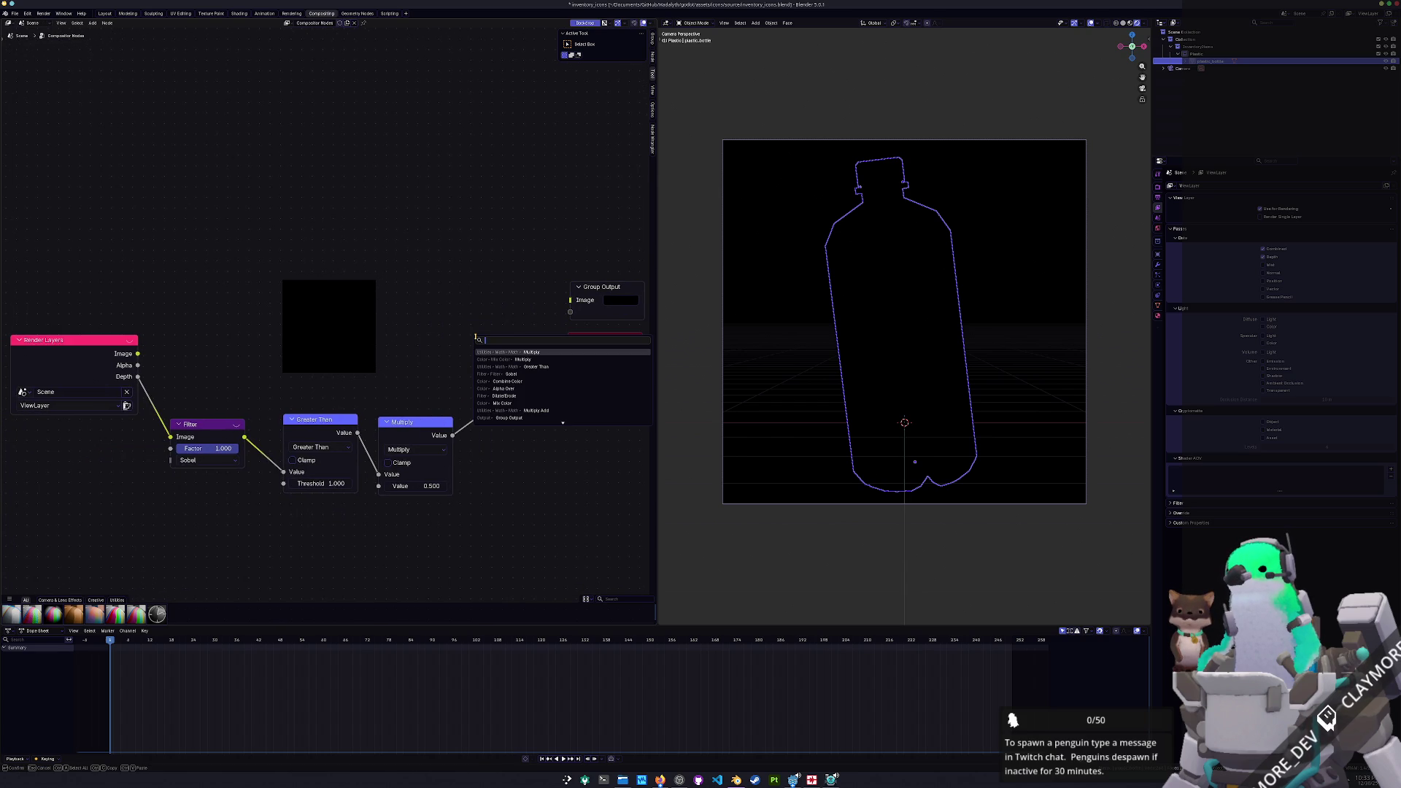
Add a Mix Color node with the edge mask as Factor, render Image as A, and black B.
{"action": "type", "text": "mix"}
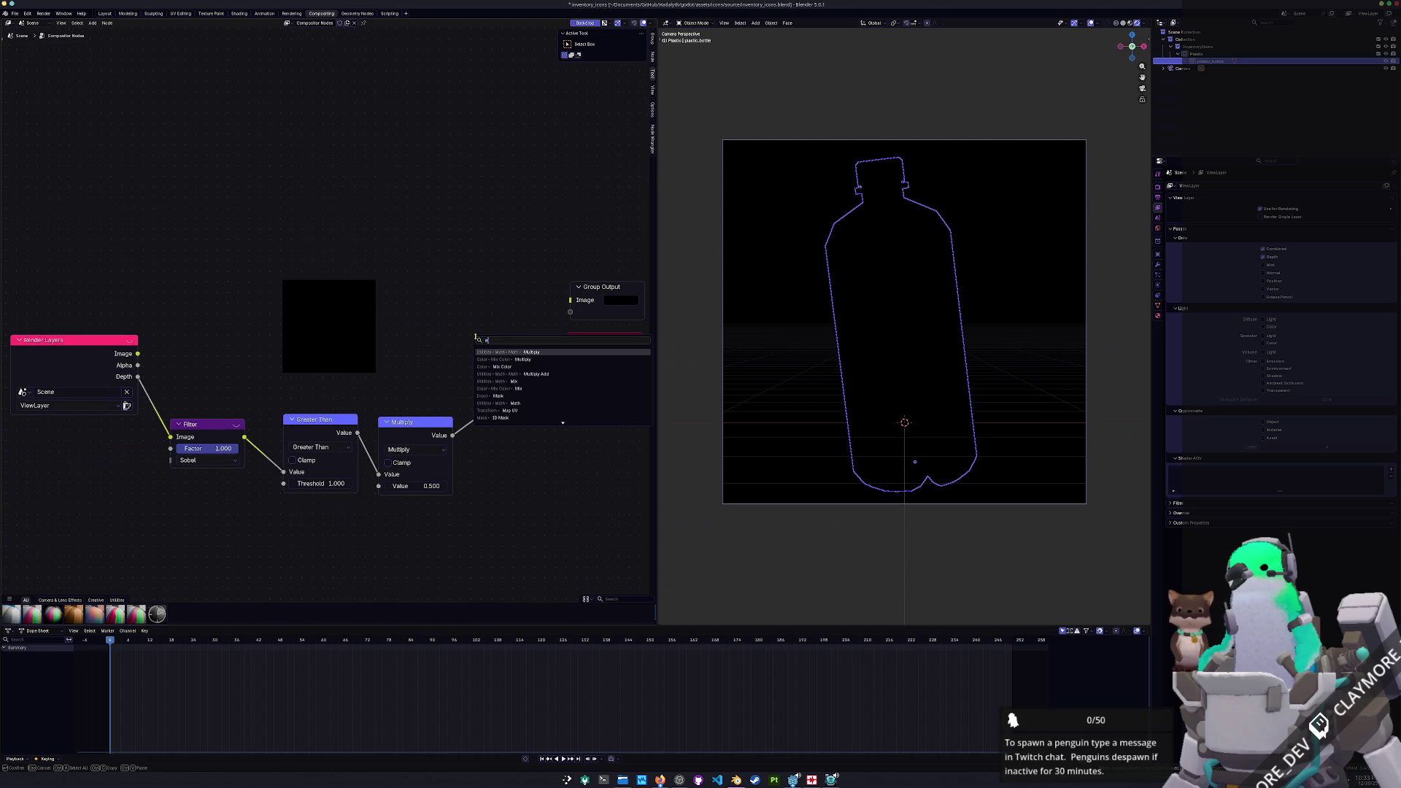
{"action": "type", "text": " color"}
{"action": "key", "text": "Return"}
{"action": "left_click", "coordinate": [400, 219]}
{"action": "mouse_move", "coordinate": [454, 435]}
{"action": "left_mouse_down"}
{"action": "mouse_move", "coordinate": [387, 328]}
{"action": "mouse_move", "coordinate": [400, 303]}
{"action": "left_mouse_up"}
{"action": "left_click_drag", "start_coordinate": [138, 353], "coordinate": [401, 315]}
{"action": "left_click", "coordinate": [440, 226], "text": "ctrl+shift"}
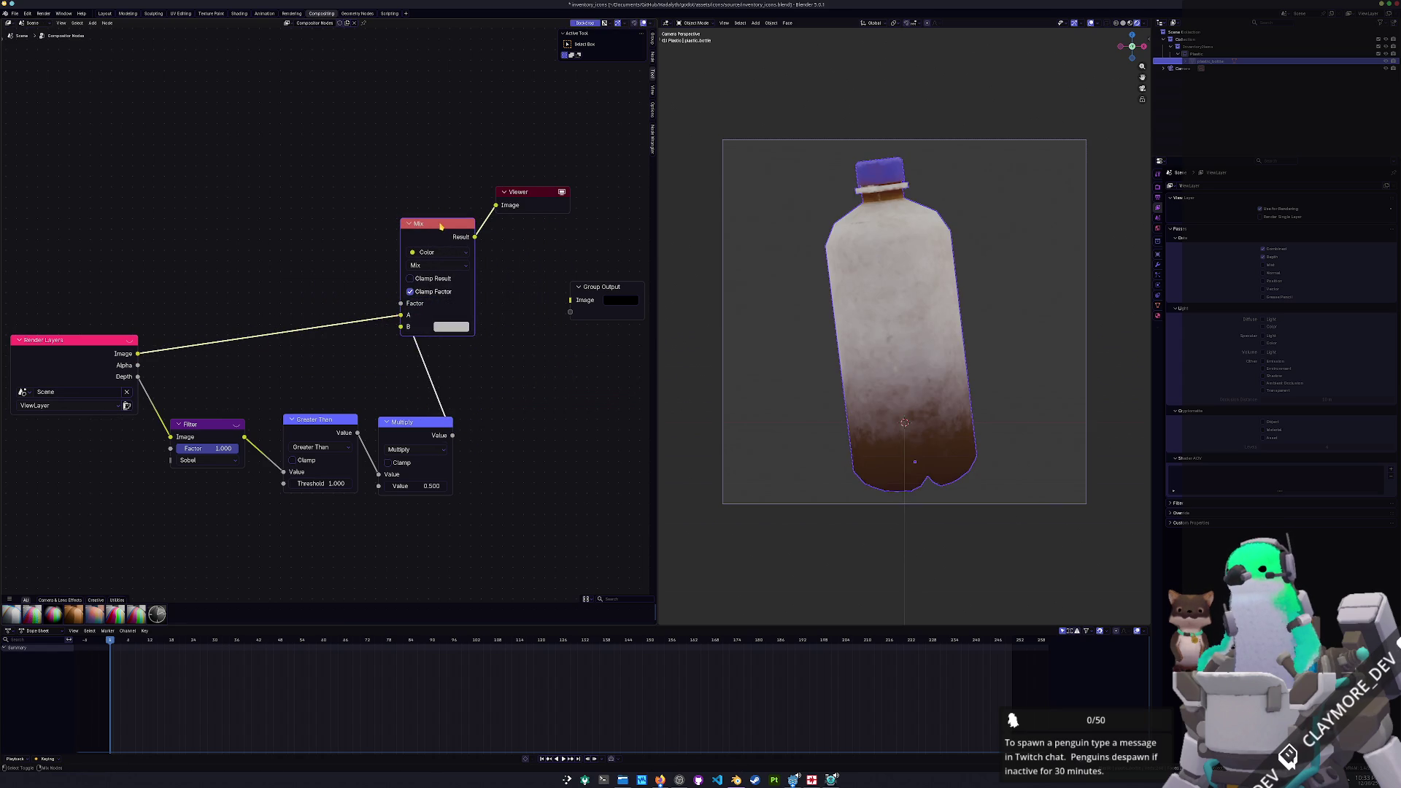
{"action": "left_click", "coordinate": [446, 328]}
{"action": "left_click_drag", "start_coordinate": [530, 206], "coordinate": [522, 375]}
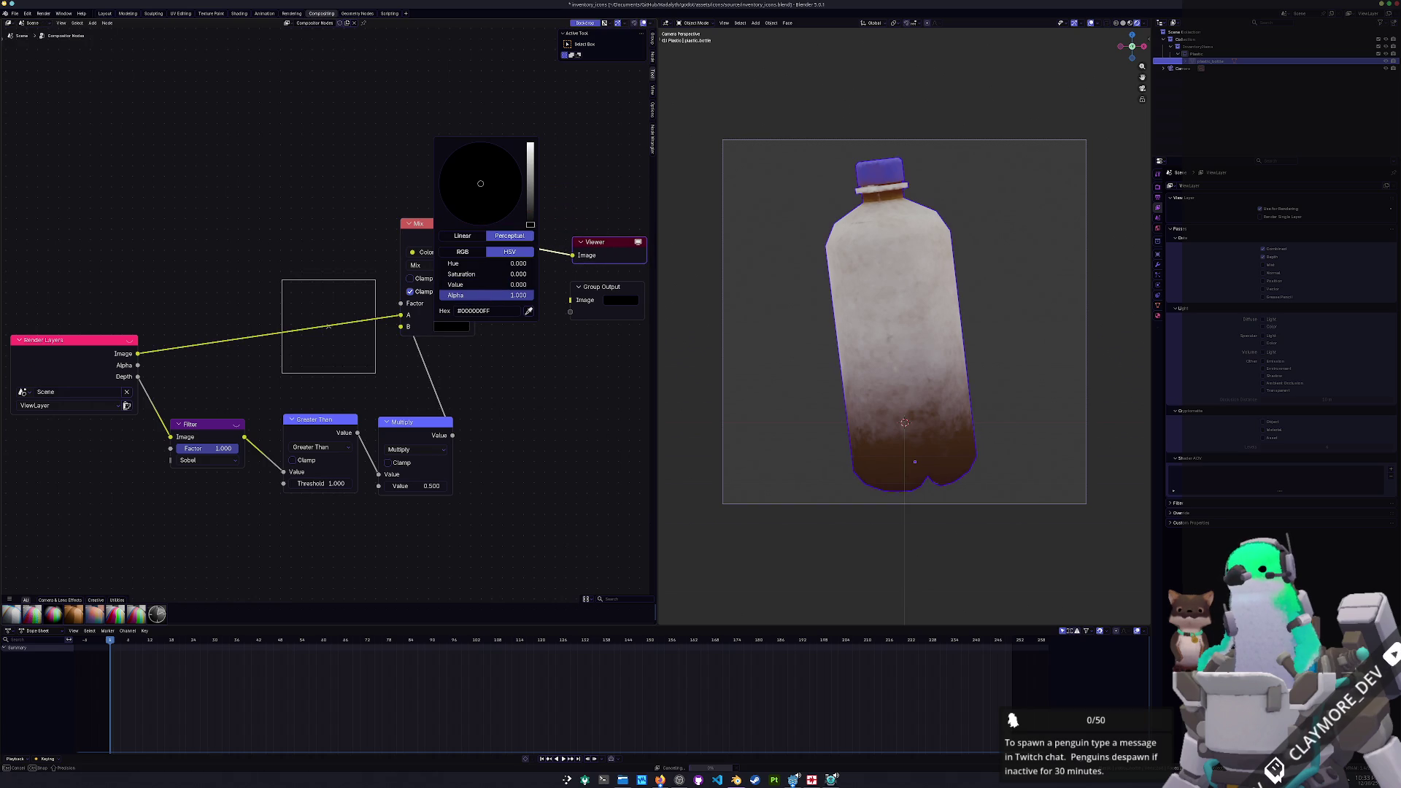
{"action": "scroll", "coordinate": [464, 394], "scroll_direction": "up", "scroll_amount": 1}
Add a Dilate/Erode node to the compositor.
{"action": "key", "text": "shift+a"}
{"action": "left_click", "coordinate": [522, 392]}
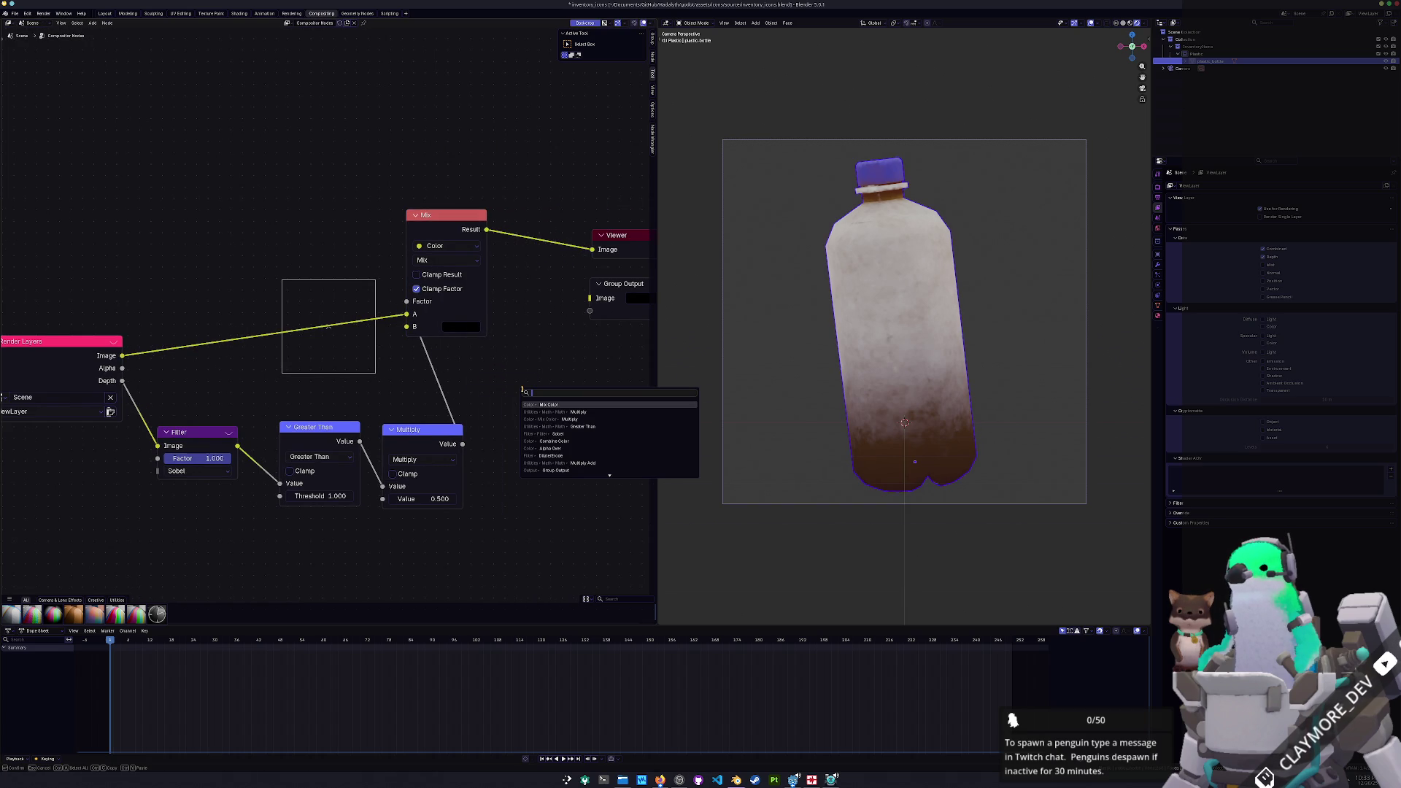
{"action": "type", "text": "dilate"}
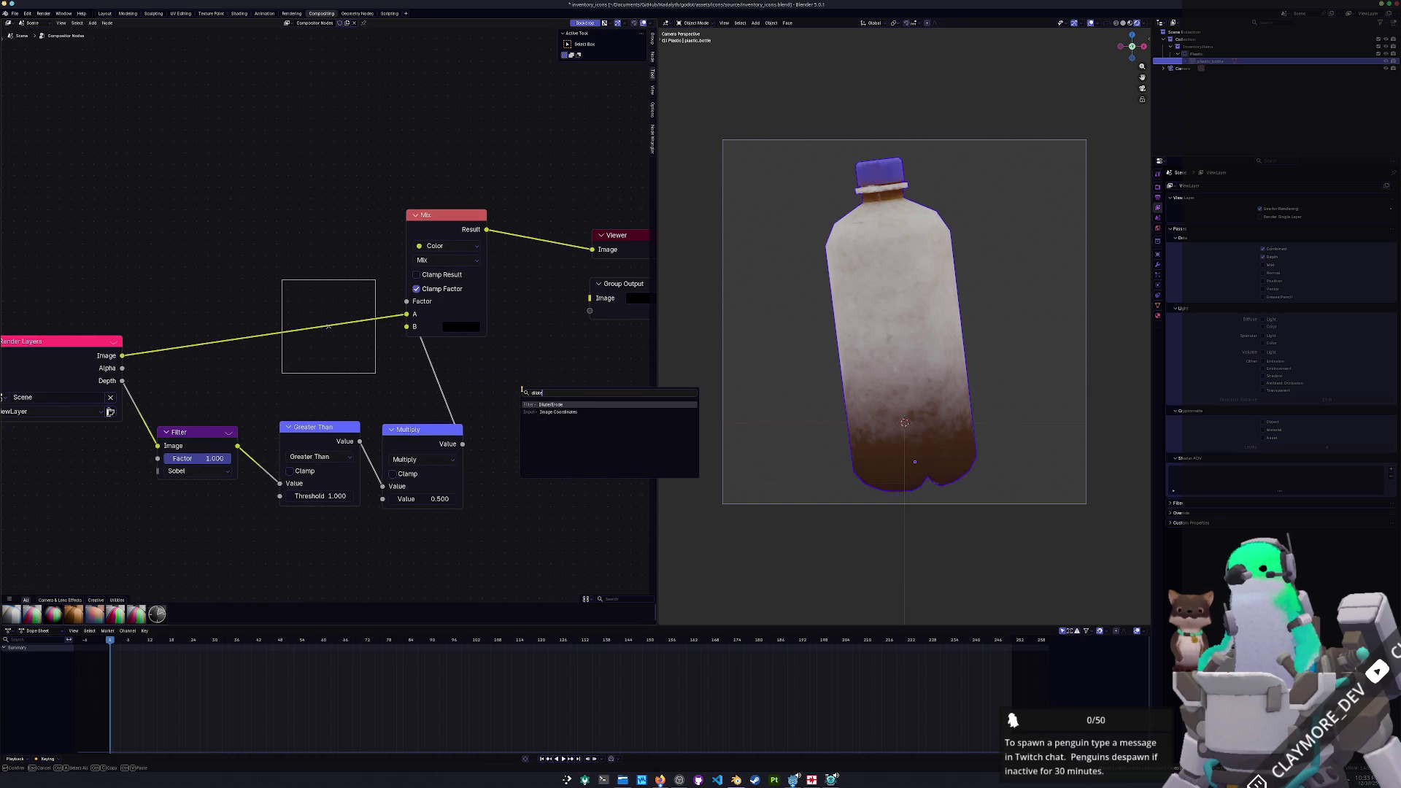
{"action": "key", "text": "Return"}
{"action": "left_click", "coordinate": [416, 361]}
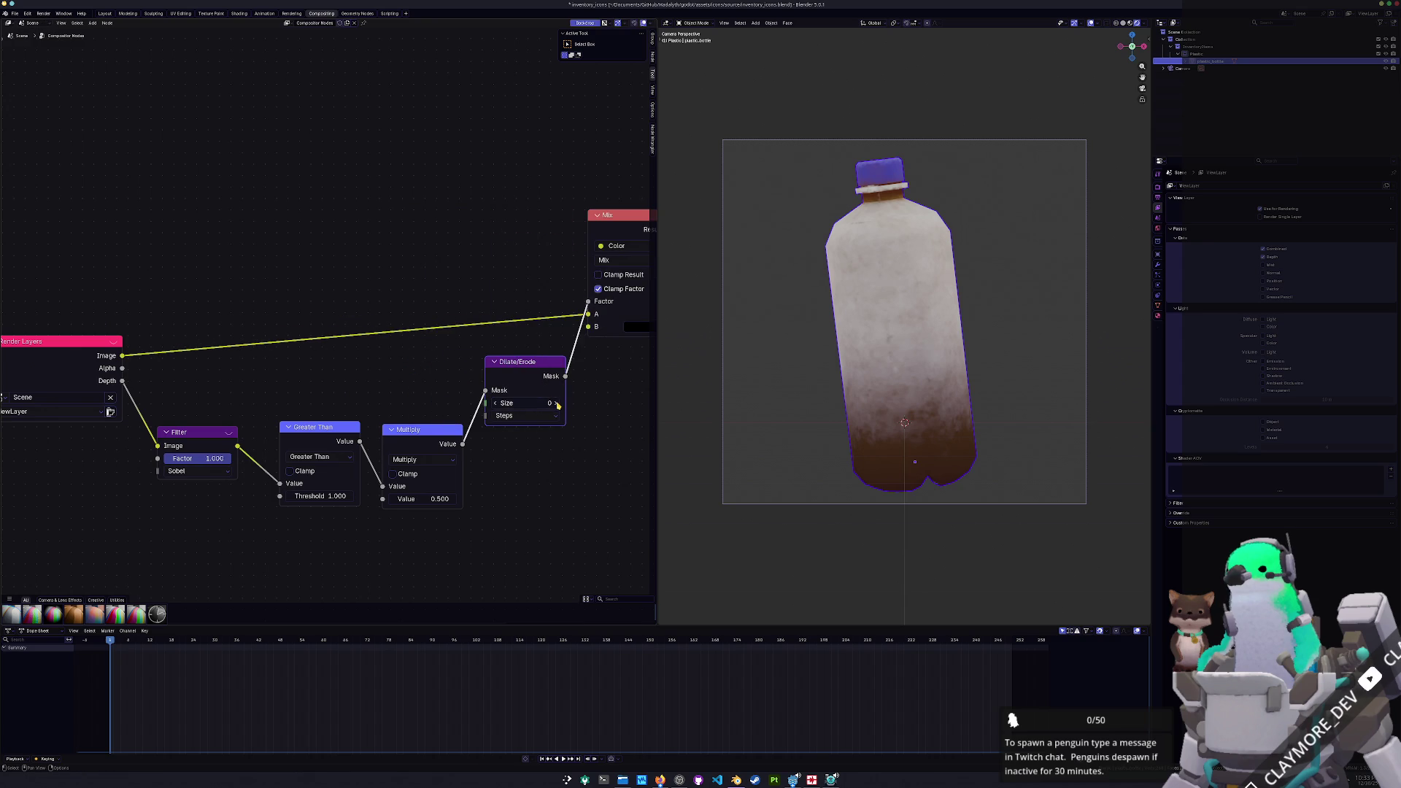
{"action": "left_click_drag", "start_coordinate": [557, 405], "coordinate": [584, 405]}
{"action": "scroll", "coordinate": [857, 329], "scroll_direction": "up", "scroll_amount": 3}
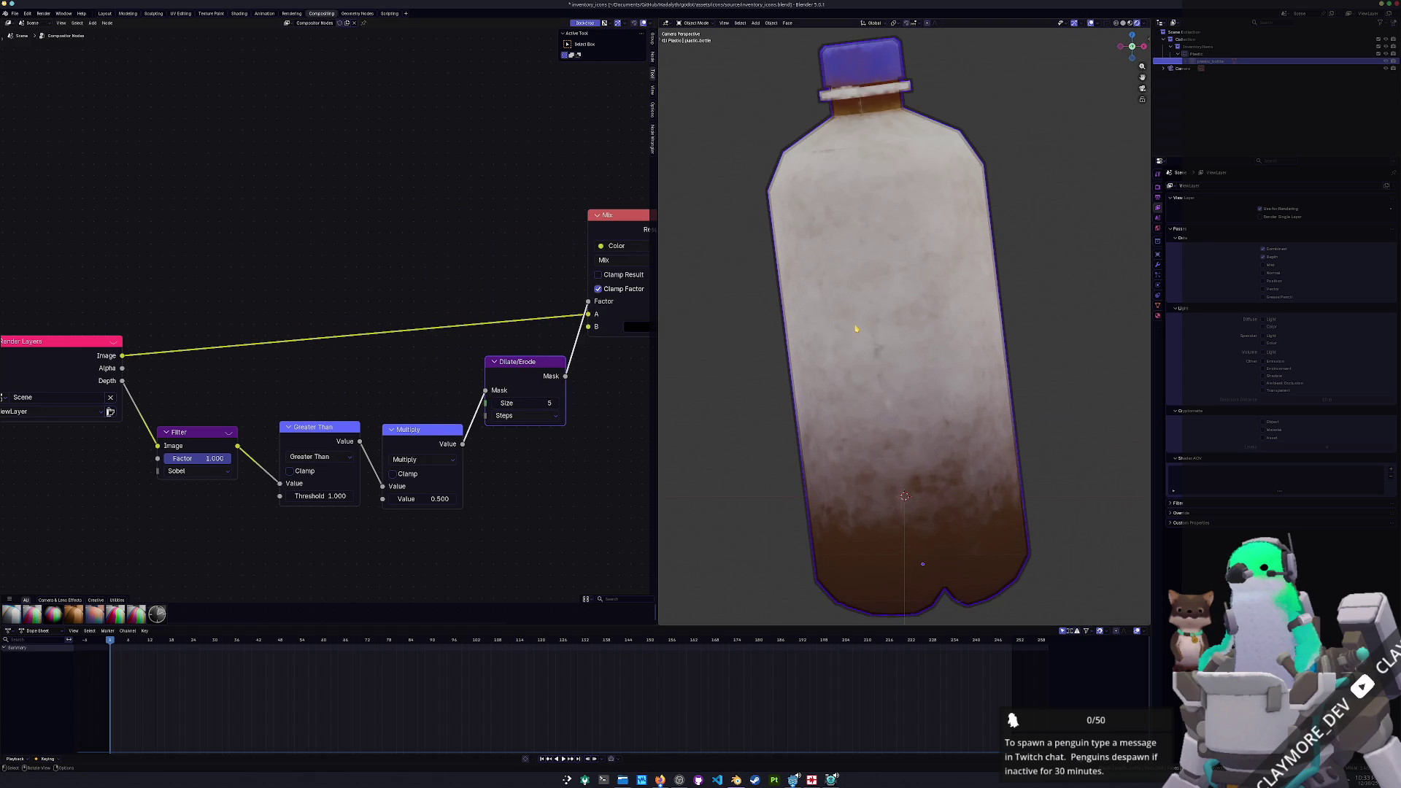
{"action": "left_click_drag", "start_coordinate": [520, 362], "coordinate": [526, 421]}
{"action": "scroll", "coordinate": [807, 382], "scroll_direction": "up", "scroll_amount": 3}
{"action": "scroll", "coordinate": [803, 385], "scroll_direction": "down", "scroll_amount": 7}
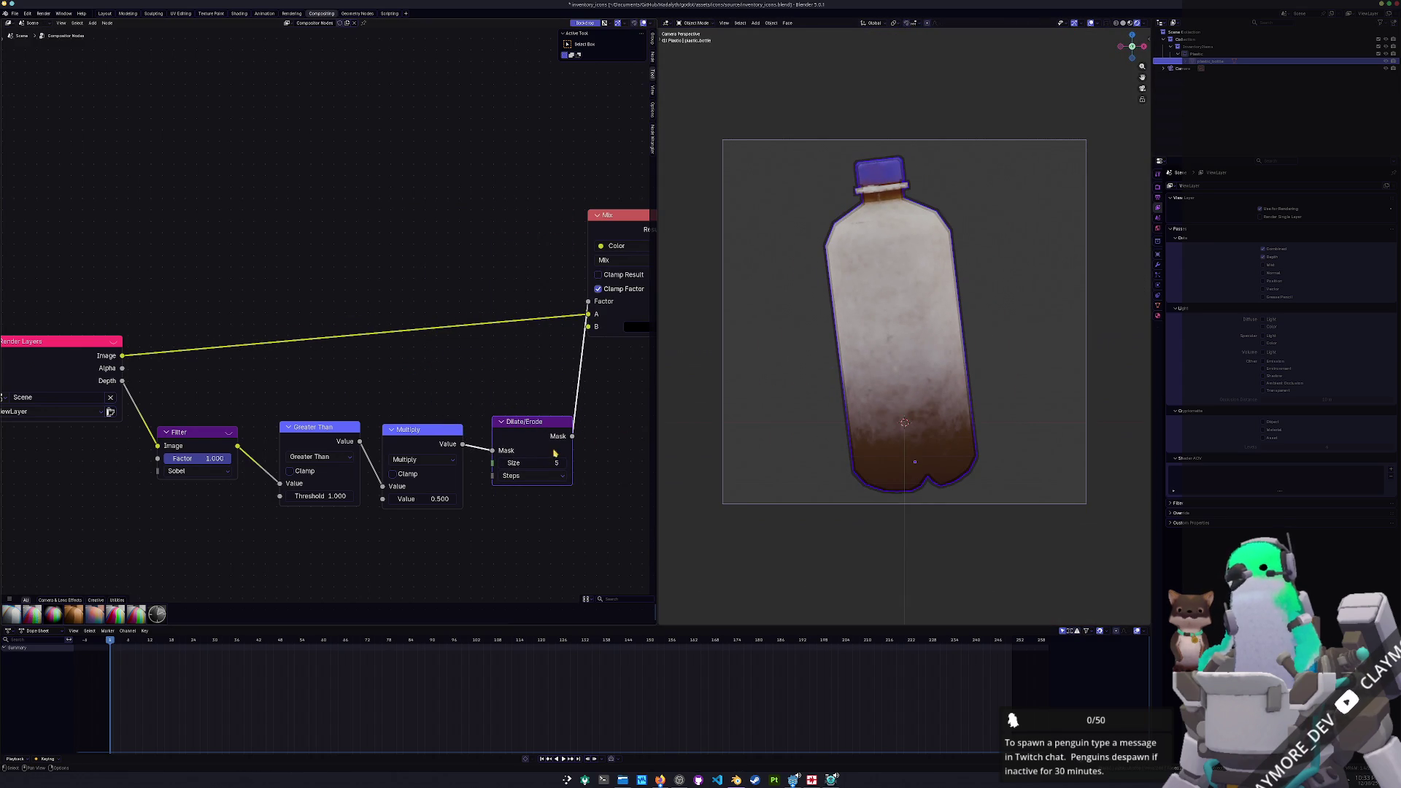
{"action": "left_click", "coordinate": [535, 462]}
{"action": "type", "text": "2"}
{"action": "key", "text": "Return"}
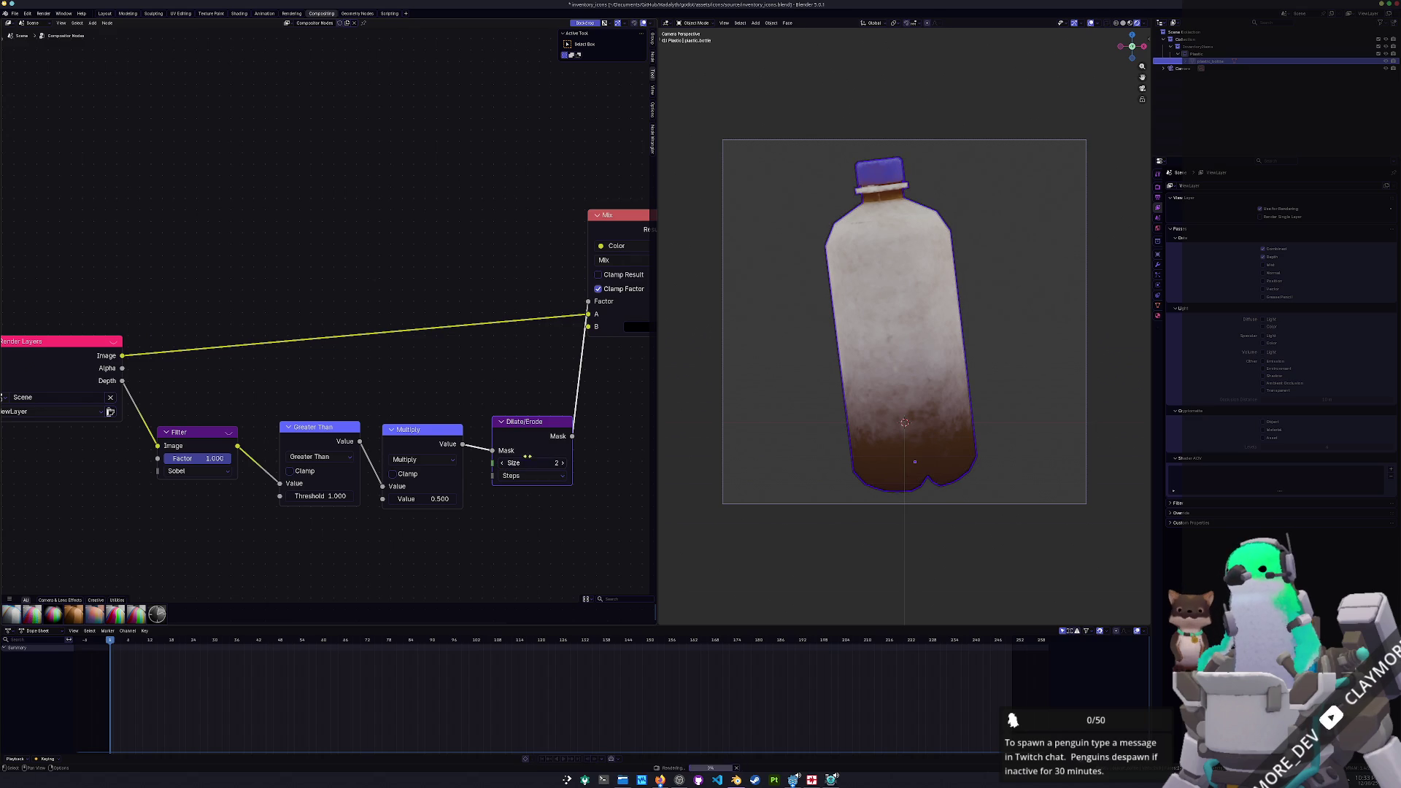
{"action": "scroll", "coordinate": [340, 282], "scroll_direction": "up", "scroll_amount": 2}
{"action": "scroll", "coordinate": [343, 314], "scroll_direction": "down", "scroll_amount": 2}
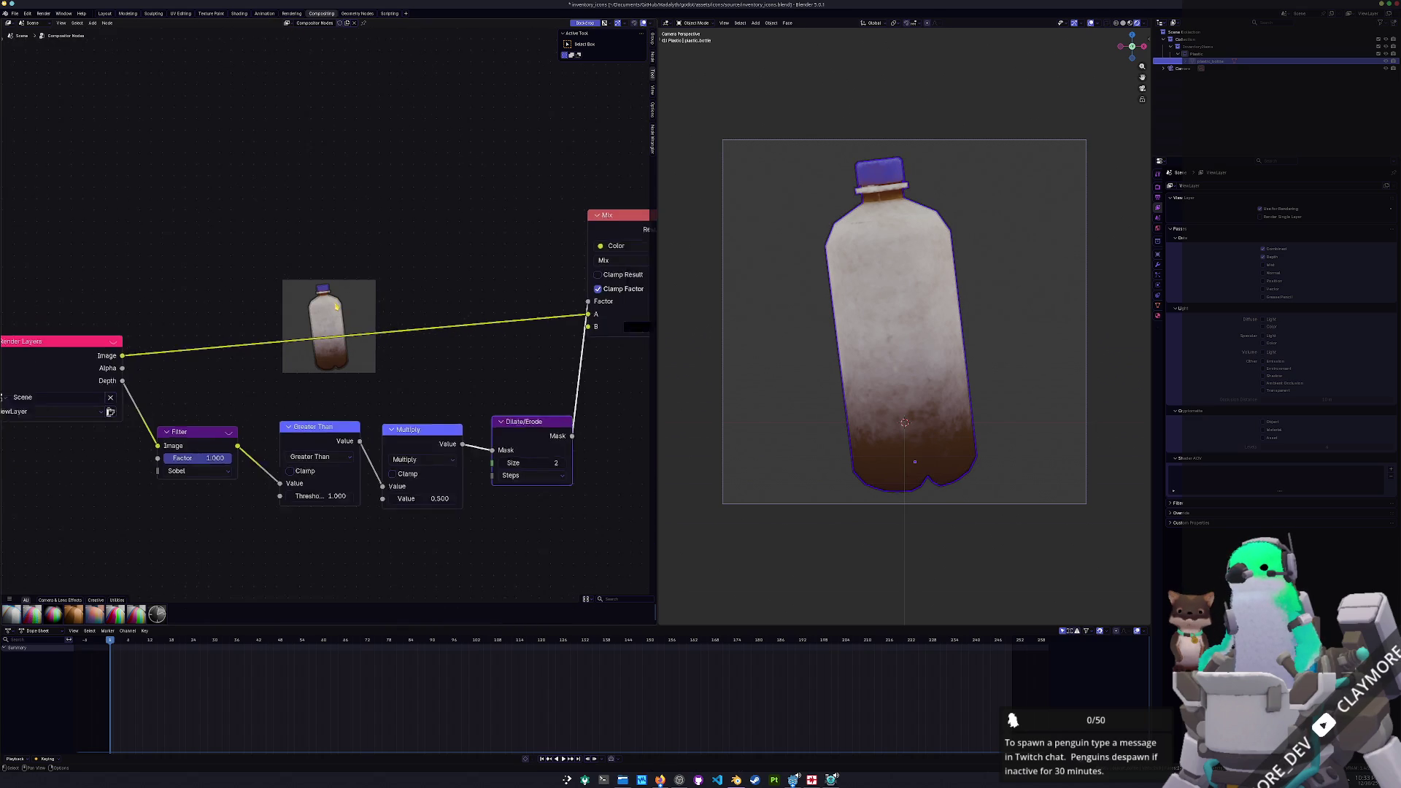
{"action": "scroll", "coordinate": [349, 346], "scroll_direction": "down", "scroll_amount": 3}
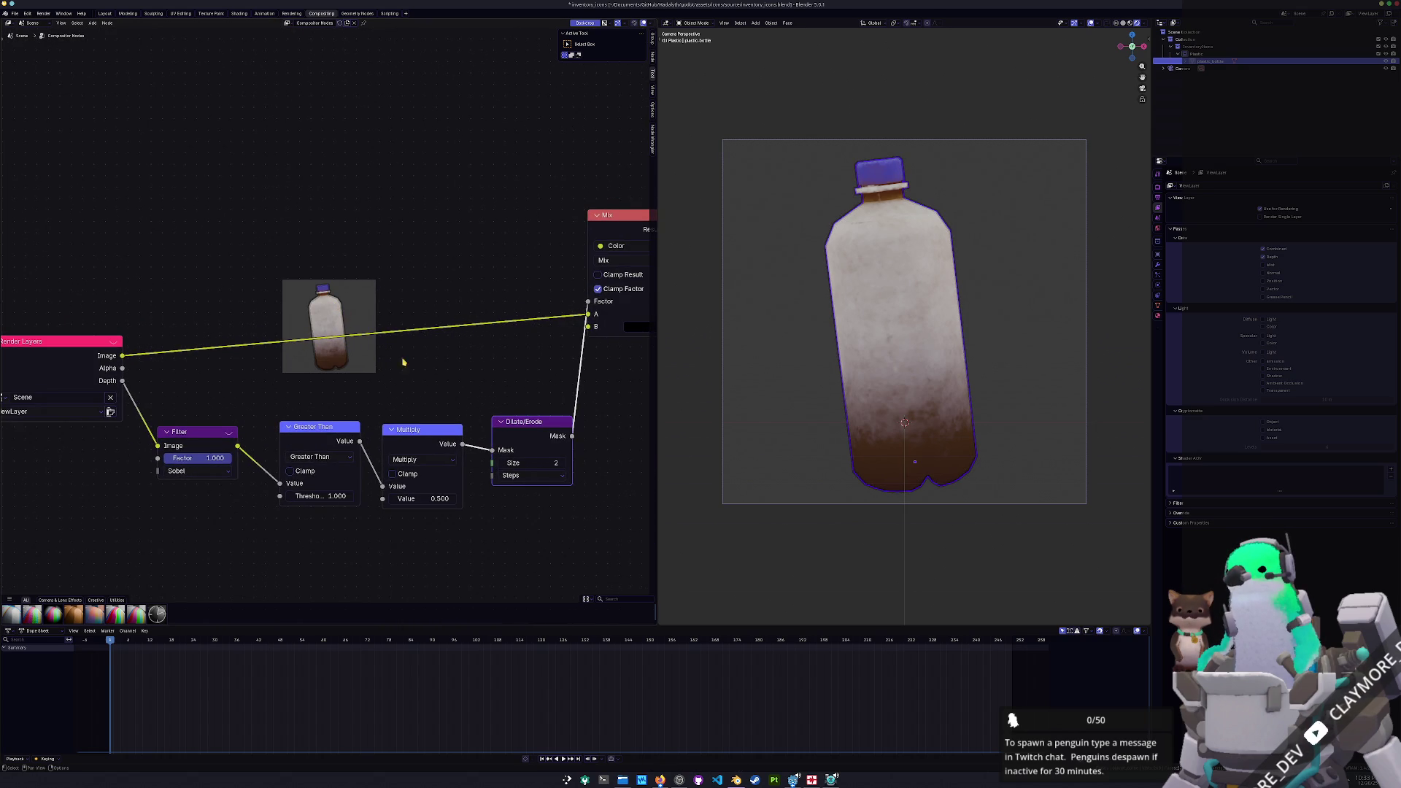
Tick Transparent under Film in Render Properties so the background renders transparent.
{"action": "left_click_drag", "start_coordinate": [559, 264], "coordinate": [573, 249]}
{"action": "left_click", "coordinate": [1158, 186]}
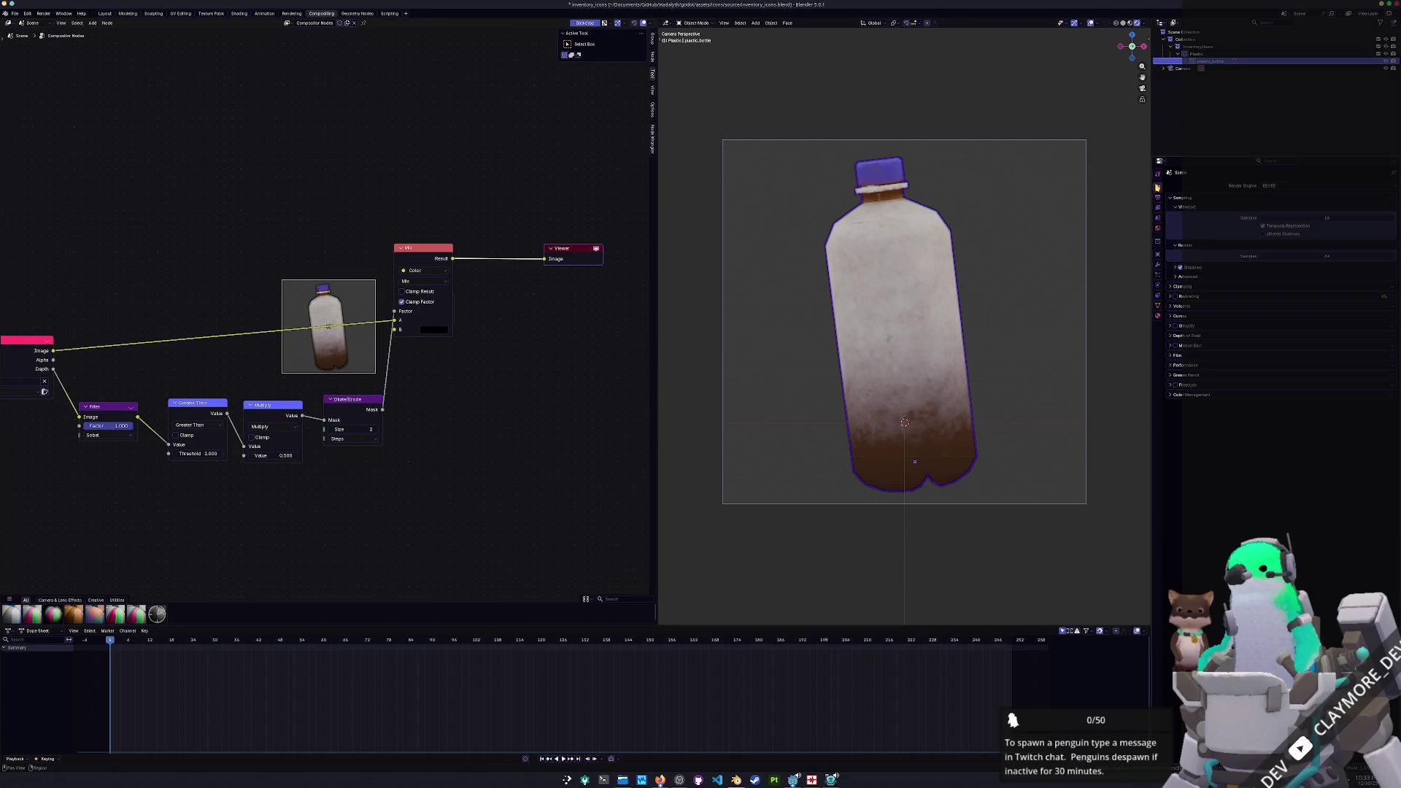
{"action": "left_click", "coordinate": [1188, 357]}
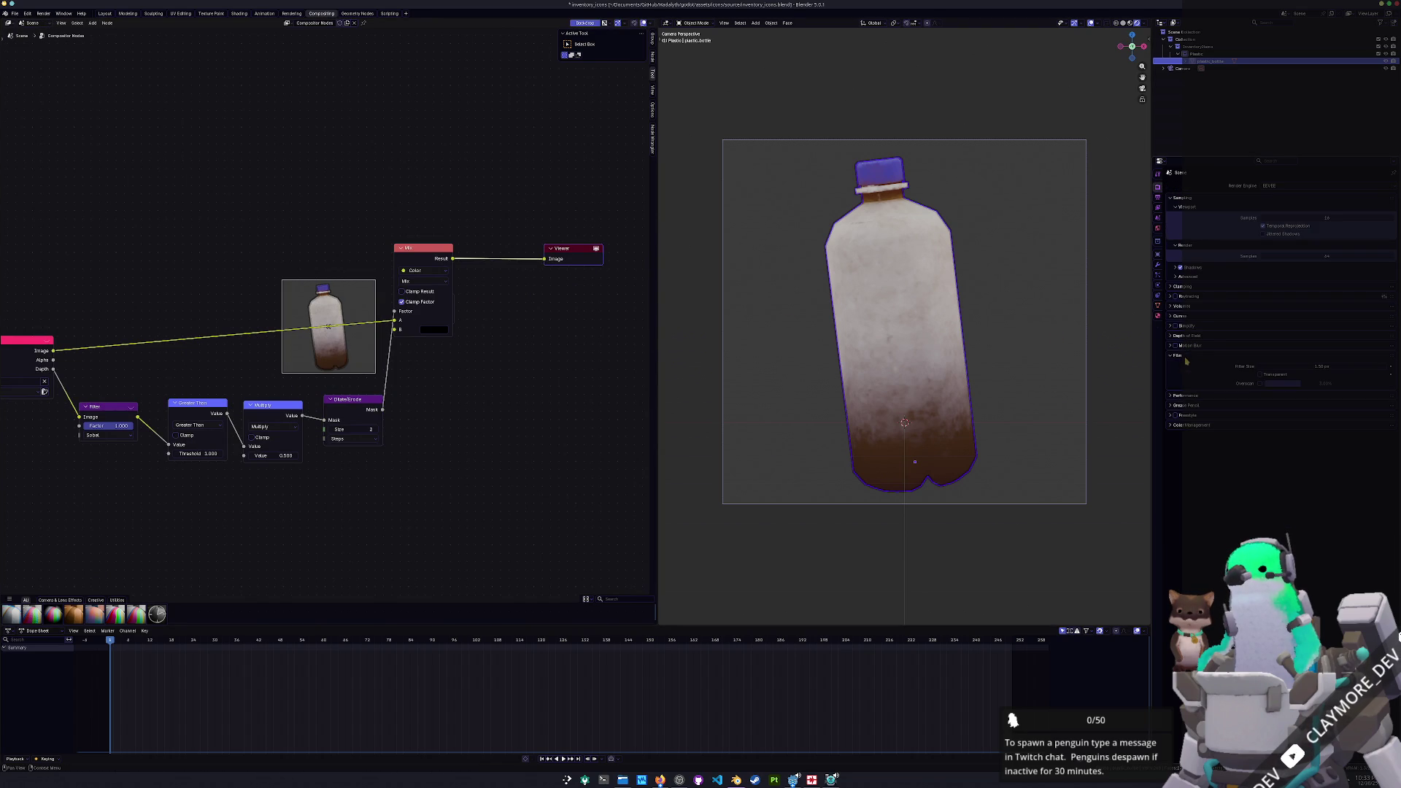
{"action": "left_click", "coordinate": [1261, 375]}
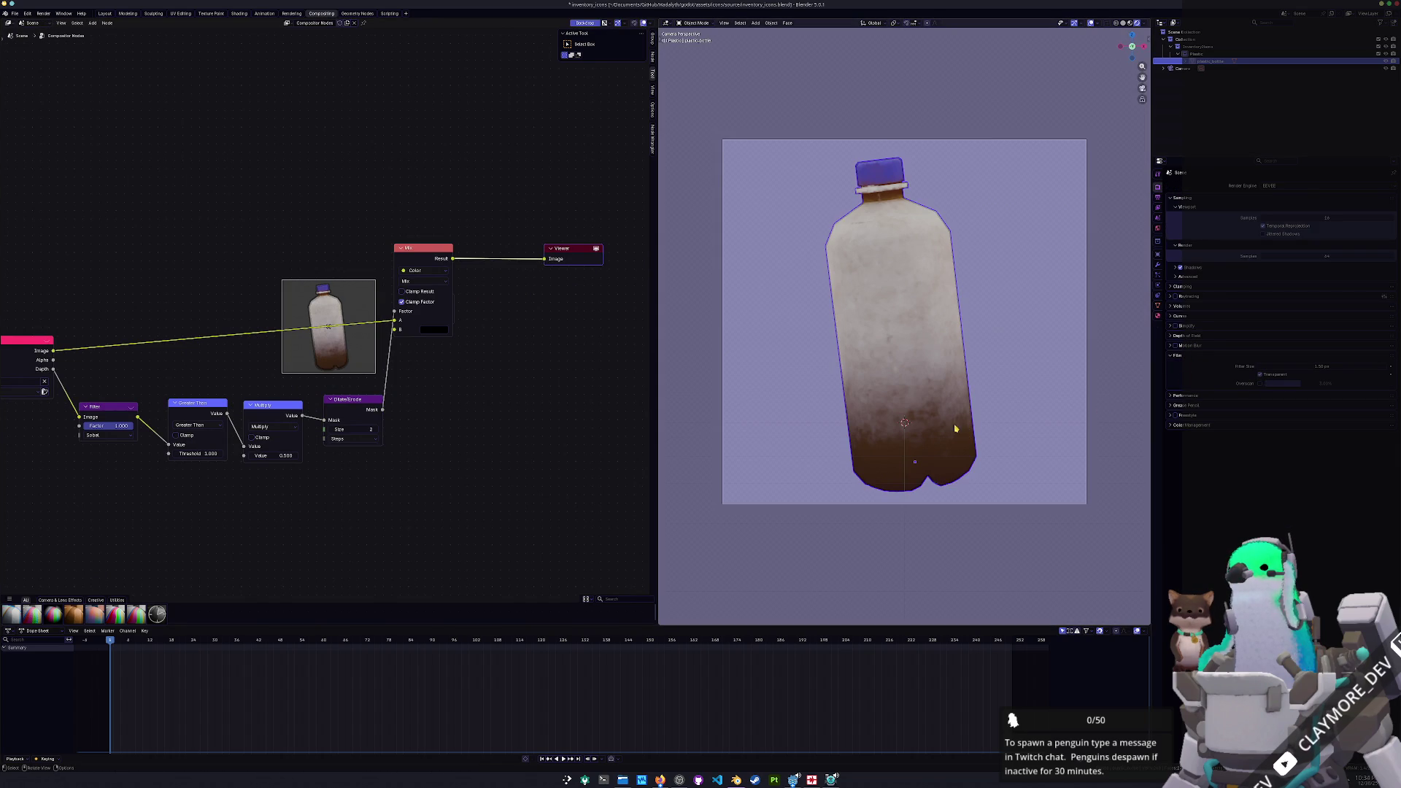
{"action": "key", "text": "shift+a"}
Add a Kuwahara filter node and set its type to Anisotropic after trying Classic.
{"action": "type", "text": "kuwah"}
{"action": "key", "text": "Return"}
{"action": "left_click", "coordinate": [503, 256]}
{"action": "scroll", "coordinate": [480, 212], "scroll_direction": "up", "scroll_amount": 1}
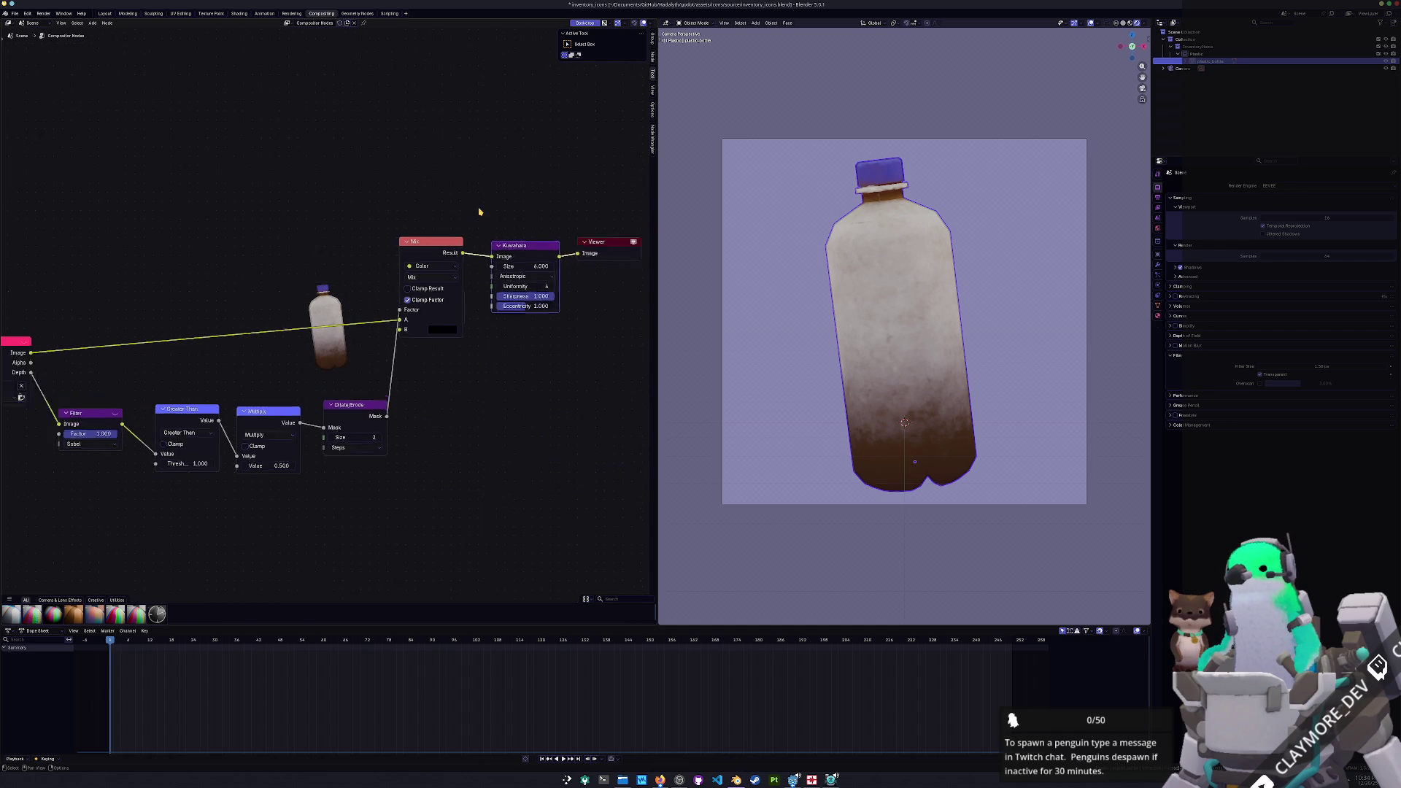
{"action": "scroll", "coordinate": [479, 211], "scroll_direction": "up", "scroll_amount": 1}
{"action": "left_click", "coordinate": [460, 282]}
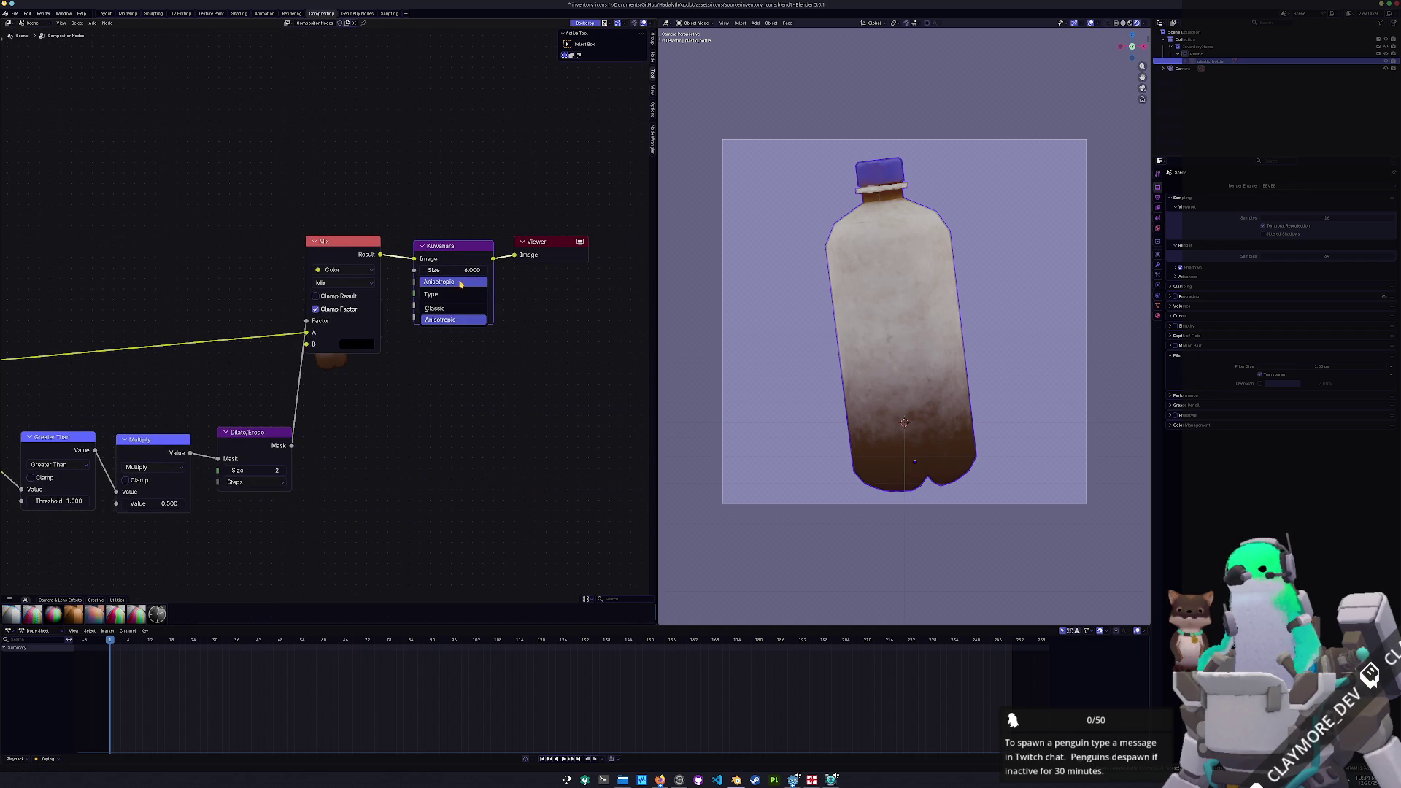
{"action": "left_click", "coordinate": [448, 307]}
{"action": "scroll", "coordinate": [397, 274], "scroll_direction": "down", "scroll_amount": 3}
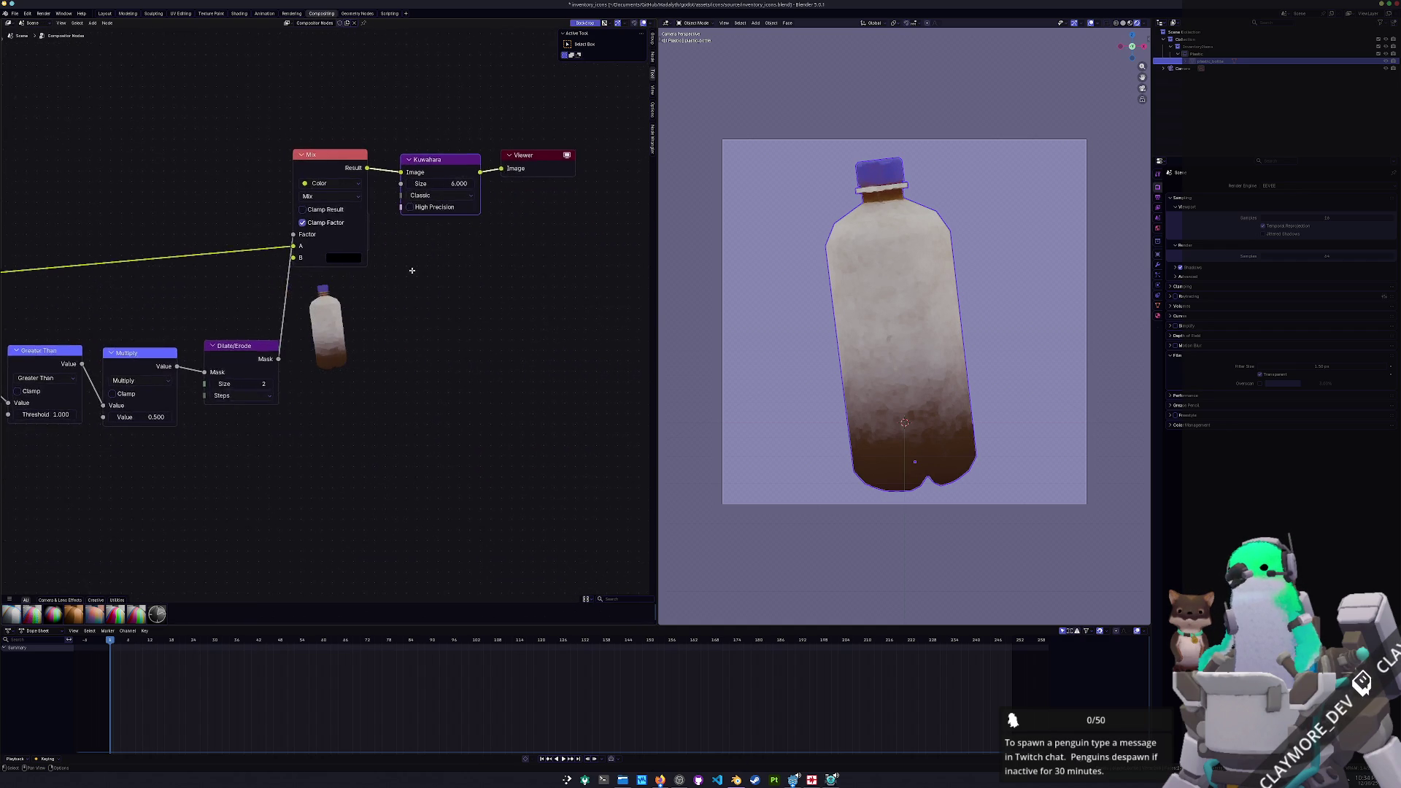
{"action": "left_click", "coordinate": [417, 202]}
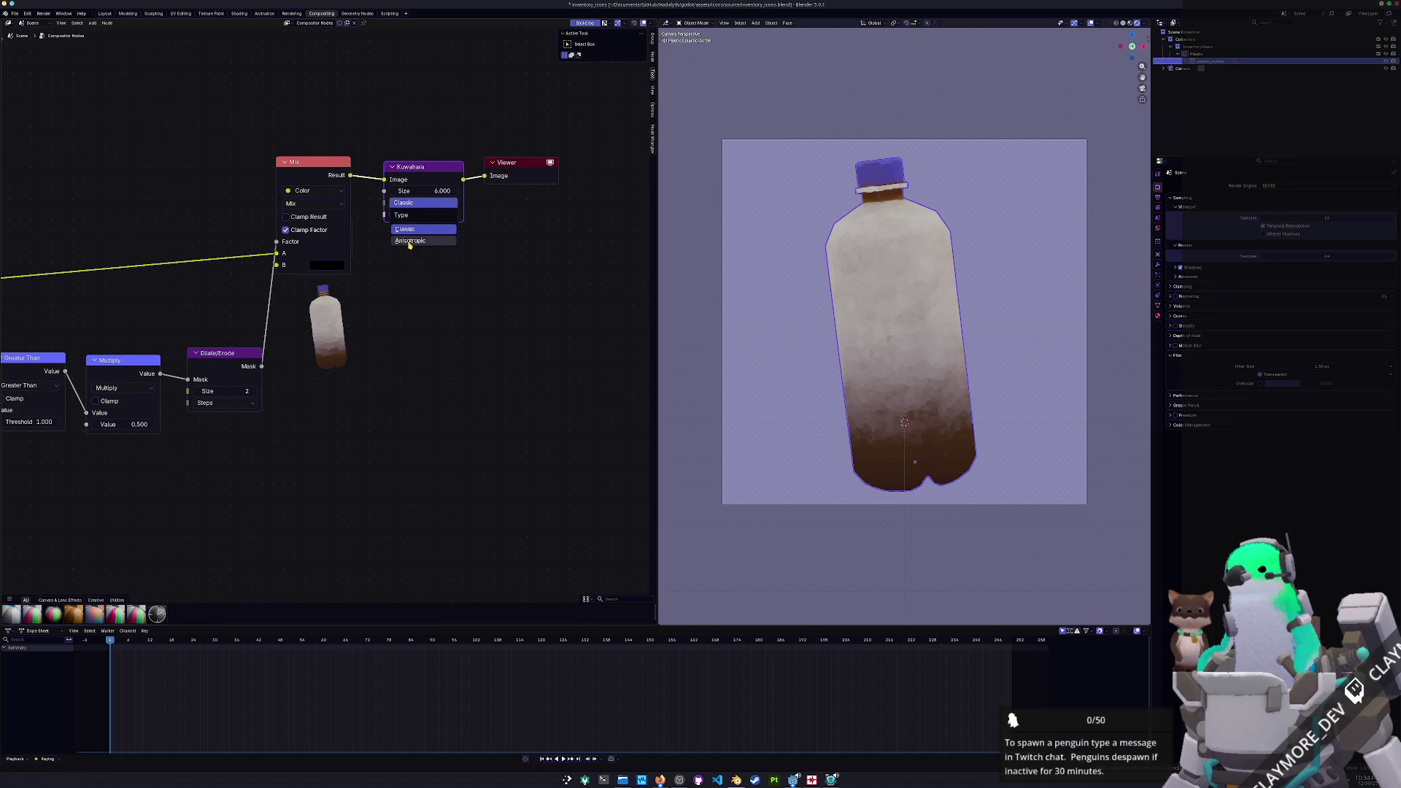
{"action": "left_click", "coordinate": [417, 237]}
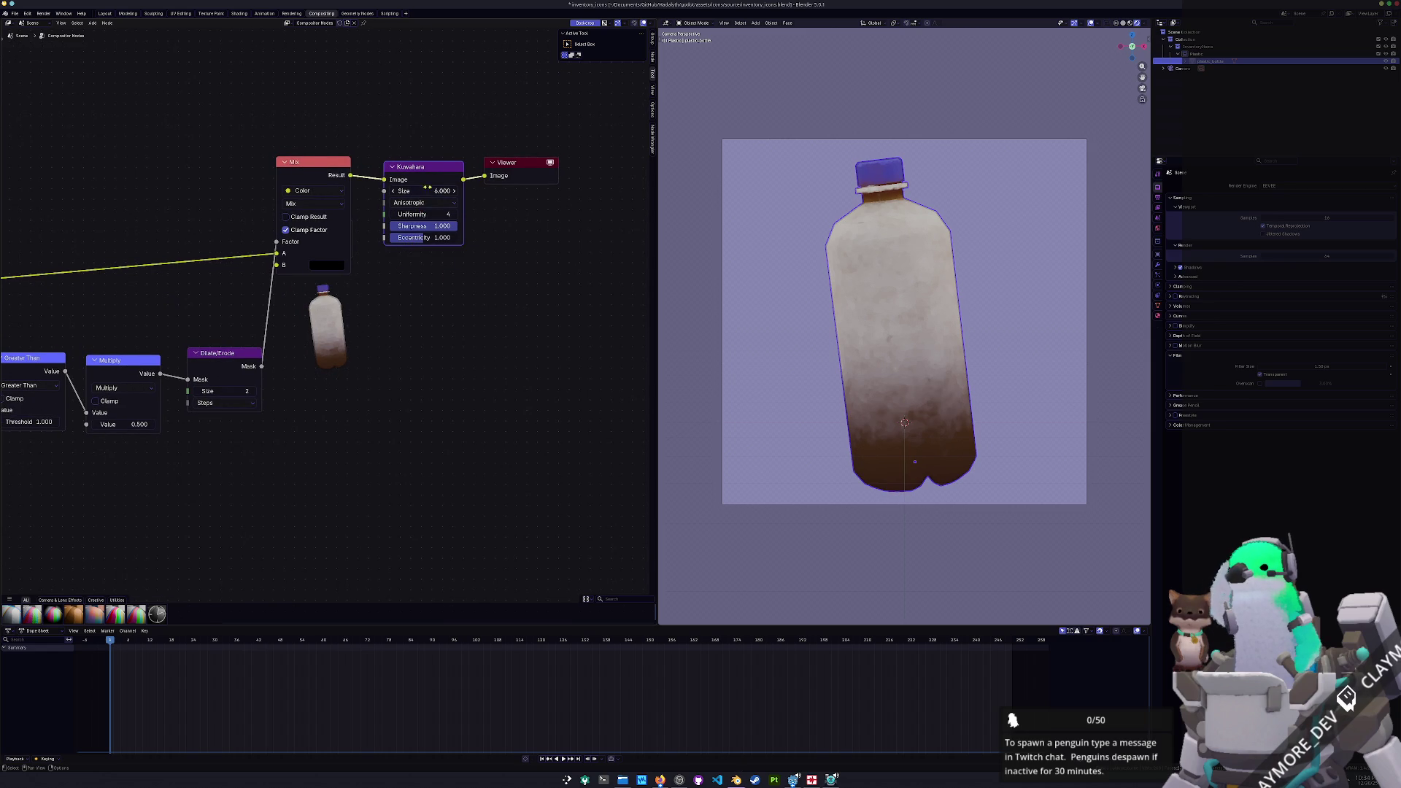
Pull the Kuwahara node out of the Mix–Viewer chain and feed the render Image into it.
{"action": "mouse_move", "coordinate": [433, 168]}
{"action": "left_mouse_down"}
{"action": "mouse_move", "coordinate": [486, 178]}
{"action": "mouse_move", "coordinate": [181, 172]}
{"action": "left_mouse_up"}
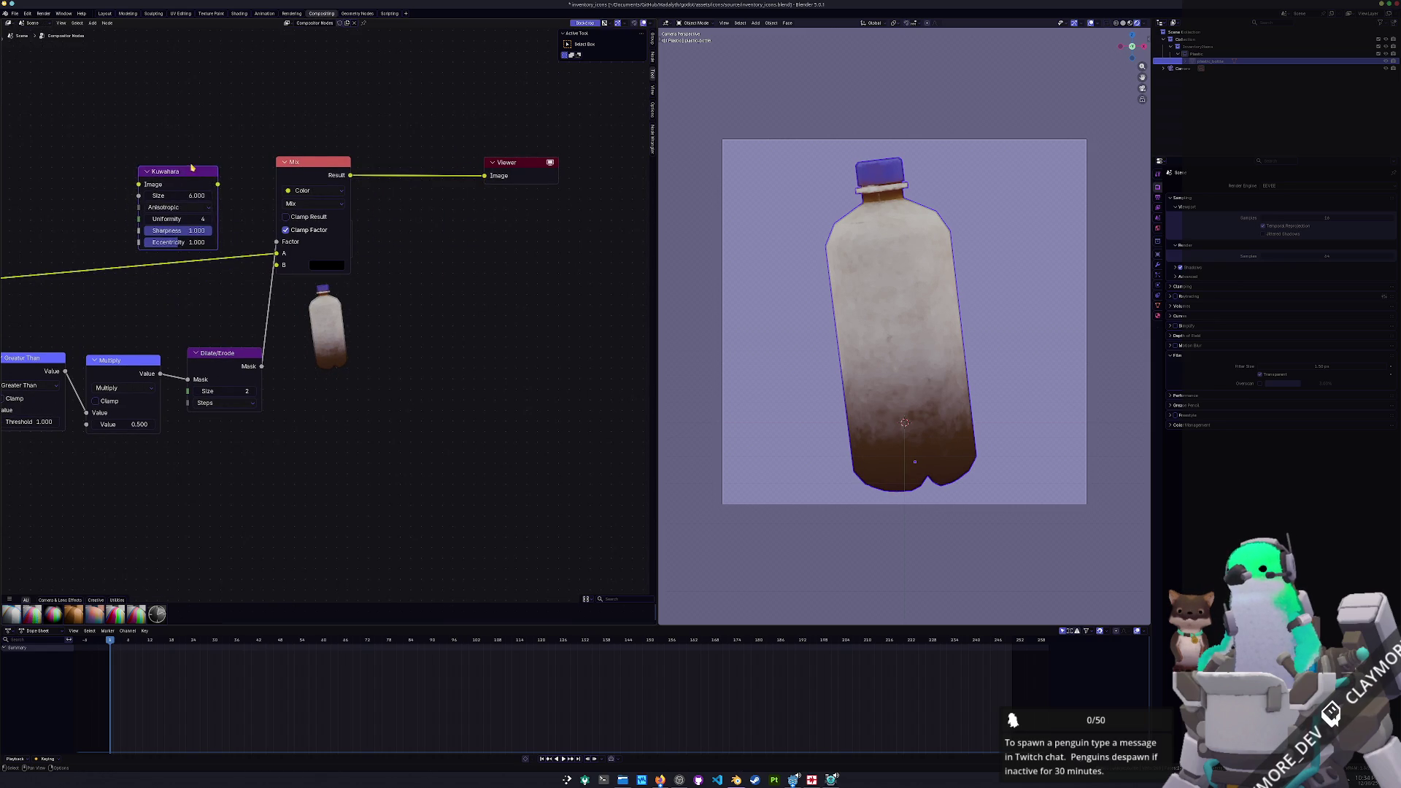
{"action": "scroll", "coordinate": [552, 183], "scroll_direction": "left", "scroll_amount": 5}
{"action": "mouse_move", "coordinate": [165, 329]}
{"action": "left_mouse_down"}
{"action": "mouse_move", "coordinate": [451, 221]}
{"action": "mouse_move", "coordinate": [588, 290]}
{"action": "mouse_move", "coordinate": [304, 316]}
{"action": "left_mouse_up"}
{"action": "scroll", "coordinate": [305, 317], "scroll_direction": "down", "scroll_amount": 2}
{"action": "left_click_drag", "start_coordinate": [454, 322], "coordinate": [511, 326]}
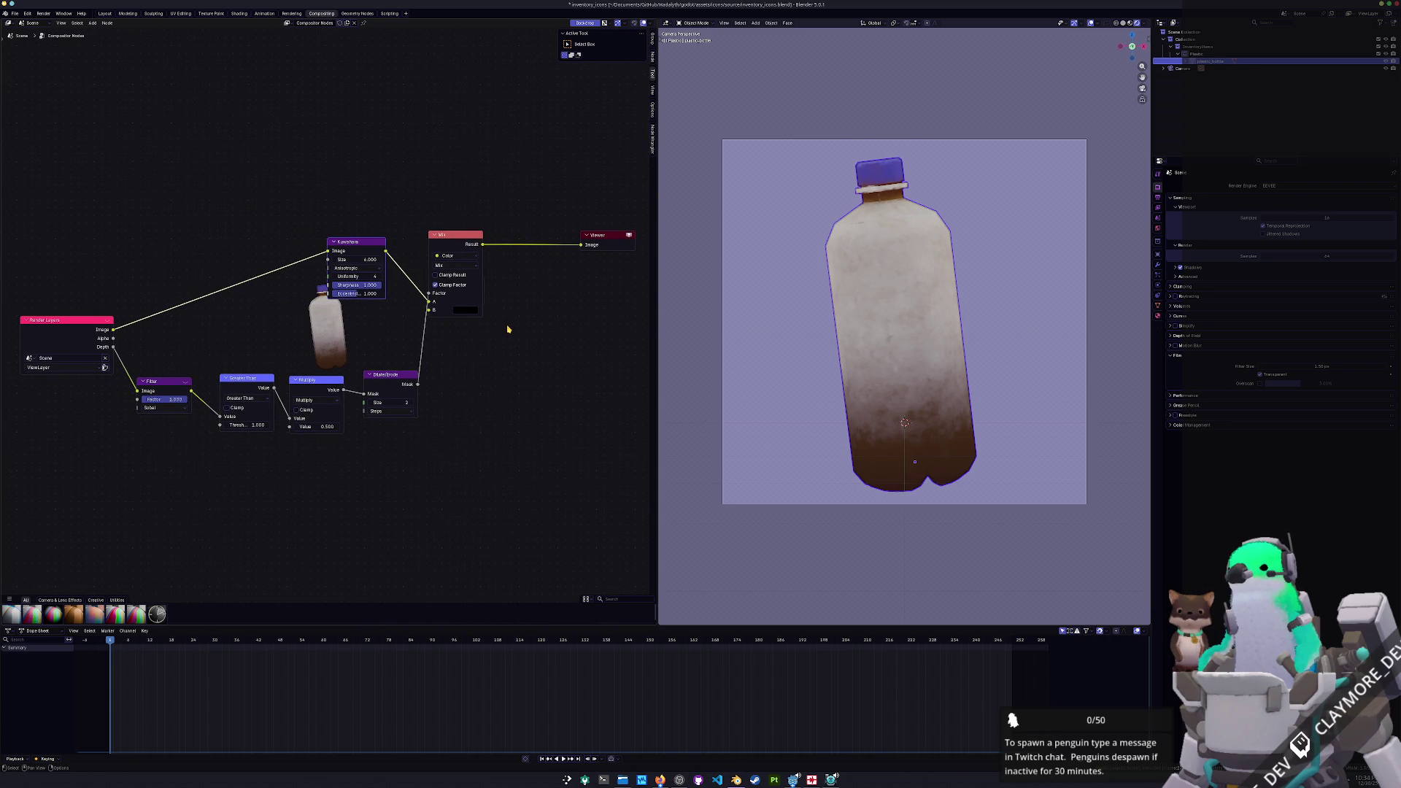
{"action": "left_click", "coordinate": [238, 14]}
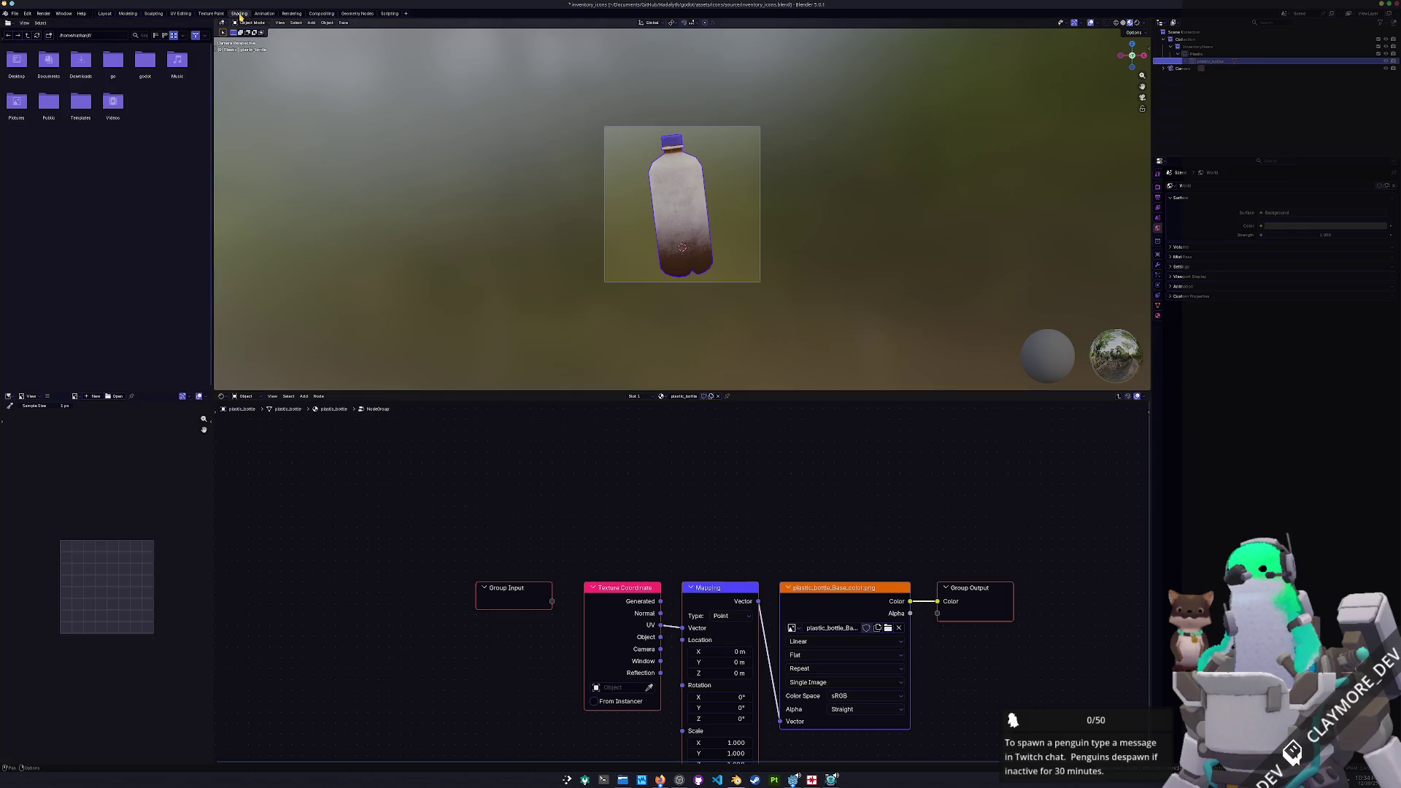
{"action": "left_click", "coordinate": [321, 14]}
{"action": "left_click", "coordinate": [293, 13]}
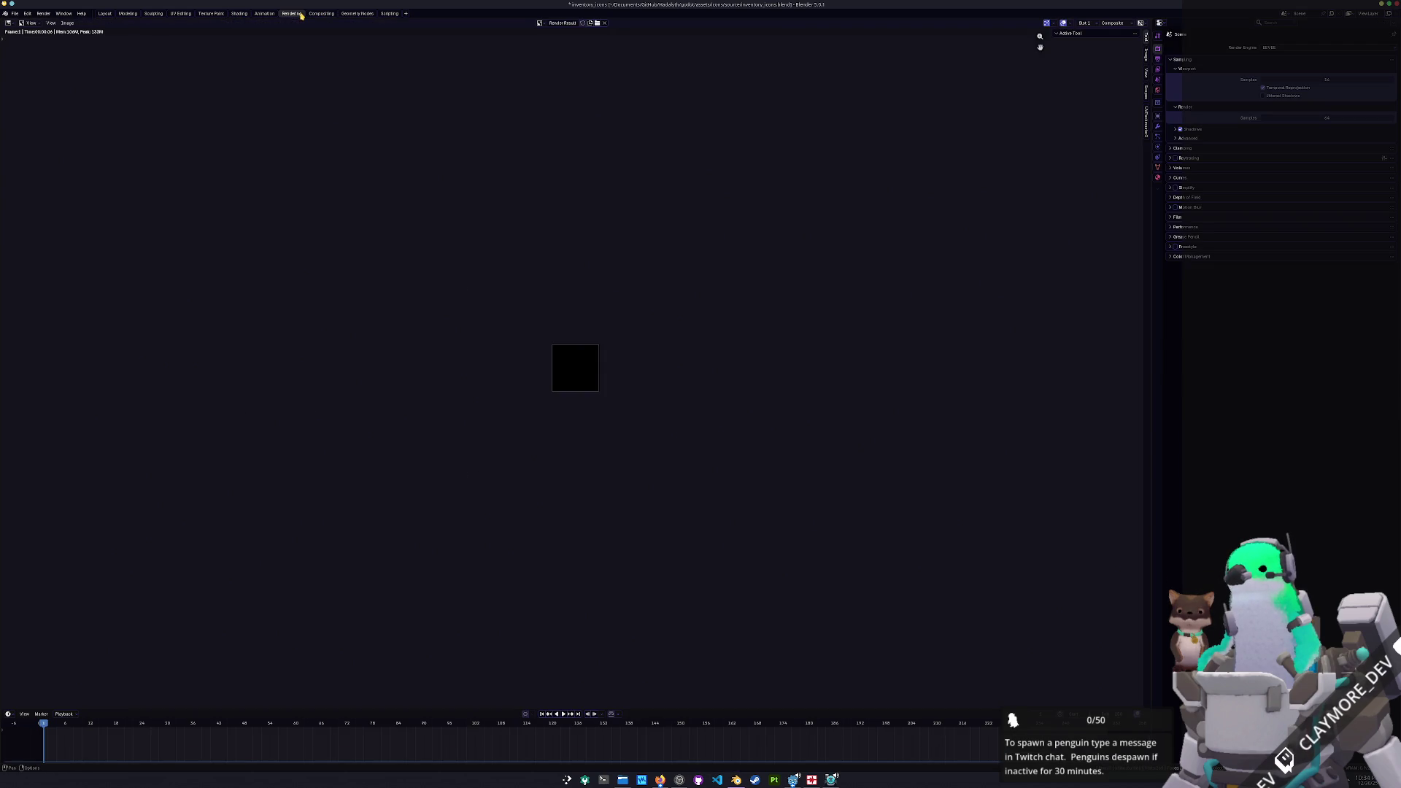
{"action": "scroll", "coordinate": [510, 407], "scroll_direction": "up", "scroll_amount": 9}
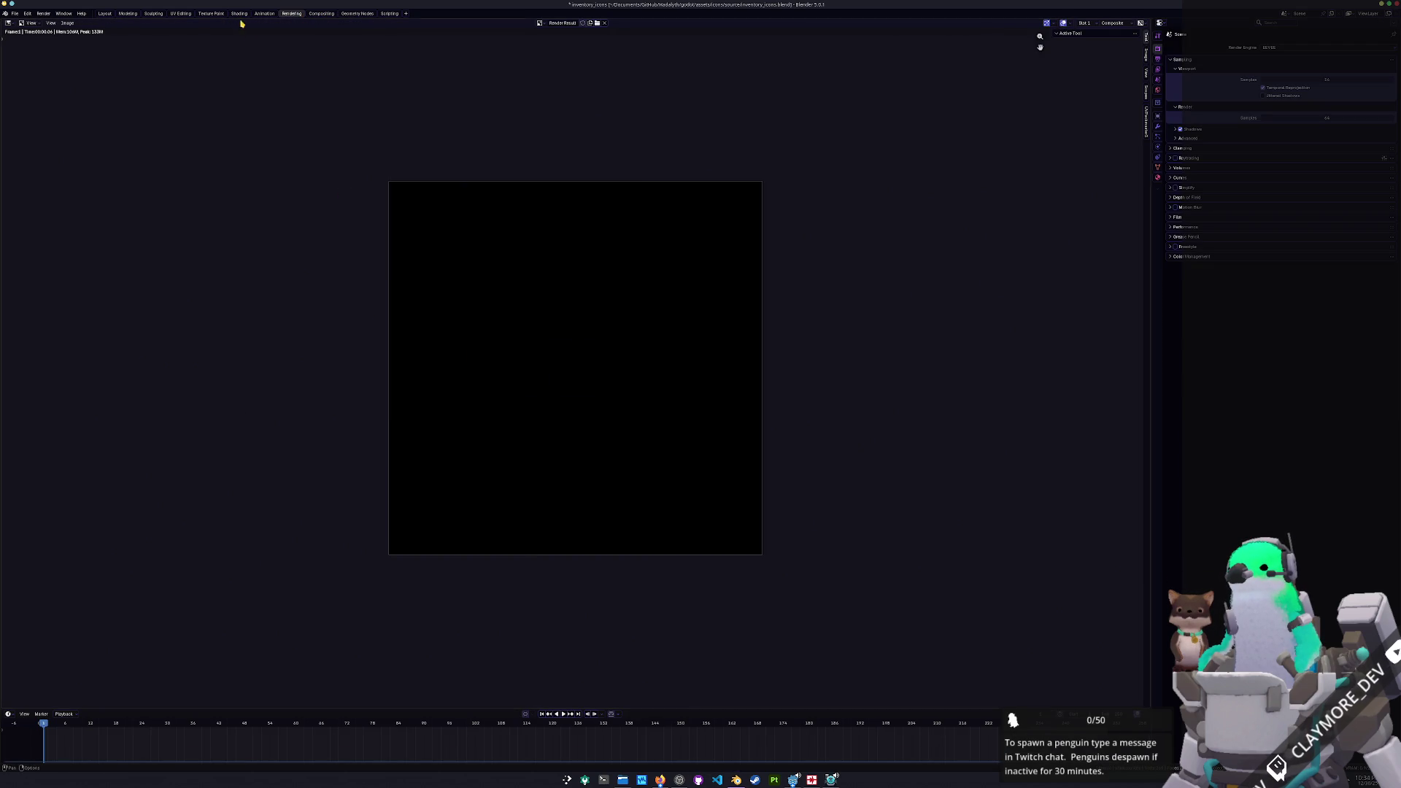
{"action": "key", "text": "F12"}
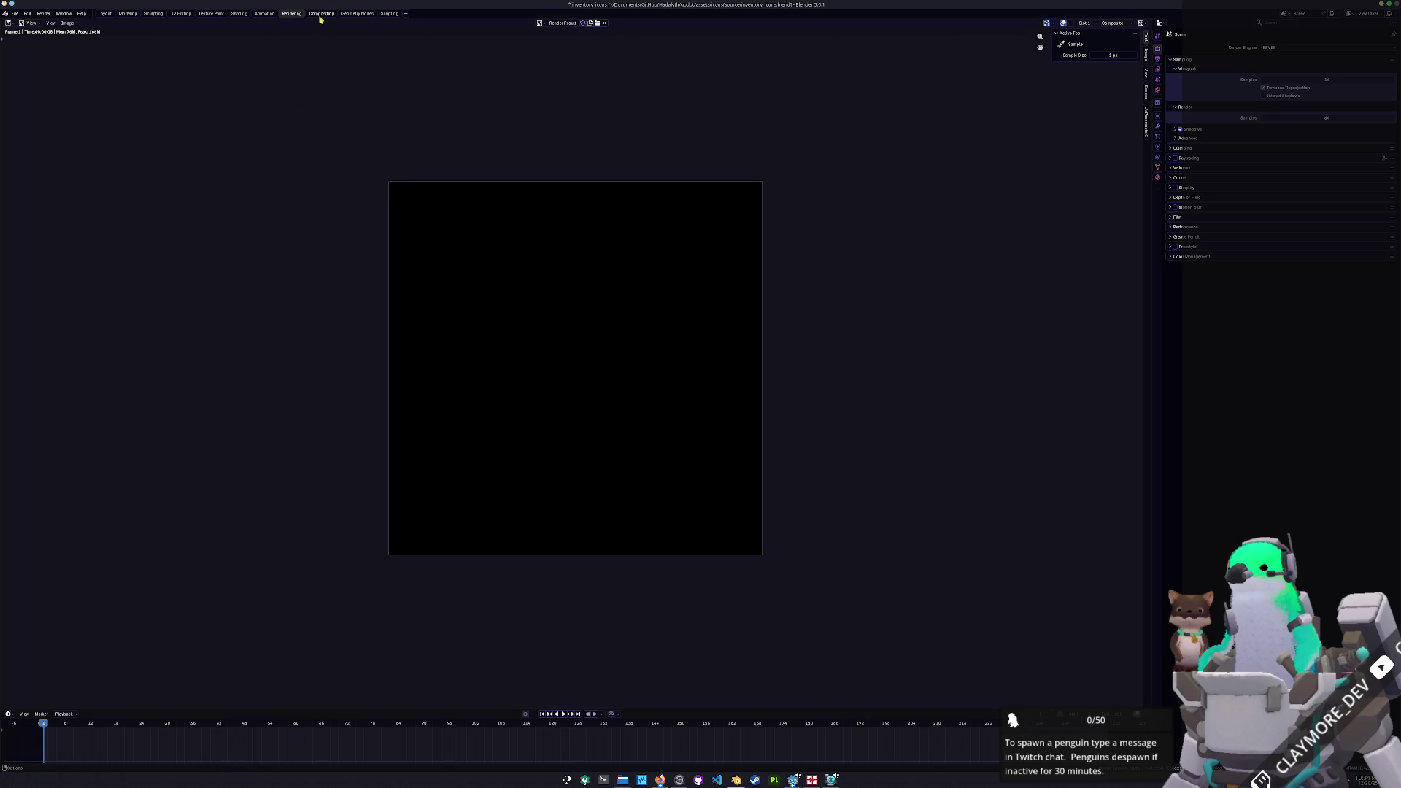
{"action": "left_click", "coordinate": [264, 13]}
{"action": "left_click", "coordinate": [219, 13]}
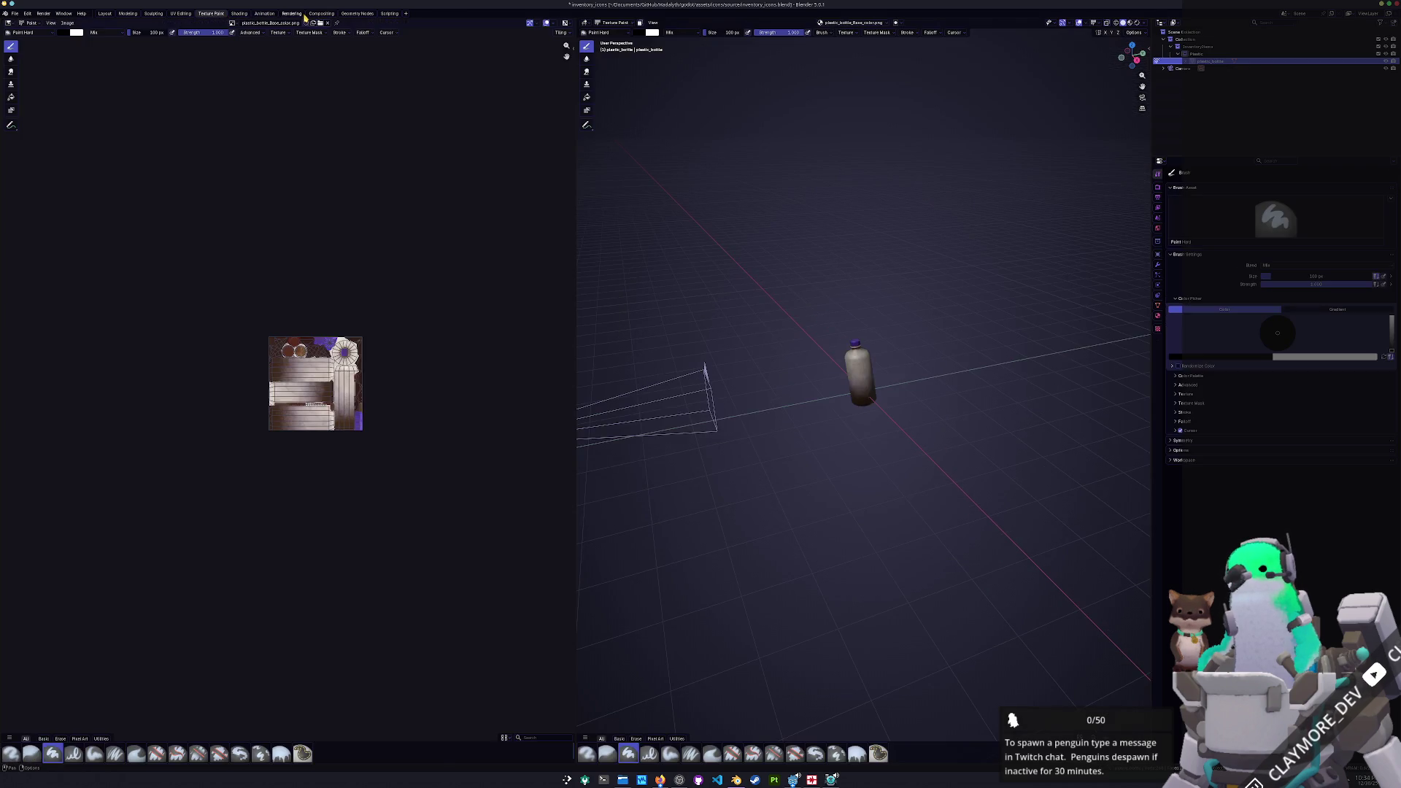
{"action": "left_click", "coordinate": [291, 13]}
{"action": "left_click", "coordinate": [321, 13]}
{"action": "scroll", "coordinate": [414, 333], "scroll_direction": "up", "scroll_amount": 2}
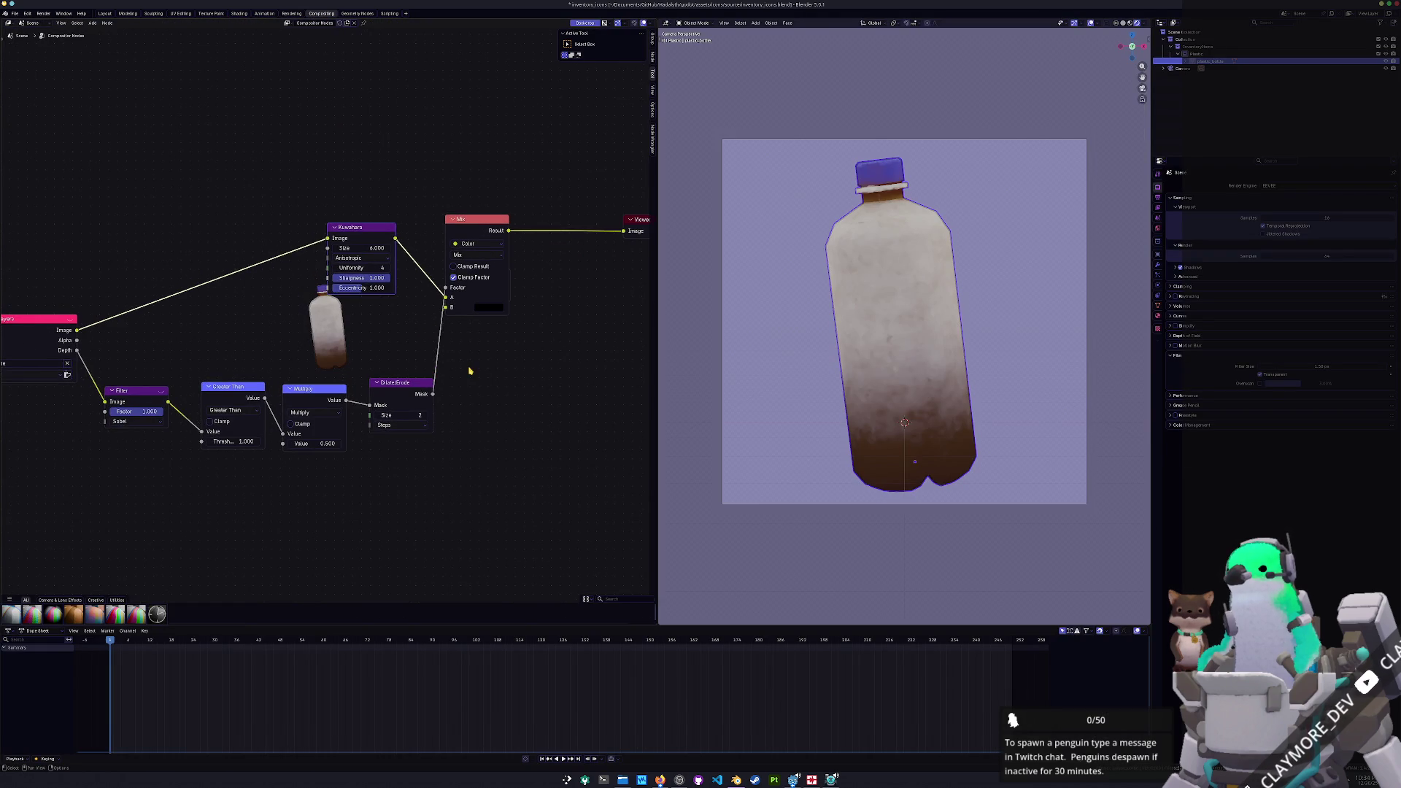
Add a Group Output node above the Viewer and connect the Mix result to it.
{"action": "left_click_drag", "start_coordinate": [329, 239], "coordinate": [330, 216]}
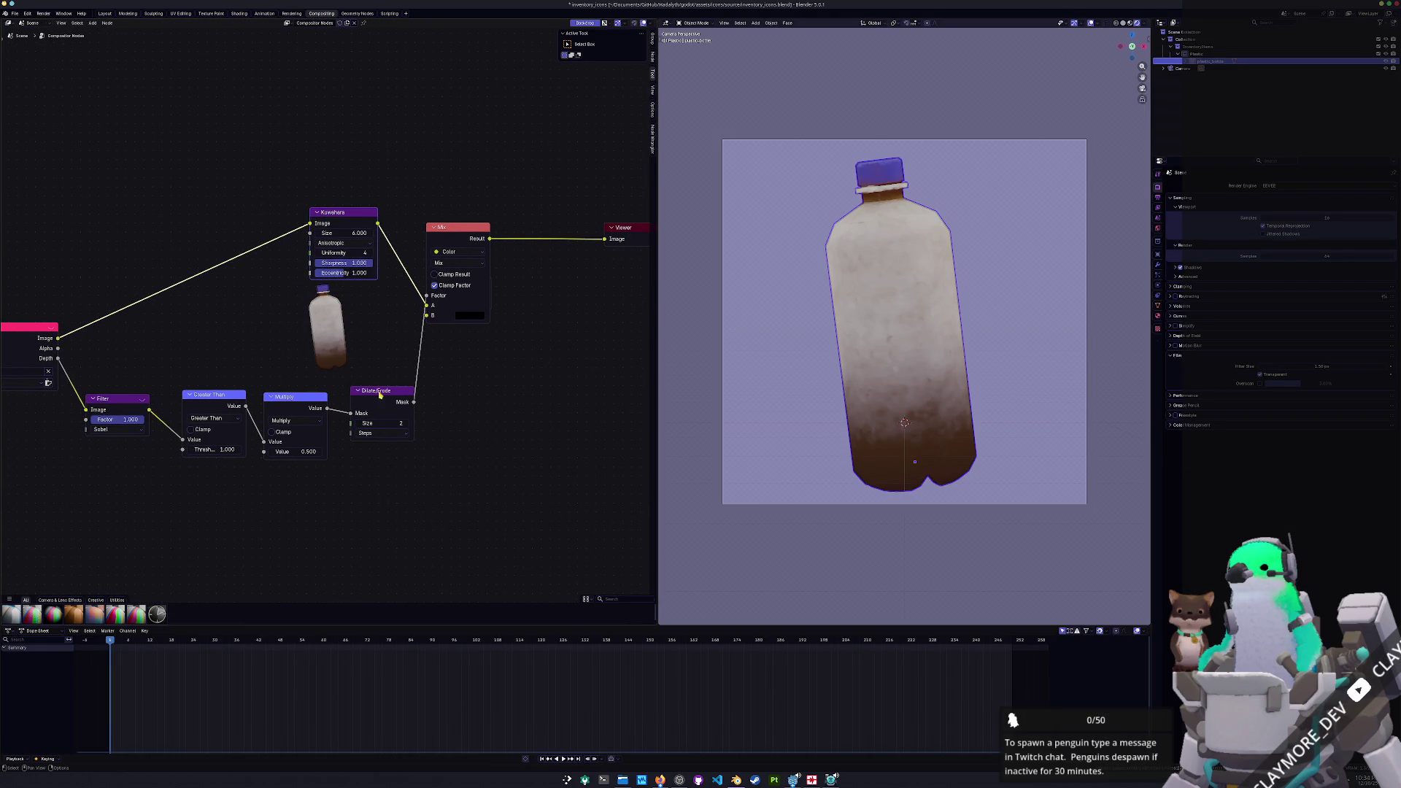
{"action": "left_click_drag", "start_coordinate": [588, 225], "coordinate": [479, 267]}
{"action": "key", "text": "shift+a"}
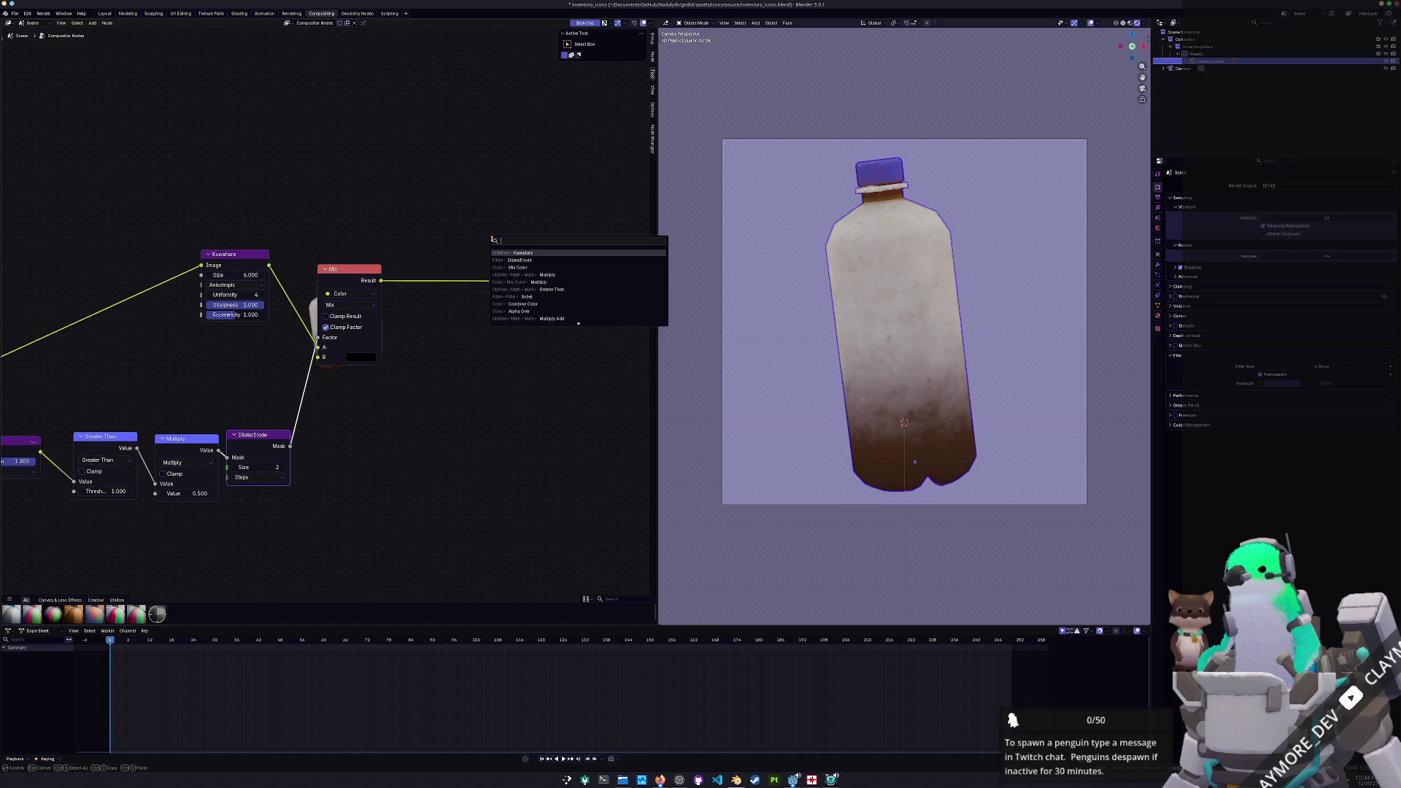
{"action": "type", "text": "group"}
{"action": "key", "text": "Down"}
{"action": "key", "text": "Down"}
{"action": "key", "text": "Down"}
{"action": "key", "text": "Return"}
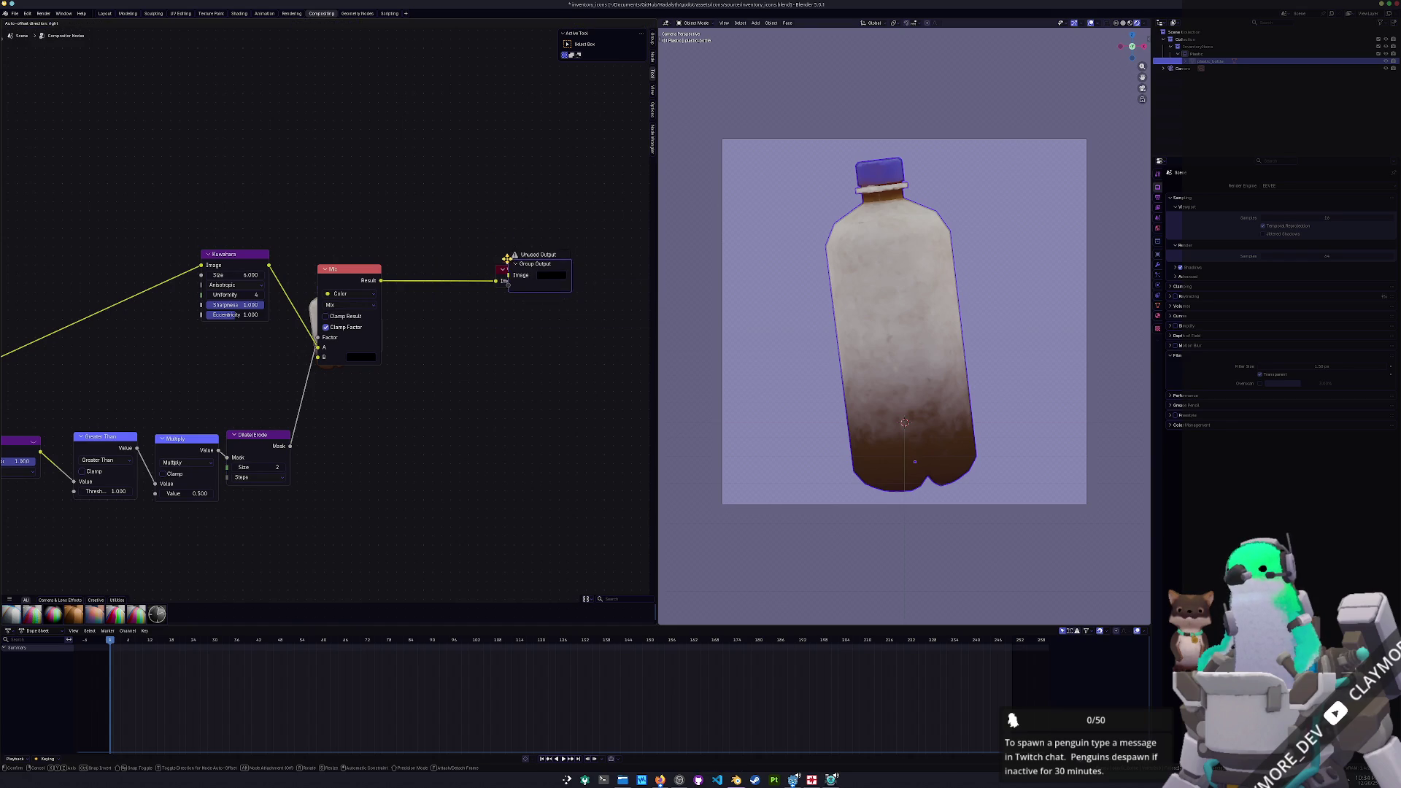
{"action": "left_click", "coordinate": [494, 219]}
{"action": "left_click_drag", "start_coordinate": [381, 281], "coordinate": [496, 218]}
Add a second Group Output node, then delete the extra one.
{"action": "scroll", "coordinate": [309, 456], "scroll_direction": "down", "scroll_amount": 4}
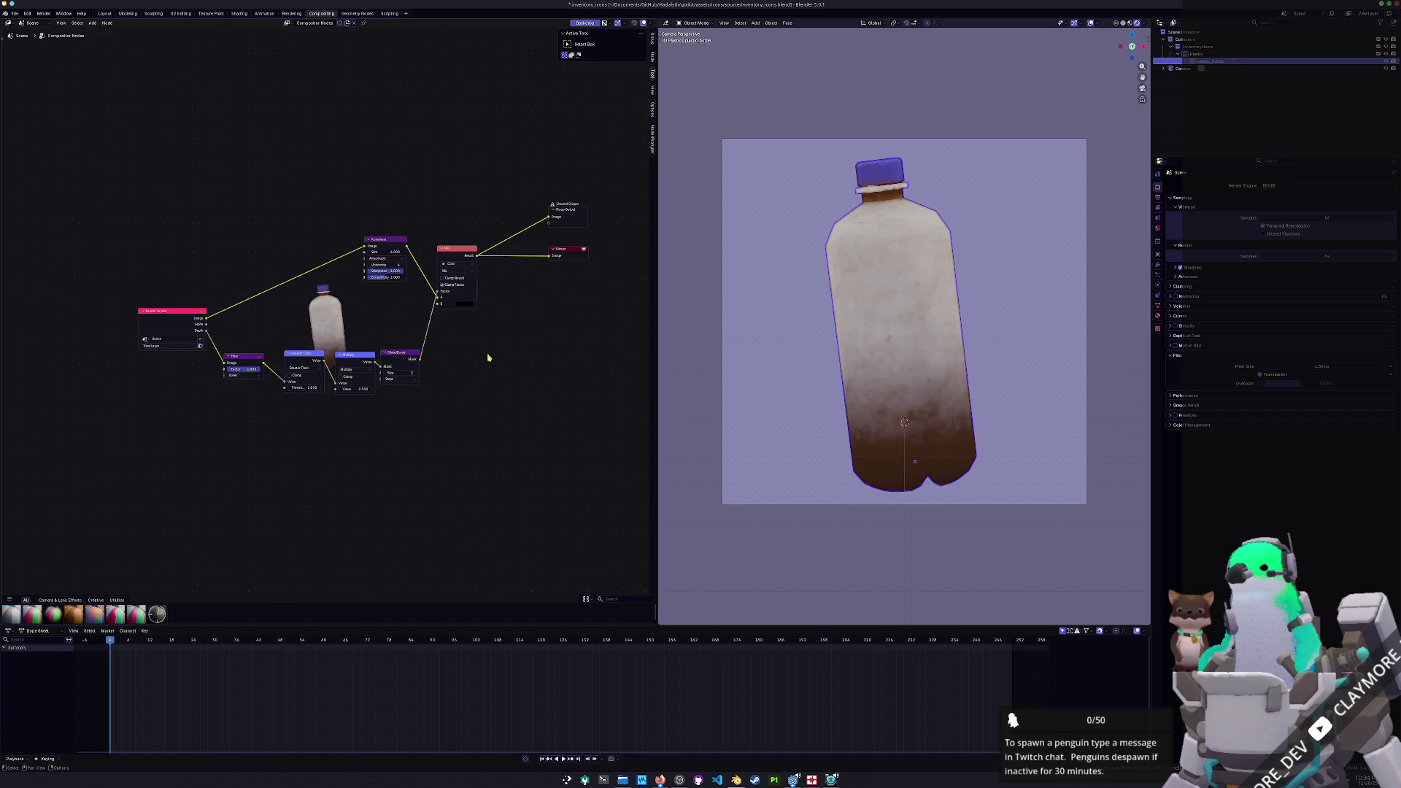
{"action": "scroll", "coordinate": [484, 360], "scroll_direction": "up", "scroll_amount": 2}
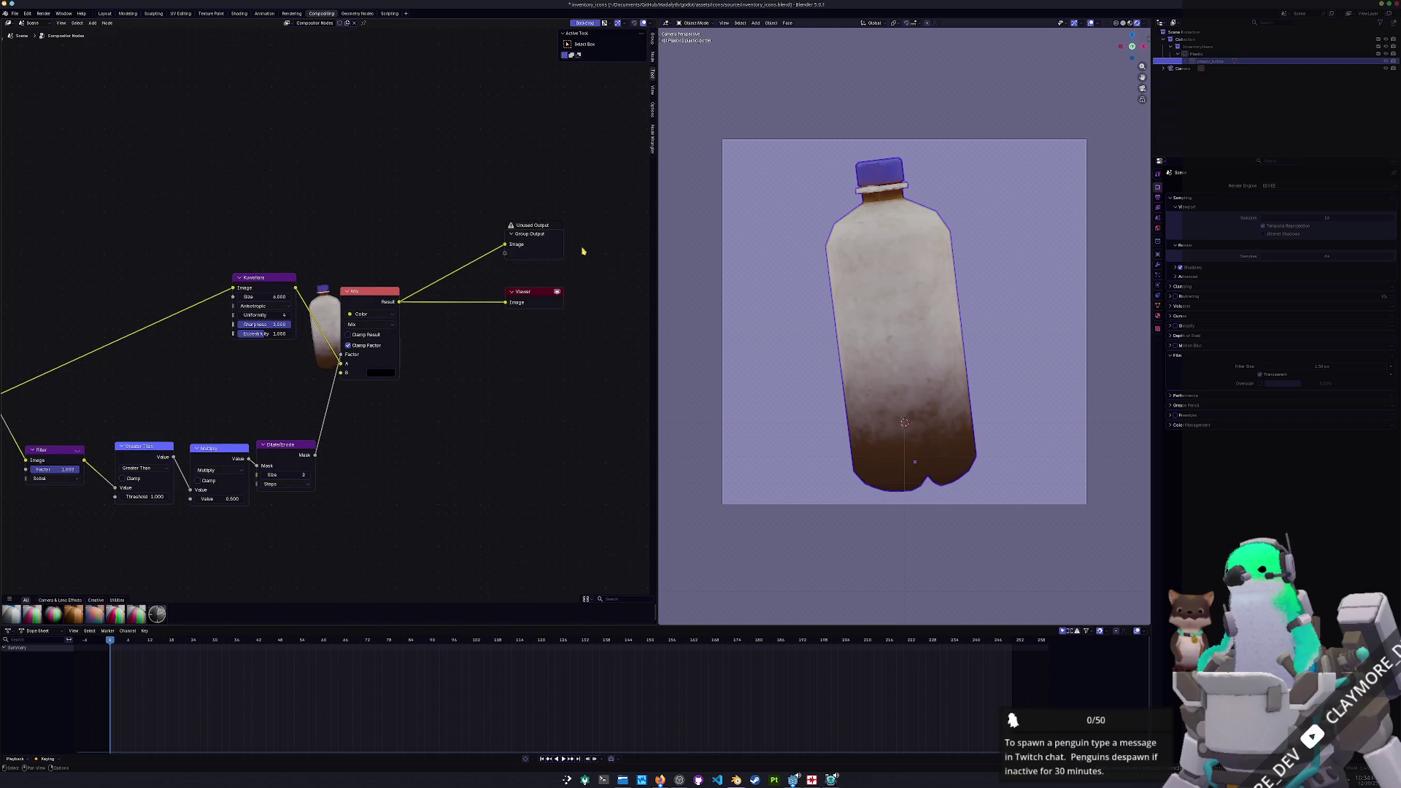
{"action": "key", "text": "shift+a"}
{"action": "type", "text": "output"}
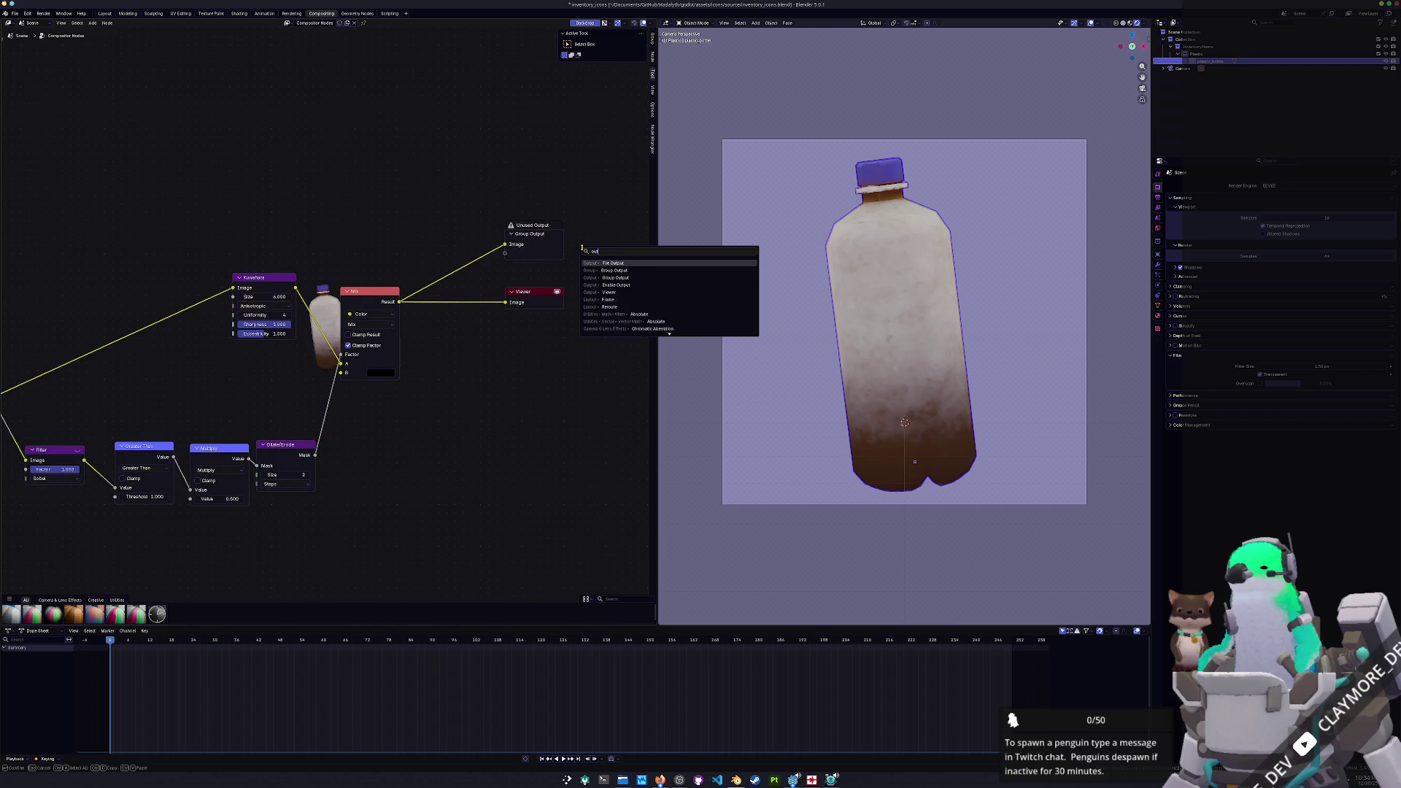
{"action": "key", "text": "Down"}
{"action": "key", "text": "Down"}
{"action": "key", "text": "Return"}
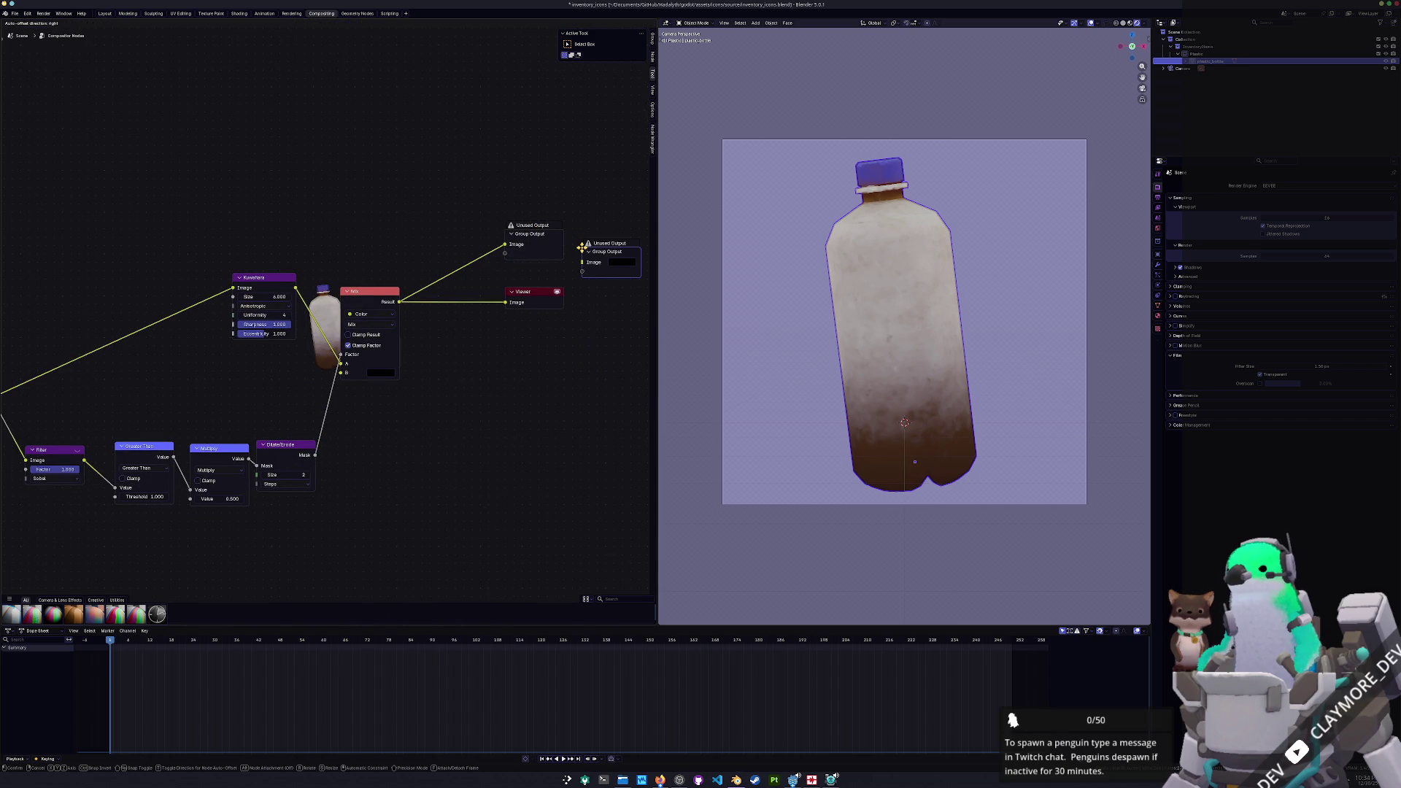
{"action": "left_click", "coordinate": [508, 182]}
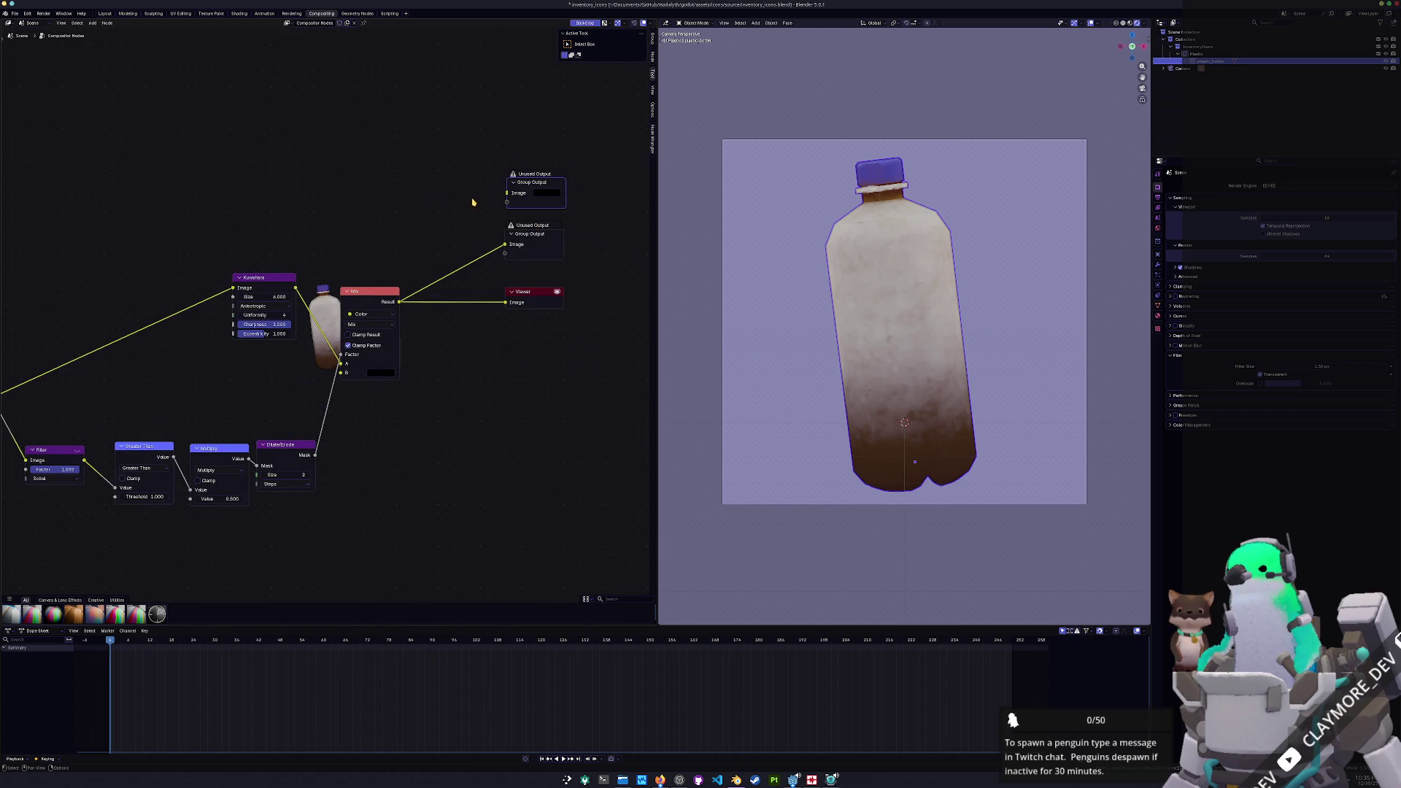
{"action": "key", "text": "x"}
Inspect the connected Group Output node's properties, leaving its name unchanged.
{"action": "left_click", "coordinate": [532, 234]}
{"action": "left_click", "coordinate": [654, 56]}
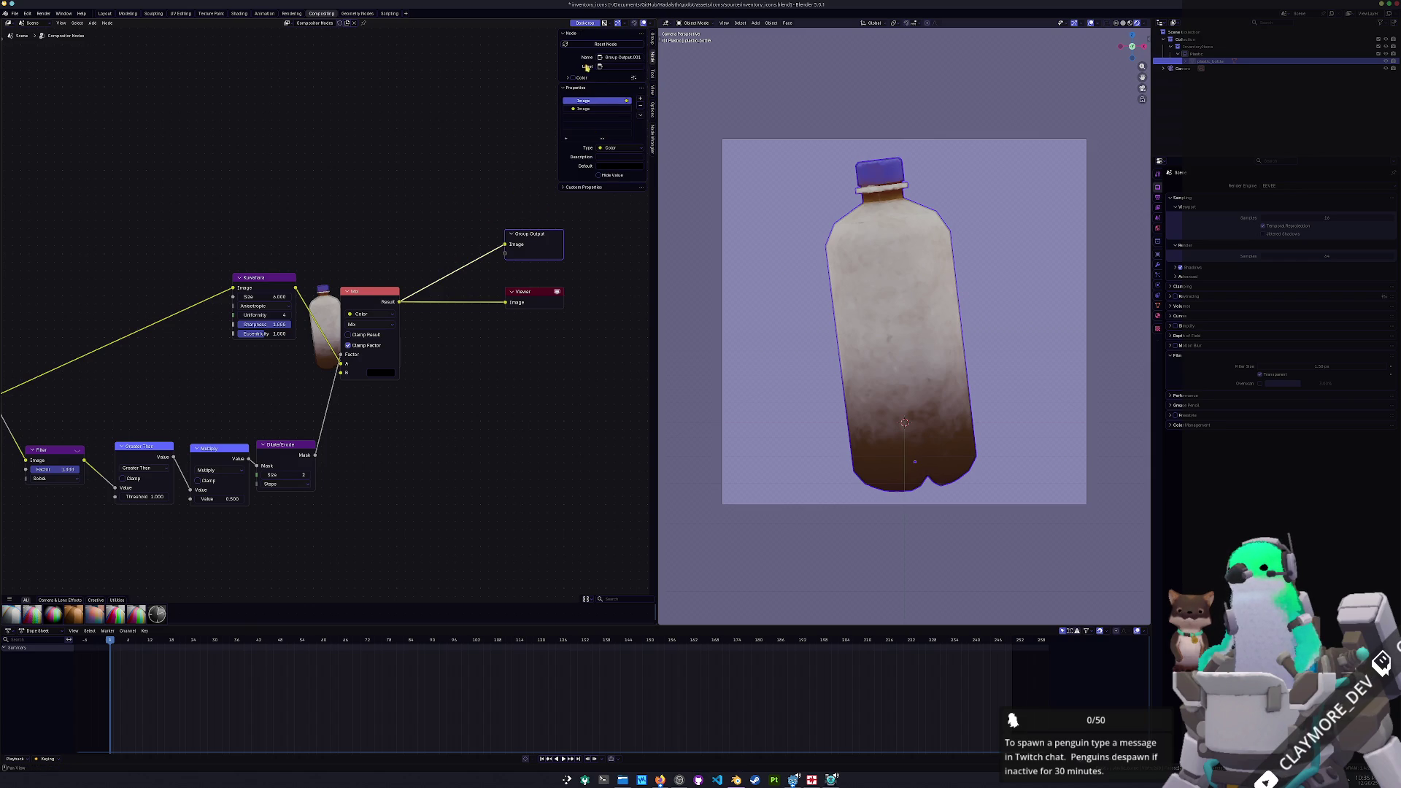
{"action": "left_click", "coordinate": [627, 57]}
{"action": "key", "text": "End"}
{"action": "key", "text": "Return"}
{"action": "scroll", "coordinate": [472, 381], "scroll_direction": "down", "scroll_amount": 5}
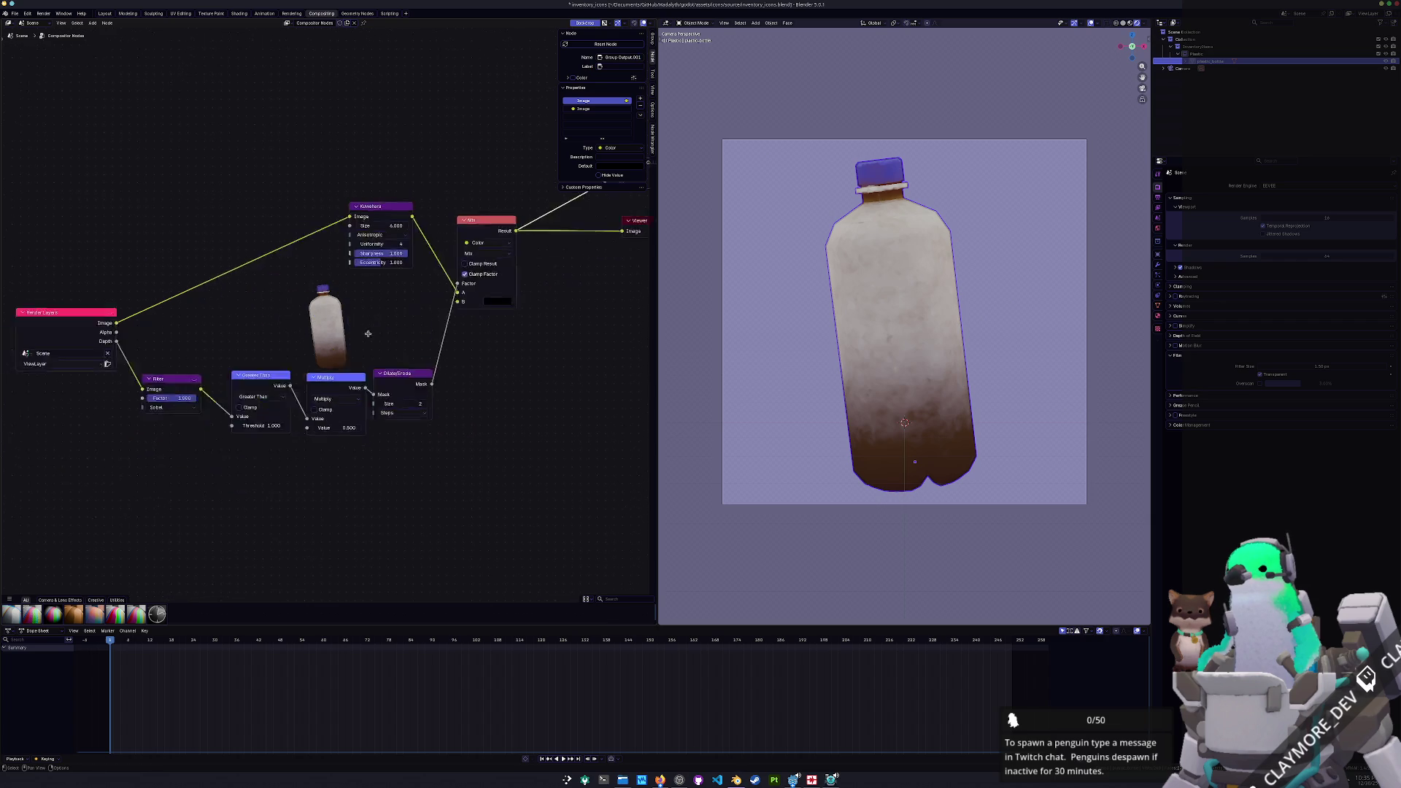
{"action": "scroll", "coordinate": [441, 319], "scroll_direction": "up", "scroll_amount": 2}
{"action": "scroll", "coordinate": [440, 320], "scroll_direction": "up", "scroll_amount": 2}
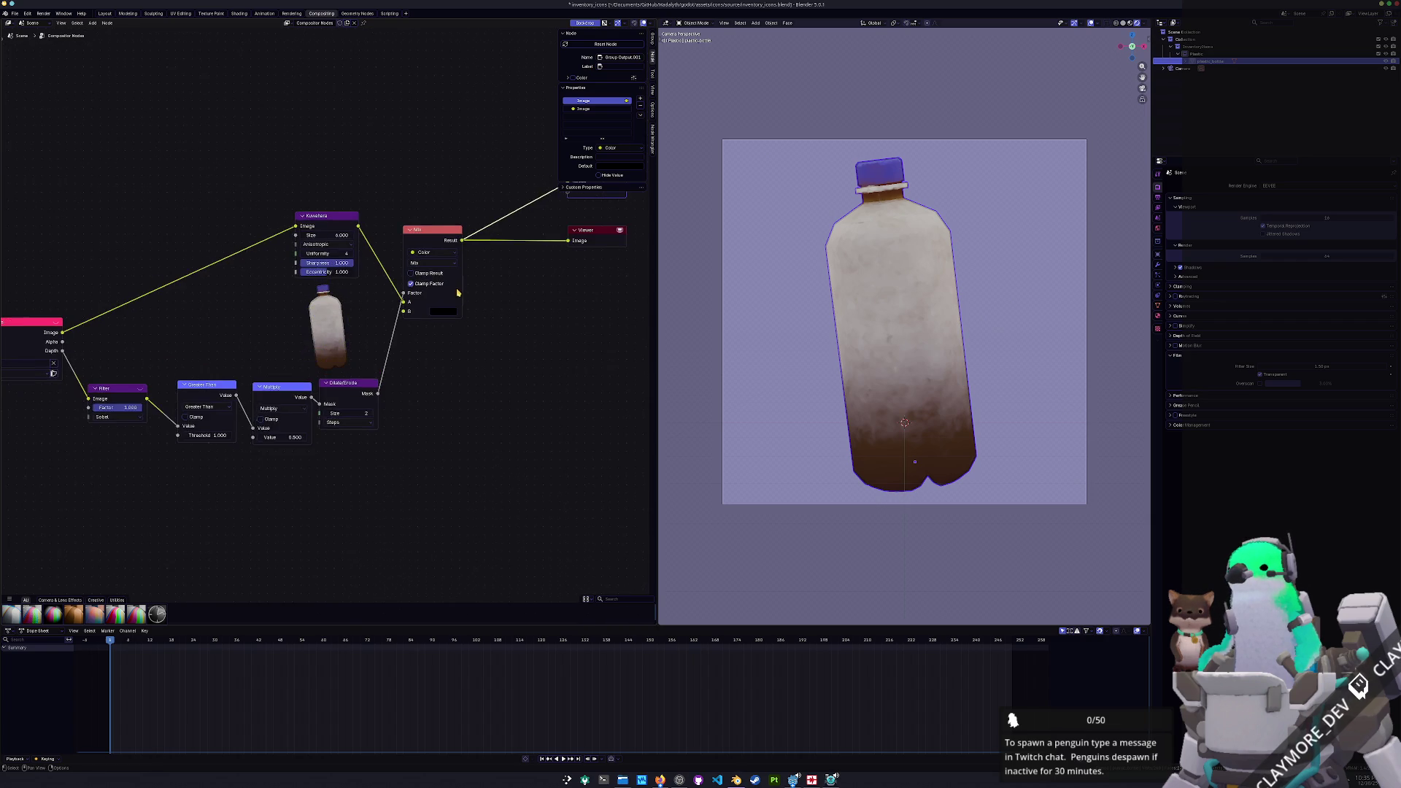
Check the latest render result, then return to the compositor nodes.
{"action": "left_click", "coordinate": [291, 13]}
{"action": "scroll", "coordinate": [483, 283], "scroll_direction": "down", "scroll_amount": 1}
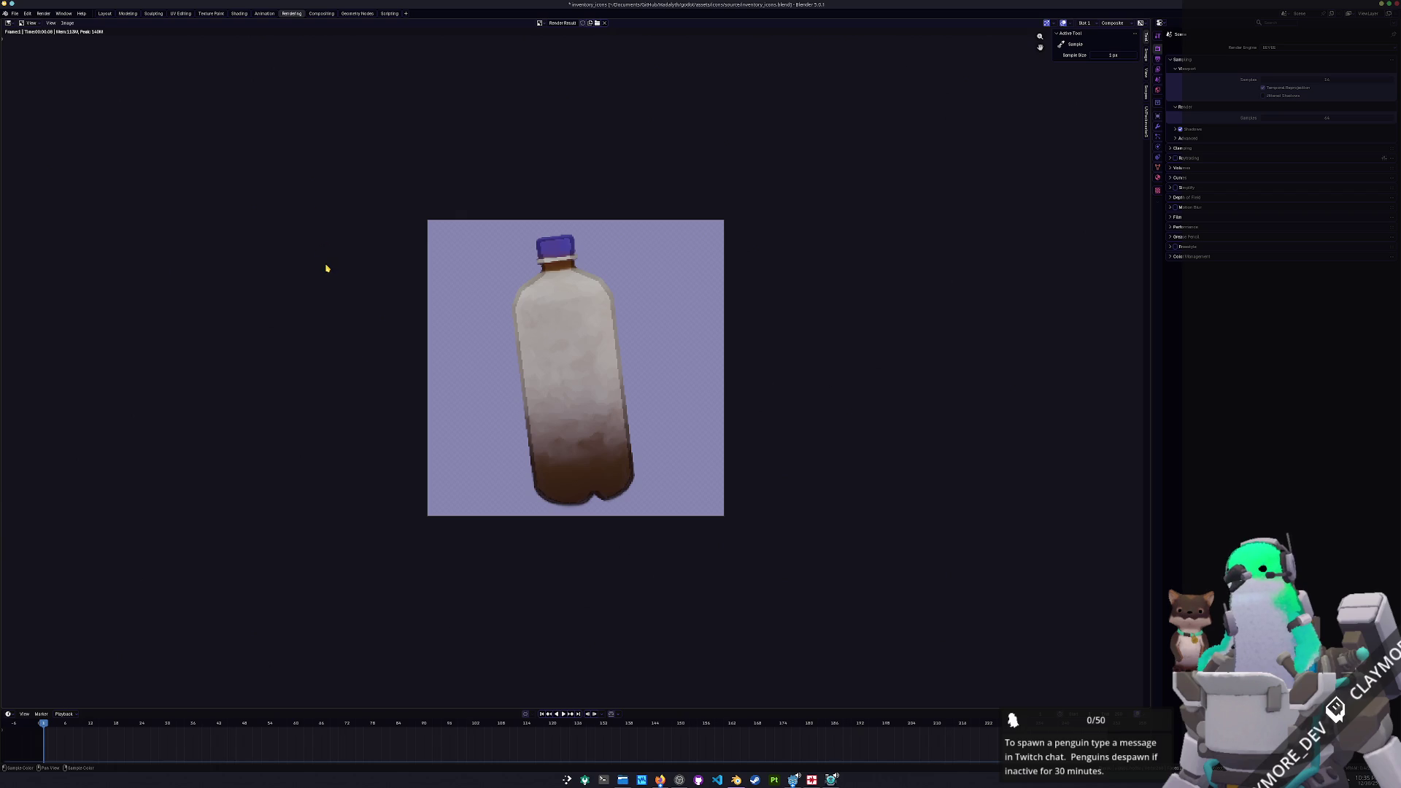
{"action": "left_click", "coordinate": [322, 14]}
Insert an Anti-Aliasing node after Mix, feeding Viewer and Group Output, with its preview enabled.
{"action": "key", "text": "shift+a"}
{"action": "type", "text": "ant"}
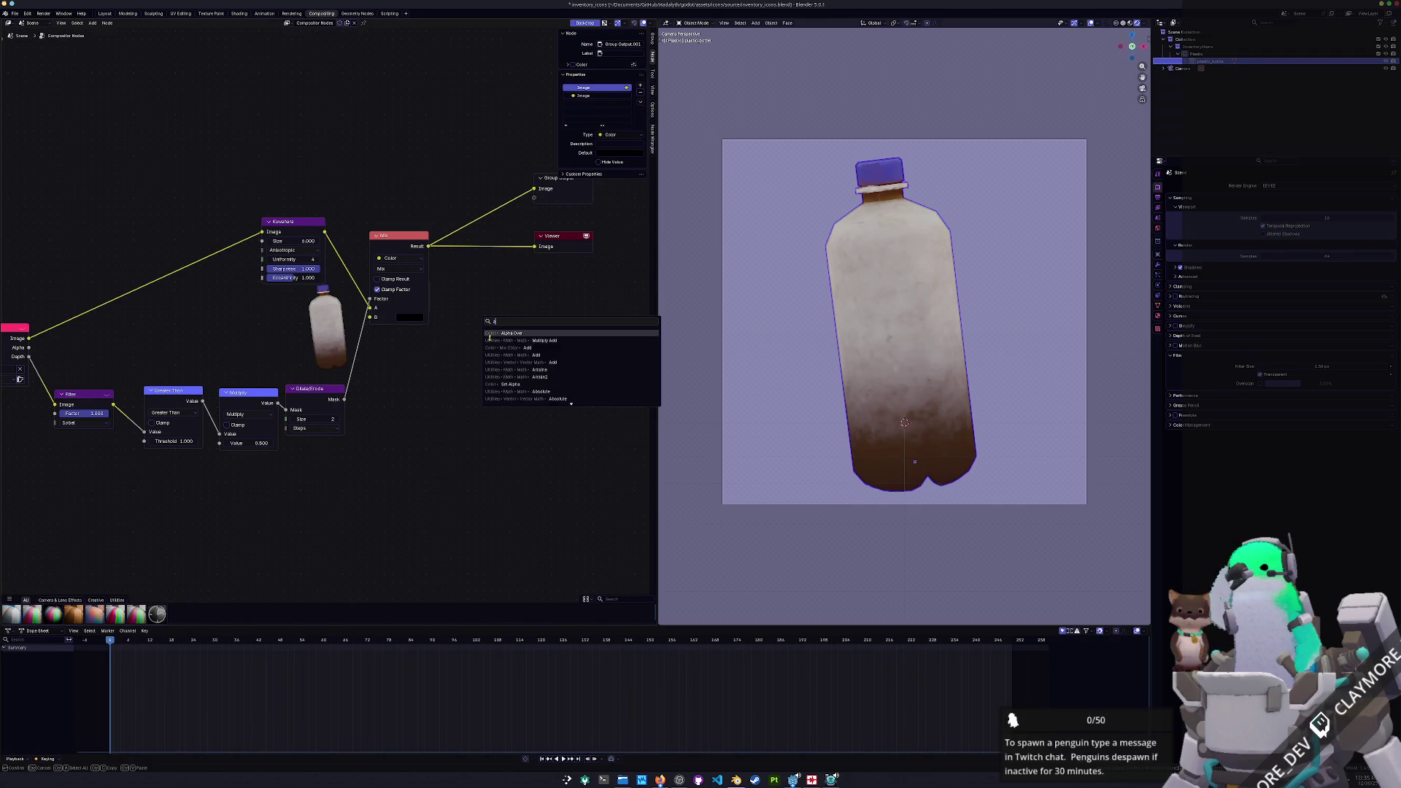
{"action": "left_click", "coordinate": [489, 333]}
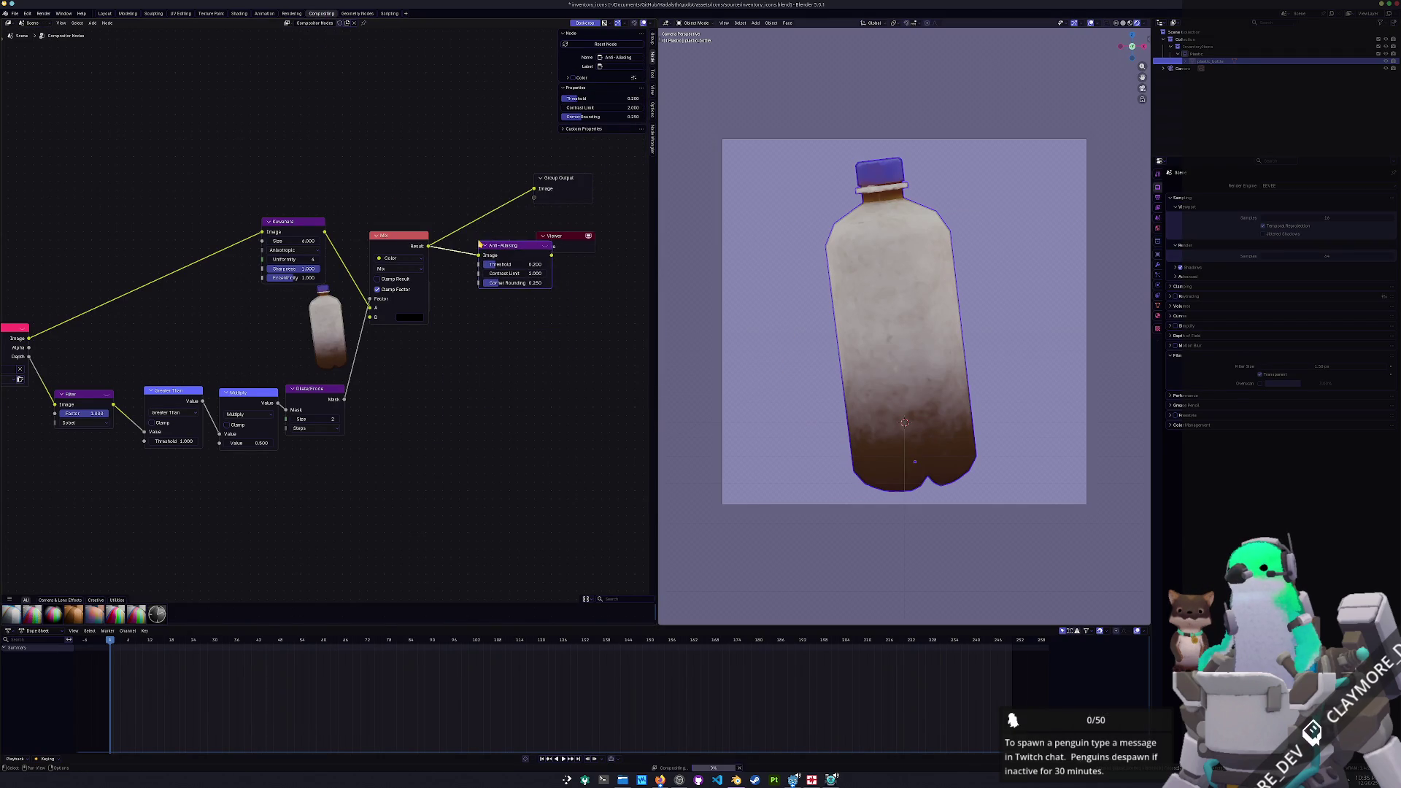
{"action": "left_click", "coordinate": [511, 252]}
{"action": "scroll", "coordinate": [465, 217], "scroll_direction": "up", "scroll_amount": 1}
{"action": "scroll", "coordinate": [465, 217], "scroll_direction": "right", "scroll_amount": 5}
{"action": "left_click", "coordinate": [474, 197]}
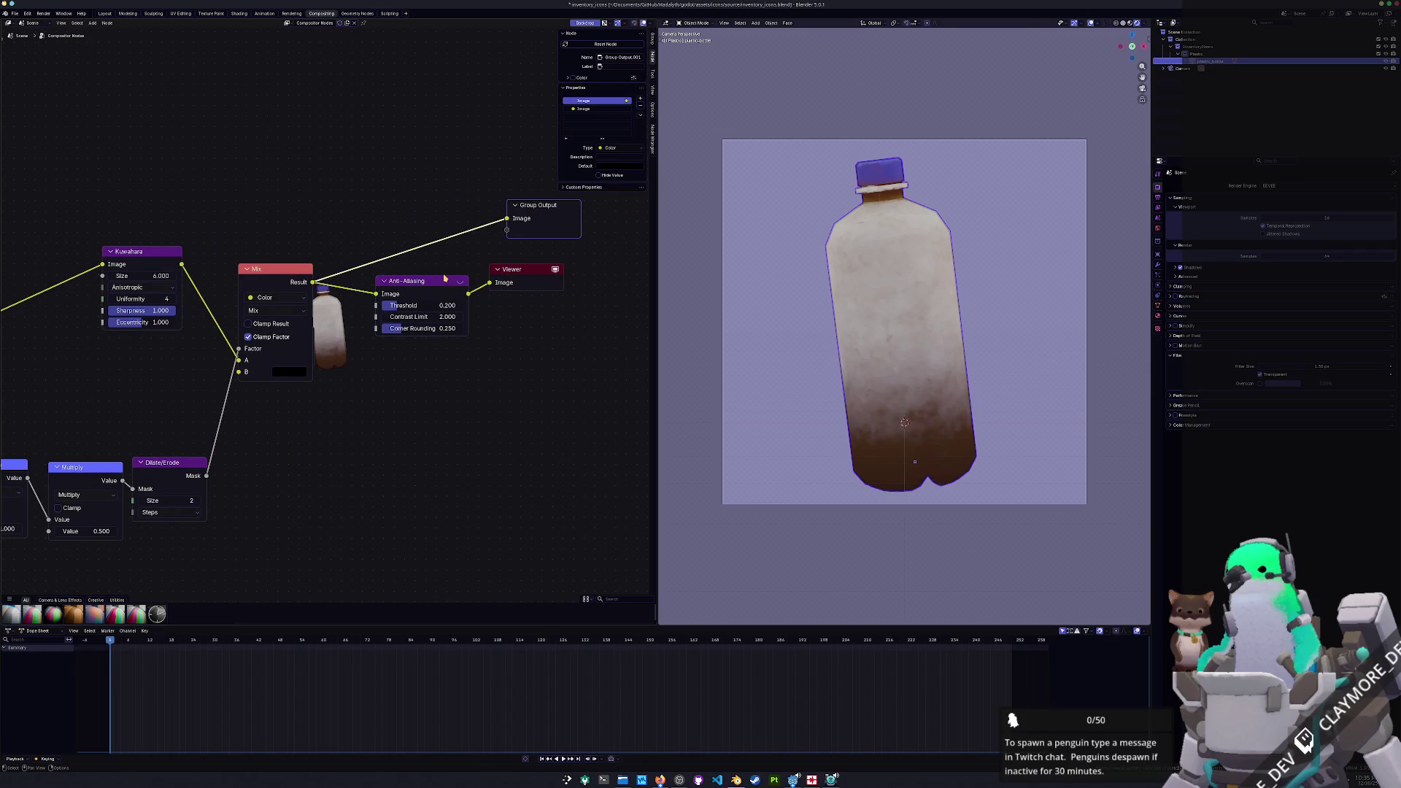
{"action": "left_click_drag", "start_coordinate": [473, 298], "coordinate": [507, 219]}
{"action": "left_click_drag", "start_coordinate": [426, 282], "coordinate": [416, 265]}
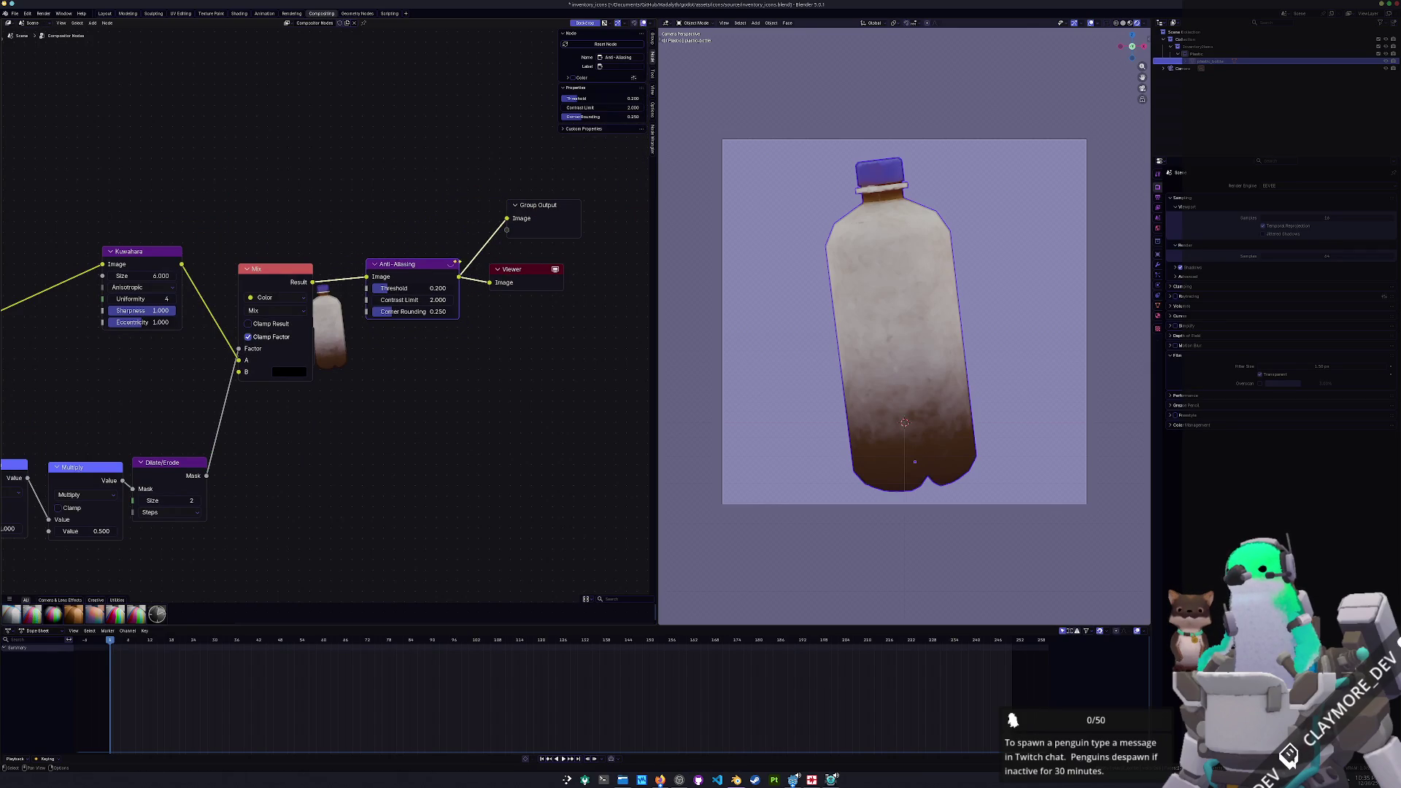
{"action": "left_click", "coordinate": [451, 265]}
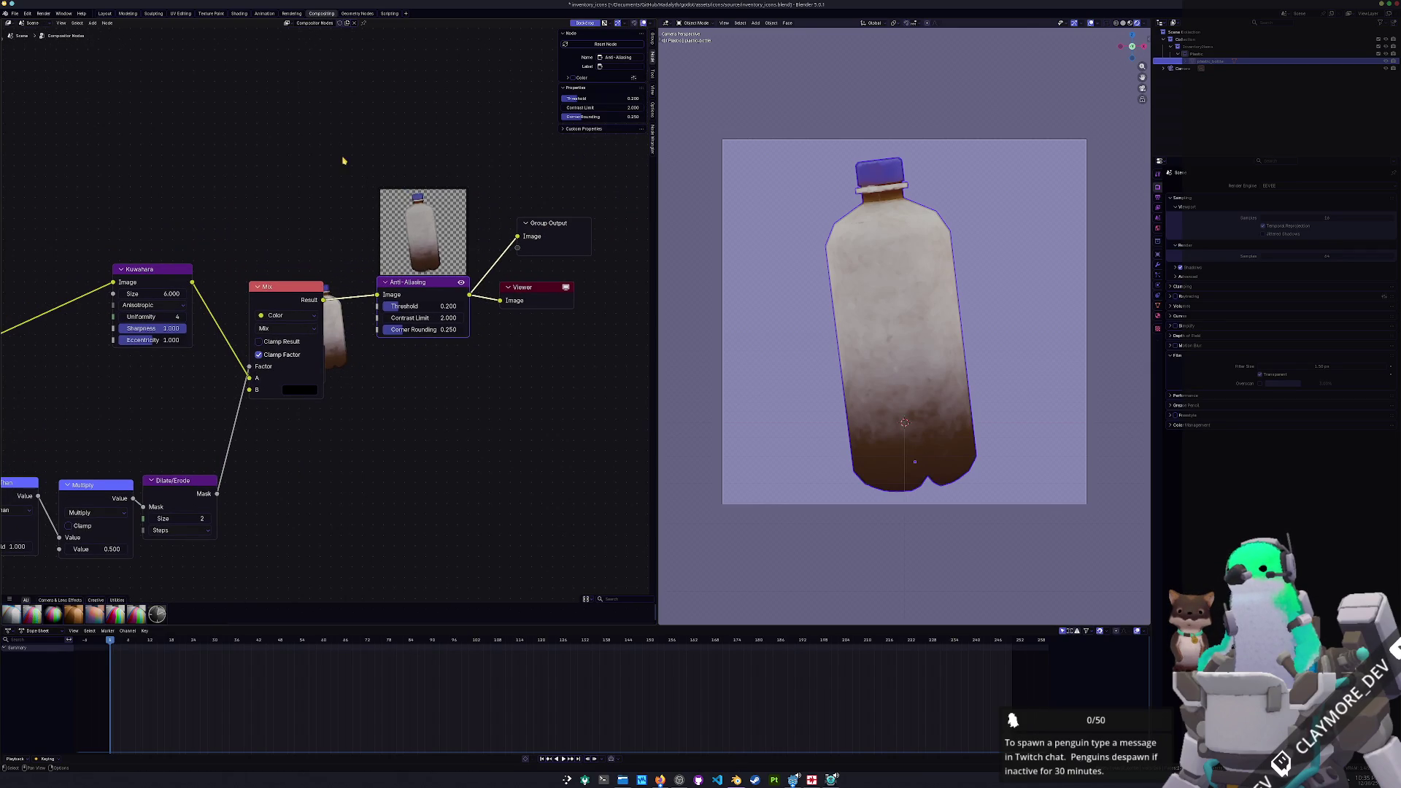
{"action": "left_click", "coordinate": [291, 14]}
{"action": "scroll", "coordinate": [553, 345], "scroll_direction": "up", "scroll_amount": 2}
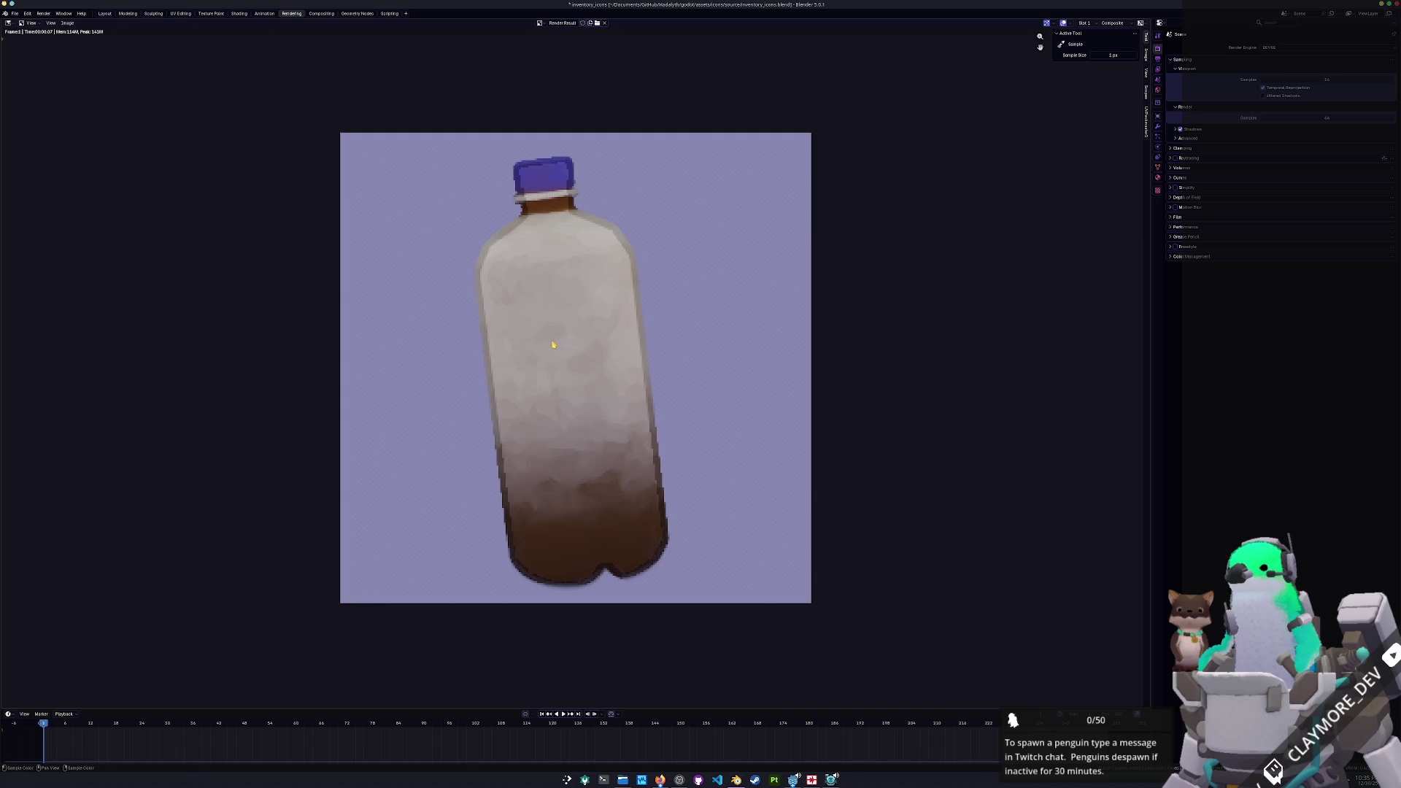
Save the render as plastic.png in the icons folder, replacing the existing file.
{"action": "scroll", "coordinate": [428, 290], "scroll_direction": "down", "scroll_amount": 1}
{"action": "left_click", "coordinate": [67, 23]}
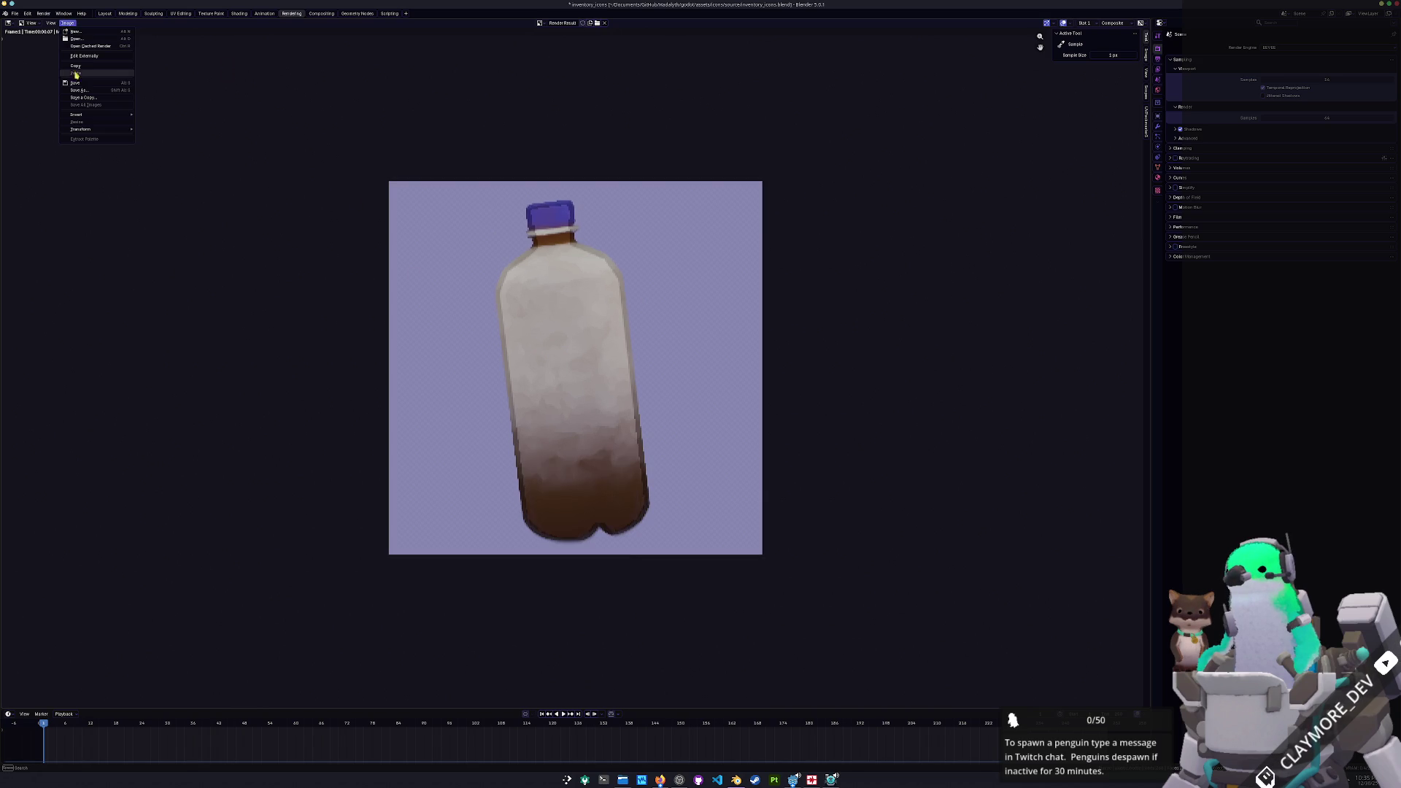
{"action": "left_click", "coordinate": [78, 90]}
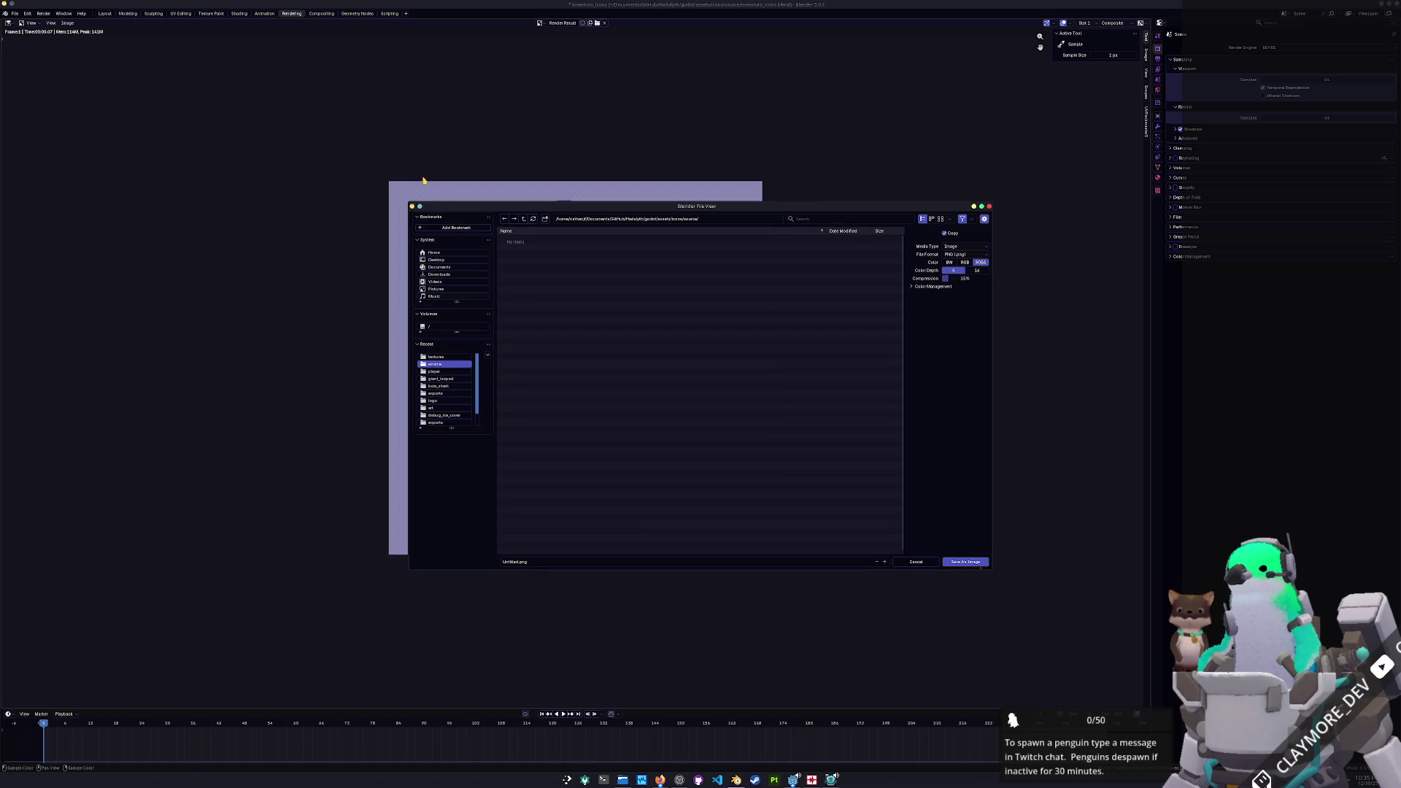
{"action": "left_click", "coordinate": [523, 220]}
{"action": "left_click", "coordinate": [548, 563]}
{"action": "key", "text": "BackSpace"}
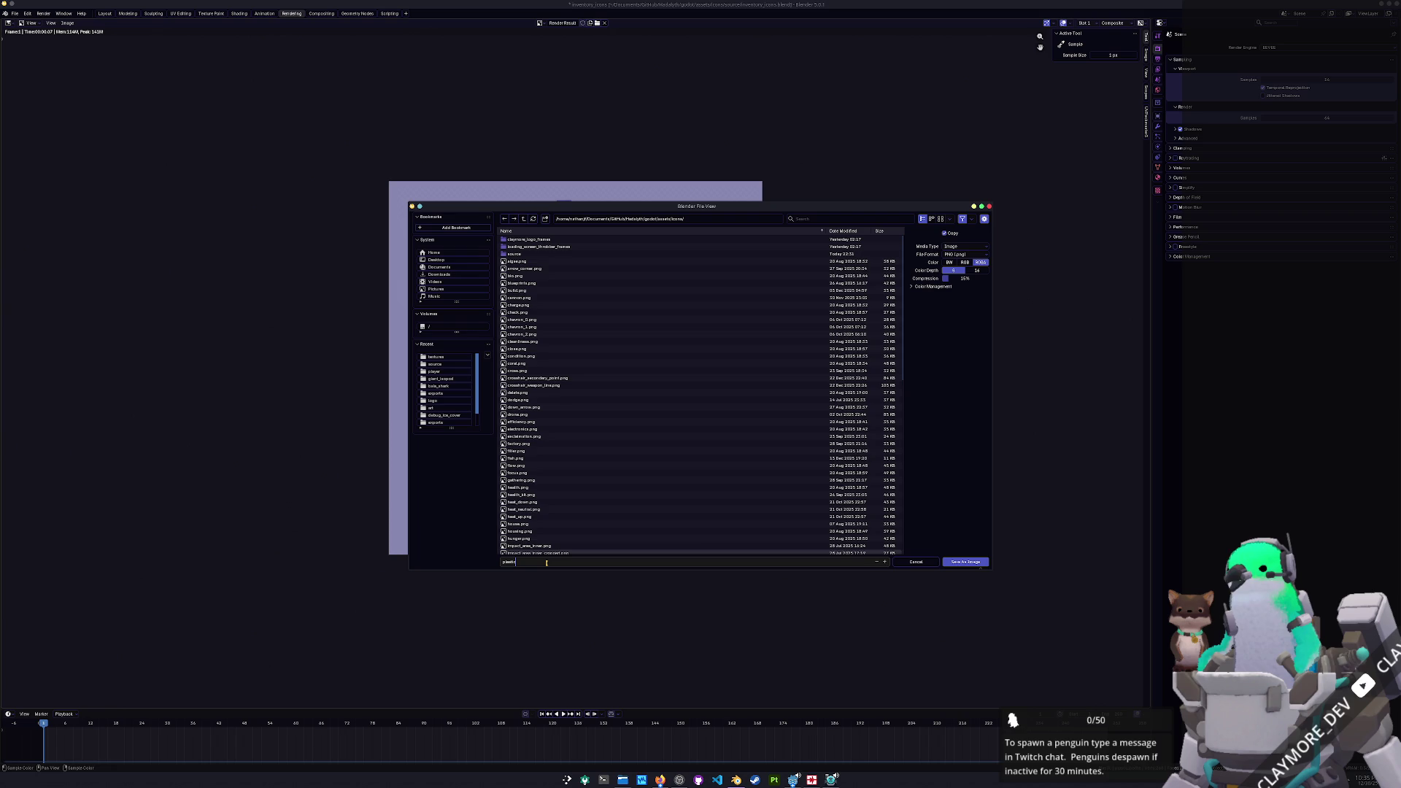
{"action": "key", "text": "Return"}
{"action": "left_click", "coordinate": [964, 564]}
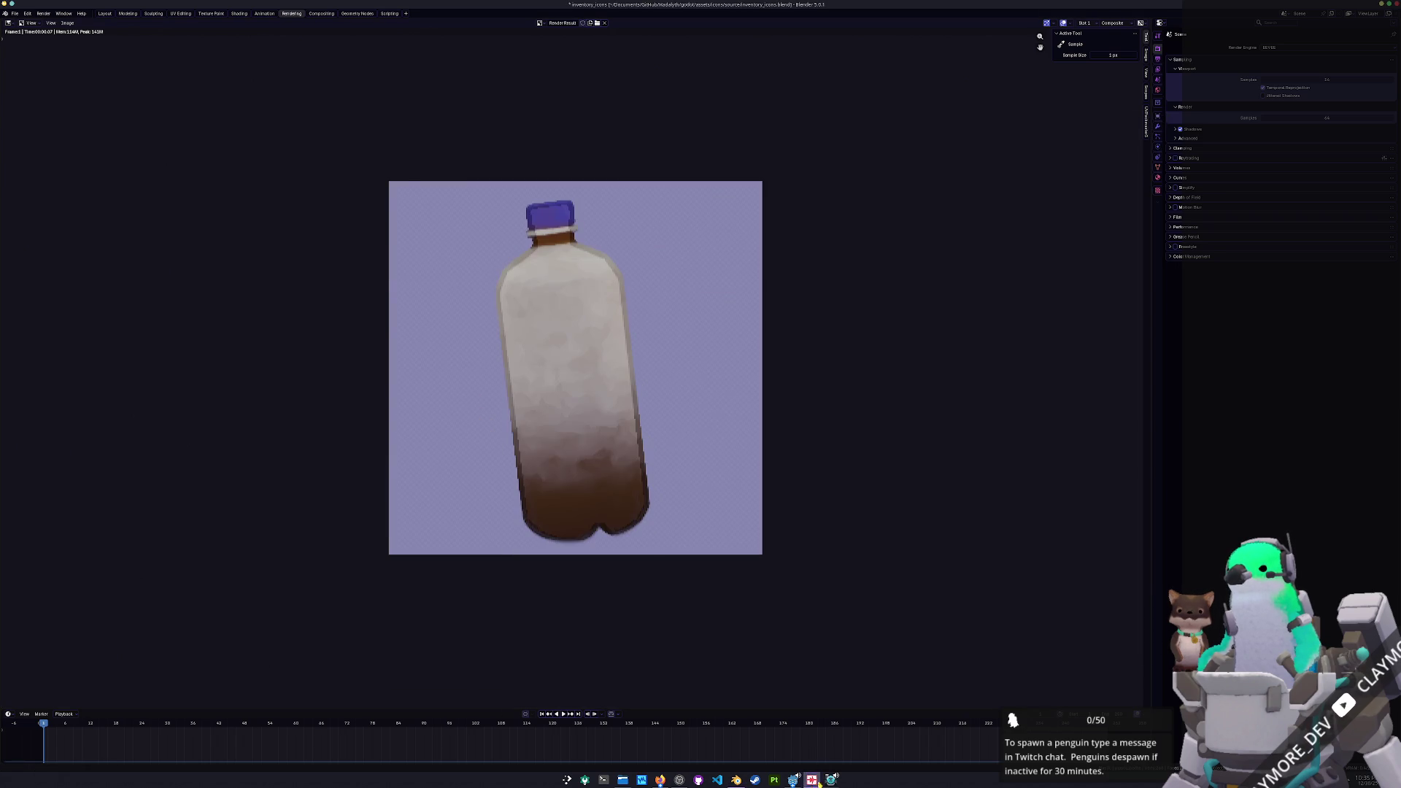
In Godot's Inspector, preview the plastic inventory item's icon to confirm the new bottle render.
{"action": "left_click", "coordinate": [793, 779]}
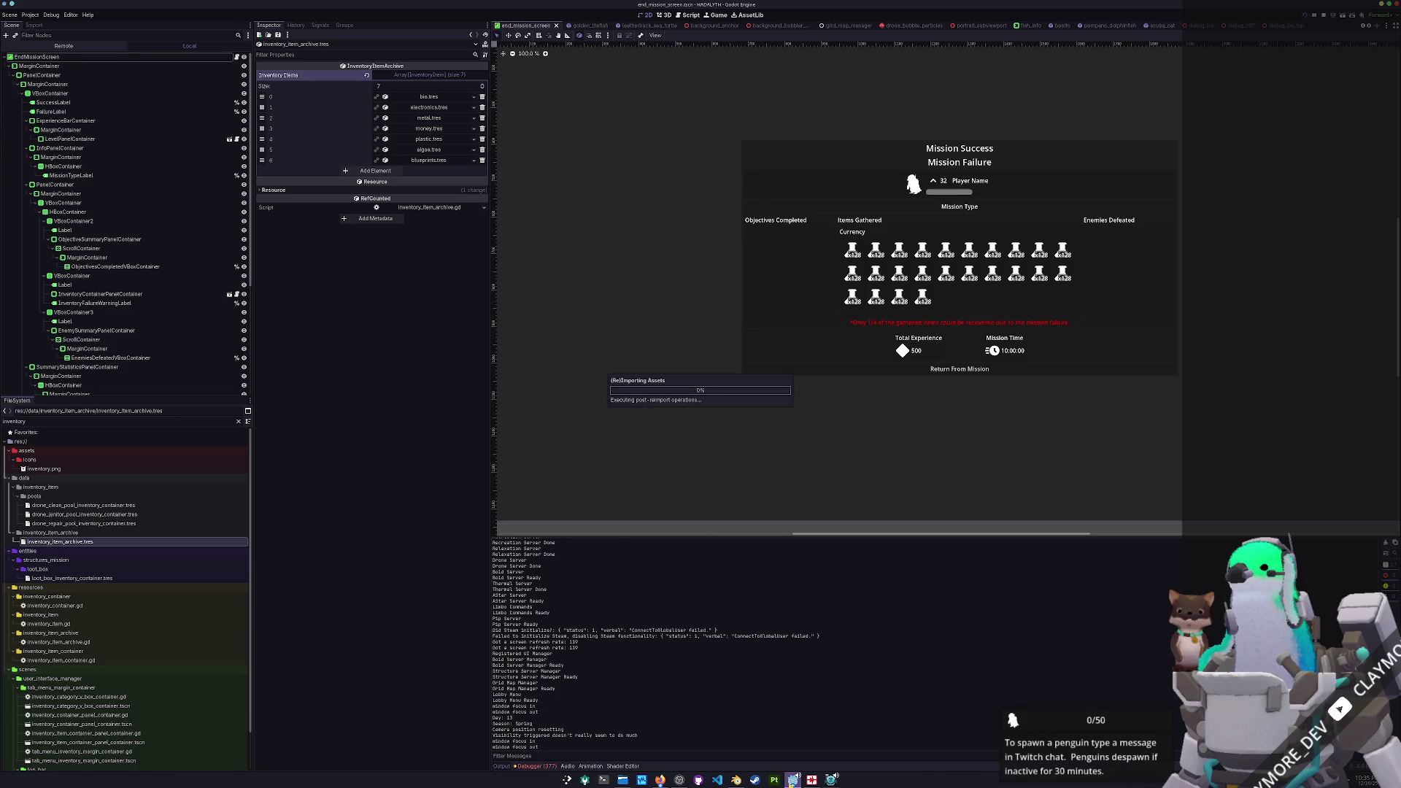
{"action": "left_click", "coordinate": [429, 140]}
{"action": "left_click", "coordinate": [433, 203]}
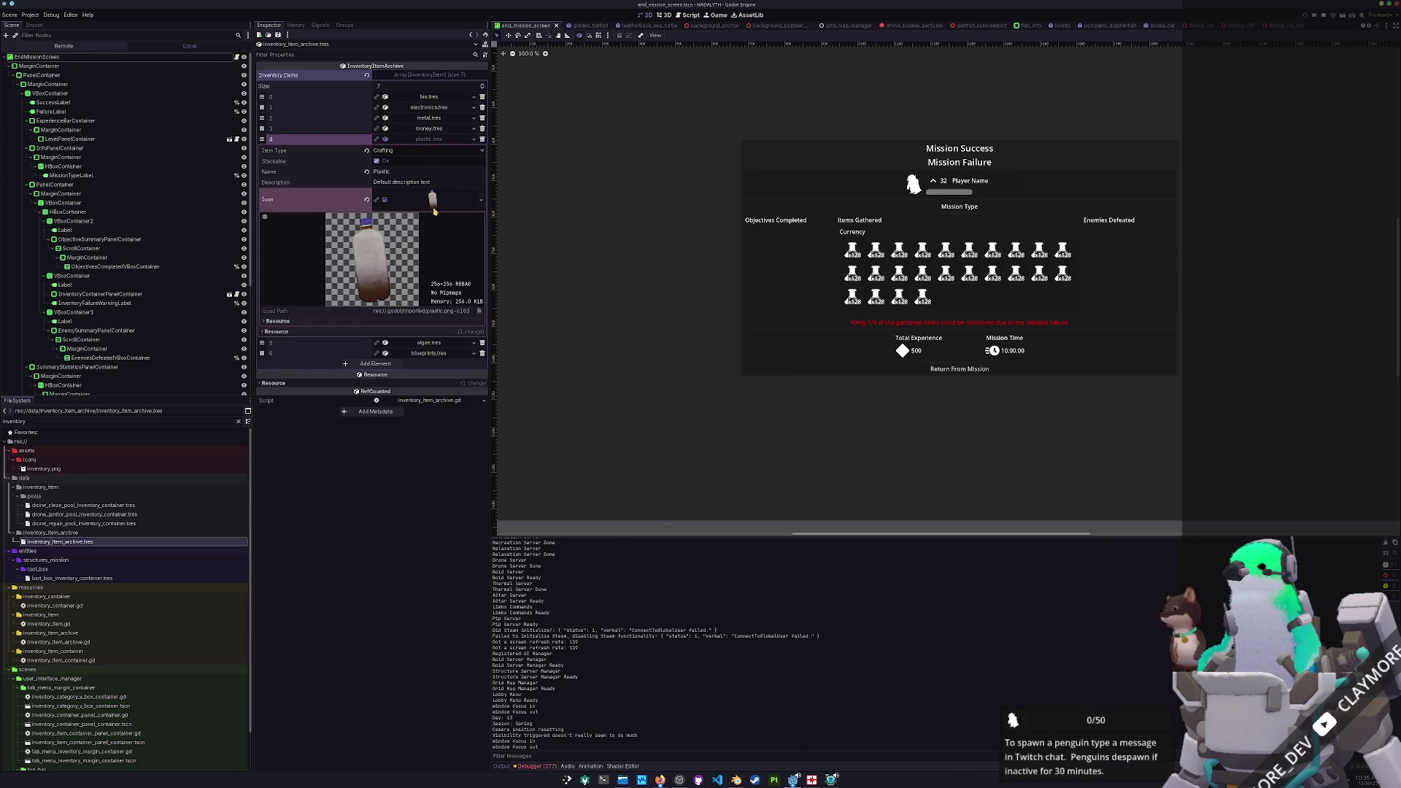
{"action": "left_click", "coordinate": [433, 204]}
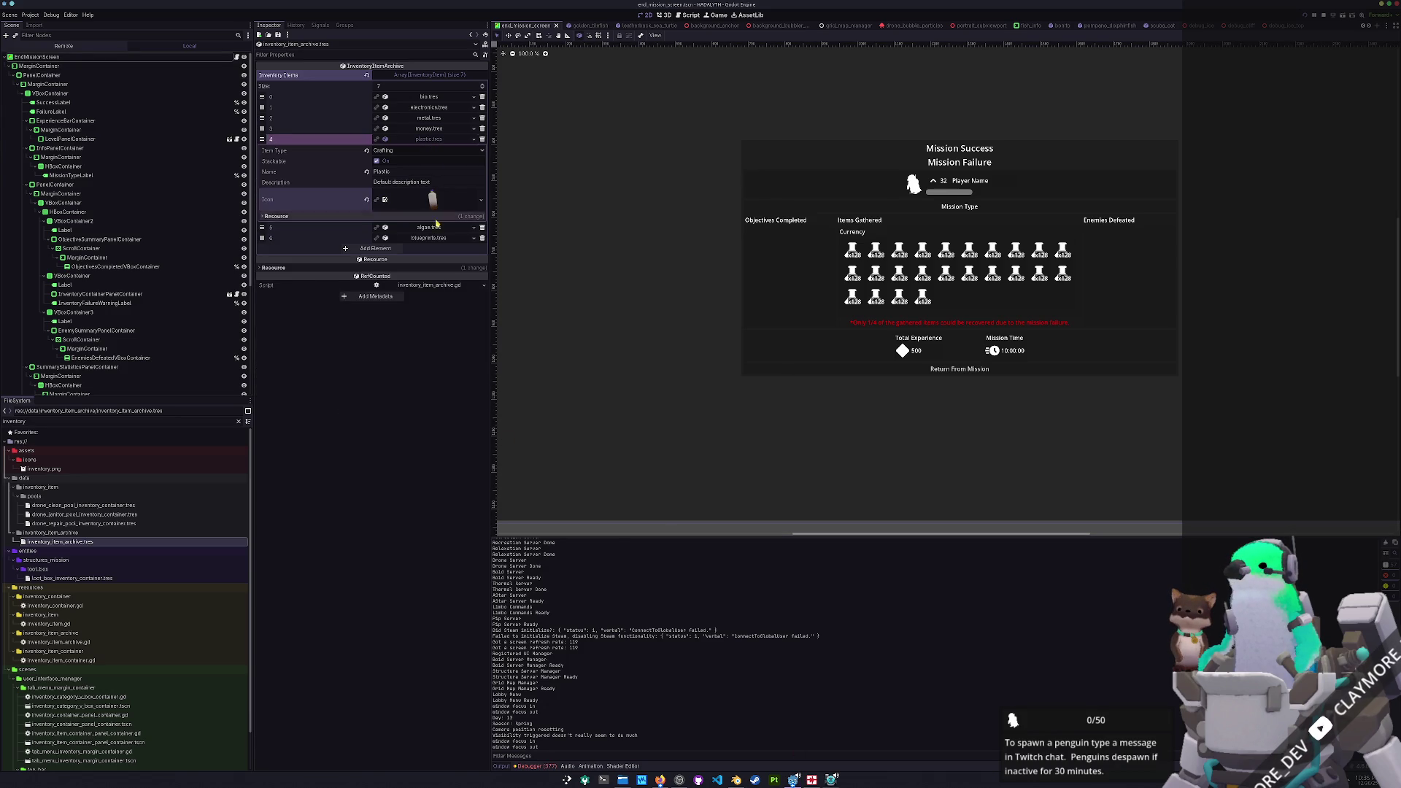
{"action": "left_click", "coordinate": [419, 141]}
Review the metal, money, electronics and bio items' icons, then go back to Blender.
{"action": "left_click", "coordinate": [424, 119]}
{"action": "left_click", "coordinate": [424, 119]}
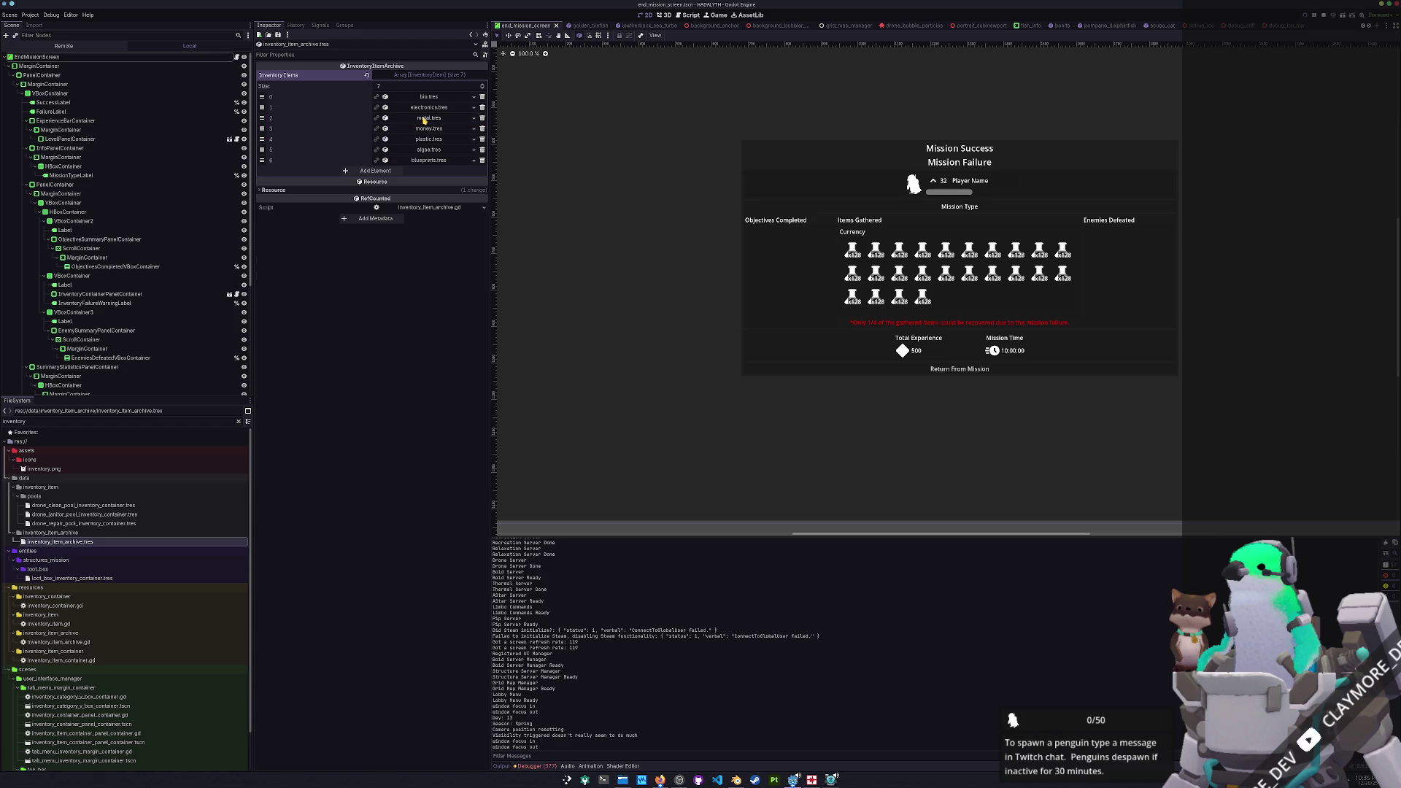
{"action": "left_click", "coordinate": [429, 140]}
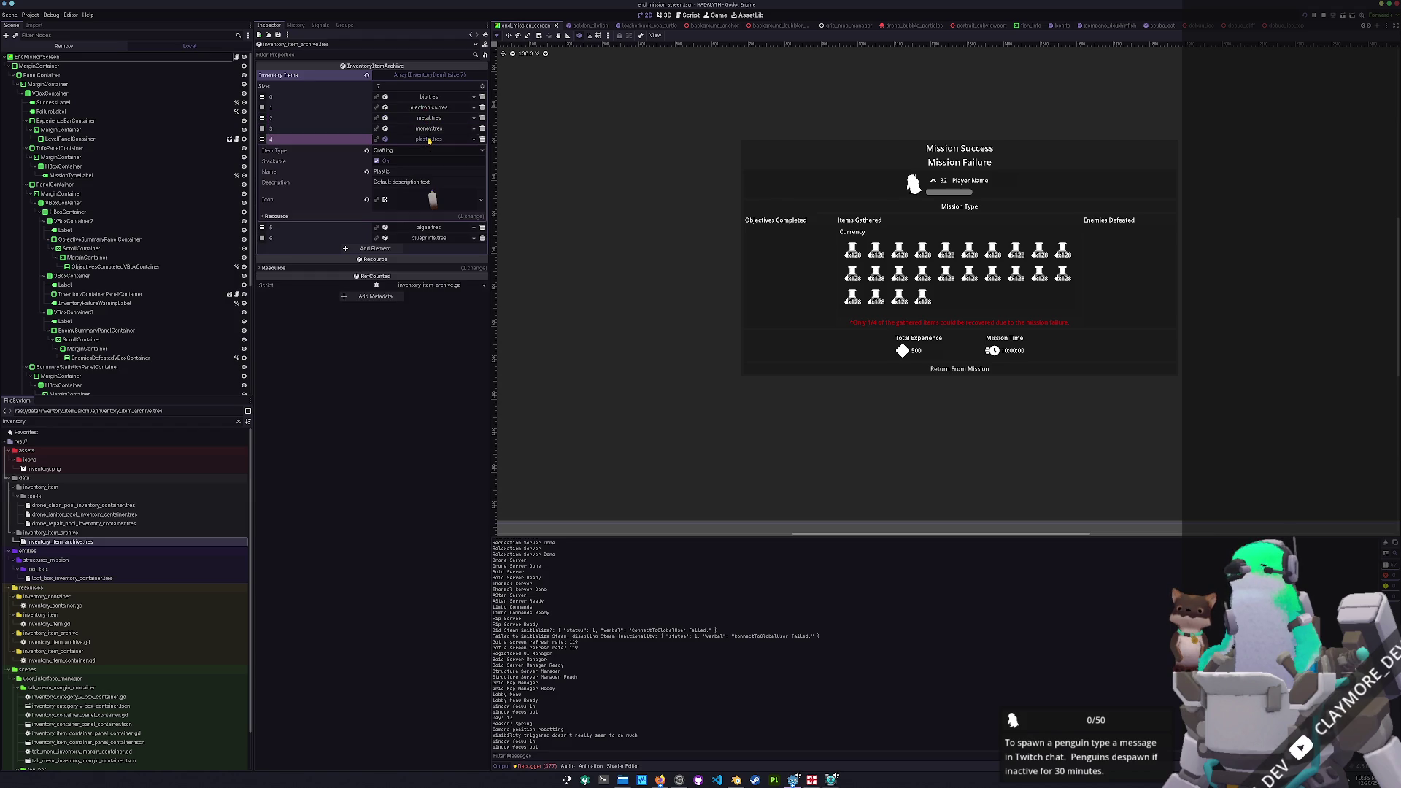
{"action": "left_click", "coordinate": [430, 141]}
{"action": "left_click", "coordinate": [431, 129]}
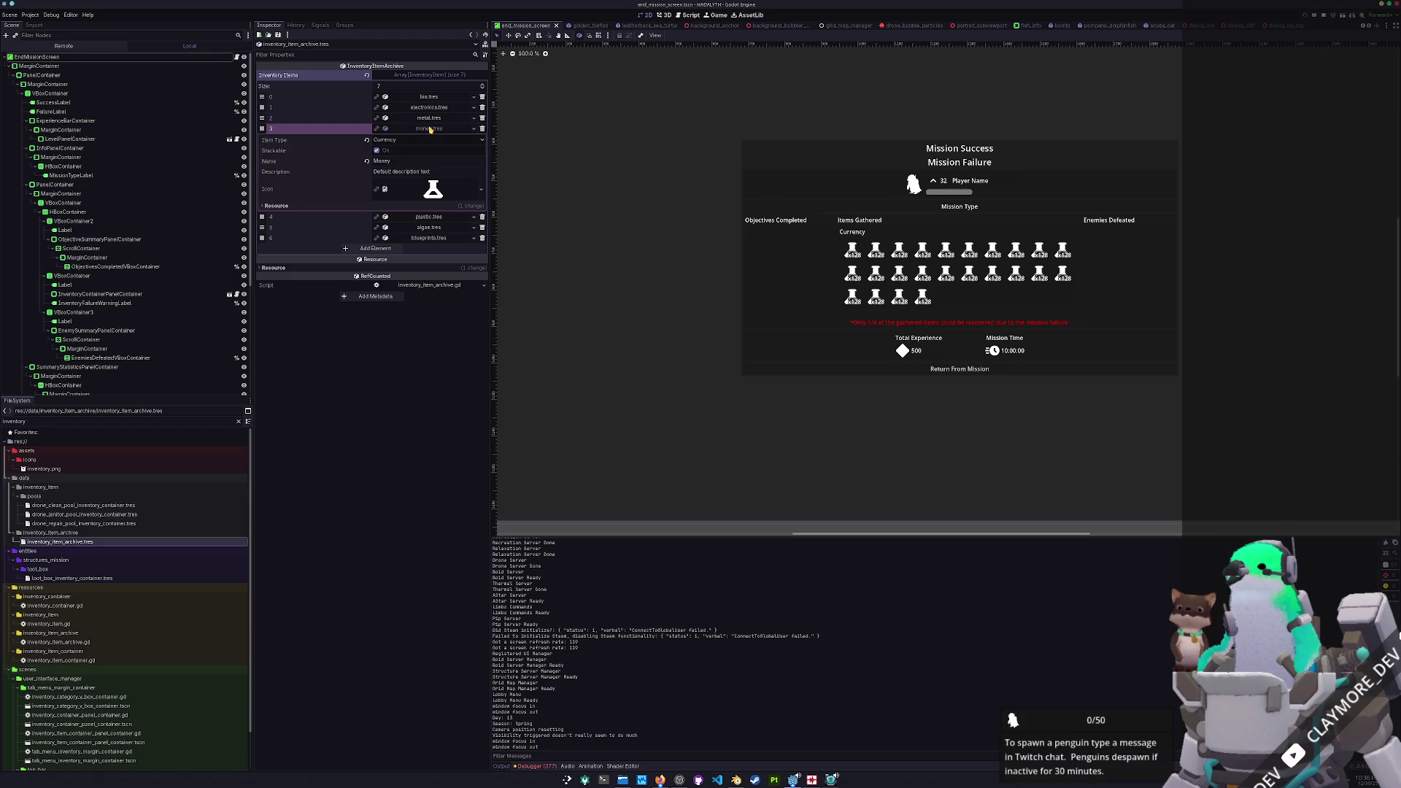
{"action": "left_click", "coordinate": [434, 118]}
{"action": "left_click", "coordinate": [431, 107]}
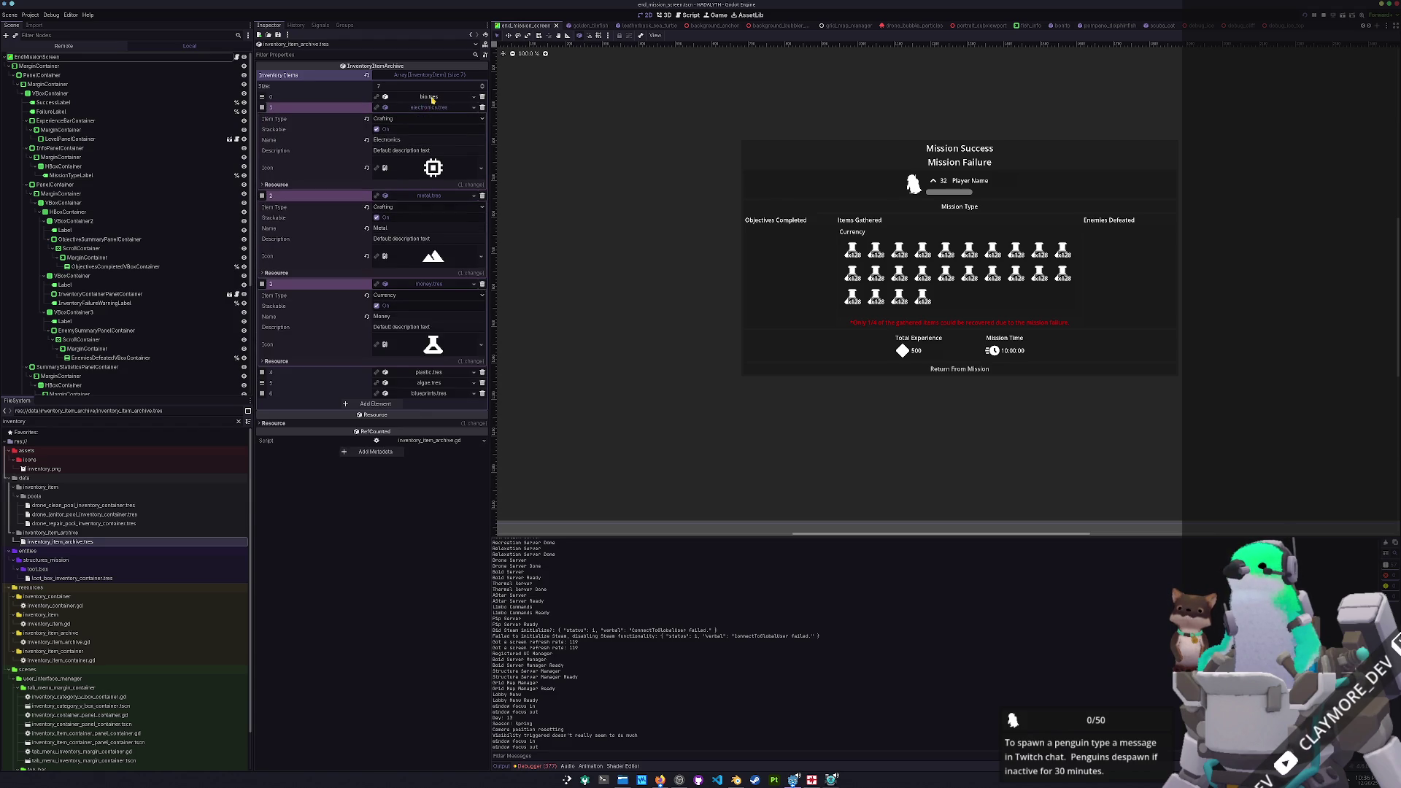
{"action": "left_click", "coordinate": [432, 97]}
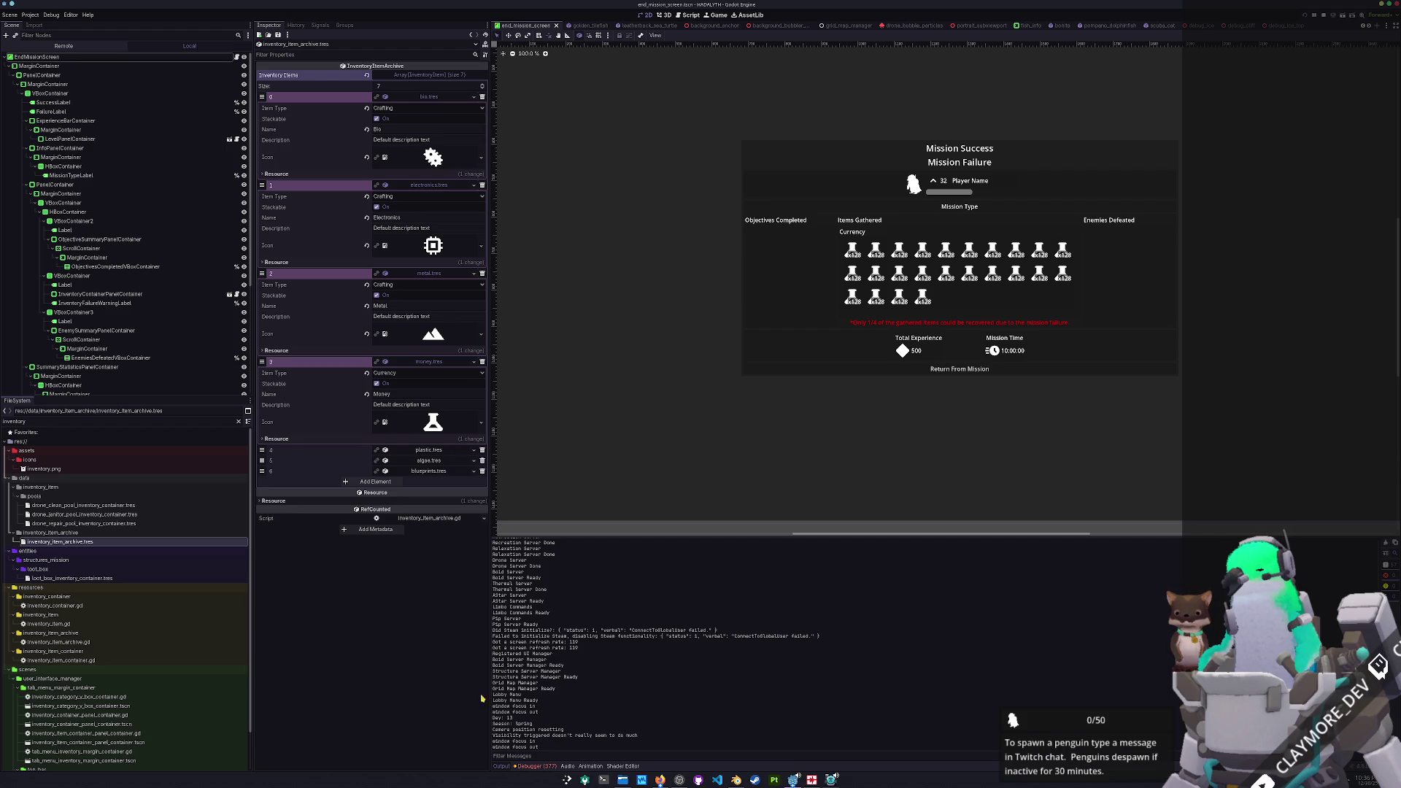
{"action": "left_click", "coordinate": [736, 780]}
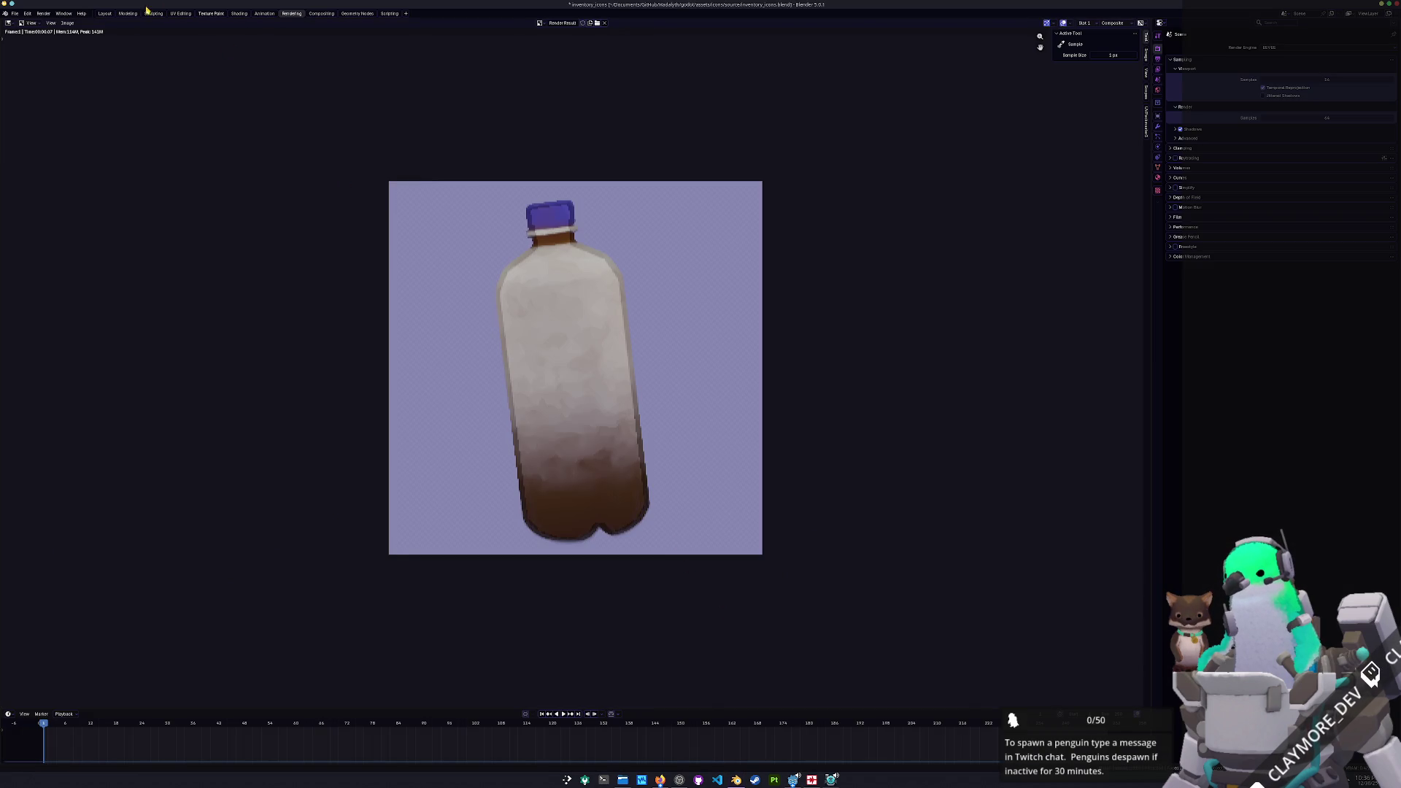
In the Layout workspace, deselect everything and exclude the Plastic collection to hide the bottle.
{"action": "left_click", "coordinate": [106, 13]}
{"action": "left_click", "coordinate": [696, 397]}
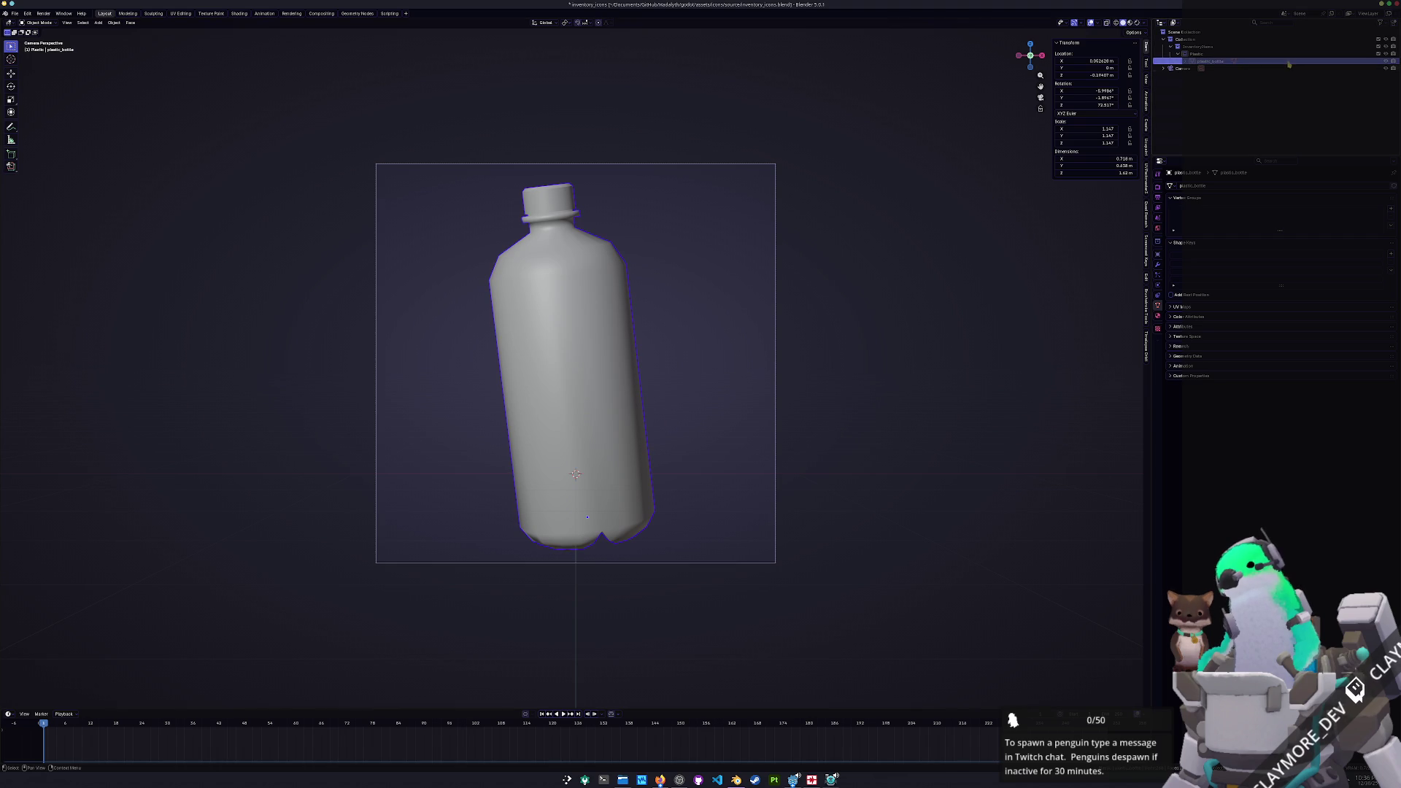
{"action": "left_click", "coordinate": [1376, 54]}
{"action": "left_click", "coordinate": [1386, 54]}
{"action": "left_click", "coordinate": [1218, 47]}
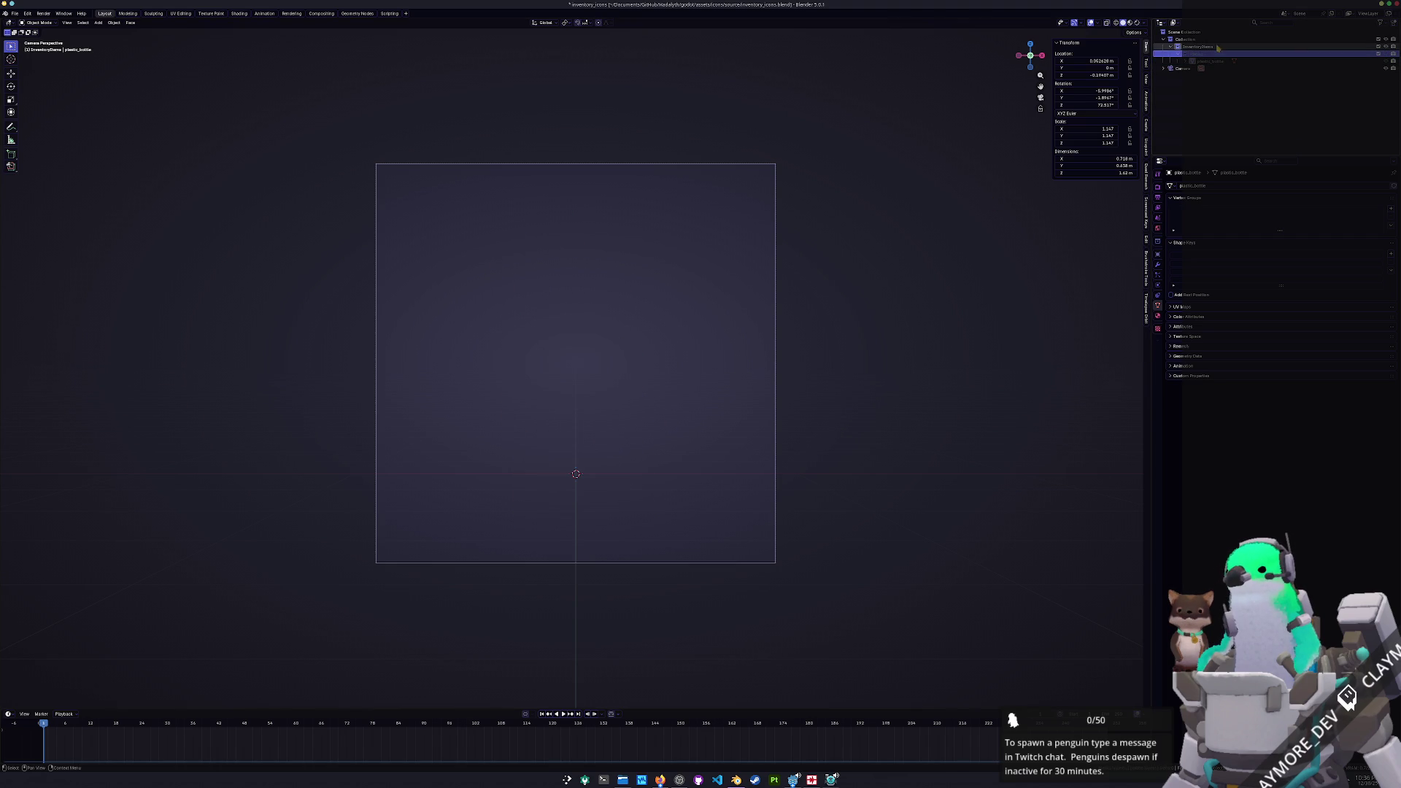
Create a new collection inside InventoryItems named Electronics.
{"action": "left_click", "coordinate": [1191, 48]}
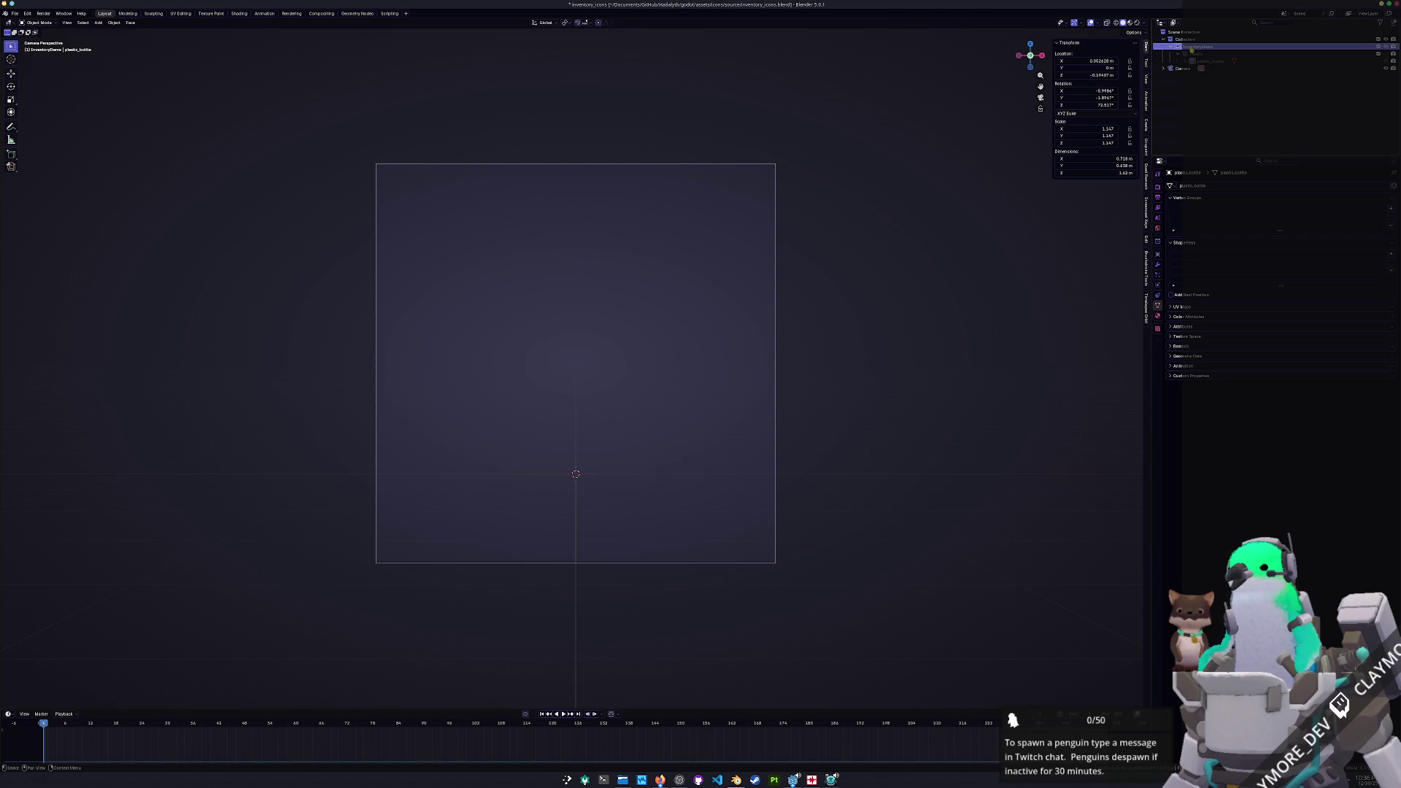
{"action": "right_click", "coordinate": [1192, 49]}
{"action": "left_click", "coordinate": [1191, 53]}
{"action": "double_click", "coordinate": [1205, 68]}
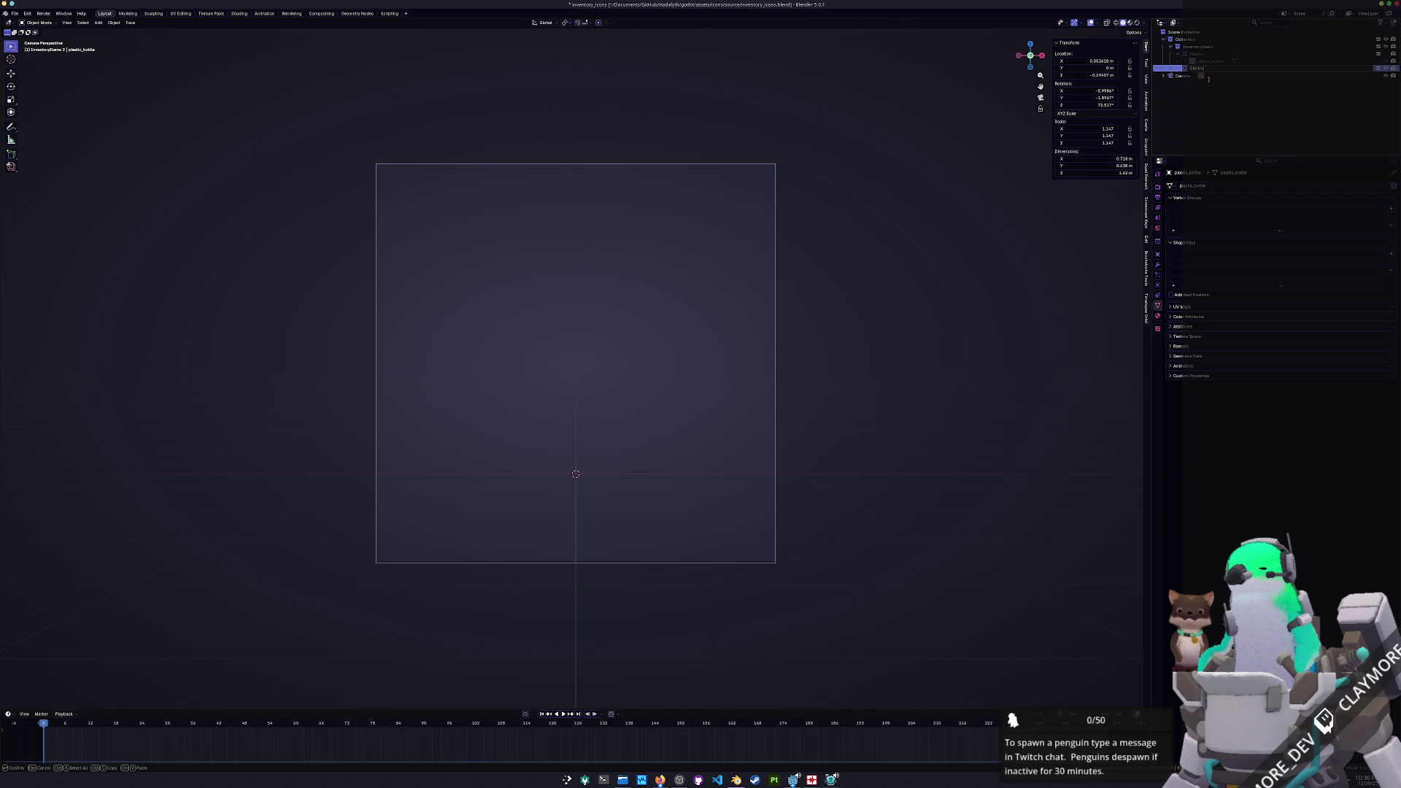
{"action": "key", "text": "Return"}
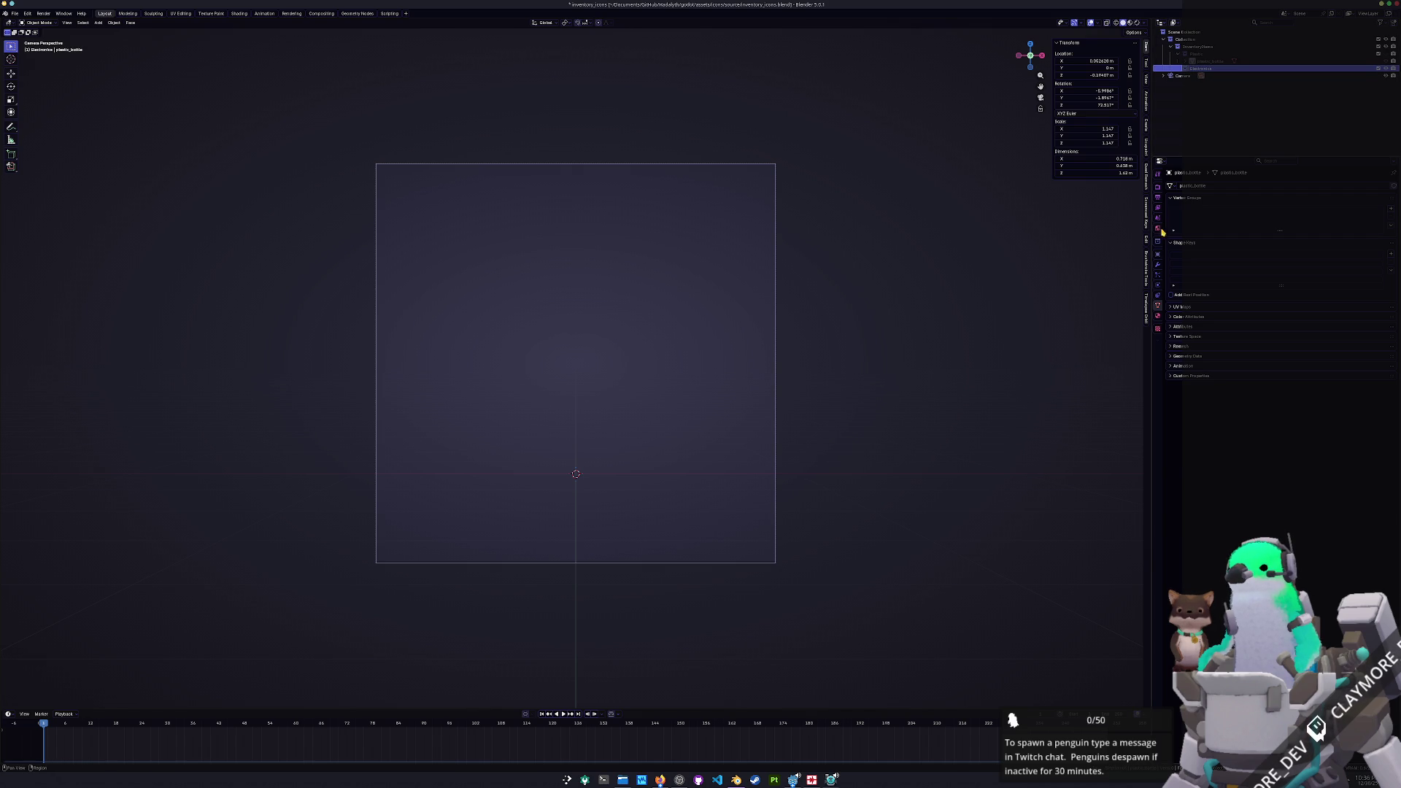
Add a mesh cube, then undo the unwanted object.
{"action": "key", "text": "shift+a"}
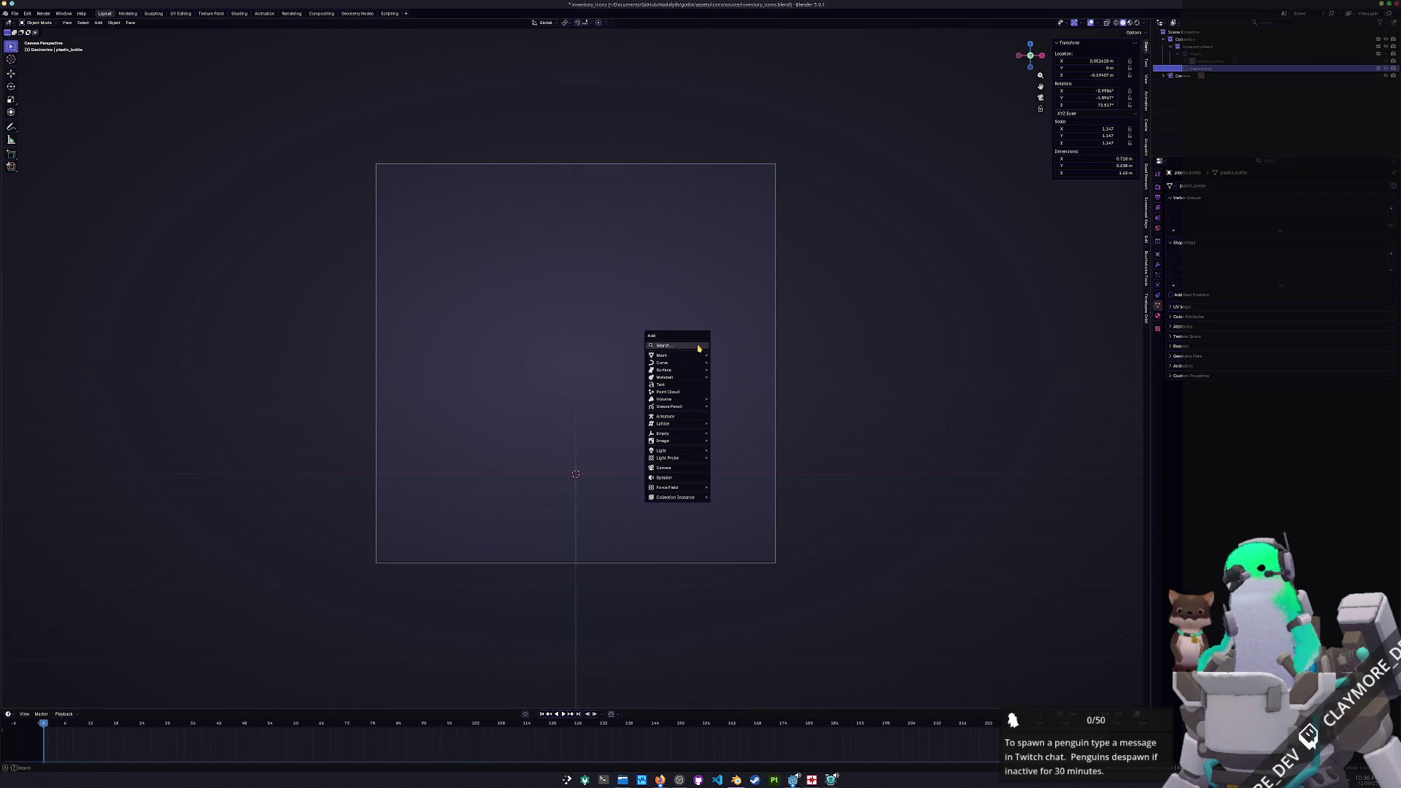
{"action": "mouse_move", "coordinate": [692, 359]}
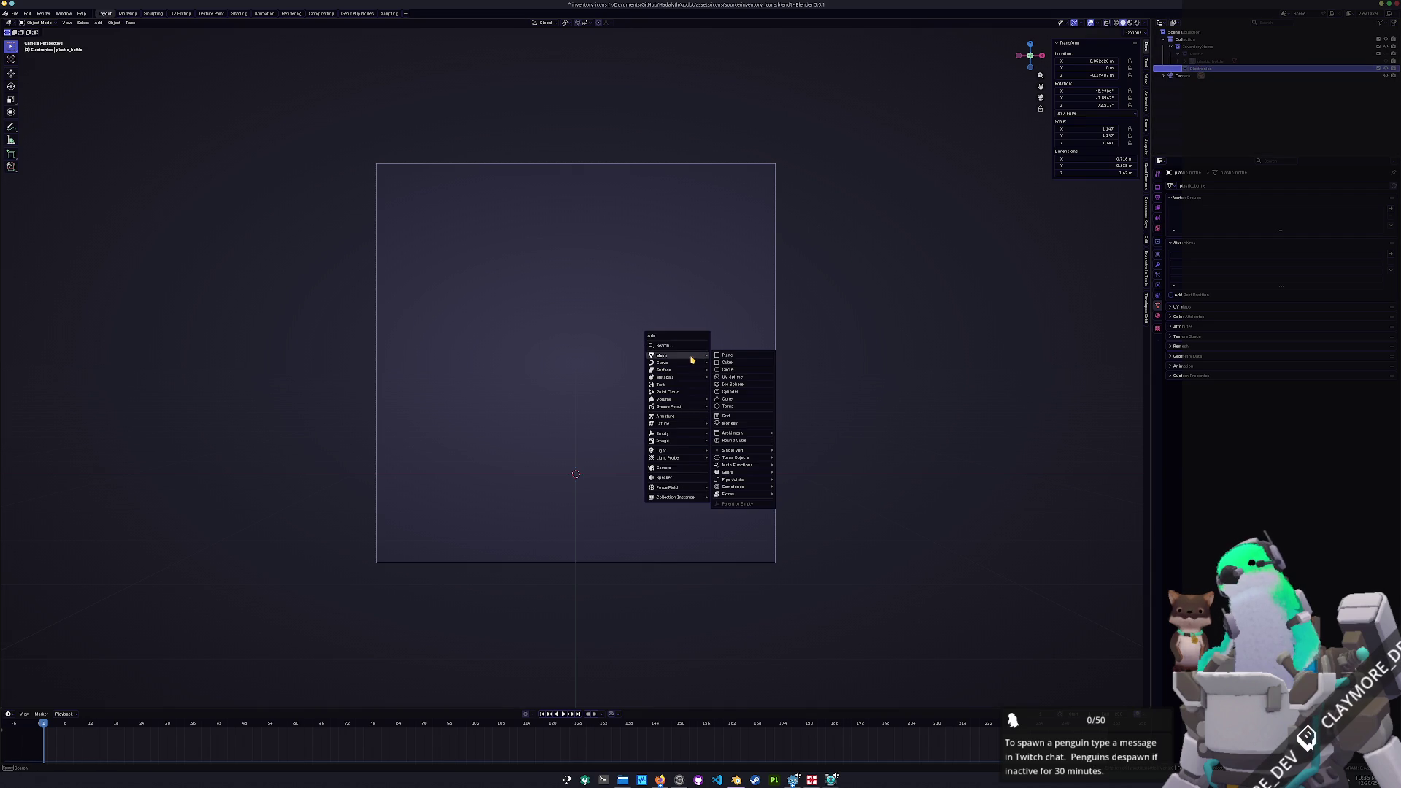
{"action": "left_click", "coordinate": [732, 363]}
{"action": "key", "text": "ctrl+z"}
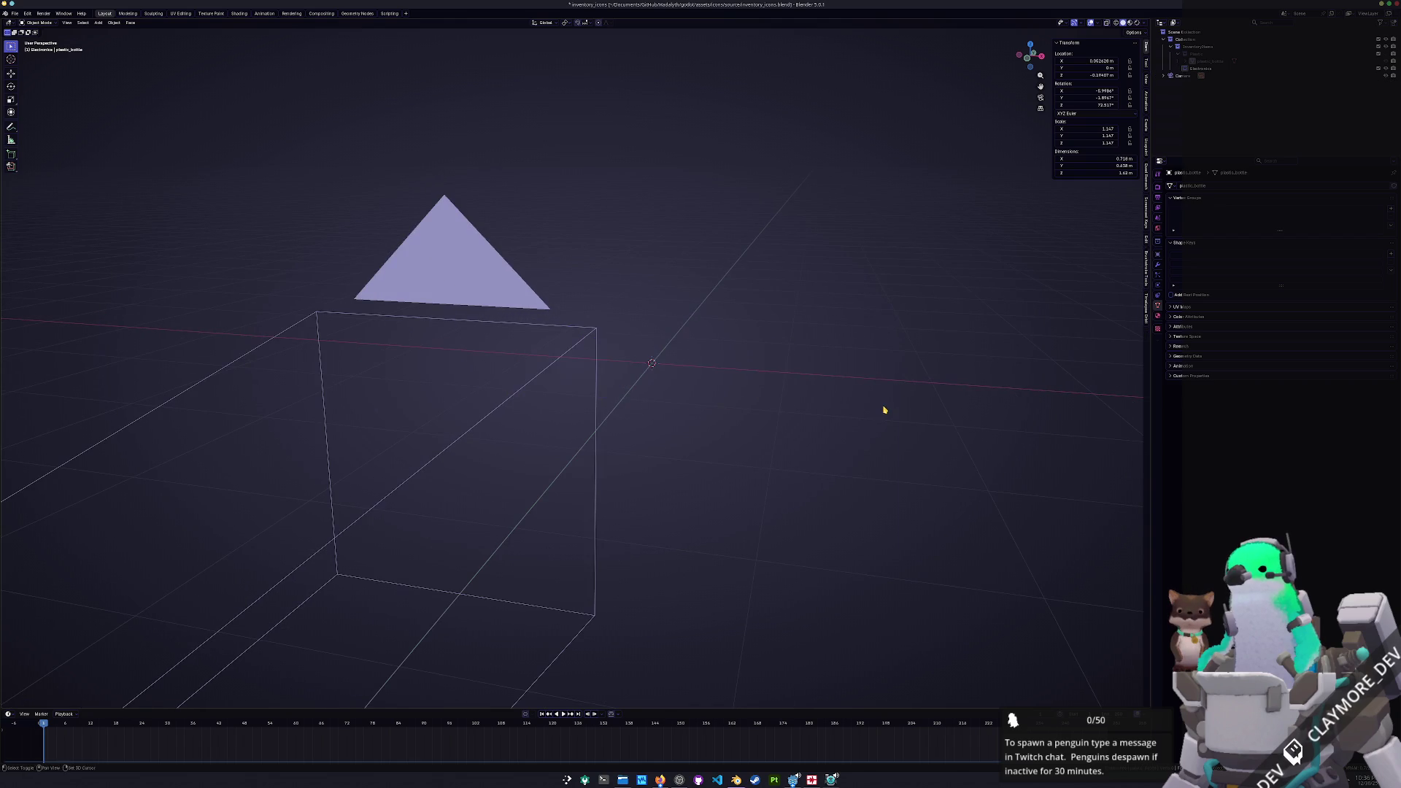
Add a cube and scale it into a thin flat slab, framed from top view.
{"action": "key", "text": "shift+a"}
{"action": "left_click", "coordinate": [912, 414]}
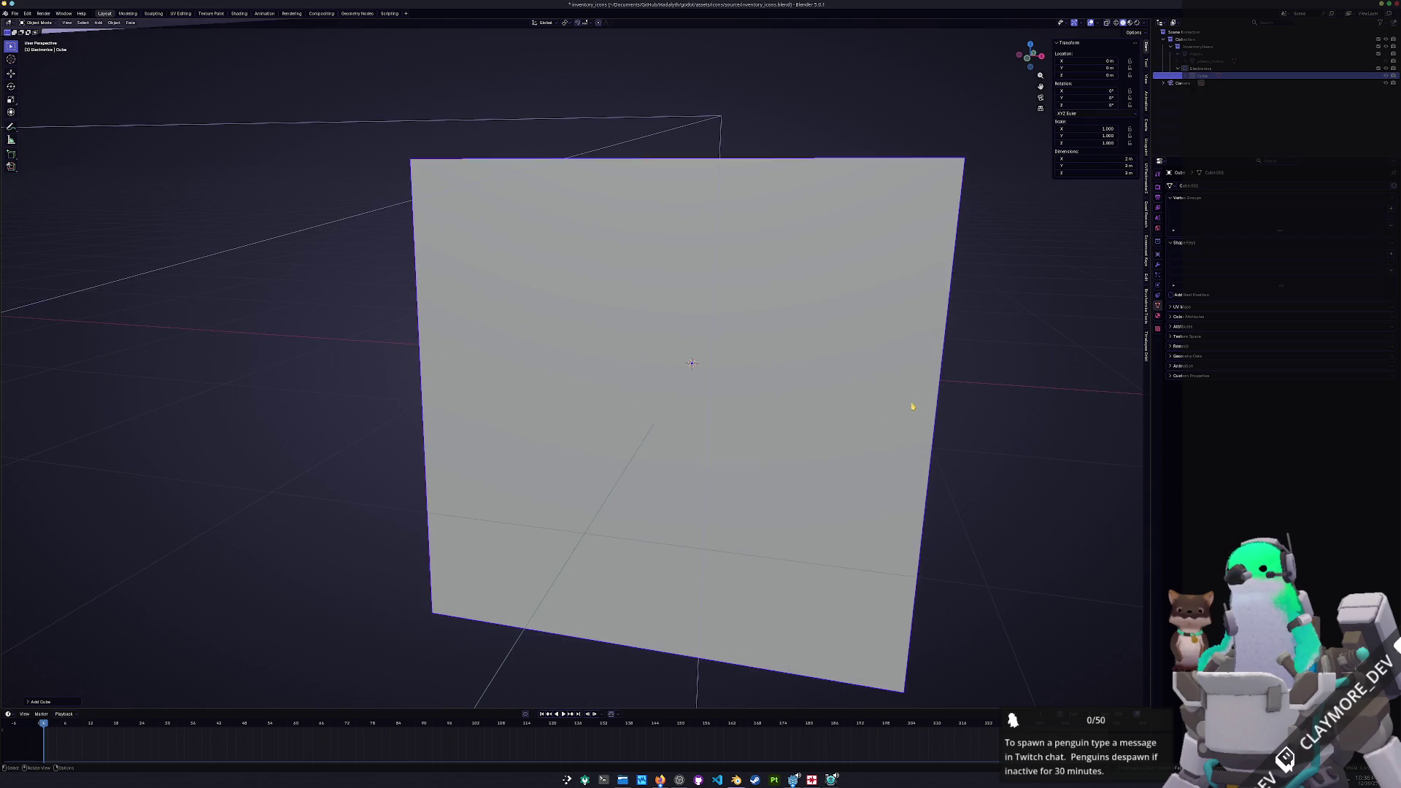
{"action": "key", "text": "s"}
{"action": "left_click", "coordinate": [888, 263]}
{"action": "key", "text": "s"}
{"action": "key", "text": "z"}
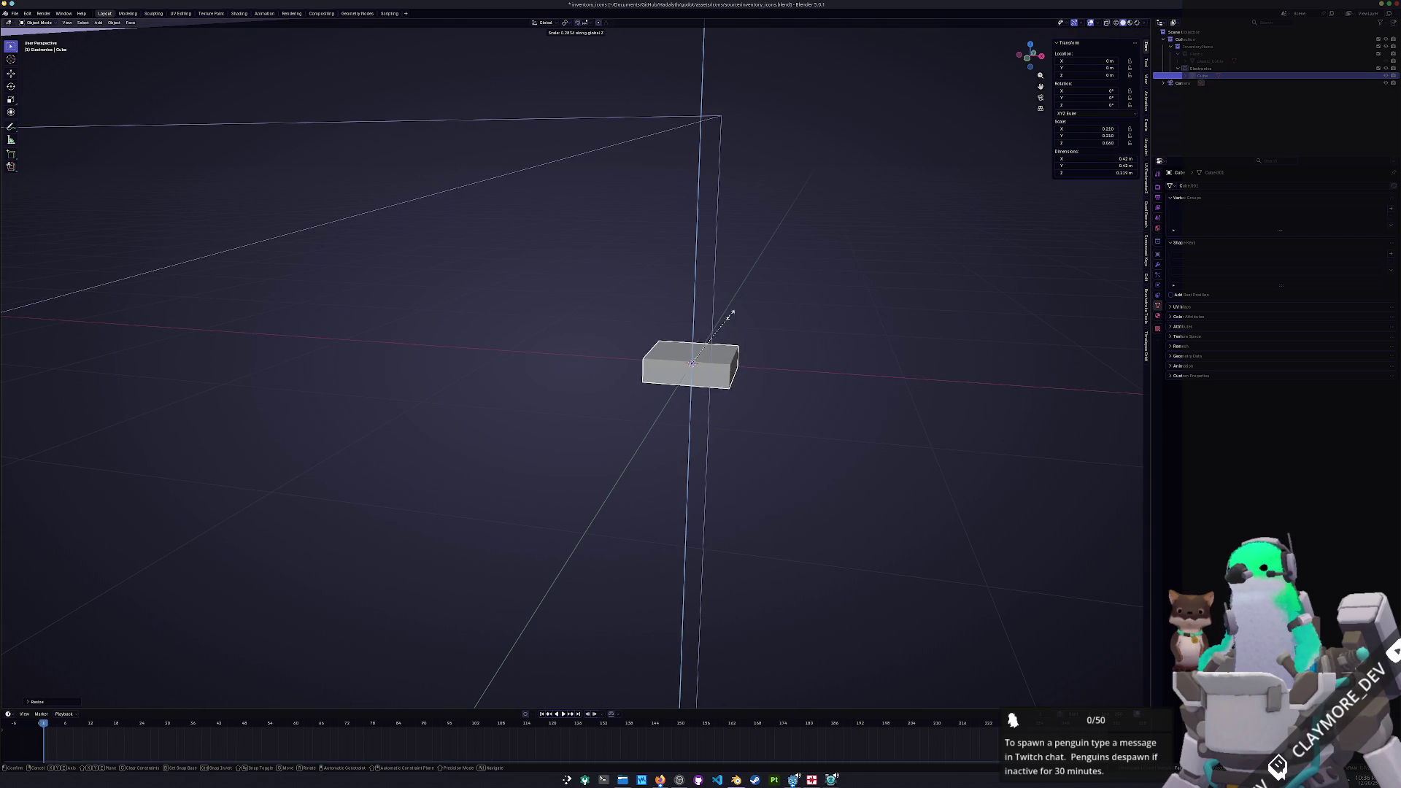
{"action": "left_click", "coordinate": [774, 342]}
{"action": "key", "text": "s"}
{"action": "left_click", "coordinate": [831, 350]}
{"action": "key", "text": "KP_7"}
{"action": "key", "text": "KP_Decimal"}
Narrow the slab's Y depth, enlarge it and adjust its thickness to form the board.
{"action": "key", "text": "s"}
{"action": "key", "text": "y"}
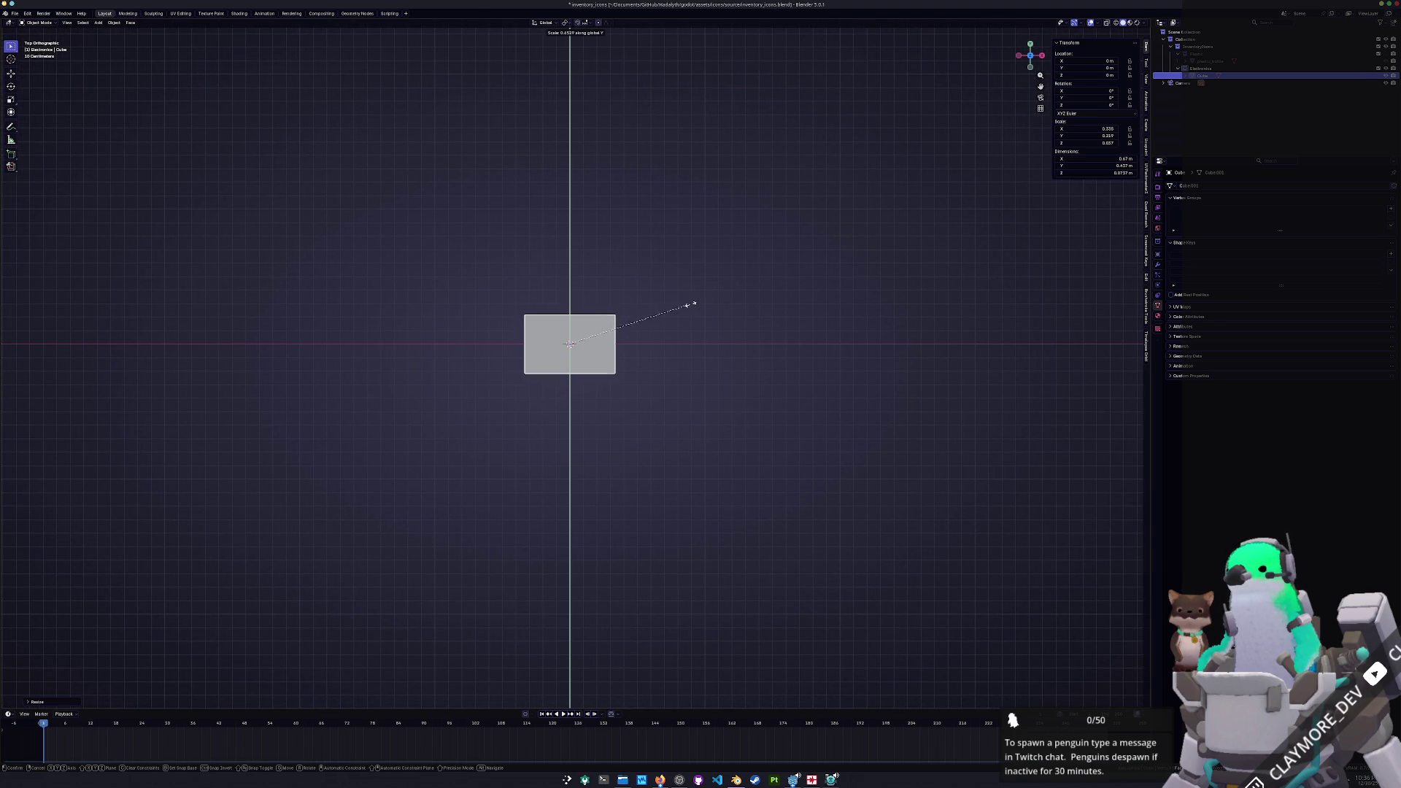
{"action": "left_click", "coordinate": [701, 299]}
{"action": "scroll", "coordinate": [706, 303], "scroll_direction": "up", "scroll_amount": 3}
{"action": "key", "text": "s"}
{"action": "left_click", "coordinate": [771, 320]}
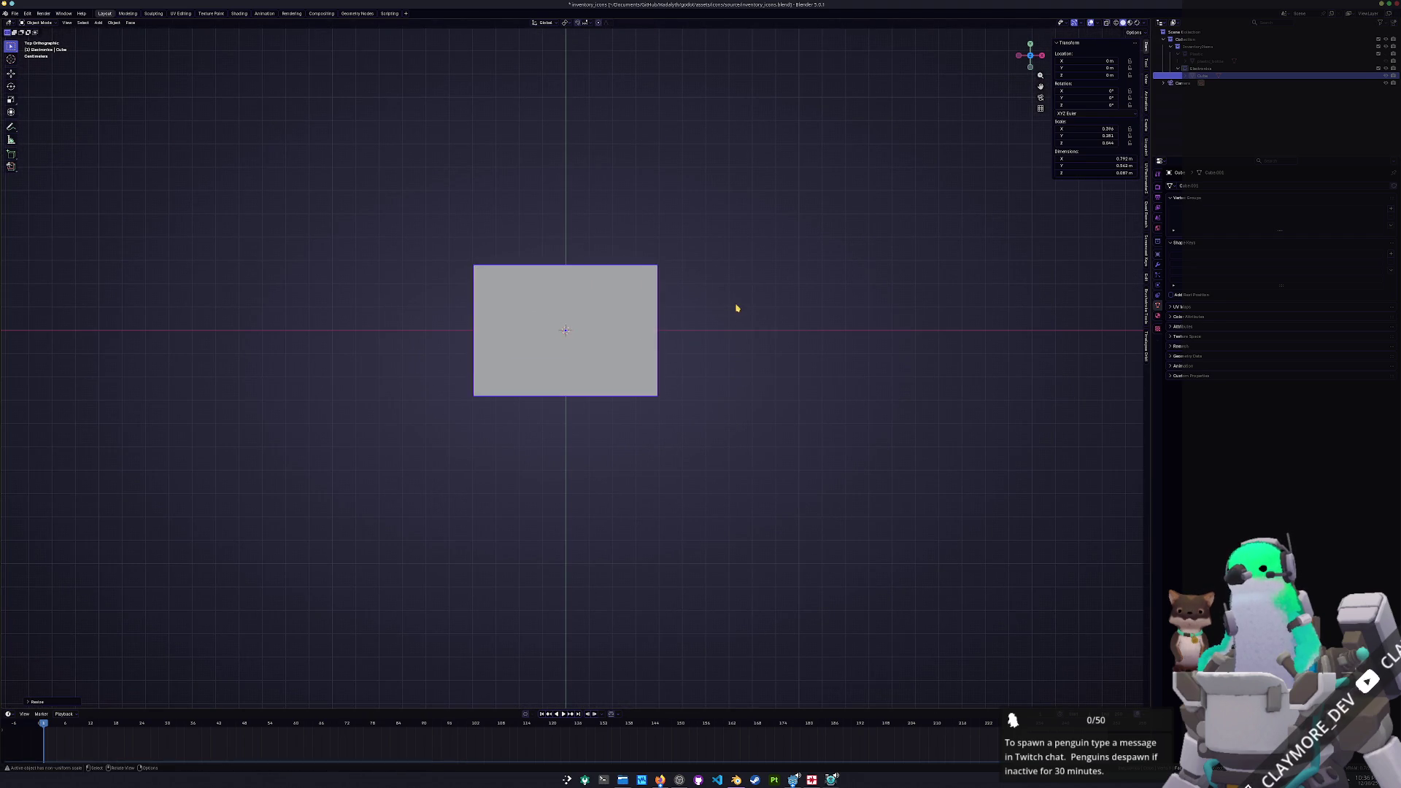
{"action": "key", "text": "s"}
{"action": "key", "text": "z"}
{"action": "left_click", "coordinate": [700, 358]}
{"action": "scroll", "coordinate": [659, 443], "scroll_direction": "up", "scroll_amount": 2}
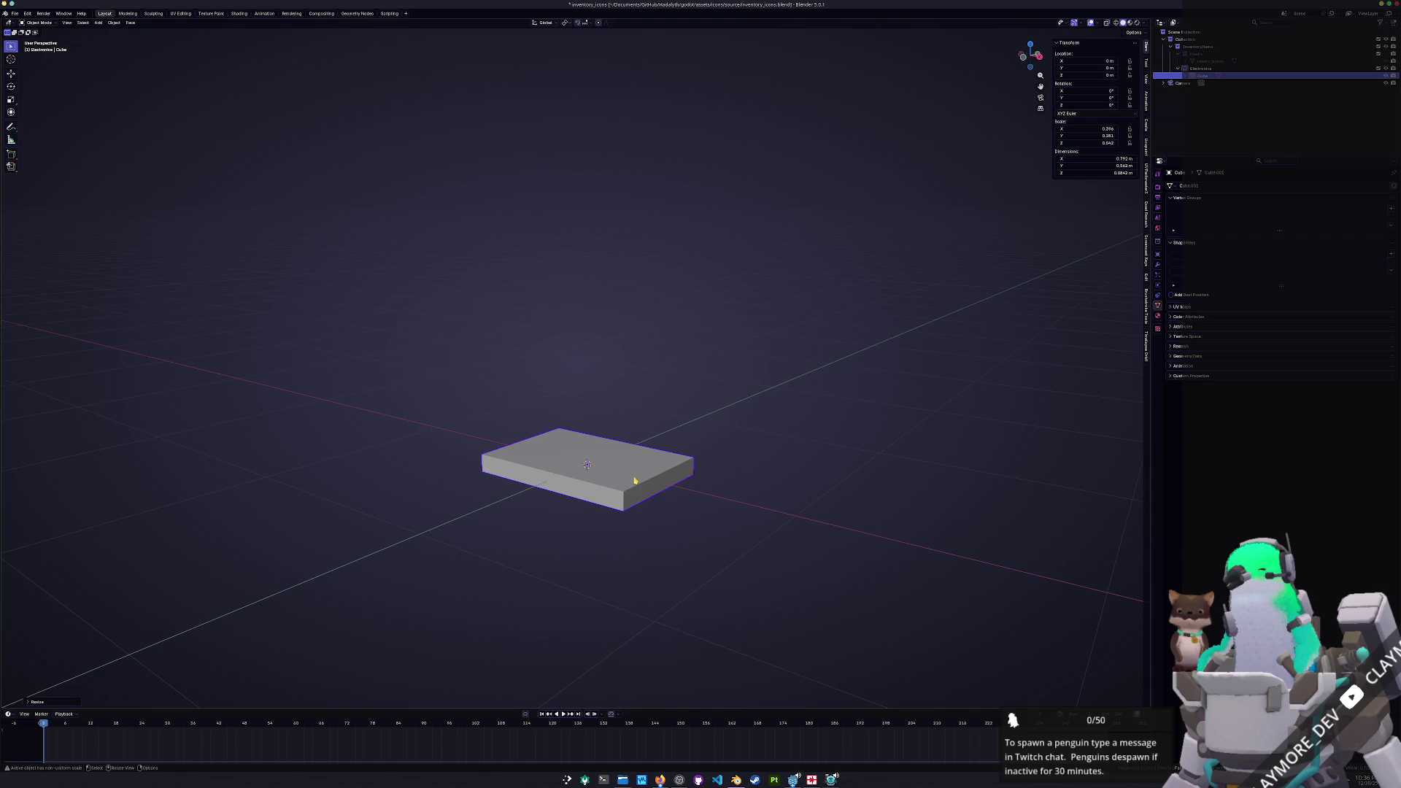
Add a second cube, shrink and flatten it, and move it onto the board.
{"action": "key", "text": "shift+a"}
{"action": "mouse_move", "coordinate": [634, 479]}
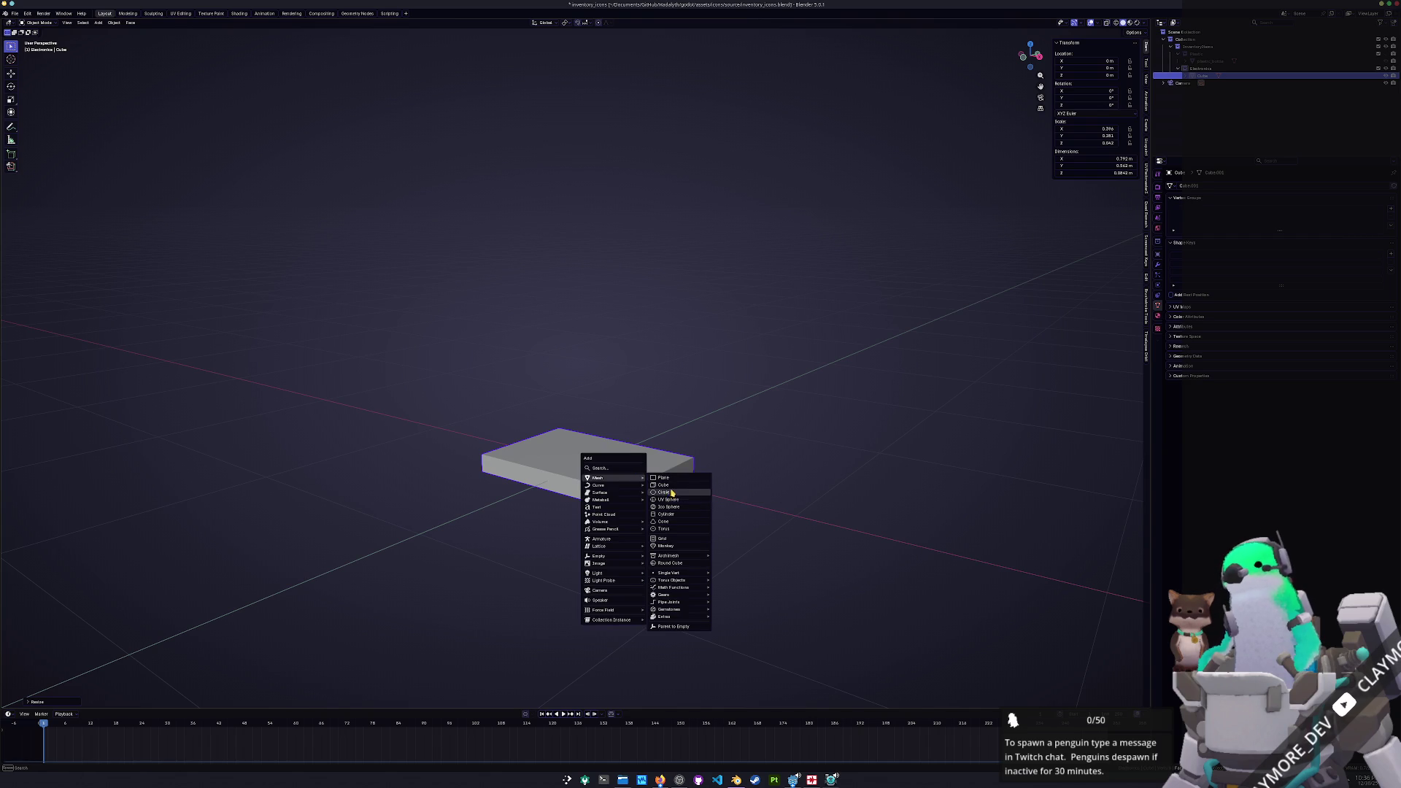
{"action": "left_click", "coordinate": [672, 487]}
{"action": "key", "text": "s"}
{"action": "left_click", "coordinate": [606, 454]}
{"action": "key", "text": "s"}
{"action": "key", "text": "z"}
{"action": "left_click", "coordinate": [602, 469]}
{"action": "key", "text": "g"}
{"action": "key", "text": "z"}
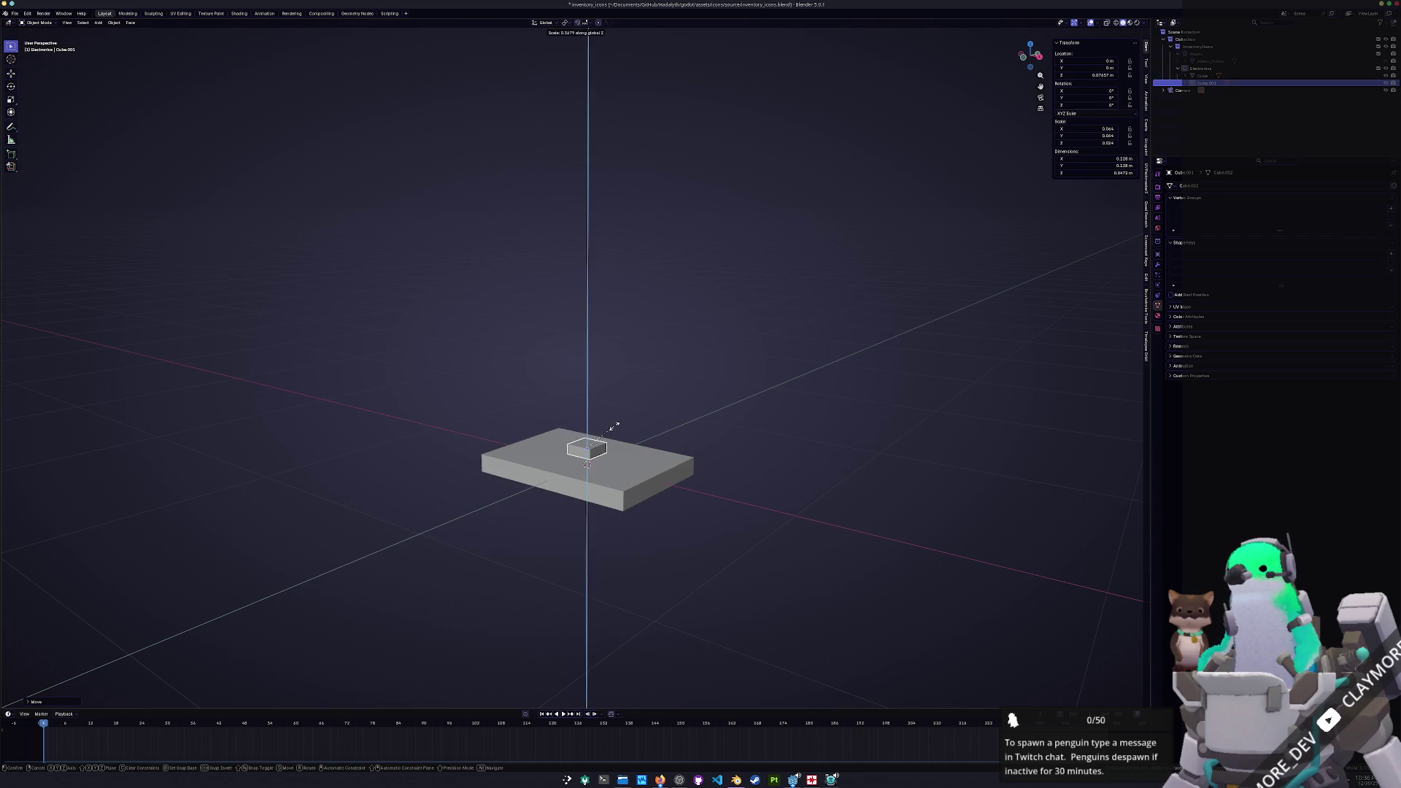
{"action": "left_click", "coordinate": [613, 428]}
Resize the small block's height, width and depth and seat it on the board surface.
{"action": "scroll", "coordinate": [656, 417], "scroll_direction": "up", "scroll_amount": 2}
{"action": "key", "text": "s"}
{"action": "key", "text": "z"}
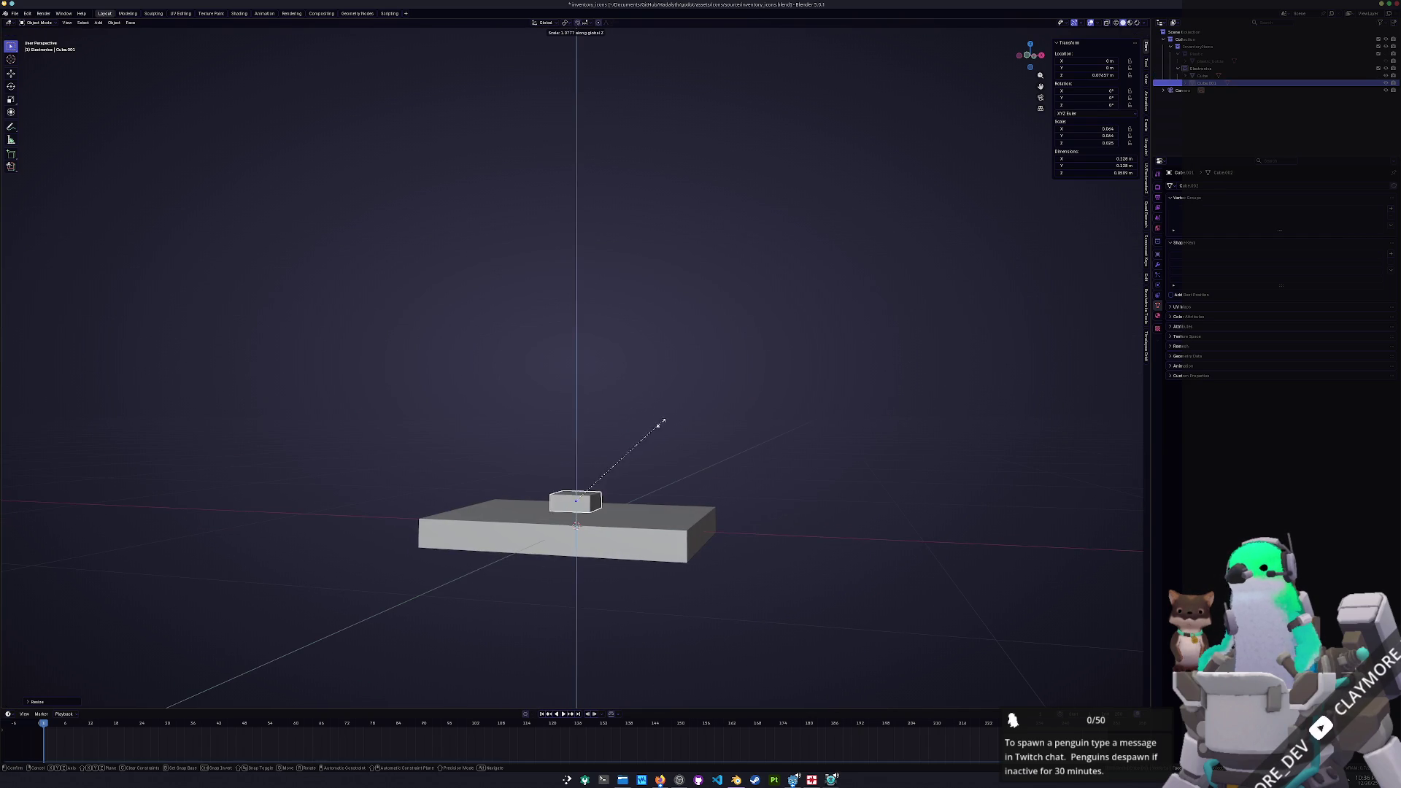
{"action": "left_click", "coordinate": [672, 414]}
{"action": "key", "text": "s"}
{"action": "key", "text": "x"}
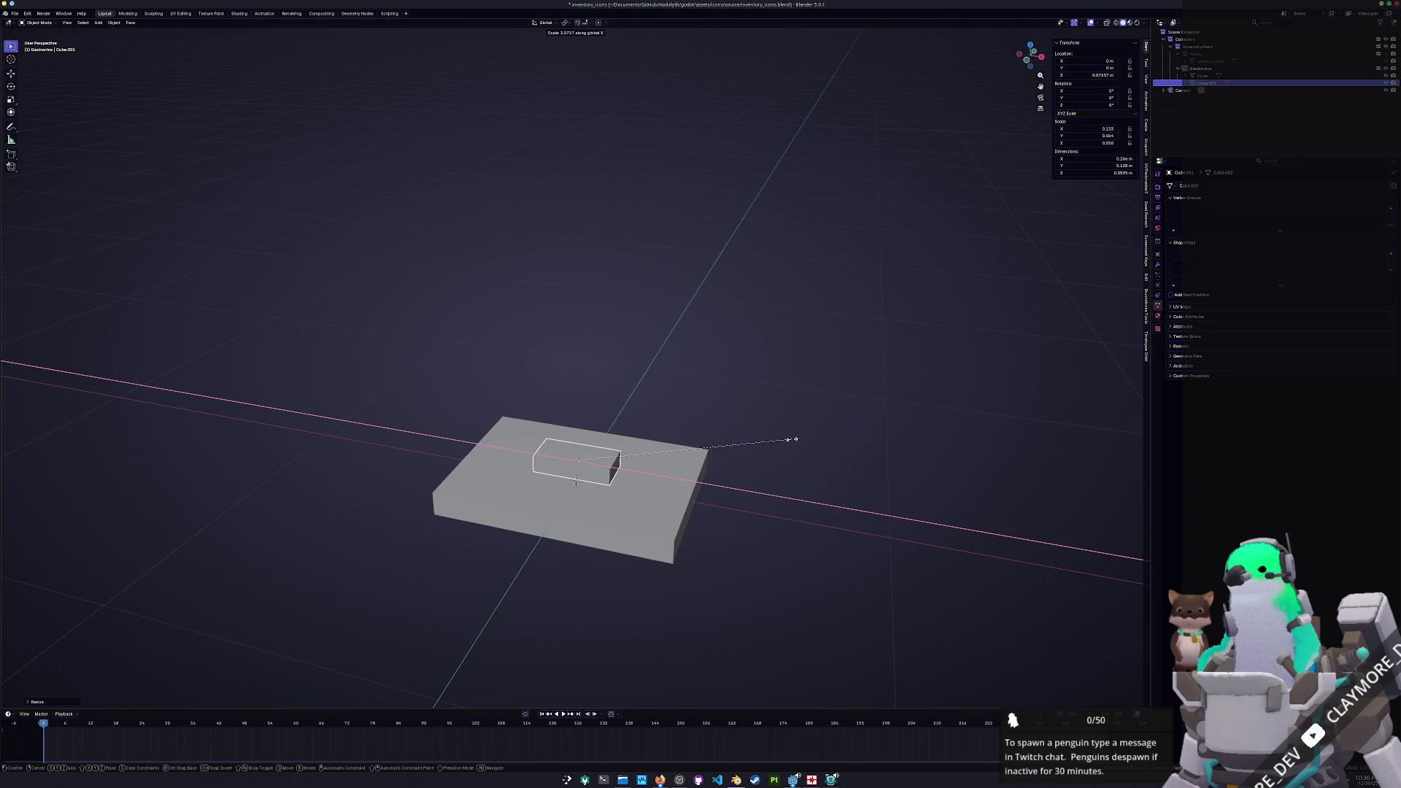
{"action": "left_click", "coordinate": [738, 438]}
{"action": "key", "text": "s"}
{"action": "key", "text": "y"}
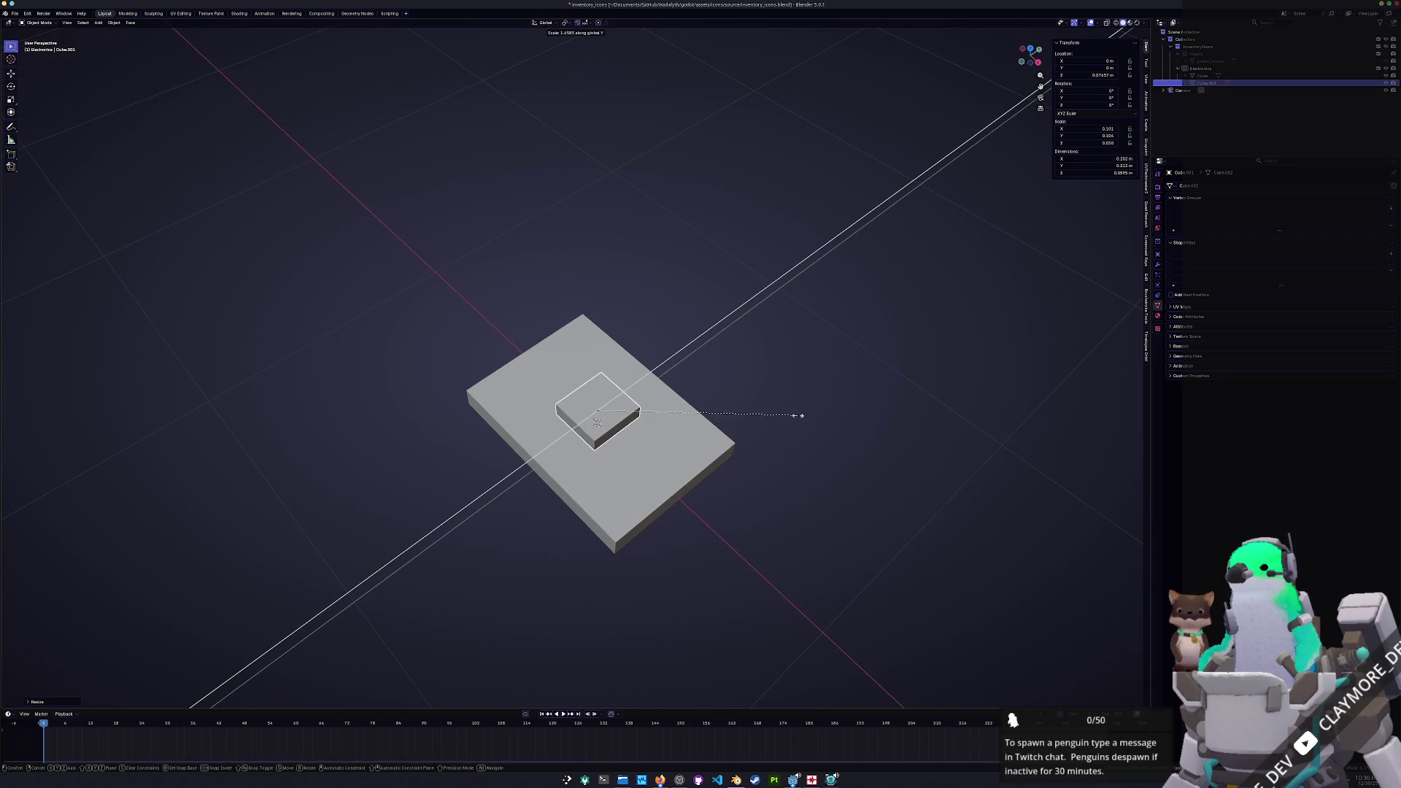
{"action": "left_click", "coordinate": [792, 411]}
{"action": "key", "text": "g"}
{"action": "key", "text": "z"}
{"action": "left_click", "coordinate": [742, 384]}
{"action": "left_click", "coordinate": [710, 407]}
Stack a duplicate of the block on top and extrude its top face upward.
{"action": "left_click", "coordinate": [603, 504]}
{"action": "key", "text": "shift+d"}
{"action": "key", "text": "z"}
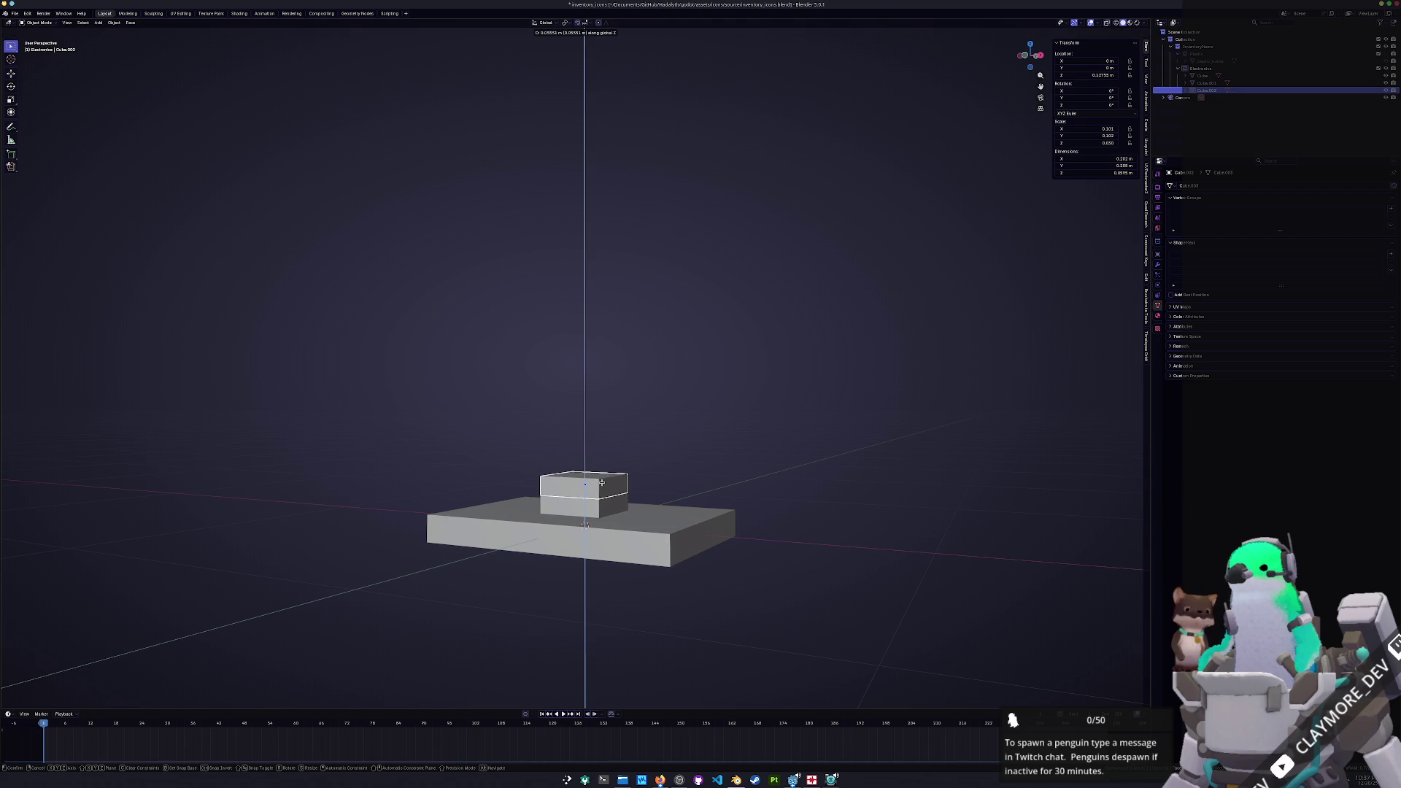
{"action": "left_click", "coordinate": [602, 481]}
{"action": "scroll", "coordinate": [670, 408], "scroll_direction": "up", "scroll_amount": 5}
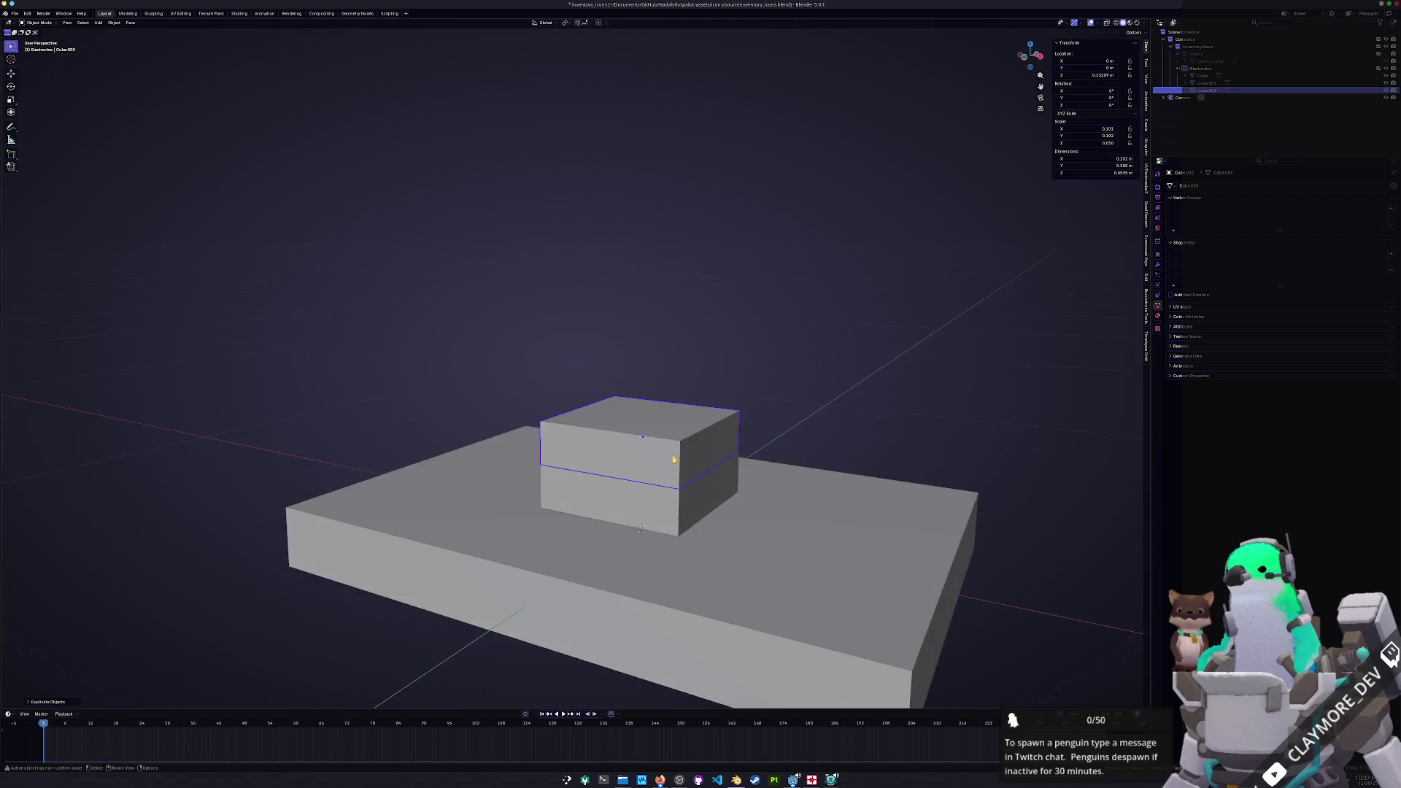
{"action": "scroll", "coordinate": [677, 486], "scroll_direction": "down", "scroll_amount": 4}
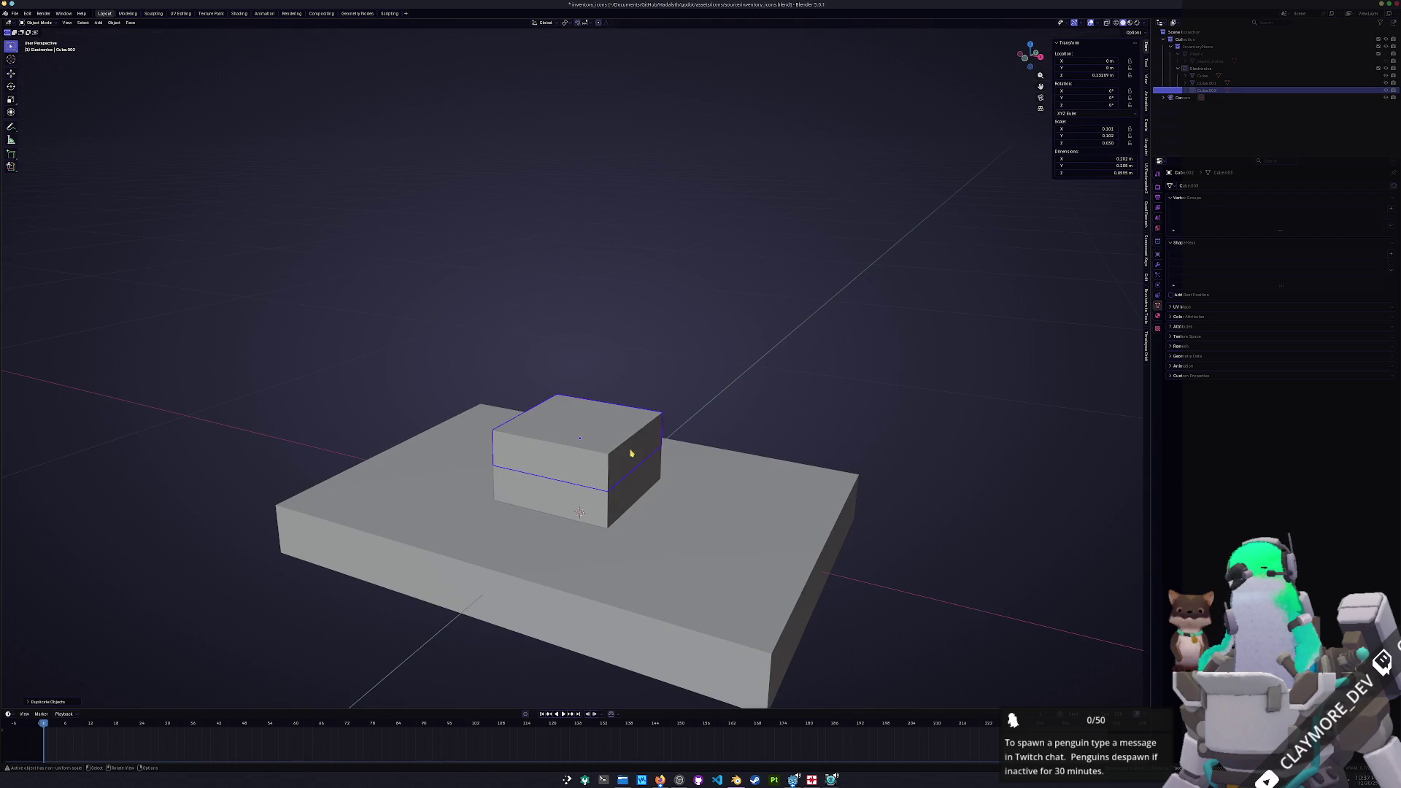
{"action": "key", "text": "Tab"}
{"action": "left_click", "coordinate": [602, 429]}
{"action": "key", "text": "e"}
{"action": "left_click", "coordinate": [602, 408]}
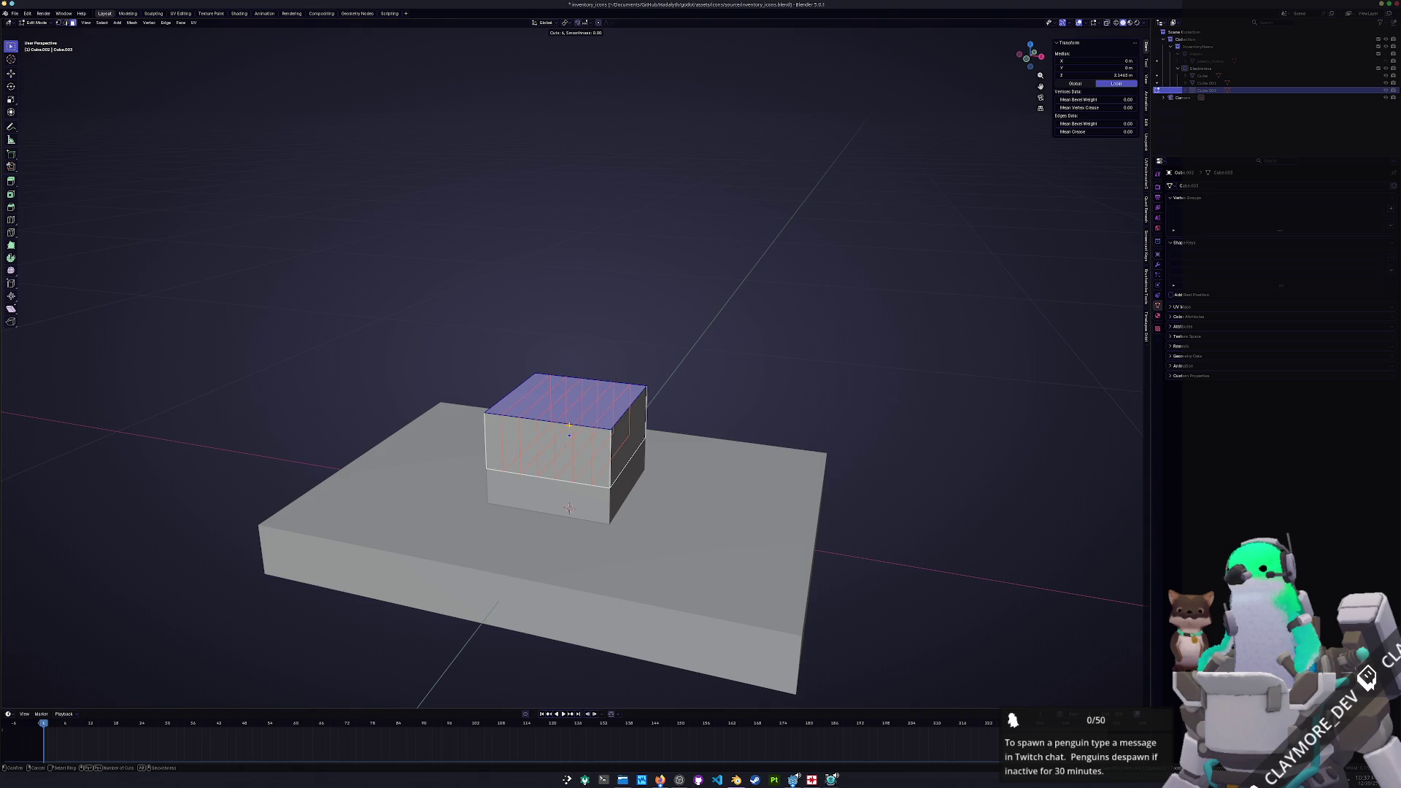
Loop-cut the upper block and extrude alternate top strips downward into heatsink grooves.
{"action": "left_click", "coordinate": [569, 425]}
{"action": "right_click", "coordinate": [569, 425]}
{"action": "key", "text": "KP_1"}
{"action": "key", "text": "alt+a"}
{"action": "left_click", "coordinate": [583, 411]}
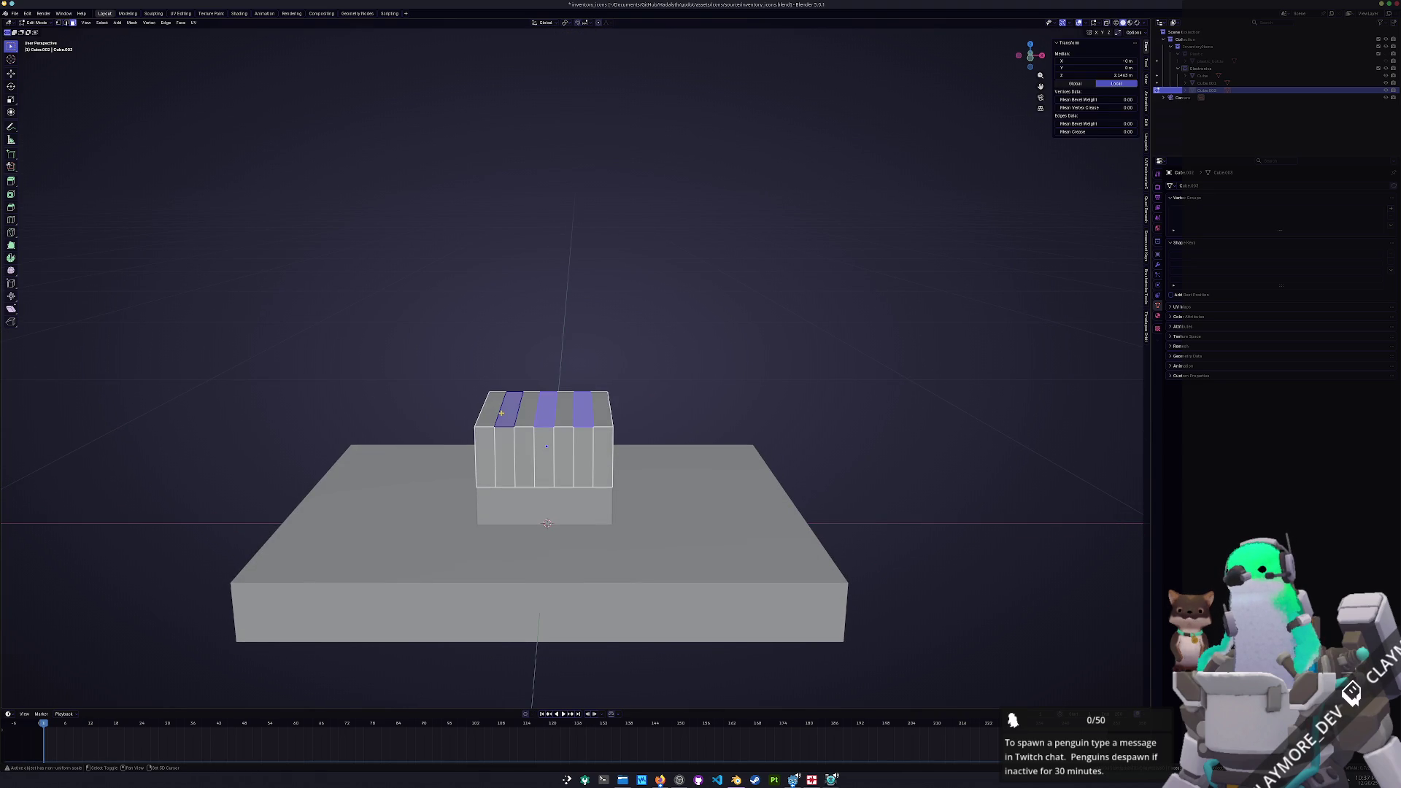
{"action": "key", "text": "e"}
{"action": "left_click", "coordinate": [642, 424]}
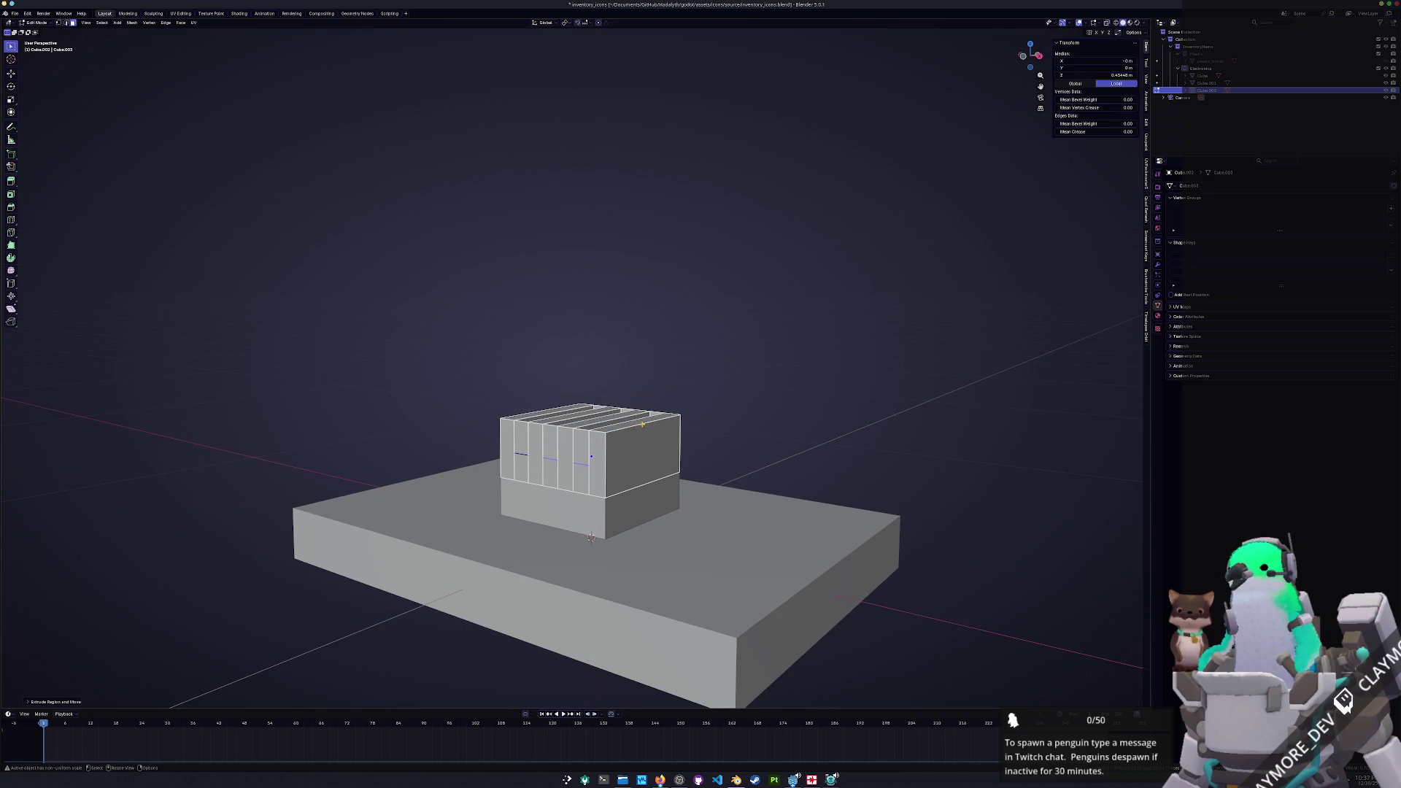
{"action": "left_click", "coordinate": [46, 702]}
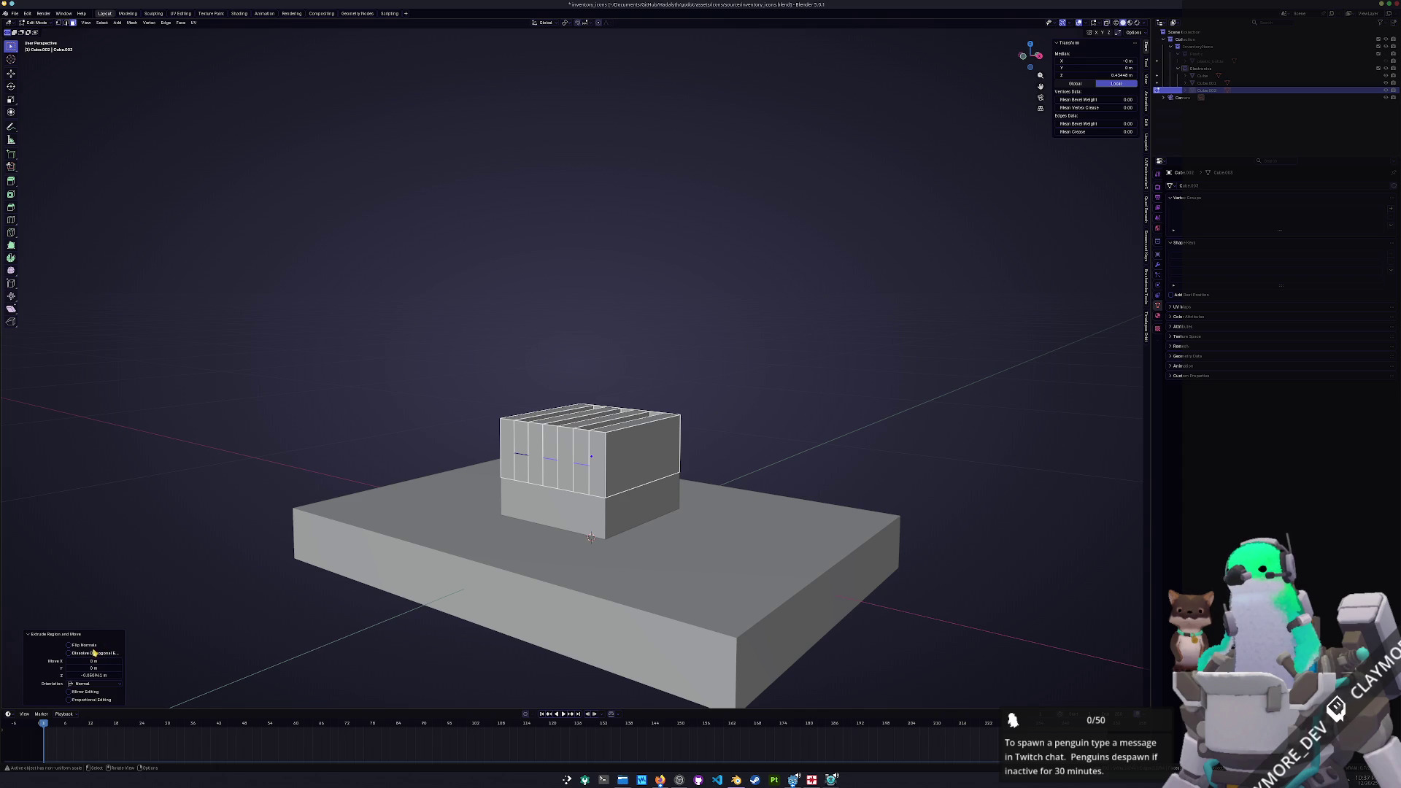
{"action": "scroll", "coordinate": [370, 433], "scroll_direction": "down", "scroll_amount": 3}
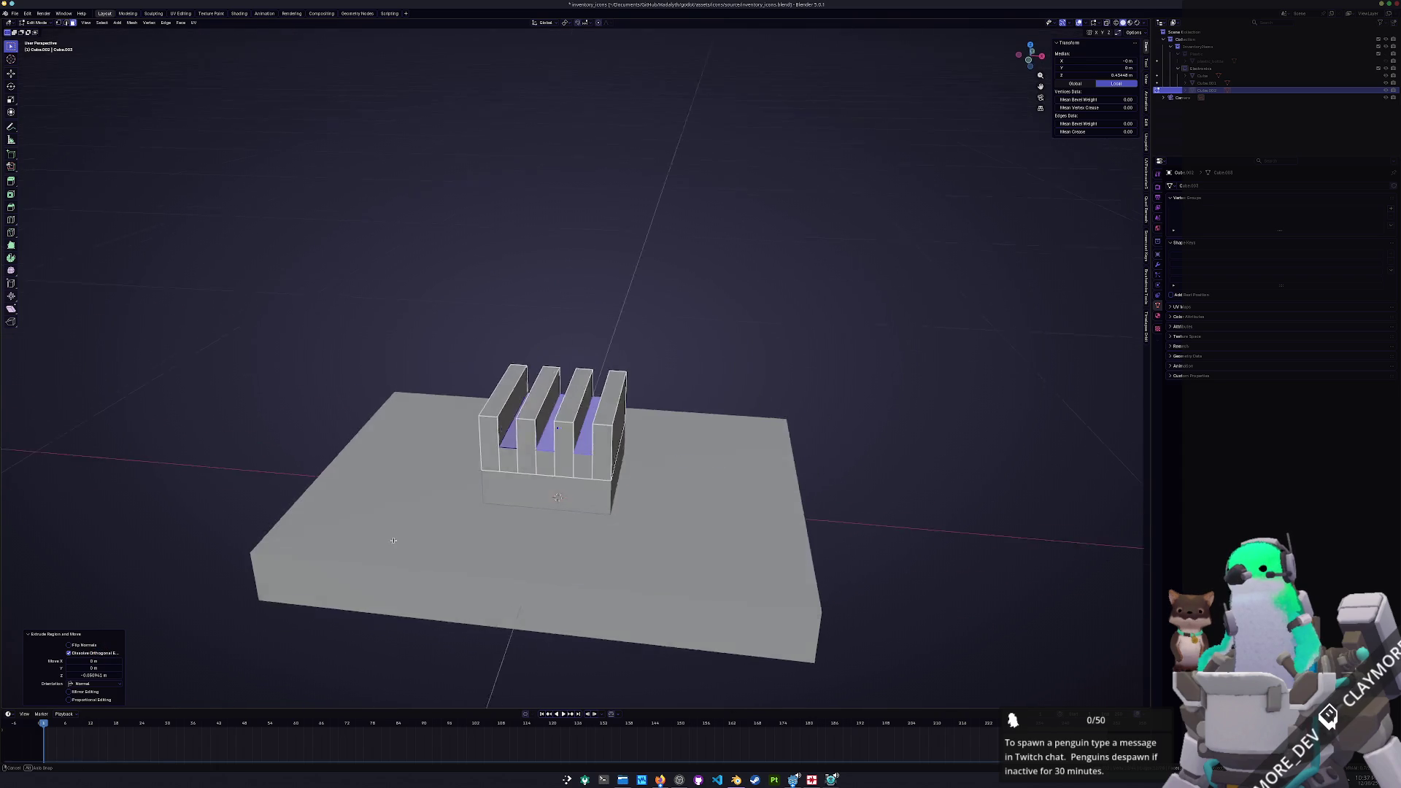
Return to Object Mode, deselect the heatsink, and add a new cube.
{"action": "key", "text": "Tab"}
{"action": "scroll", "coordinate": [370, 433], "scroll_direction": "down", "scroll_amount": 2}
{"action": "scroll", "coordinate": [398, 454], "scroll_direction": "up", "scroll_amount": 3}
{"action": "key", "text": "alt+a"}
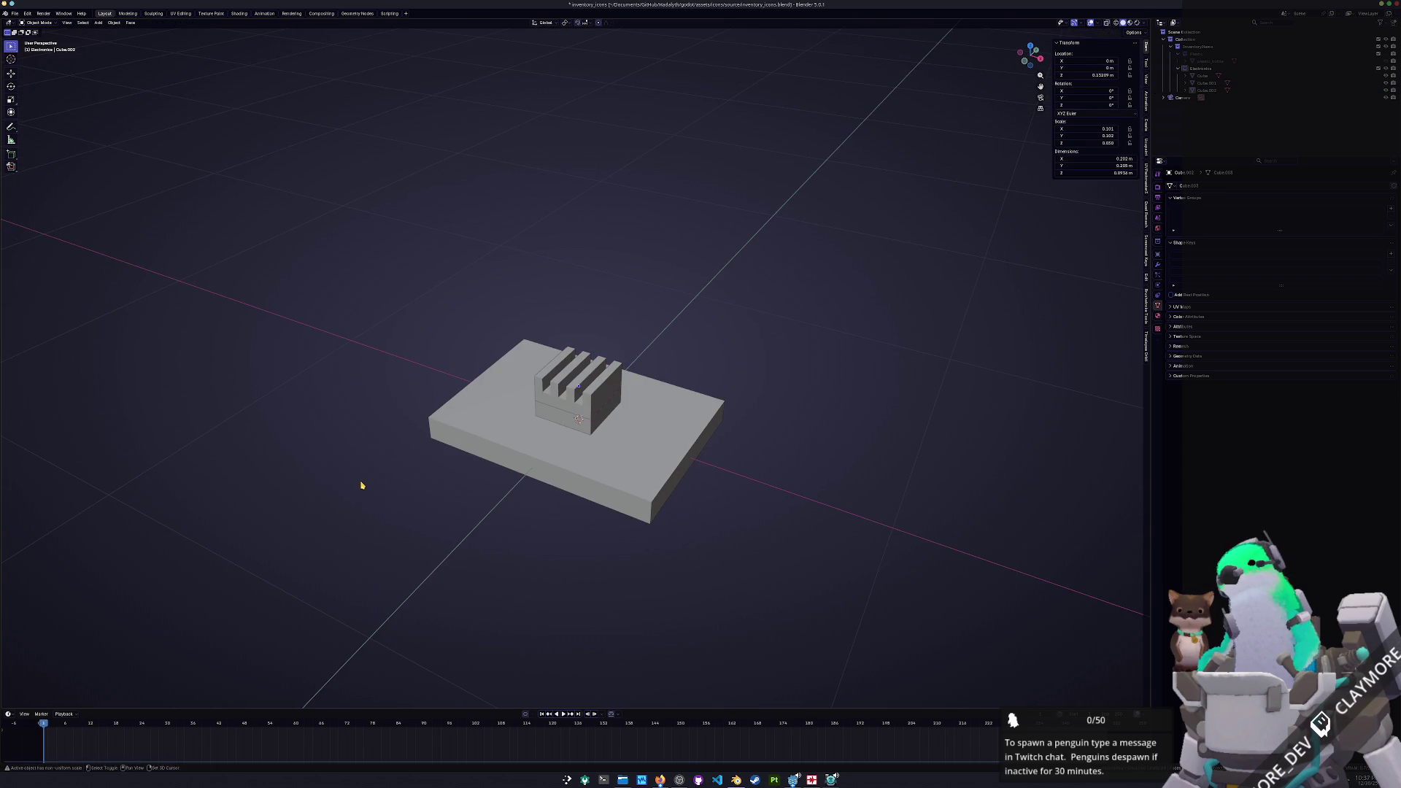
{"action": "key", "text": "shift+a"}
{"action": "left_click", "coordinate": [389, 491]}
Shrink the new cube and place it left of the heatsink, resting on the board.
{"action": "key", "text": "s"}
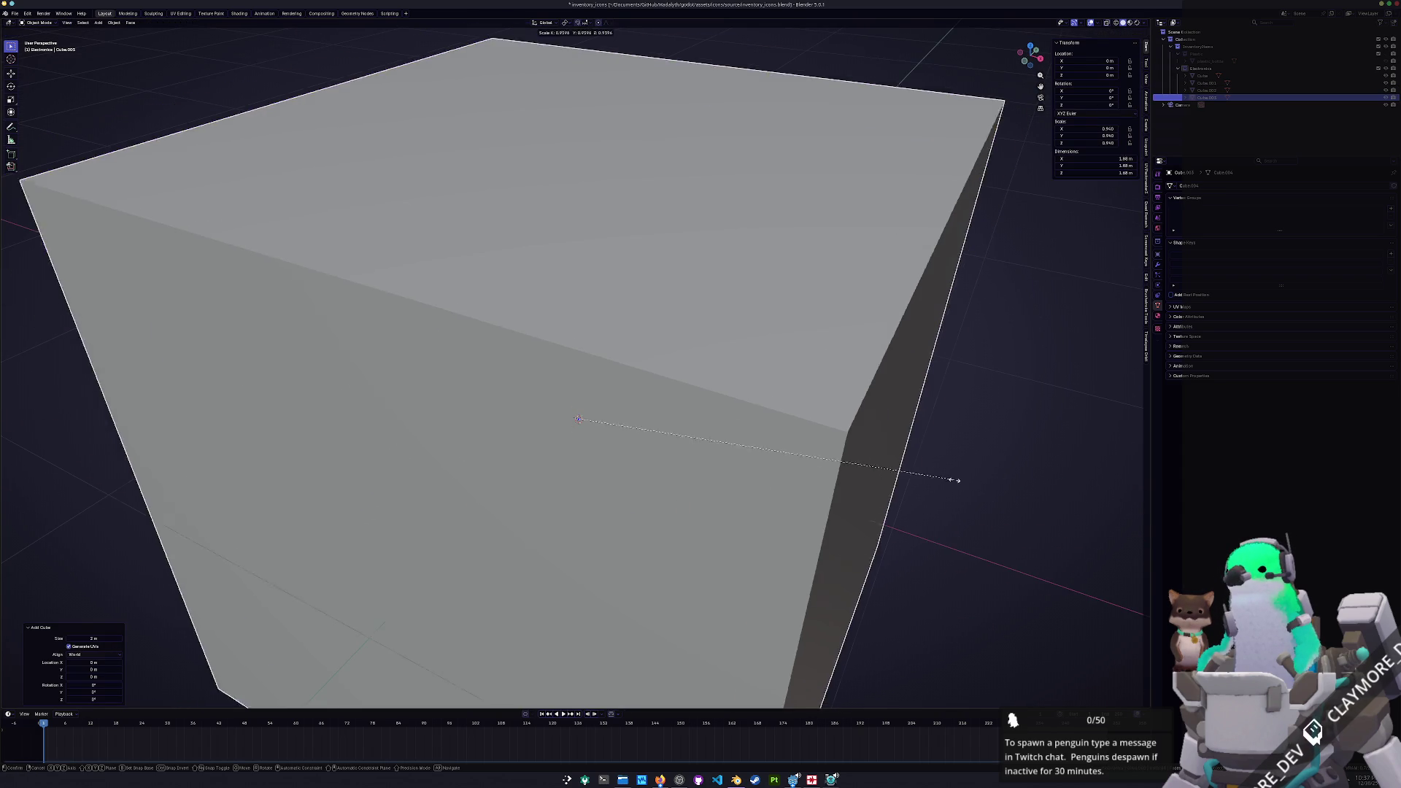
{"action": "left_click", "coordinate": [615, 411]}
{"action": "key", "text": "g"}
{"action": "key", "text": "x"}
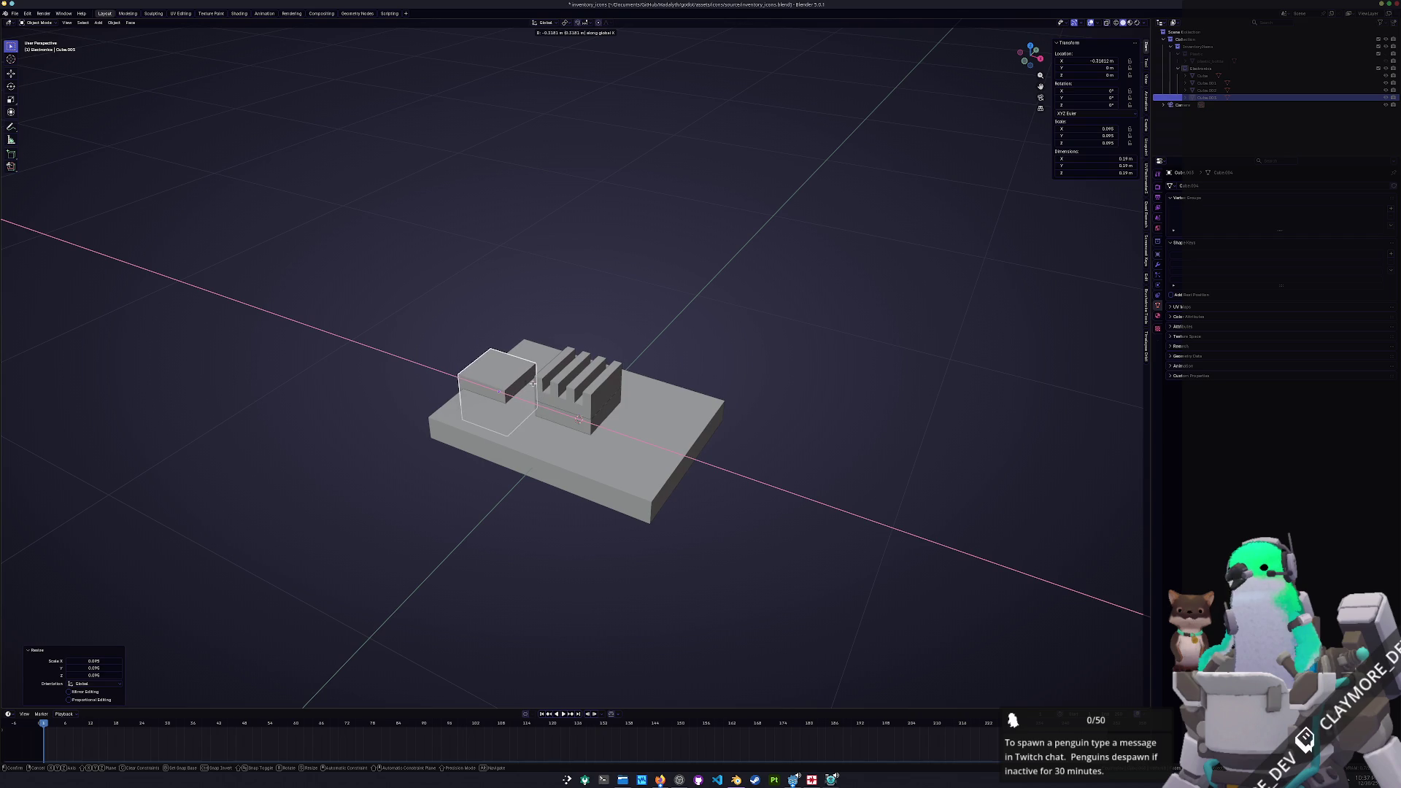
{"action": "left_click", "coordinate": [534, 383]}
{"action": "key", "text": "g"}
{"action": "key", "text": "z"}
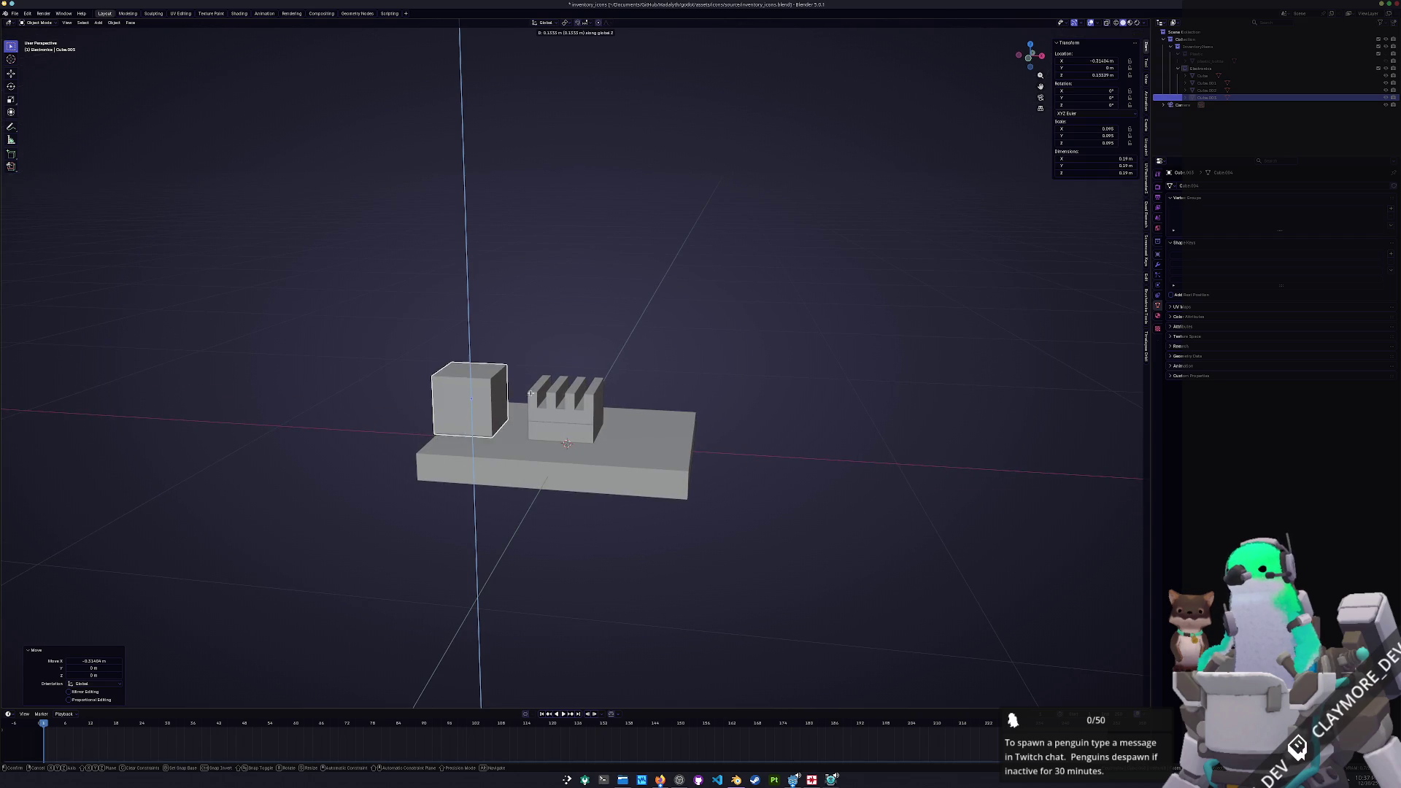
{"action": "left_click", "coordinate": [530, 391]}
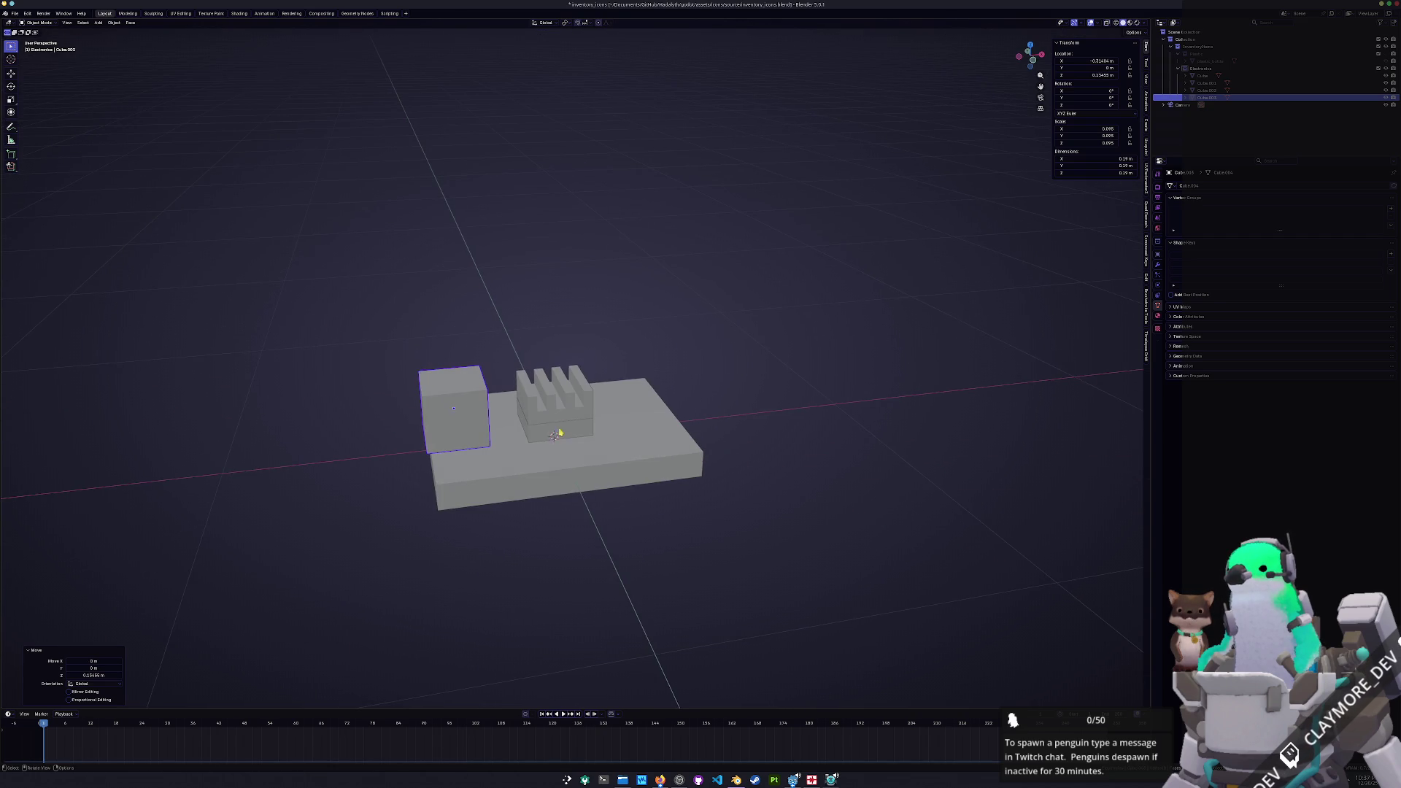
Shift the box along X, widen it, and set its Y position at the board's left end.
{"action": "key", "text": "KP_1"}
{"action": "scroll", "coordinate": [549, 454], "scroll_direction": "up", "scroll_amount": 2}
{"action": "key", "text": "g"}
{"action": "key", "text": "x"}
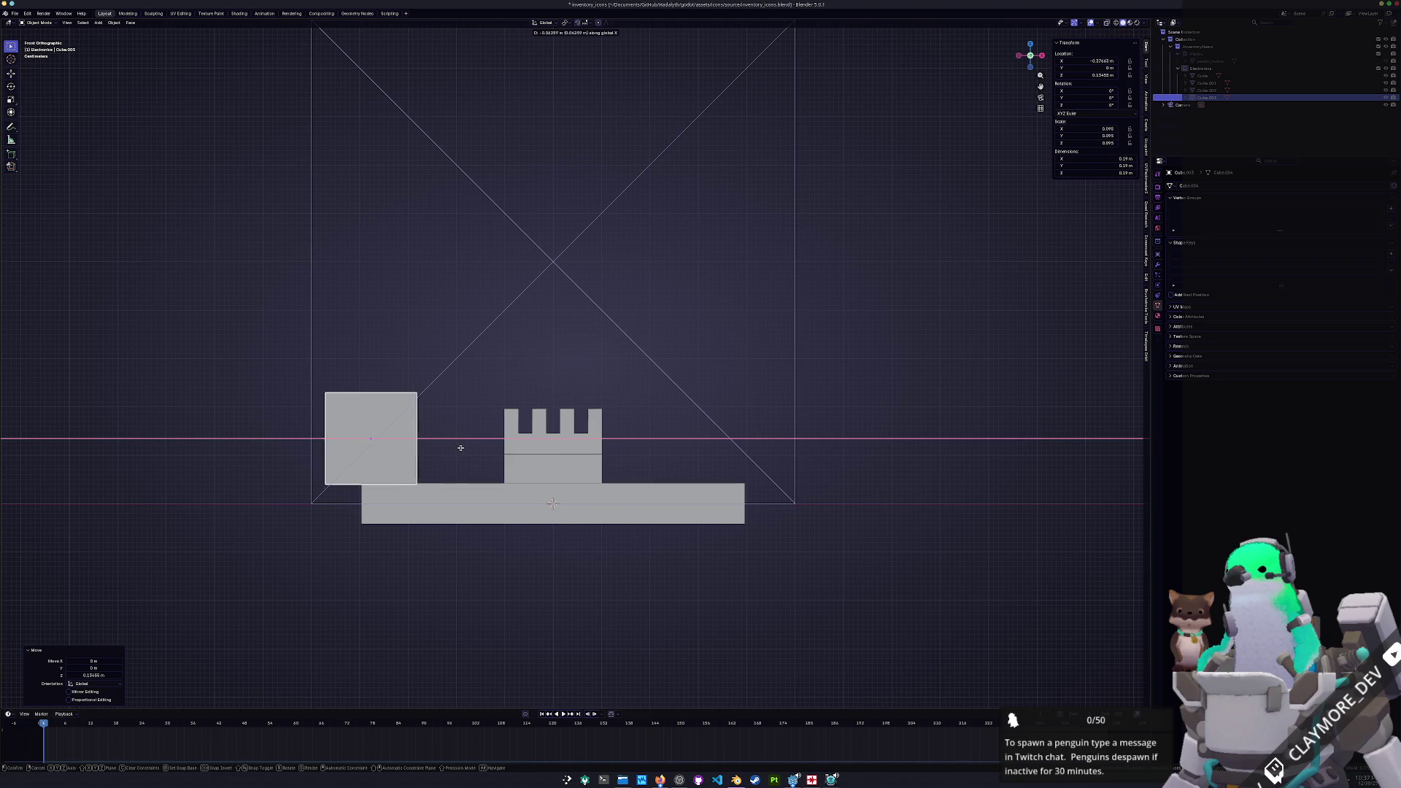
{"action": "left_click", "coordinate": [463, 447]}
{"action": "key", "text": "s"}
{"action": "key", "text": "x"}
{"action": "left_click", "coordinate": [497, 449]}
{"action": "key", "text": "KP_7"}
{"action": "key", "text": "g"}
{"action": "key", "text": "y"}
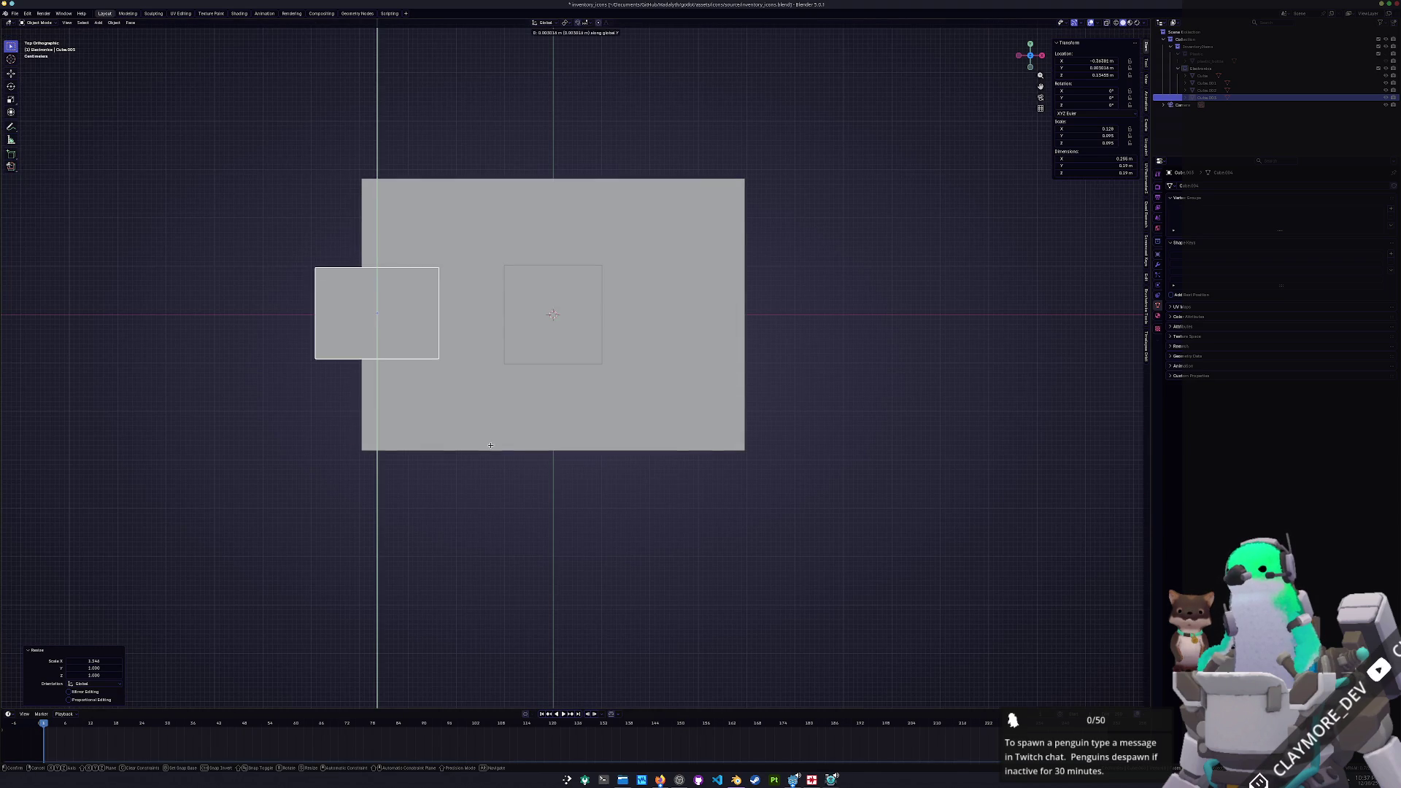
{"action": "left_click", "coordinate": [494, 373]}
Duplicate the box along Y to place a matching box beside it.
{"action": "key", "text": "shift+d"}
{"action": "key", "text": "y"}
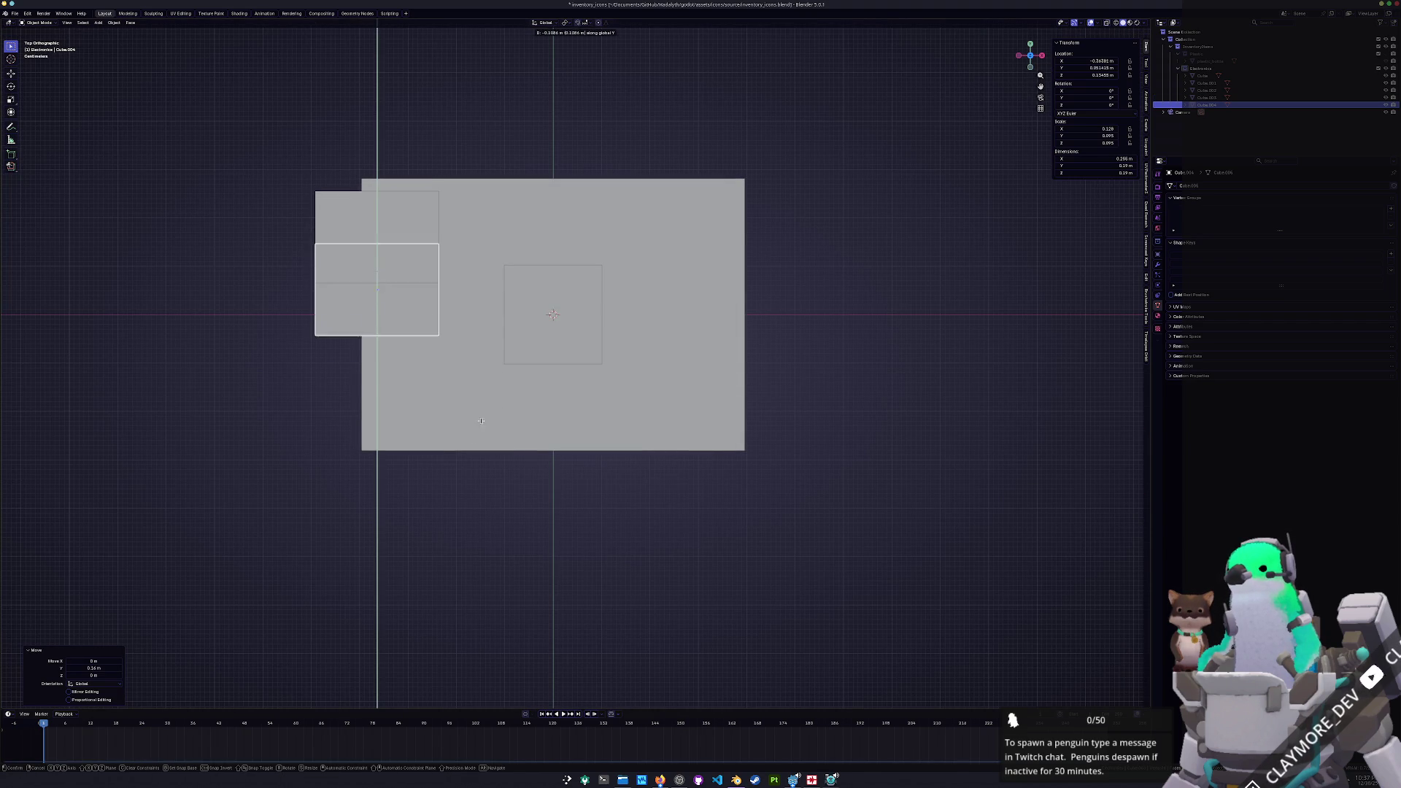
{"action": "left_click", "coordinate": [470, 468]}
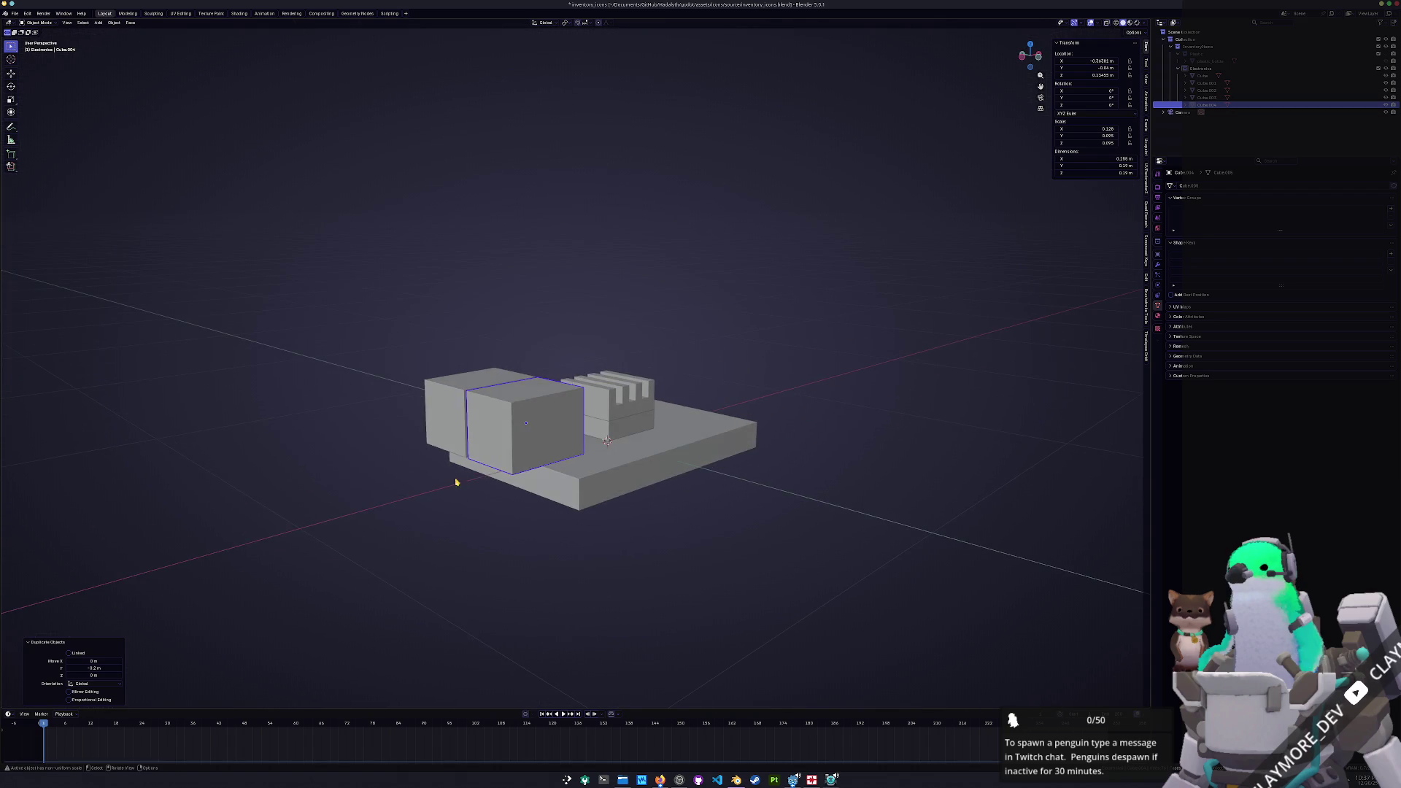
{"action": "key", "text": "Tab"}
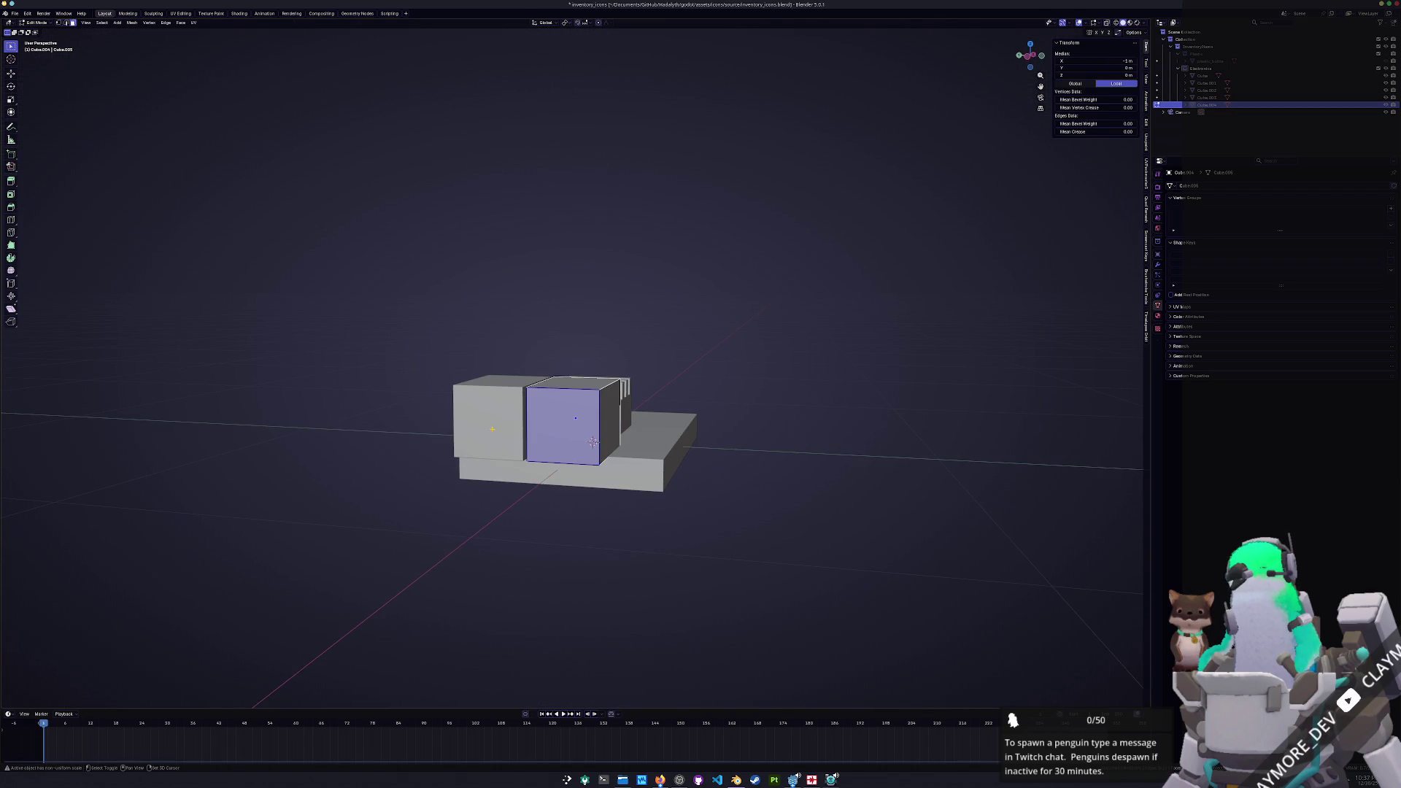
Inset both boxes' front faces and extrude them inward into recessed openings.
{"action": "left_click_drag", "start_coordinate": [593, 441], "coordinate": [597, 435]}
{"action": "key", "text": "Tab"}
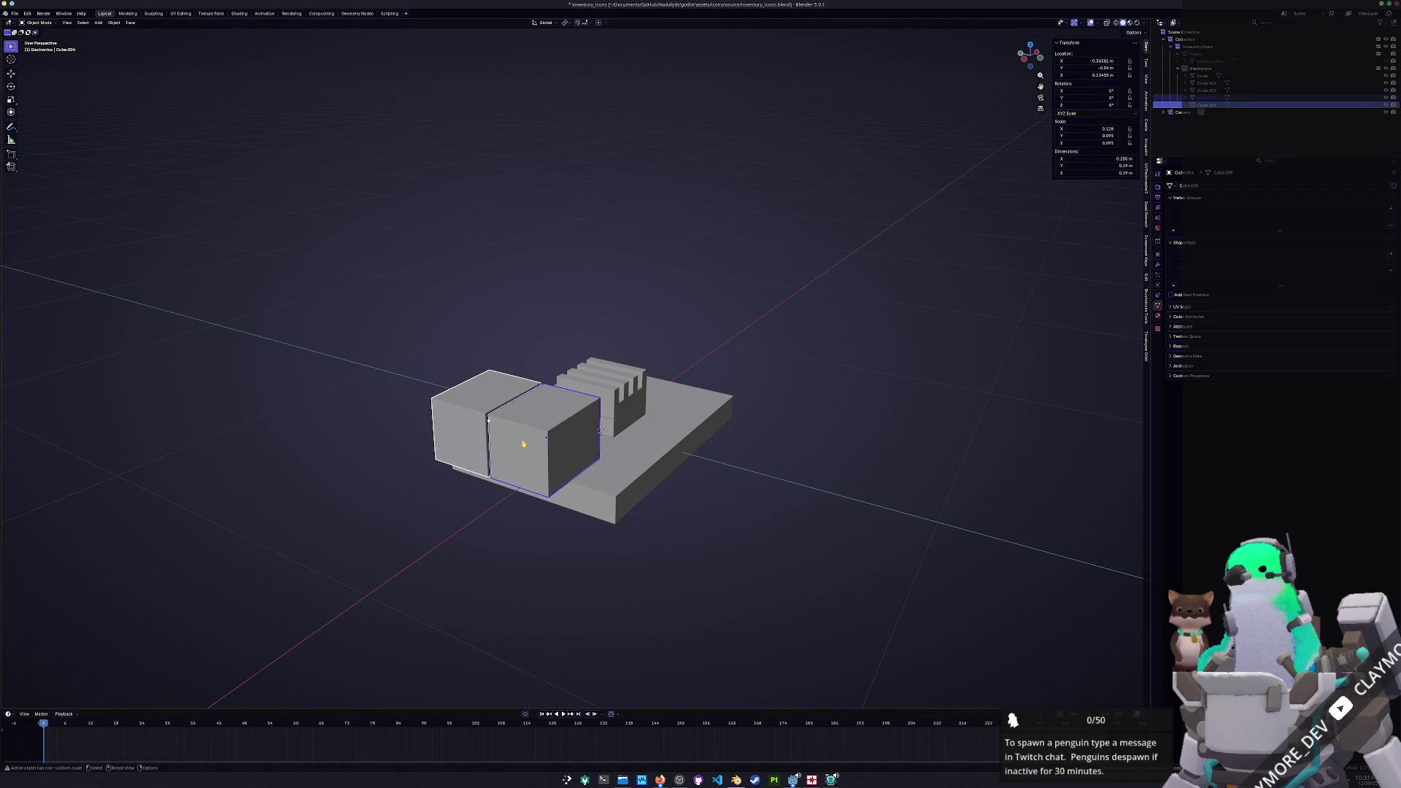
{"action": "key", "text": "Tab"}
{"action": "left_click", "coordinate": [518, 456]}
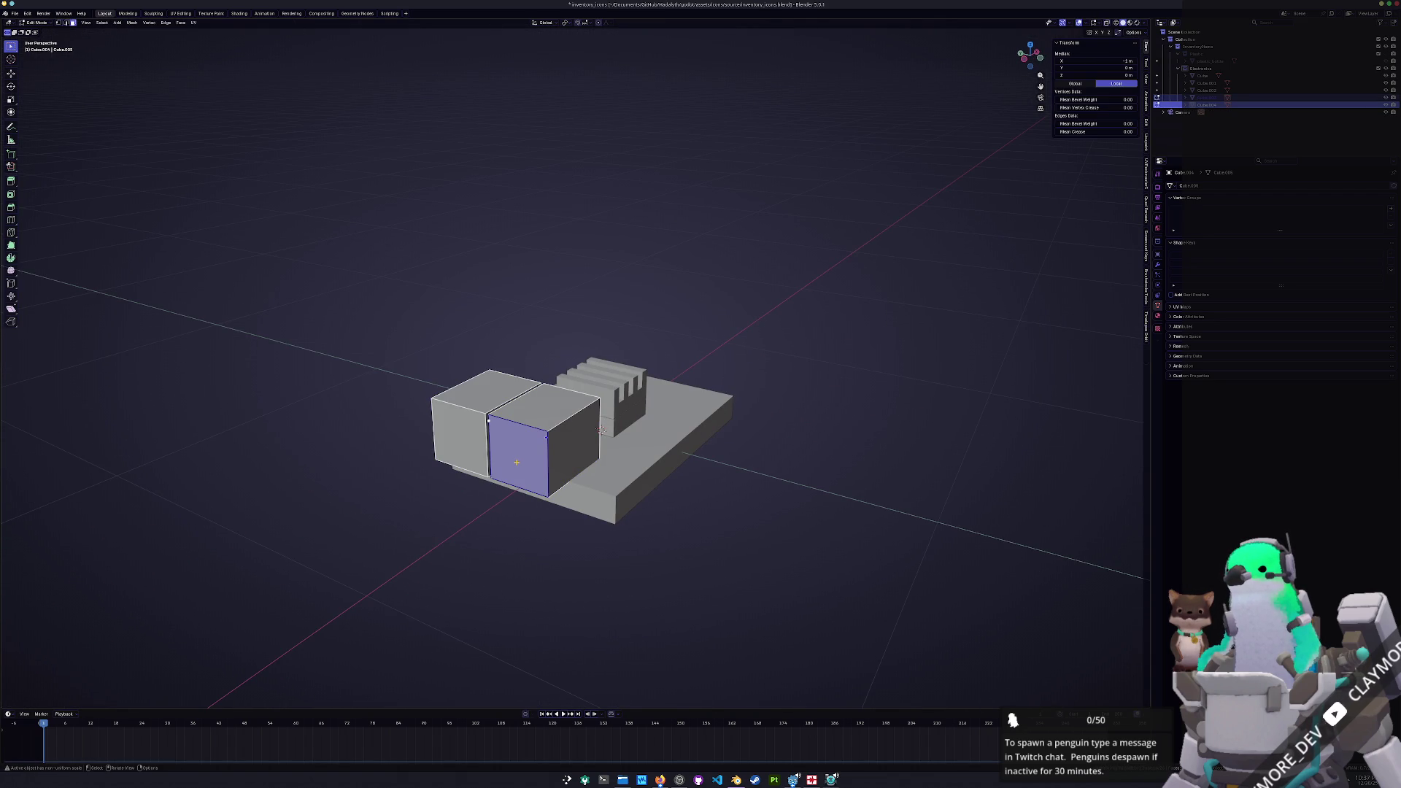
{"action": "left_click", "coordinate": [463, 443], "text": "shift"}
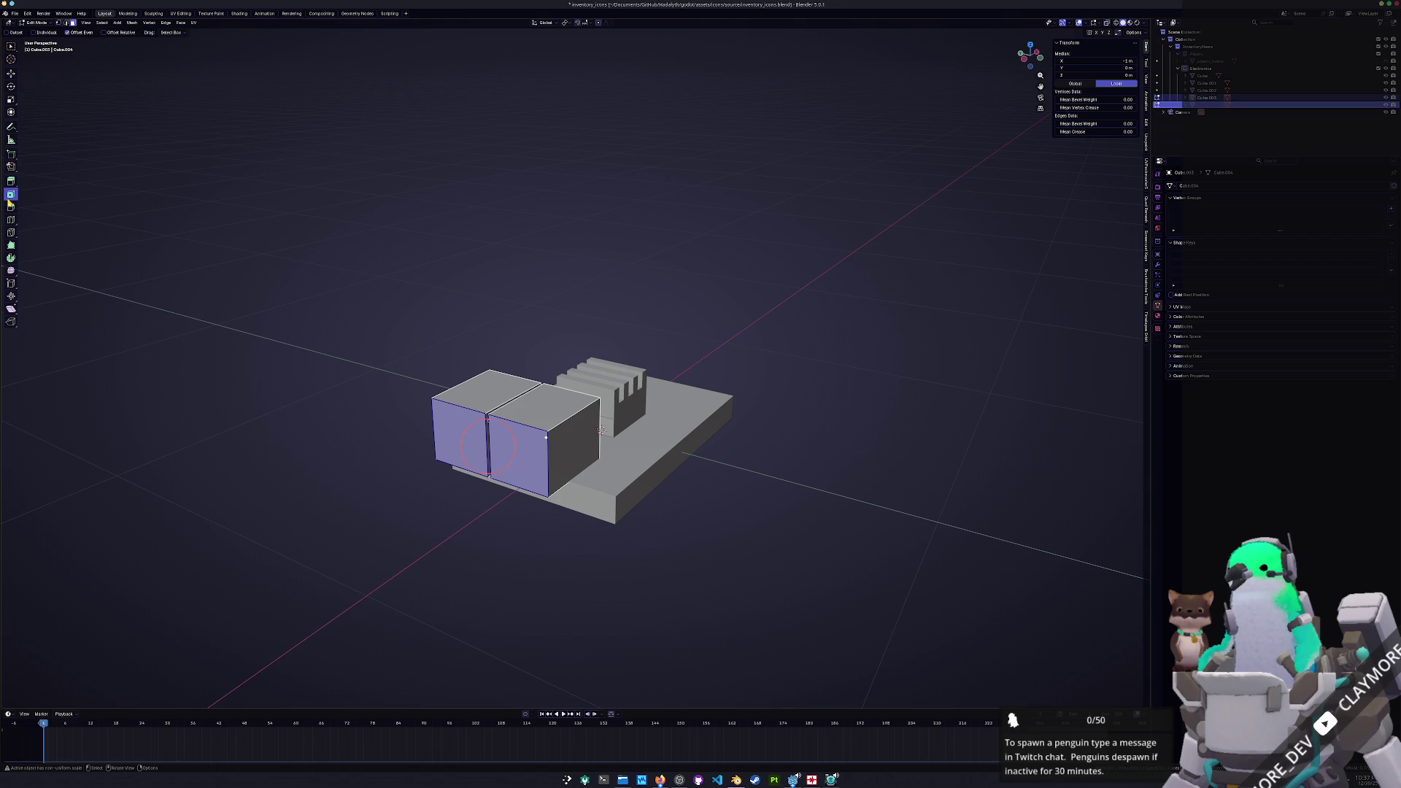
{"action": "left_click", "coordinate": [526, 504]}
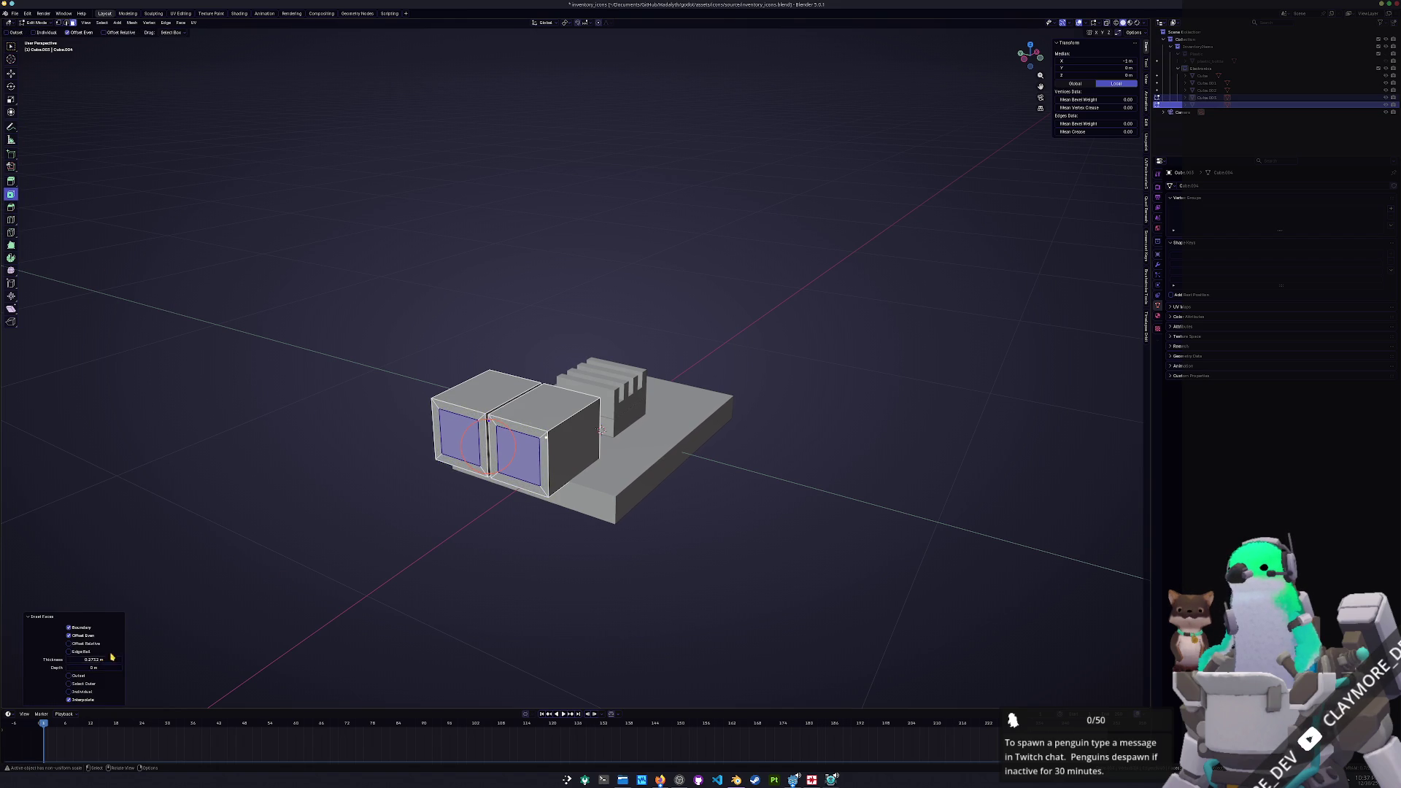
{"action": "key", "text": "e"}
{"action": "left_click", "coordinate": [502, 564]}
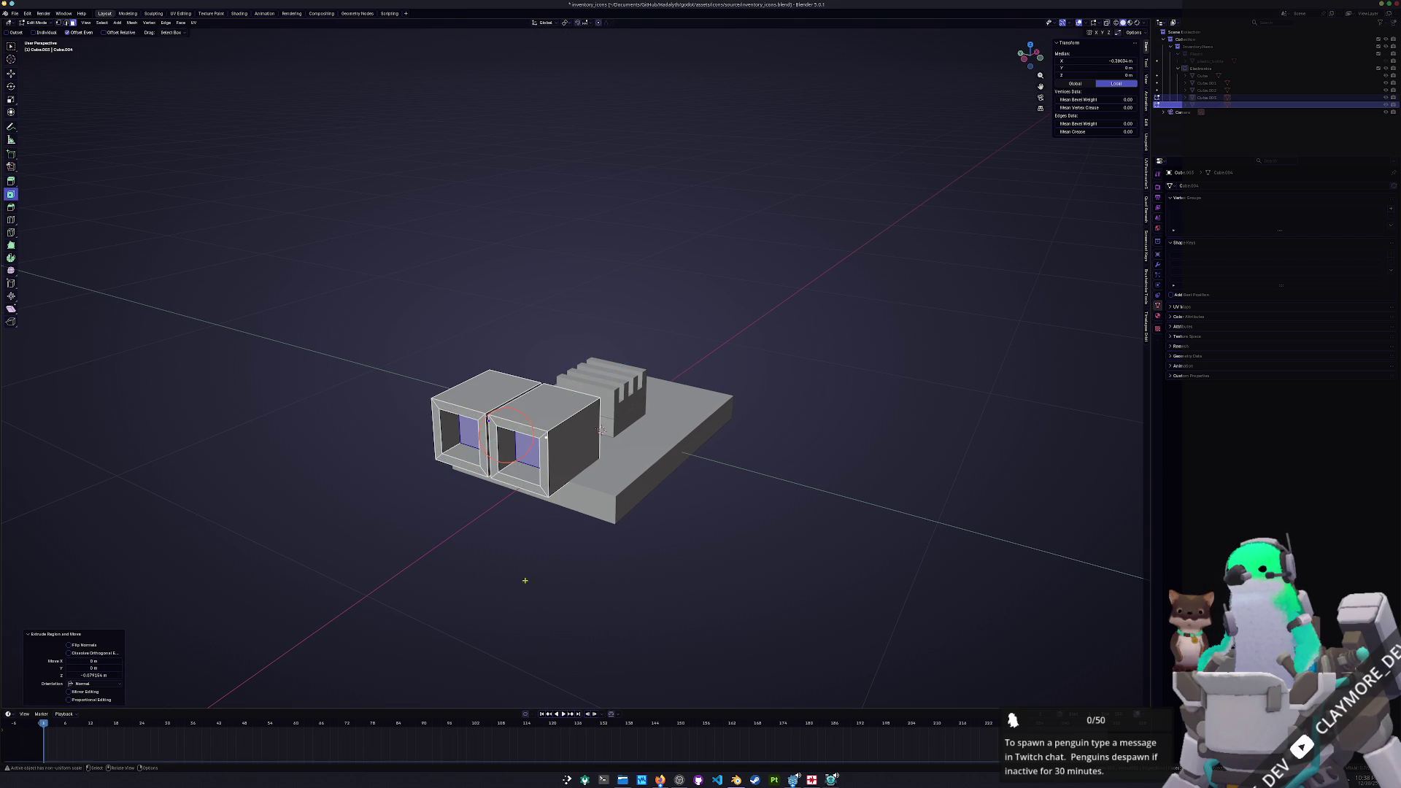
{"action": "key", "text": "Tab"}
{"action": "mouse_move", "coordinate": [538, 574]}
{"action": "left_mouse_down"}
{"action": "mouse_move", "coordinate": [466, 584]}
{"action": "mouse_move", "coordinate": [484, 564]}
{"action": "mouse_move", "coordinate": [481, 579]}
{"action": "left_mouse_up"}
{"action": "left_click", "coordinate": [487, 560]}
Add a new cube, shrink it, and move it along Y toward the board's back edge.
{"action": "key", "text": "shift+a"}
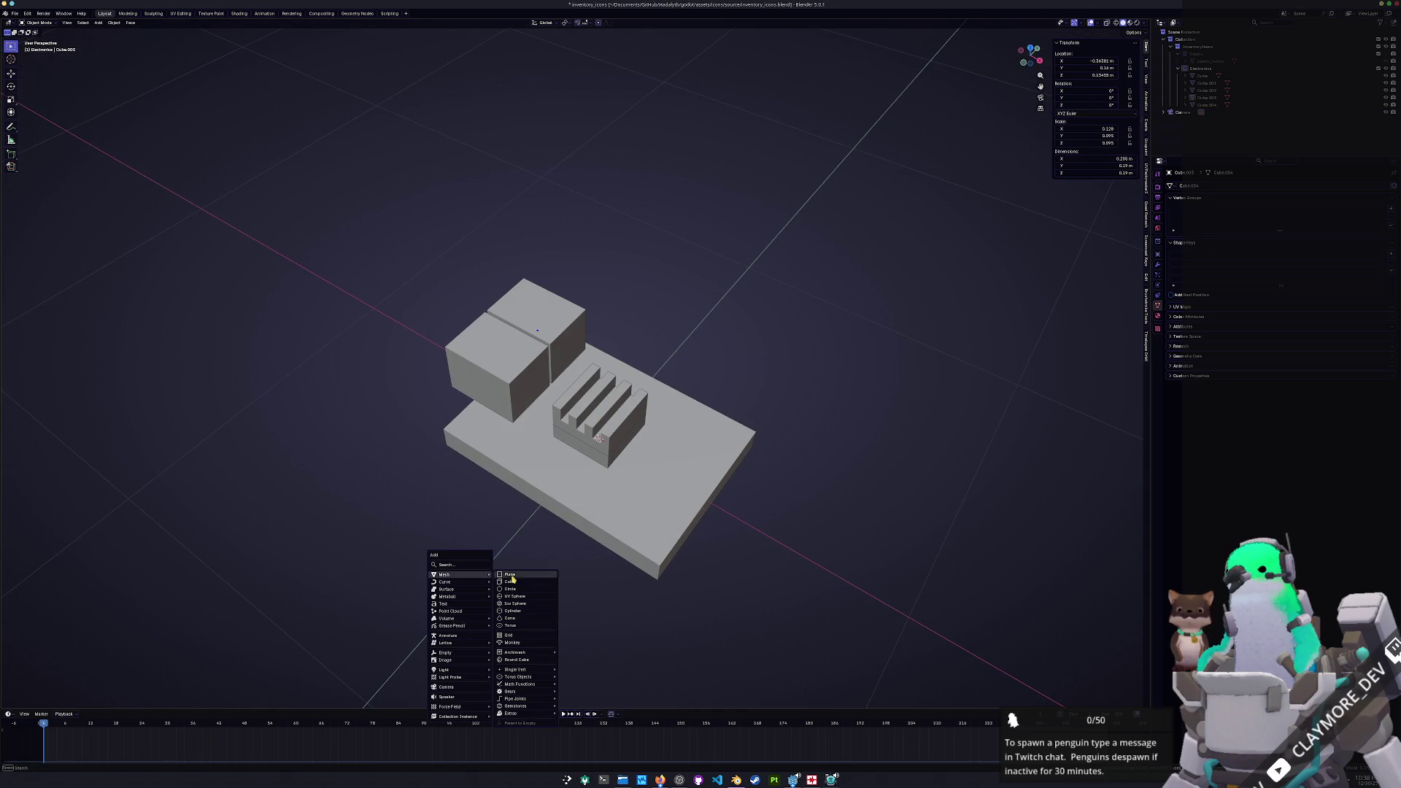
{"action": "left_click", "coordinate": [511, 584]}
{"action": "key", "text": "s"}
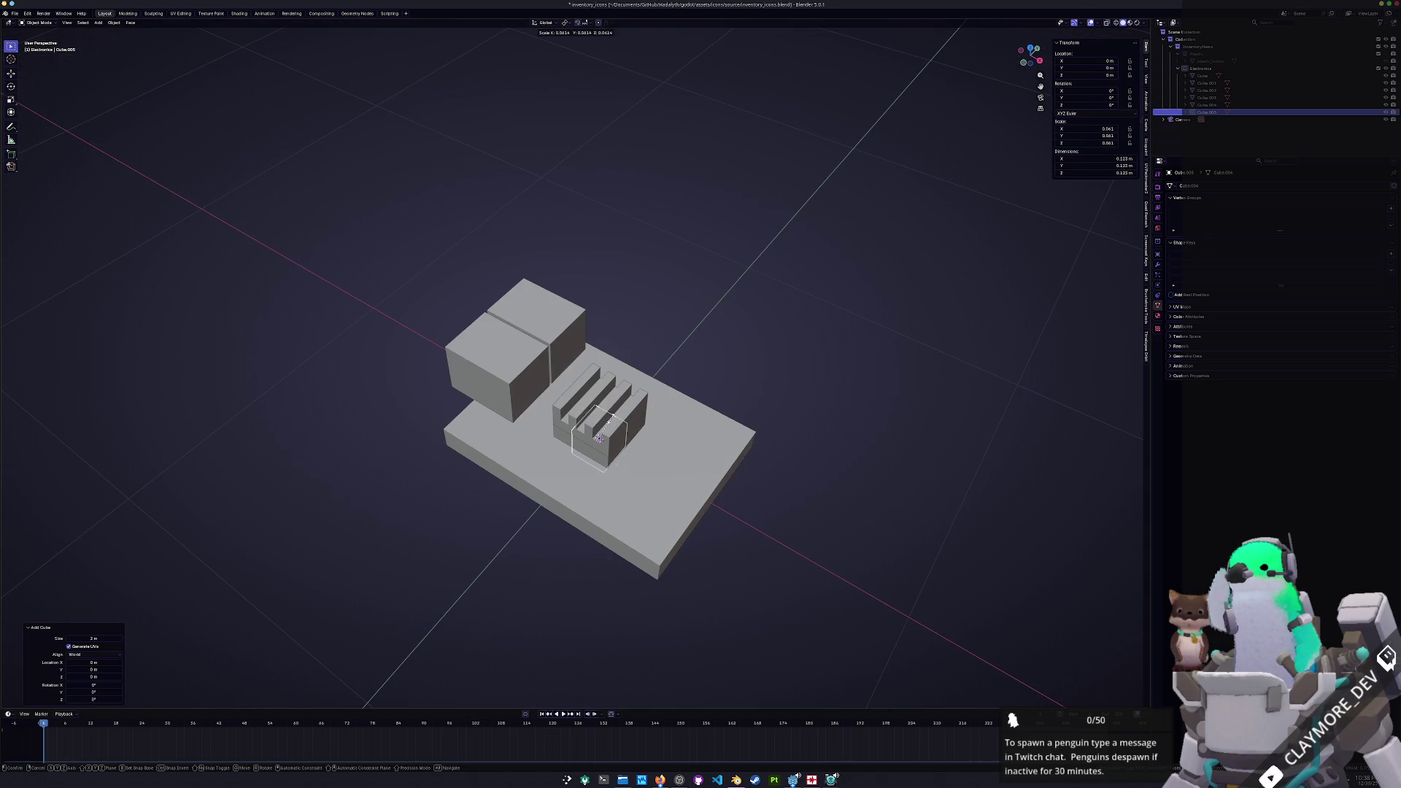
{"action": "left_click", "coordinate": [633, 450]}
{"action": "key", "text": "KP_7"}
{"action": "key", "text": "g"}
{"action": "key", "text": "y"}
{"action": "left_click", "coordinate": [685, 394]}
Stretch the cube along X into a long block and place it beside the heatsink.
{"action": "key", "text": "s"}
{"action": "key", "text": "x"}
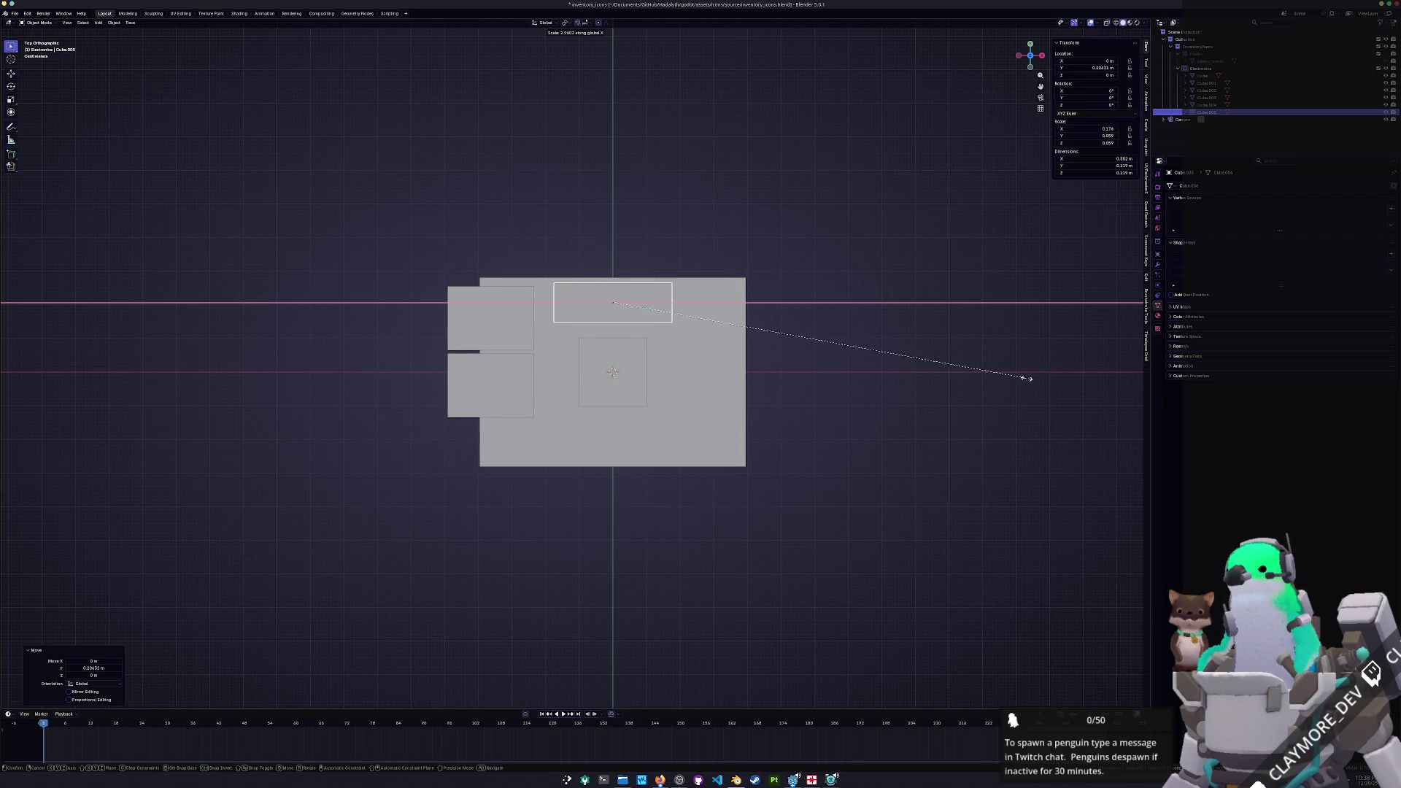
{"action": "left_click", "coordinate": [1119, 378]}
{"action": "key", "text": "g"}
{"action": "key", "text": "x"}
{"action": "left_click", "coordinate": [8, 378]}
{"action": "key", "text": "s"}
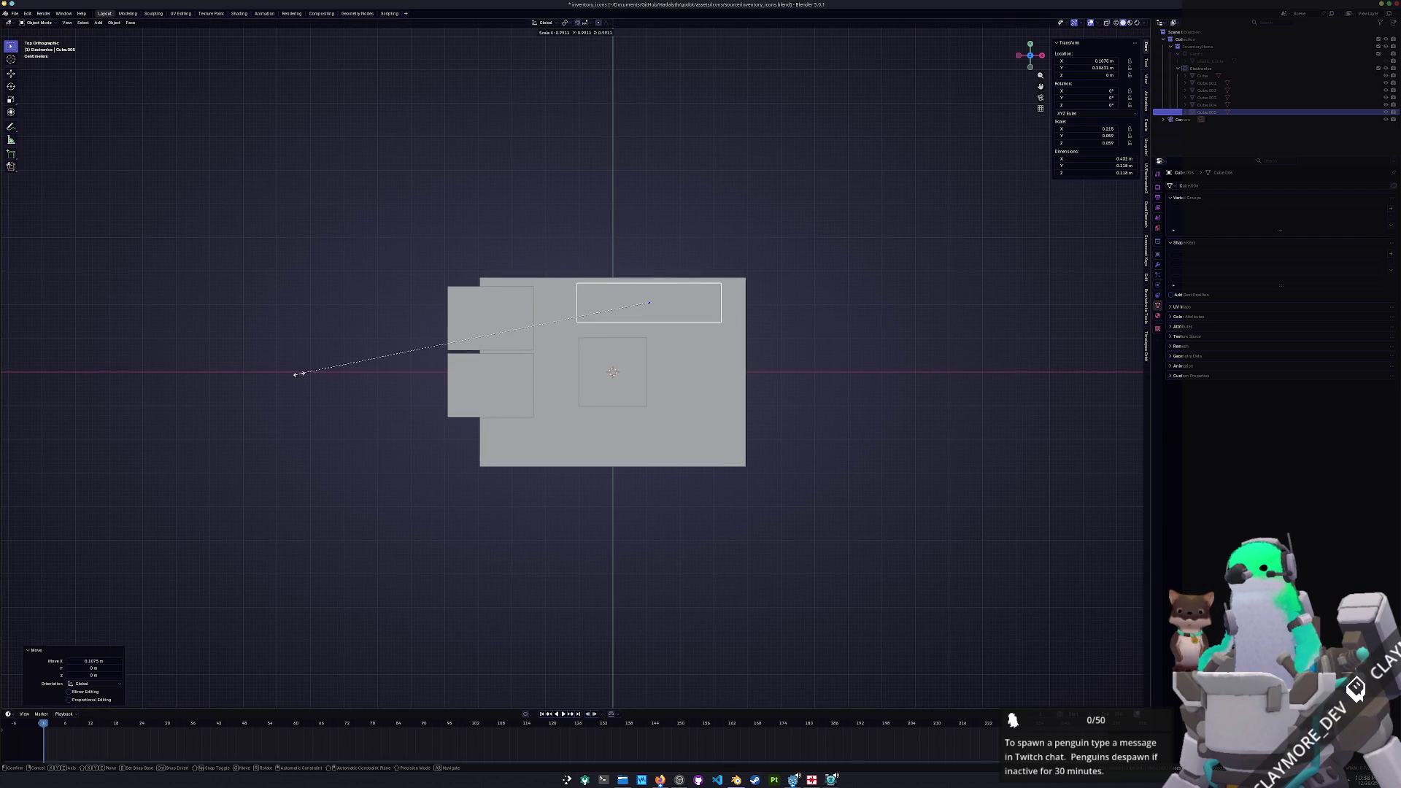
{"action": "key", "text": "x"}
{"action": "left_click", "coordinate": [217, 375]}
{"action": "key", "text": "g"}
{"action": "key", "text": "y"}
{"action": "key", "text": "x"}
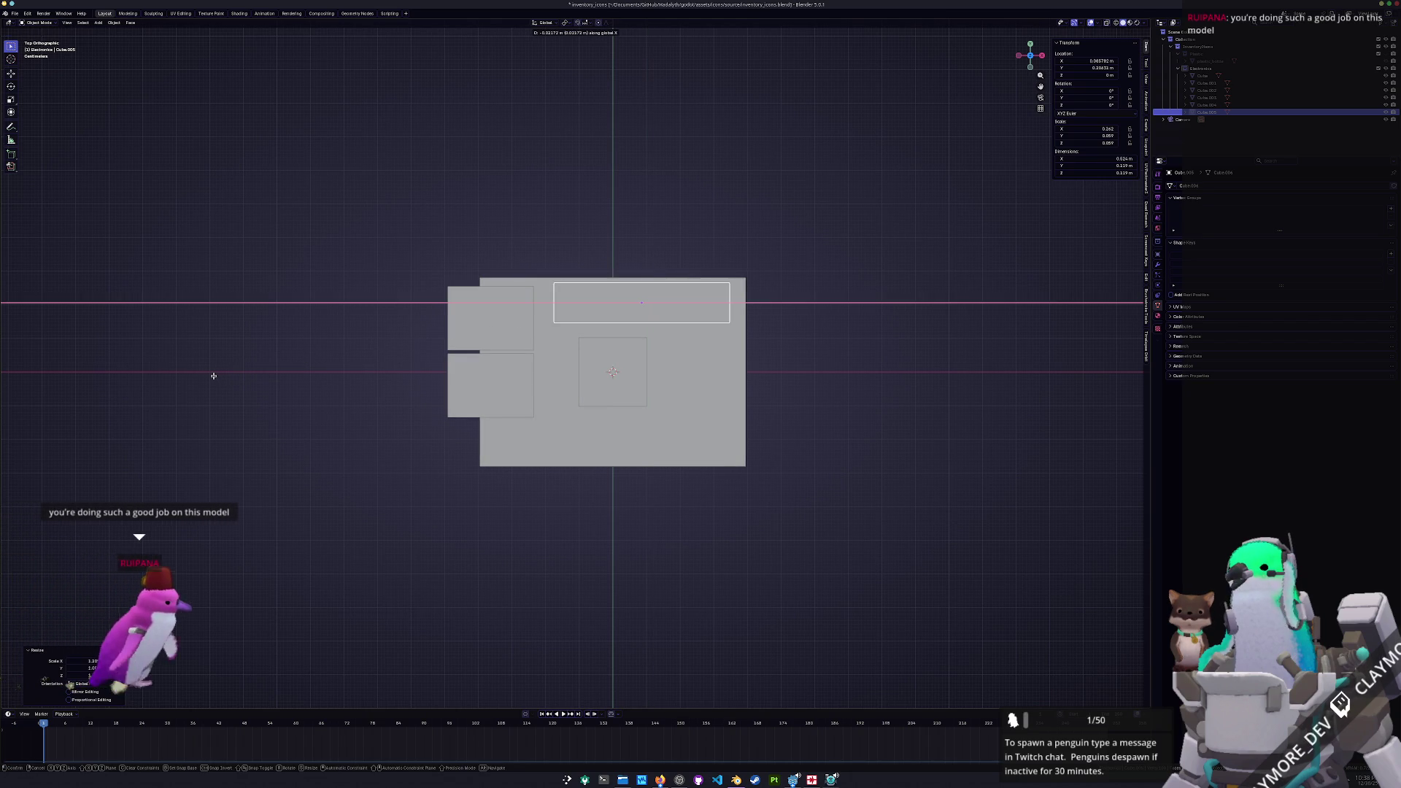
{"action": "left_click", "coordinate": [214, 379]}
Raise the block's top face in Edit Mode to make it slightly taller.
{"action": "mouse_move", "coordinate": [224, 394]}
{"action": "left_mouse_down"}
{"action": "mouse_move", "coordinate": [188, 318]}
{"action": "mouse_move", "coordinate": [156, 360]}
{"action": "left_mouse_up"}
{"action": "key", "text": "g"}
{"action": "key", "text": "z"}
{"action": "key", "text": "Escape"}
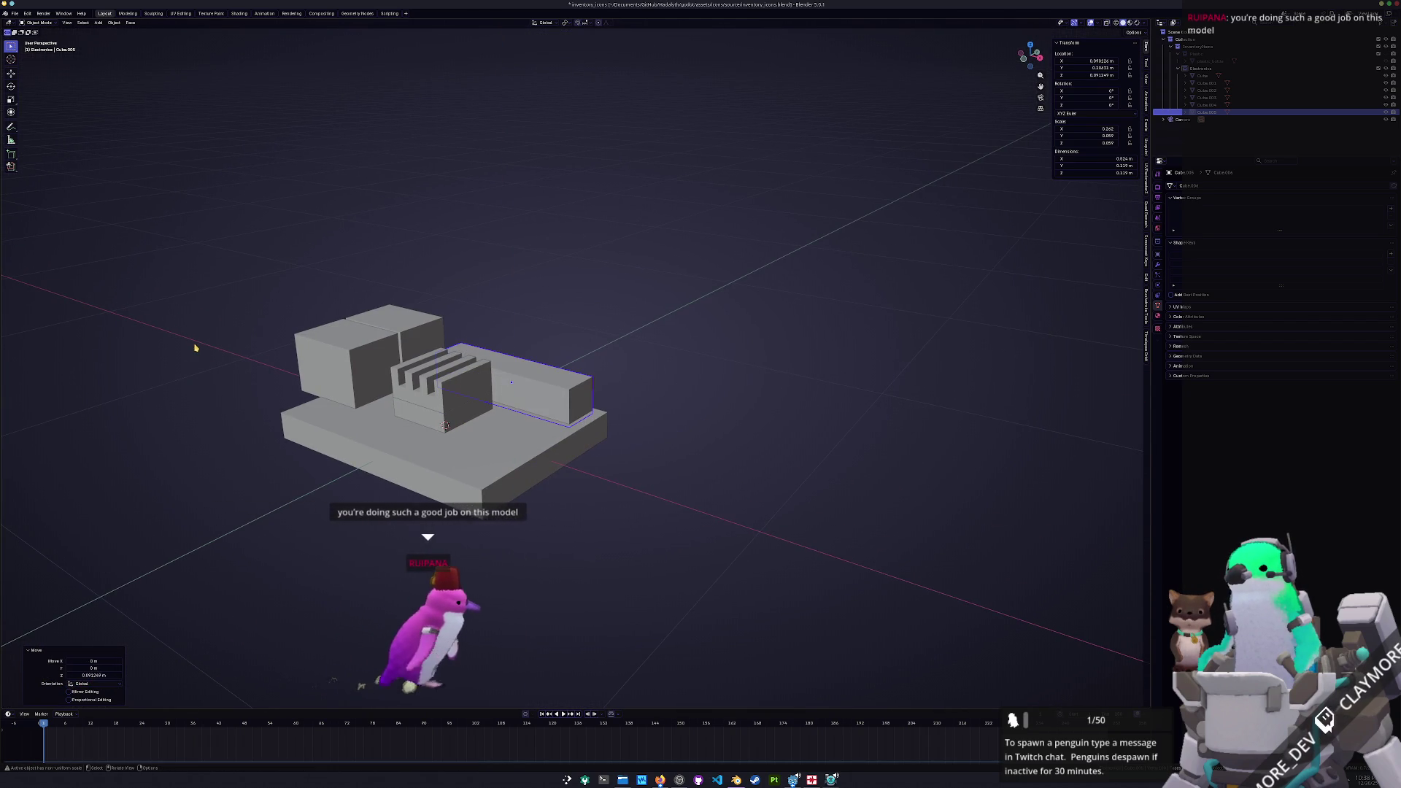
{"action": "key", "text": "Tab"}
{"action": "key", "text": "3"}
{"action": "left_click", "coordinate": [527, 362]}
{"action": "key", "text": "g"}
{"action": "key", "text": "z"}
{"action": "left_click", "coordinate": [526, 362]}
{"action": "key", "text": "Tab"}
{"action": "scroll", "coordinate": [516, 361], "scroll_direction": "up", "scroll_amount": 2}
{"action": "left_click_drag", "start_coordinate": [516, 361], "coordinate": [605, 351]}
{"action": "key", "text": "shift+a"}
{"action": "mouse_move", "coordinate": [606, 351]}
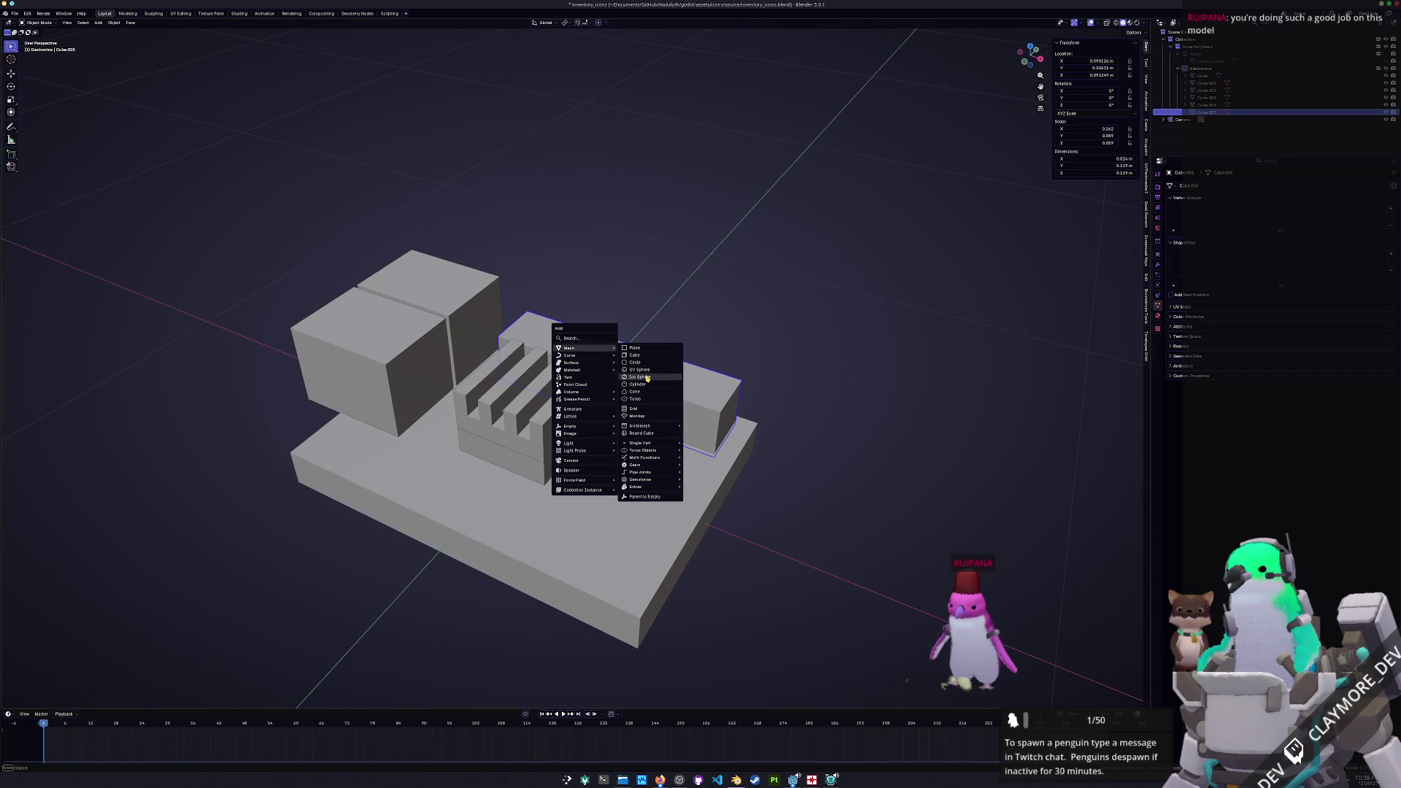
Add a new cube and scale it into a small, tall, narrow pin.
{"action": "left_click", "coordinate": [635, 356]}
{"action": "key", "text": "s"}
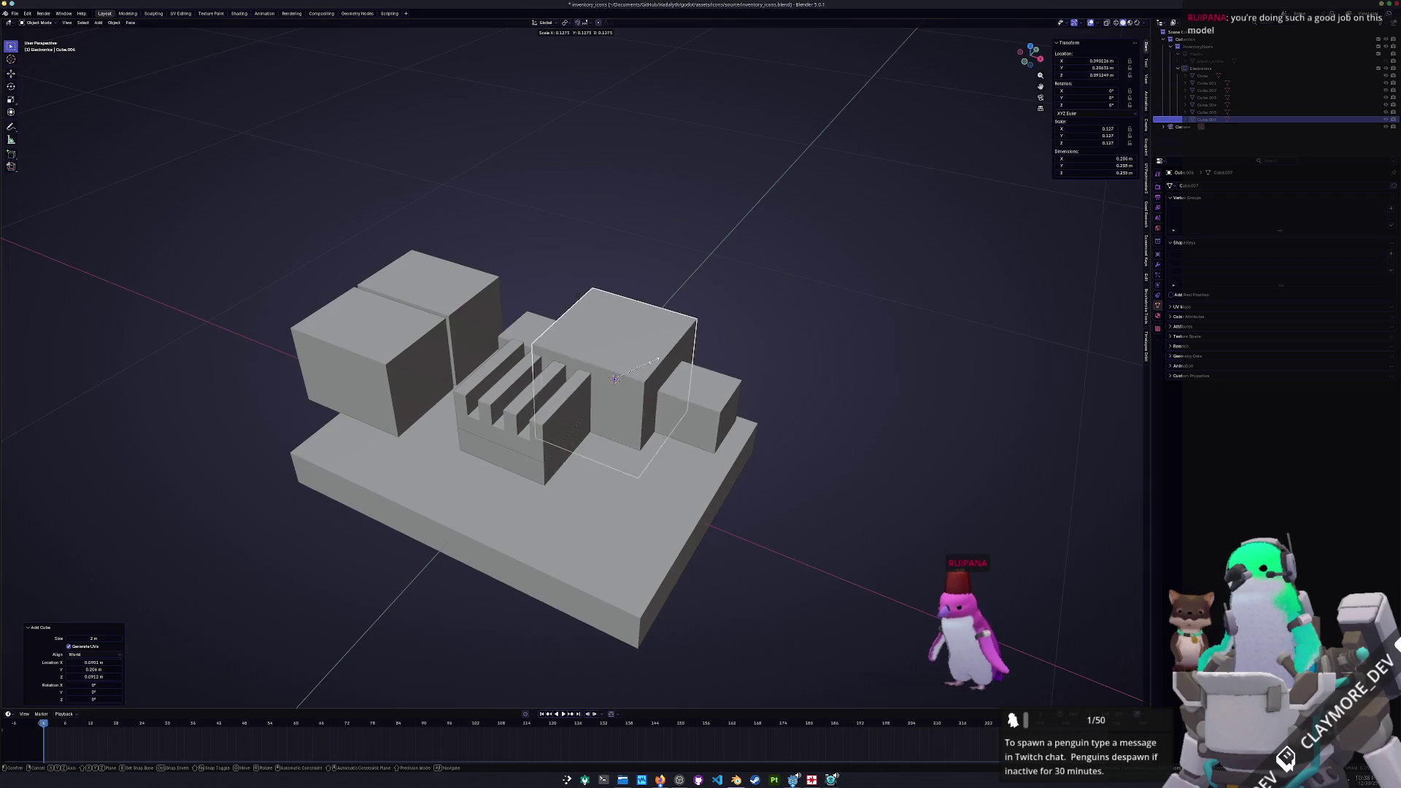
{"action": "left_click", "coordinate": [619, 373]}
{"action": "key", "text": "s"}
{"action": "key", "text": "z"}
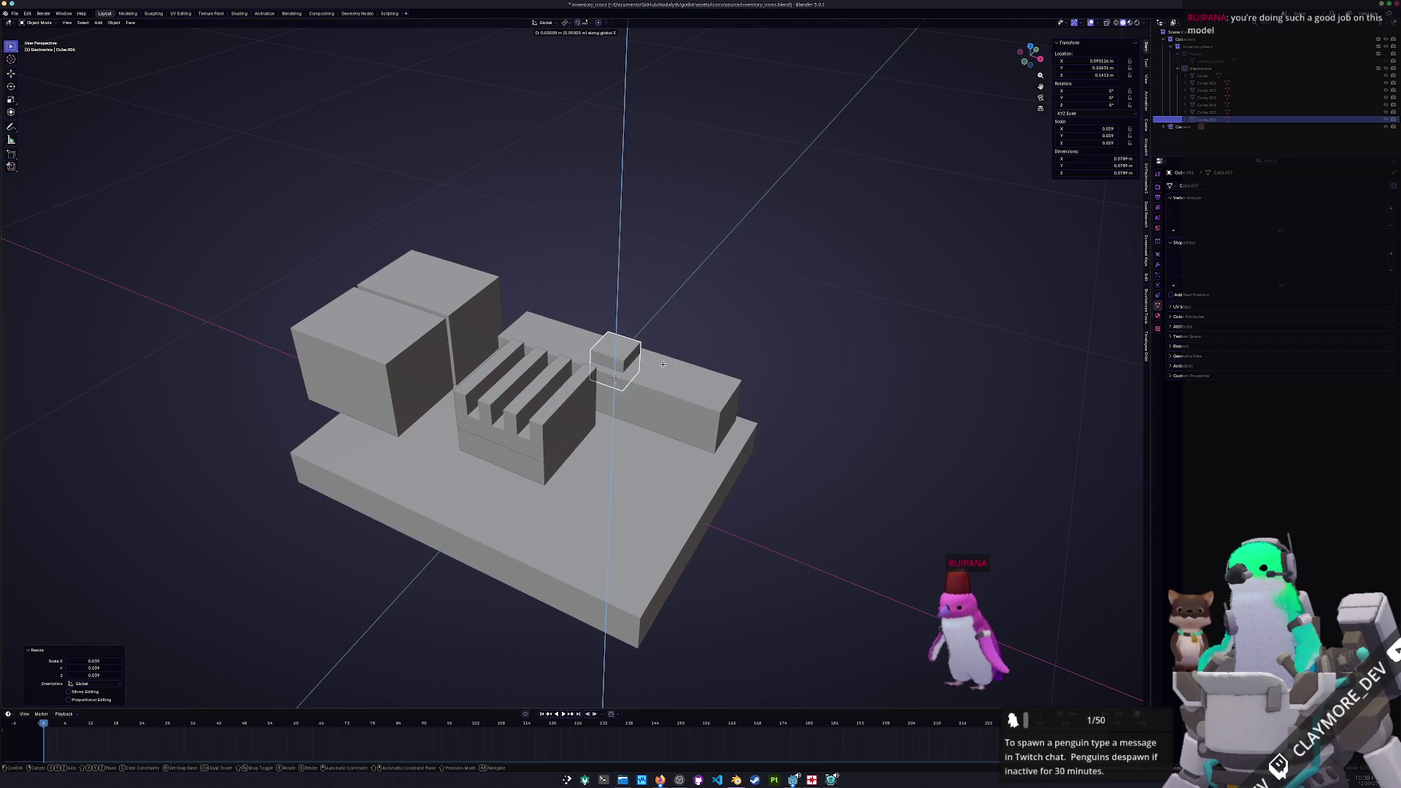
{"action": "left_click", "coordinate": [726, 336]}
{"action": "key", "text": "s"}
{"action": "key", "text": "shift+z"}
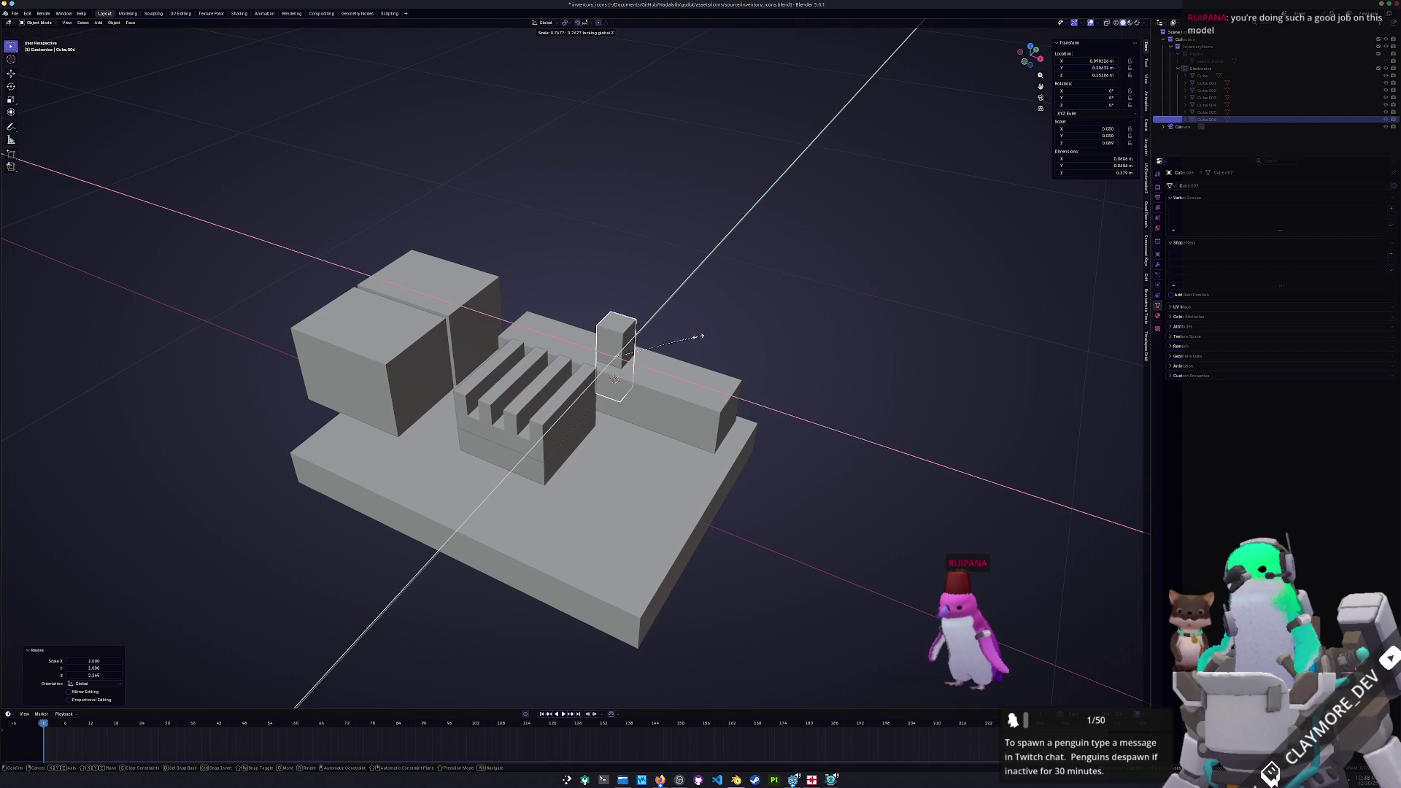
{"action": "left_click", "coordinate": [677, 343]}
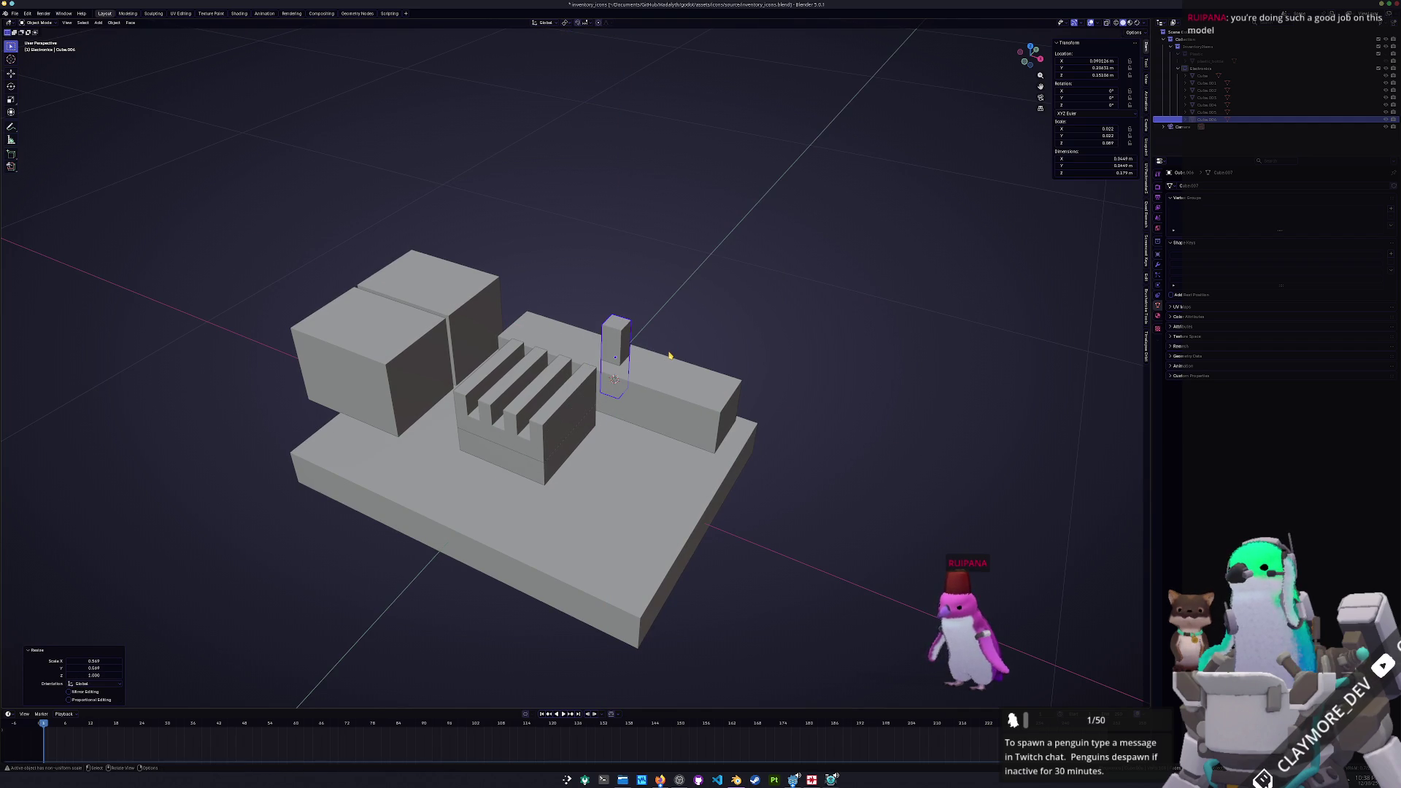
In front view, lift the pin onto the block and raise its top face to lengthen it.
{"action": "key", "text": "KP_1"}
{"action": "scroll", "coordinate": [669, 353], "scroll_direction": "up", "scroll_amount": 1}
{"action": "key", "text": "g"}
{"action": "key", "text": "z"}
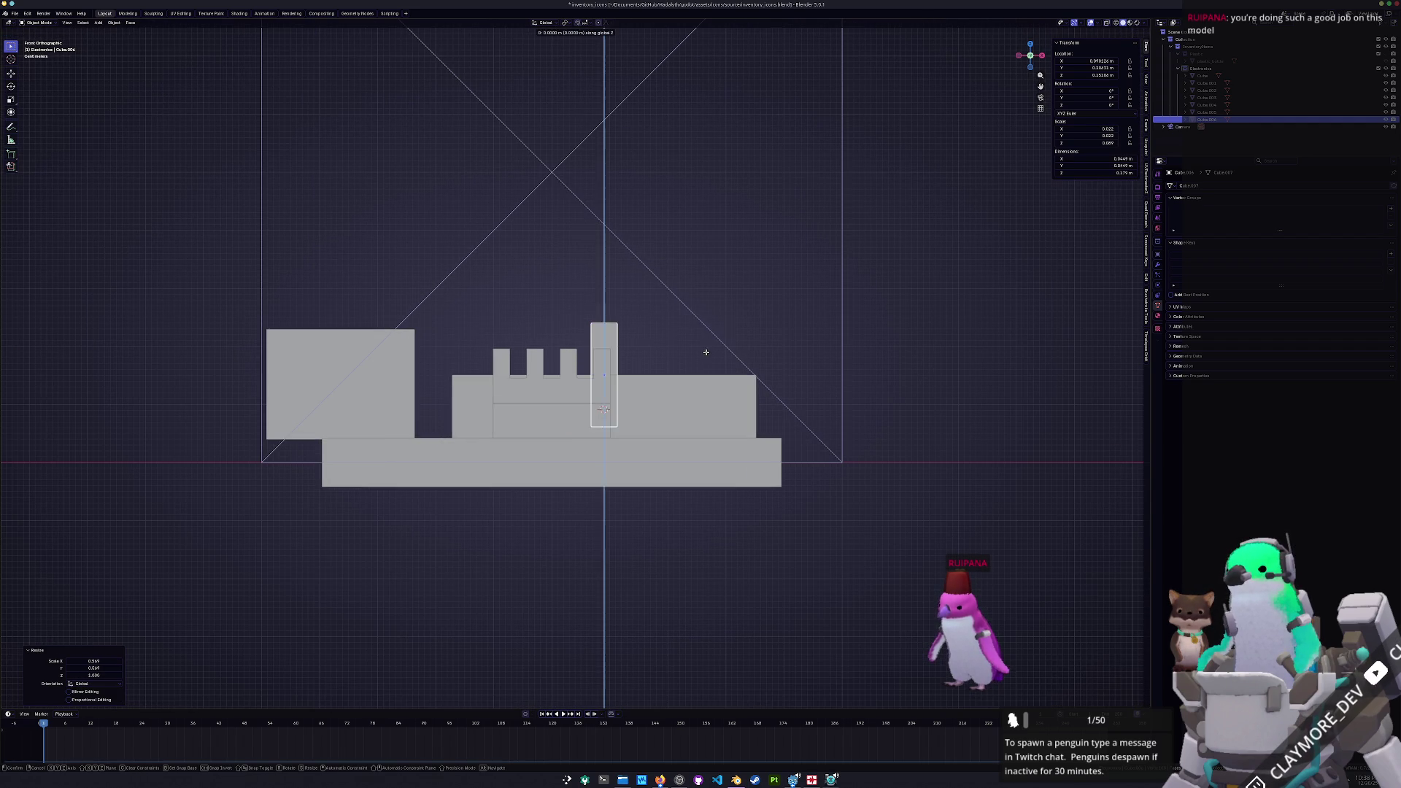
{"action": "left_click", "coordinate": [705, 317]}
{"action": "key", "text": "Tab"}
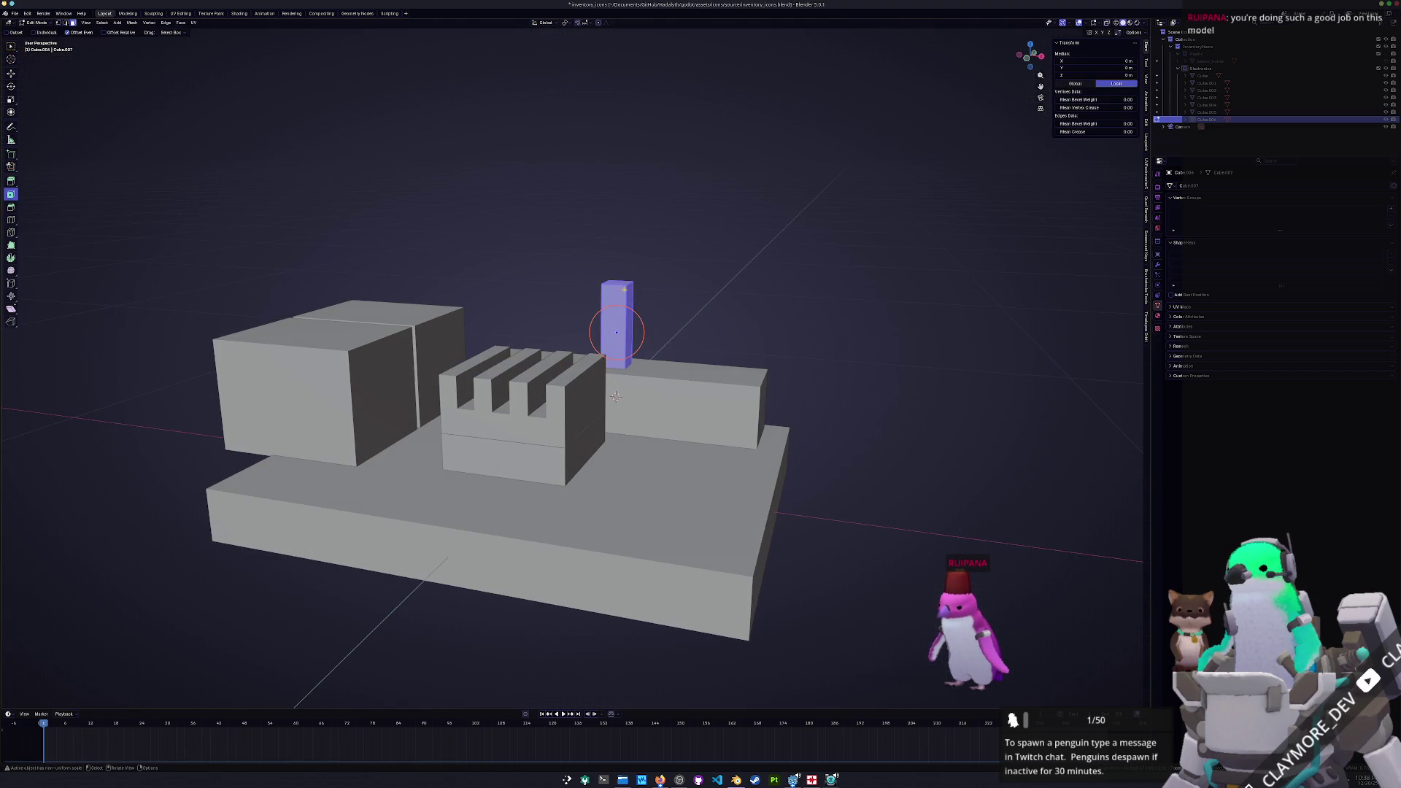
{"action": "left_click", "coordinate": [617, 301]}
{"action": "key", "text": "g"}
{"action": "key", "text": "z"}
{"action": "left_click", "coordinate": [635, 306]}
{"action": "key", "text": "Tab"}
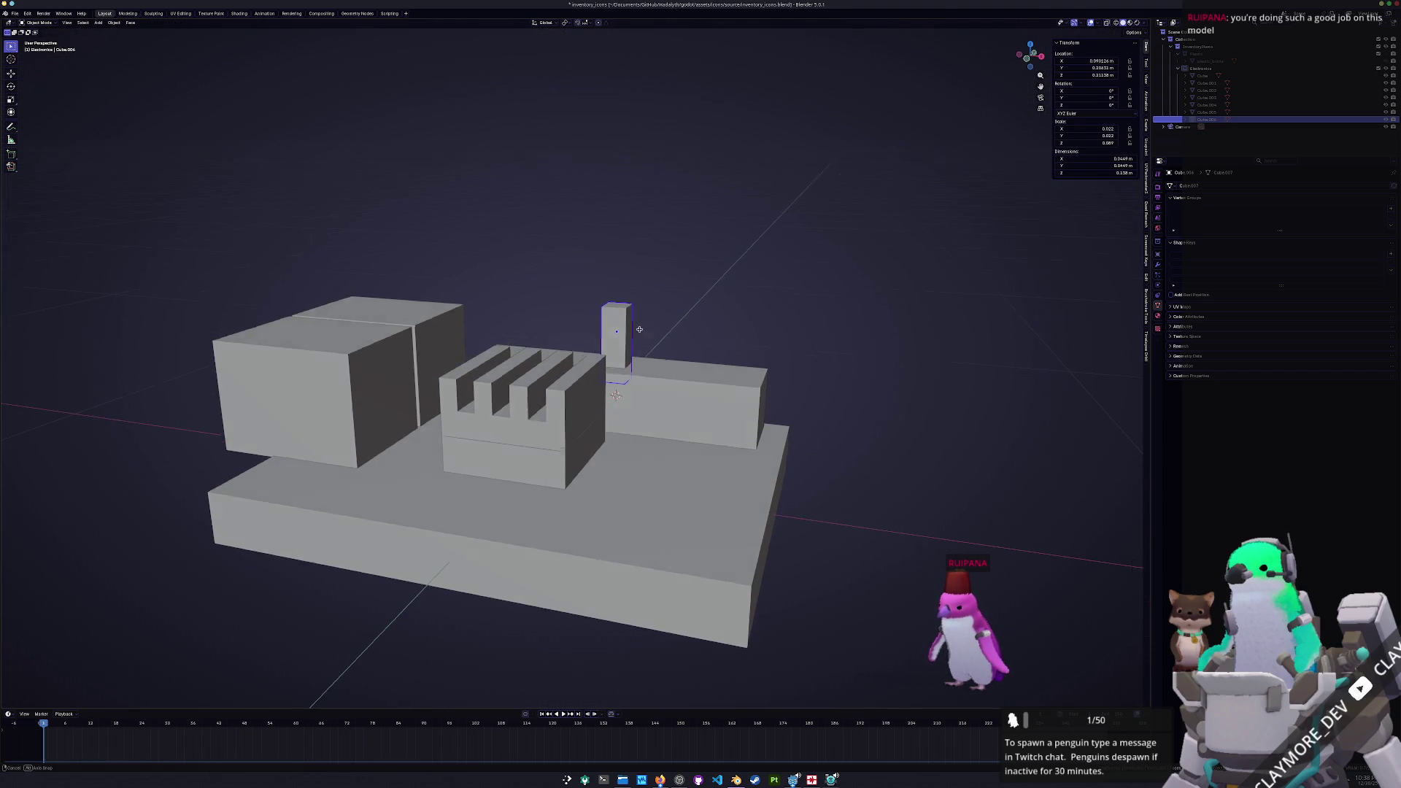
Slide the pin along X to the left end of the long block.
{"action": "key", "text": "KP_7"}
{"action": "key", "text": "g"}
{"action": "key", "text": "x"}
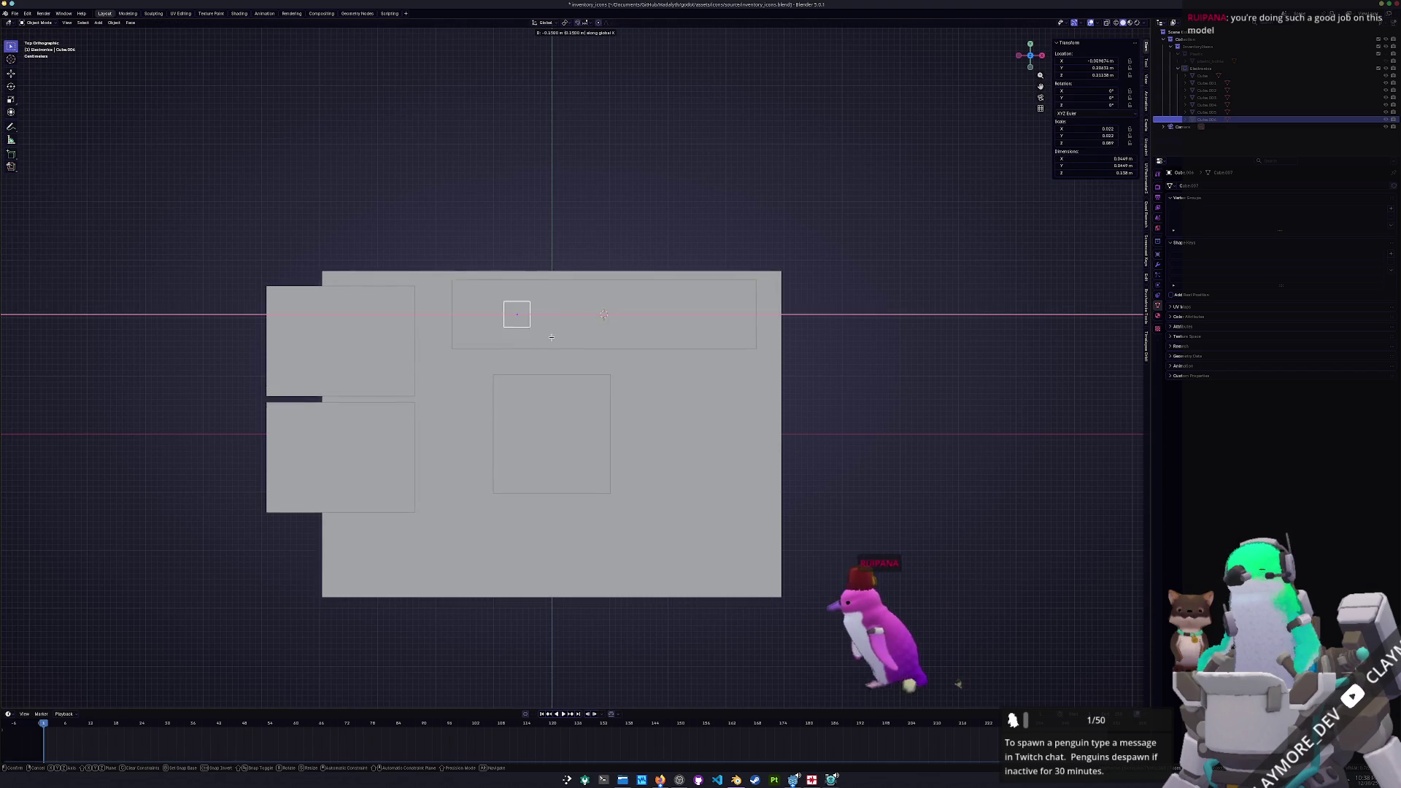
{"action": "left_click", "coordinate": [518, 356]}
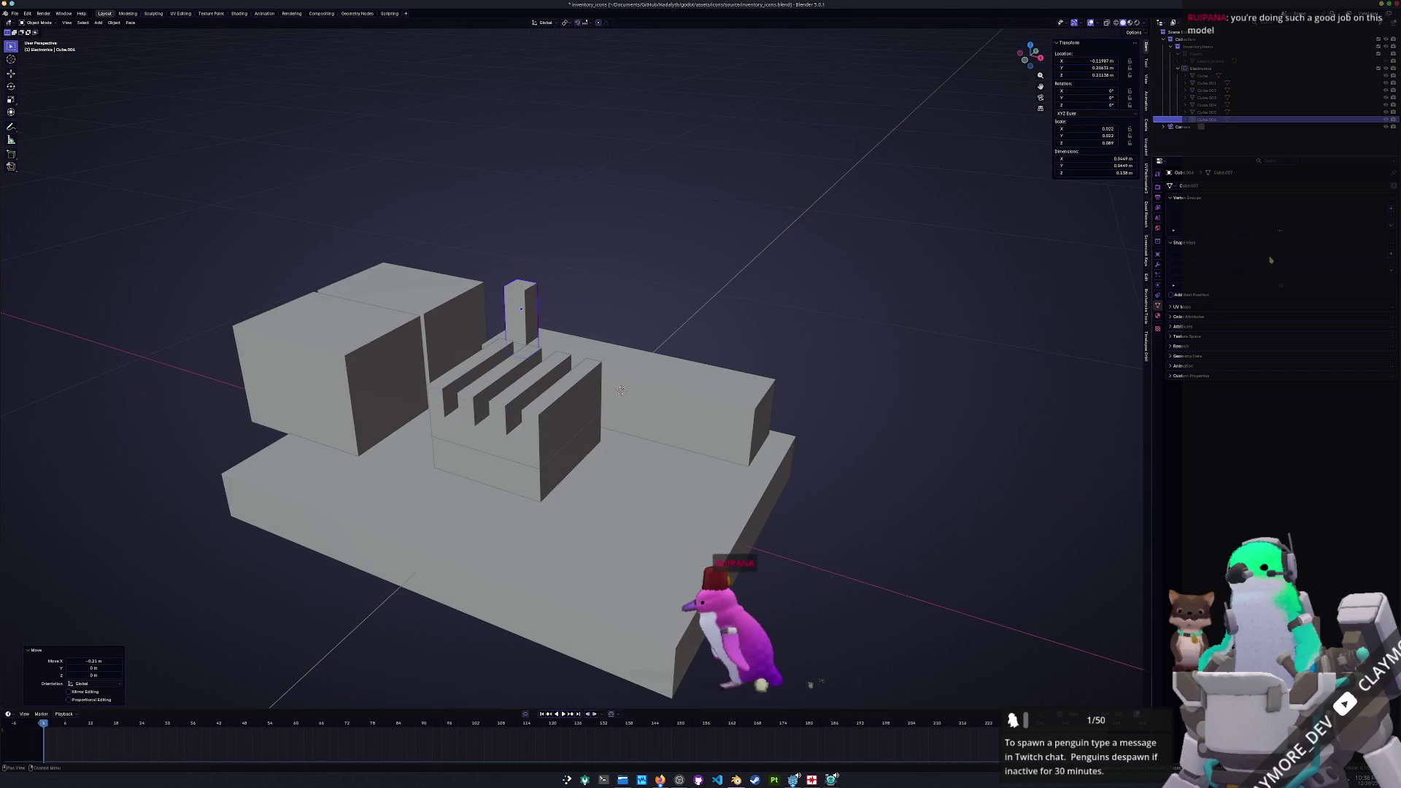
{"action": "left_click", "coordinate": [1157, 264]}
{"action": "left_click", "coordinate": [1212, 187]}
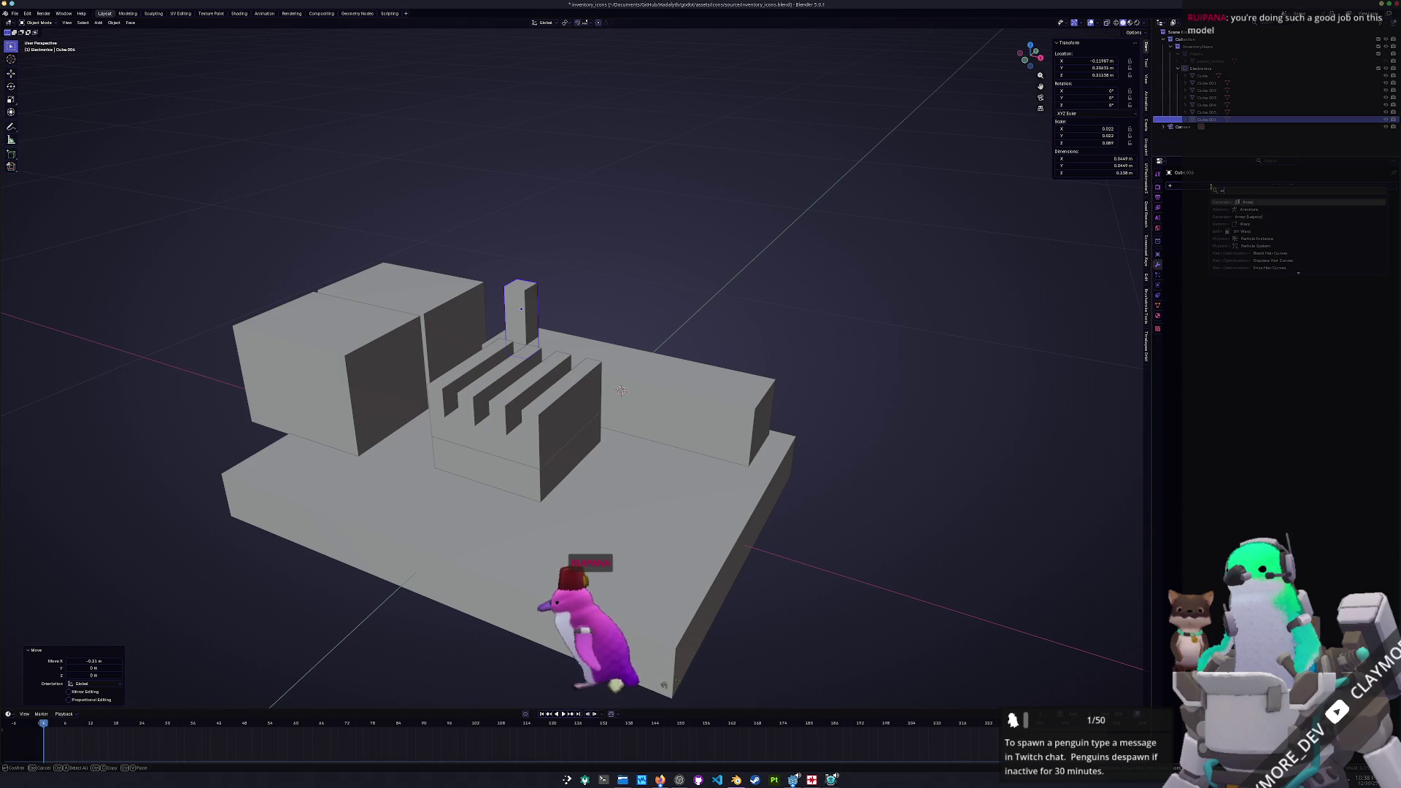
Give the pin an Array modifier with Count 7 and an adjusted relative X offset.
{"action": "left_click", "coordinate": [1241, 218]}
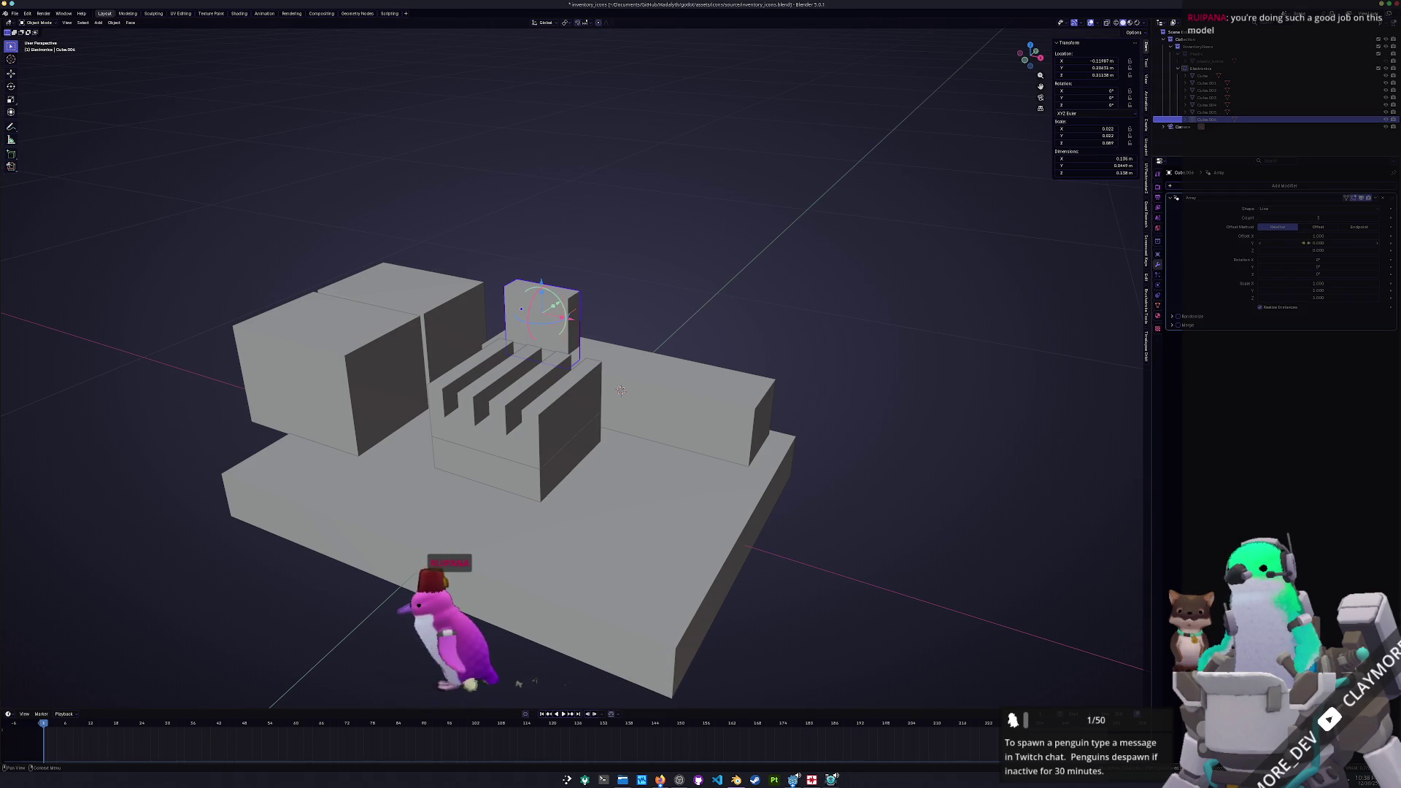
{"action": "left_click_drag", "start_coordinate": [1318, 236], "coordinate": [1343, 235]}
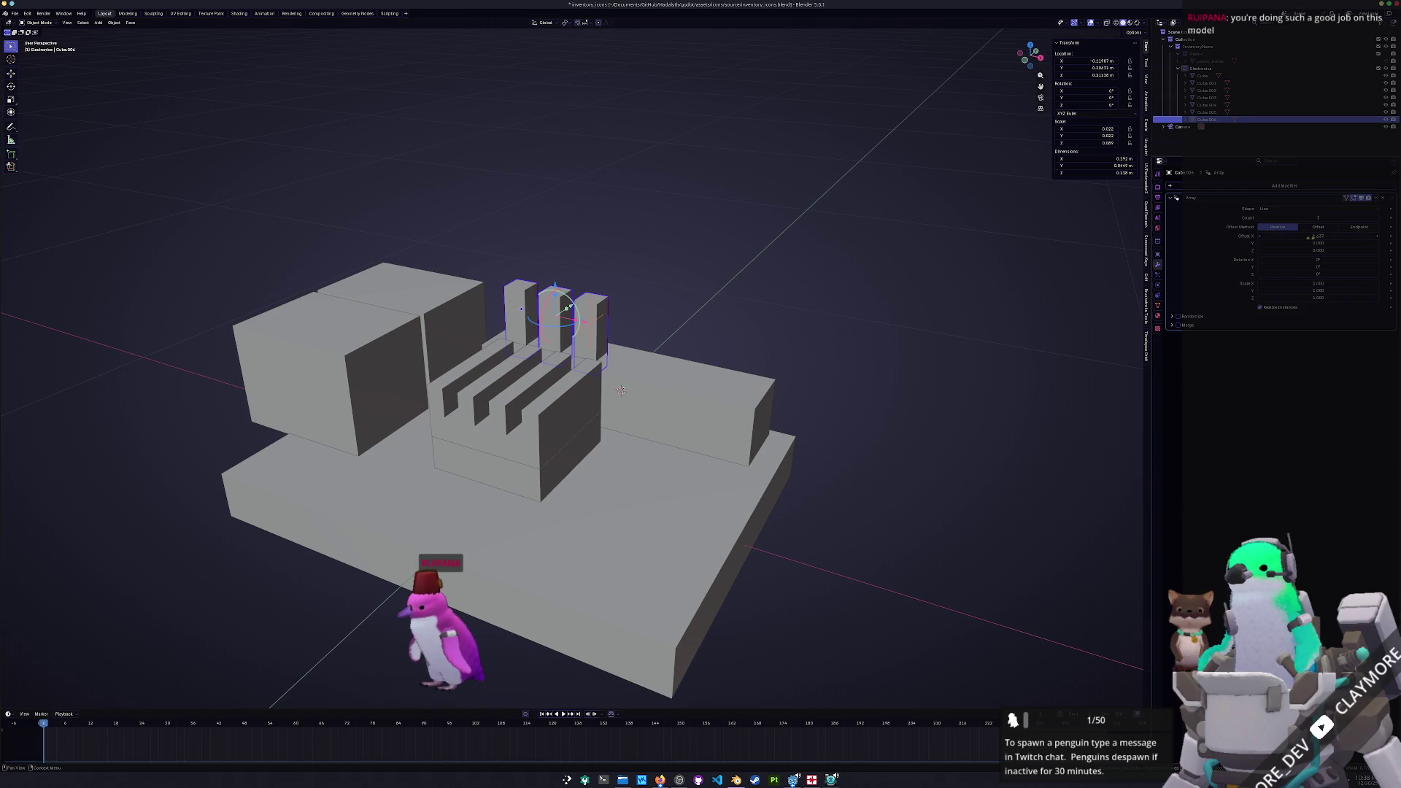
{"action": "left_click", "coordinate": [1380, 218]}
{"action": "left_click", "coordinate": [1379, 218]}
{"action": "key", "text": "KP_7"}
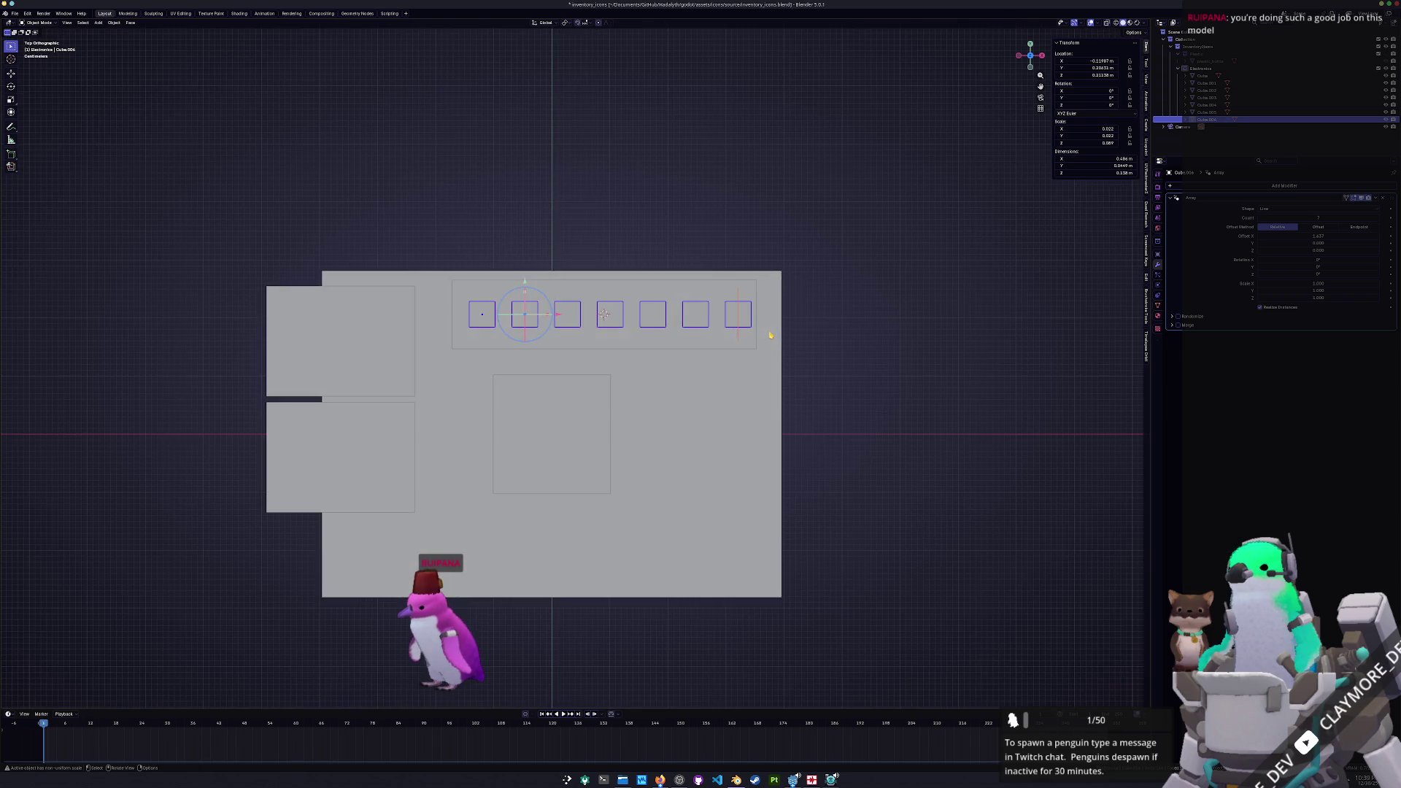
{"action": "left_click_drag", "start_coordinate": [1306, 236], "coordinate": [1285, 236]}
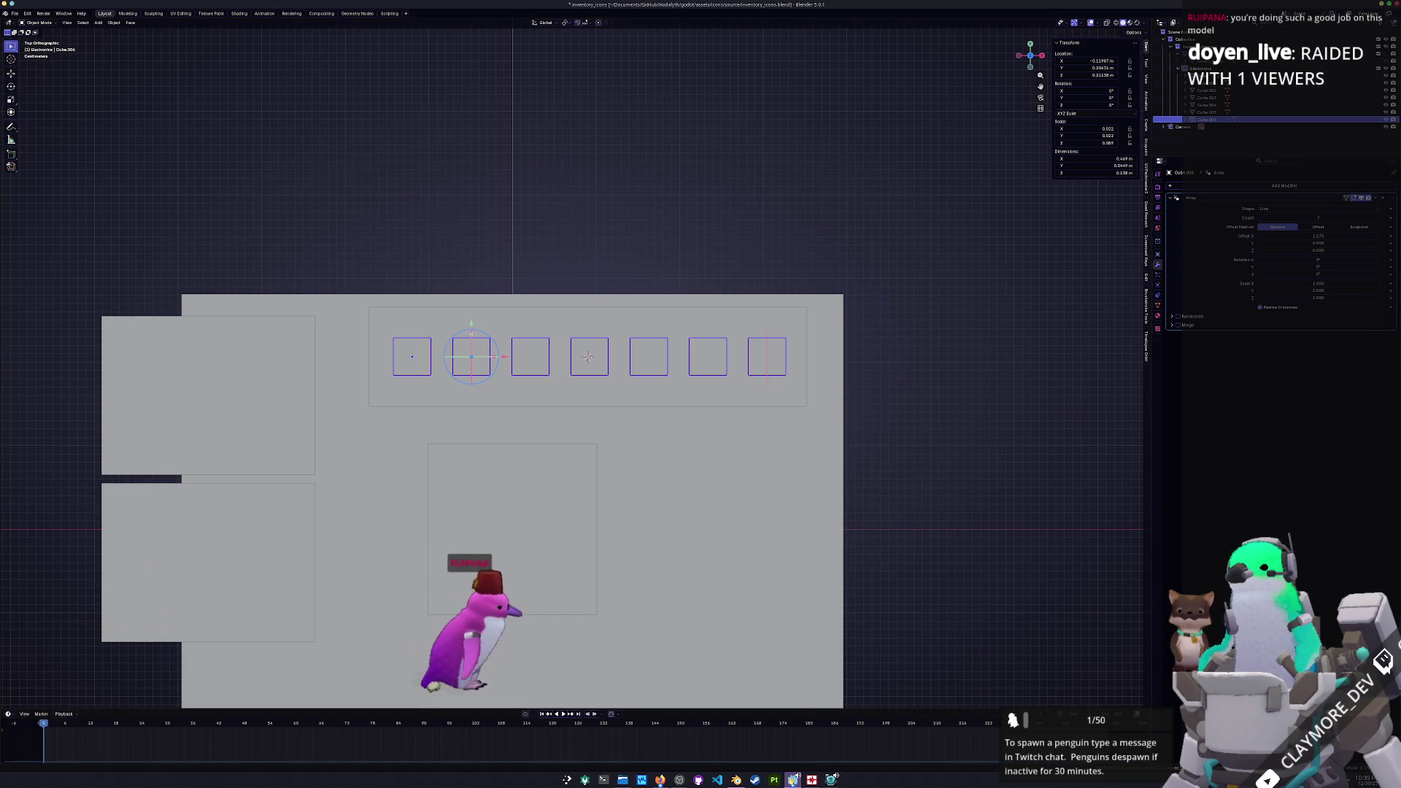
Deselect all objects and bring Visual Studio Code to the front.
{"action": "mouse_move", "coordinate": [793, 778]}
{"action": "left_click", "coordinate": [803, 732]}
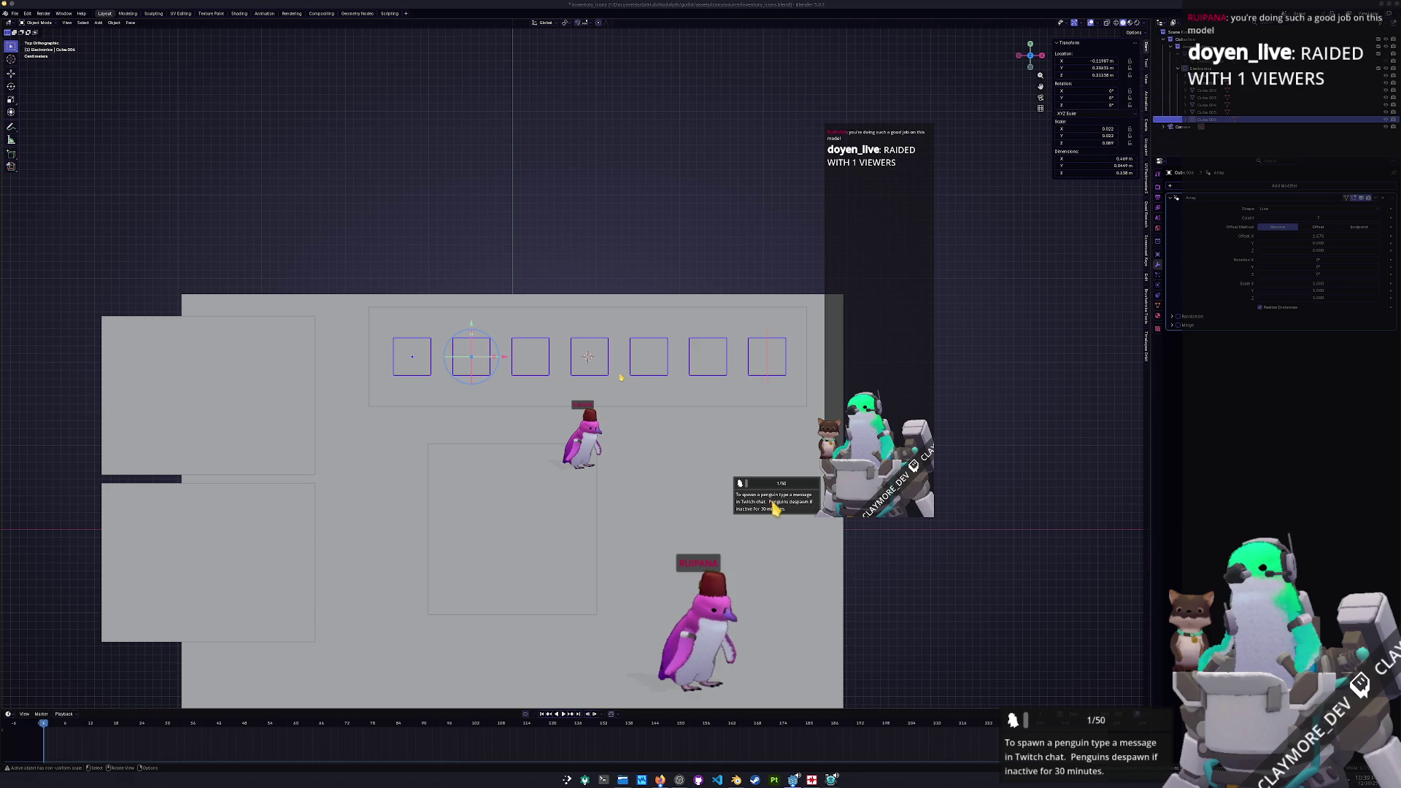
{"action": "left_click", "coordinate": [896, 592]}
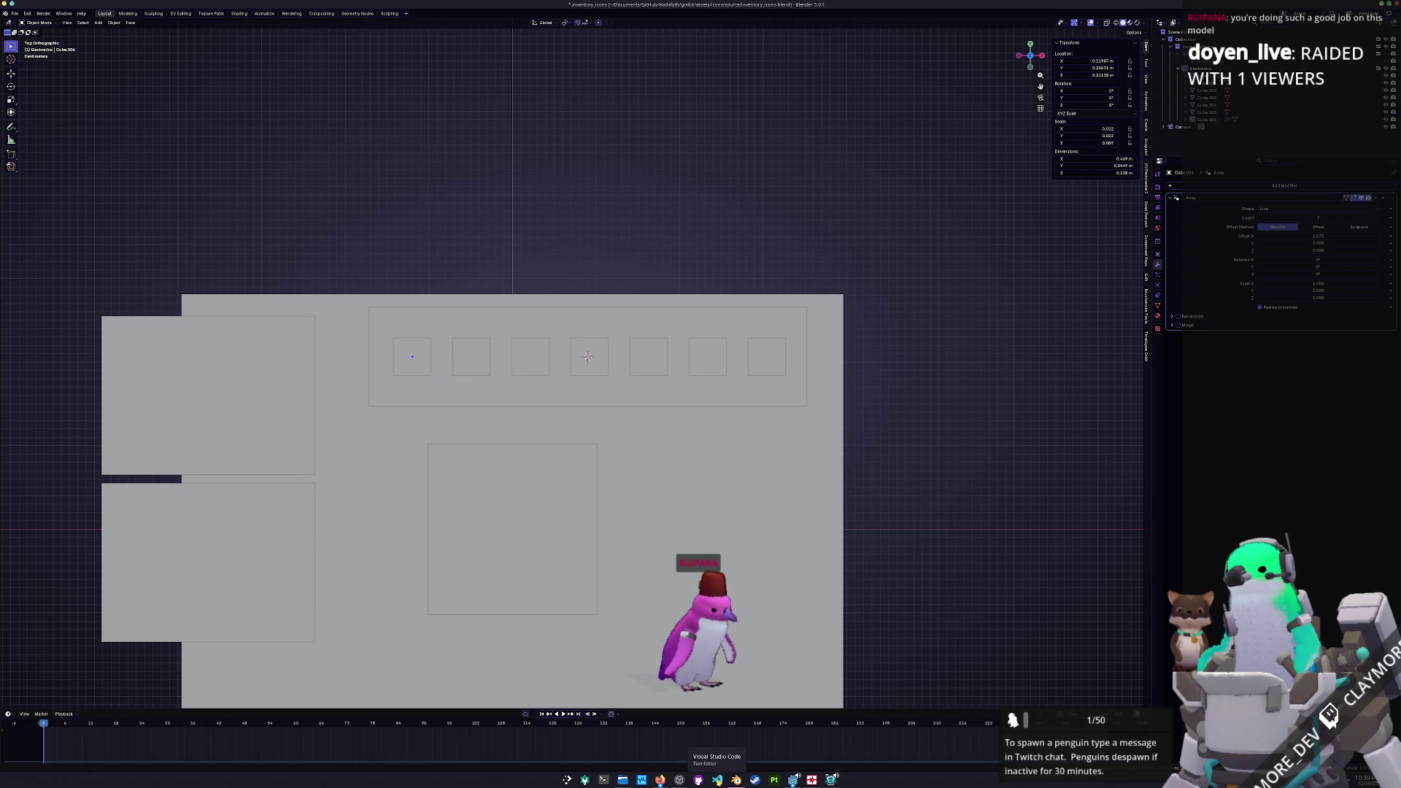
{"action": "mouse_move", "coordinate": [793, 779]}
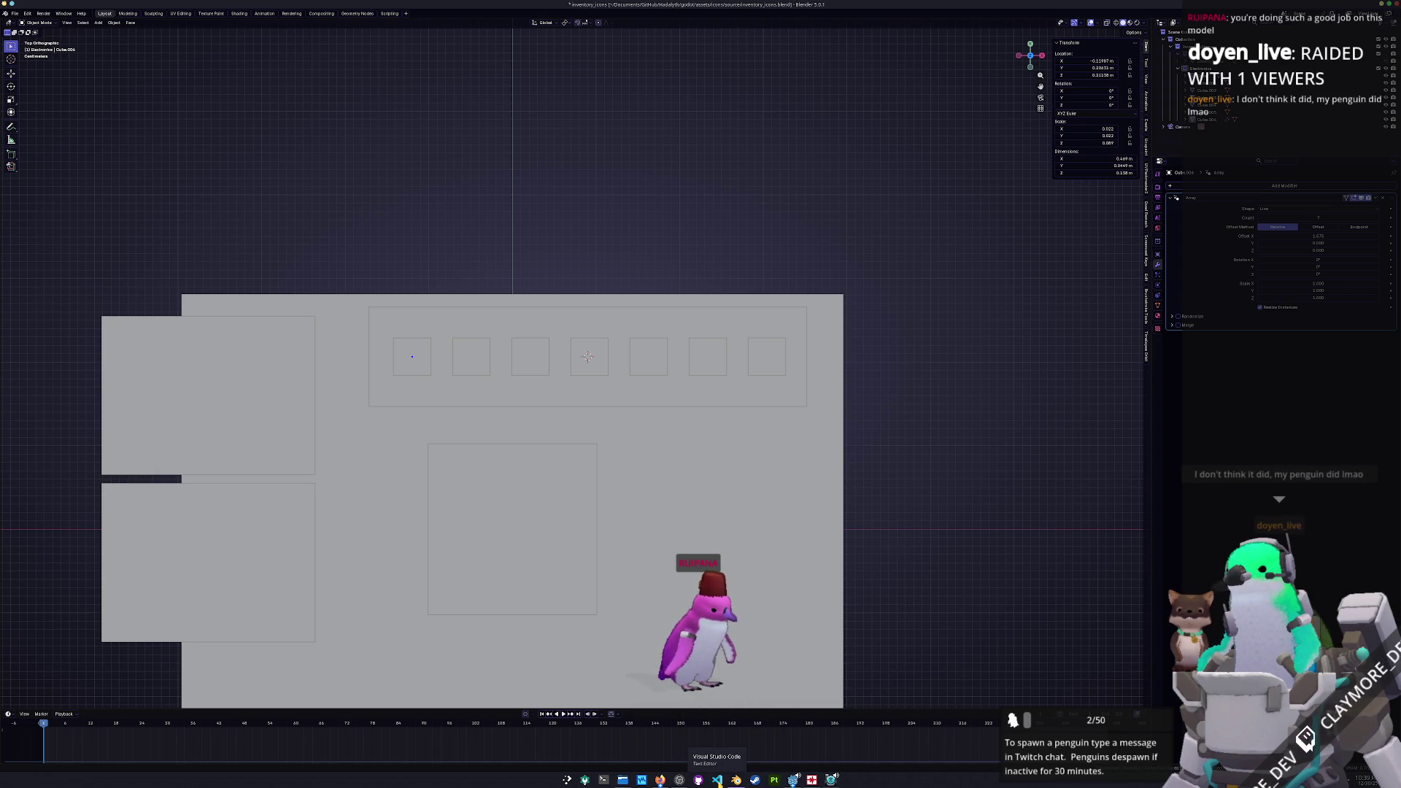
{"action": "left_click", "coordinate": [719, 781]}
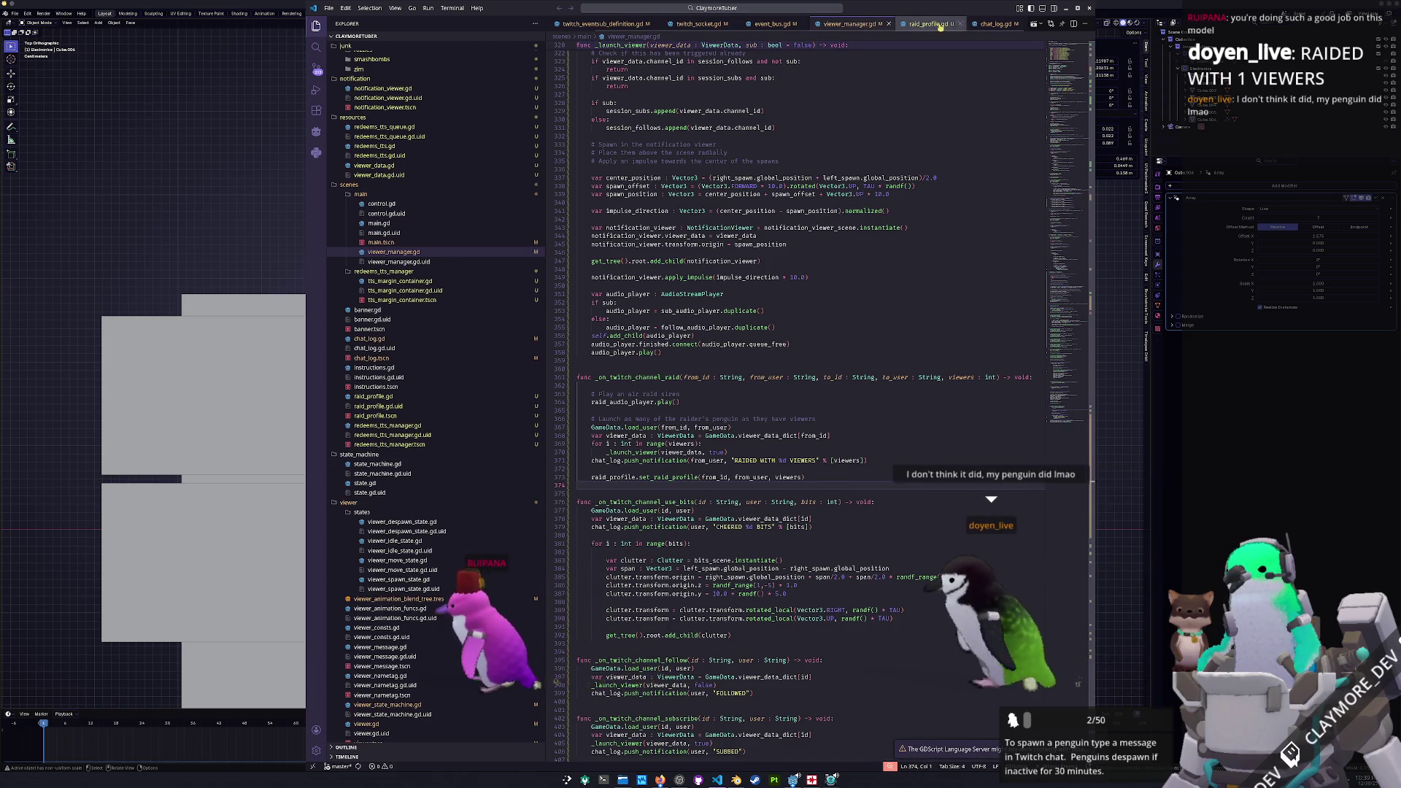
Switch to the raid_profile.gd tab and go to line 20 of the script.
{"action": "key", "text": "ctrl+Page_Down"}
{"action": "left_click", "coordinate": [658, 206]}
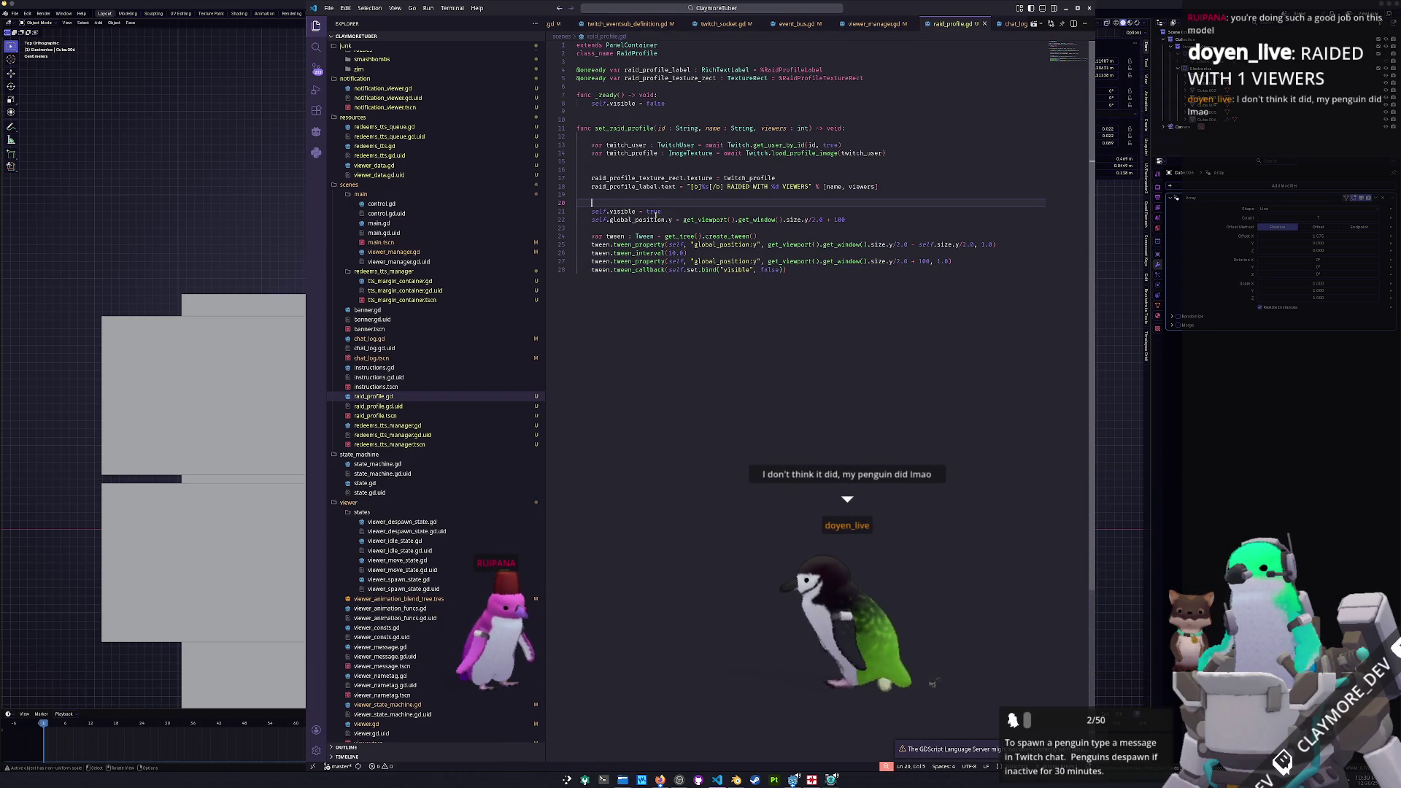
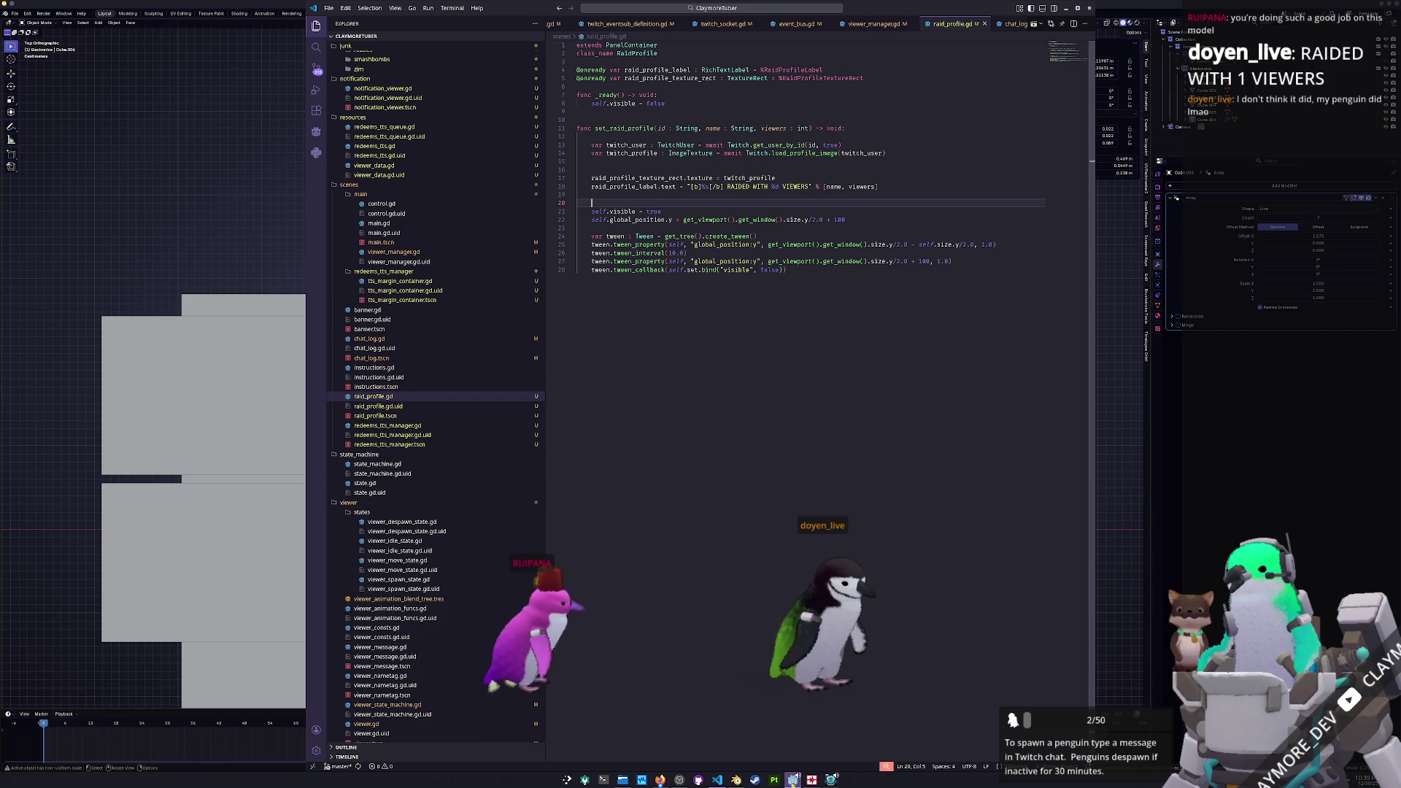
Review raid_profile.gd's get_user_by_id and load_profile_image code, then minimize VS Code to reveal Blender.
{"action": "mouse_move", "coordinate": [793, 779]}
{"action": "left_click", "coordinate": [798, 712]}
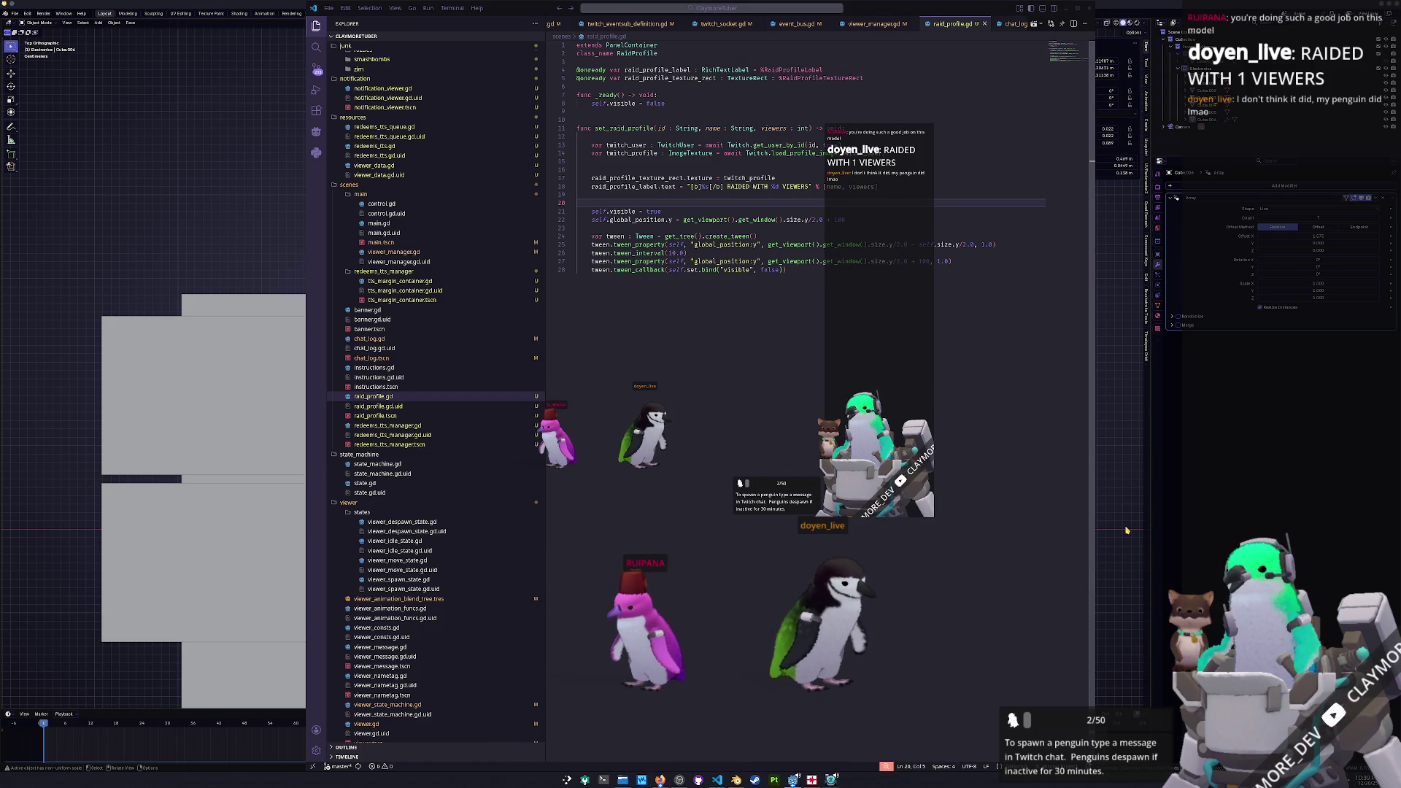
{"action": "left_click", "coordinate": [1001, 292]}
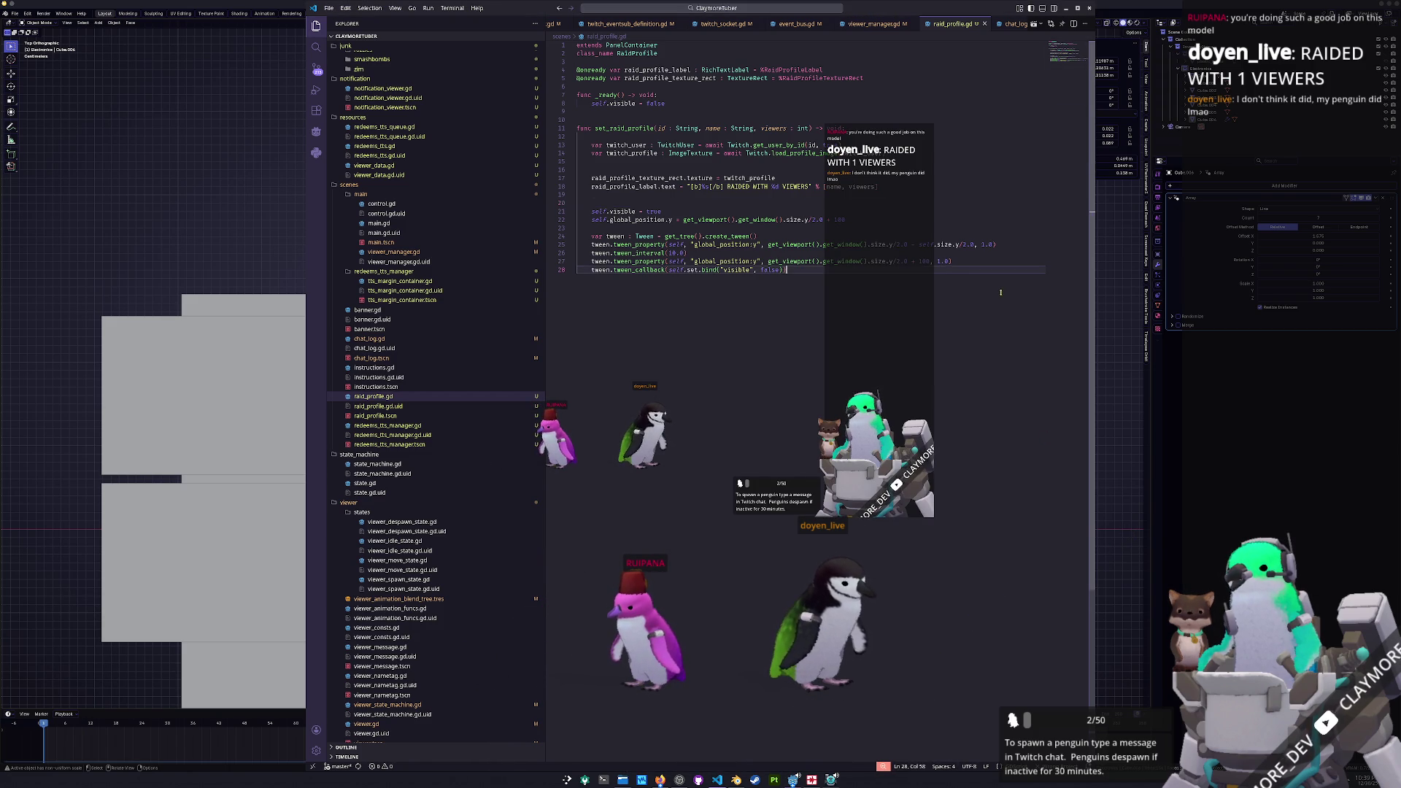
{"action": "left_click", "coordinate": [806, 153]}
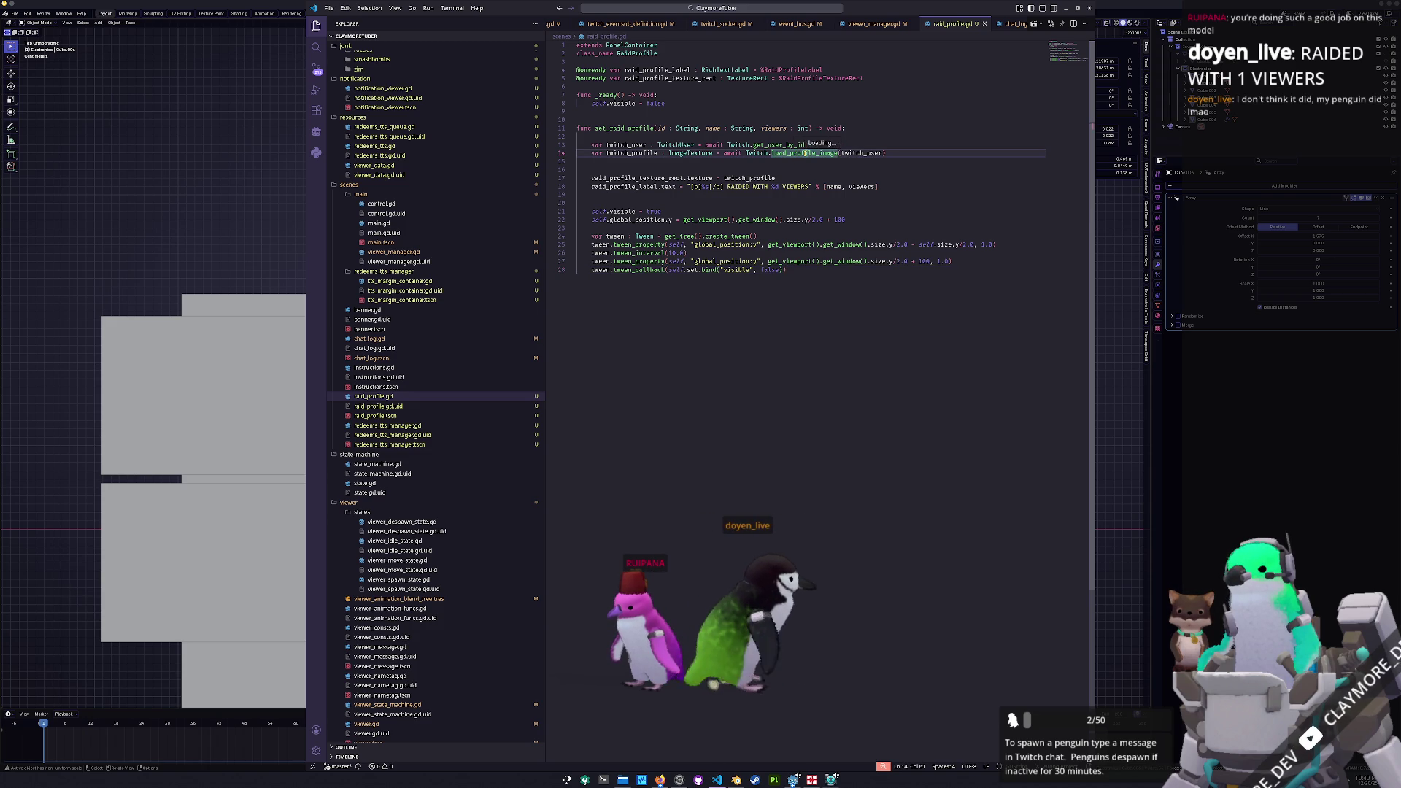
{"action": "key", "text": "alt+Tab"}
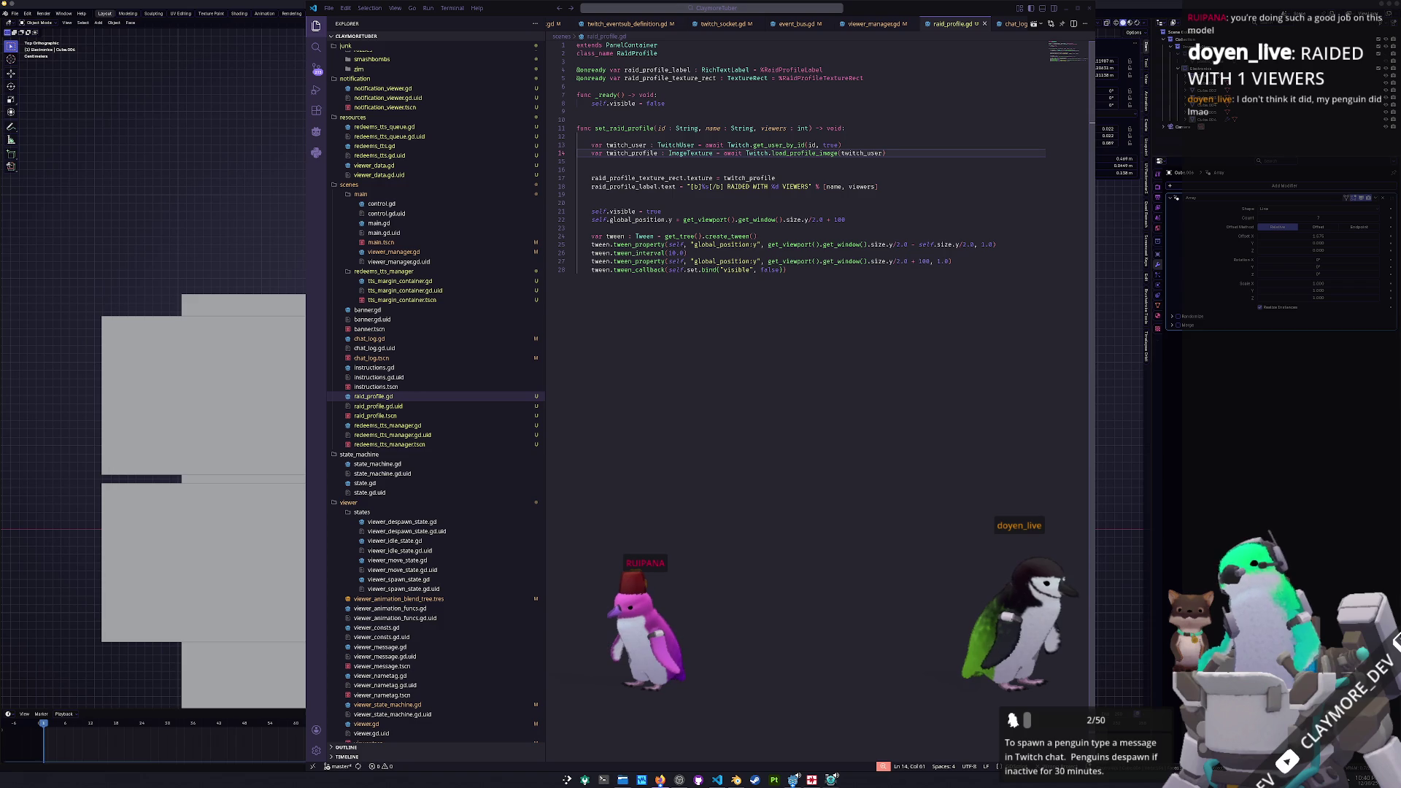
{"action": "left_click", "coordinate": [1089, 9]}
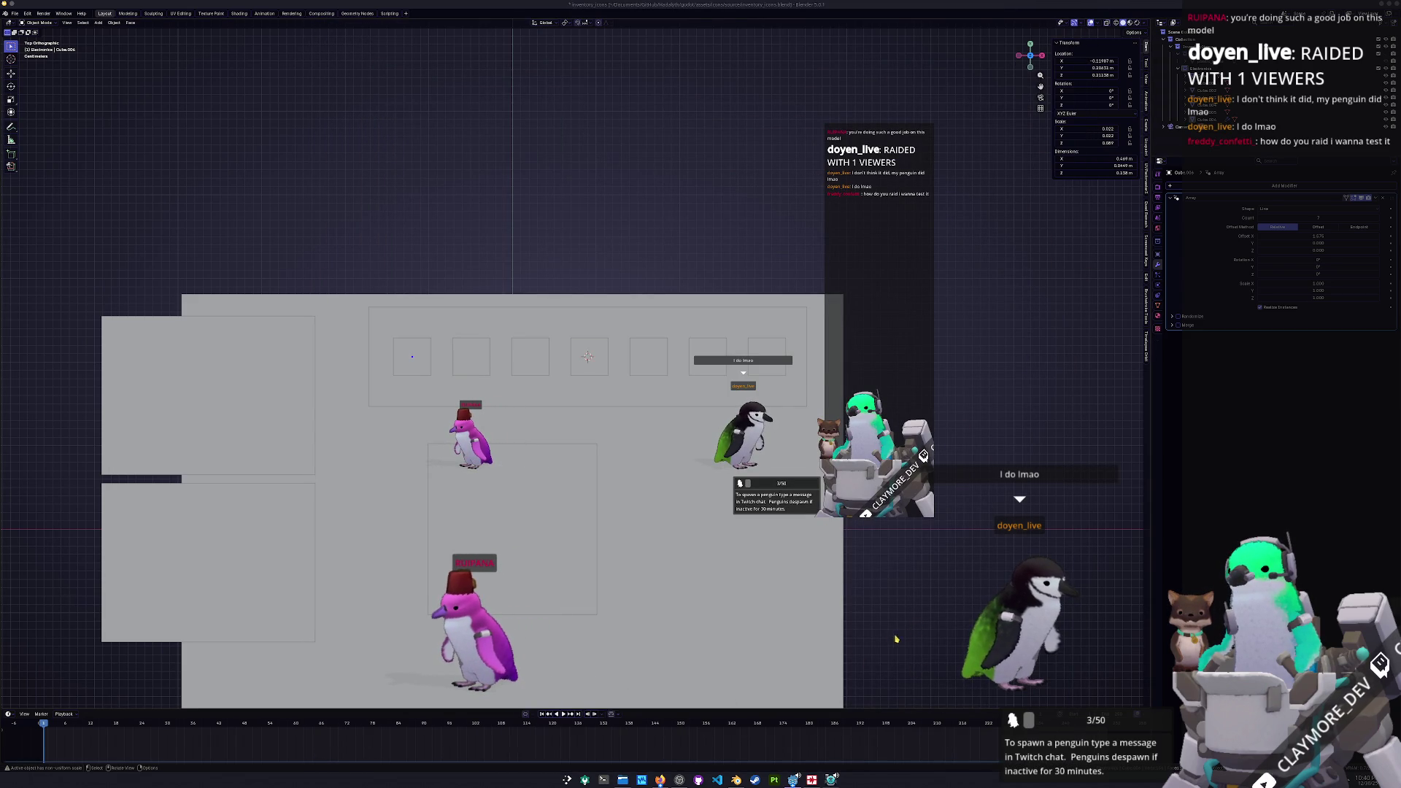
Close the ClaymoreTuber (DEBUG) preview window and start quitting the HADALYTH Godot editor.
{"action": "left_click_drag", "start_coordinate": [862, 633], "coordinate": [919, 626]}
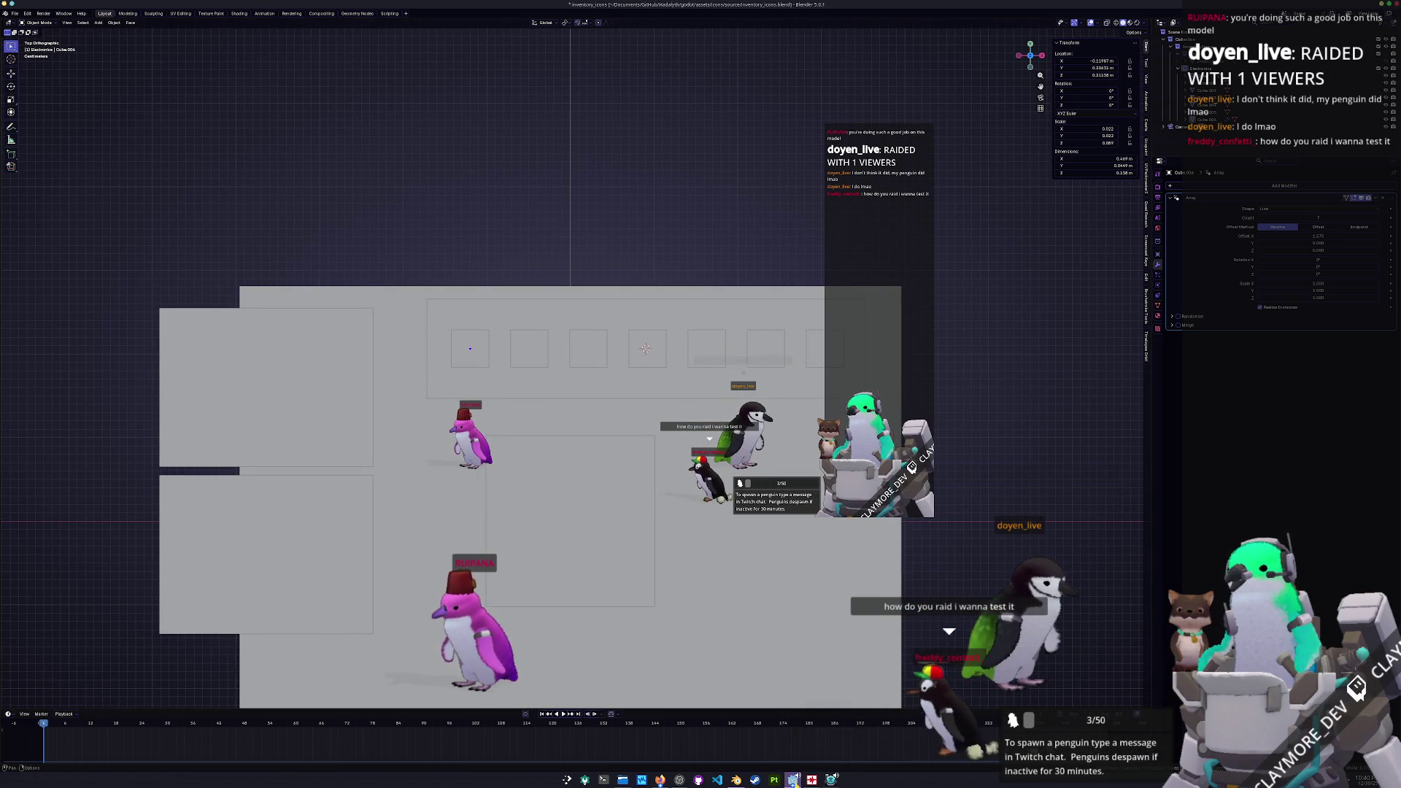
{"action": "mouse_move", "coordinate": [794, 780]}
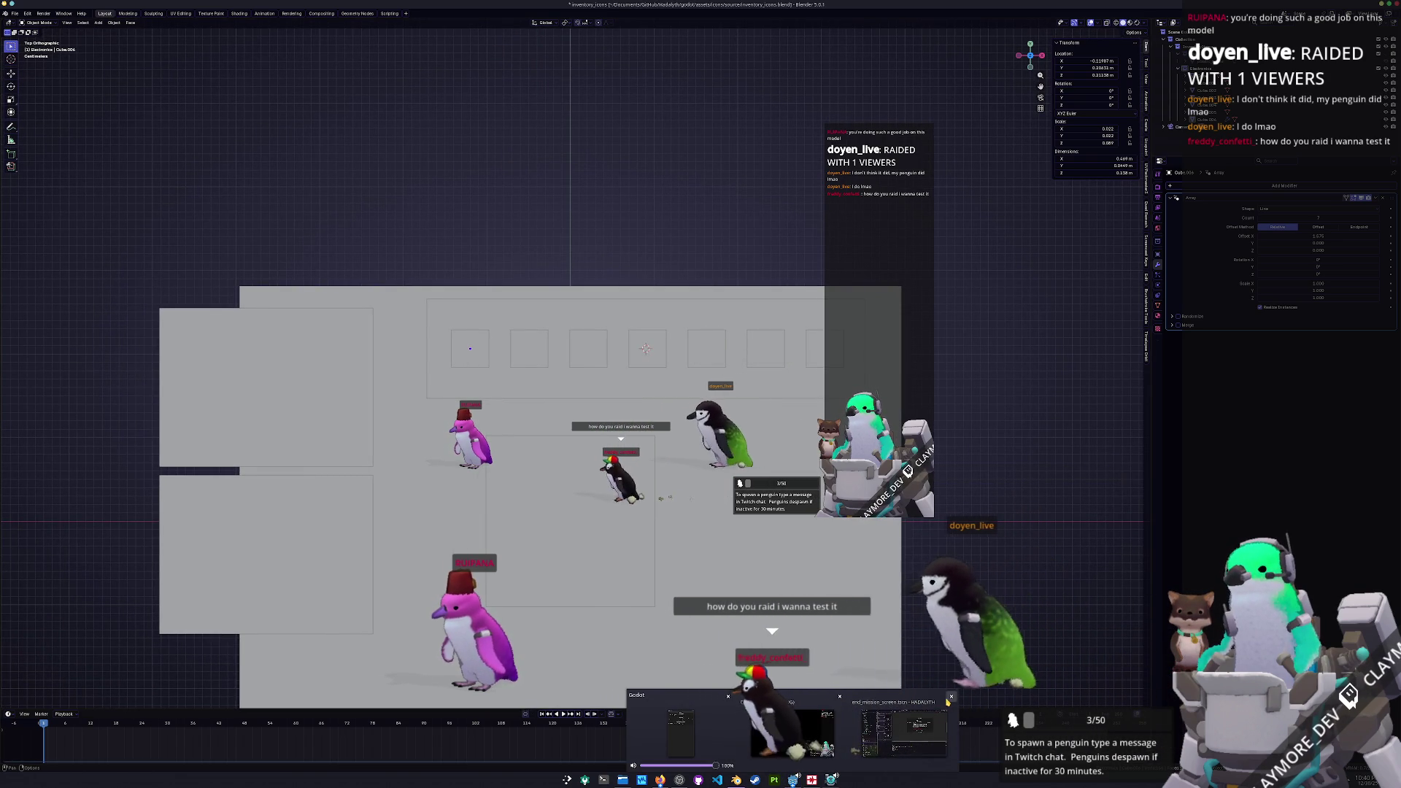
{"action": "left_click", "coordinate": [840, 698]}
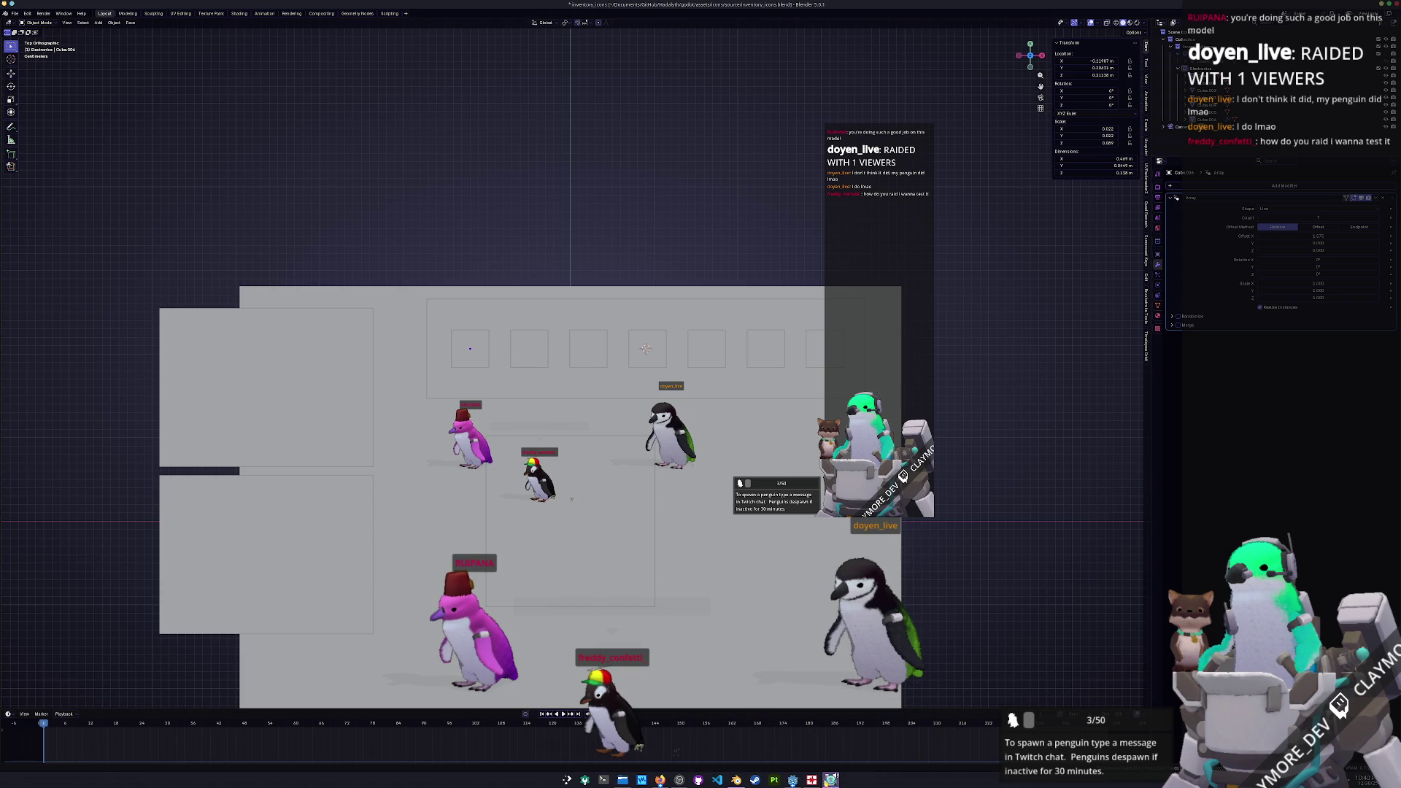
{"action": "mouse_move", "coordinate": [832, 778]}
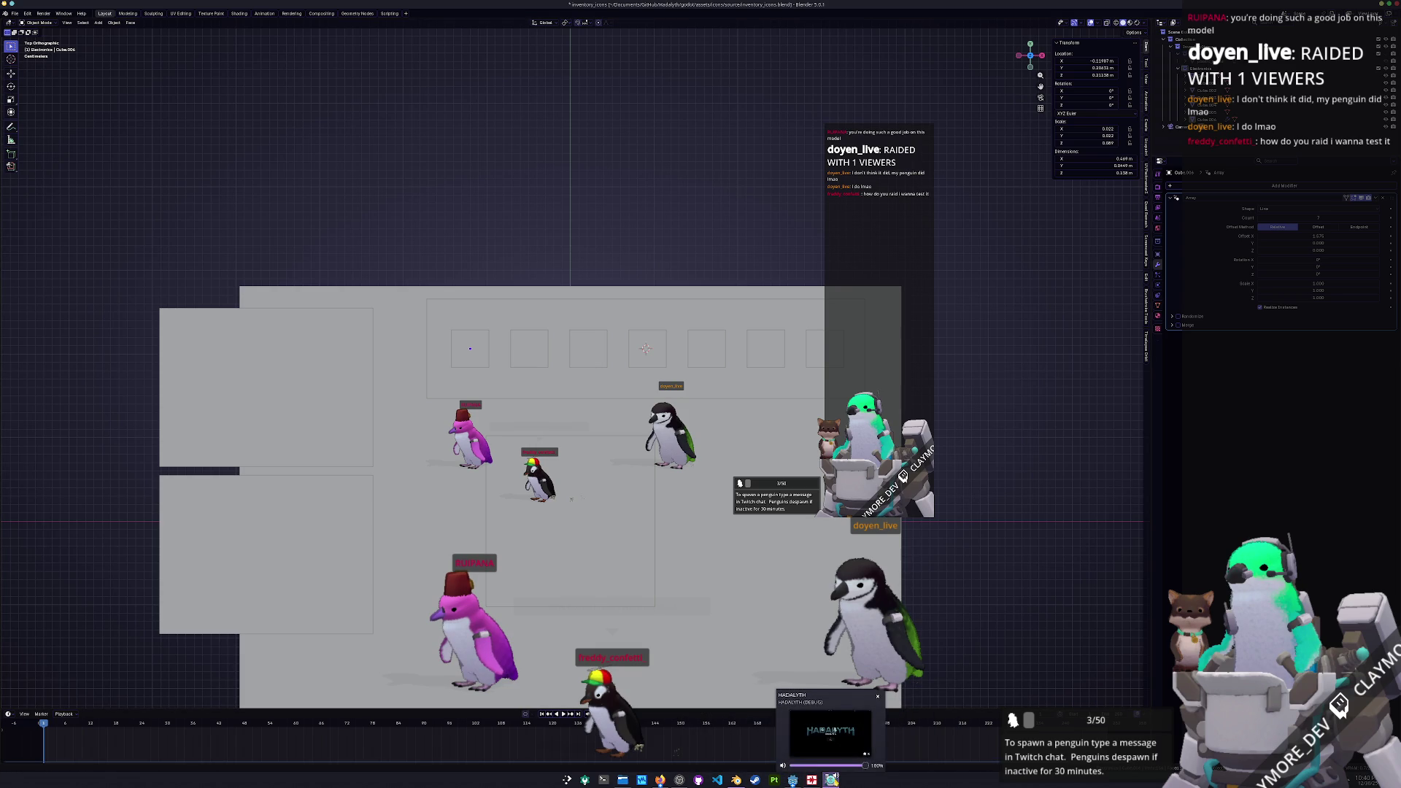
{"action": "left_click", "coordinate": [877, 706]}
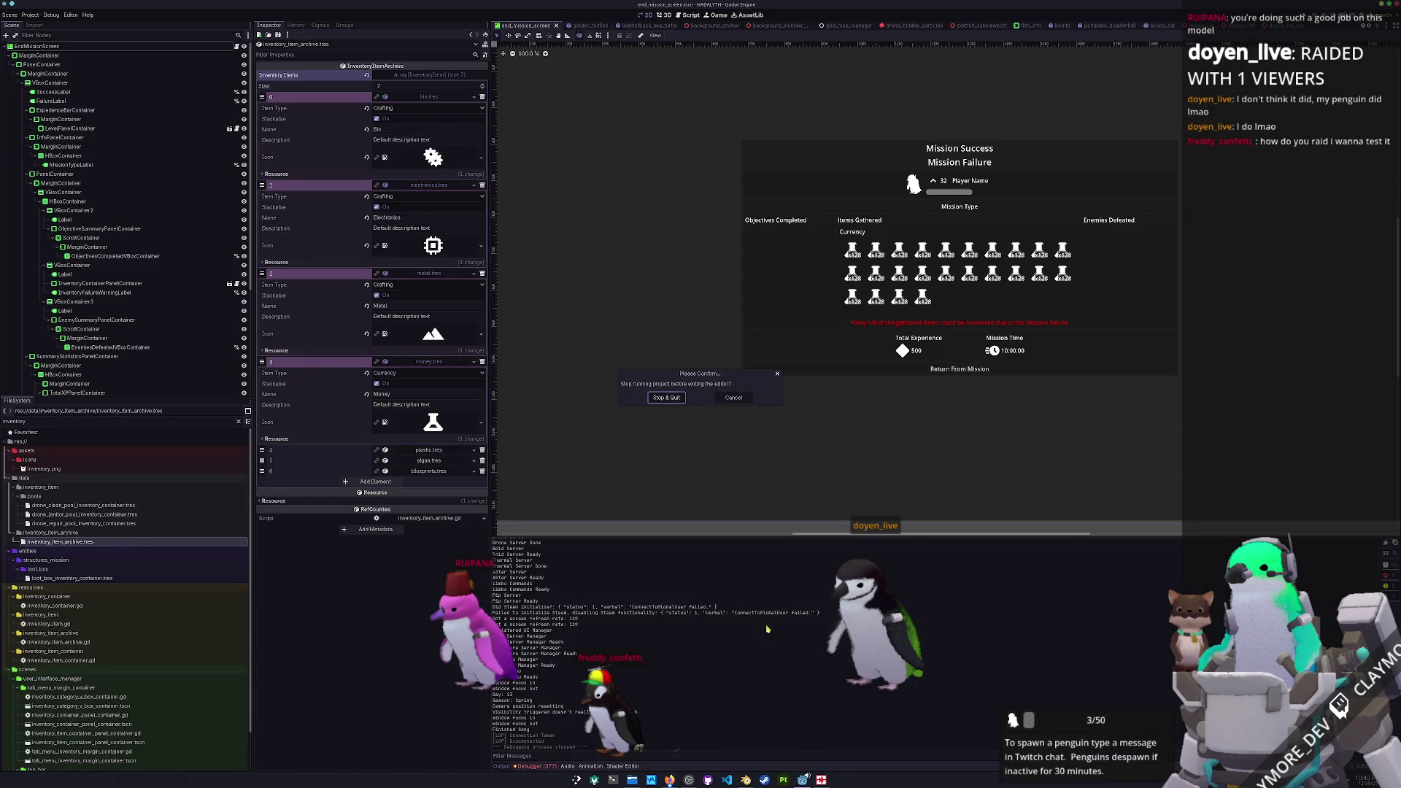
Stop & Quit HADALYTH, open ClaymoreTuber for editing, and open the RaidProfile node's script.
{"action": "left_click", "coordinate": [667, 399]}
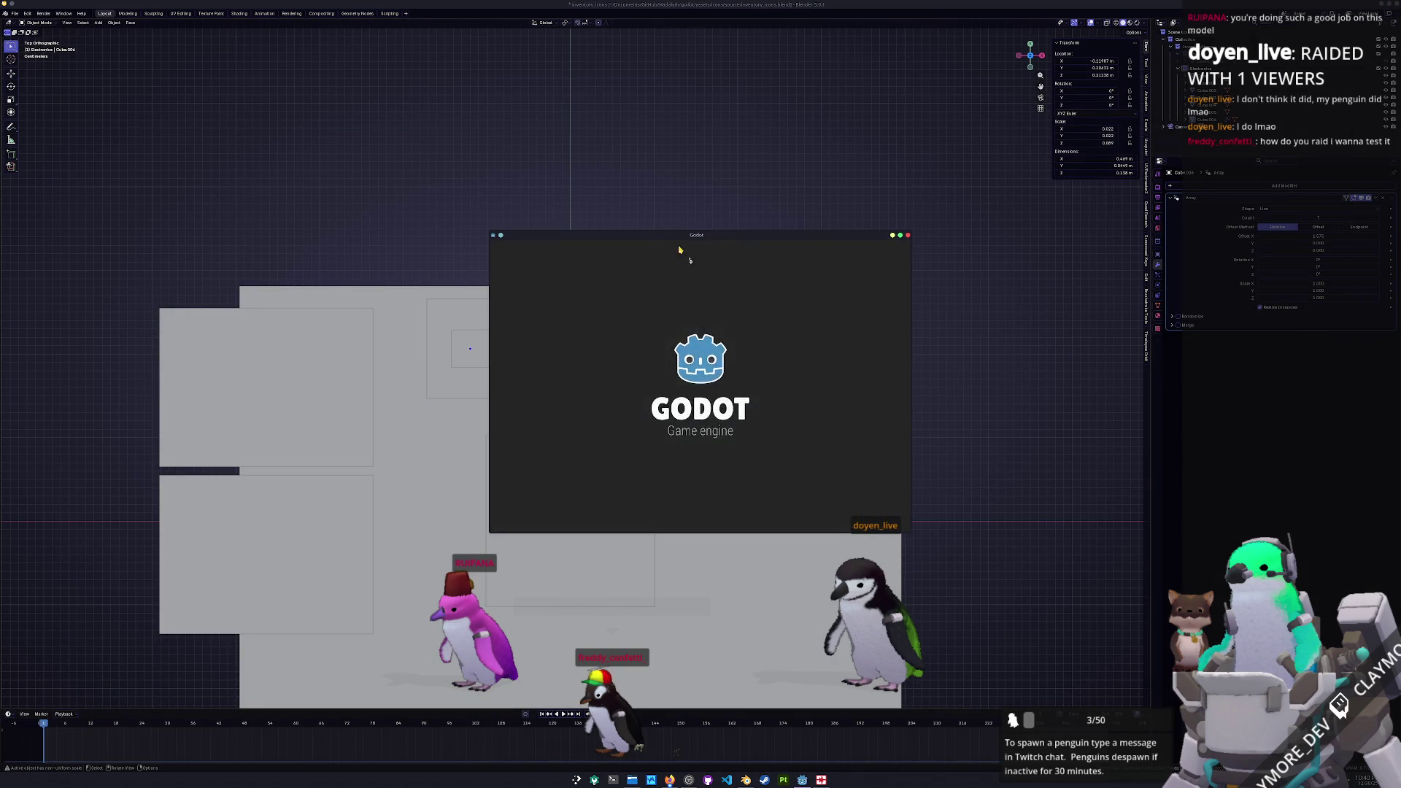
{"action": "left_click", "coordinate": [706, 303]}
{"action": "left_click", "coordinate": [881, 273]}
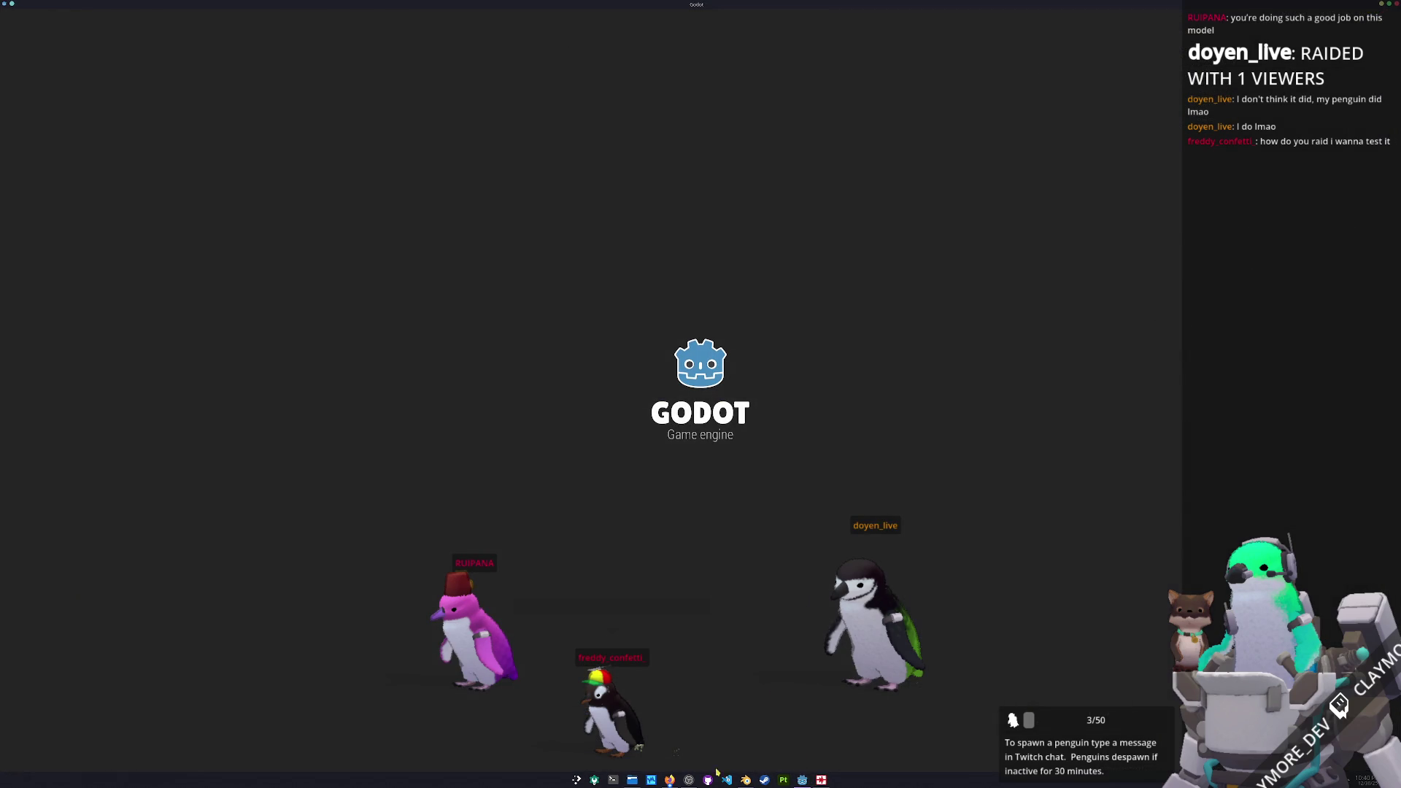
{"action": "left_click", "coordinate": [689, 779]}
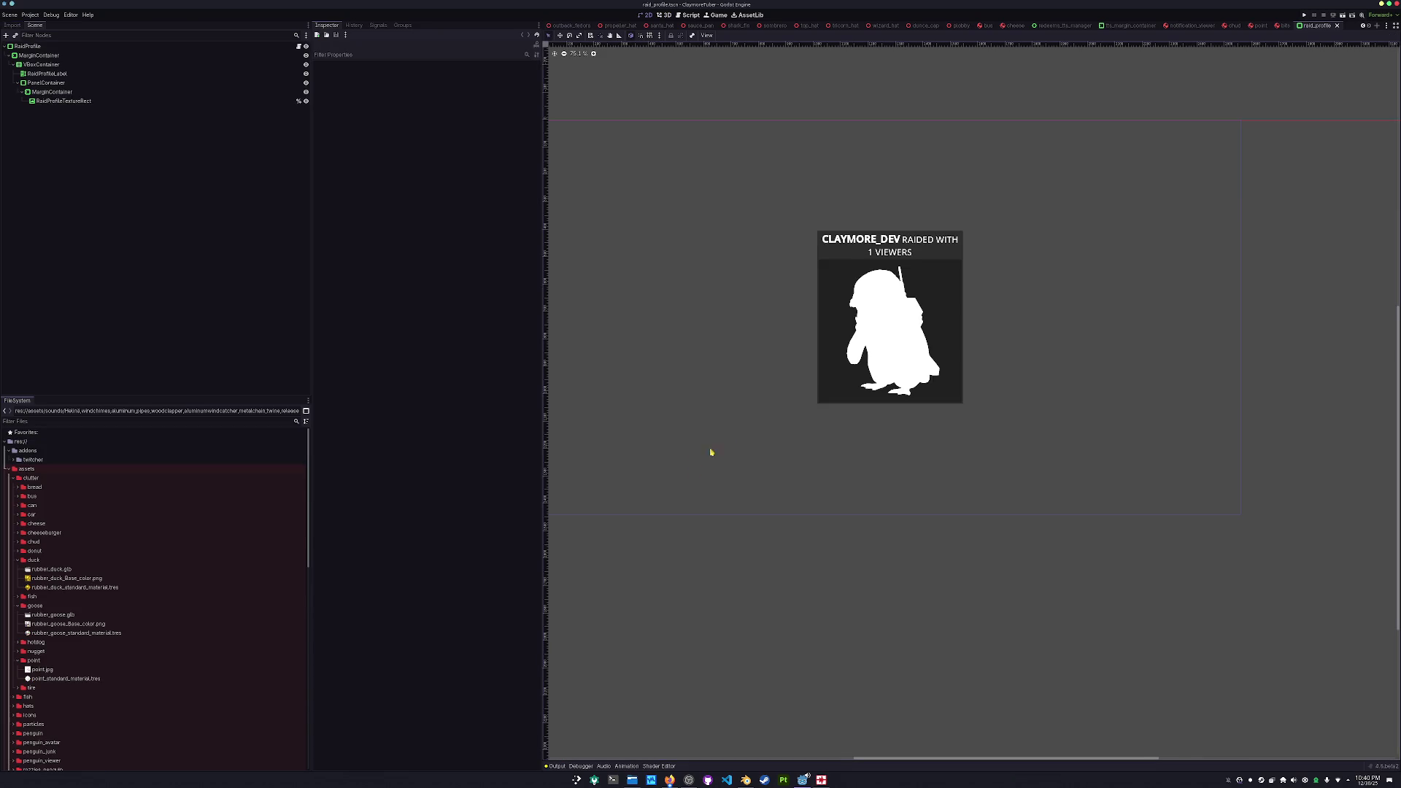
{"action": "left_click", "coordinate": [226, 47]}
{"action": "left_click", "coordinate": [299, 47]}
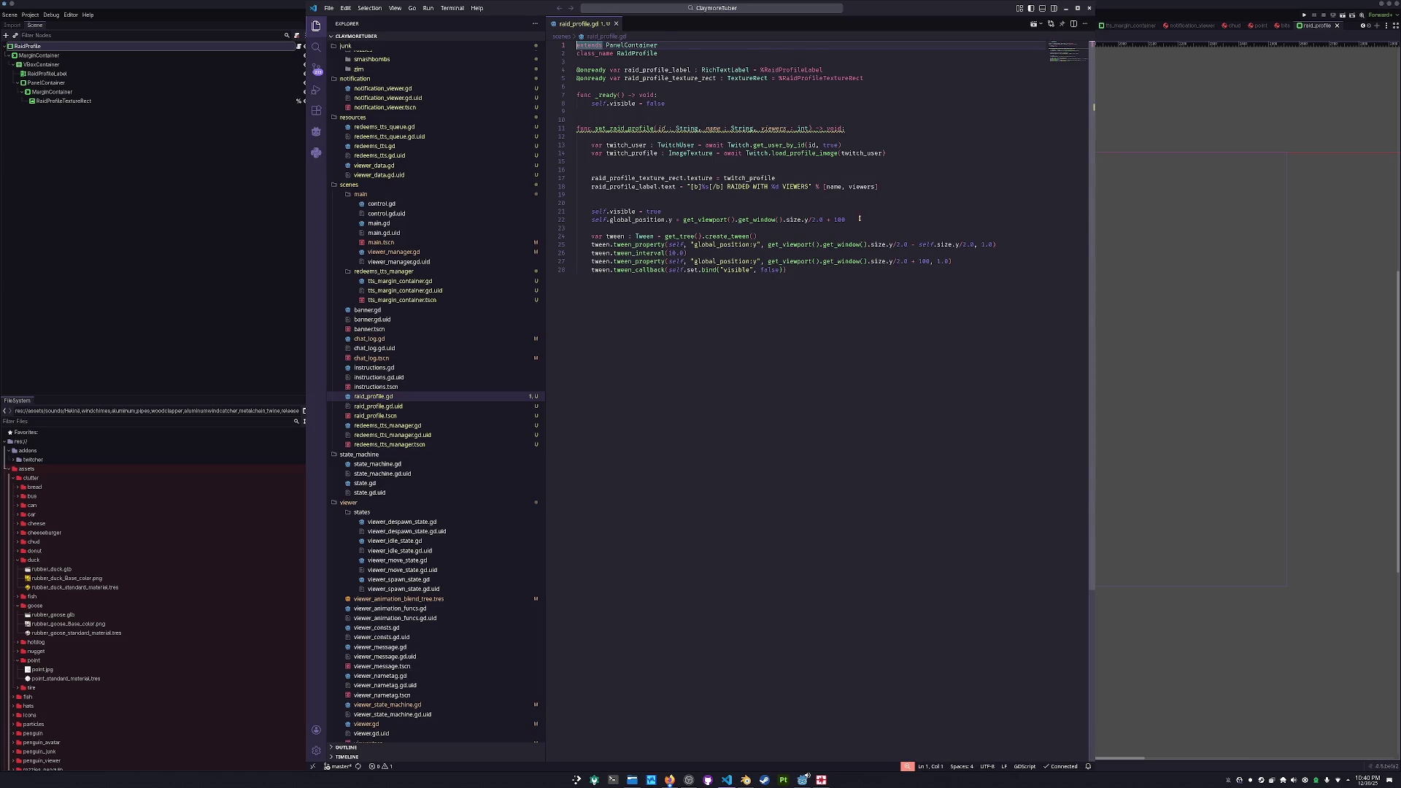
Comment out the global_position line and both tween_property lines in raid_profile.gd.
{"action": "left_click", "coordinate": [591, 219]}
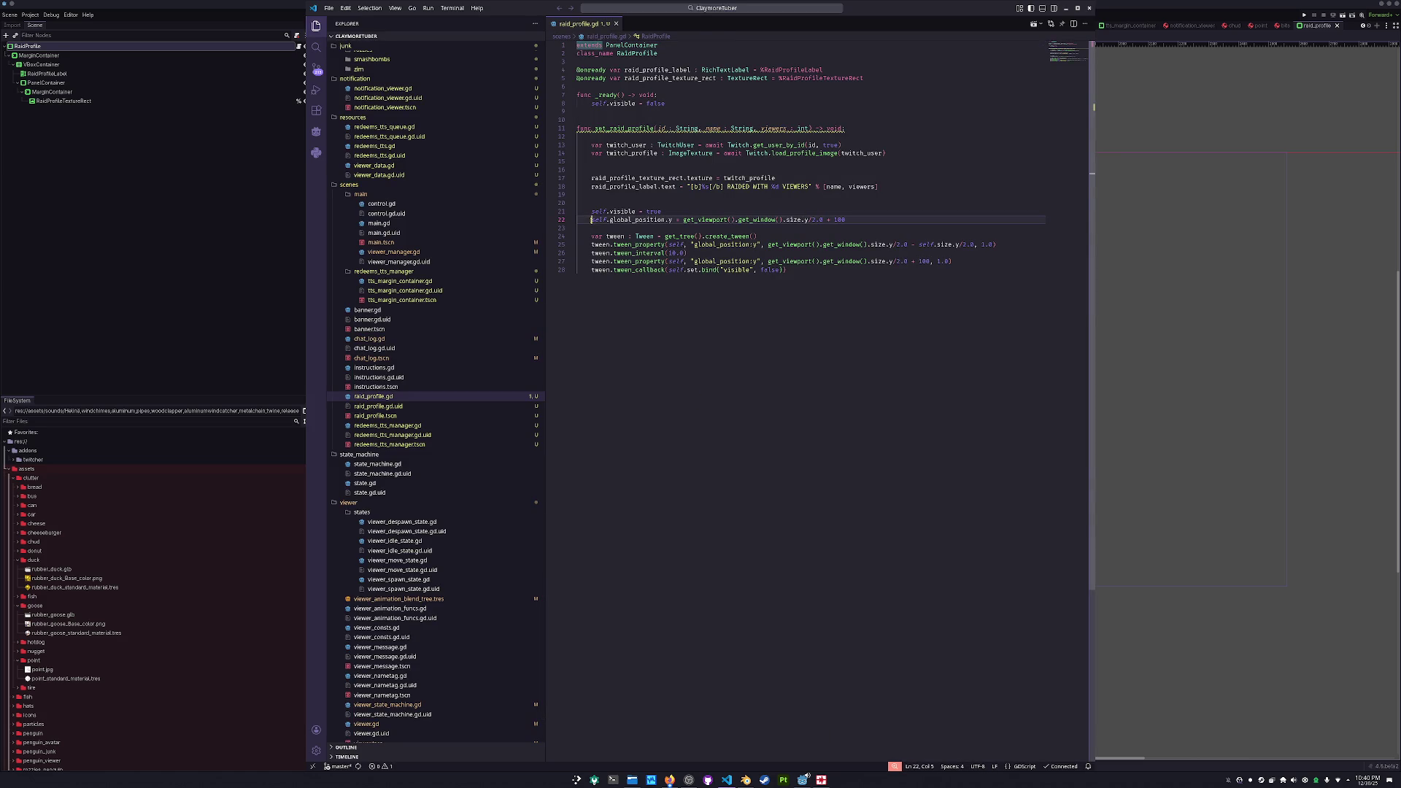
{"action": "key", "text": "ctrl+slash"}
{"action": "key", "text": "Down"}
{"action": "key", "text": "Down"}
{"action": "key", "text": "Down"}
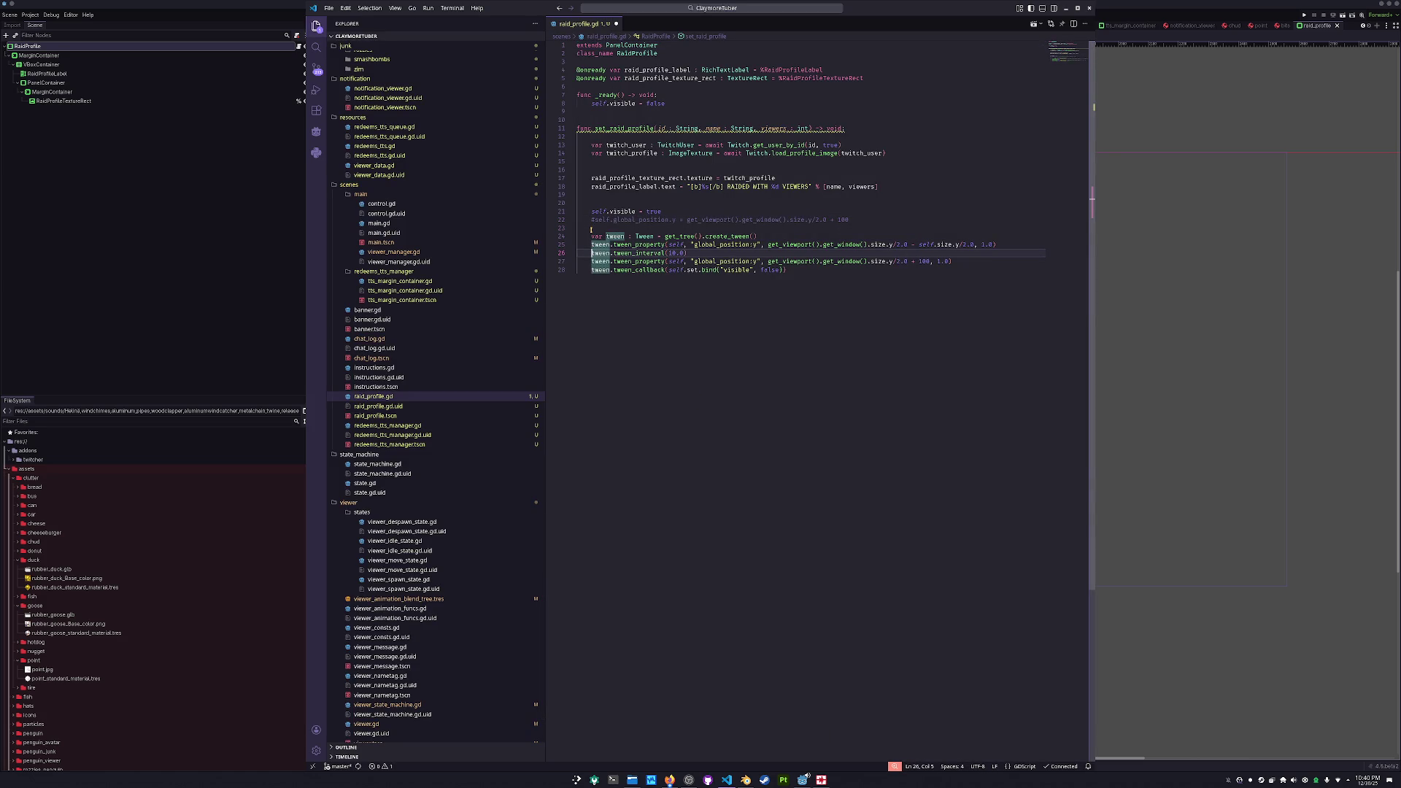
{"action": "key", "text": "ctrl+slash"}
{"action": "key", "text": "Down"}
{"action": "key", "text": "ctrl+slash"}
{"action": "key", "text": "Down"}
{"action": "key", "text": "ctrl+slash"}
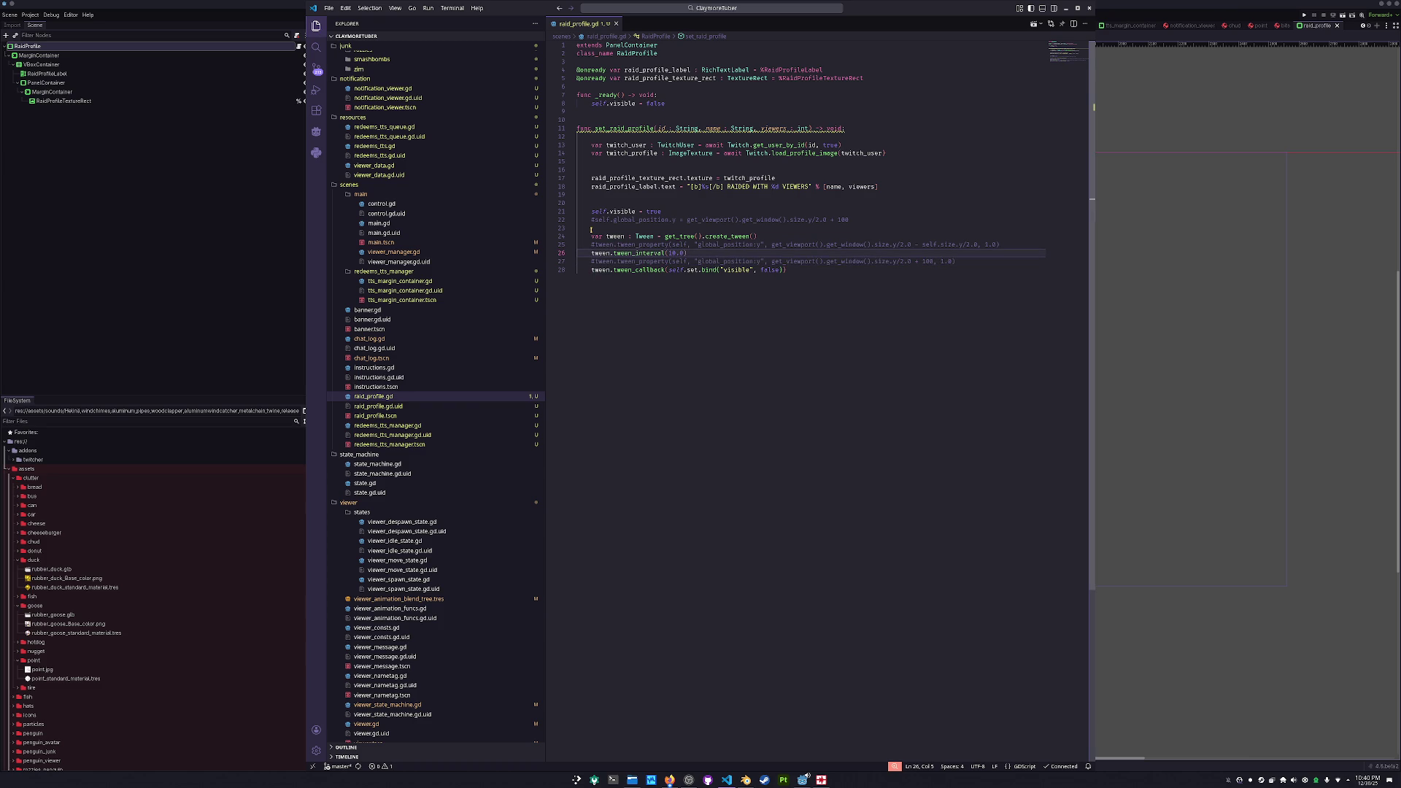
{"action": "key", "text": "Up"}
{"action": "key", "text": "Up"}
{"action": "key", "text": "Up"}
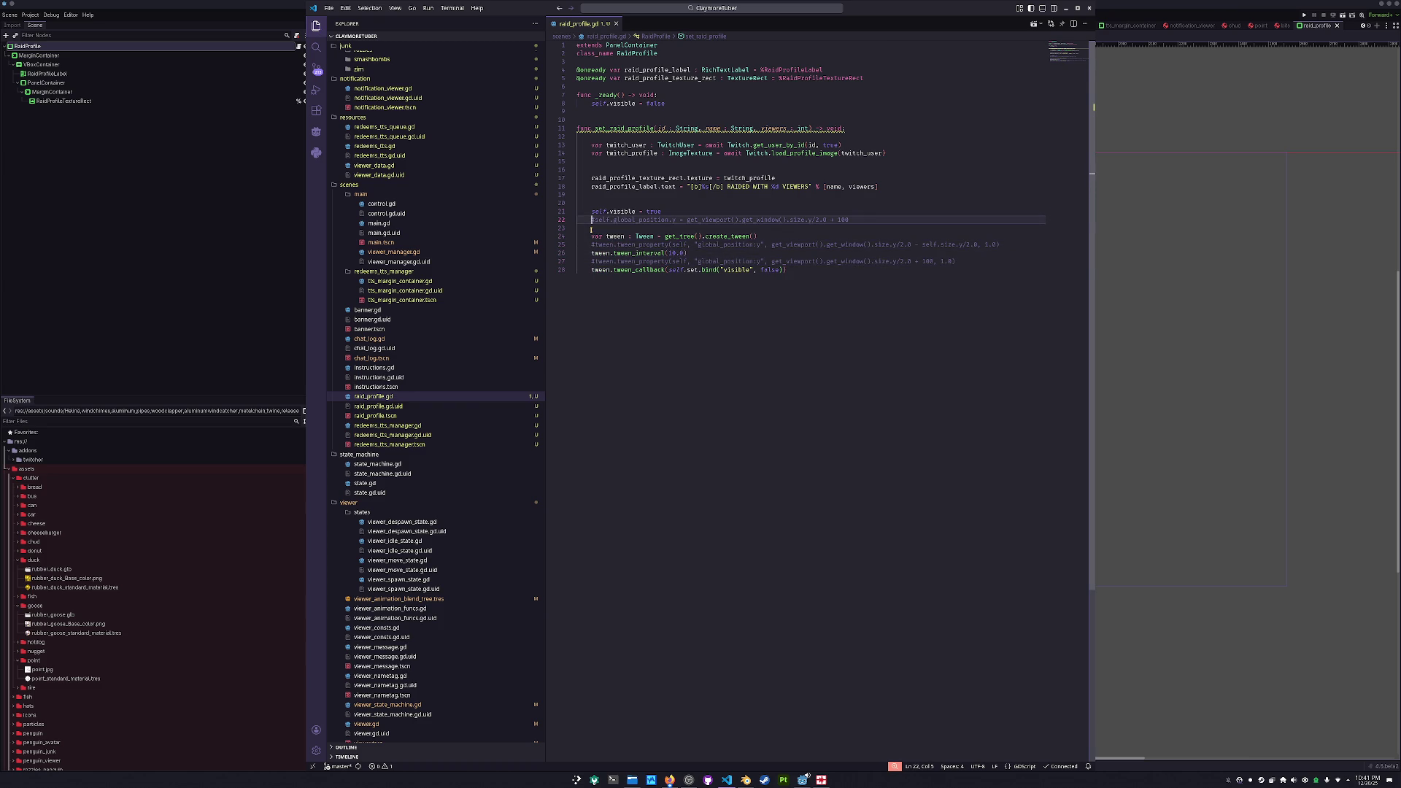
{"action": "key", "text": "Up"}
{"action": "key", "text": "Up"}
{"action": "key", "text": "Up"}
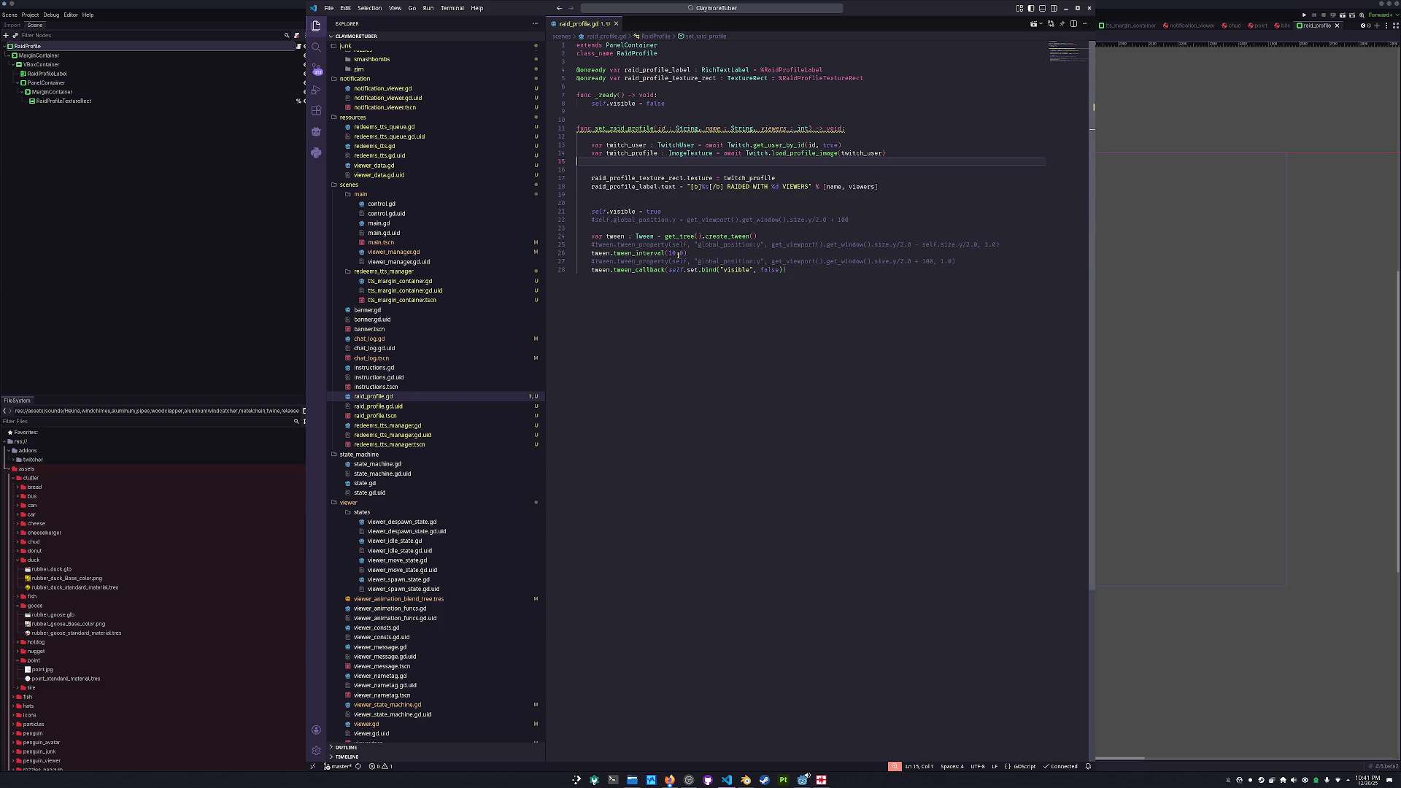
Rename the name parameter to user_name and use it in the raid label text.
{"action": "mouse_move", "coordinate": [674, 129]}
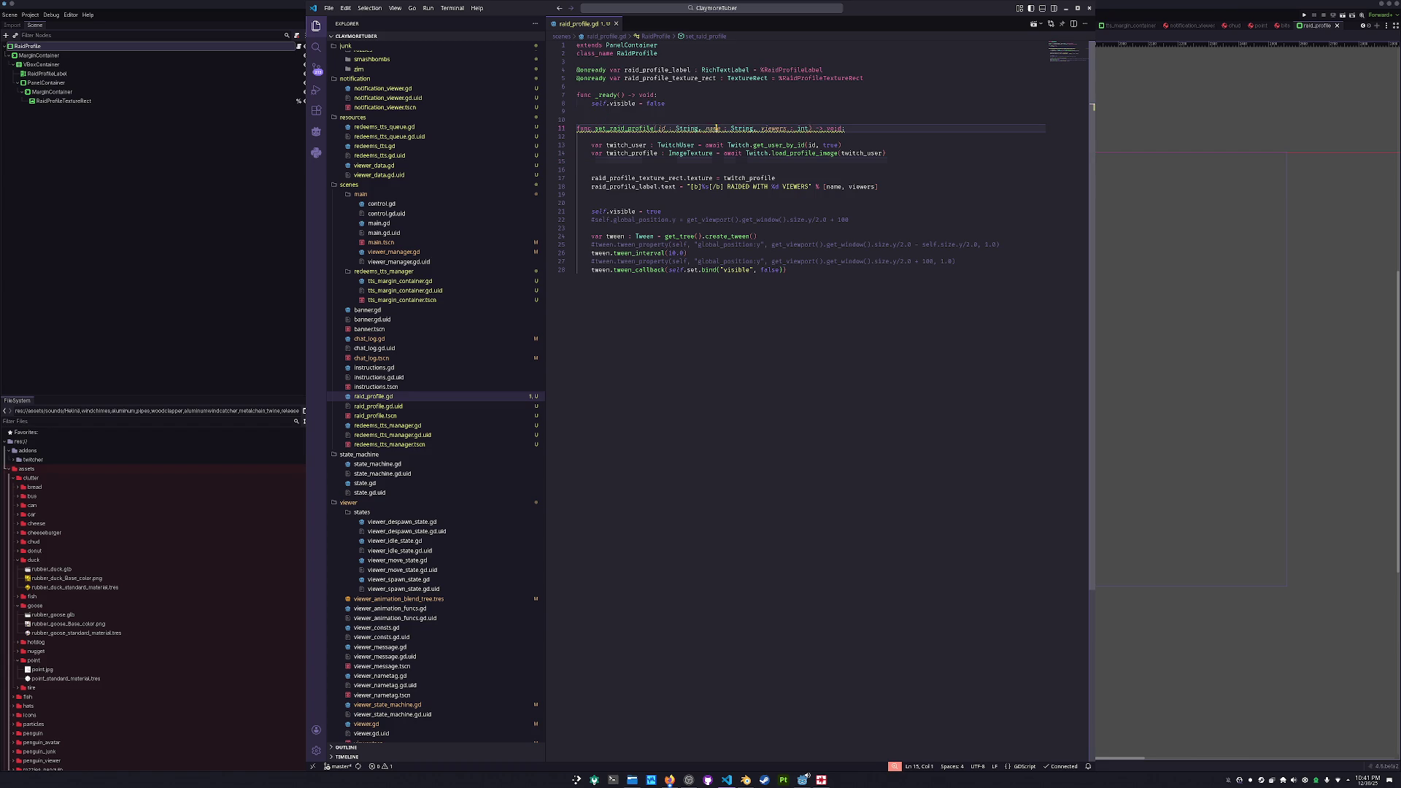
{"action": "key", "text": "Left"}
{"action": "key", "text": "Left"}
{"action": "key", "text": "Left"}
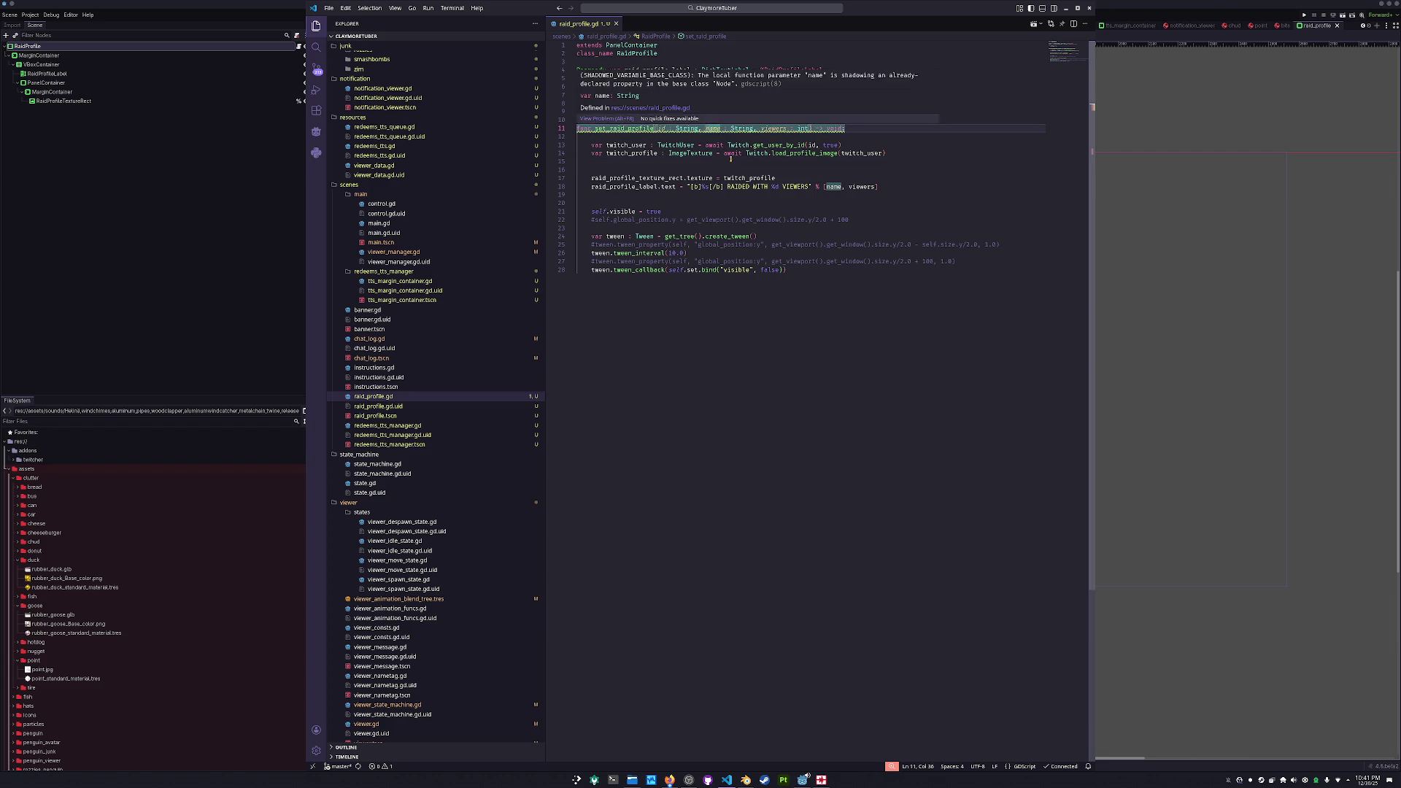
{"action": "type", "text": "user_"}
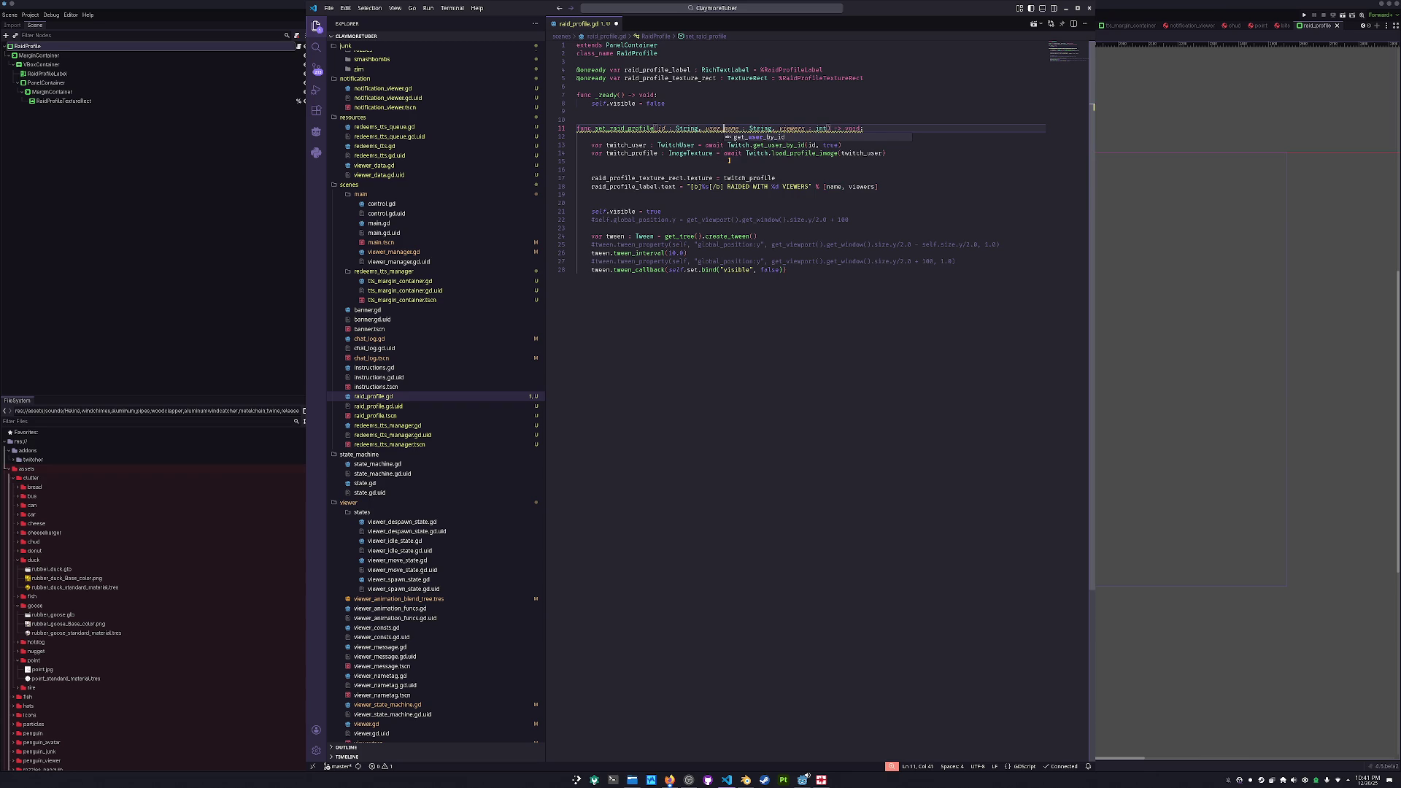
{"action": "key", "text": "ctrl+Left"}
{"action": "key", "text": "ctrl+shift+Right"}
{"action": "type", "text": "user_name"}
{"action": "left_click", "coordinate": [824, 197]}
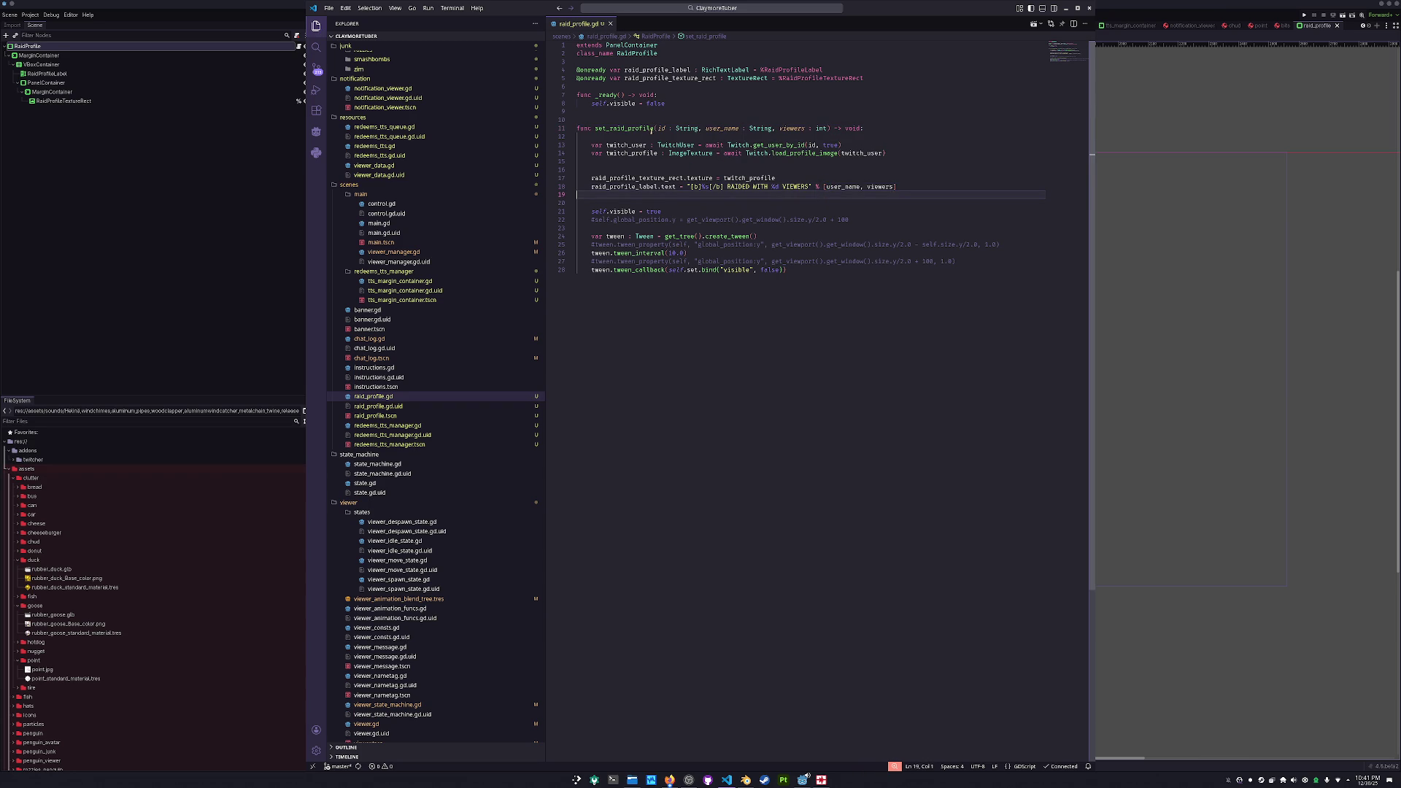
{"action": "left_click", "coordinate": [724, 128]}
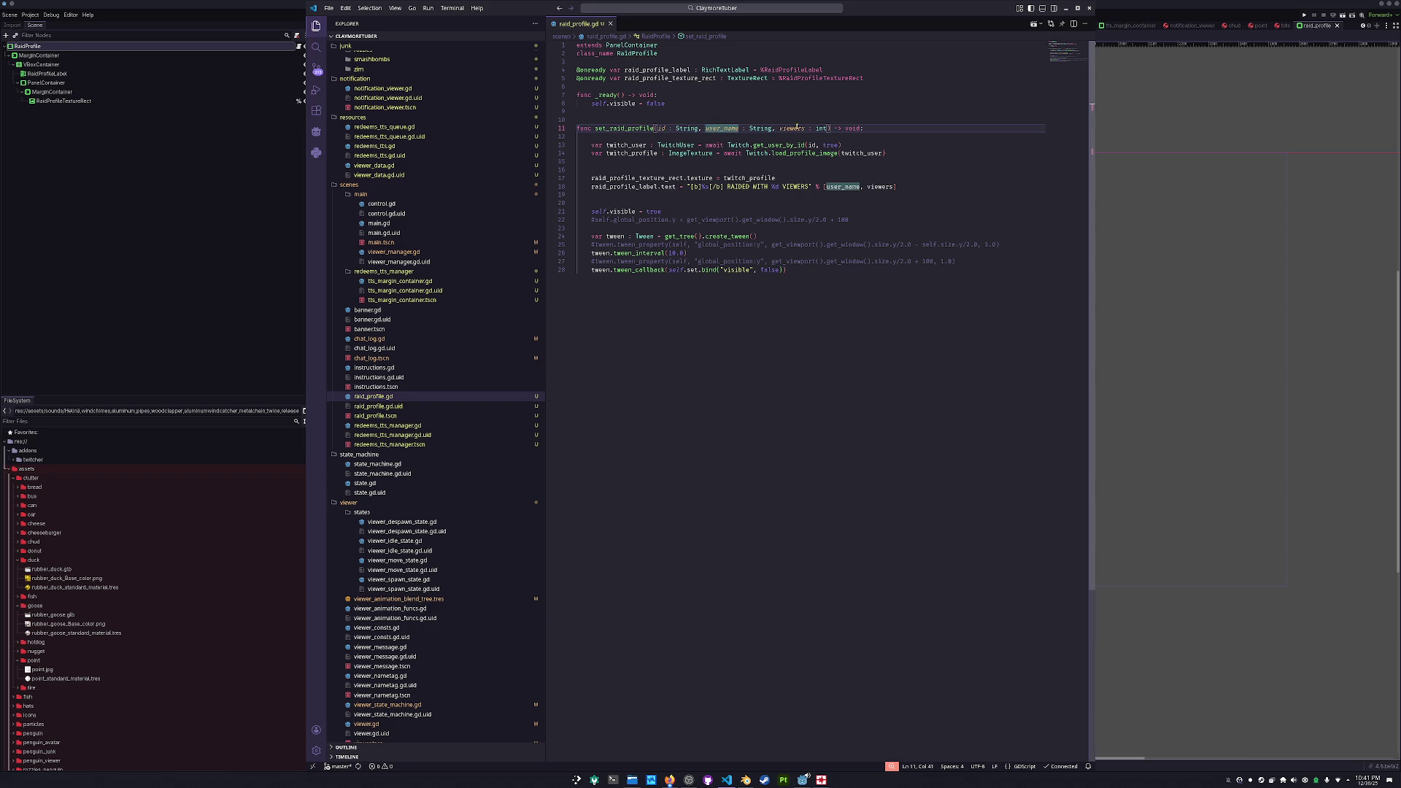
{"action": "left_click", "coordinate": [747, 193]}
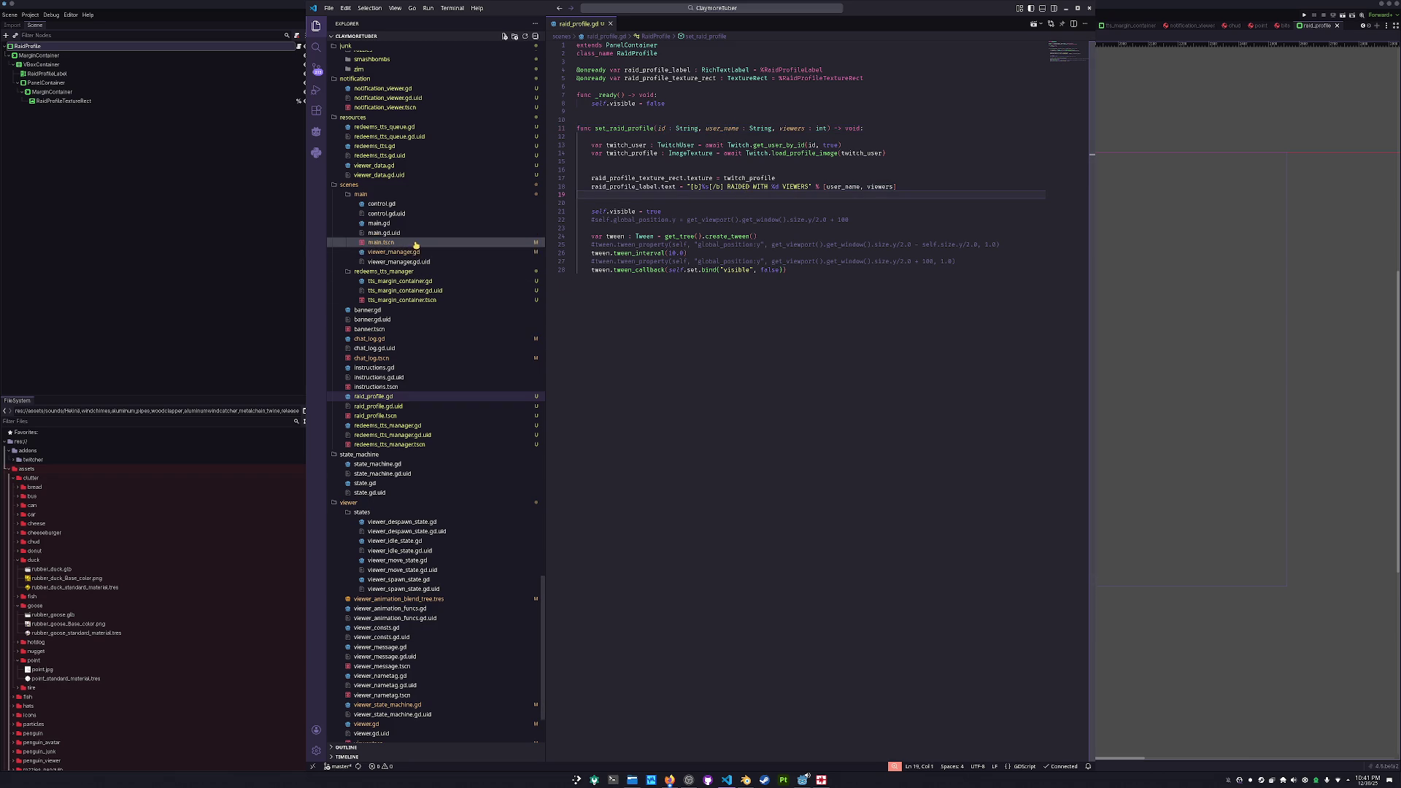
{"action": "scroll", "coordinate": [408, 445], "scroll_direction": "down", "scroll_amount": 3}
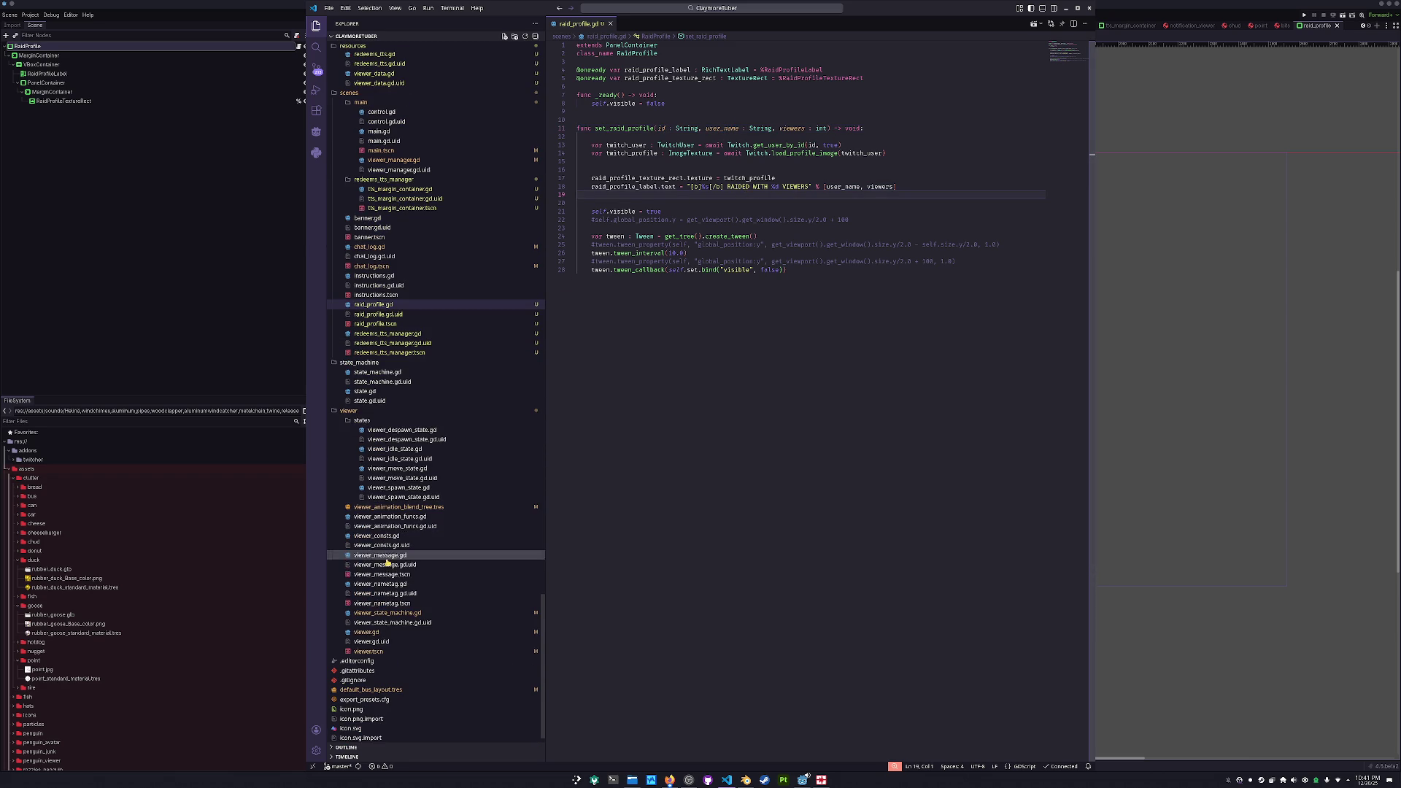
{"action": "left_click", "coordinate": [732, 7]}
Open twitch_socket.gd by searching 'twitch' in Quick Open.
{"action": "type", "text": "twitch_soc"}
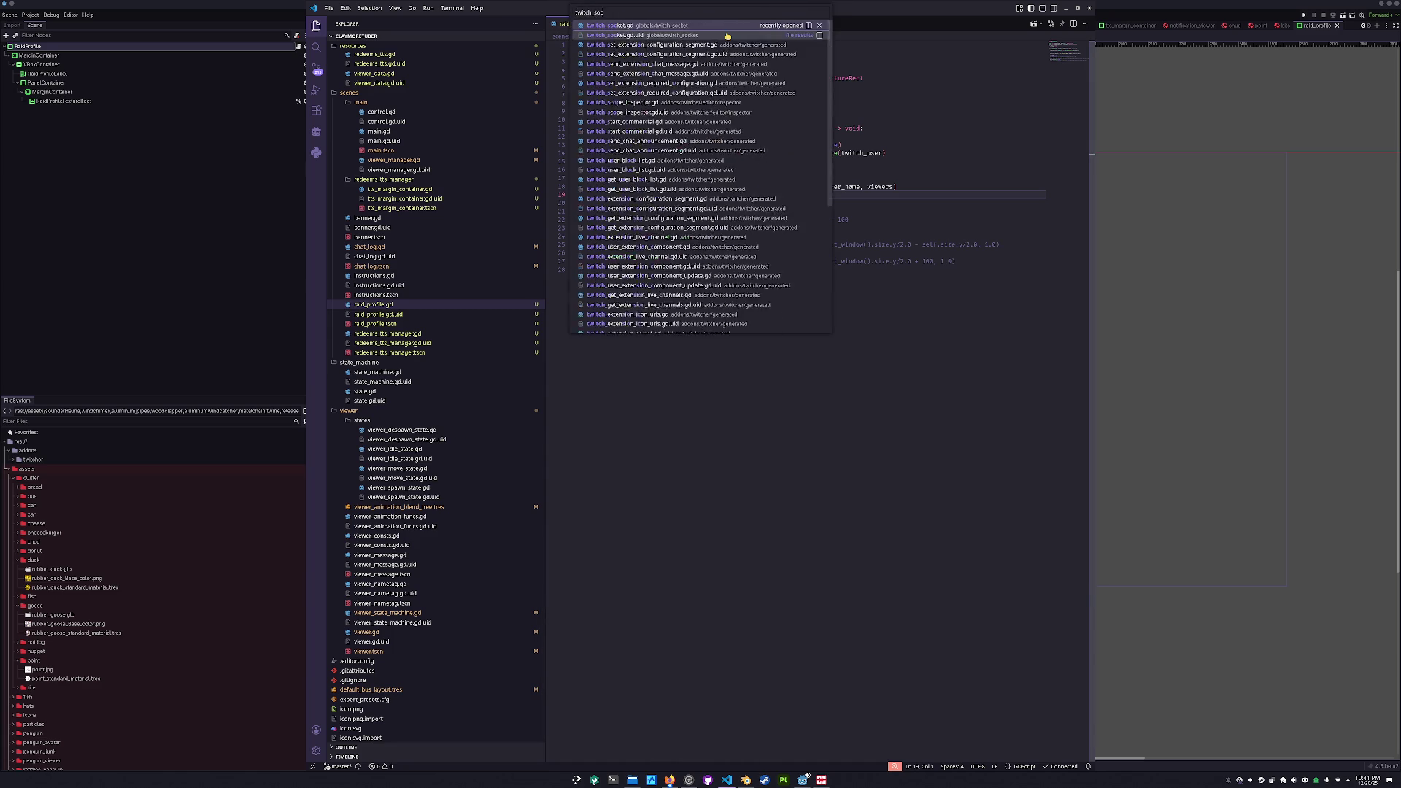
{"action": "key", "text": "Return"}
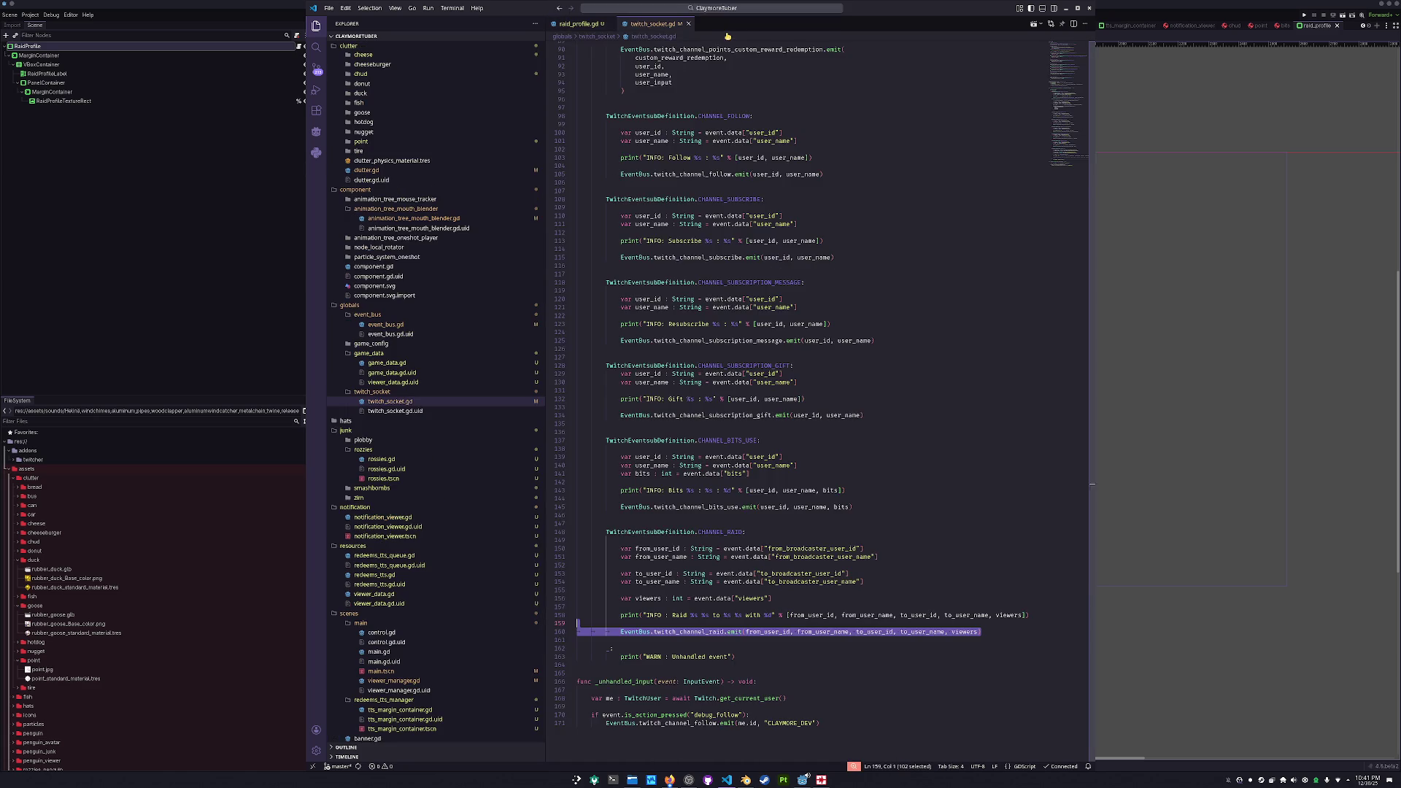
{"action": "left_click", "coordinate": [702, 640]}
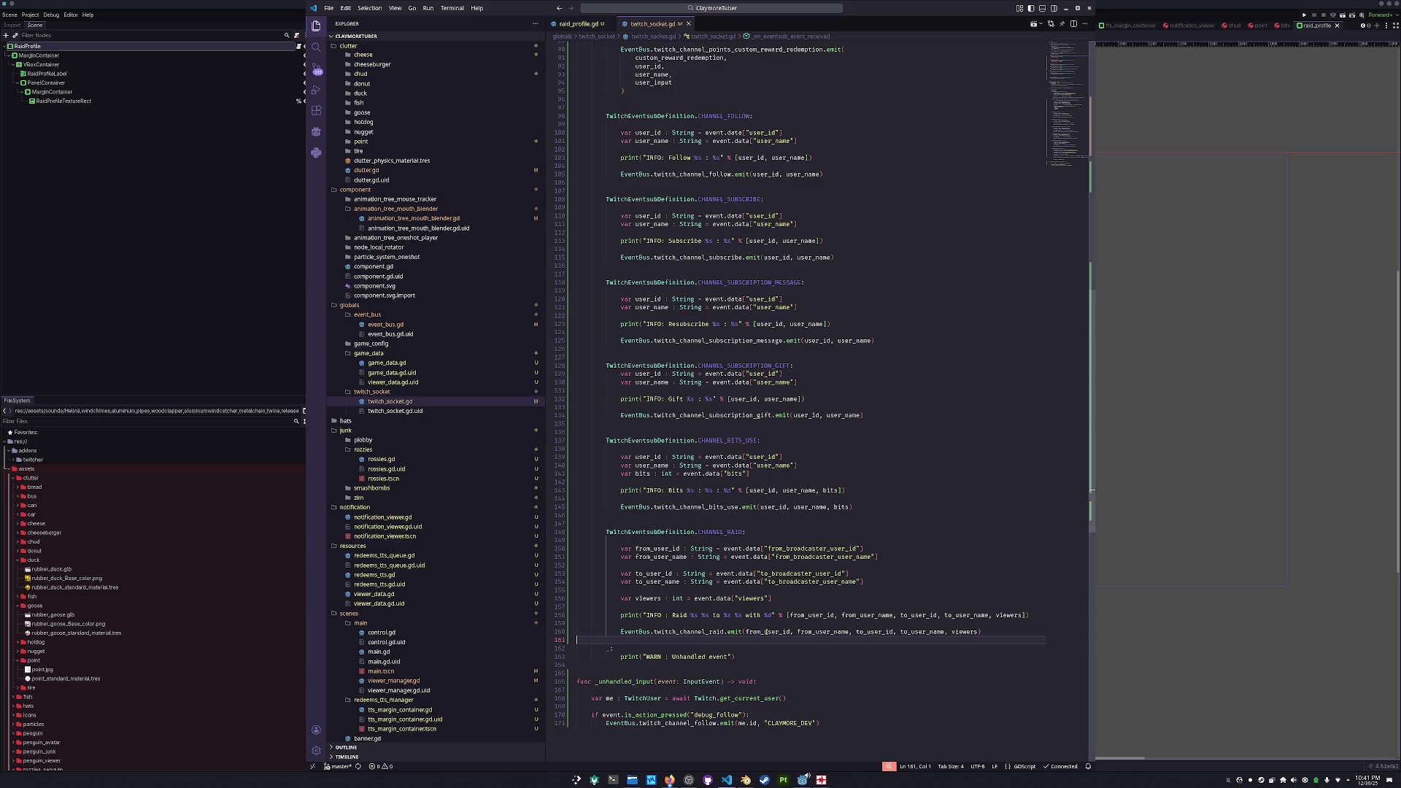
{"action": "left_click", "coordinate": [666, 622]}
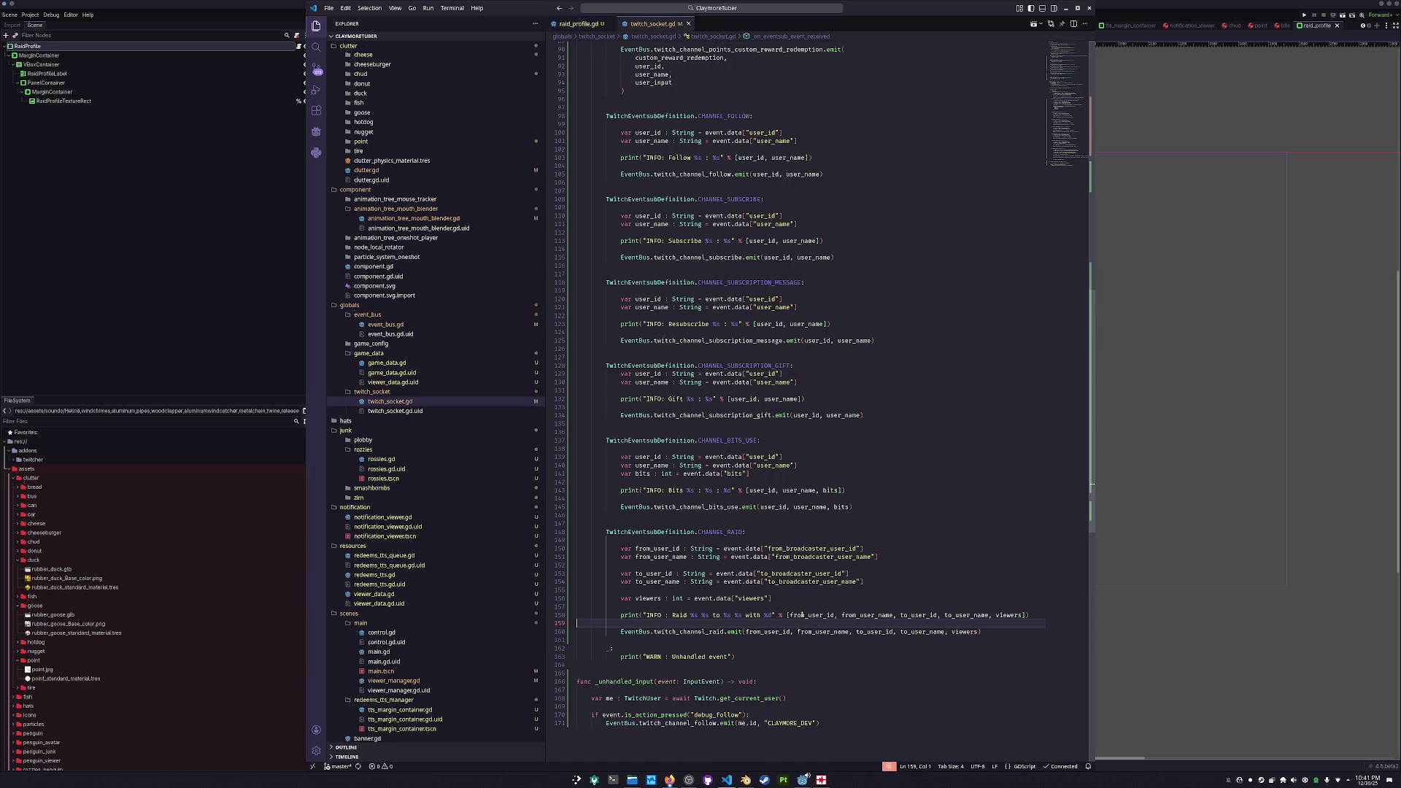
Open viewer_manager.gd by searching 'viewer_man'.
{"action": "left_click", "coordinate": [700, 8]}
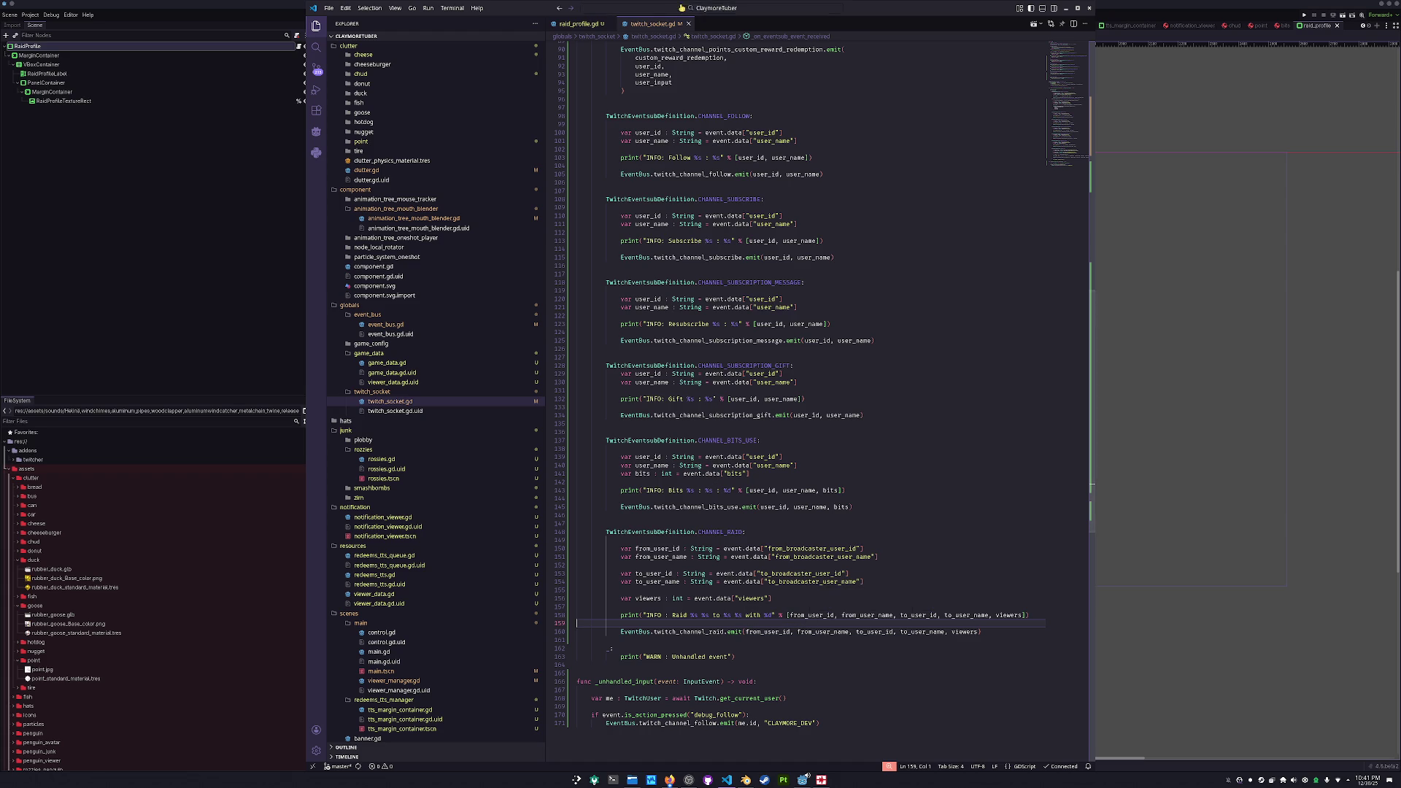
{"action": "type", "text": "viewer_man"}
{"action": "key", "text": "Return"}
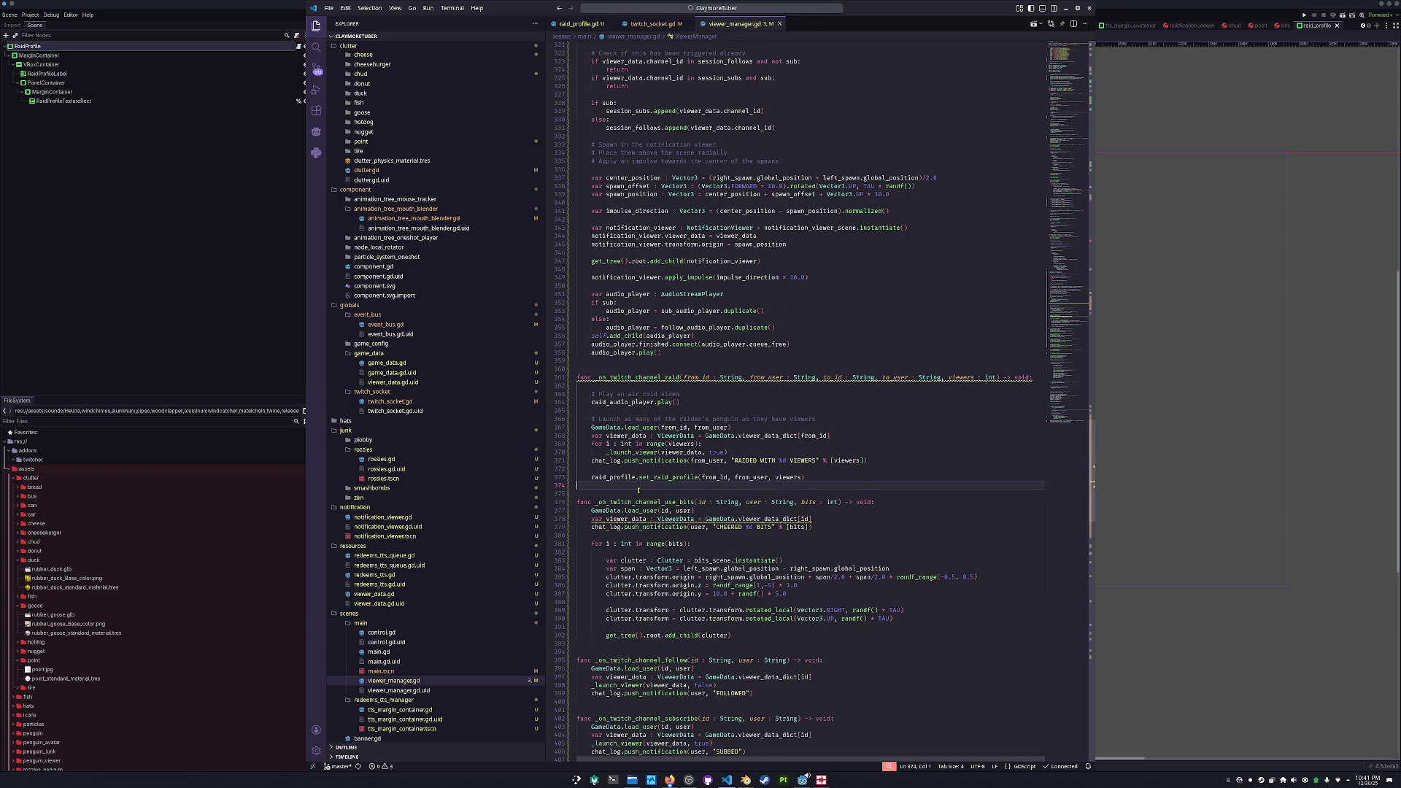
Inspect the raid handler's set_raid_profile call with from_id, from_user and viewers.
{"action": "scroll", "coordinate": [634, 318], "scroll_direction": "down", "scroll_amount": 5}
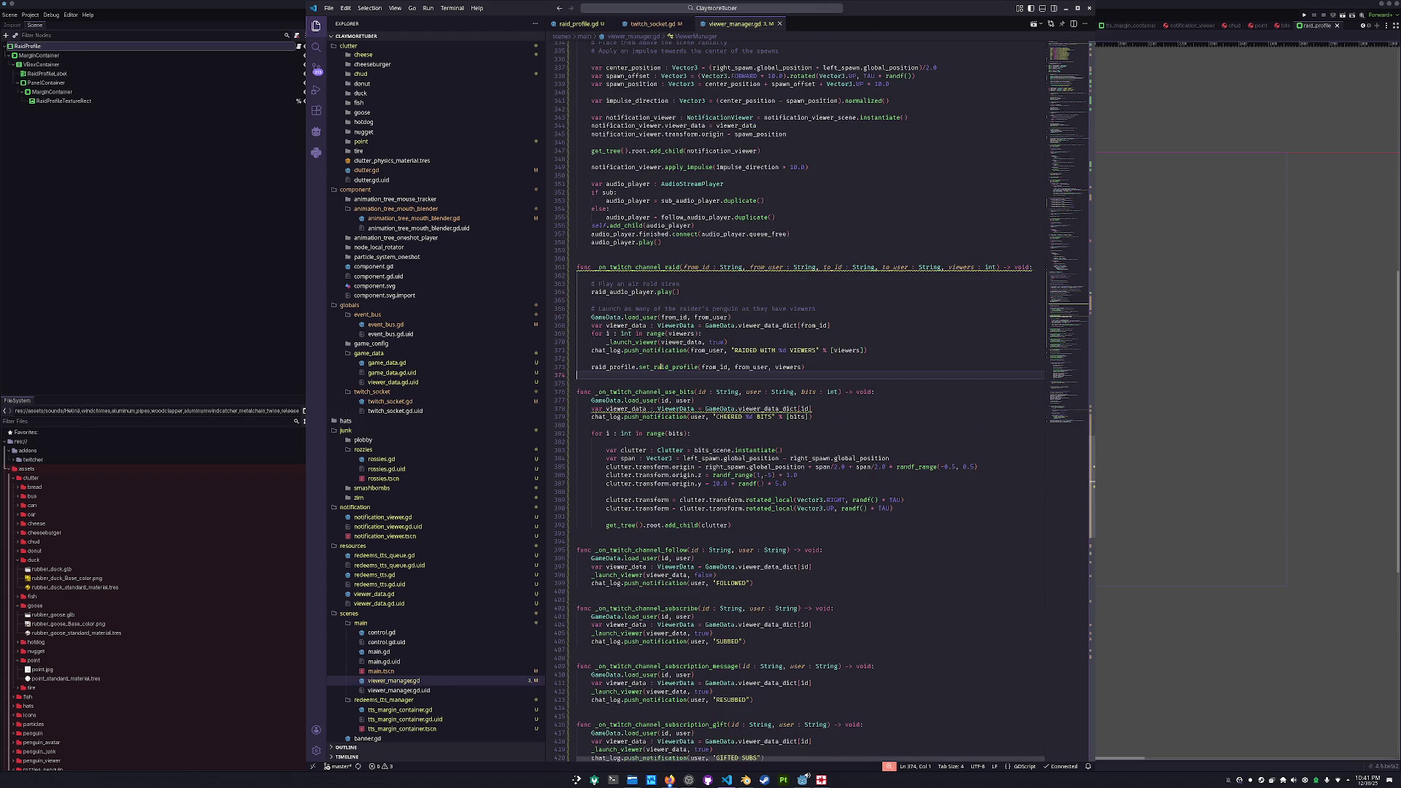
{"action": "left_click", "coordinate": [673, 367]}
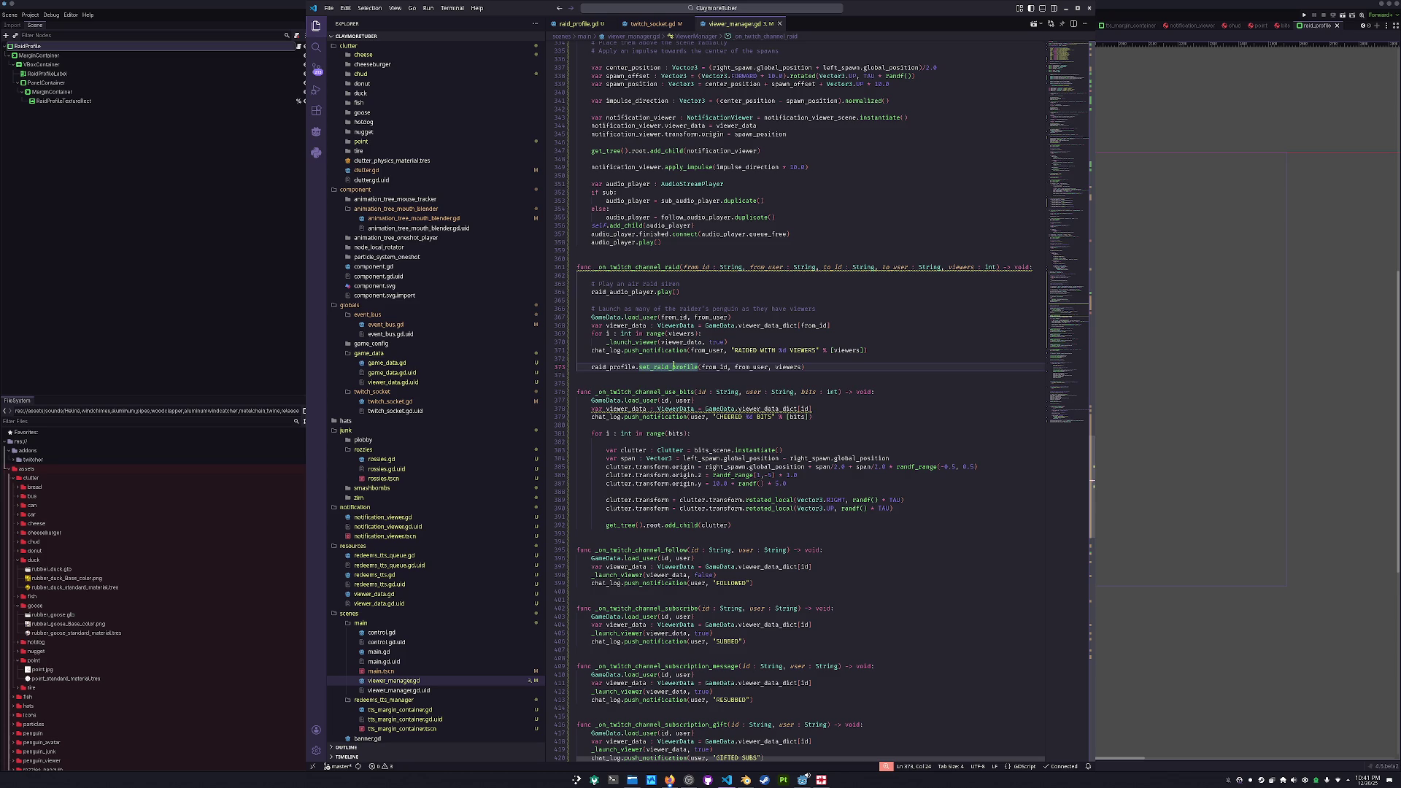
{"action": "left_click", "coordinate": [621, 367]}
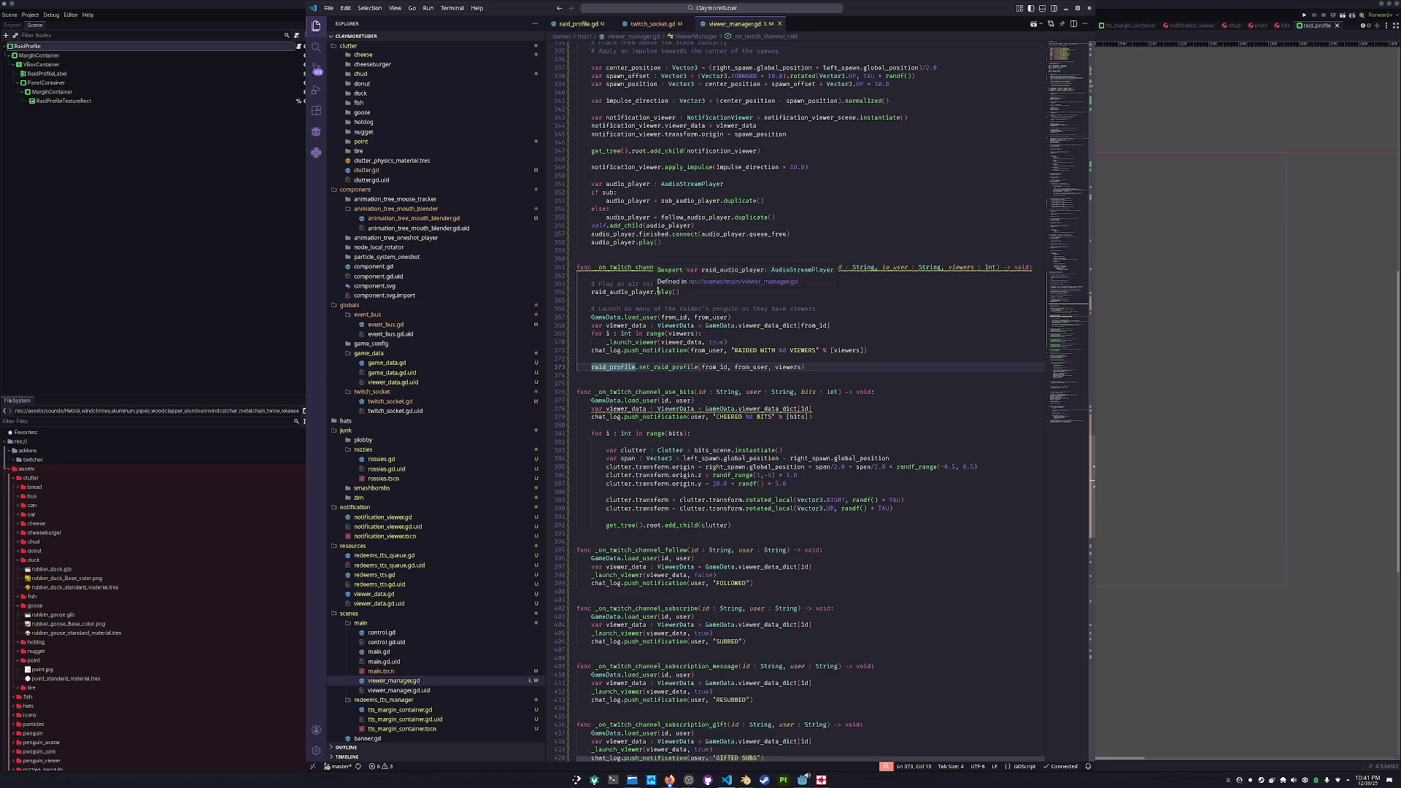
{"action": "left_click", "coordinate": [763, 367]}
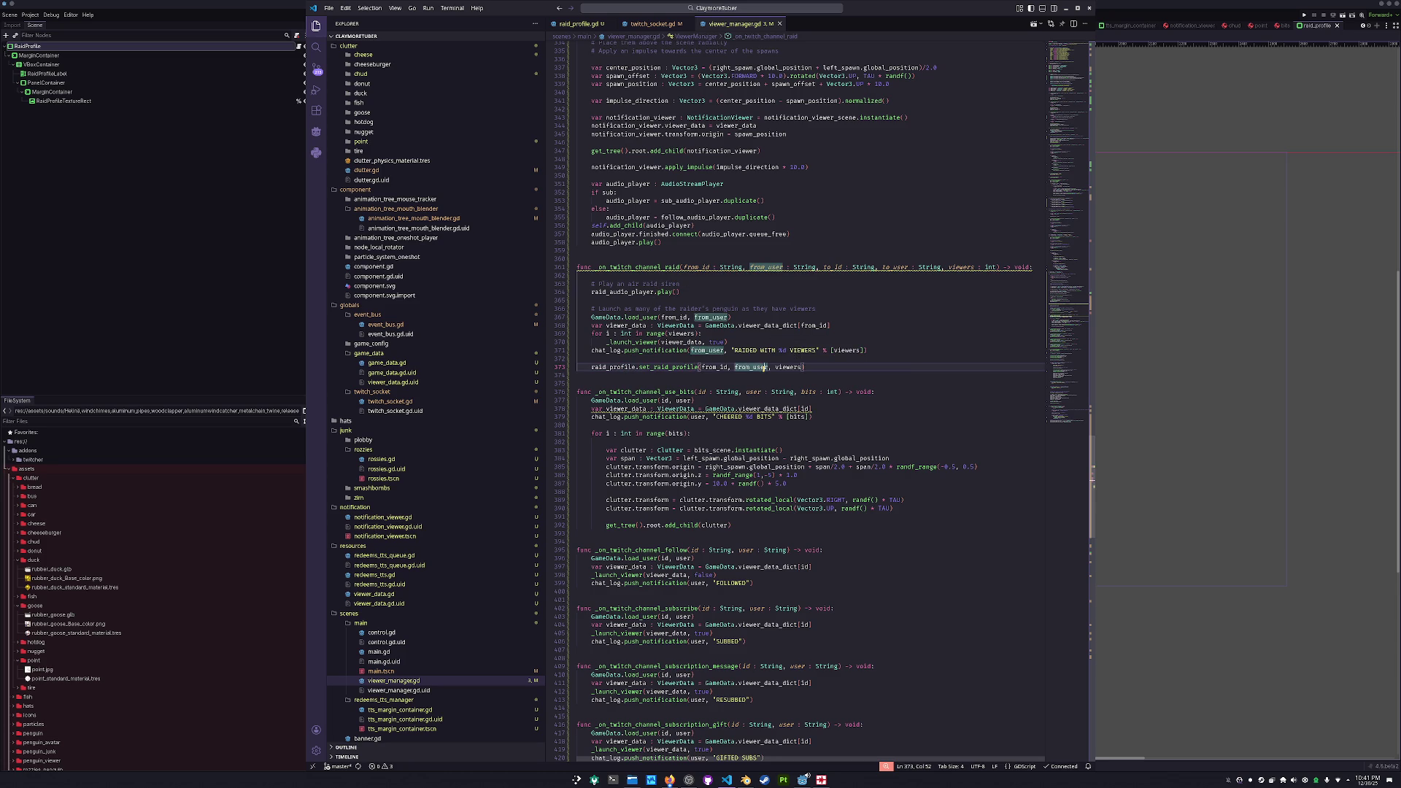
{"action": "key", "text": "ctrl+Page_Up"}
{"action": "key", "text": "ctrl+Page_Up"}
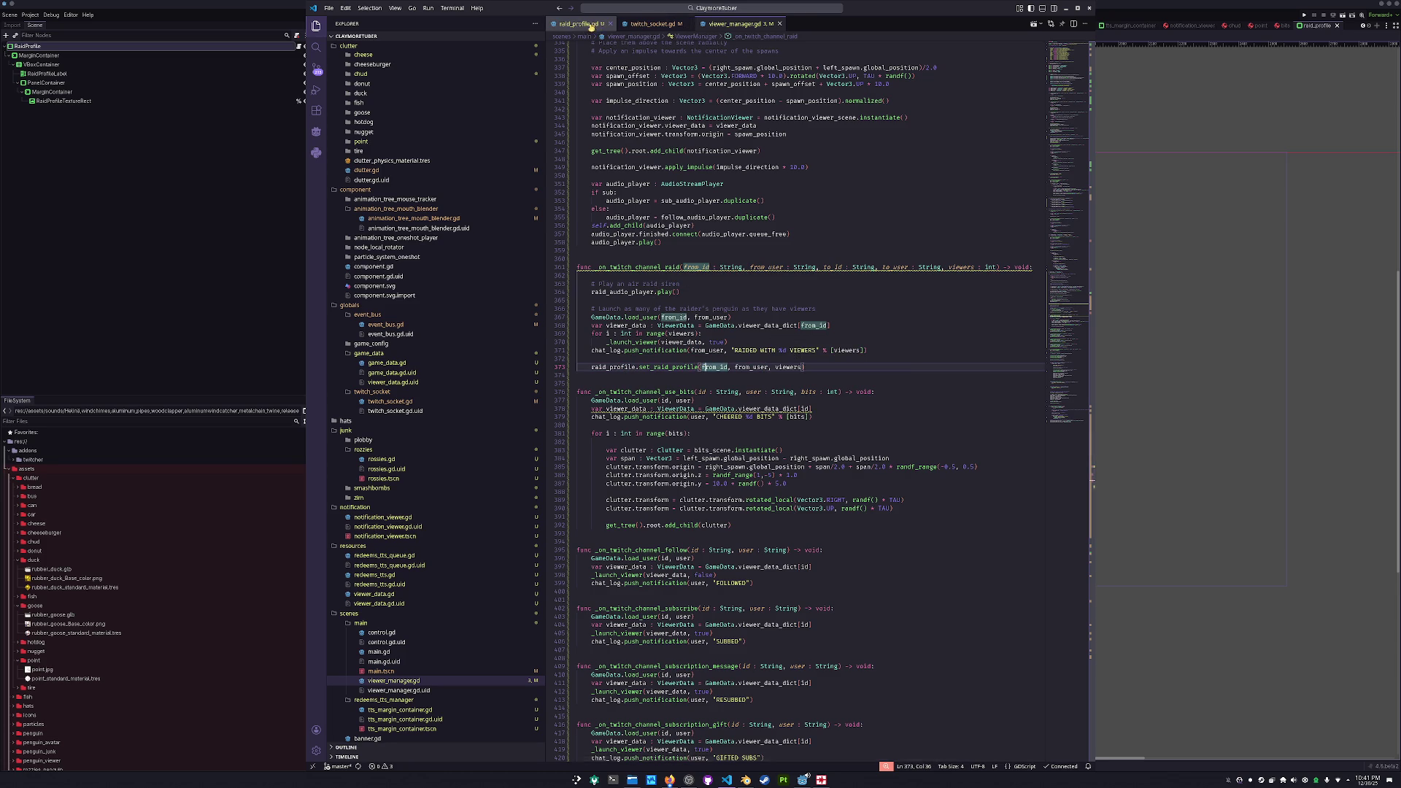
Change the user_name parameter to user on lines 11 and 18 of raid_profile.gd.
{"action": "left_click", "coordinate": [721, 128]}
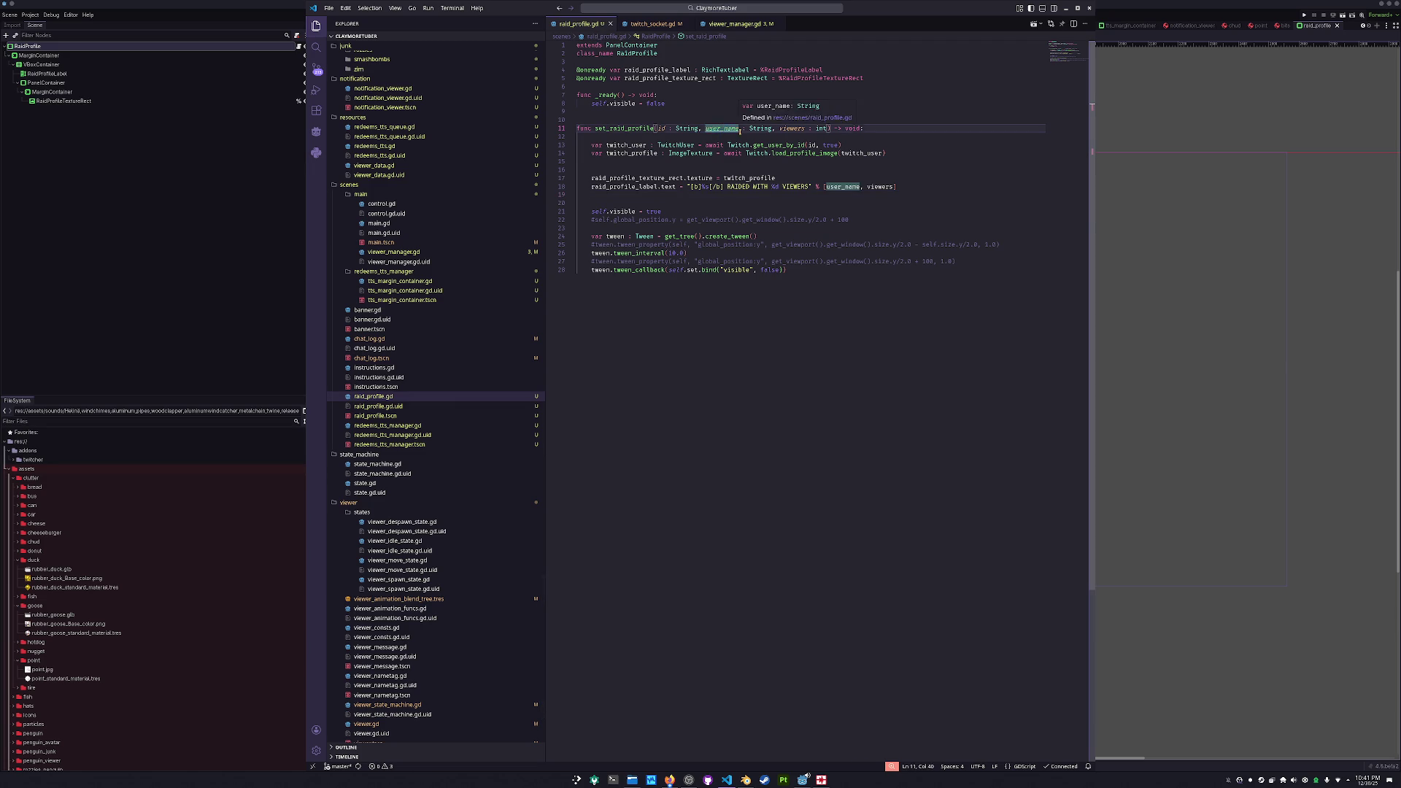
{"action": "key", "text": "Delete"}
{"action": "key", "text": "Delete"}
{"action": "key", "text": "Delete"}
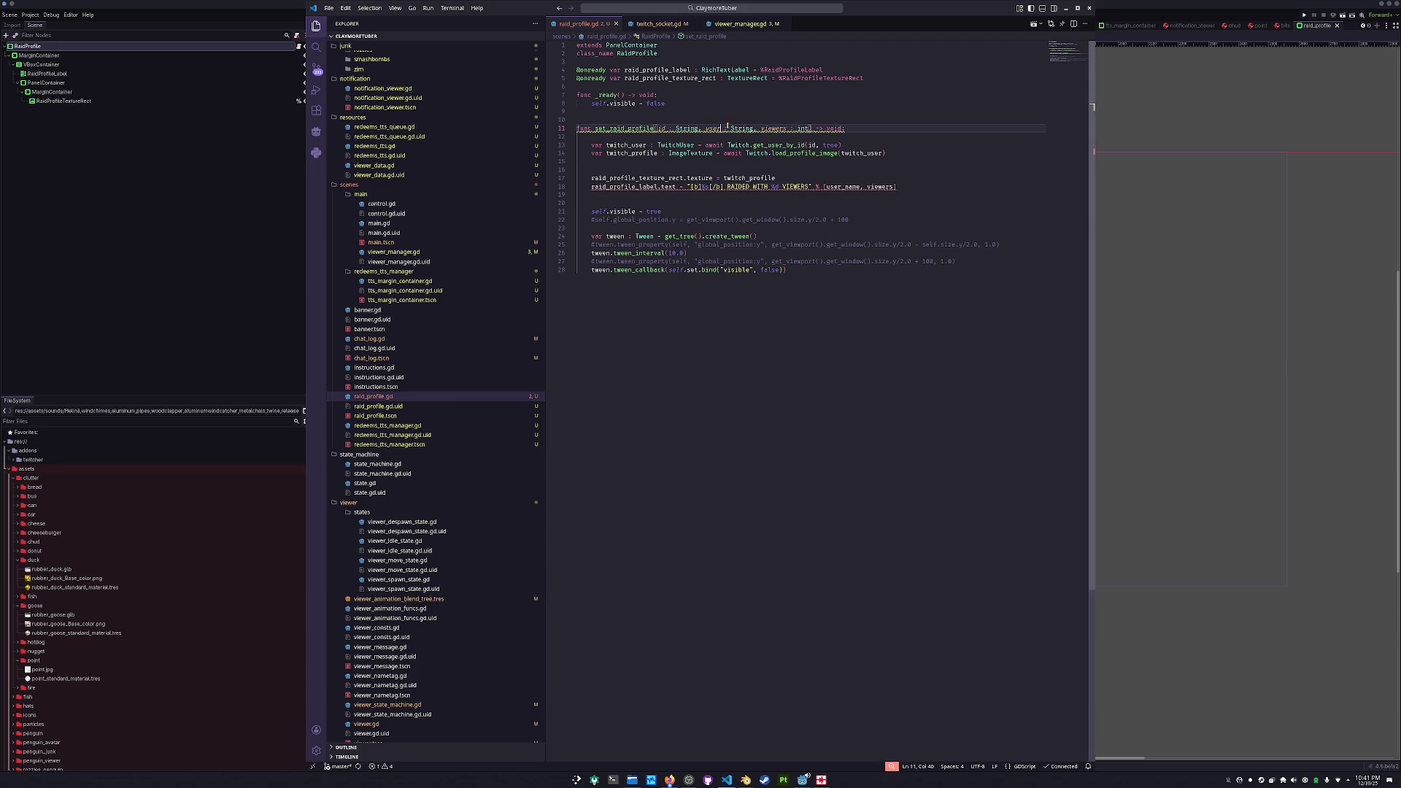
{"action": "double_click", "coordinate": [711, 128]}
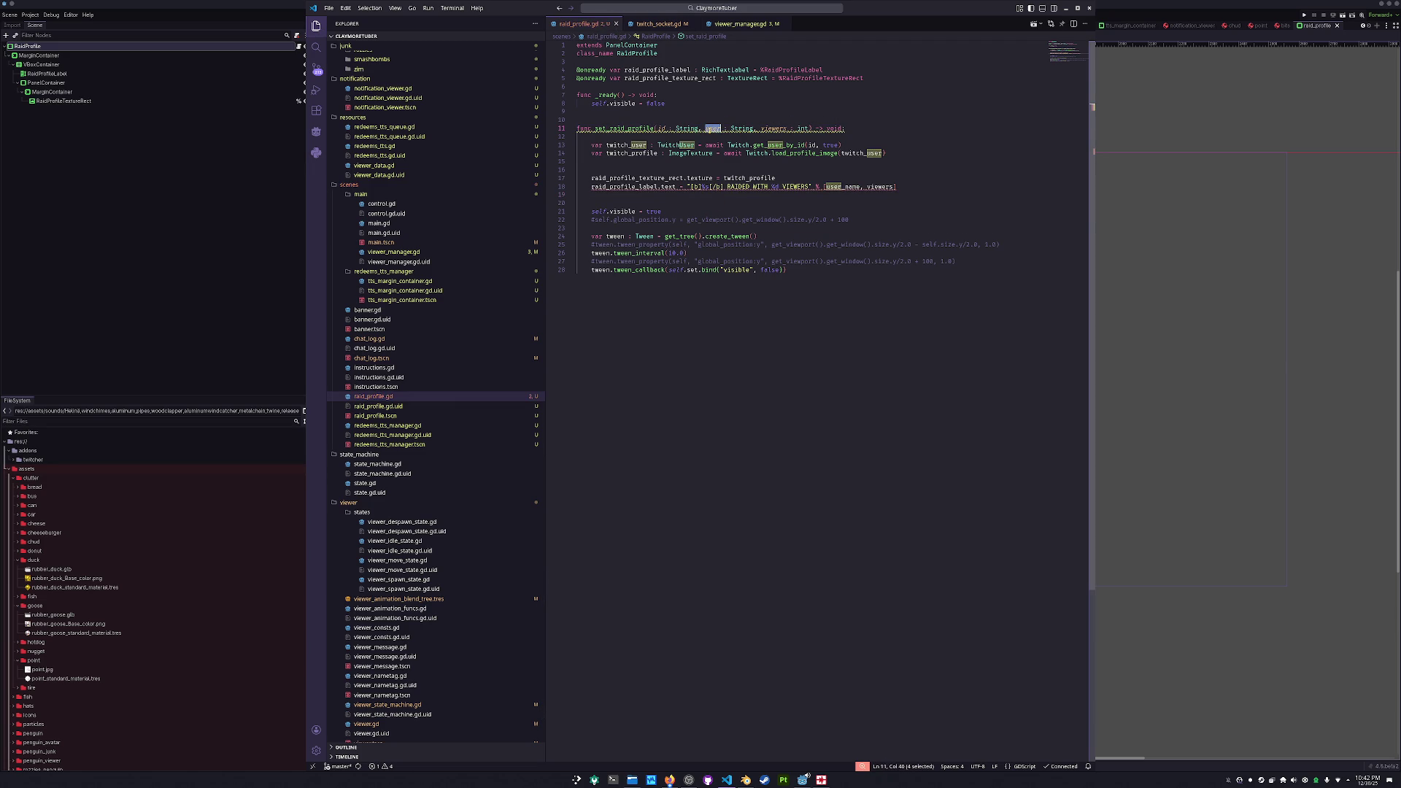
{"action": "double_click", "coordinate": [842, 187]}
{"action": "type", "text": "user"}
{"action": "left_click", "coordinate": [832, 198]}
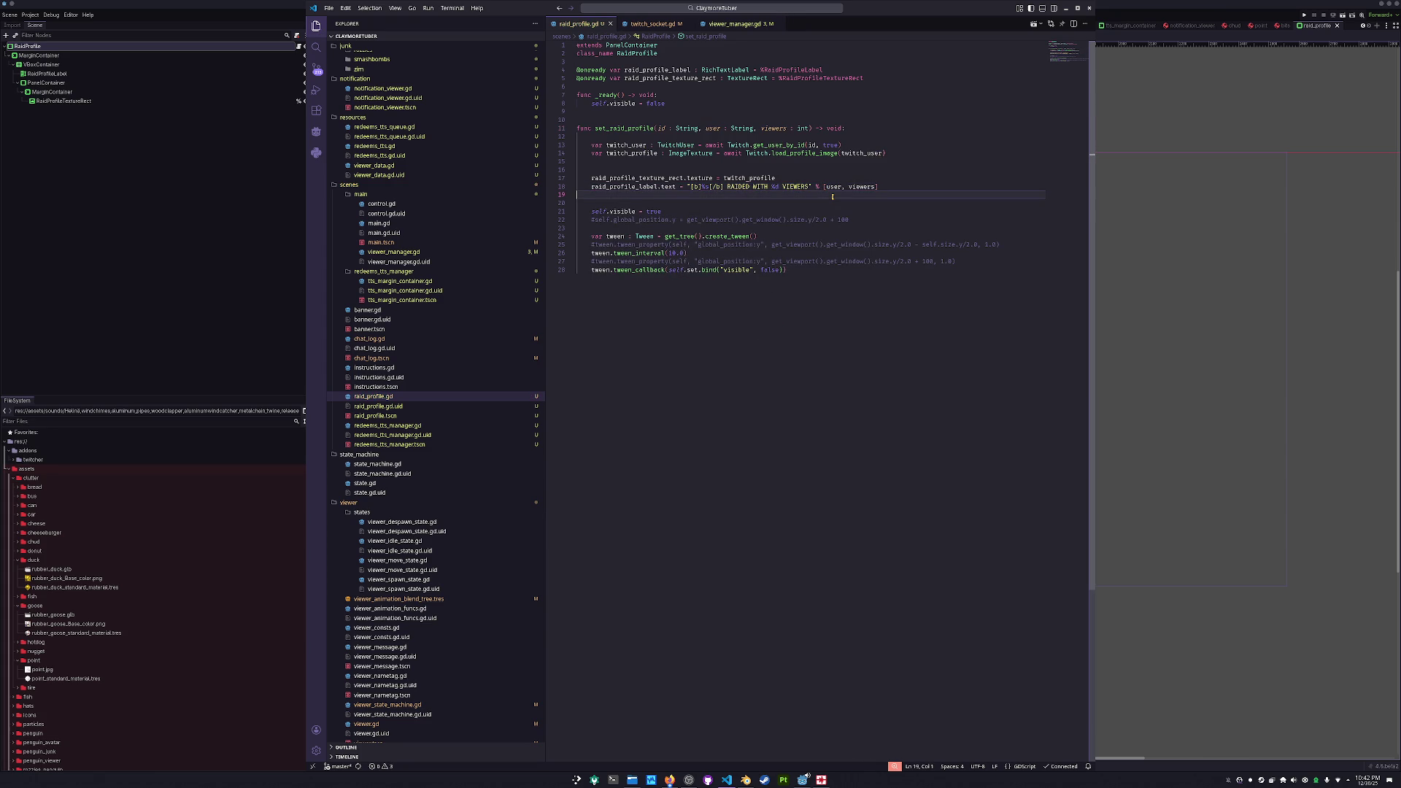
Glance at twitch_socket.gd and viewer_manager.gd, then bring the Godot editor forward.
{"action": "left_click", "coordinate": [678, 25]}
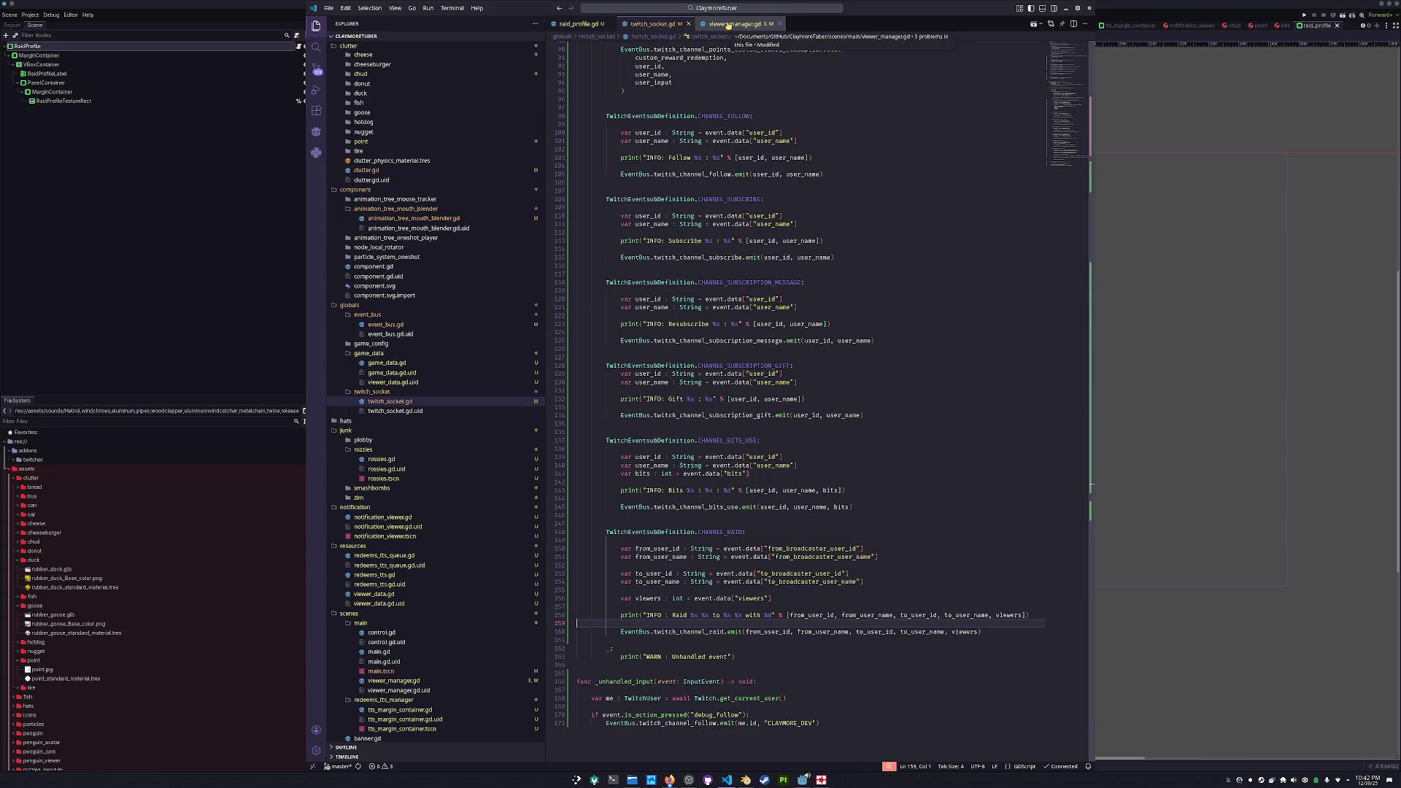
{"action": "left_click", "coordinate": [728, 25]}
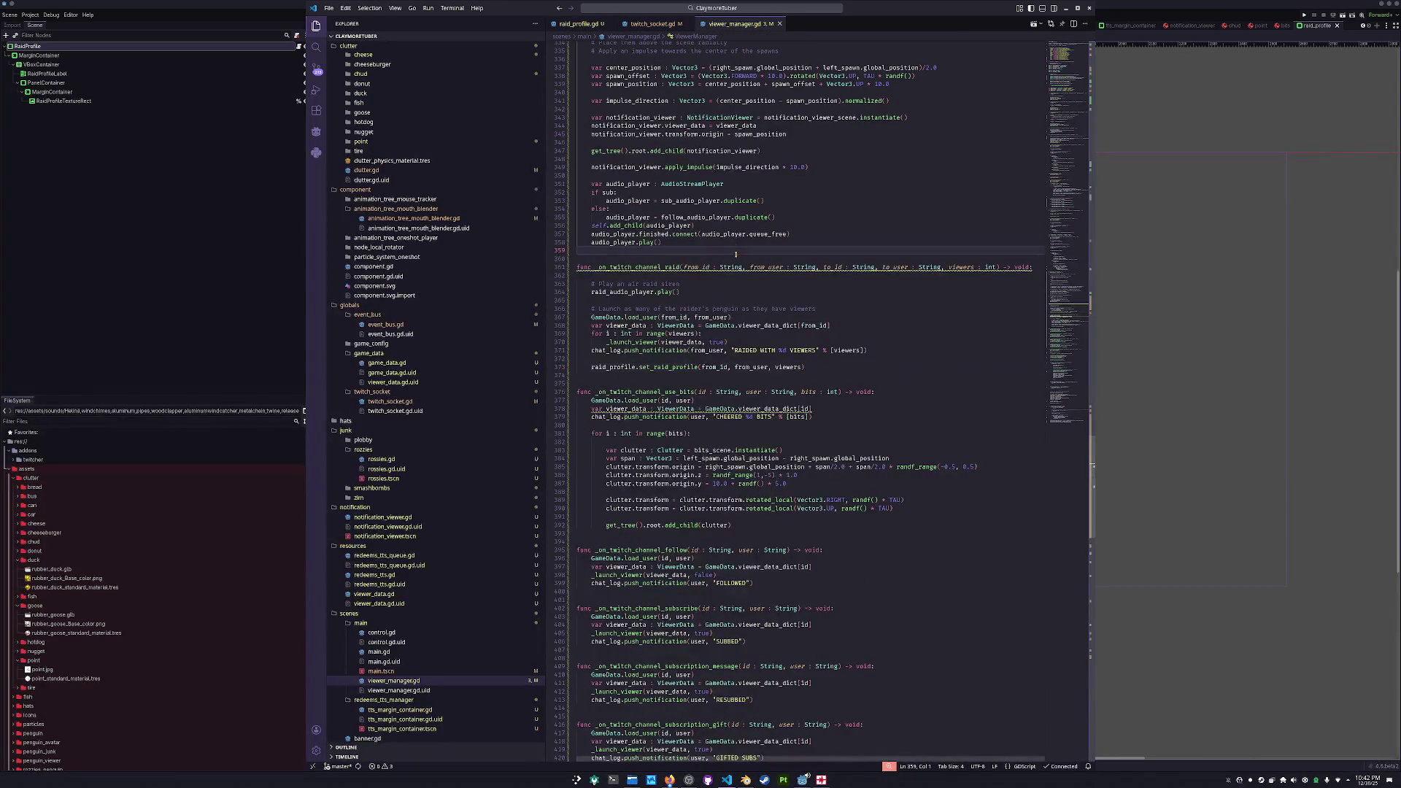
{"action": "left_click", "coordinate": [1247, 290]}
{"action": "mouse_move", "coordinate": [1242, 291]}
{"action": "left_mouse_down"}
{"action": "mouse_move", "coordinate": [1145, 64]}
{"action": "mouse_move", "coordinate": [1126, 79]}
{"action": "left_mouse_up"}
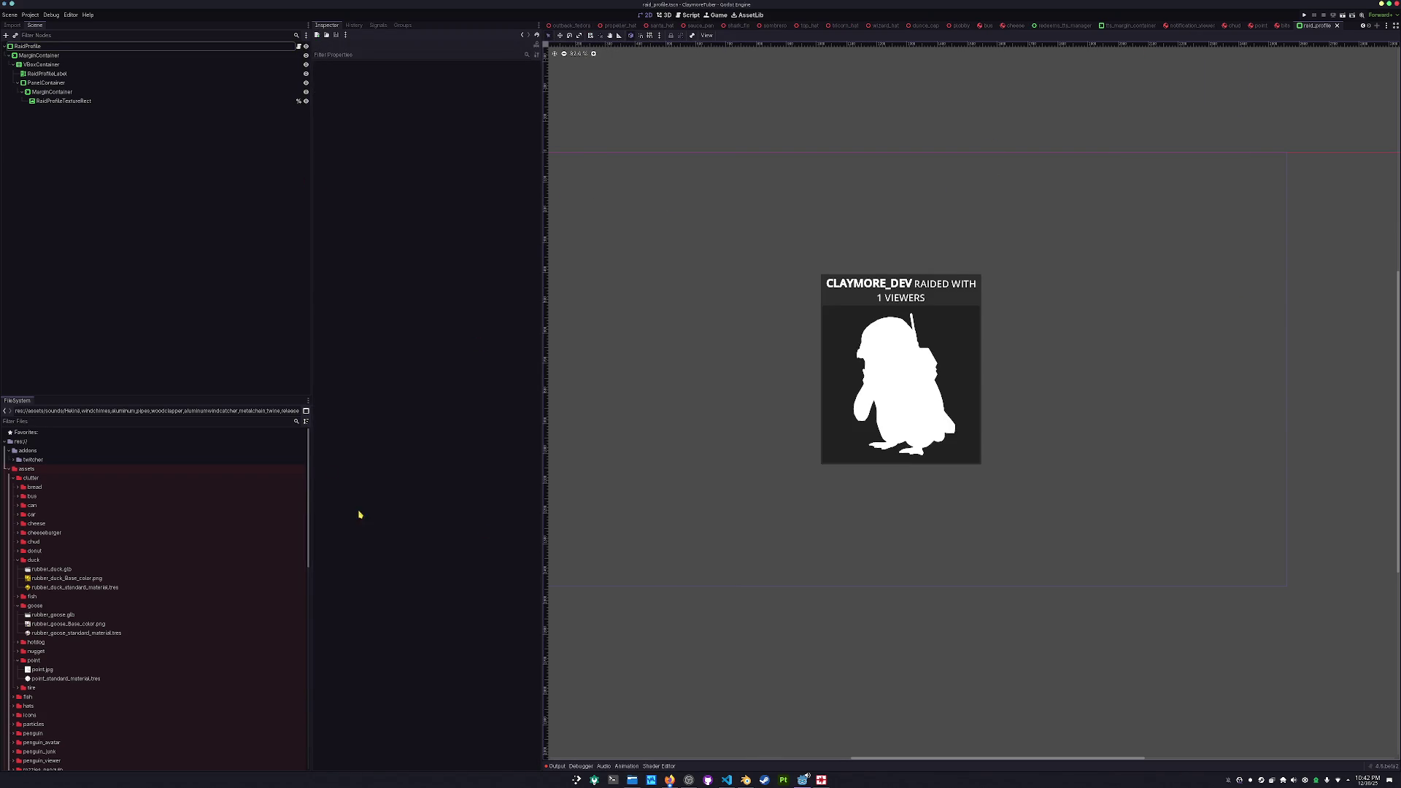
Run the overlay and expand the 'Node not found: %RaidProfileLabel' error in Debugger > Errors.
{"action": "key", "text": "F6"}
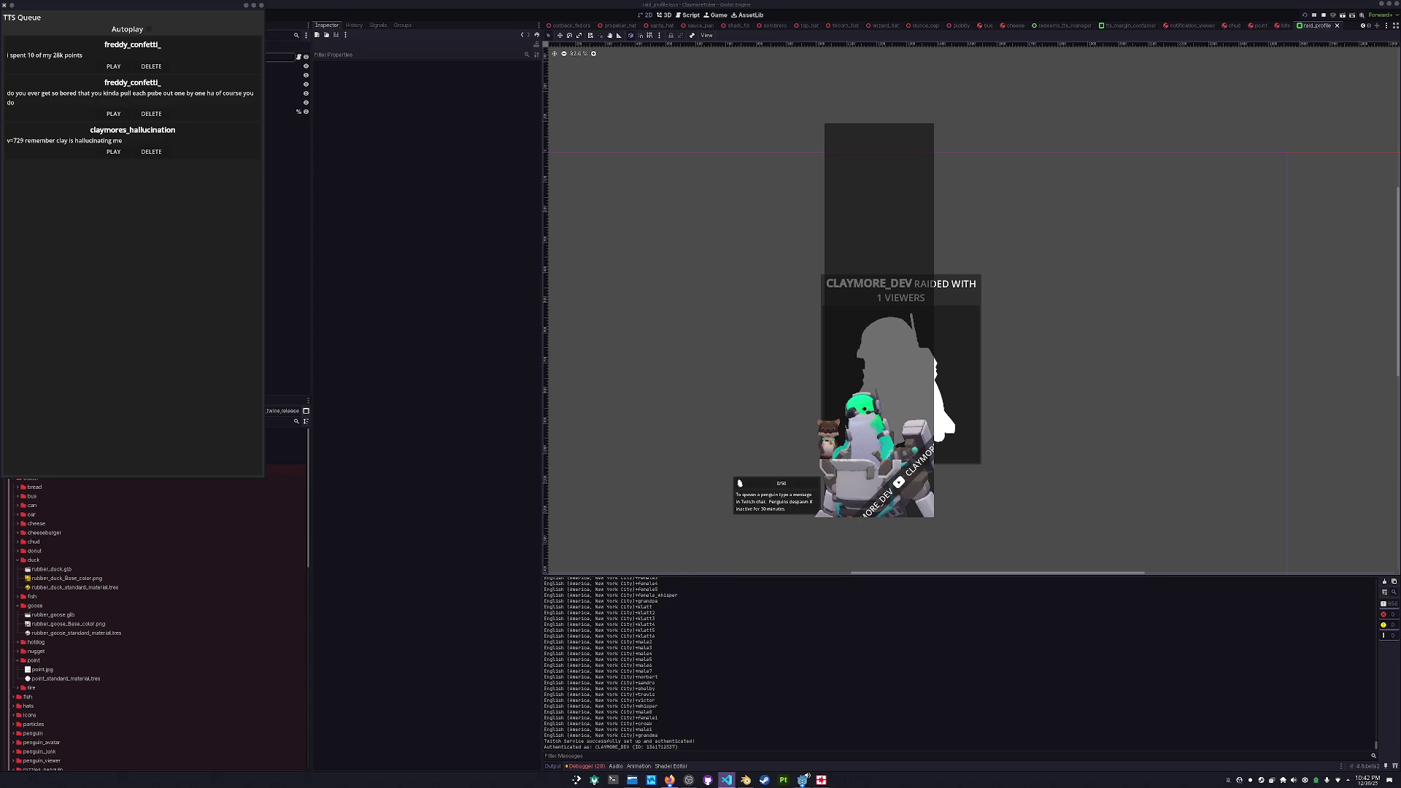
{"action": "left_click", "coordinate": [727, 780]}
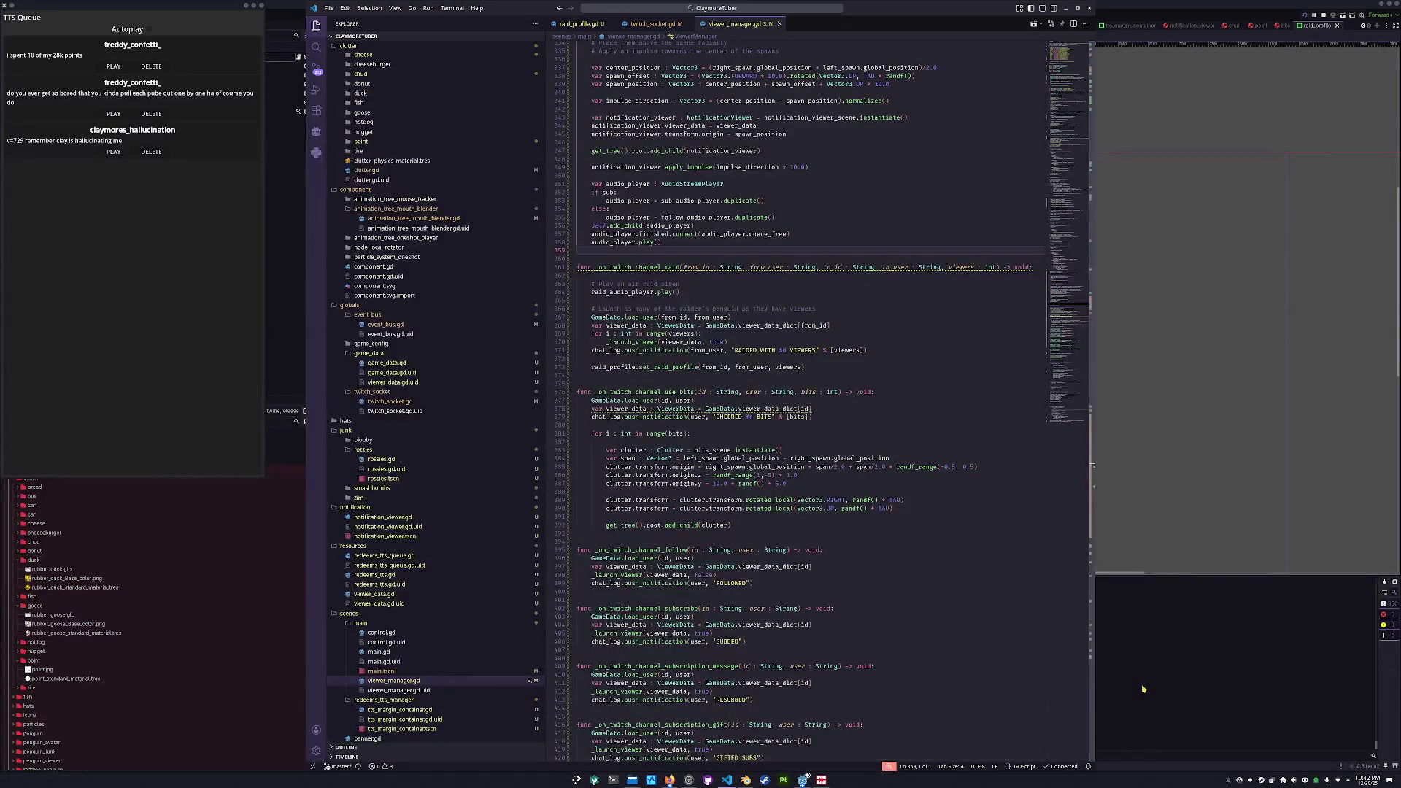
{"action": "left_click", "coordinate": [1138, 766]}
{"action": "left_click", "coordinate": [588, 766]}
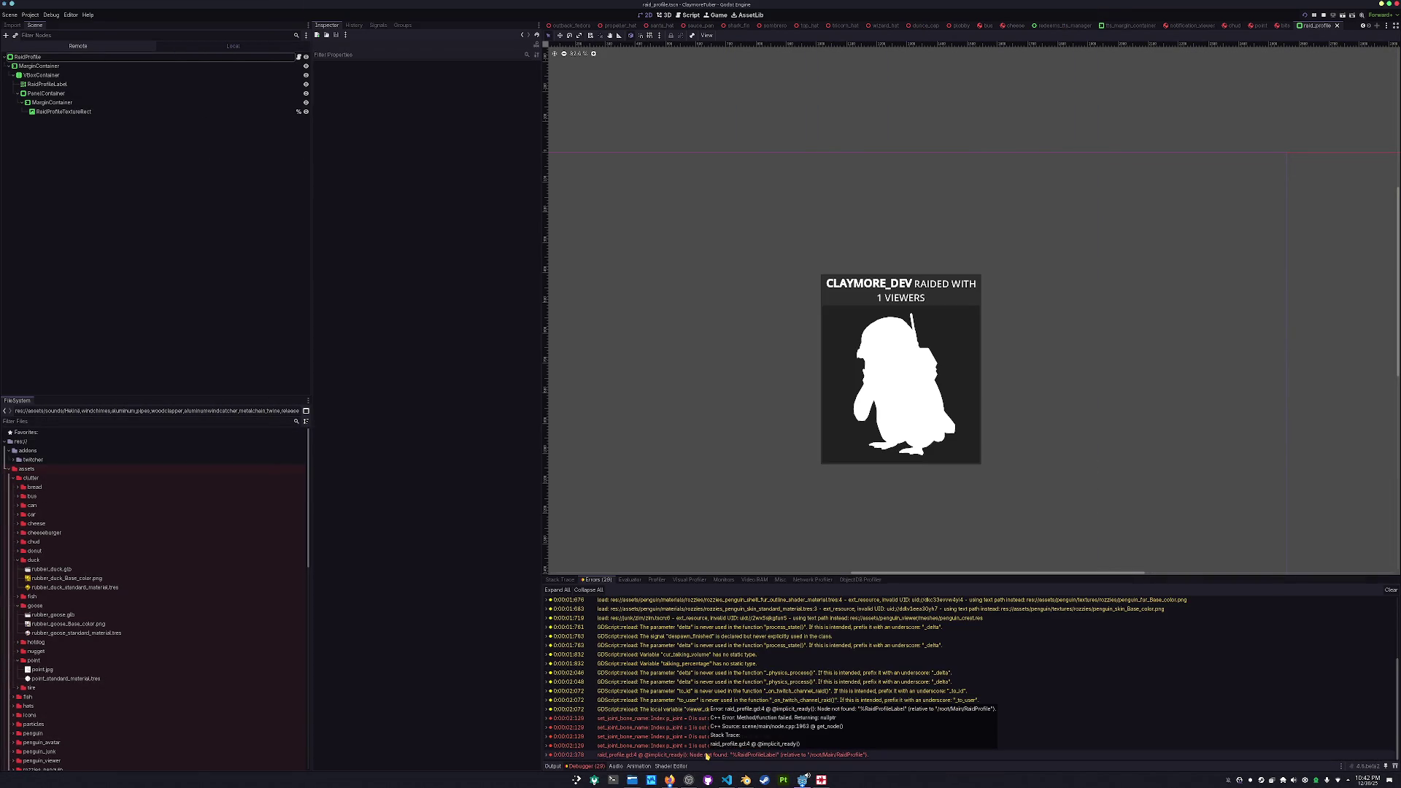
{"action": "left_click", "coordinate": [707, 757]}
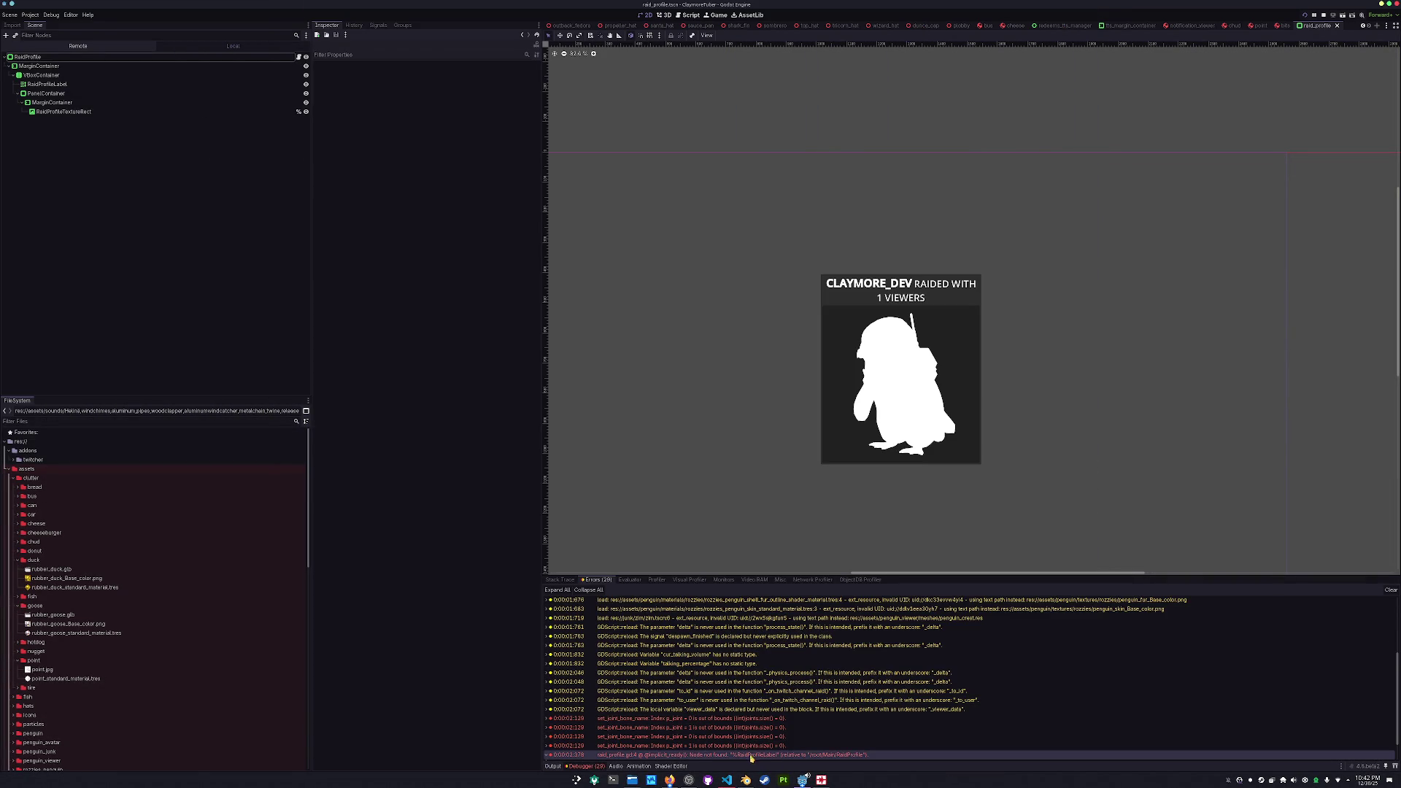
{"action": "left_click", "coordinate": [771, 758]}
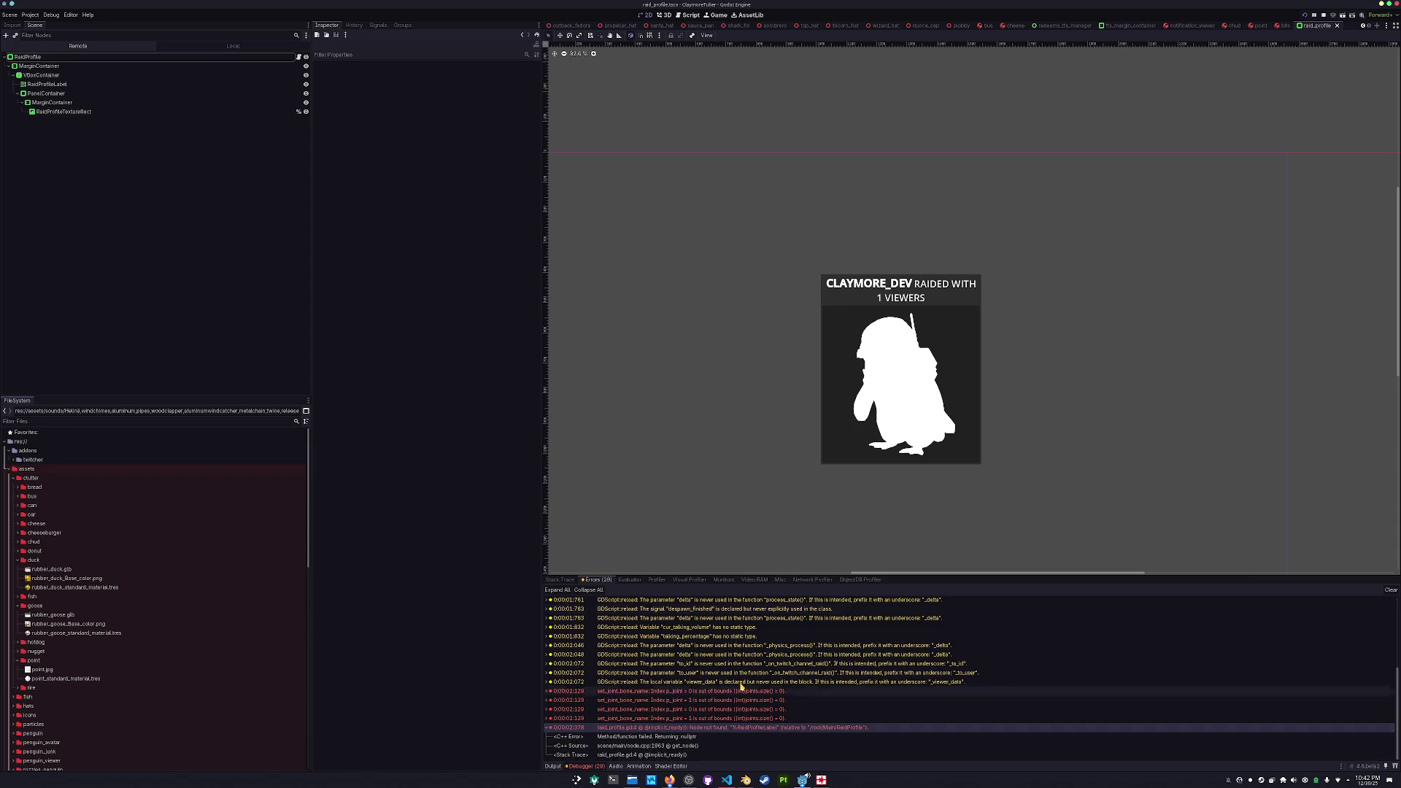
Set RaidProfileLabel to Access as Unique Name, save, rerun, and check the Errors tab.
{"action": "right_click", "coordinate": [177, 84]}
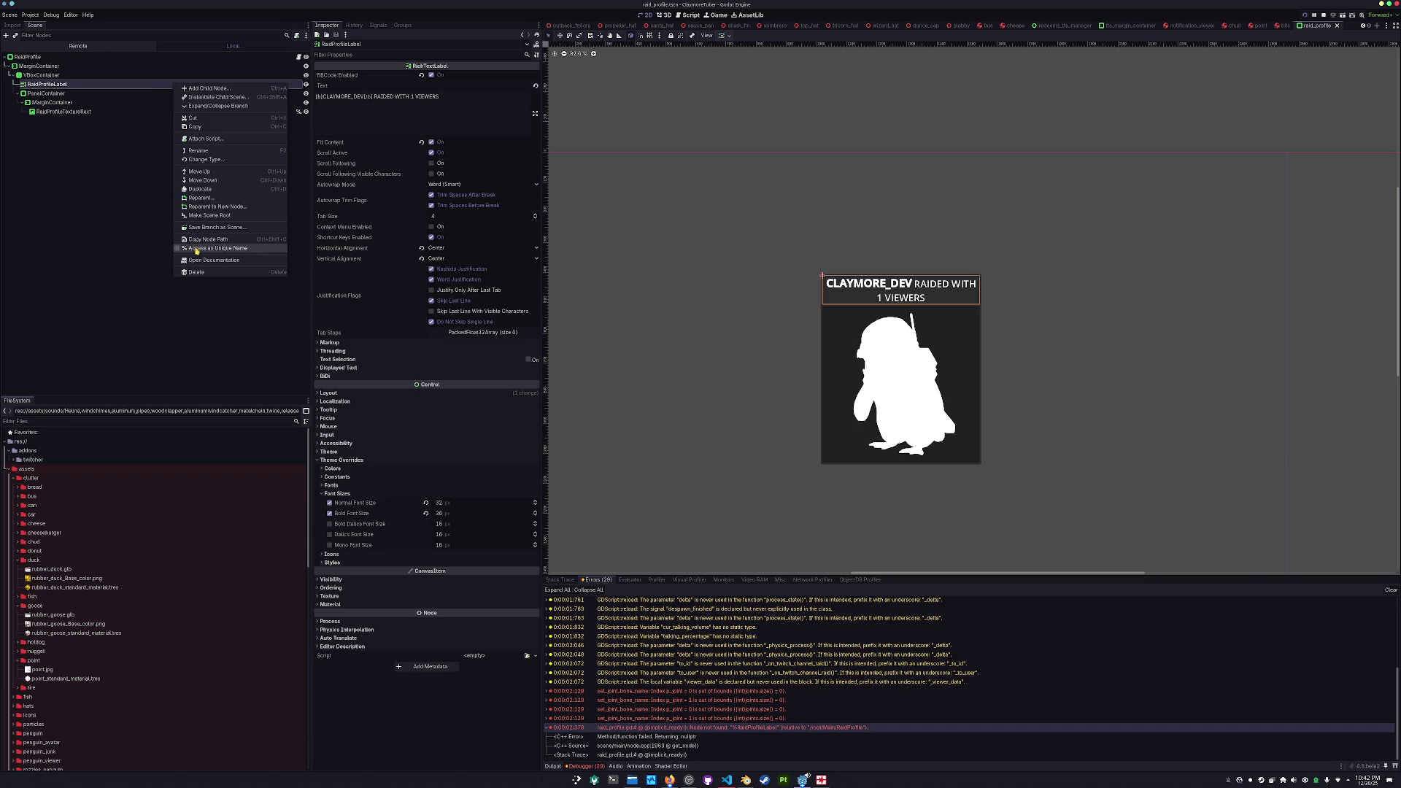
{"action": "left_click", "coordinate": [197, 248]}
{"action": "key", "text": "ctrl+s"}
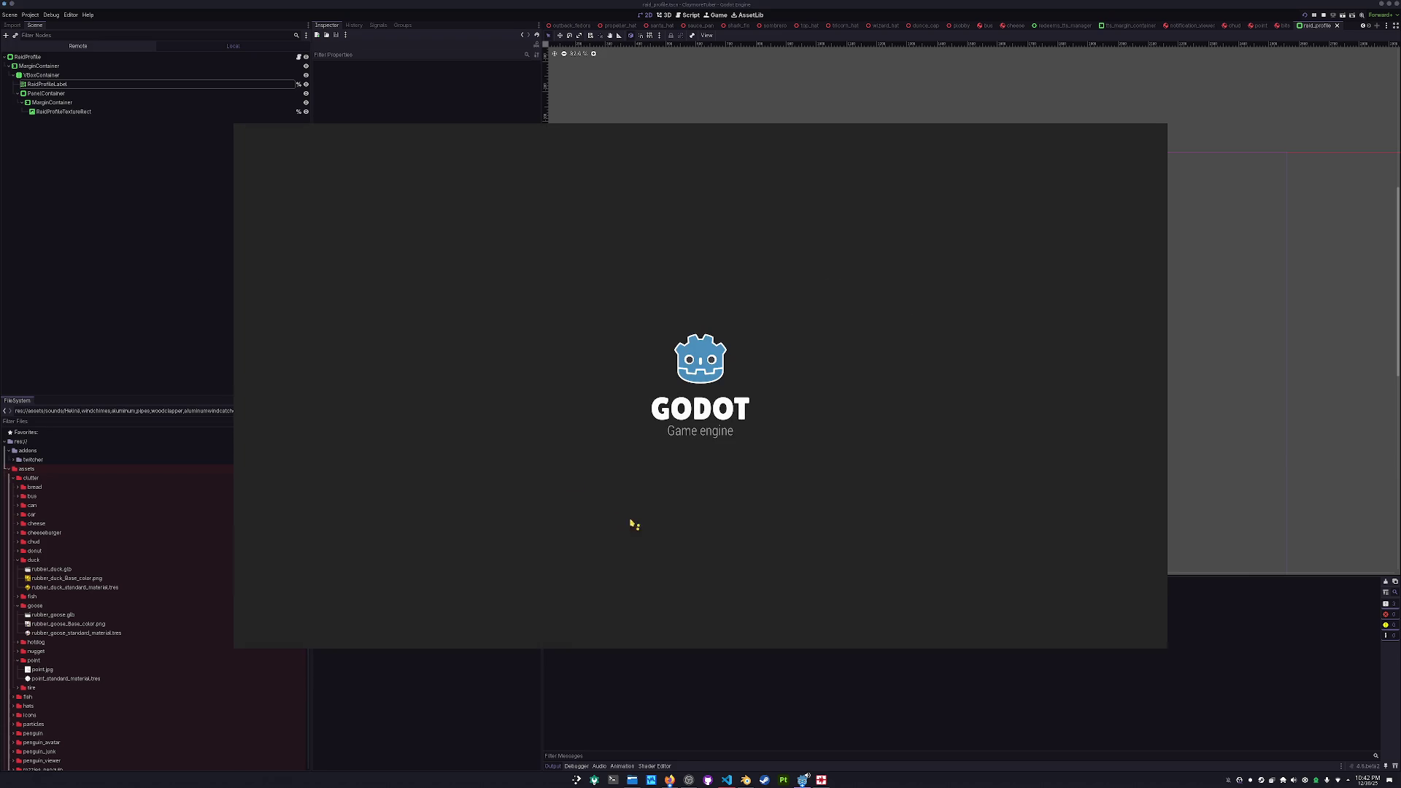
{"action": "left_click", "coordinate": [588, 766]}
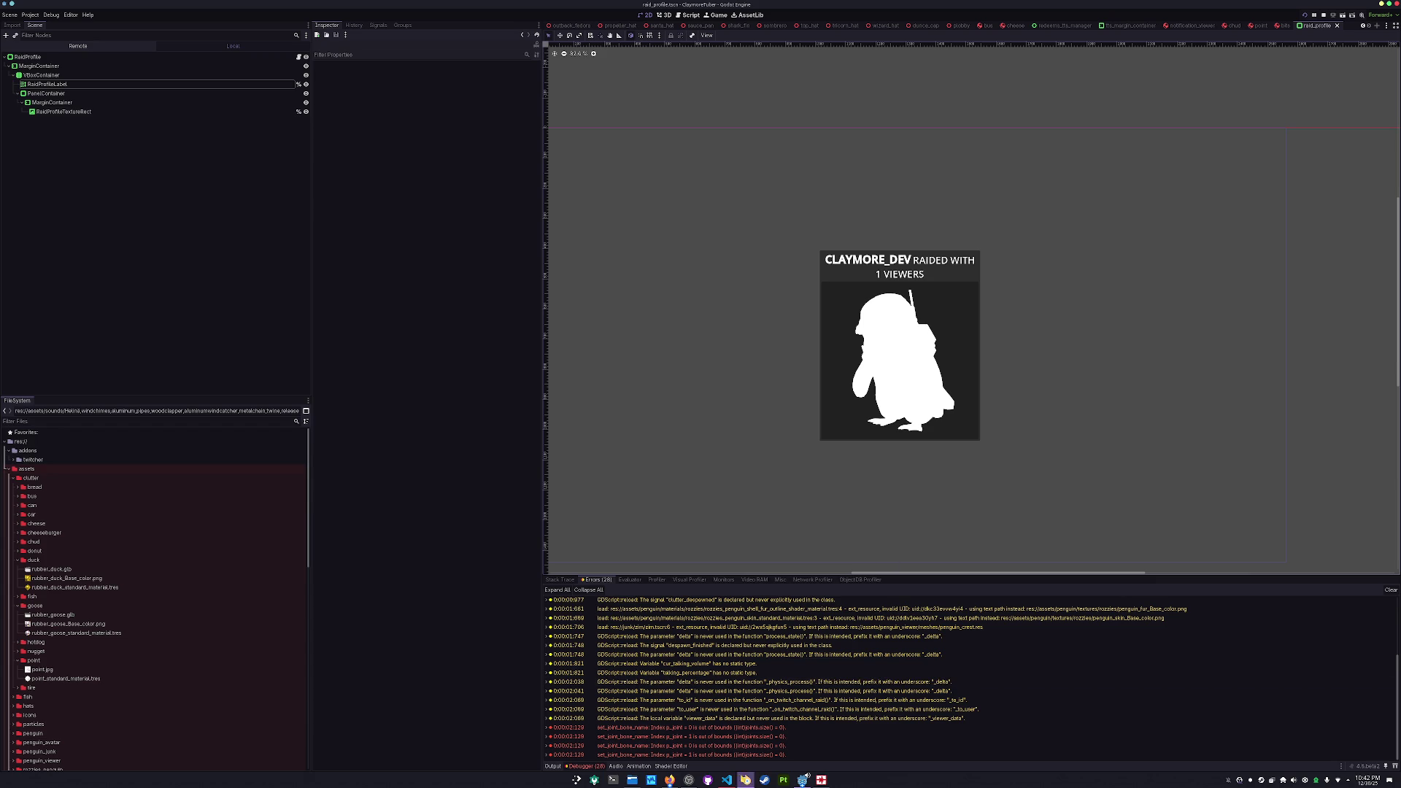
Check the running overlay window, then stop the project with F8.
{"action": "mouse_move", "coordinate": [806, 777]}
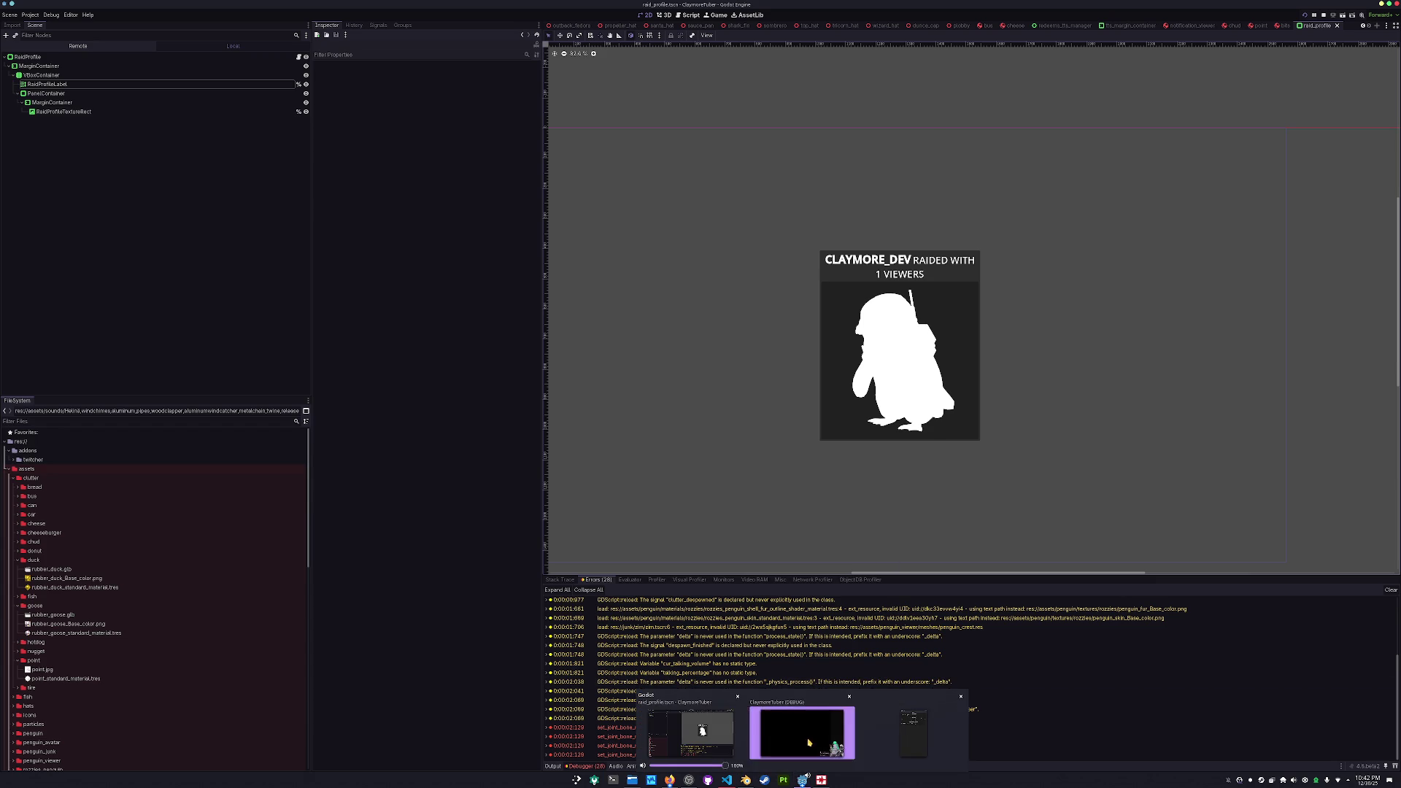
{"action": "left_click", "coordinate": [805, 732]}
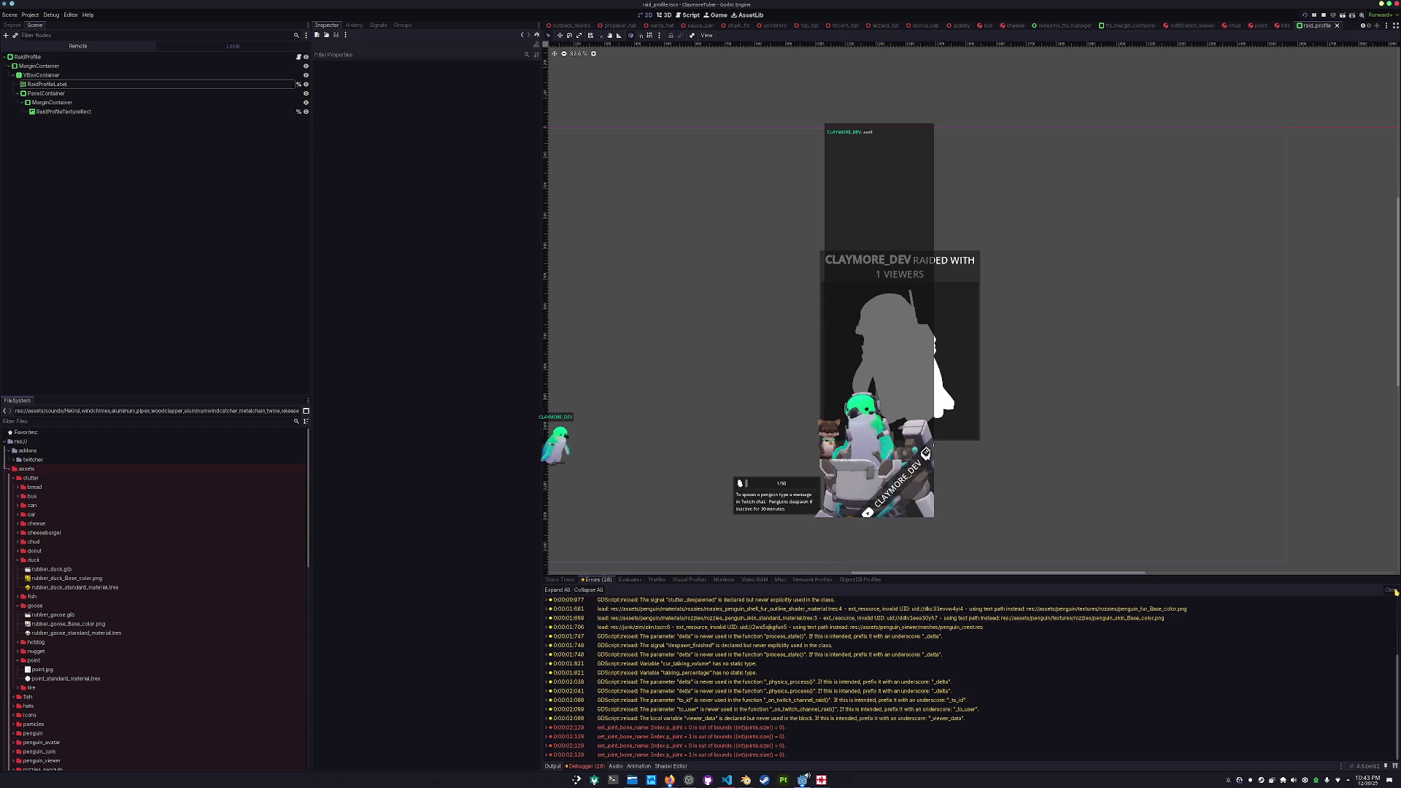
{"action": "key", "text": "F8"}
Switch to Blender and orbit the block-and-slats model into a perspective view.
{"action": "left_click", "coordinate": [805, 777]}
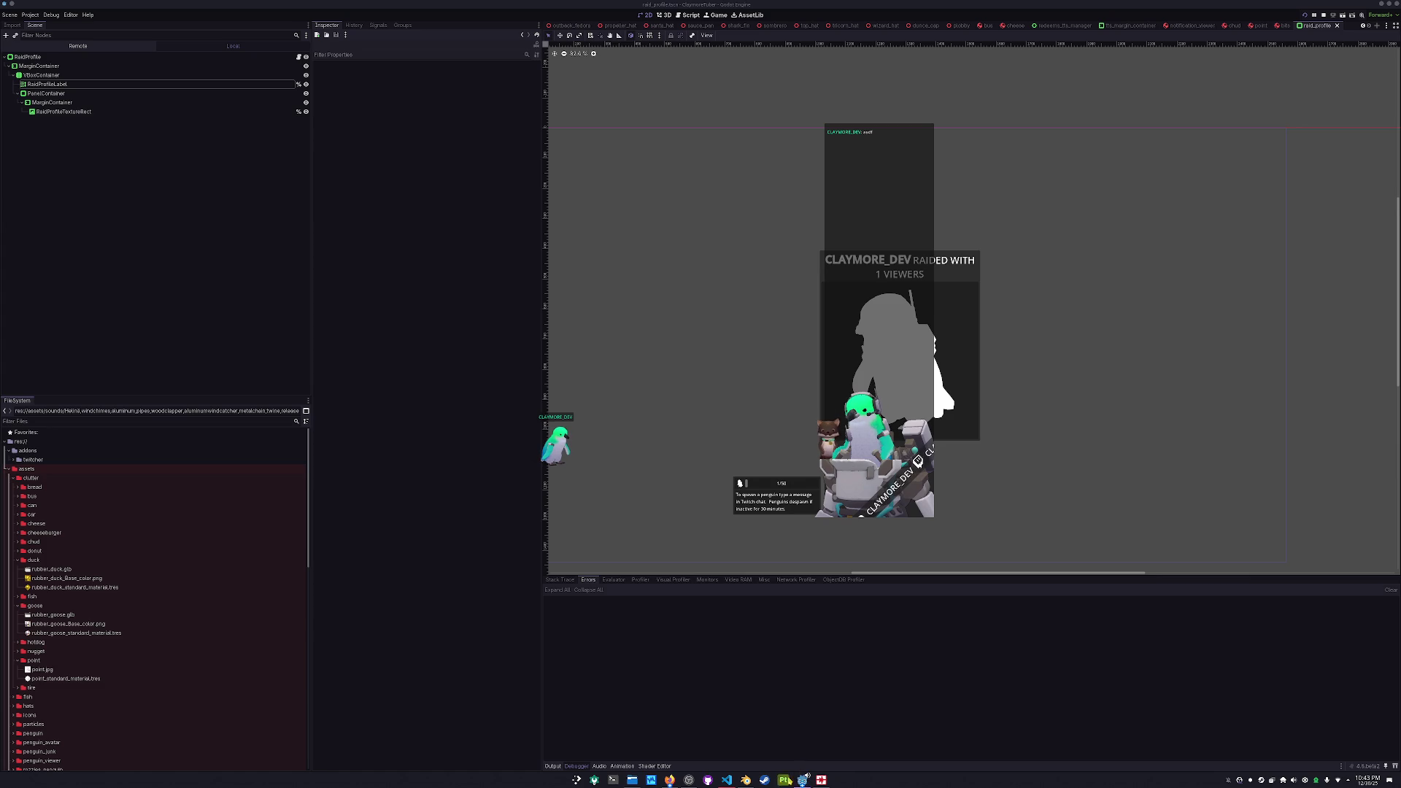
{"action": "key", "text": "alt+Tab"}
{"action": "mouse_move", "coordinate": [720, 579]}
{"action": "left_mouse_down"}
{"action": "mouse_move", "coordinate": [682, 484]}
{"action": "mouse_move", "coordinate": [701, 485]}
{"action": "left_mouse_up"}
{"action": "scroll", "coordinate": [701, 485], "scroll_direction": "down", "scroll_amount": 2}
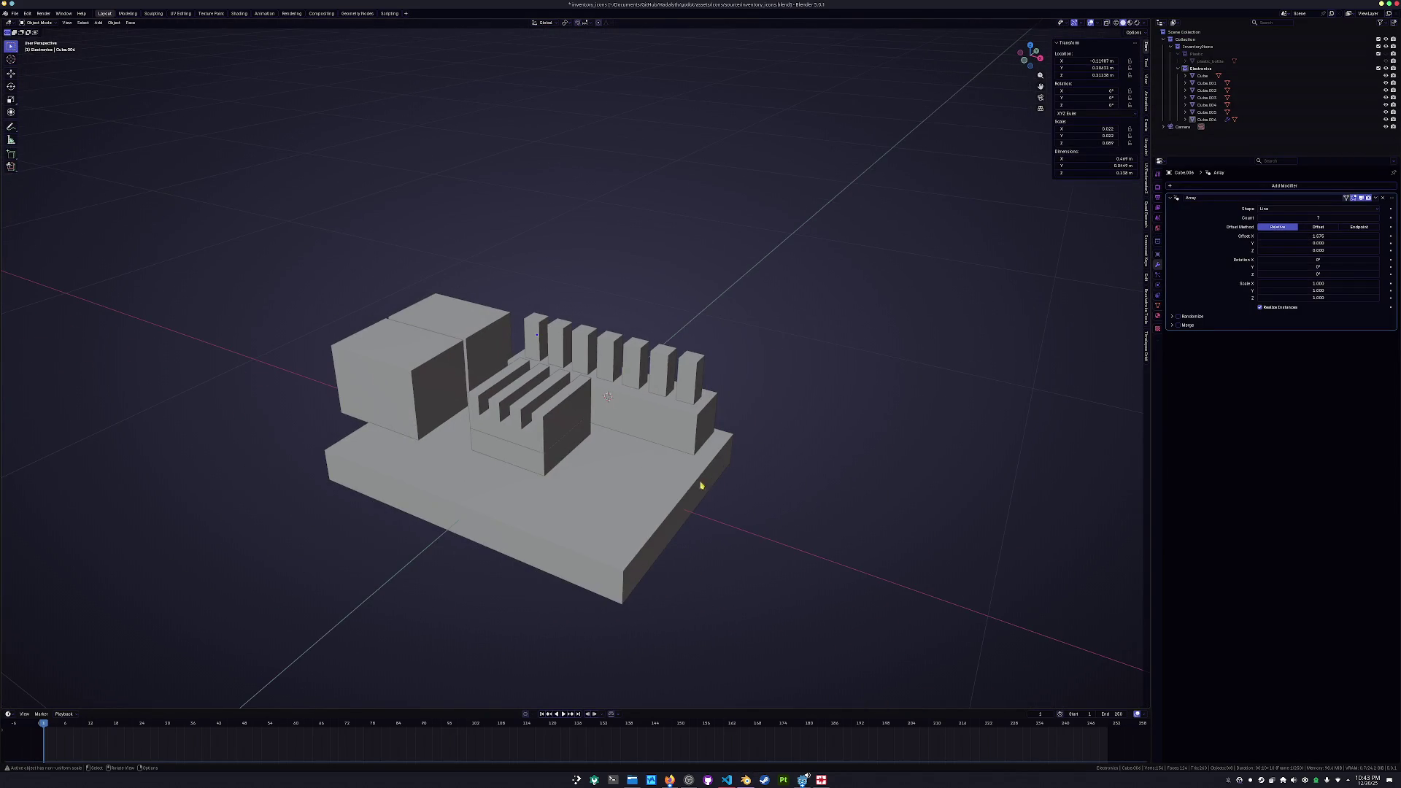
Scale Cube.001 sideways with Shift+Z, keeping its height, into a wider flatter plate.
{"action": "left_click", "coordinate": [538, 463]}
{"action": "key", "text": "s"}
{"action": "key", "text": "shift+z"}
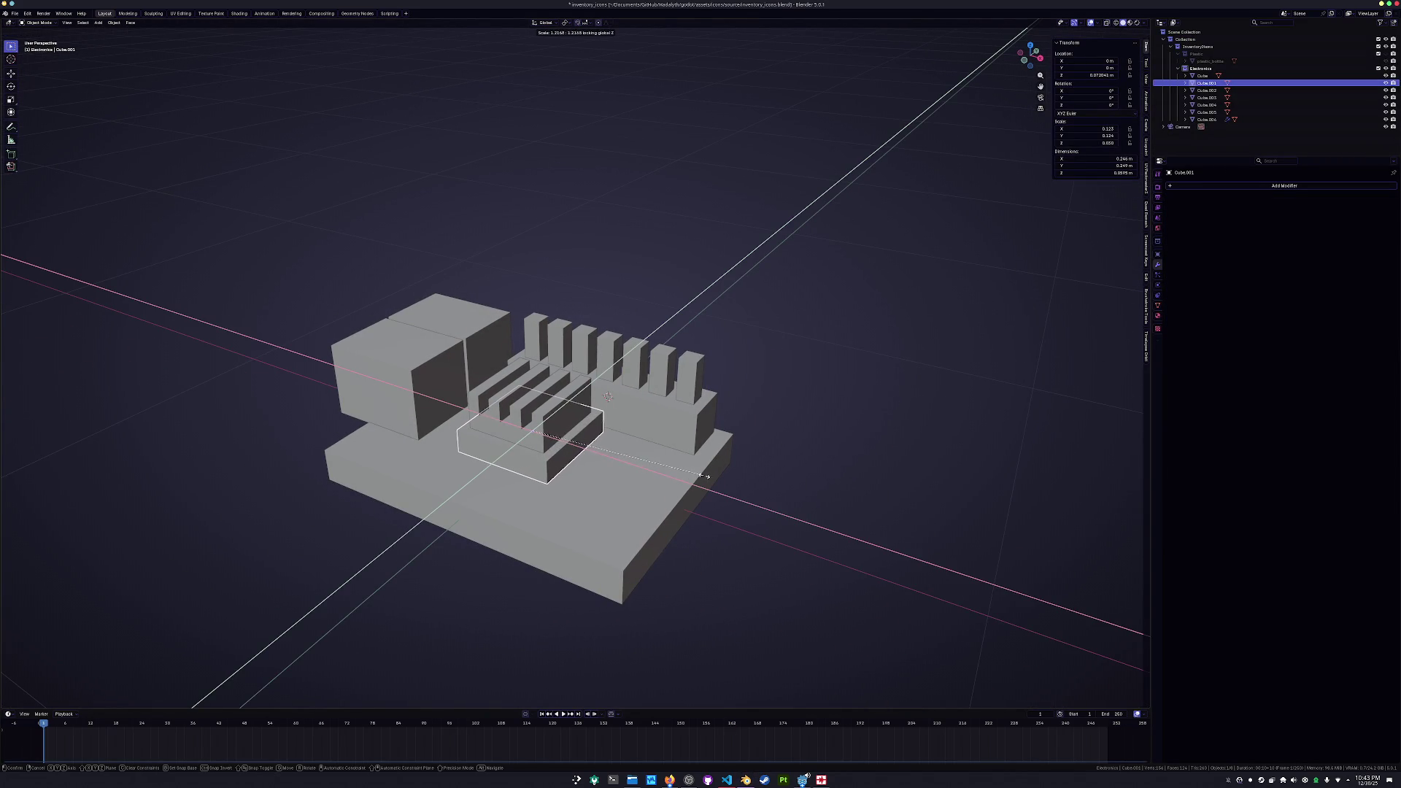
{"action": "left_click", "coordinate": [705, 476]}
{"action": "left_click", "coordinate": [807, 491]}
Switch to top view (Numpad 7) and add a new cube mesh.
{"action": "mouse_move", "coordinate": [807, 491]}
{"action": "left_mouse_down"}
{"action": "mouse_move", "coordinate": [741, 511]}
{"action": "mouse_move", "coordinate": [670, 502]}
{"action": "left_mouse_up"}
{"action": "key", "text": "KP_7"}
{"action": "key", "text": "shift+a"}
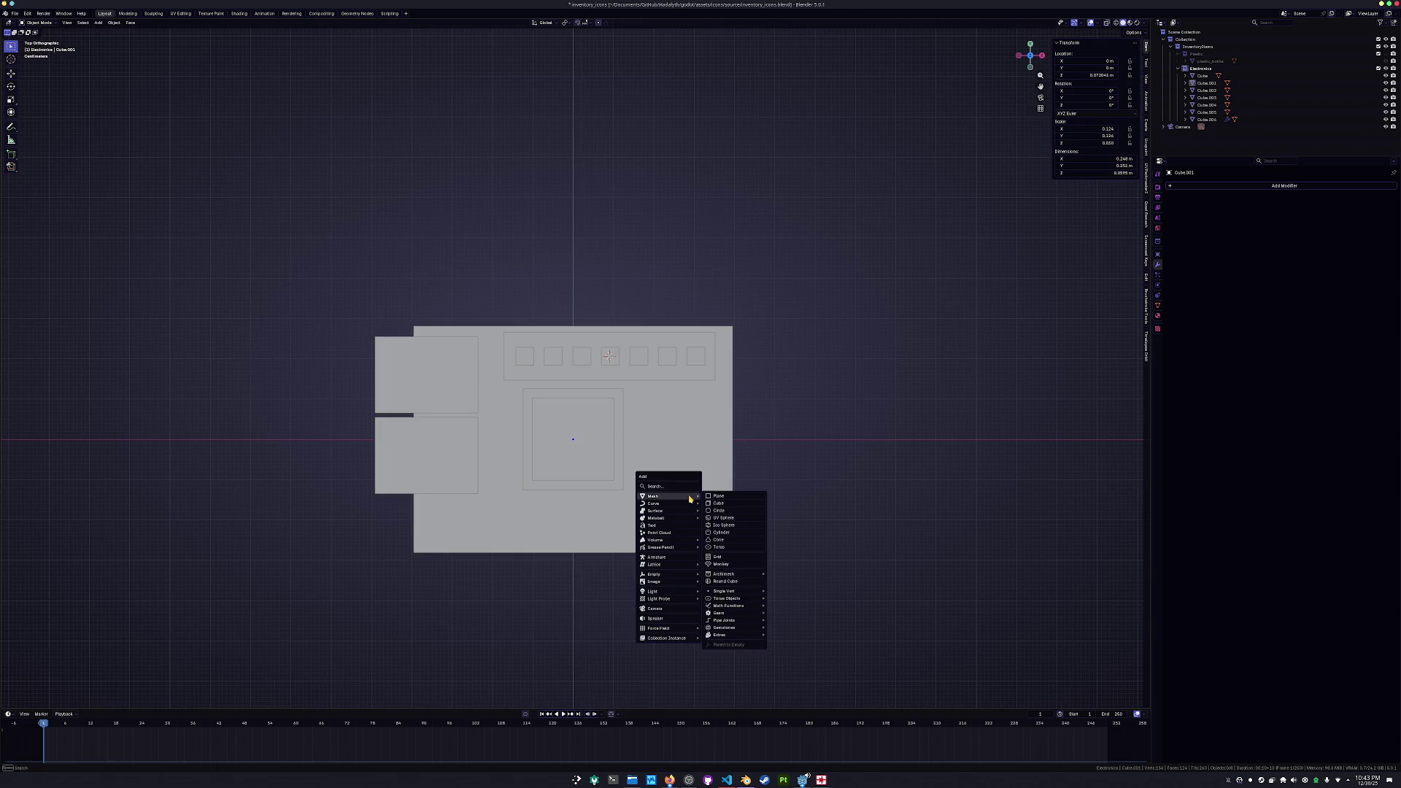
{"action": "mouse_move", "coordinate": [668, 496]}
{"action": "left_click", "coordinate": [719, 505]}
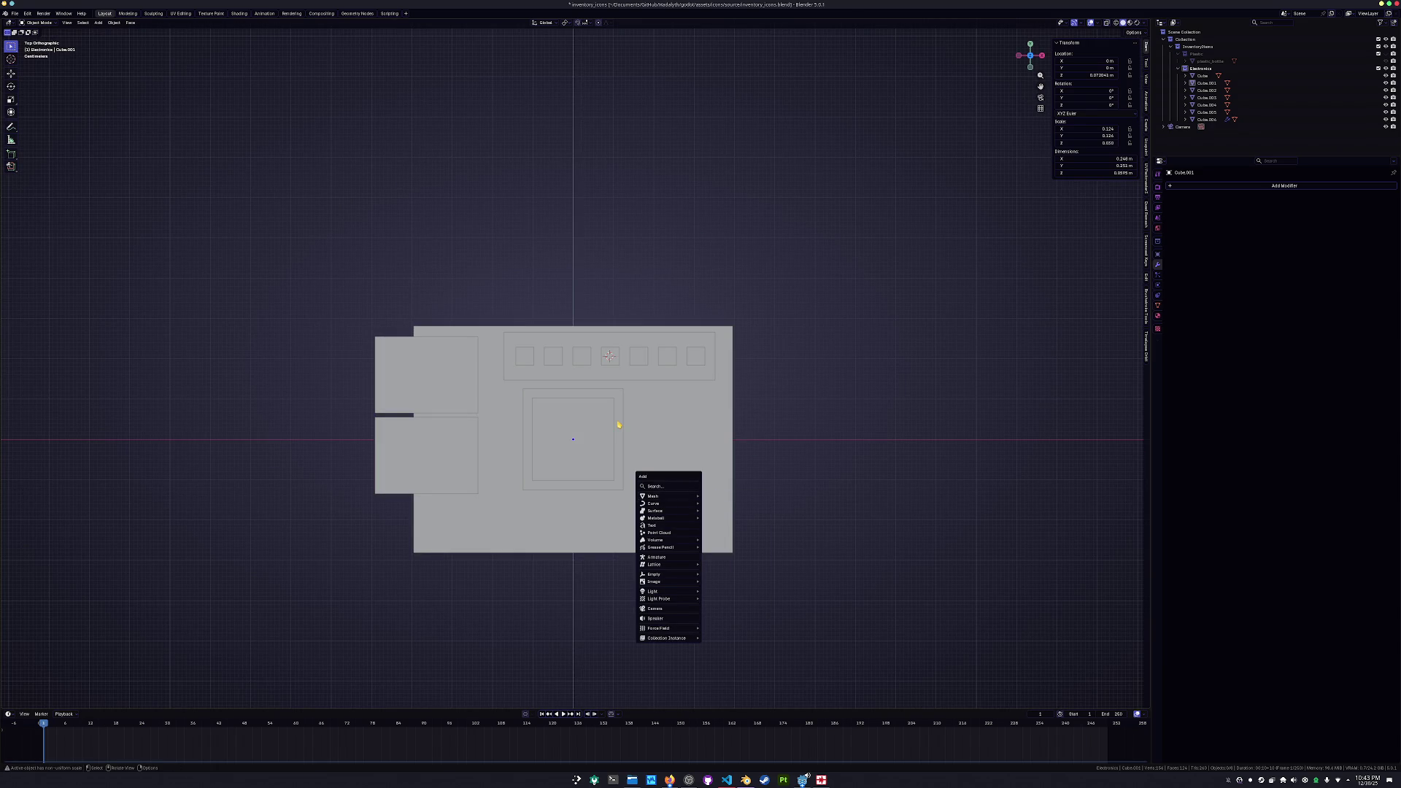